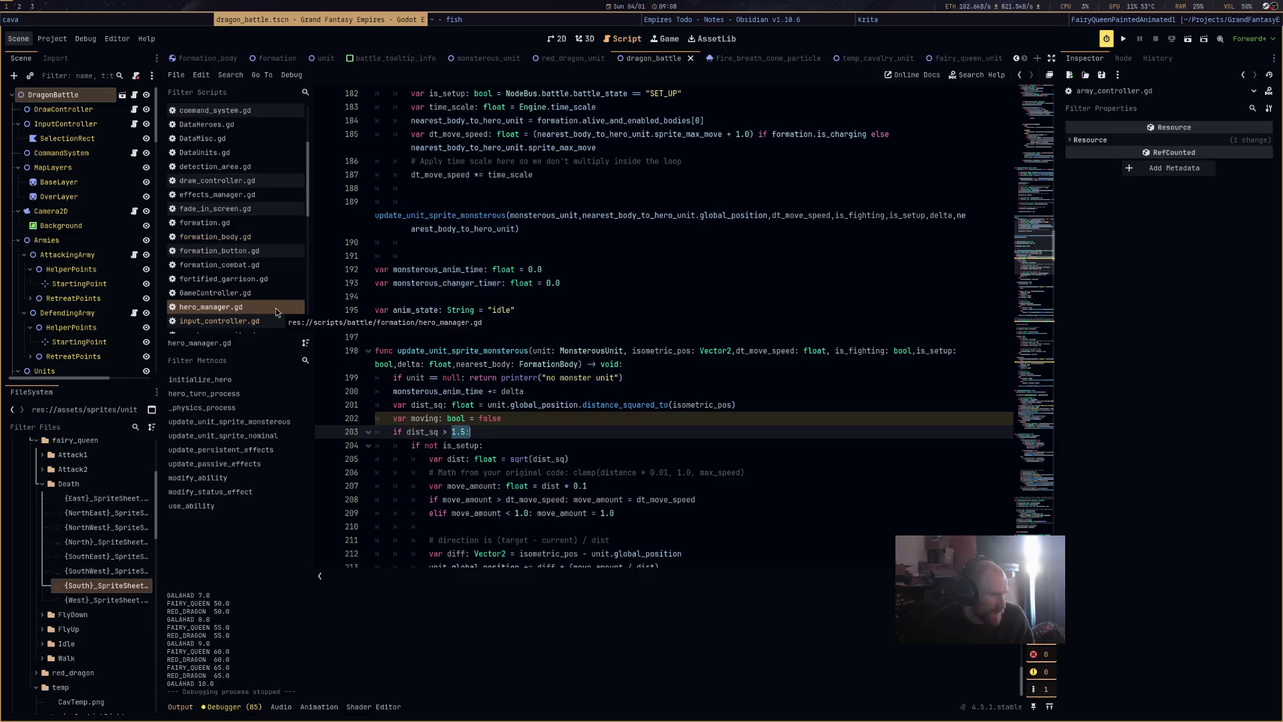
Review the movement code in formation_body.gd, then return to hero_manager.gd.
{"action": "left_click", "coordinate": [259, 238]}
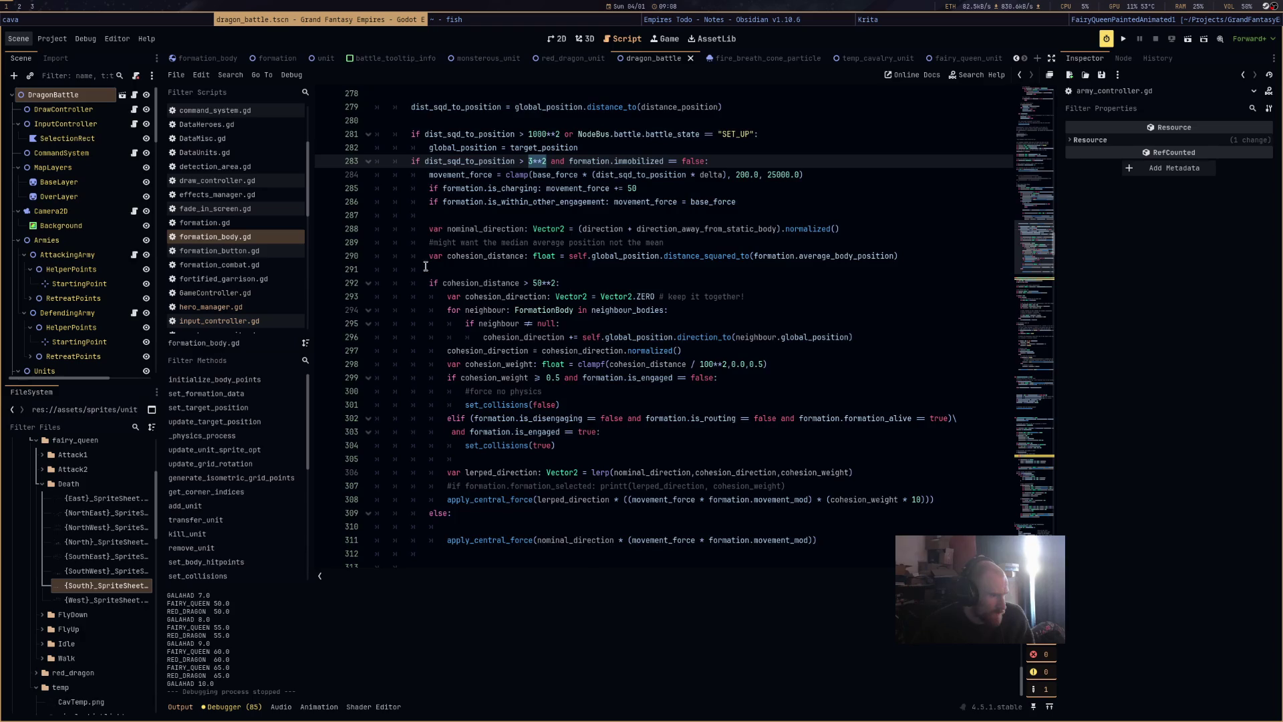
{"action": "scroll", "coordinate": [426, 267], "scroll_direction": "down", "scroll_amount": 3}
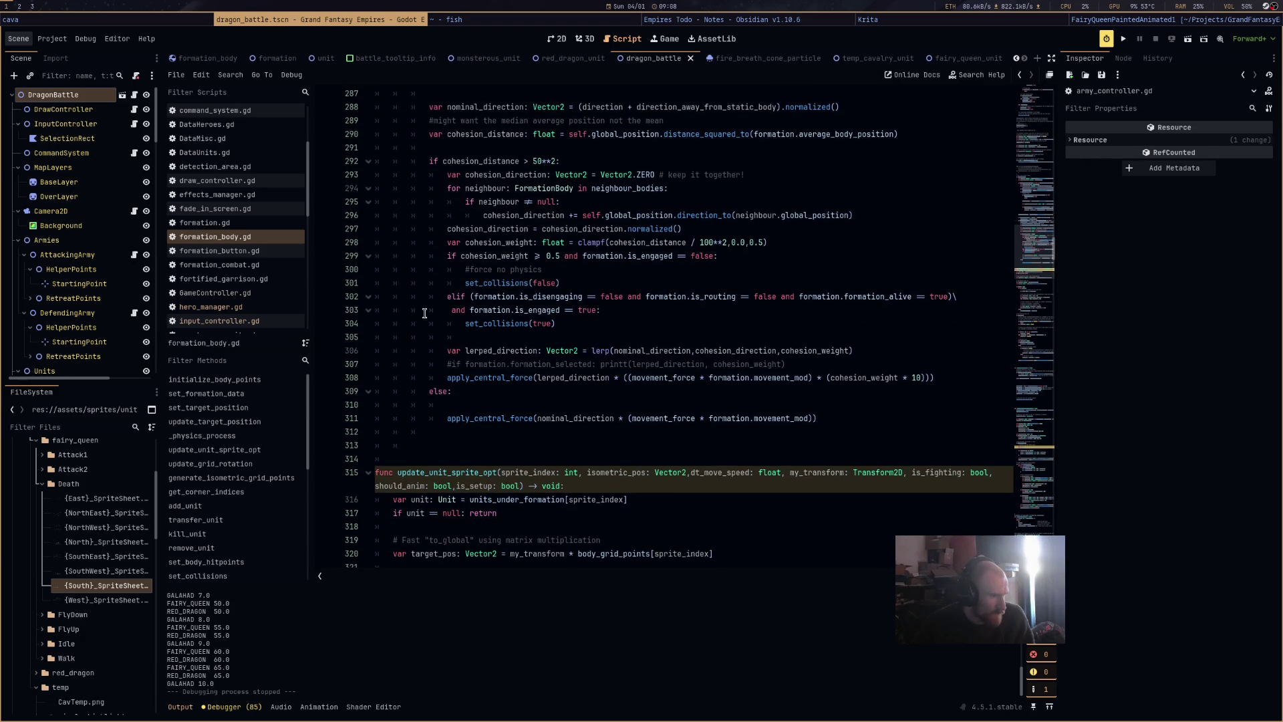
{"action": "scroll", "coordinate": [427, 330], "scroll_direction": "up", "scroll_amount": 2}
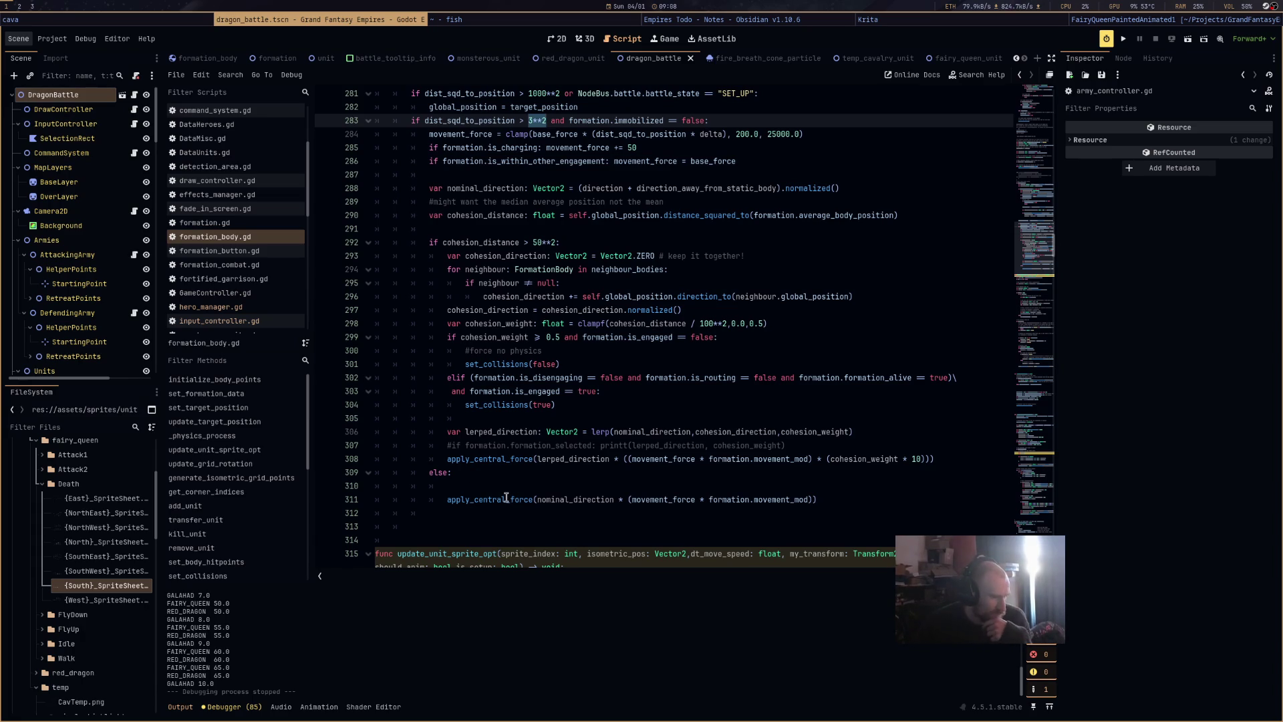
{"action": "mouse_move", "coordinate": [505, 497]}
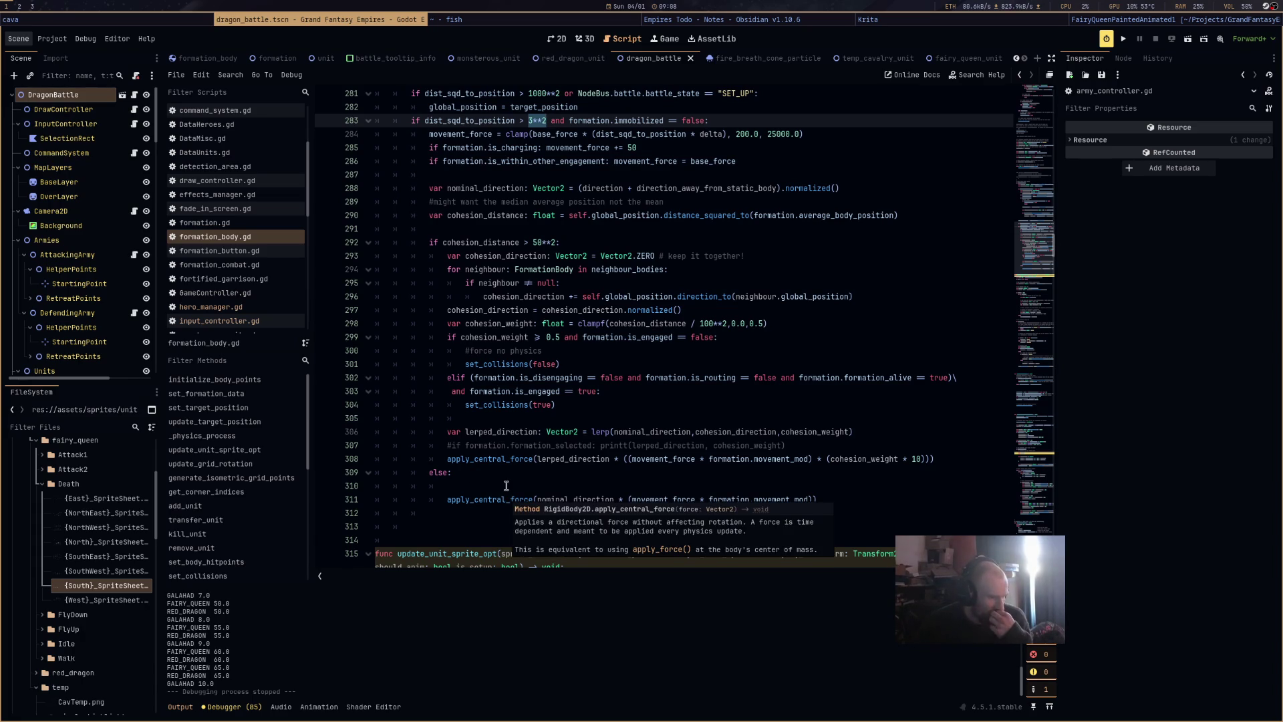
{"action": "left_click", "coordinate": [239, 308]}
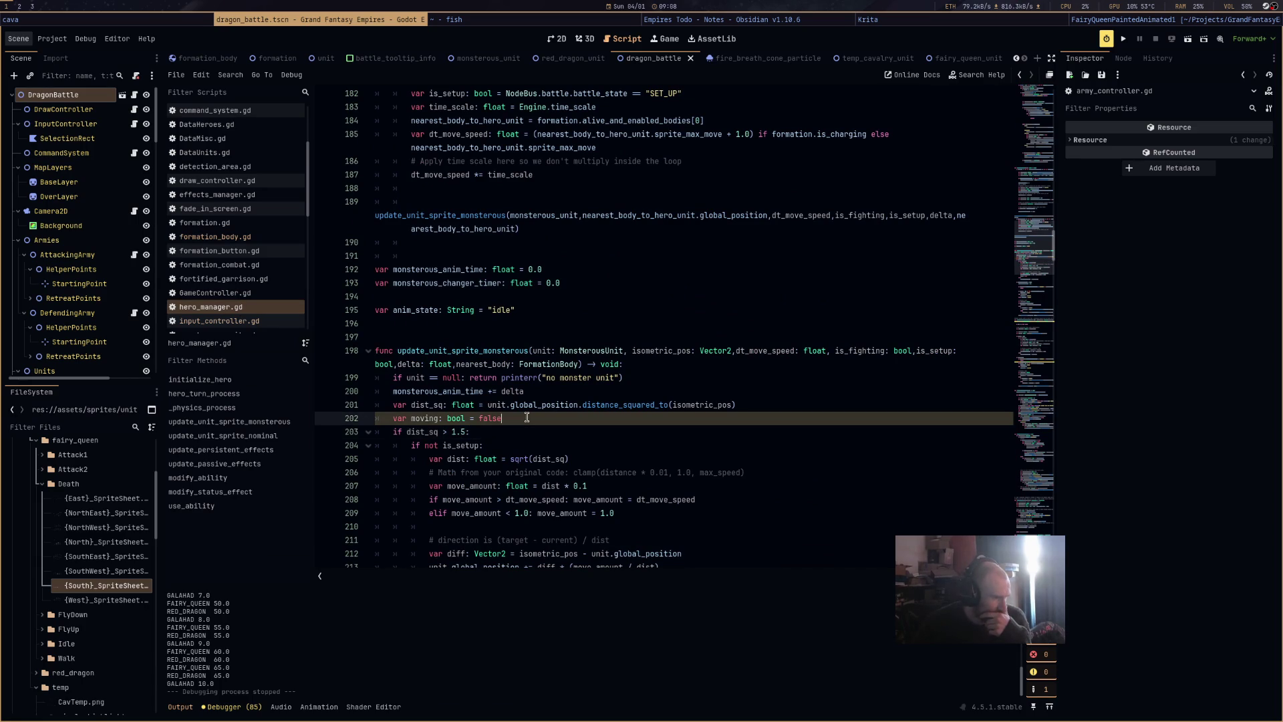
Replace the 1.5 thresholds on lines 203 and 224 with 3**2, save, and launch the game.
{"action": "scroll", "coordinate": [526, 418], "scroll_direction": "down", "scroll_amount": 5}
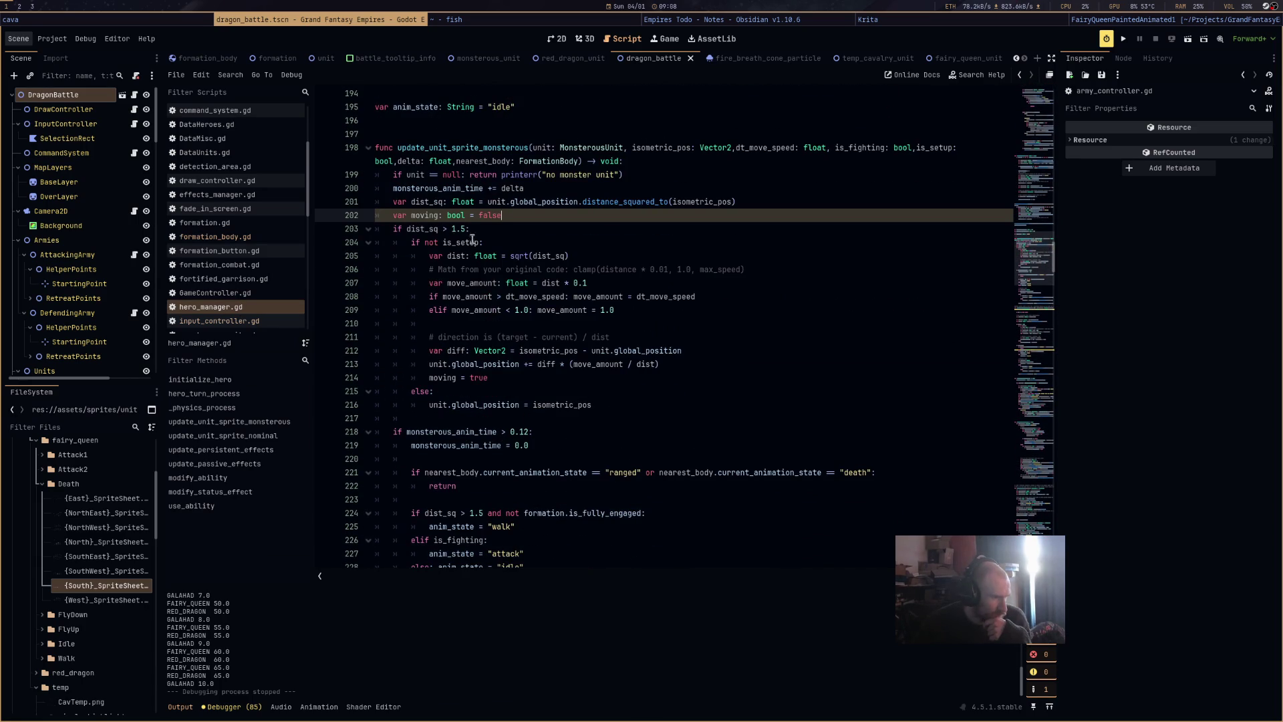
{"action": "left_click", "coordinate": [464, 228]}
{"action": "type", "text": "*"}
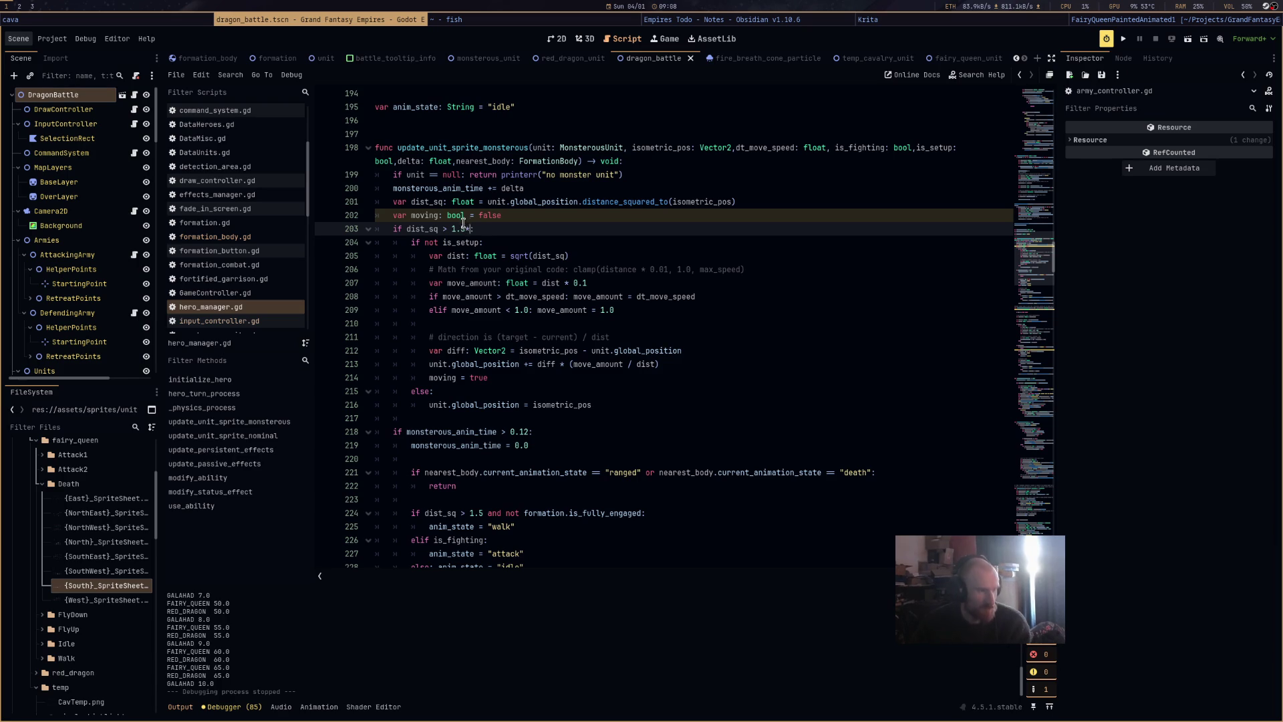
{"action": "type", "text": "2"}
{"action": "scroll", "coordinate": [532, 373], "scroll_direction": "down", "scroll_amount": 3}
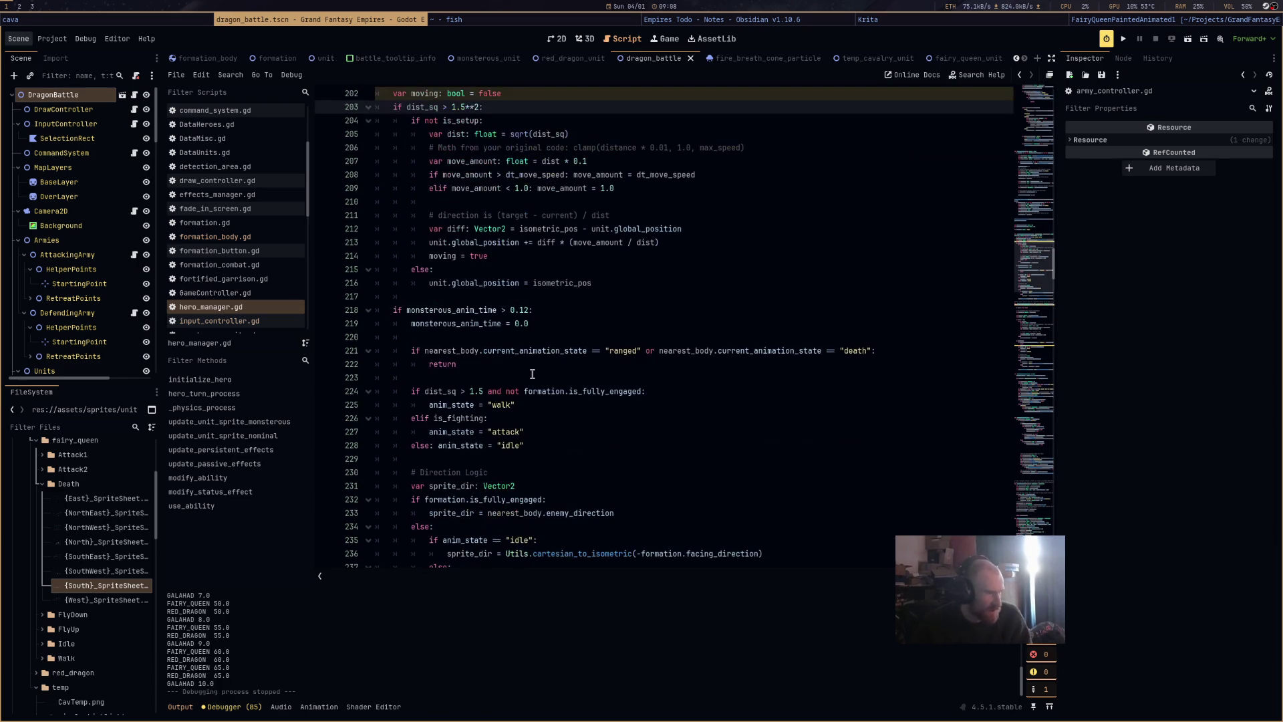
{"action": "left_click", "coordinate": [486, 393]}
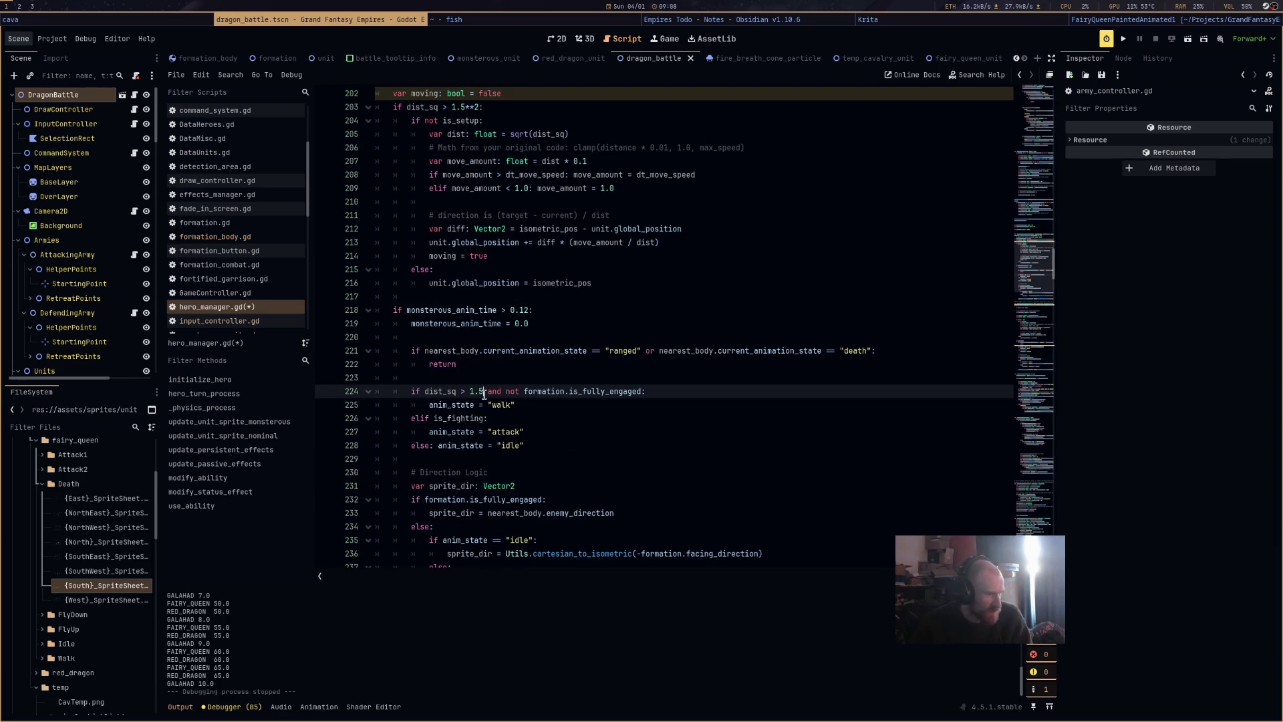
{"action": "left_click", "coordinate": [463, 108]}
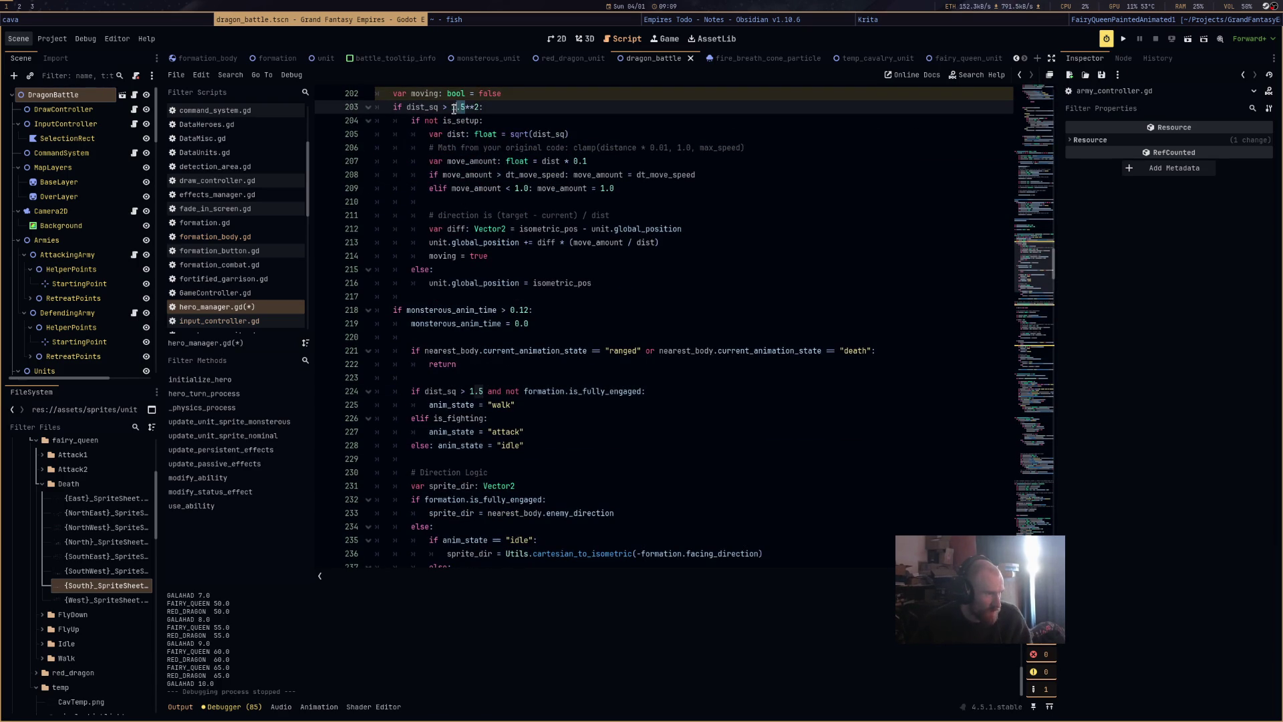
{"action": "type", "text": "3"}
{"action": "left_click", "coordinate": [478, 393]}
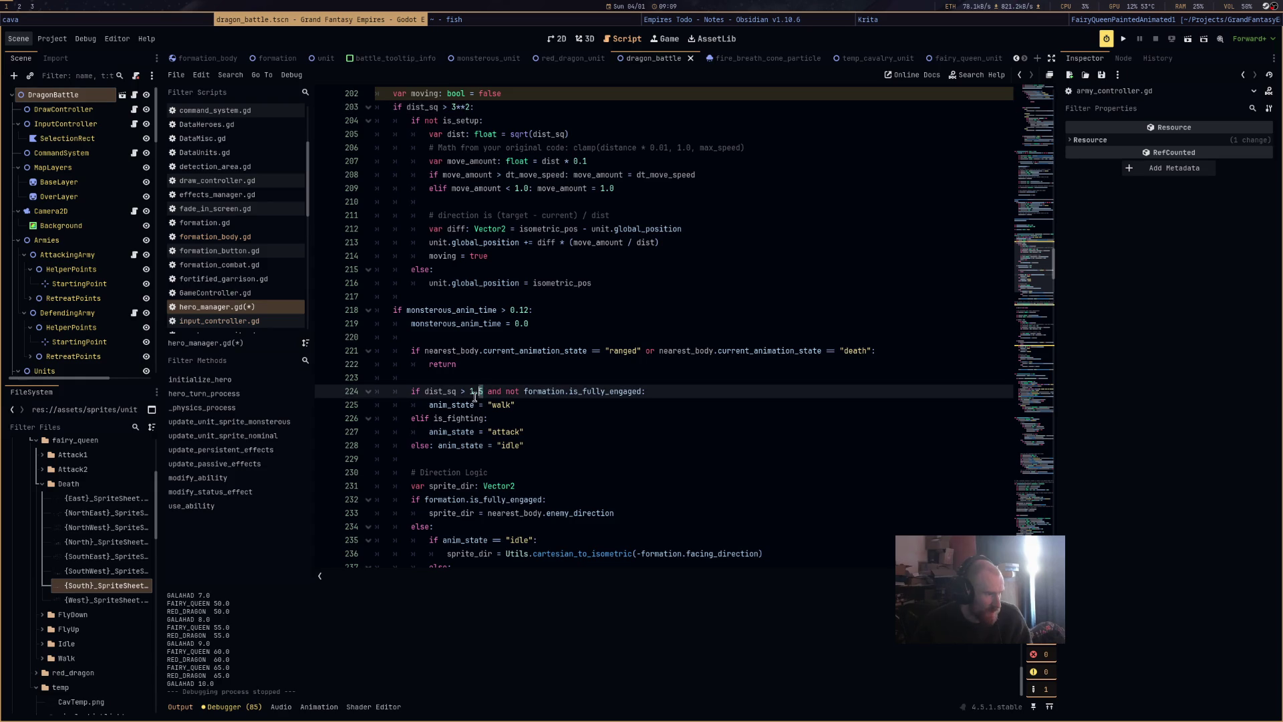
{"action": "type", "text": "3**2"}
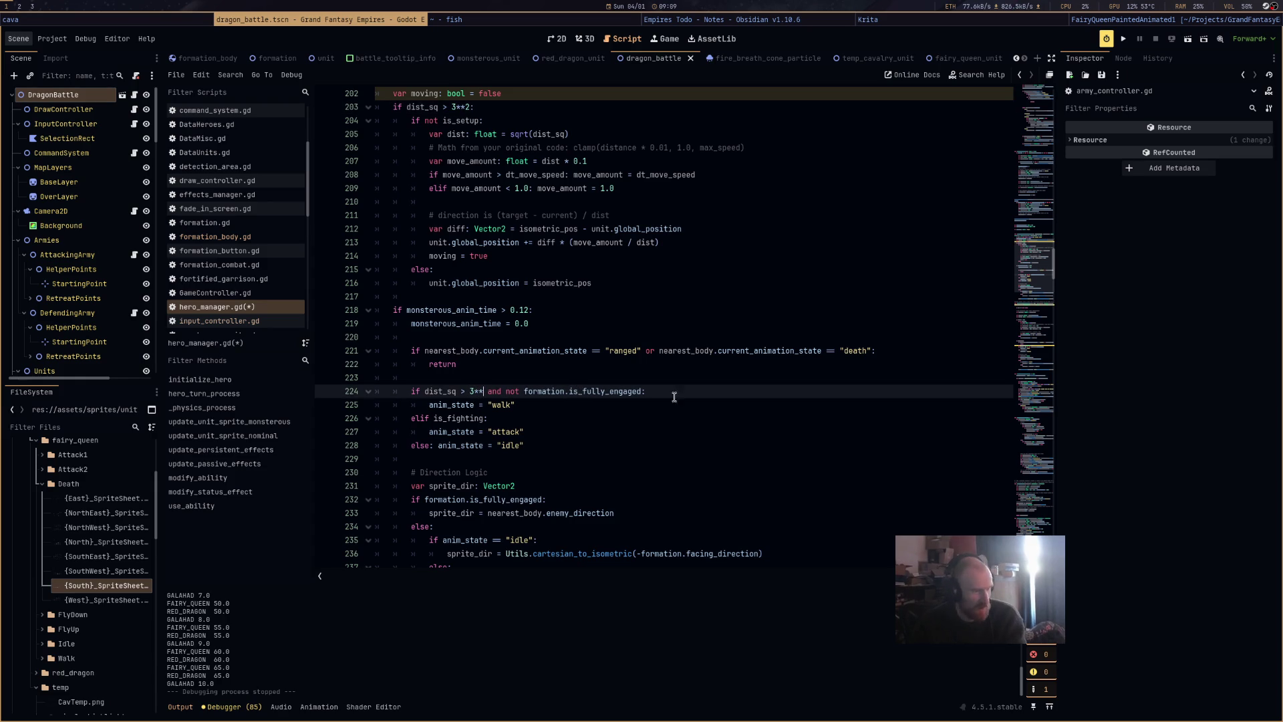
{"action": "key", "text": "ctrl+s"}
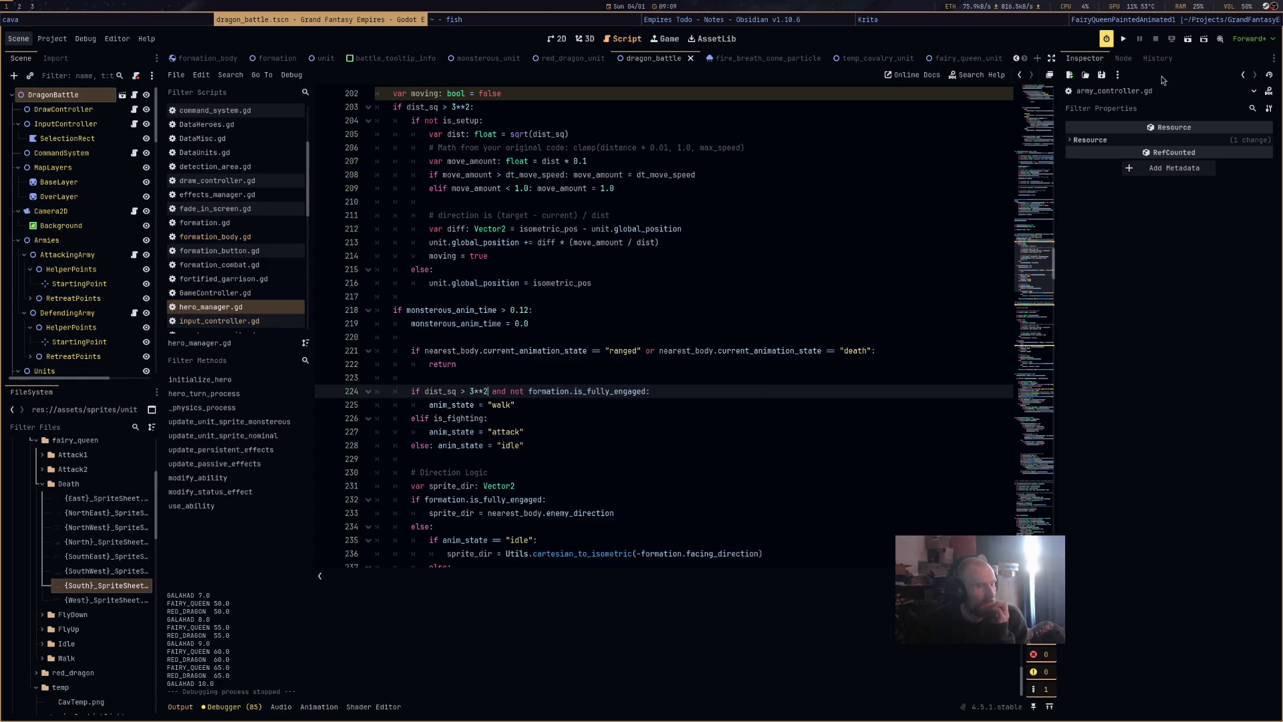
{"action": "left_click", "coordinate": [1189, 42]}
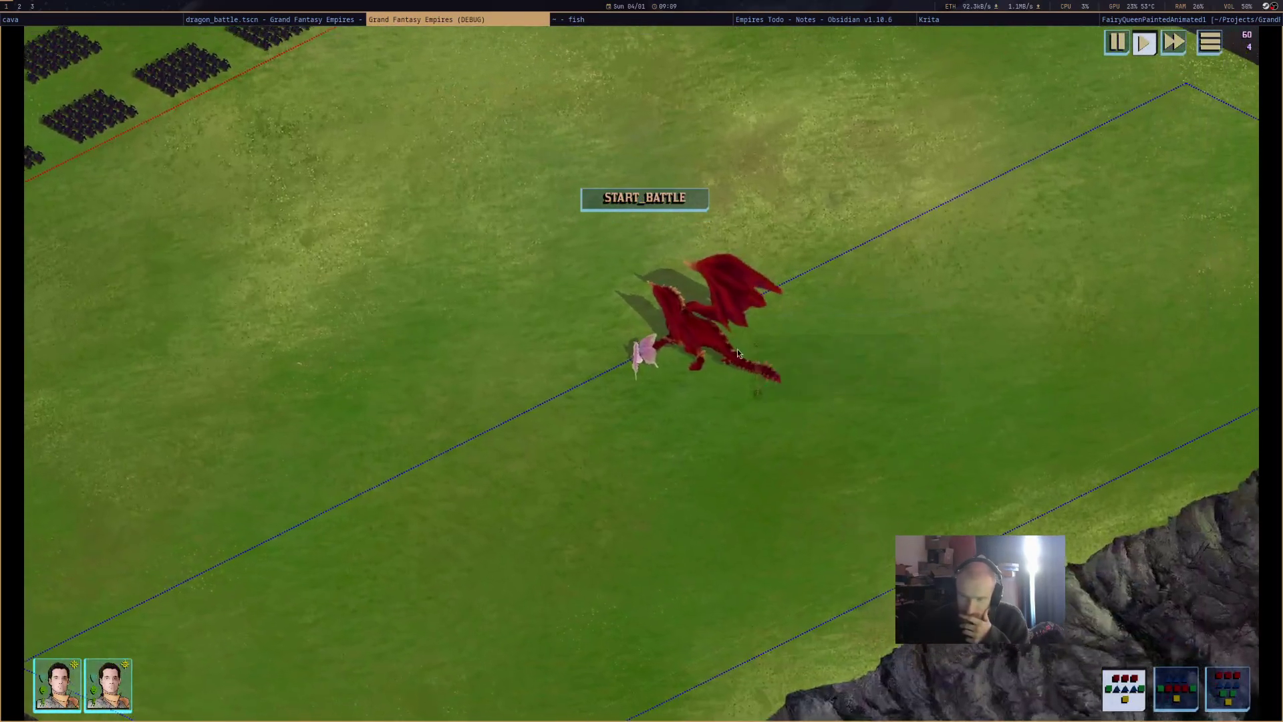
{"action": "left_click", "coordinate": [729, 338]}
{"action": "right_click", "coordinate": [1001, 292]}
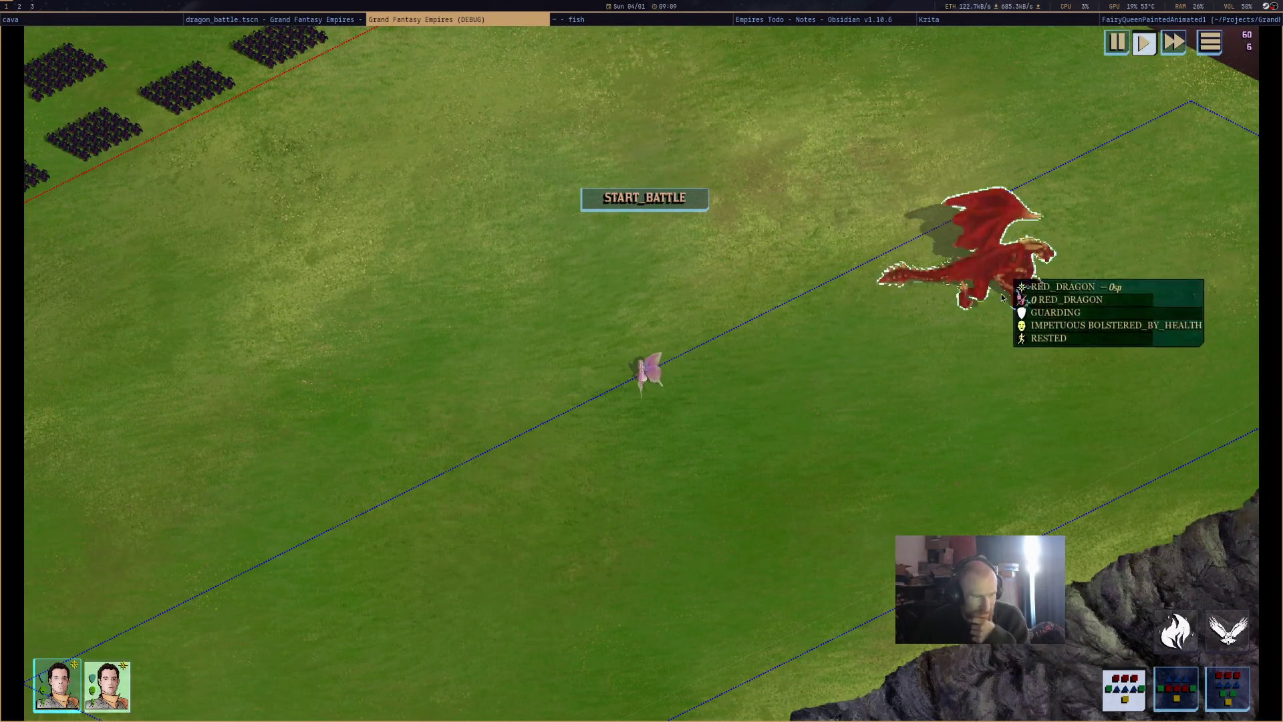
{"action": "left_click", "coordinate": [644, 215]}
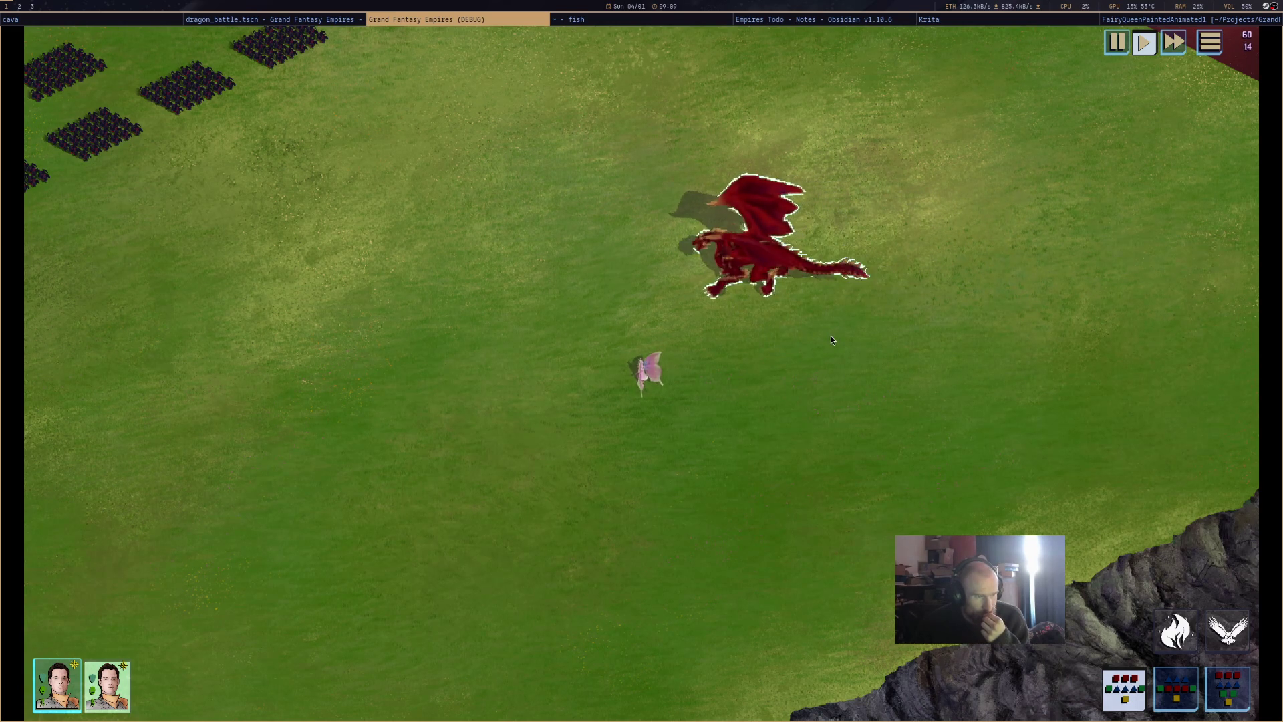
{"action": "right_click", "coordinate": [1056, 313]}
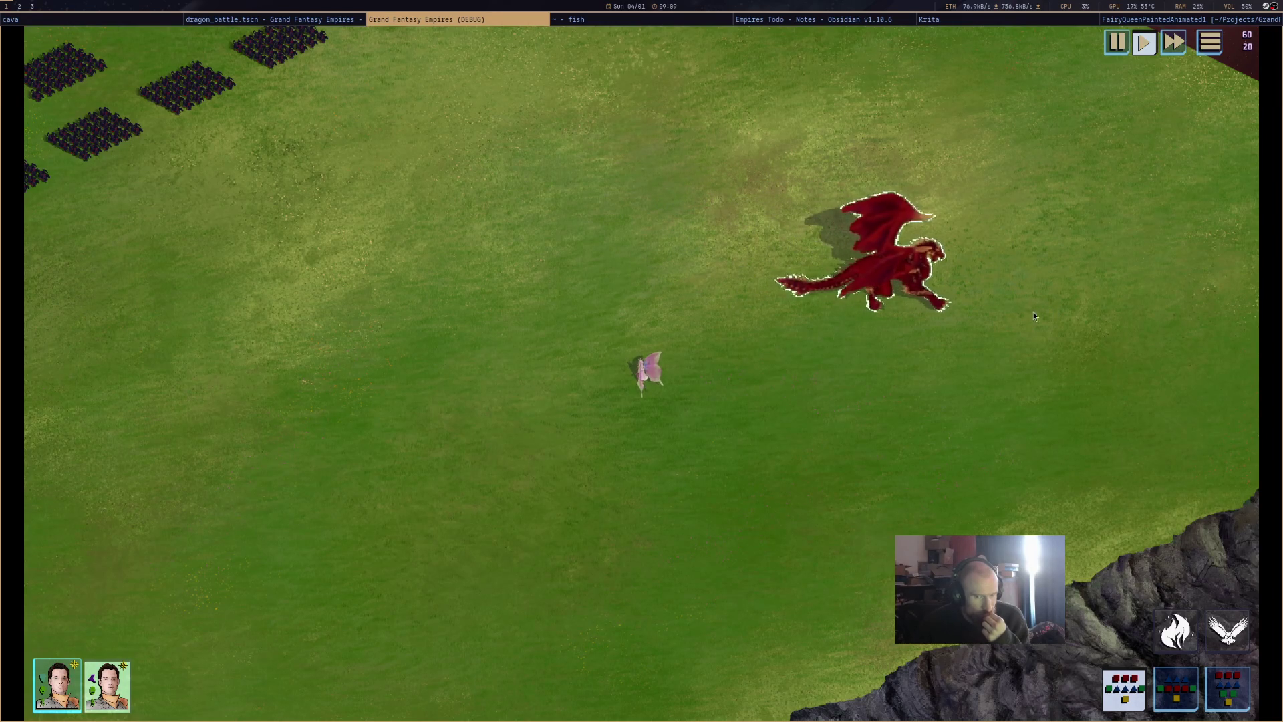
{"action": "mouse_move", "coordinate": [1024, 315]}
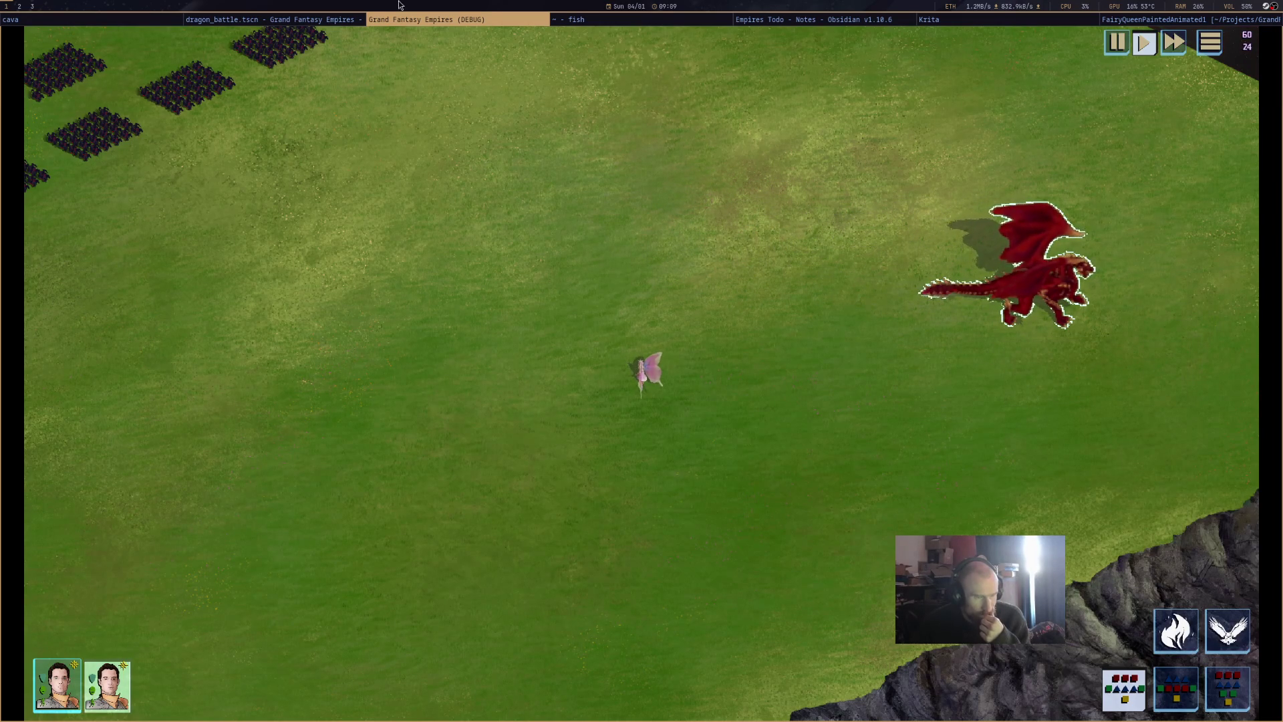
{"action": "middle_click", "coordinate": [439, 25]}
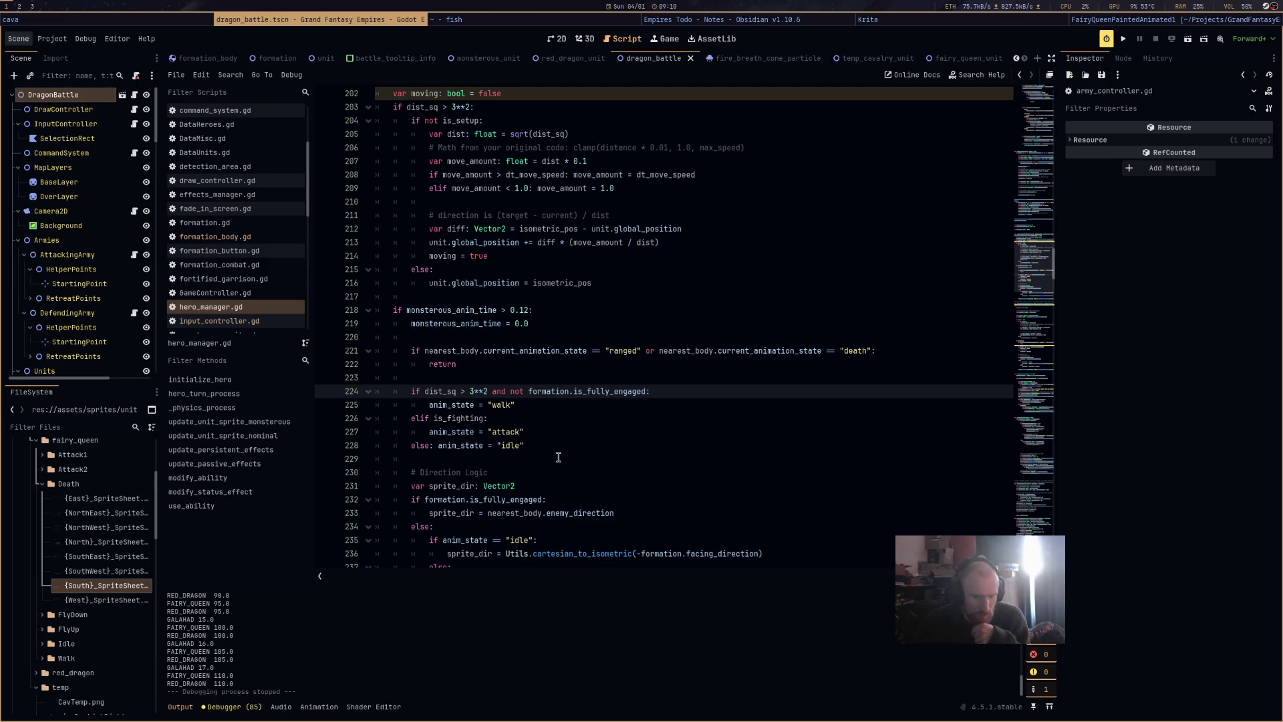
Change line 228's else to 'elif dist_sq < 3**2:' and save hero_manager.gd.
{"action": "left_click", "coordinate": [422, 445]}
{"action": "type", "text": "elif"}
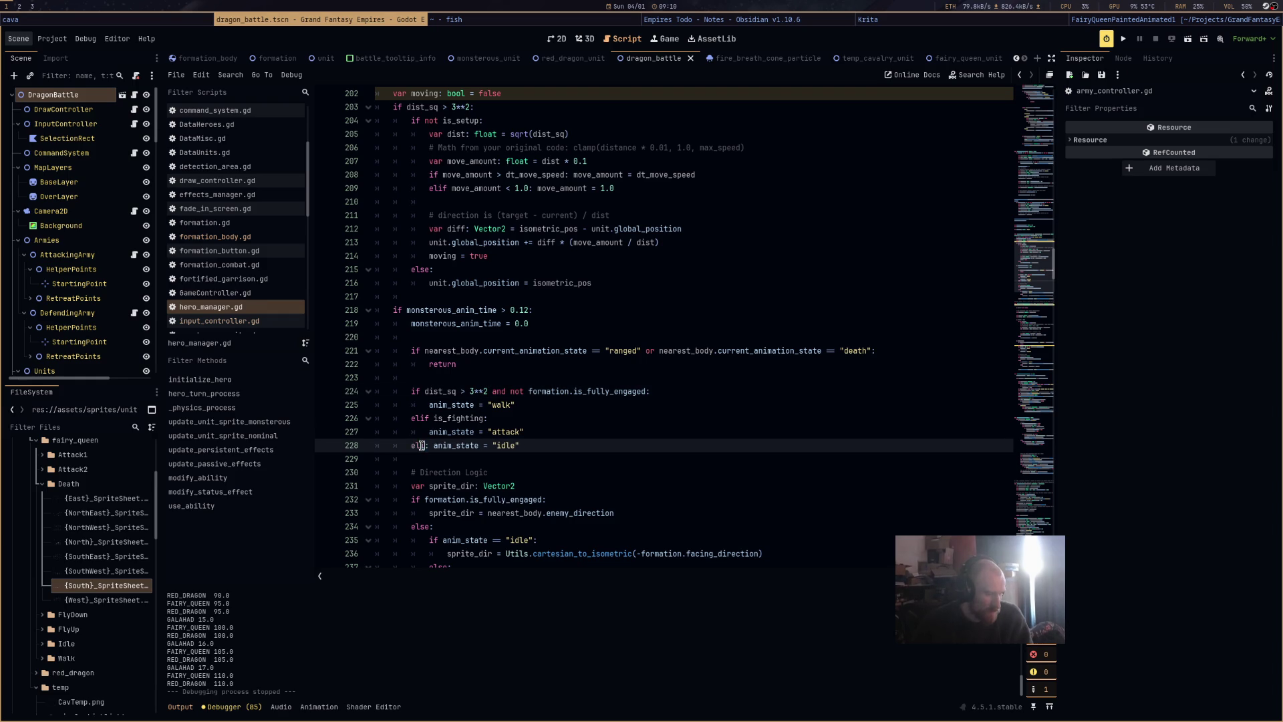
{"action": "left_click", "coordinate": [428, 392]}
{"action": "left_click_drag", "start_coordinate": [426, 393], "coordinate": [486, 391]}
{"action": "left_click", "coordinate": [439, 446]}
{"action": "type", "text": "dist_sq > 3**2"}
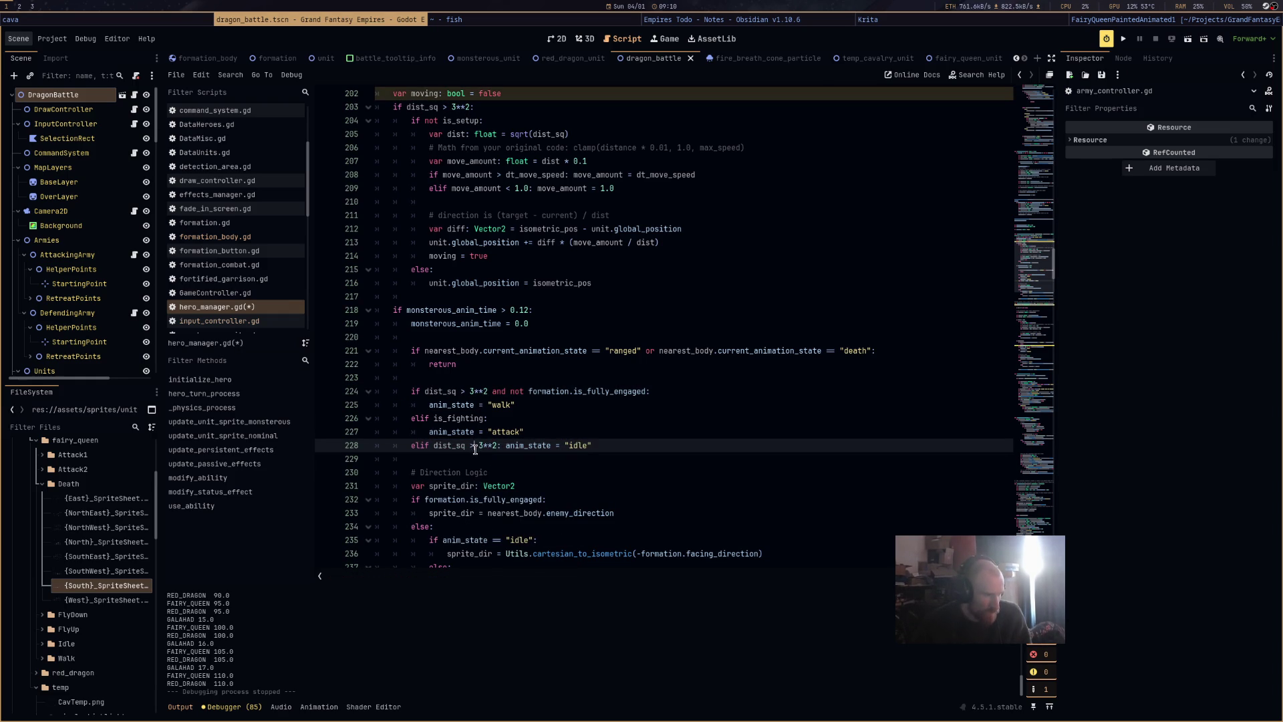
{"action": "type", "text": "<"}
{"action": "key", "text": "ctrl+s"}
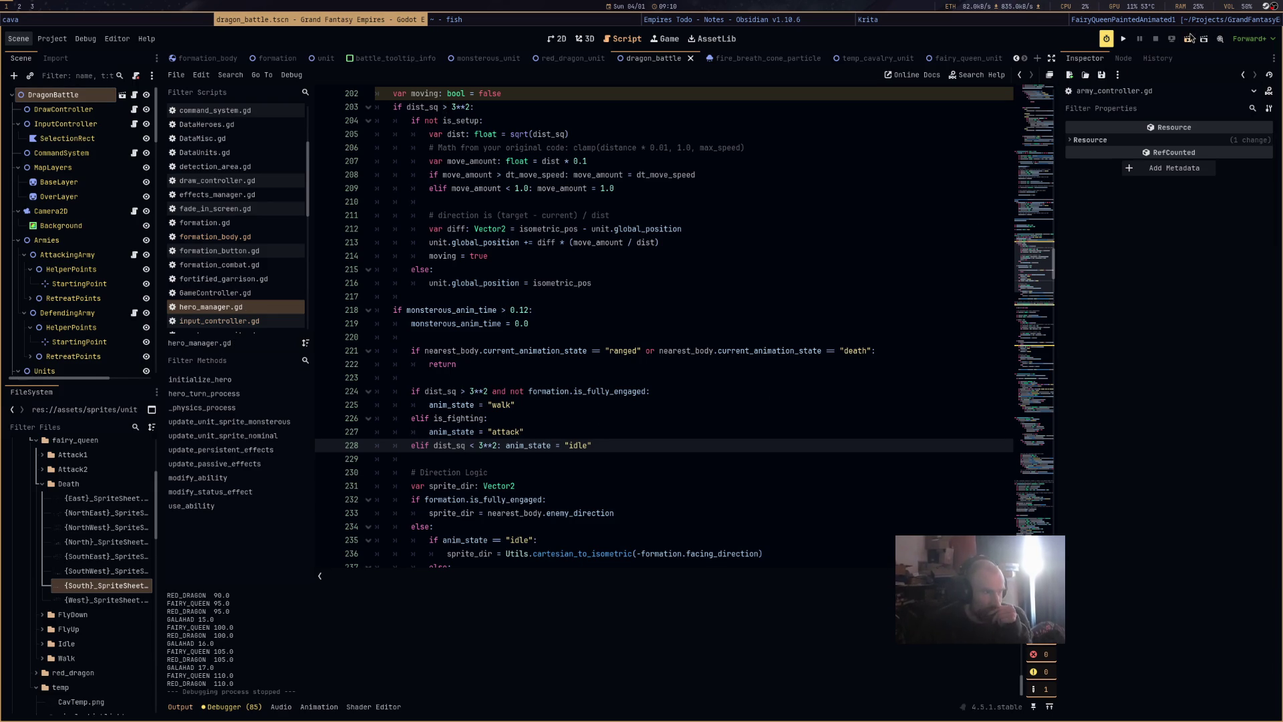
Run the battle scene, select the red dragon to observe it, then close the game.
{"action": "left_click", "coordinate": [1189, 38]}
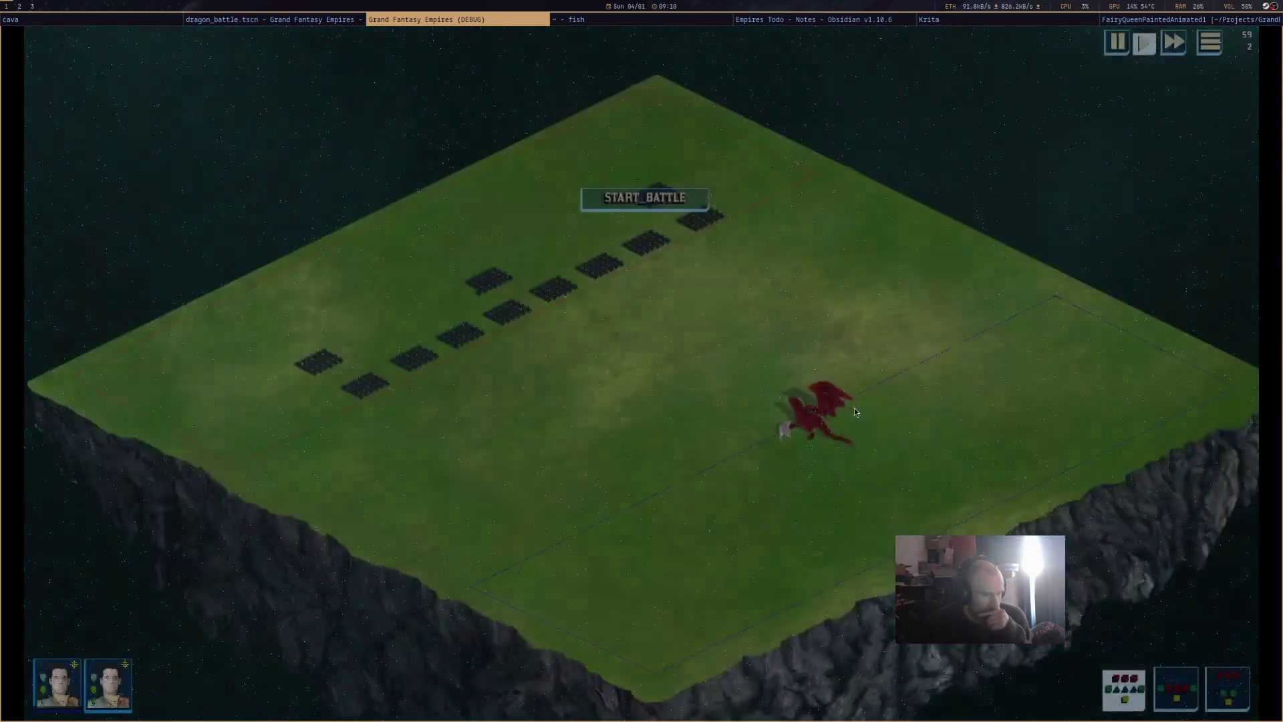
{"action": "scroll", "coordinate": [853, 411], "scroll_direction": "up", "scroll_amount": 3}
{"action": "left_click", "coordinate": [712, 407]}
{"action": "scroll", "coordinate": [745, 265], "scroll_direction": "up", "scroll_amount": 2}
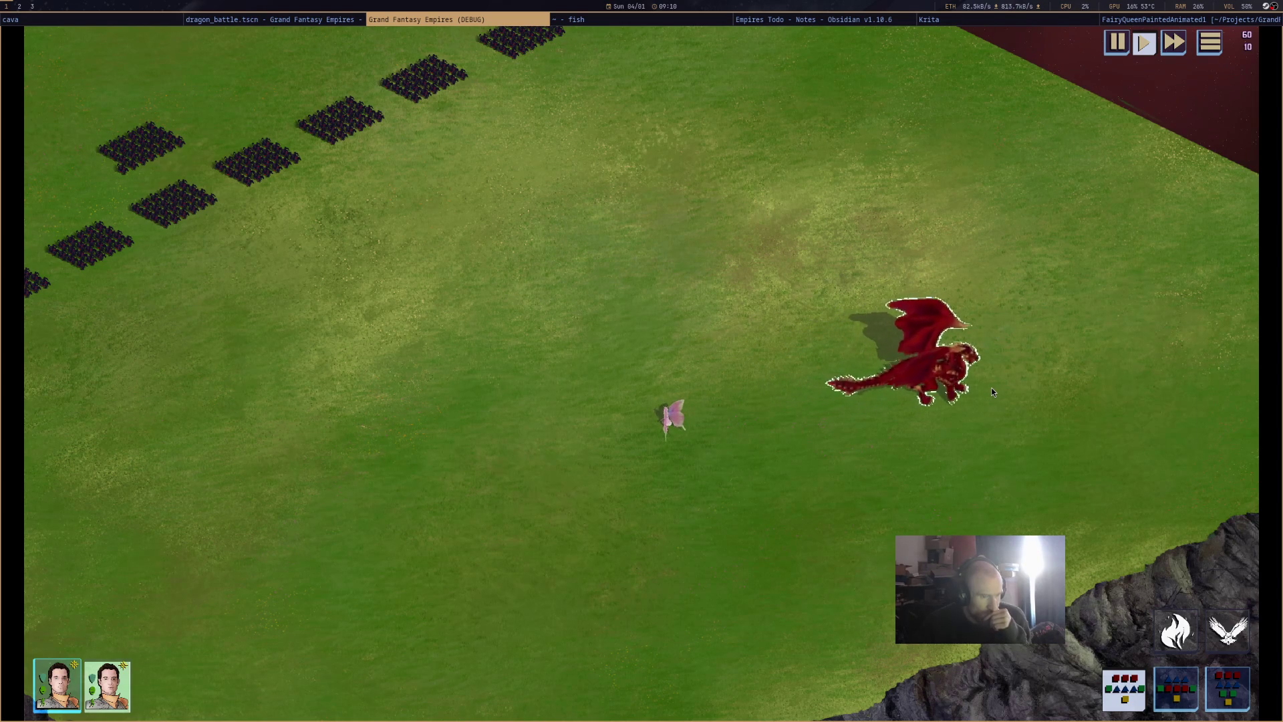
{"action": "mouse_move", "coordinate": [992, 388]}
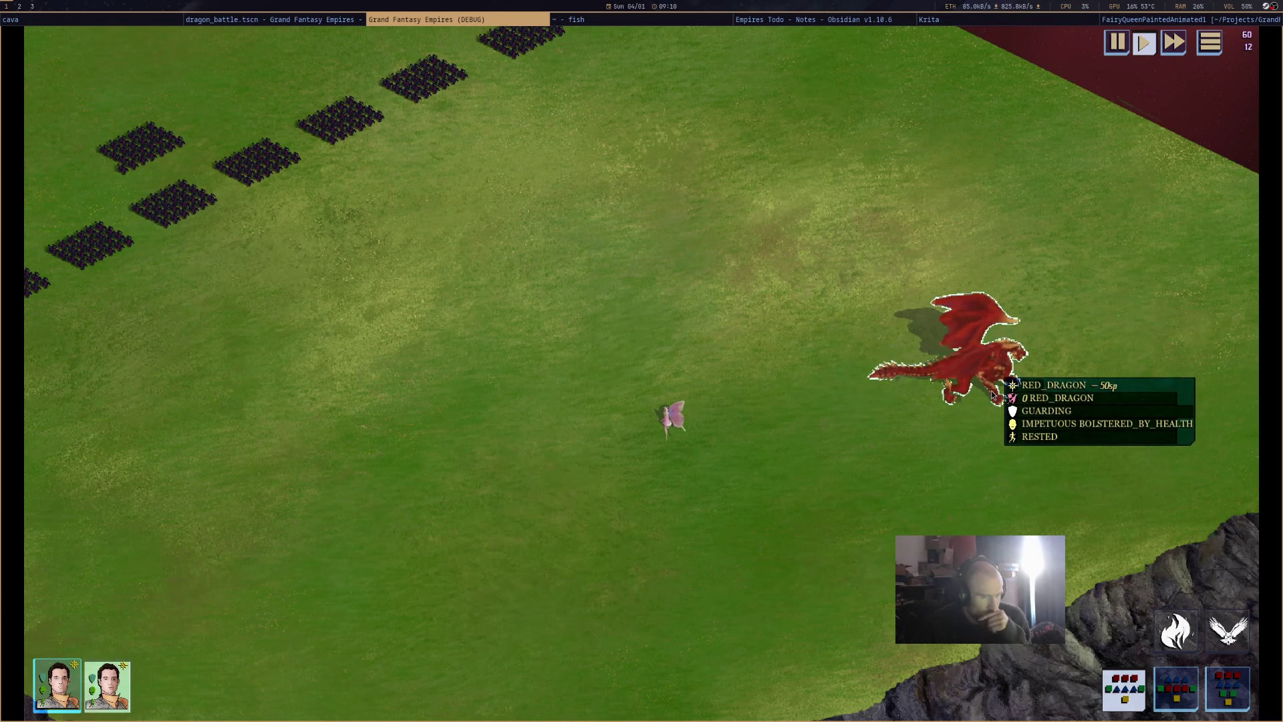
{"action": "middle_click", "coordinate": [523, 18]}
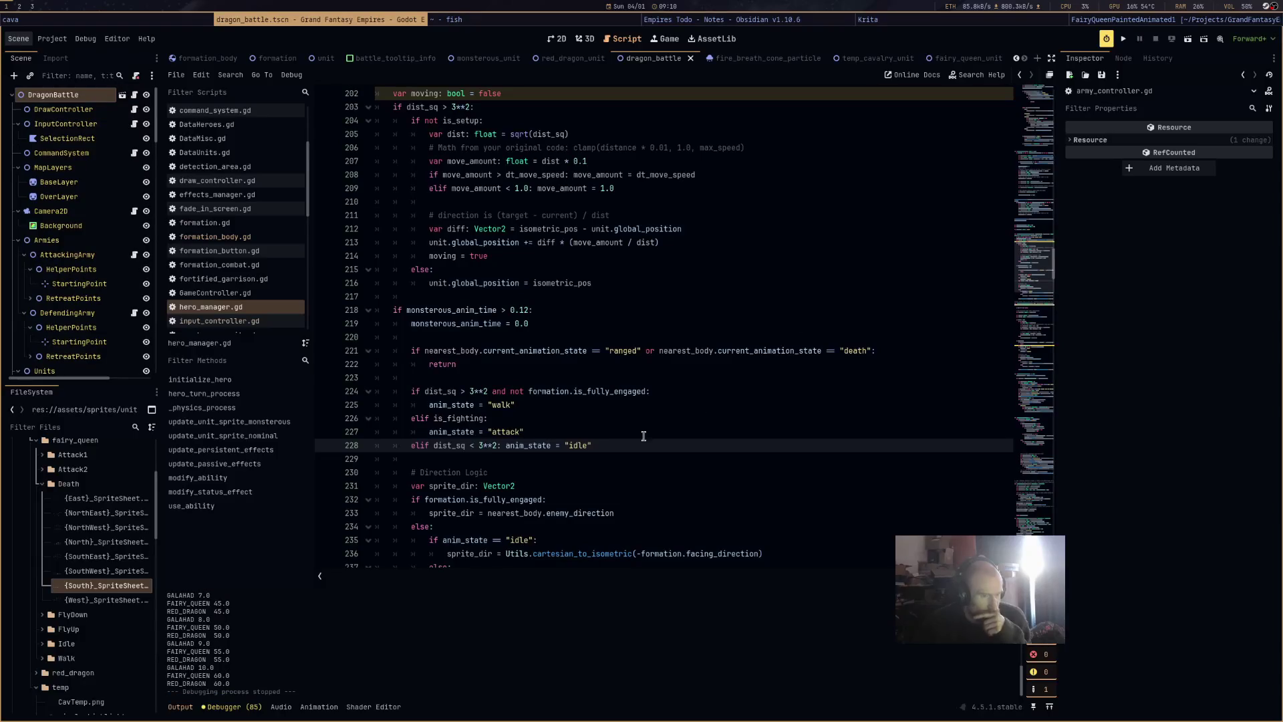
Lower the idle threshold to 2**2, test it on the red dragon, then stop the game and return to line 203.
{"action": "type", "text": "2"}
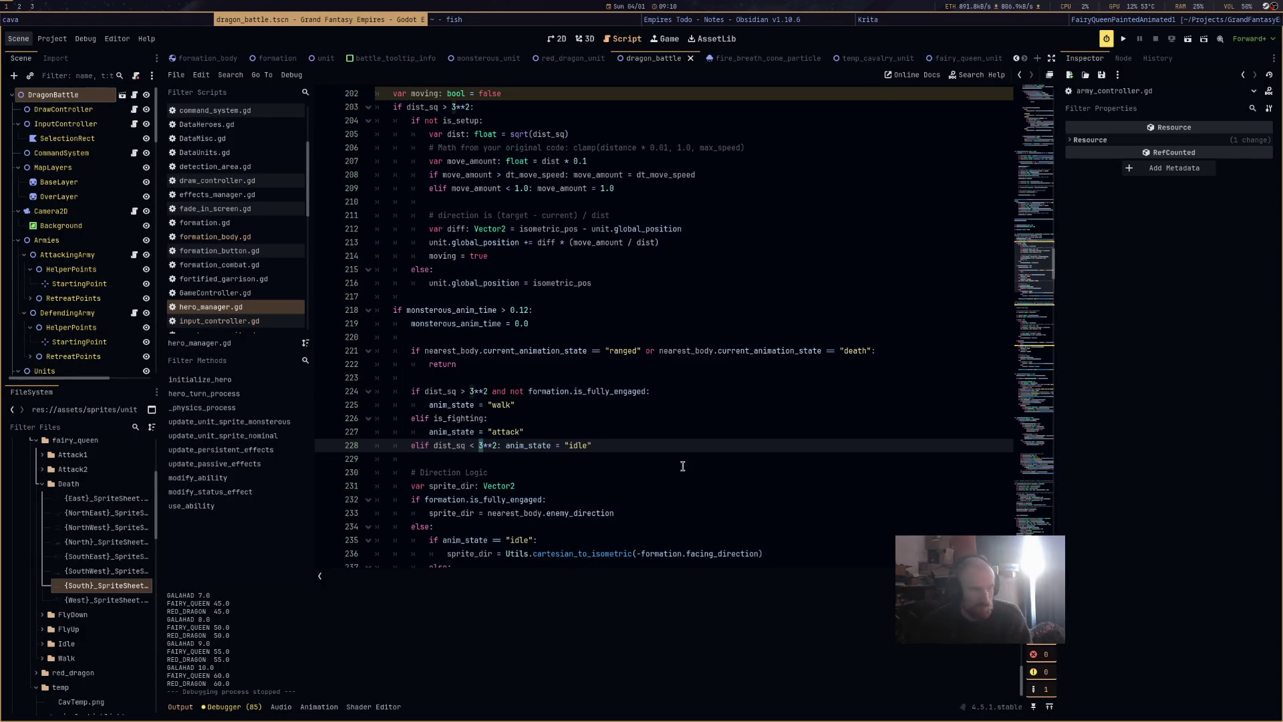
{"action": "left_click", "coordinate": [1187, 40]}
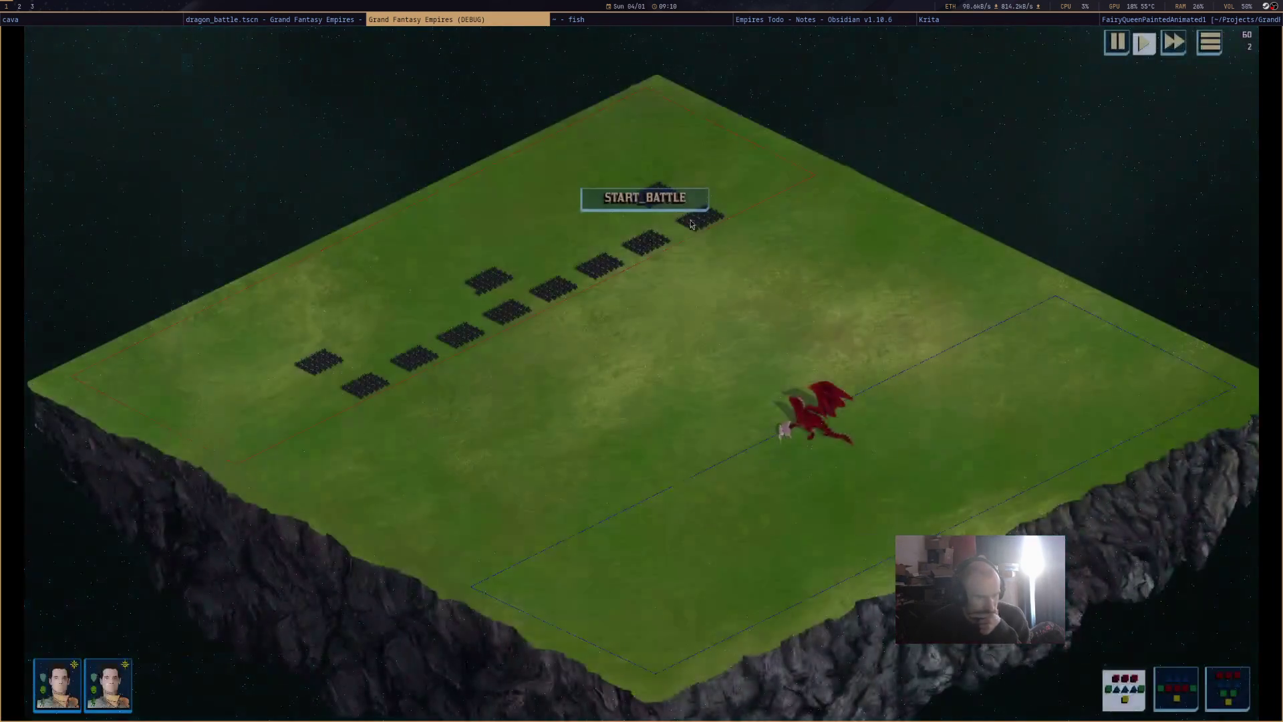
{"action": "left_click", "coordinate": [803, 415]}
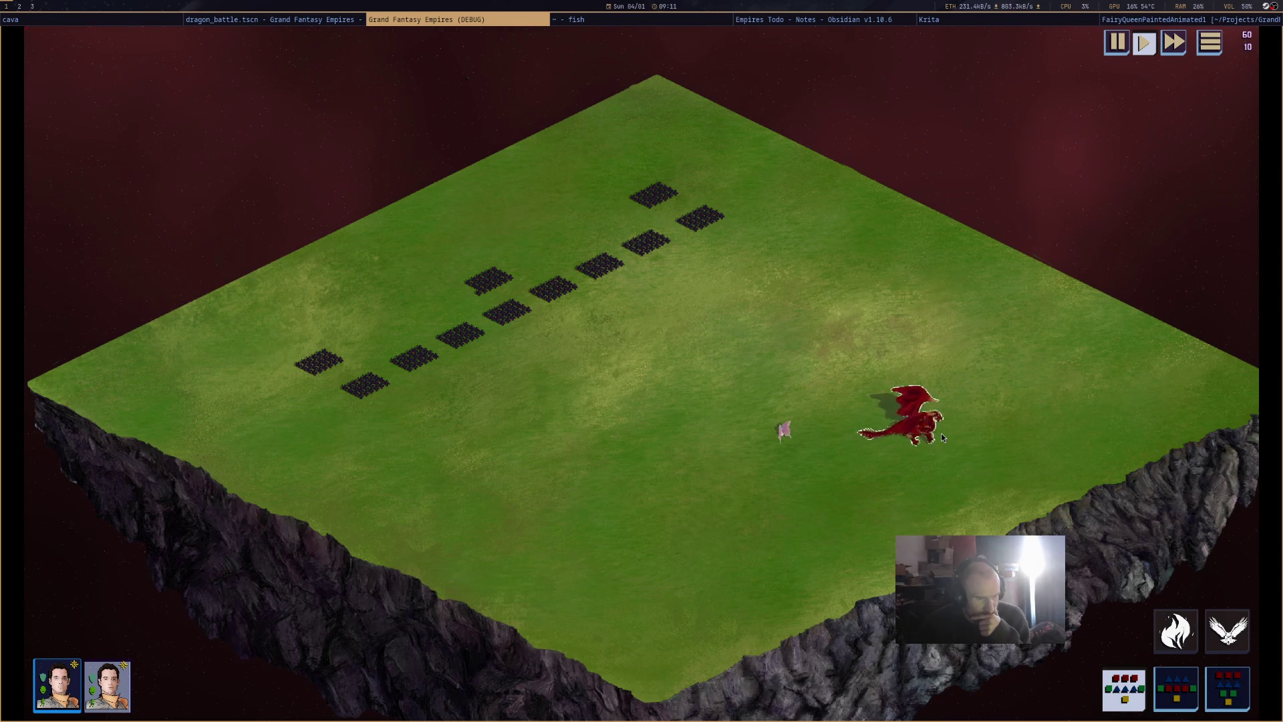
{"action": "mouse_move", "coordinate": [944, 442]}
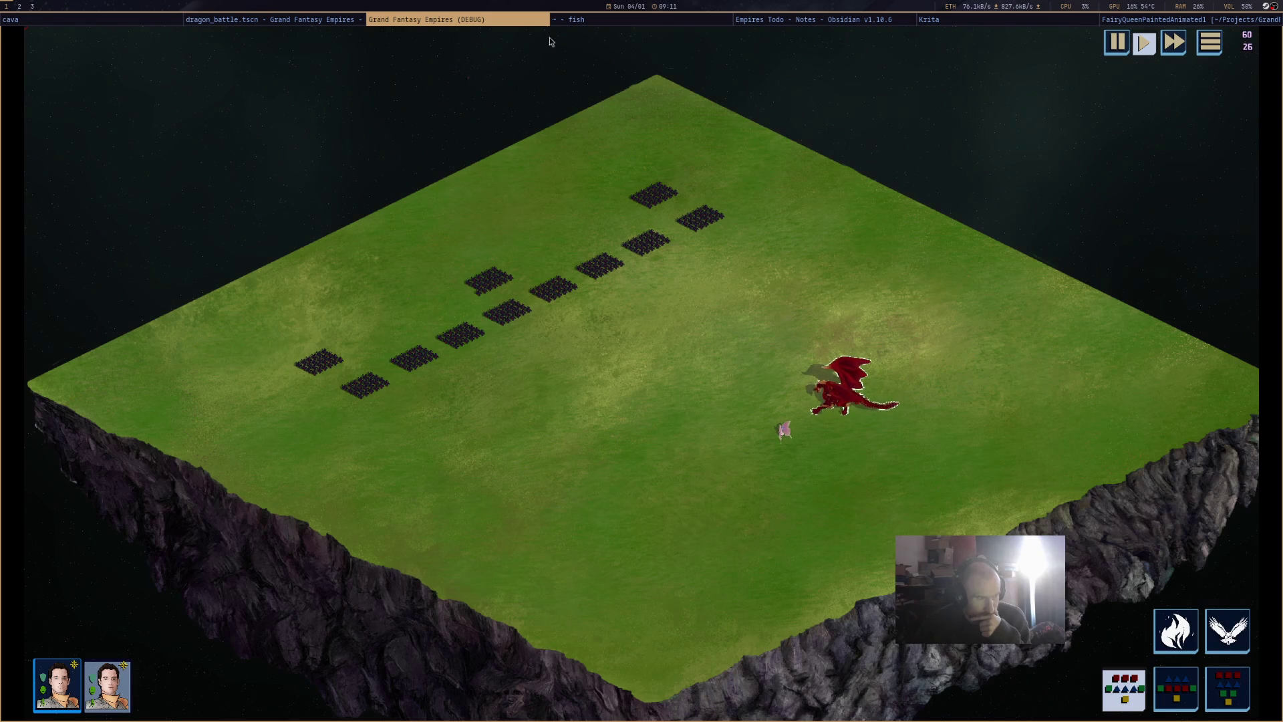
{"action": "key", "text": "F8"}
{"action": "left_click", "coordinate": [451, 106]}
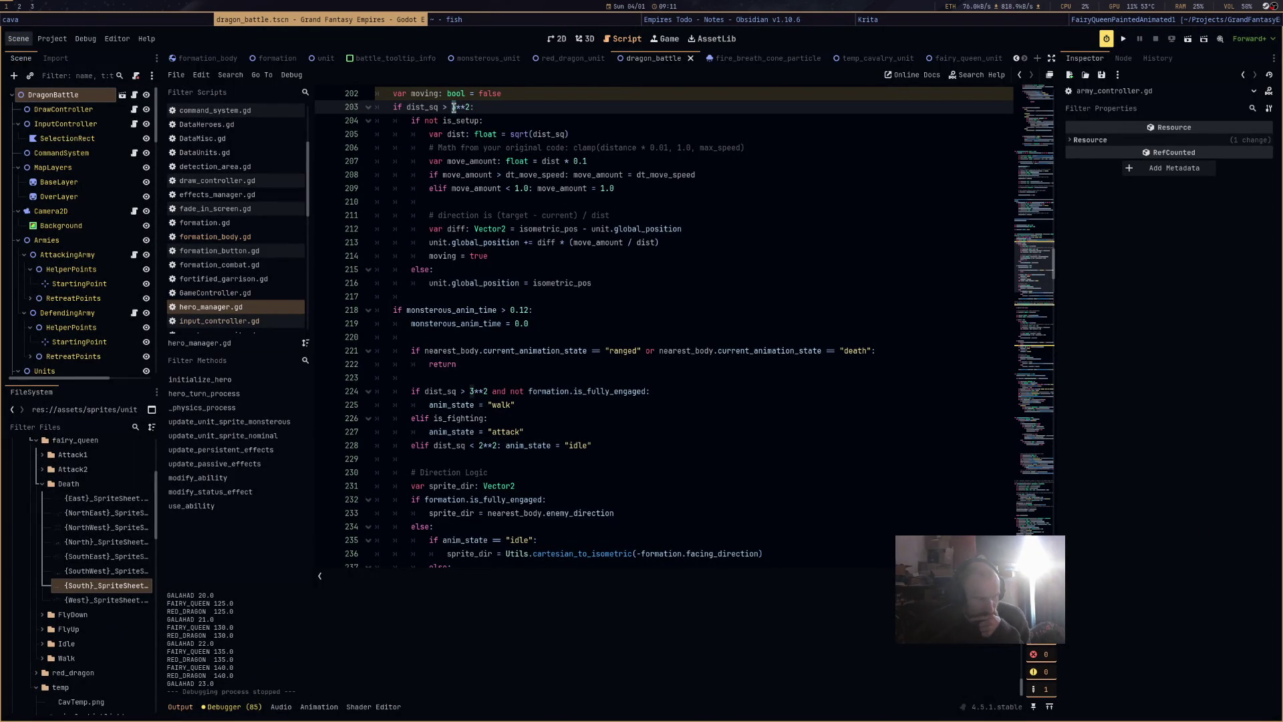
Set line 203 to dist_sq > 1**2, then test a battle with the red dragon and close it.
{"action": "type", "text": "1"}
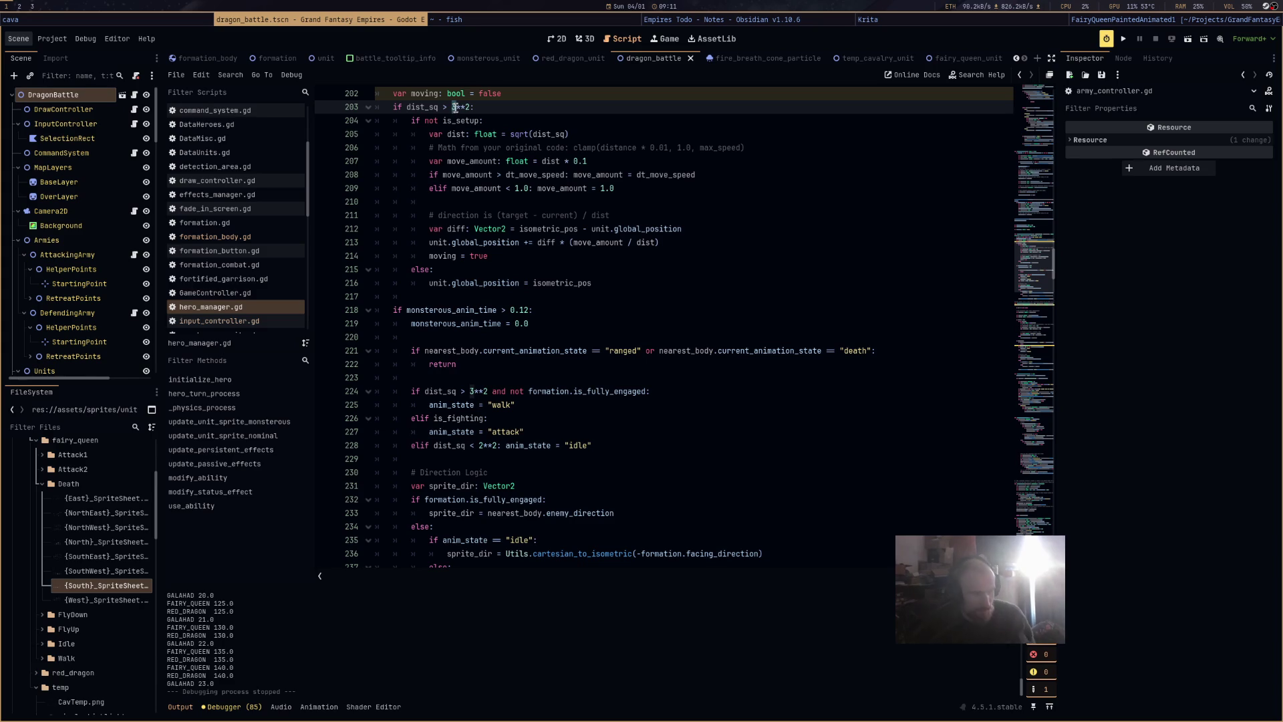
{"action": "left_click", "coordinate": [1187, 40]}
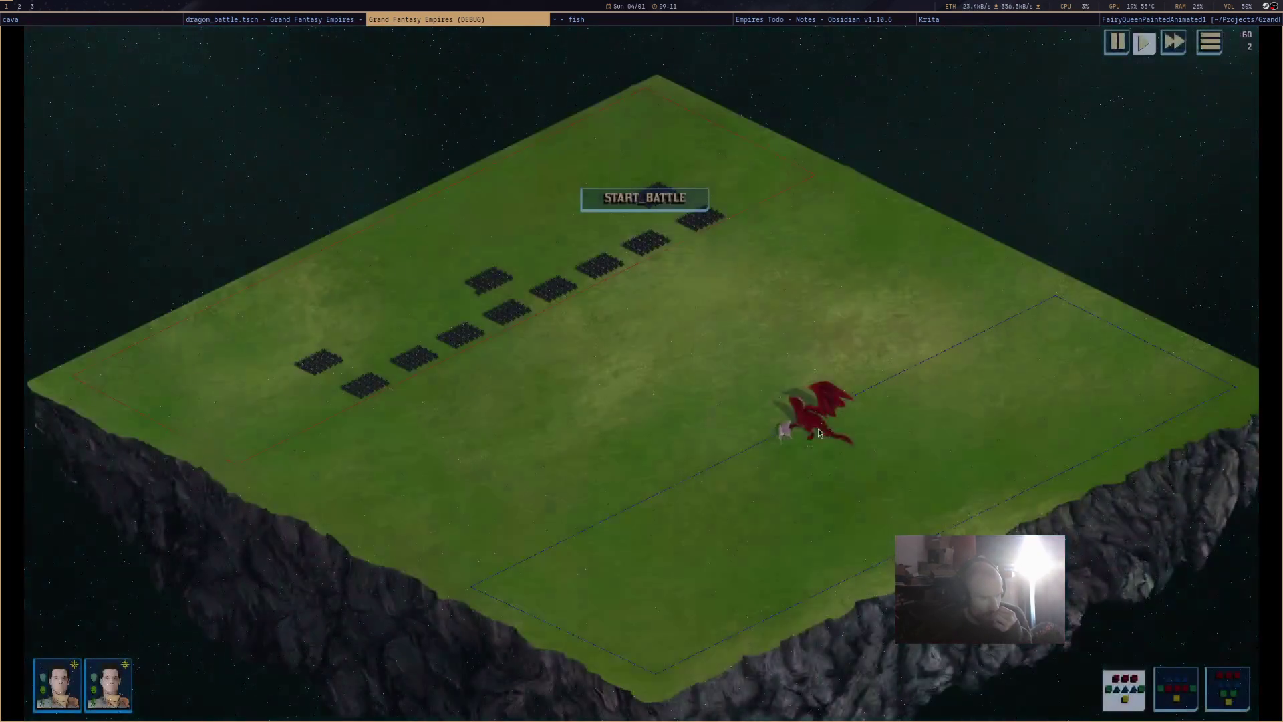
{"action": "left_click", "coordinate": [822, 420]}
{"action": "left_click", "coordinate": [688, 204]}
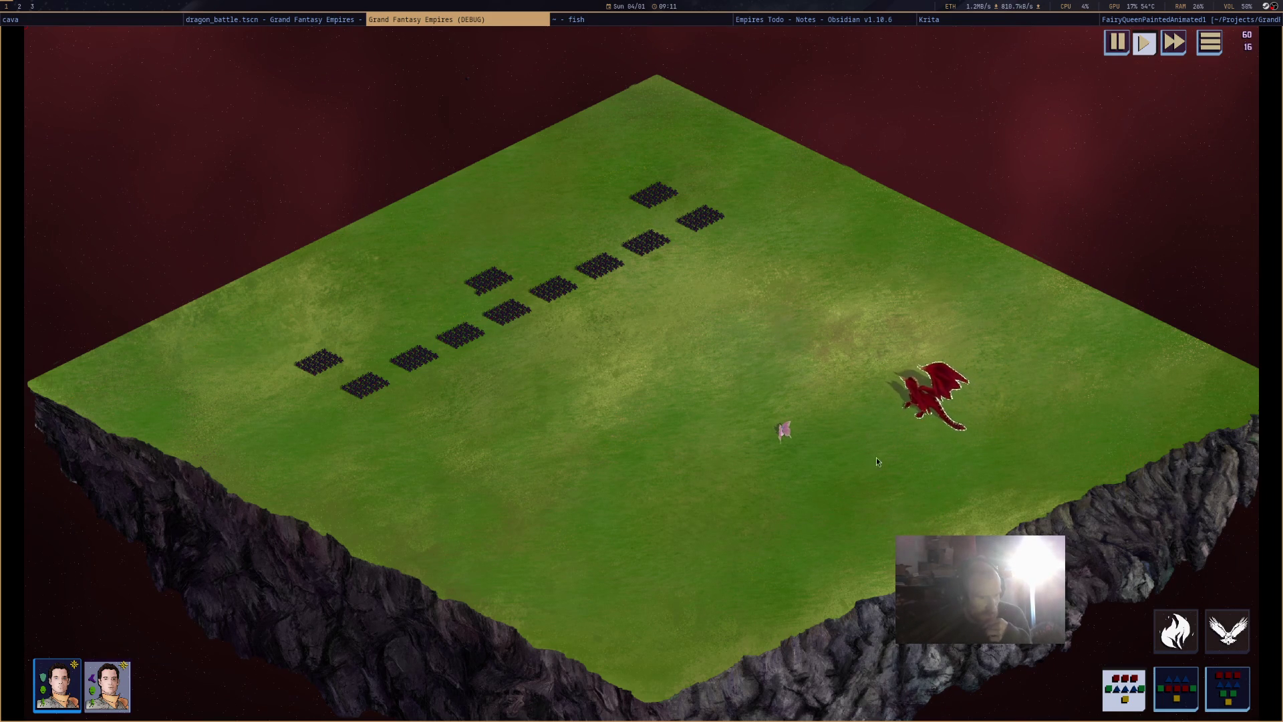
{"action": "middle_click", "coordinate": [528, 20]}
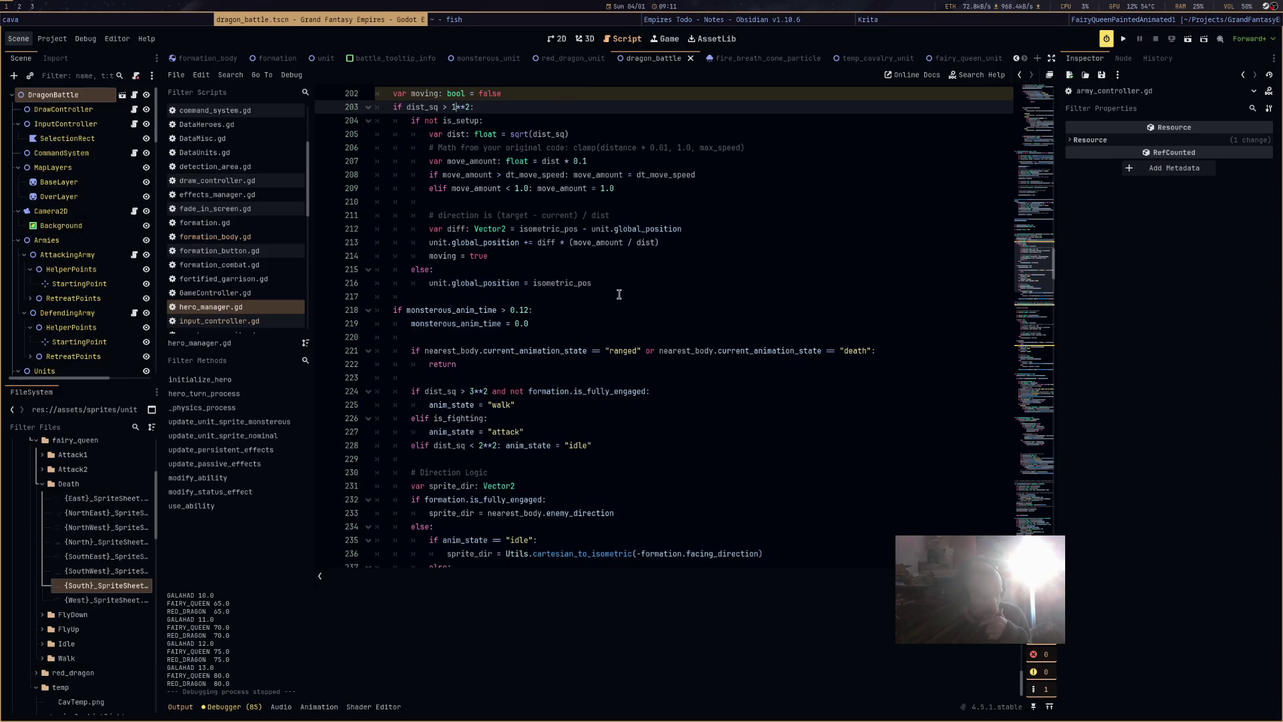
With line 203 at 2**2, run a battle, select the red dragon, then close the game.
{"action": "scroll", "coordinate": [619, 294], "scroll_direction": "up", "scroll_amount": 5}
{"action": "scroll", "coordinate": [643, 315], "scroll_direction": "down", "scroll_amount": 4}
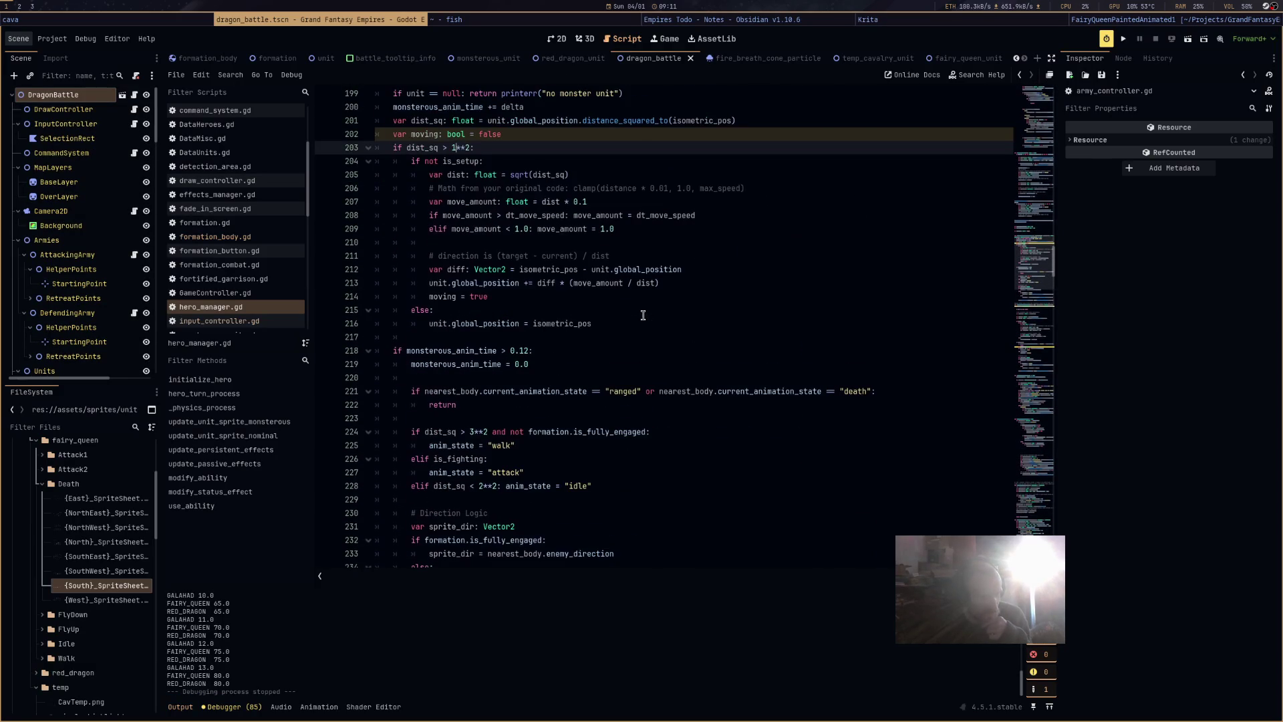
{"action": "scroll", "coordinate": [643, 315], "scroll_direction": "down", "scroll_amount": 4}
{"action": "scroll", "coordinate": [643, 315], "scroll_direction": "up", "scroll_amount": 2}
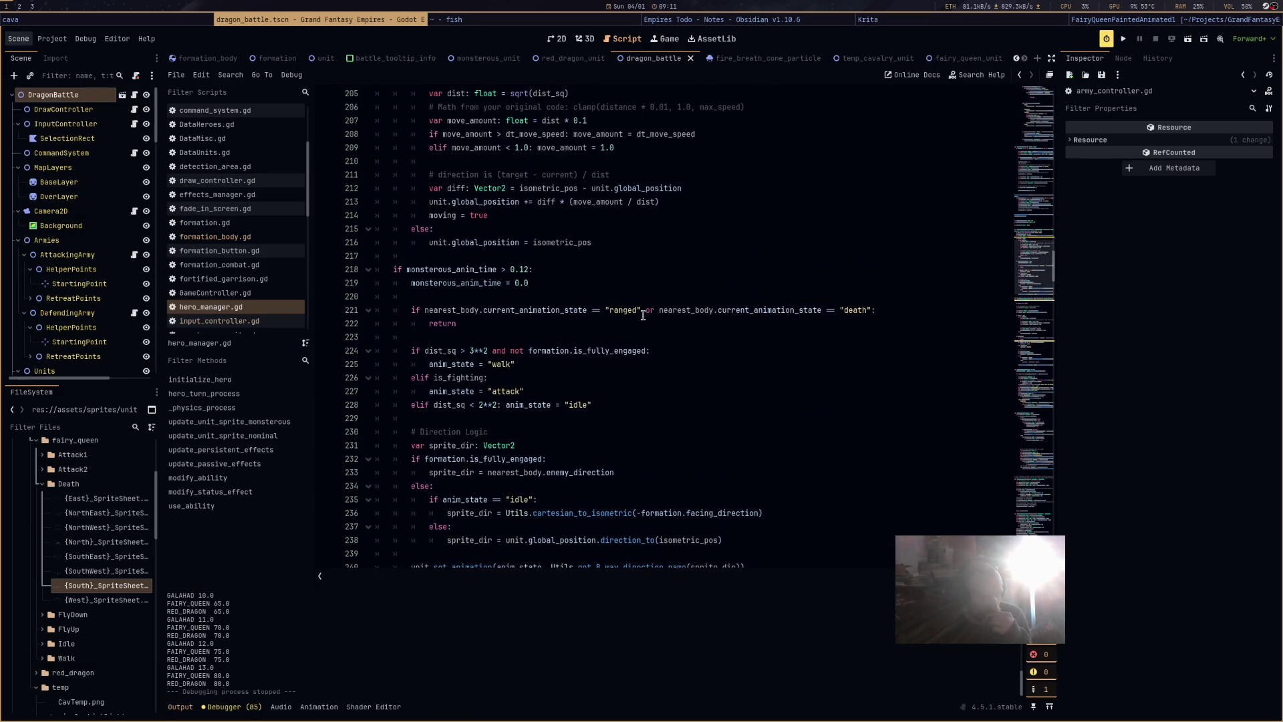
{"action": "scroll", "coordinate": [643, 315], "scroll_direction": "up", "scroll_amount": 1}
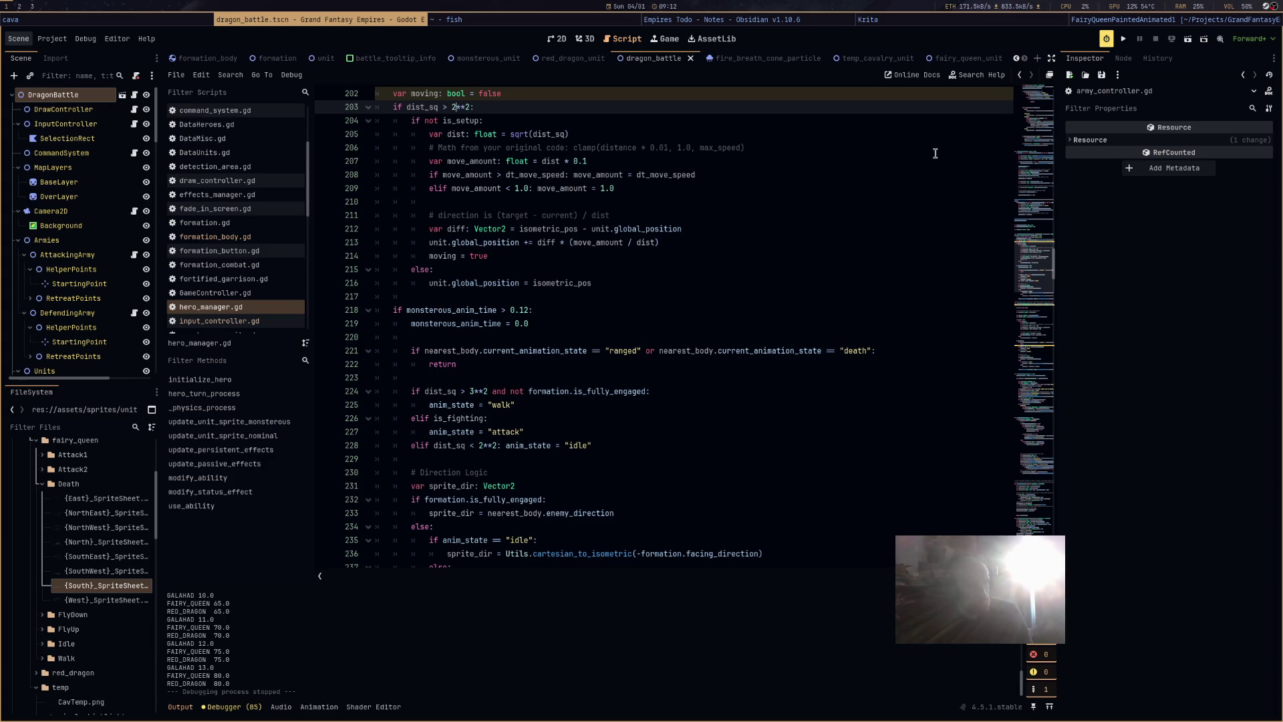
{"action": "left_click", "coordinate": [1195, 40]}
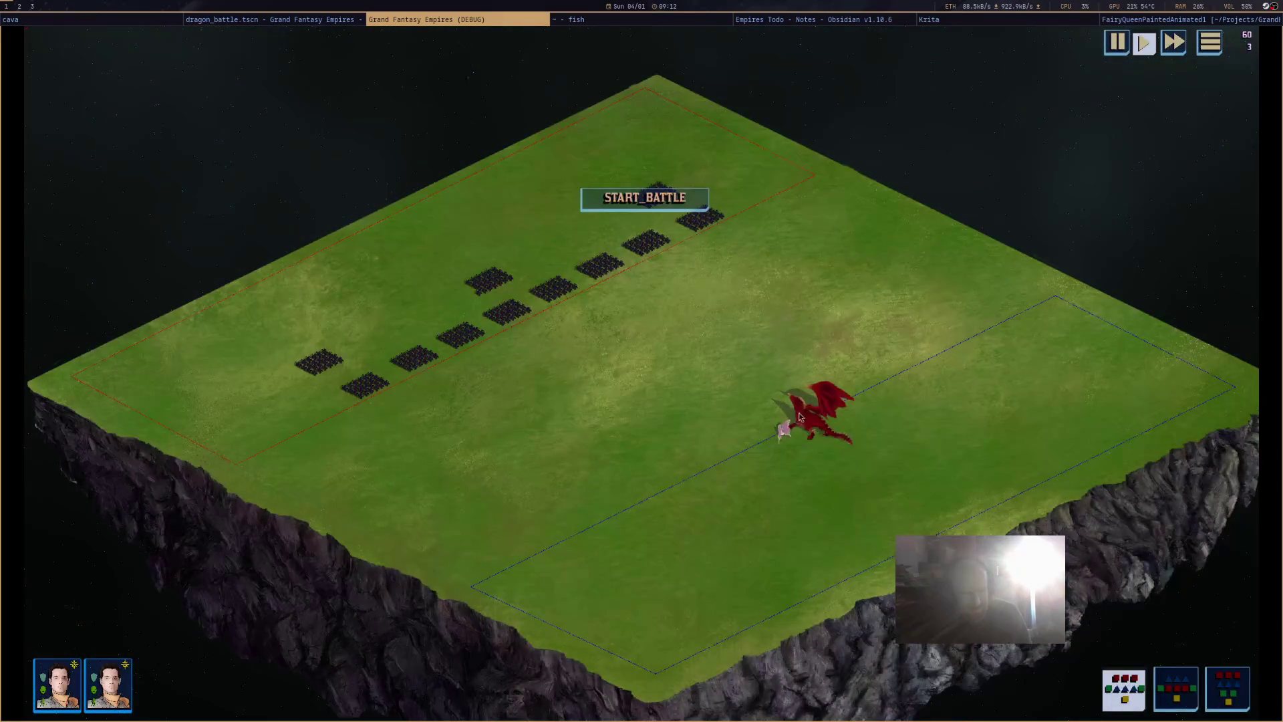
{"action": "key", "text": "Return"}
{"action": "left_click", "coordinate": [834, 452]}
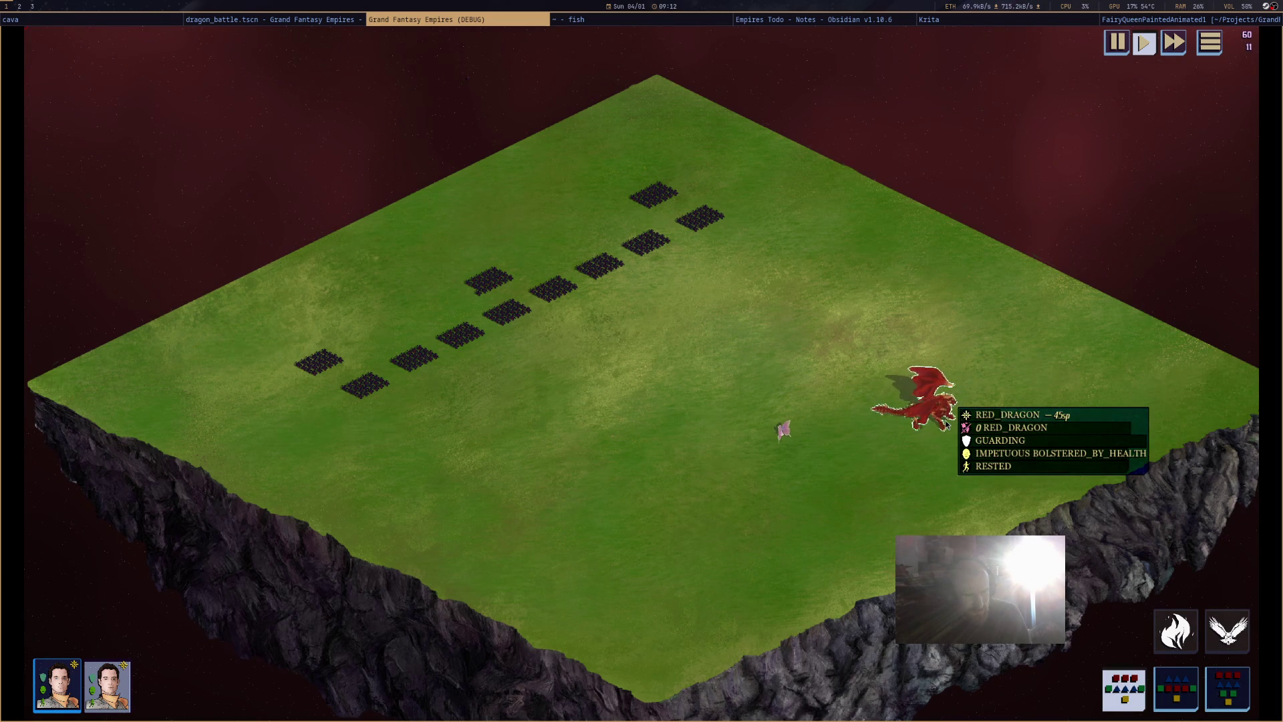
{"action": "middle_click", "coordinate": [495, 18]}
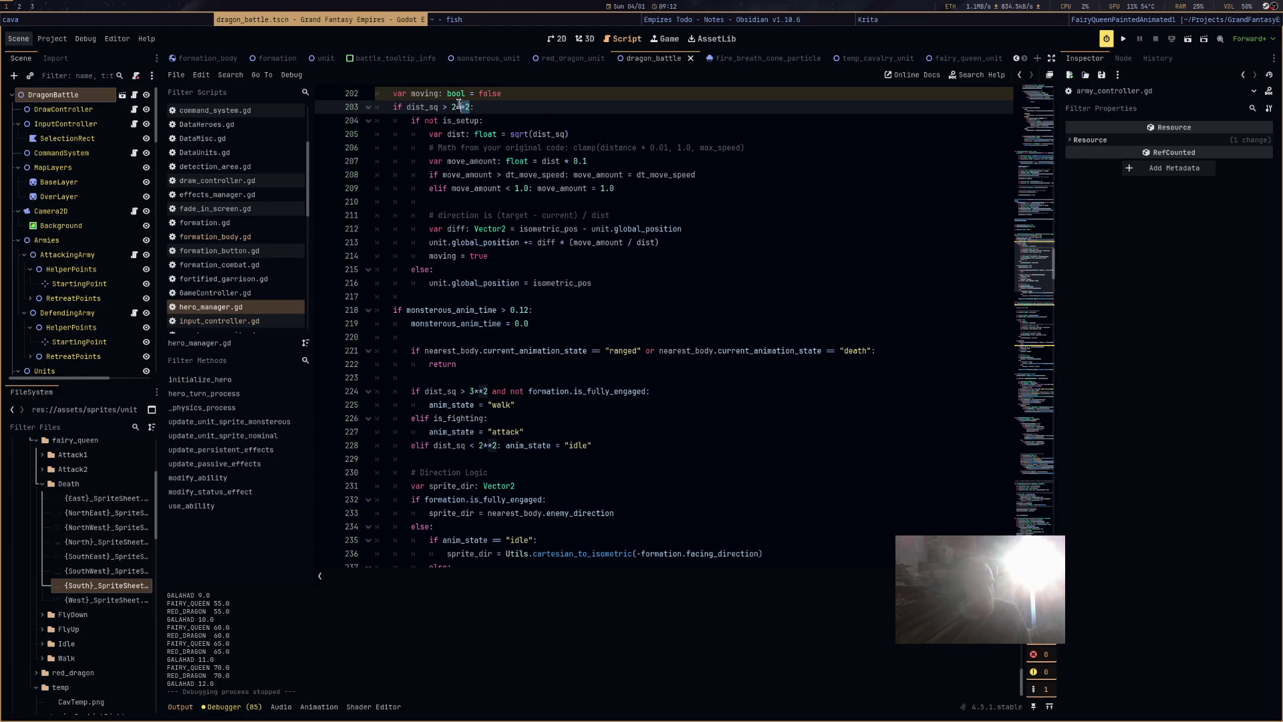
Edit the line 203 and line 228 thresholds to 1.5**2.
{"action": "left_click", "coordinate": [473, 393]}
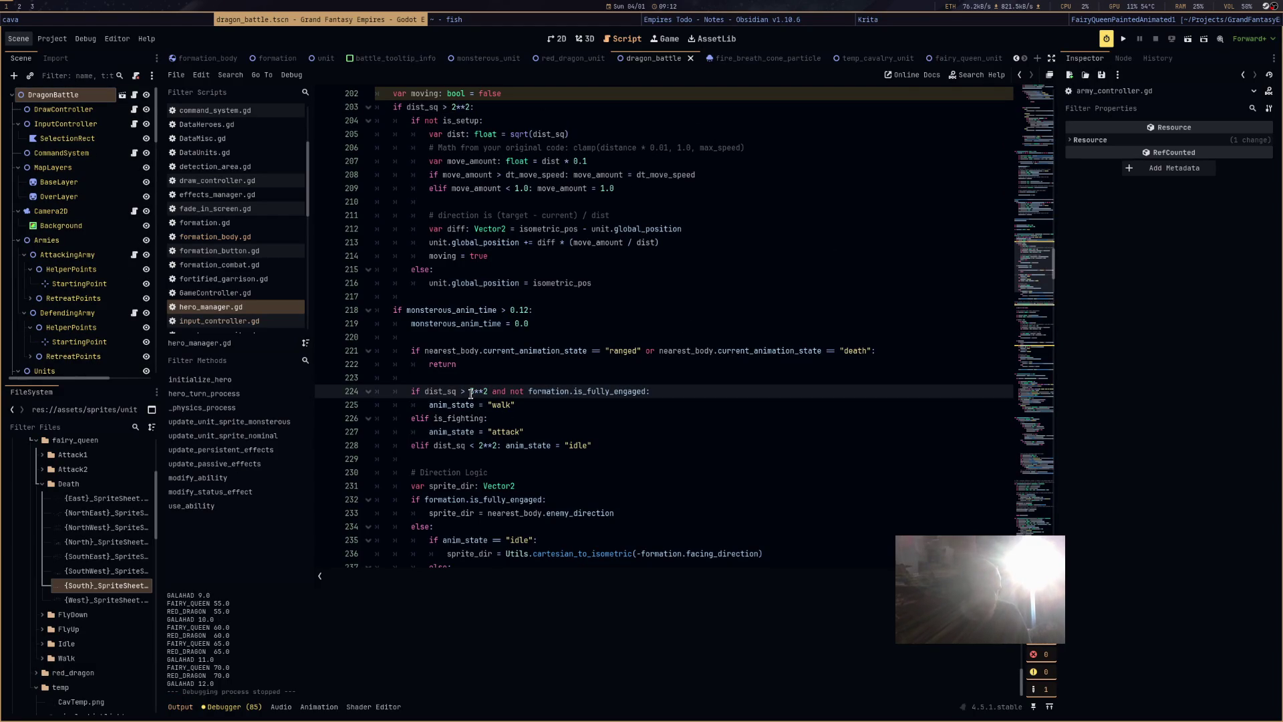
{"action": "left_click_drag", "start_coordinate": [452, 109], "coordinate": [469, 107]}
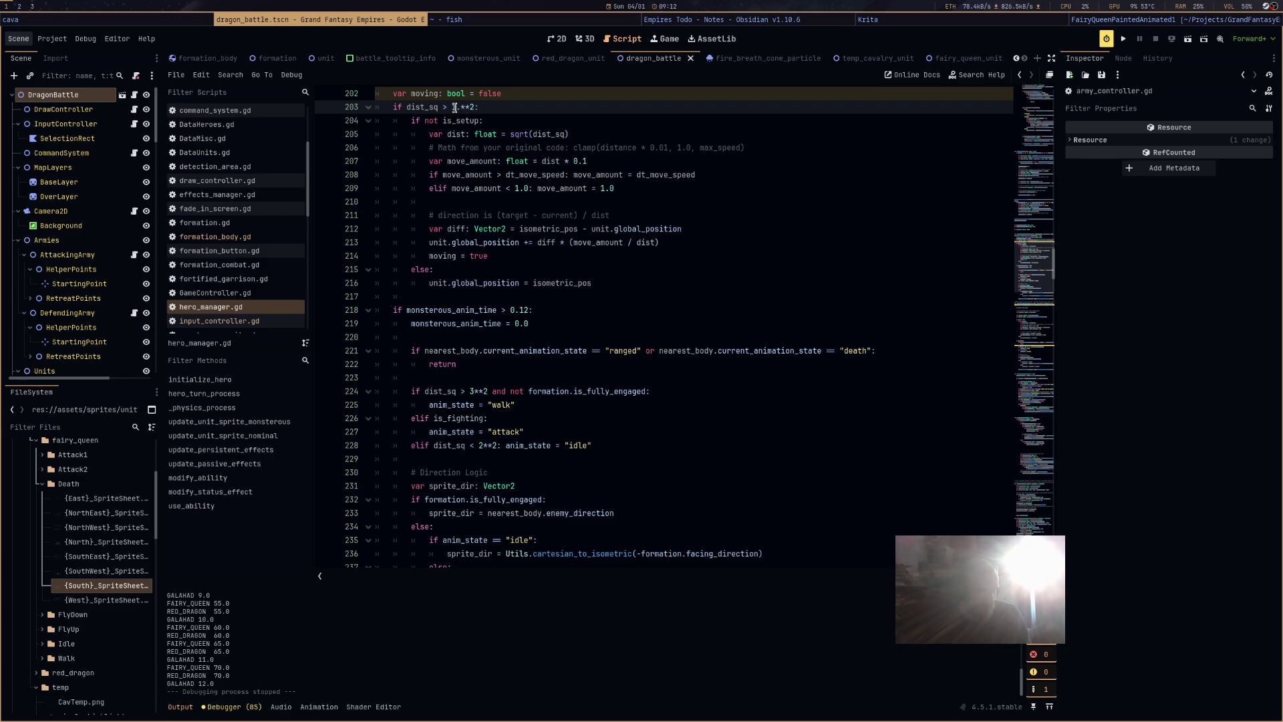
{"action": "type", "text": "3"}
{"action": "left_click", "coordinate": [457, 107]}
{"action": "left_click", "coordinate": [481, 446]}
{"action": "left_click", "coordinate": [471, 391]}
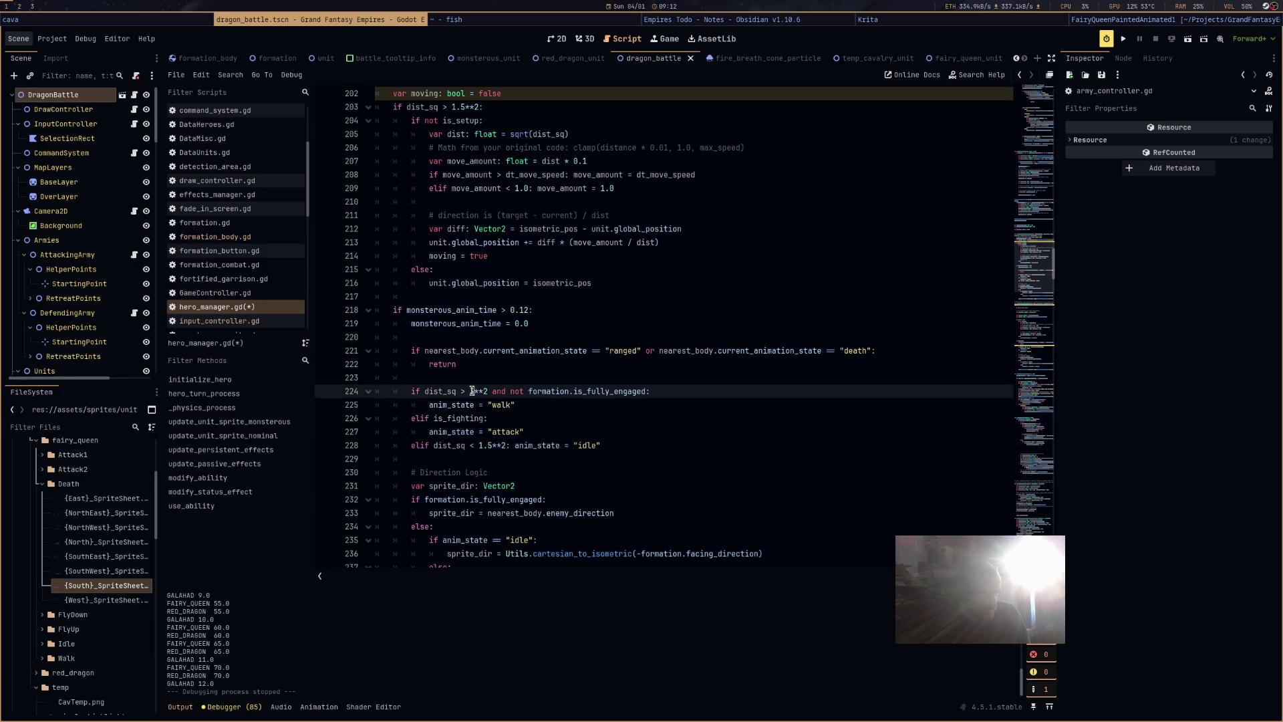
{"action": "type", "text": "2"}
Save and run the project, select the red dragon, and pan the map to follow it.
{"action": "key", "text": "F5"}
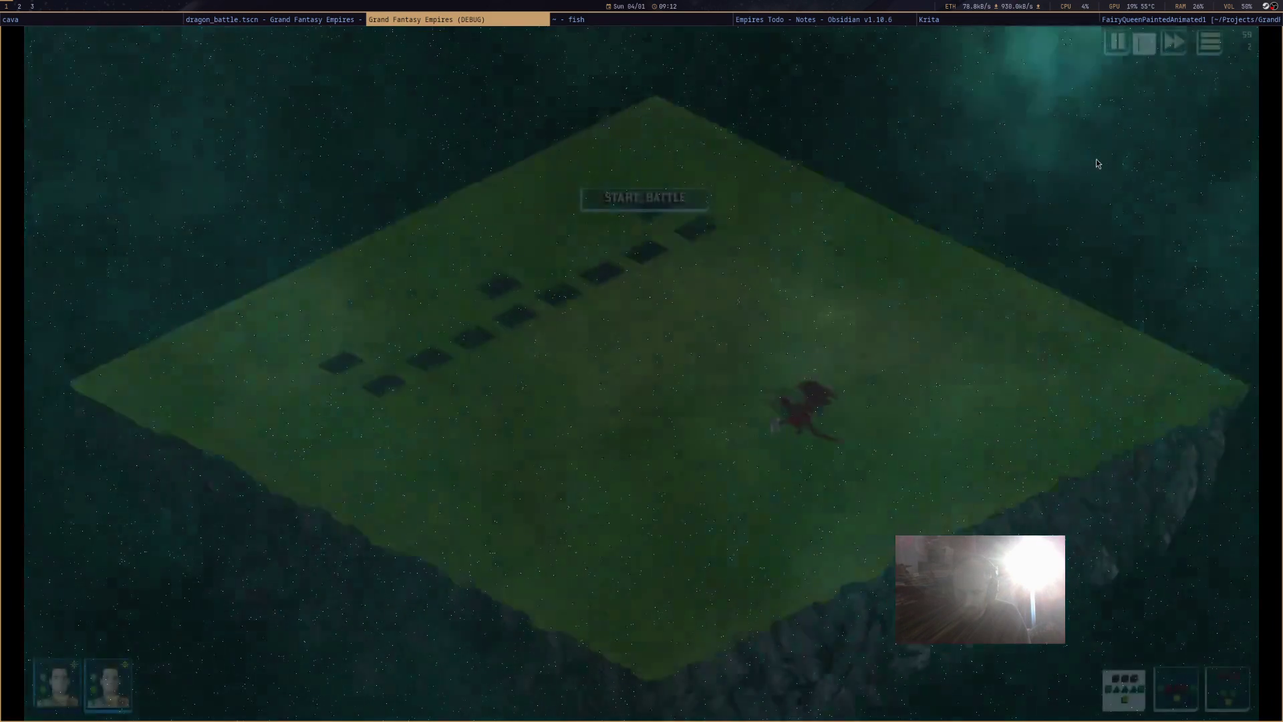
{"action": "scroll", "coordinate": [739, 362], "scroll_direction": "up", "scroll_amount": 5}
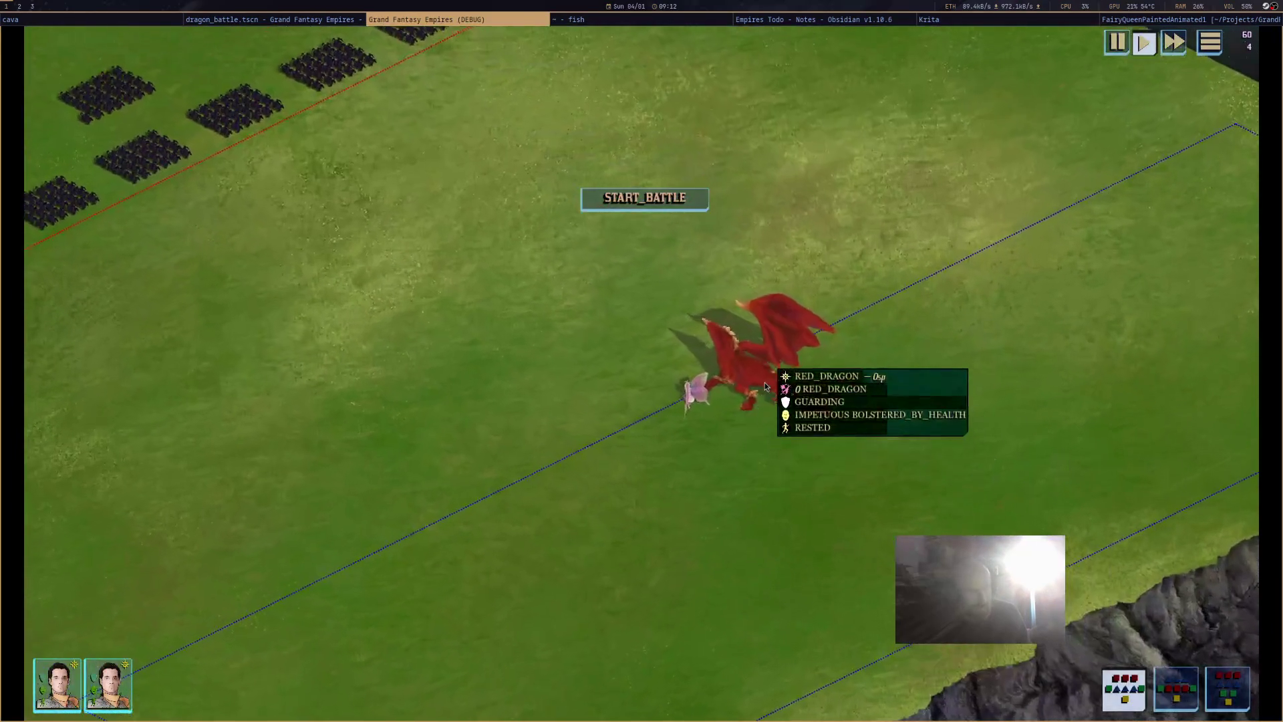
{"action": "left_click", "coordinate": [765, 387]}
{"action": "left_click", "coordinate": [619, 196]}
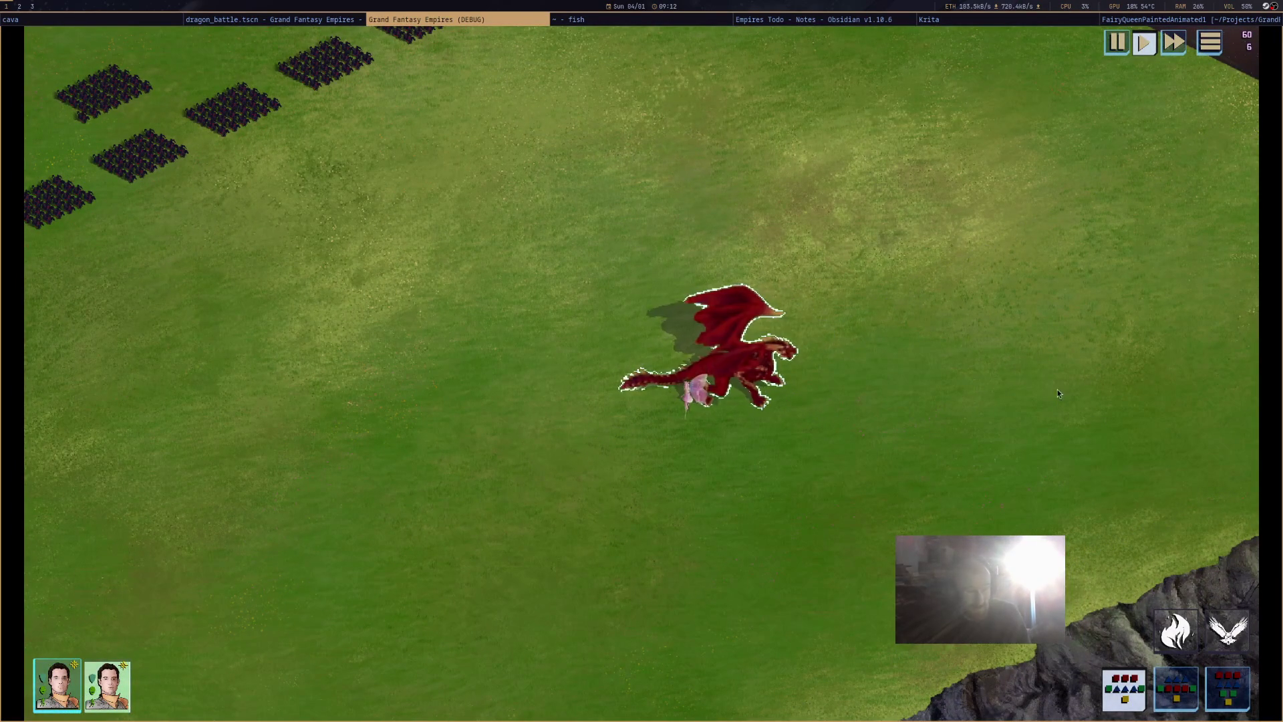
{"action": "key", "text": "Right"}
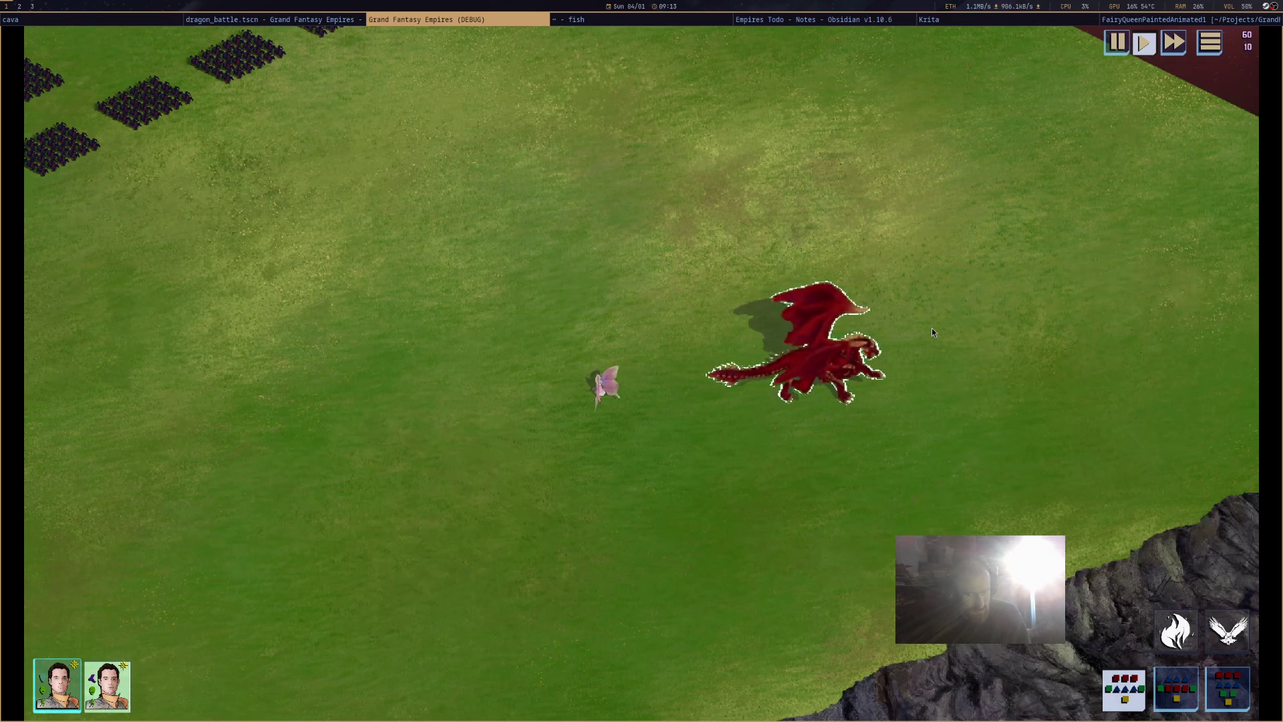
Send the red dragon to a spot on the left to watch its animation, then close the game.
{"action": "right_click", "coordinate": [700, 327]}
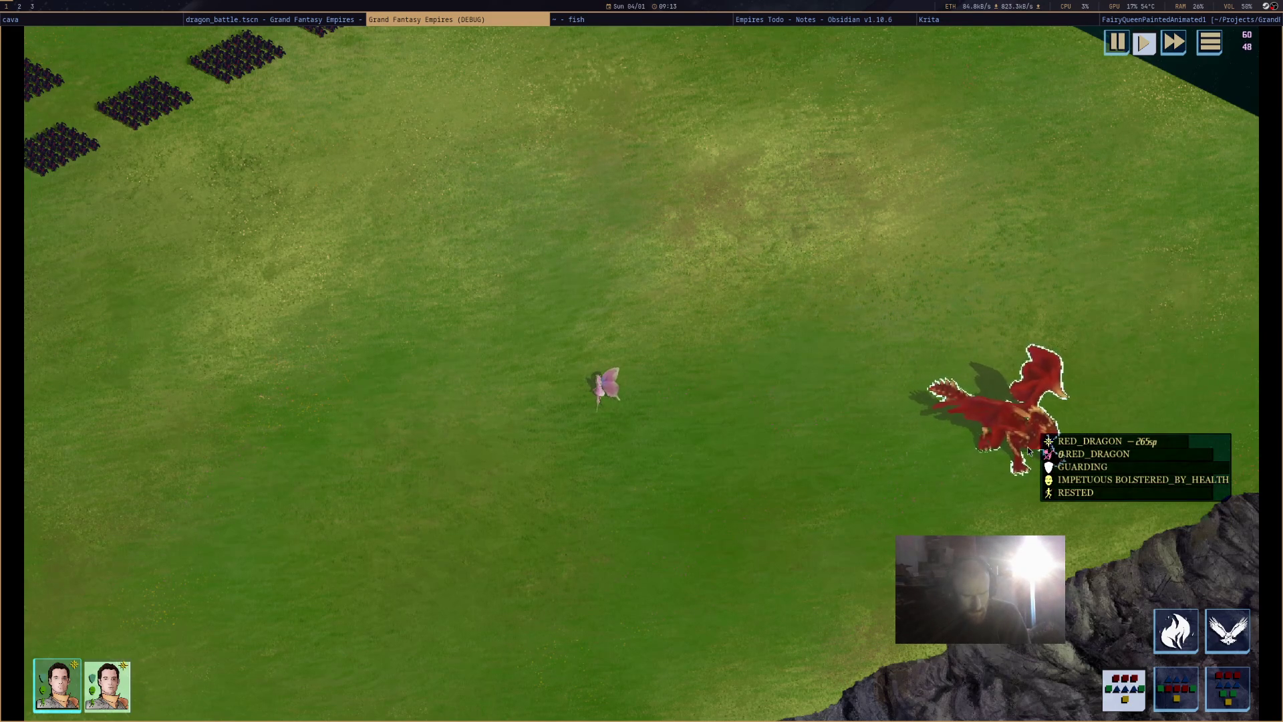
{"action": "middle_click", "coordinate": [535, 19]}
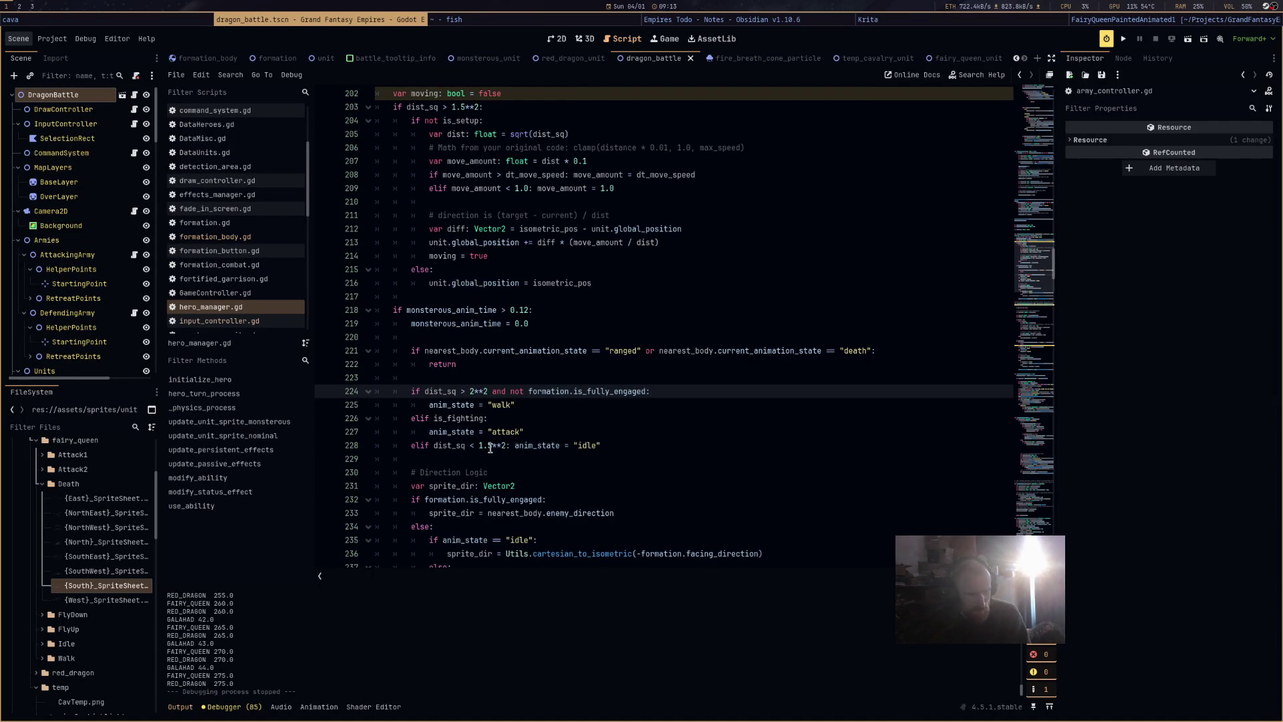
Set line 224's walk threshold to 1.5**2 and line 228's idle threshold to 2.5**2, then relaunch.
{"action": "left_click_drag", "start_coordinate": [490, 448], "coordinate": [477, 450]}
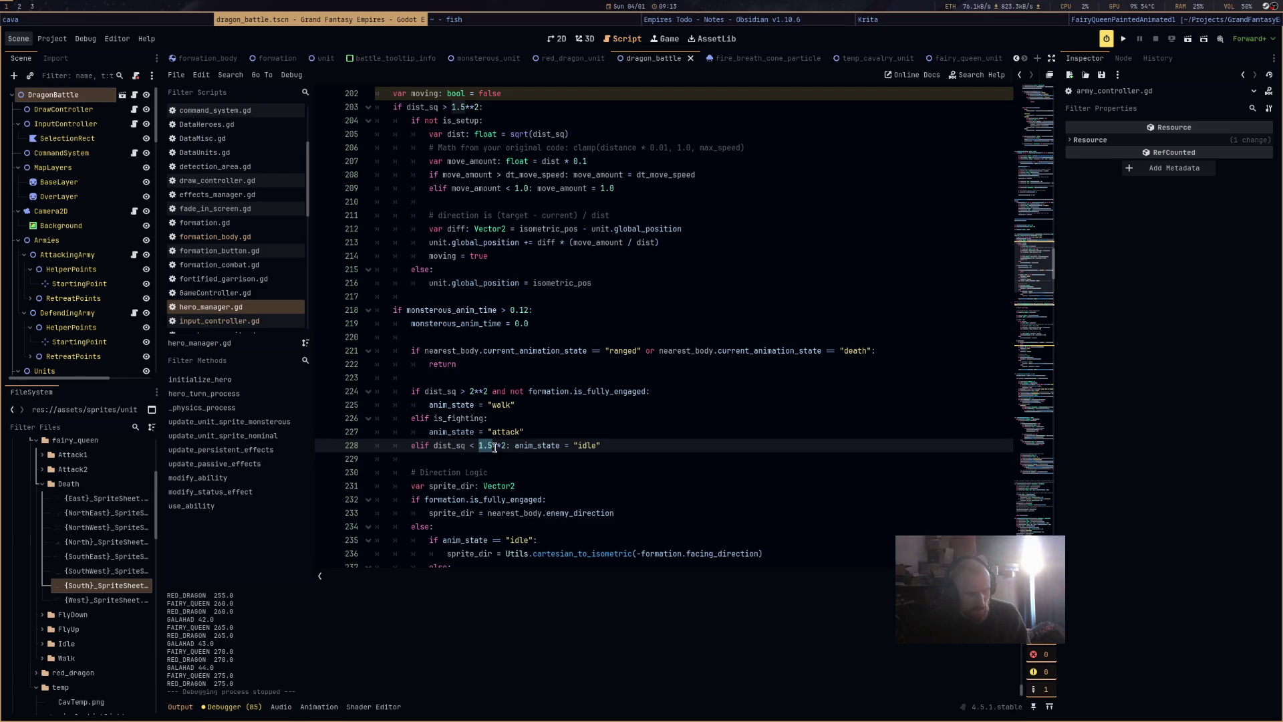
{"action": "left_click", "coordinate": [472, 391]}
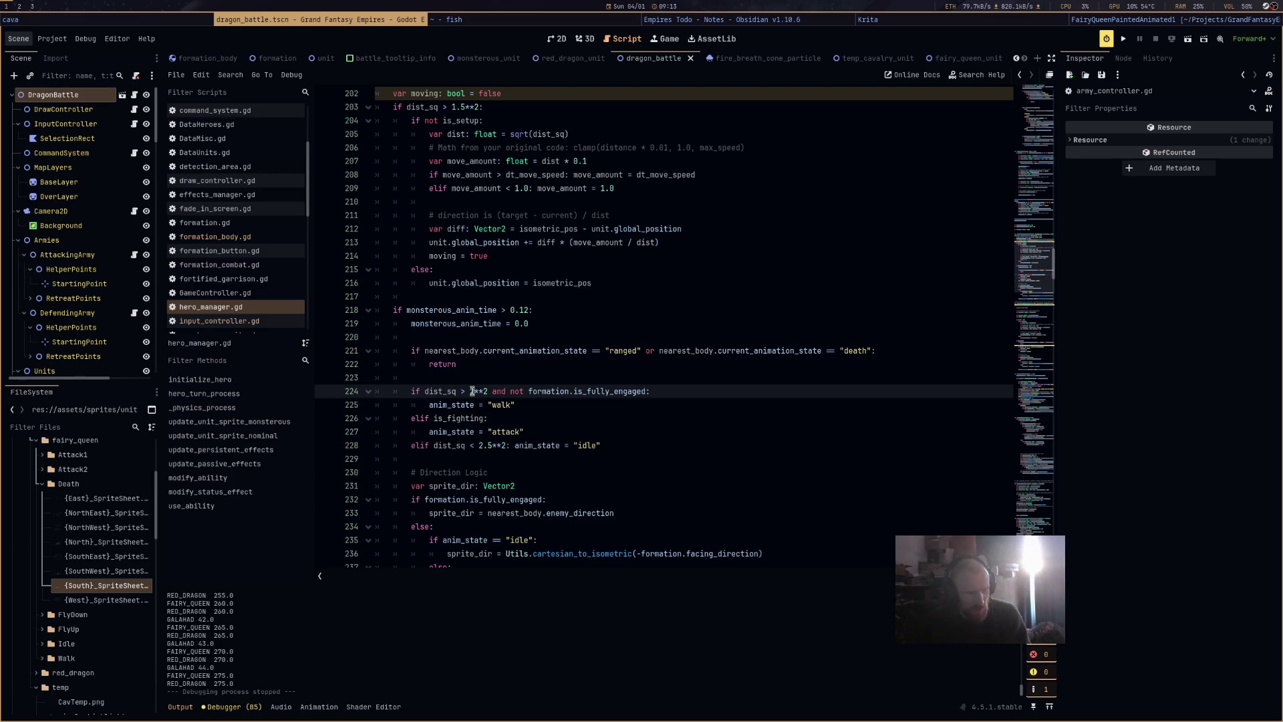
{"action": "key", "text": "Delete"}
{"action": "type", "text": "1.5"}
{"action": "left_click", "coordinate": [588, 377]}
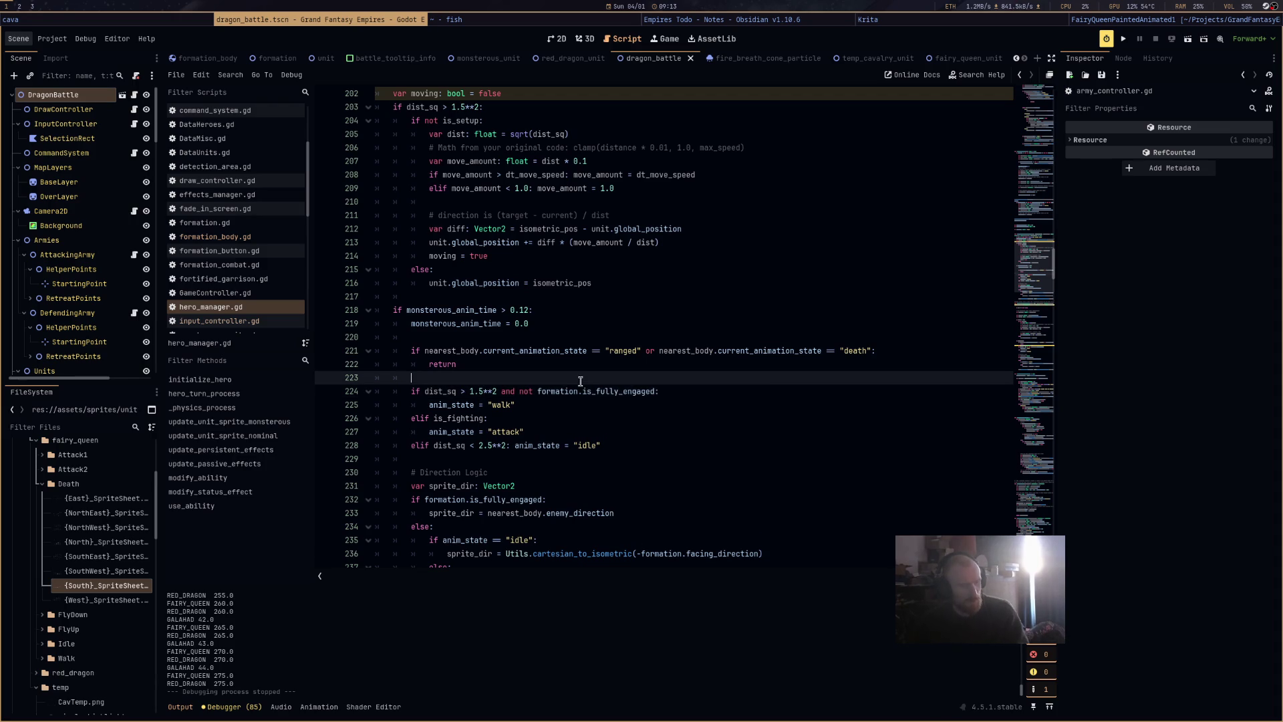
{"action": "left_click", "coordinate": [1186, 40]}
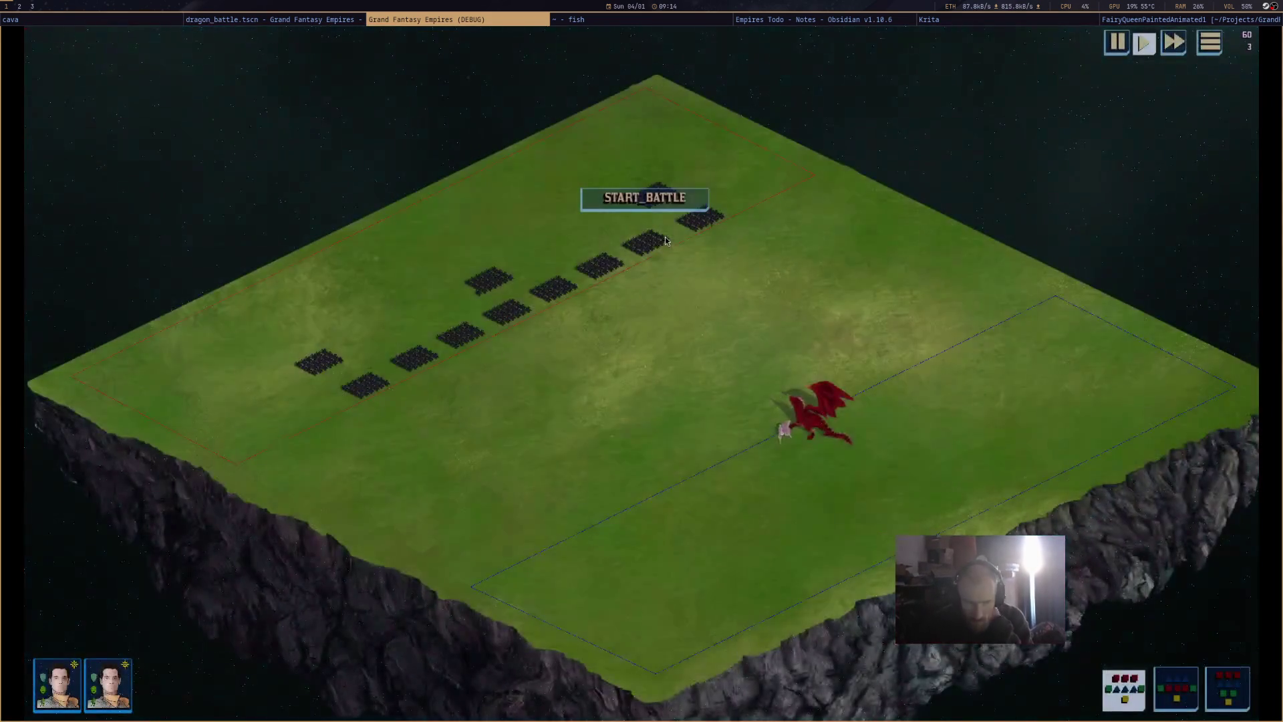
Select the red dragon, pan to keep it in view, move it up-left, then close the game.
{"action": "left_click", "coordinate": [832, 437]}
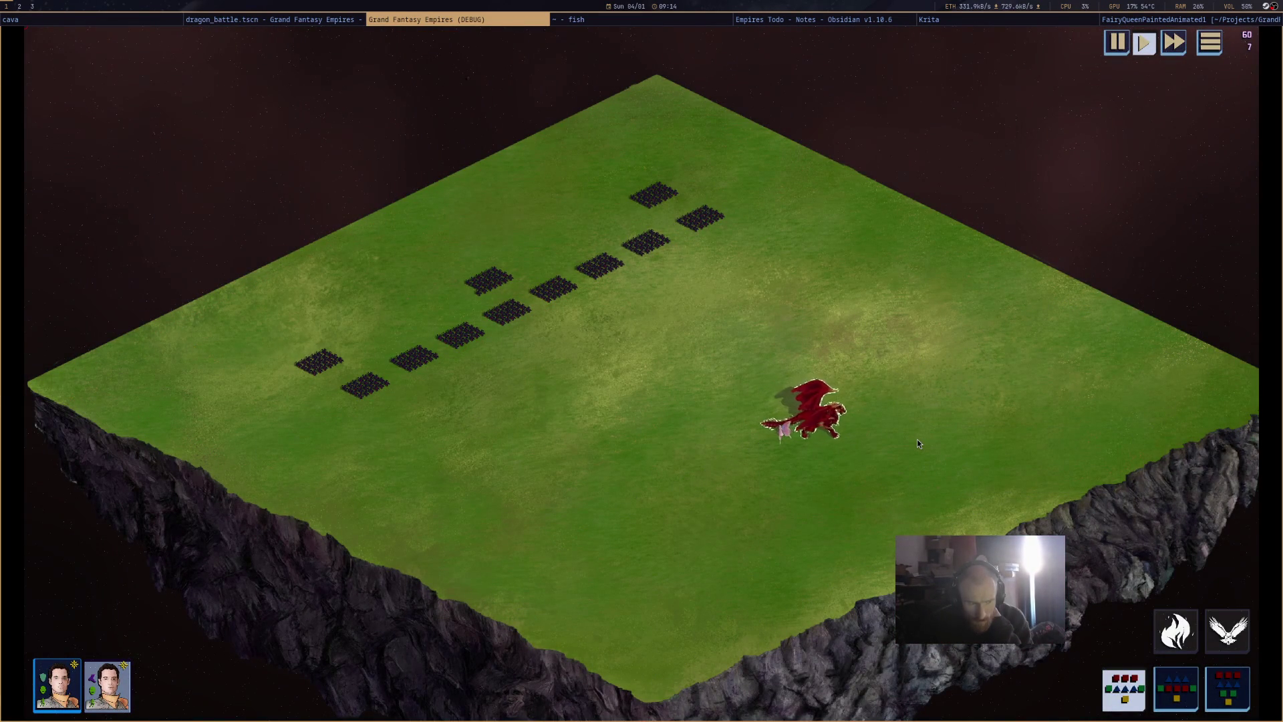
{"action": "scroll", "coordinate": [940, 471], "scroll_direction": "up", "scroll_amount": 3}
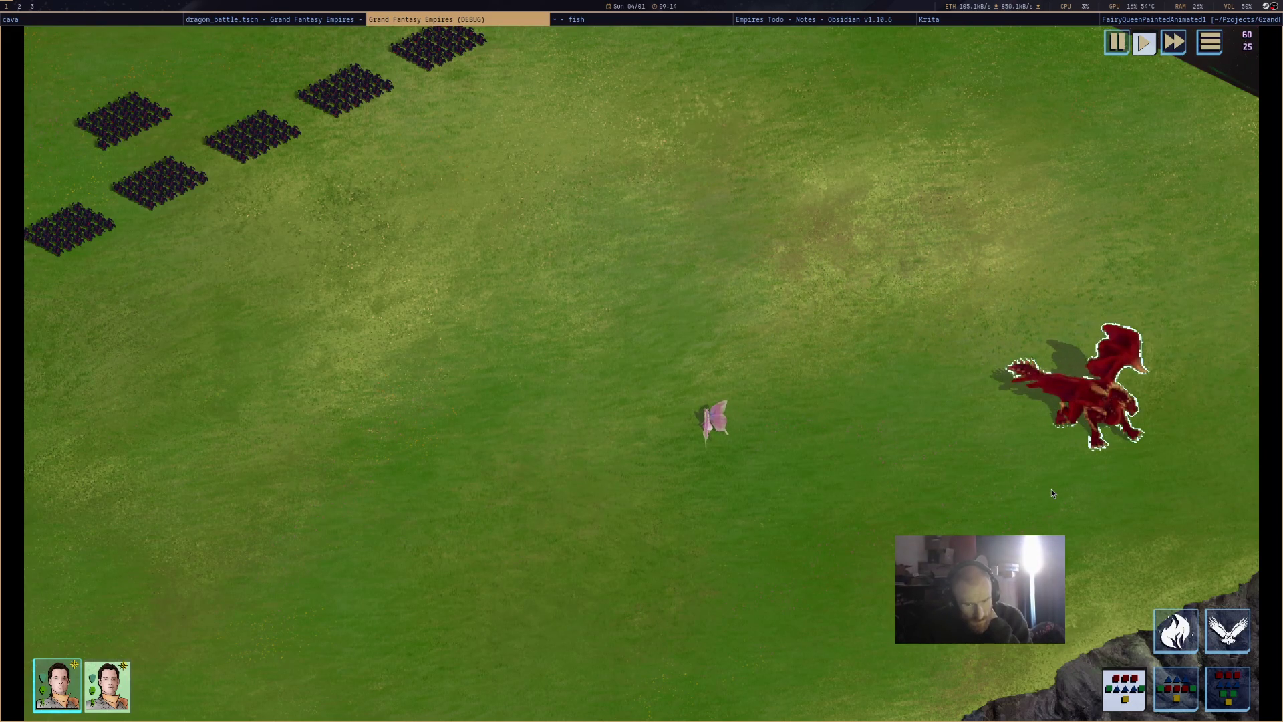
{"action": "left_click_drag", "start_coordinate": [1052, 488], "coordinate": [865, 475]}
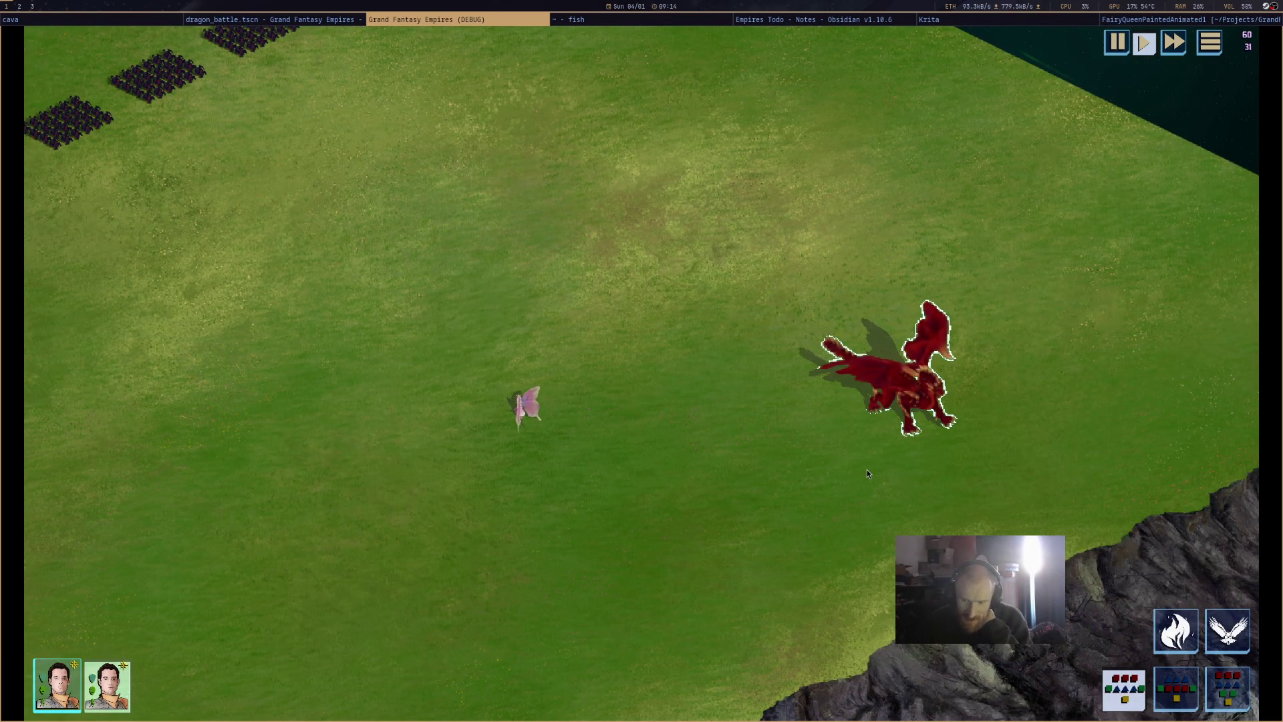
{"action": "right_click", "coordinate": [719, 326]}
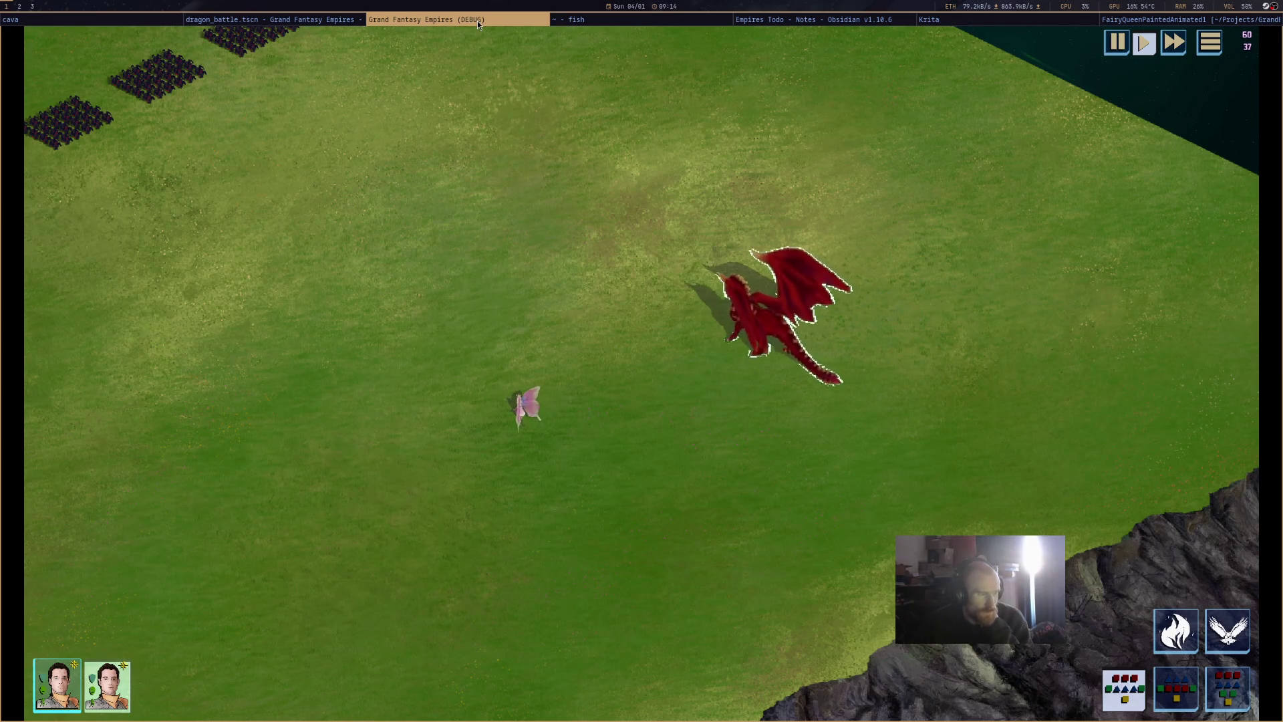
{"action": "key", "text": "super+shift+q"}
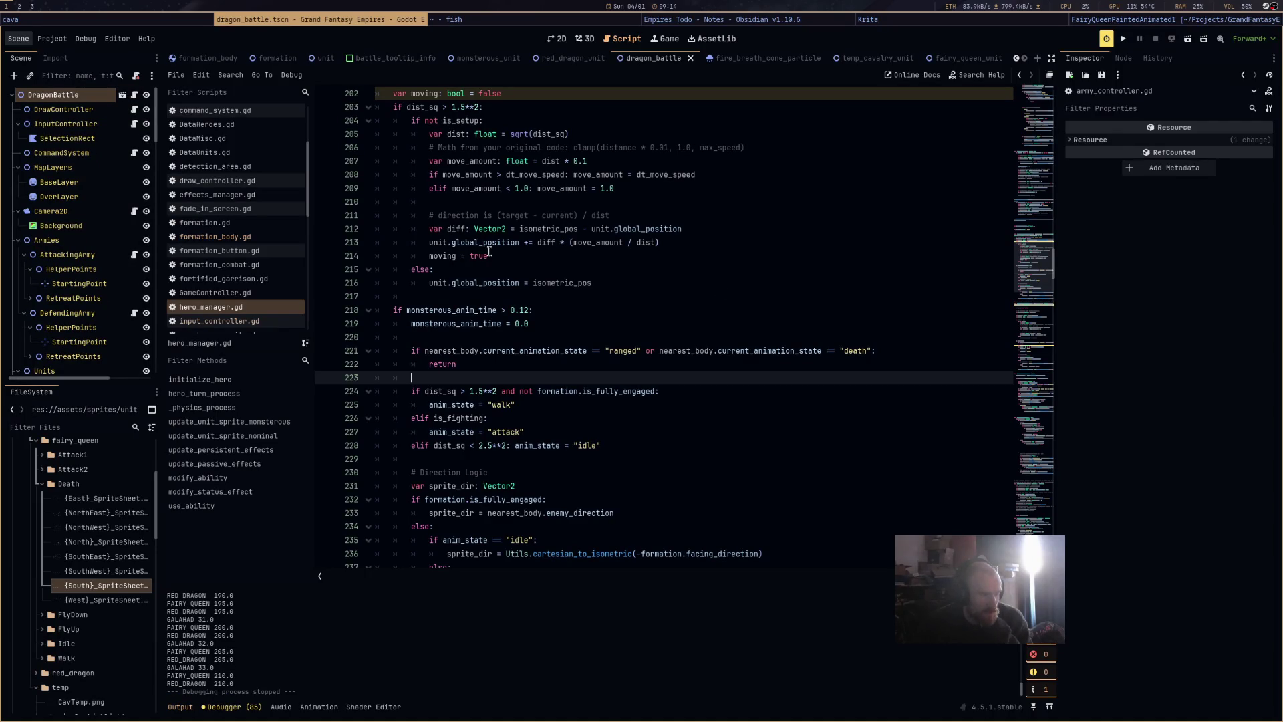
Change line 224's walk threshold to 2.5**2 and line 228's idle threshold to 1.5**2.
{"action": "left_click", "coordinate": [461, 108]}
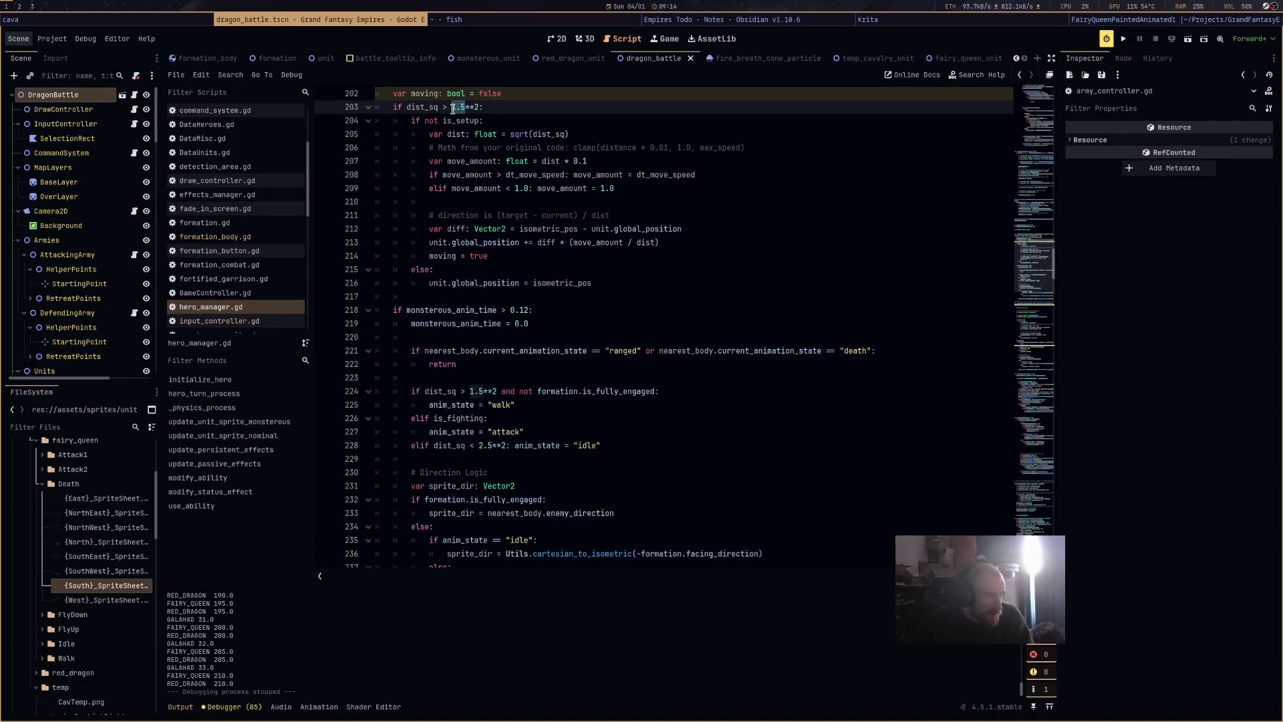
{"action": "type", "text": "2"}
{"action": "left_click", "coordinate": [479, 391]}
{"action": "type", "text": "2.5"}
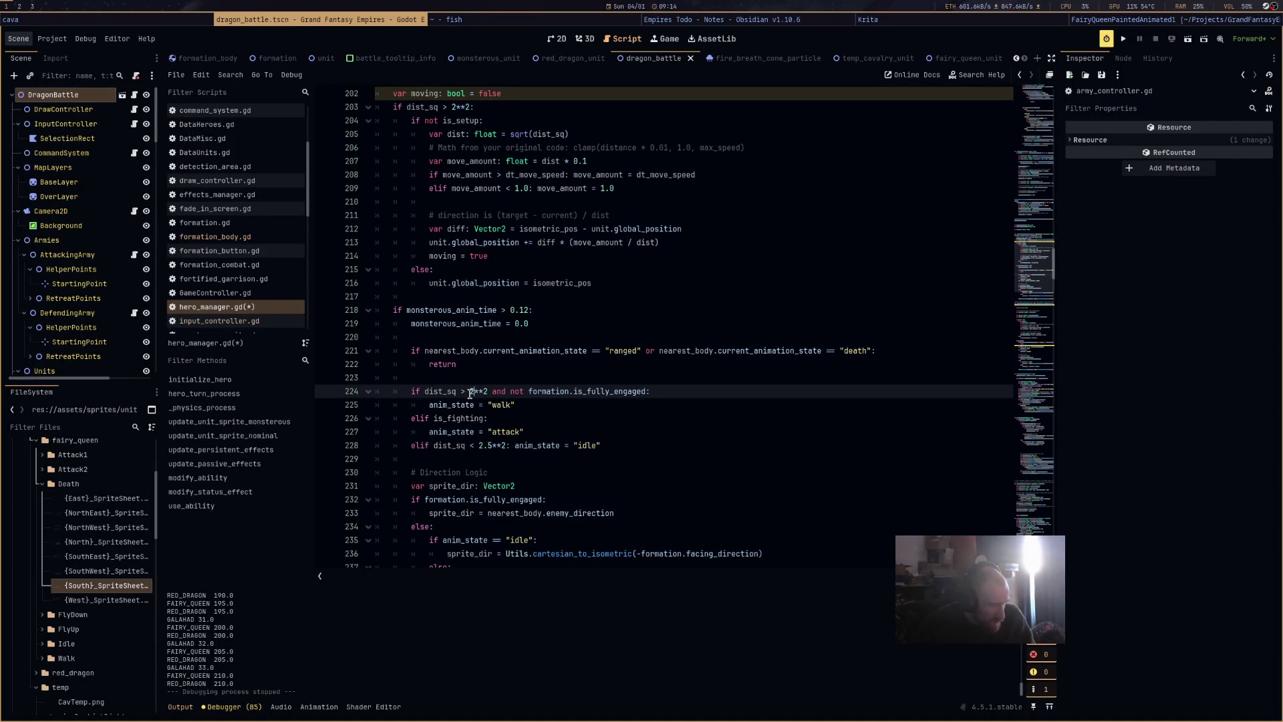
{"action": "left_click_drag", "start_coordinate": [492, 449], "coordinate": [482, 449]}
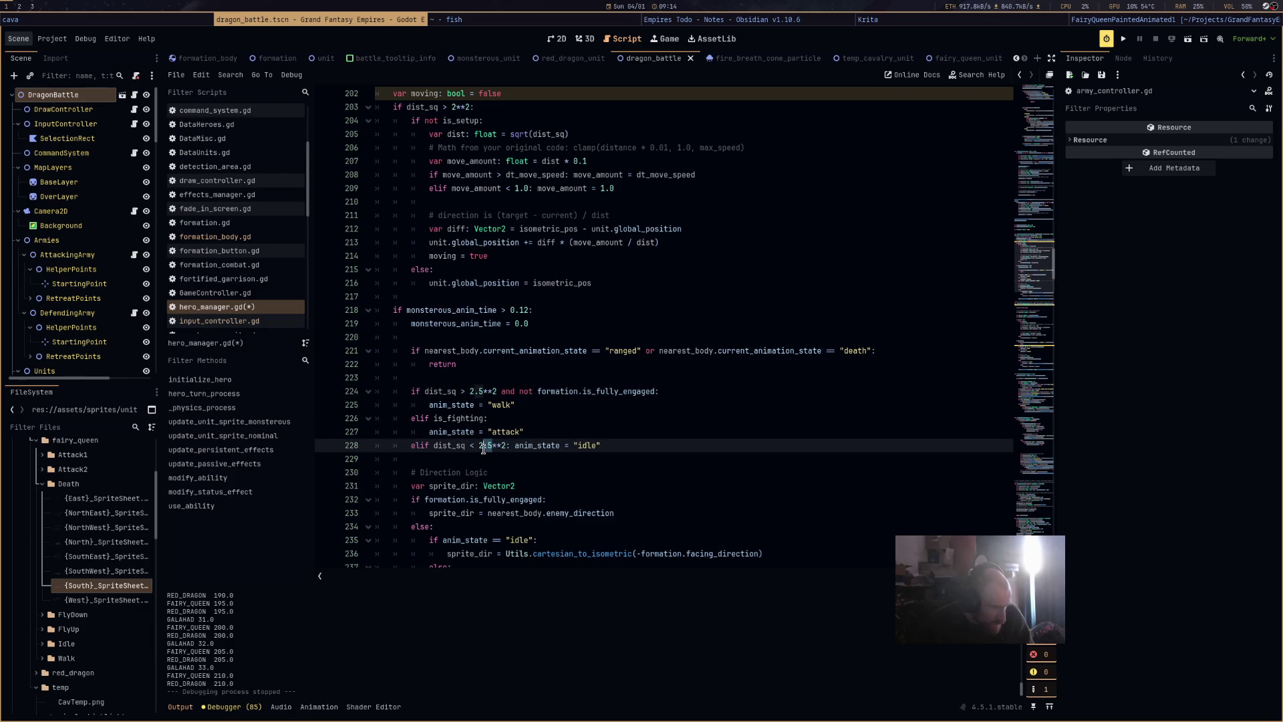
{"action": "key", "text": "BackSpace"}
{"action": "type", "text": ".5"}
{"action": "key", "text": "Down"}
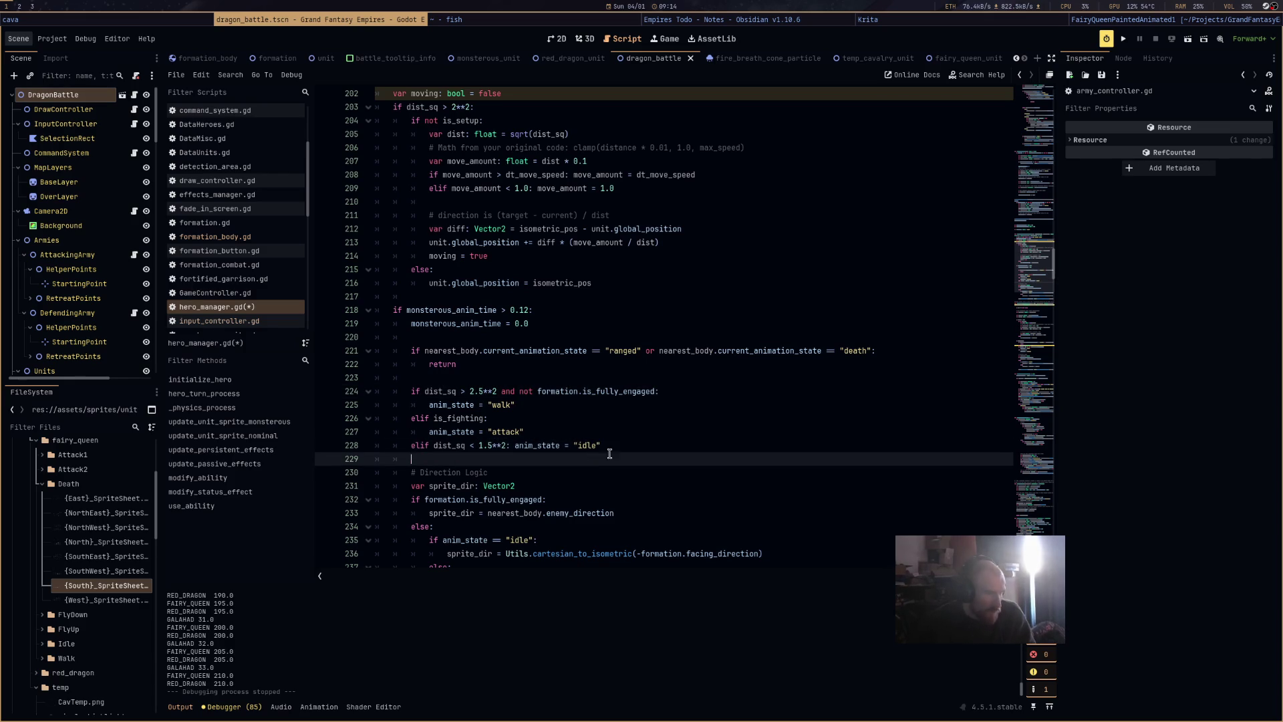
Run the game, start the battle, then switch over to the web browser.
{"action": "left_click", "coordinate": [1185, 45]}
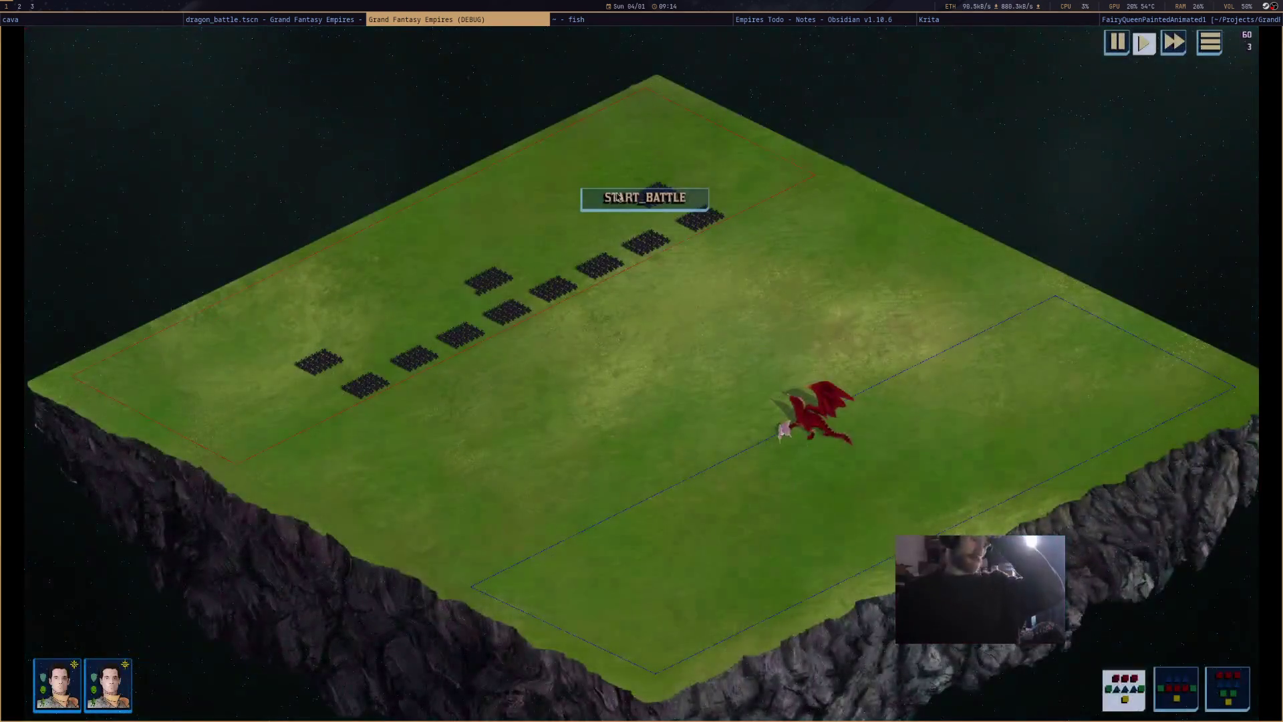
{"action": "left_click", "coordinate": [621, 202]}
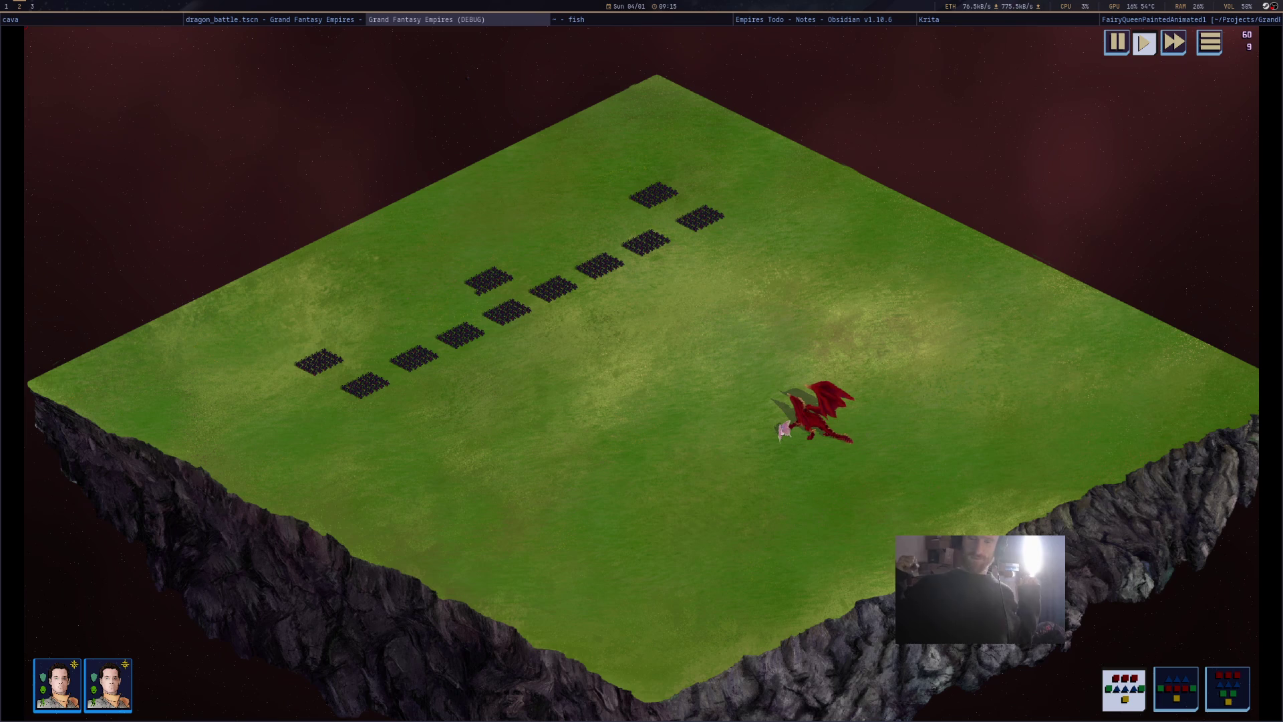
{"action": "key", "text": "super+3"}
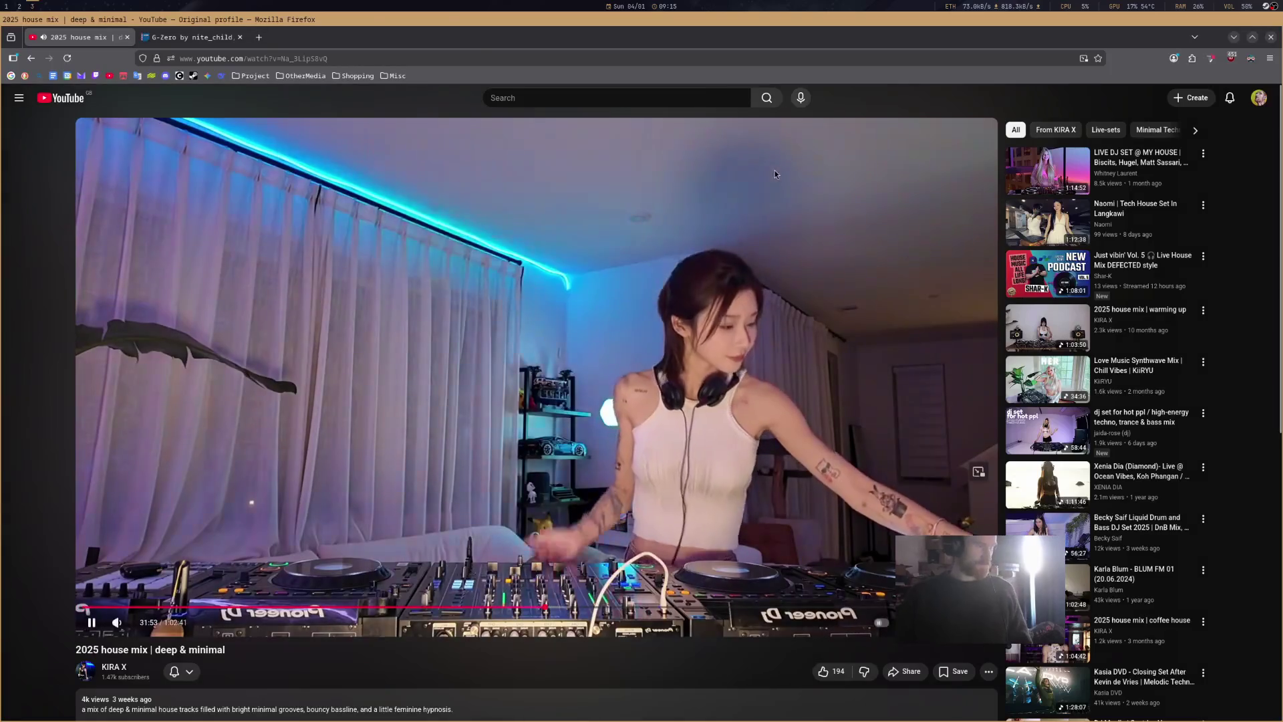
Open Discord in a new tab and post a wave sticker in the StarFront and GrandFantasy #general.
{"action": "left_click", "coordinate": [260, 38]}
{"action": "left_click", "coordinate": [165, 76]}
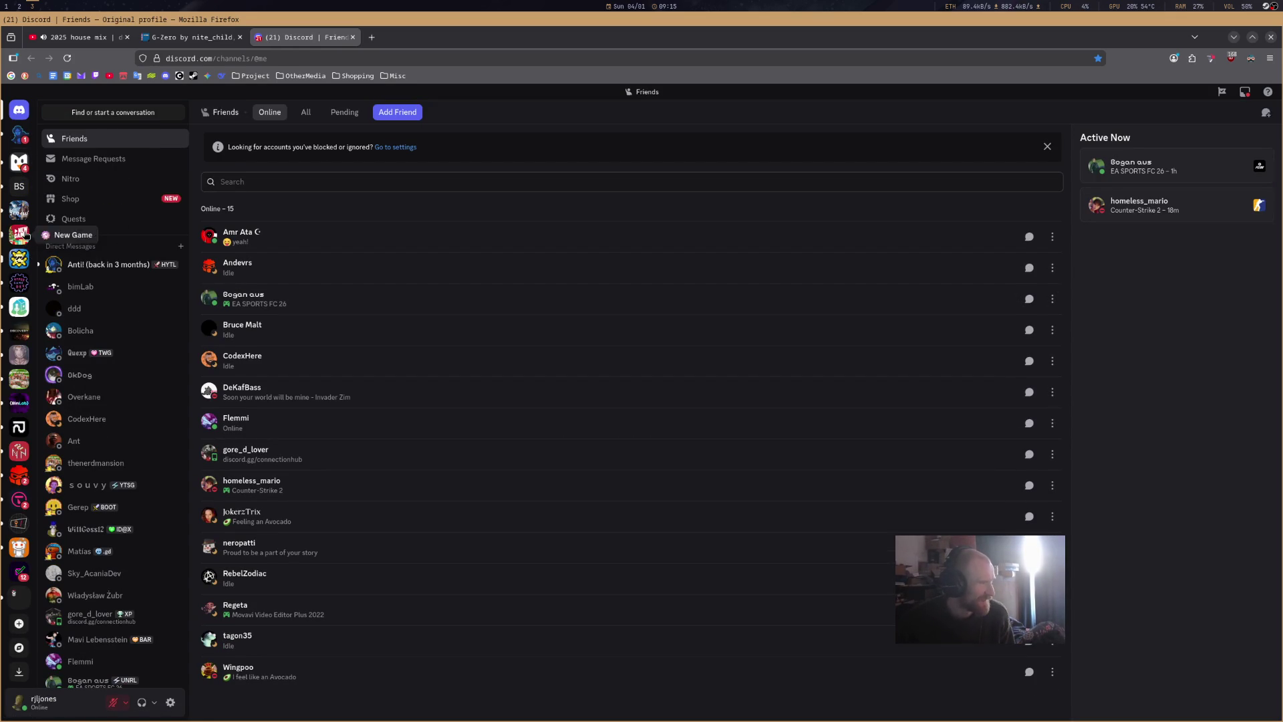
{"action": "left_click", "coordinate": [19, 354]}
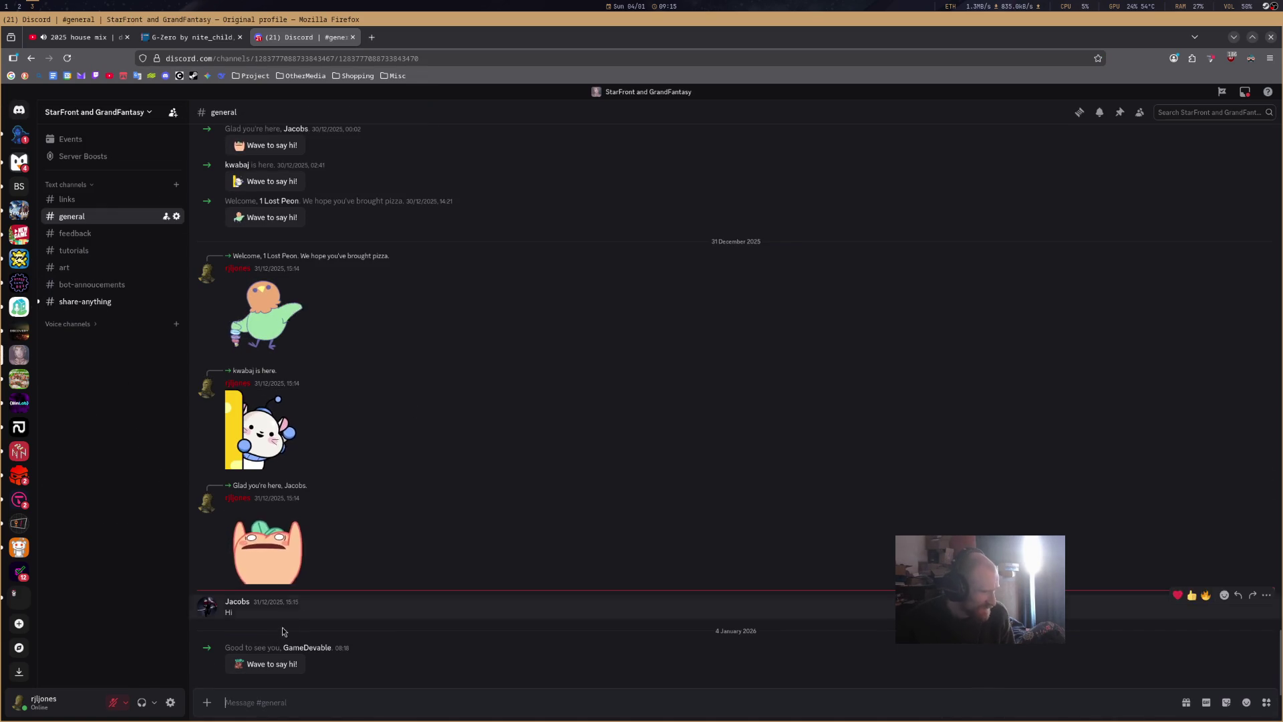
{"action": "left_click", "coordinate": [269, 663]}
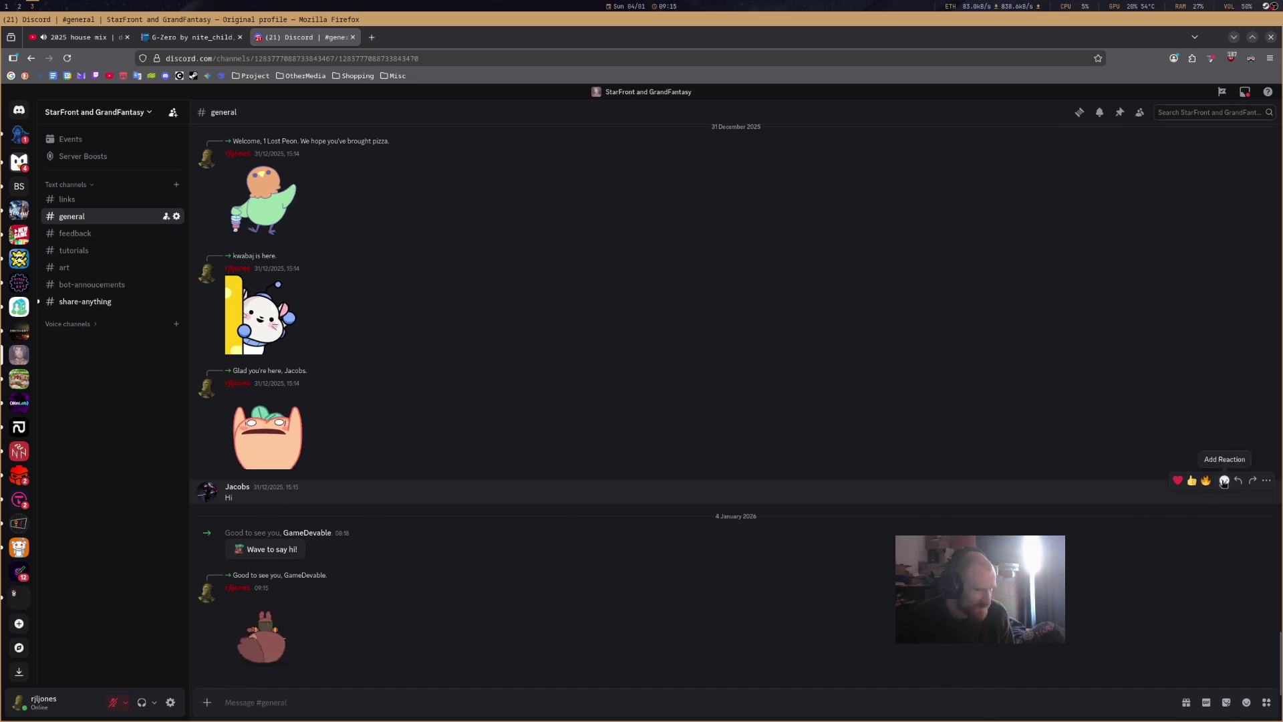
Reply 'hello' to the member's Hi message, then open the musicwall.live link from #share-anything.
{"action": "left_click", "coordinate": [1238, 481]}
{"action": "type", "text": "hello"}
{"action": "key", "text": "Return"}
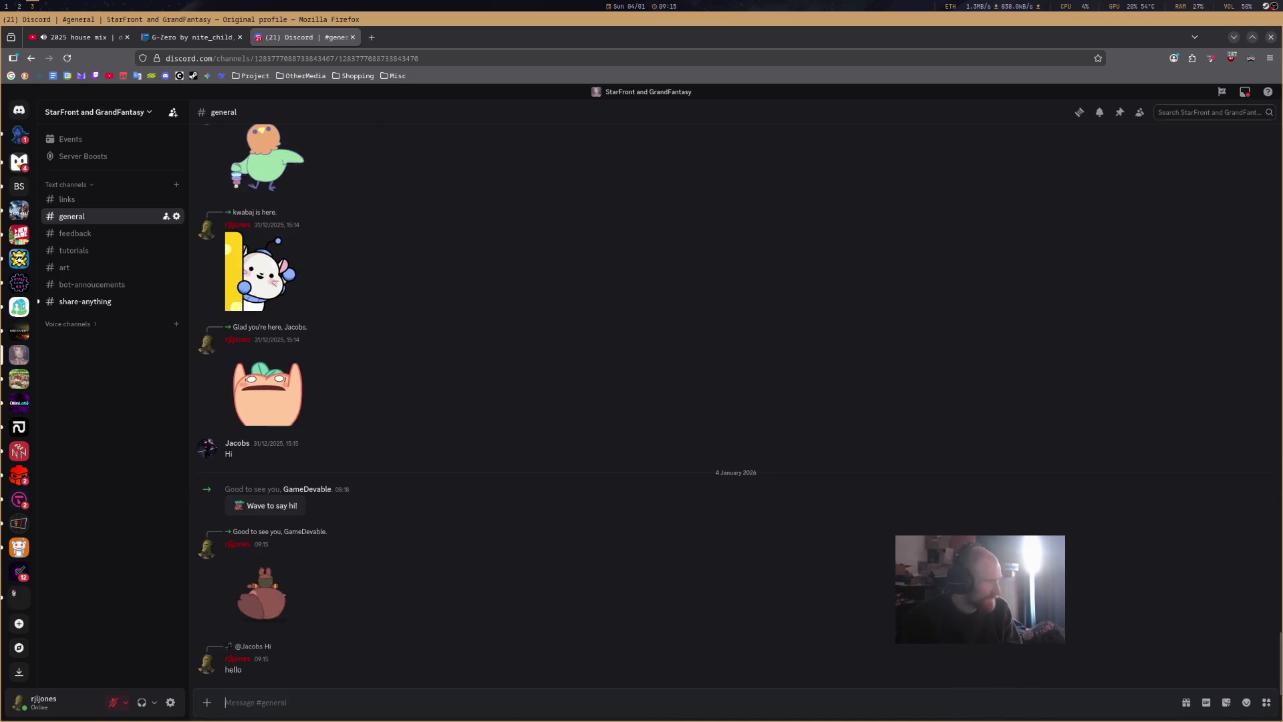
{"action": "left_click", "coordinate": [85, 301]}
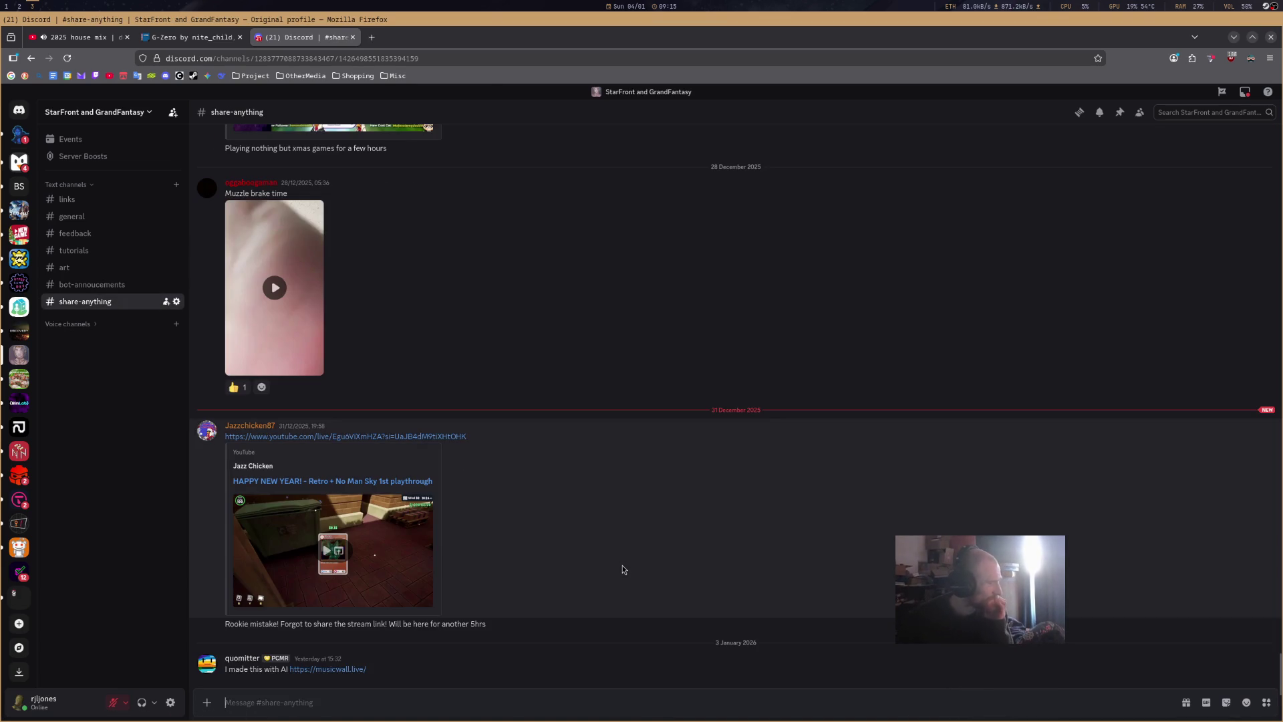
{"action": "left_click", "coordinate": [350, 670]}
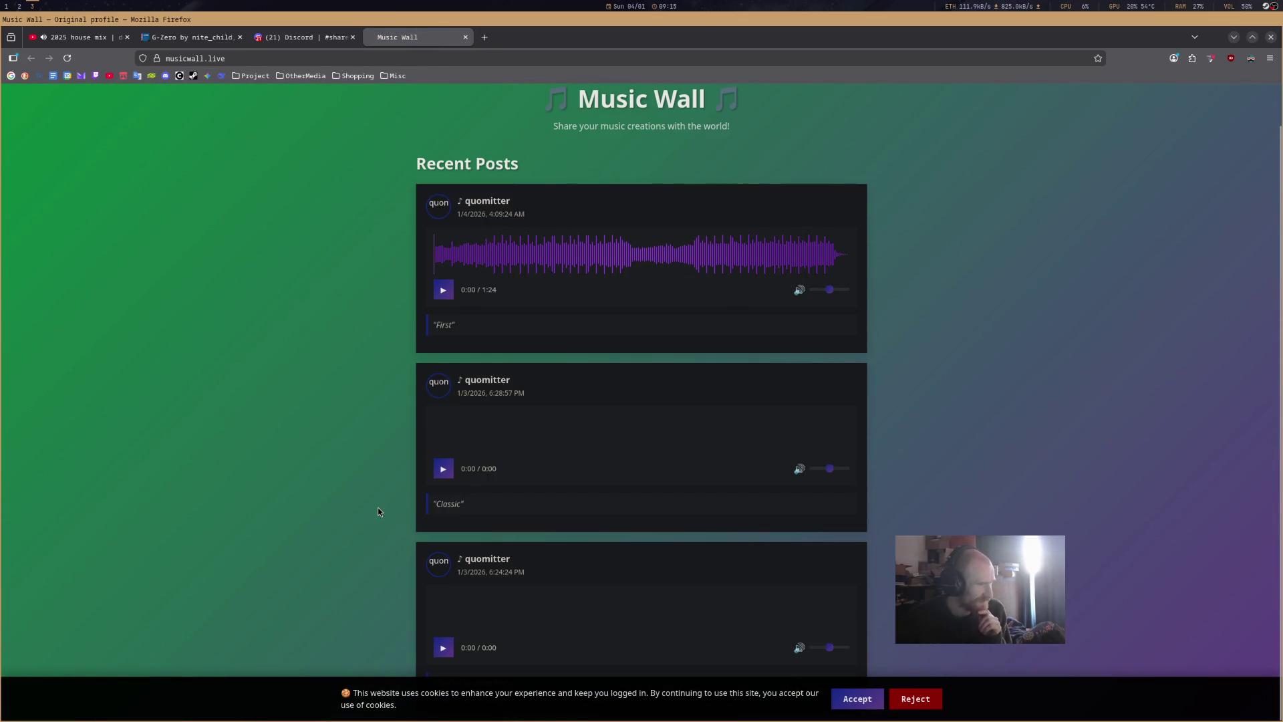
Play the first Music Wall post's audio, close that tab, and switch back to the game workspace.
{"action": "scroll", "coordinate": [378, 510], "scroll_direction": "down", "scroll_amount": 1}
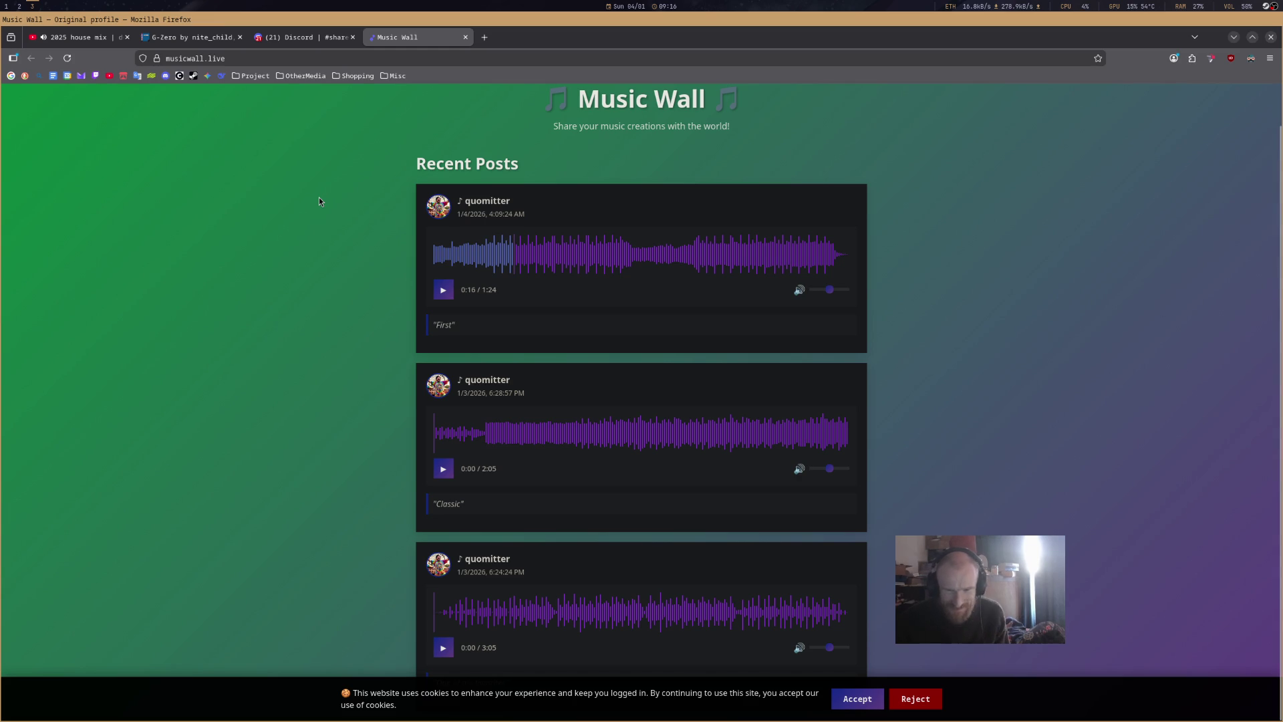
{"action": "left_click", "coordinate": [465, 38]}
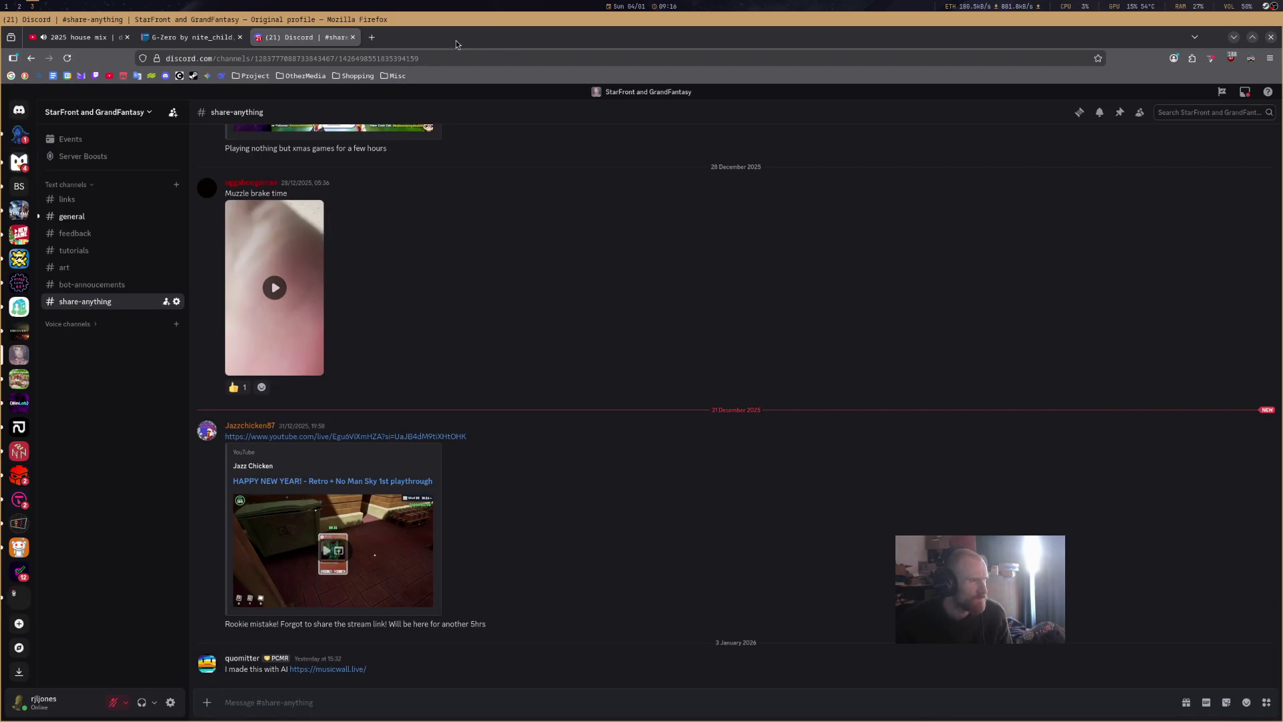
{"action": "left_click", "coordinate": [190, 37]}
{"action": "left_click", "coordinate": [66, 40]}
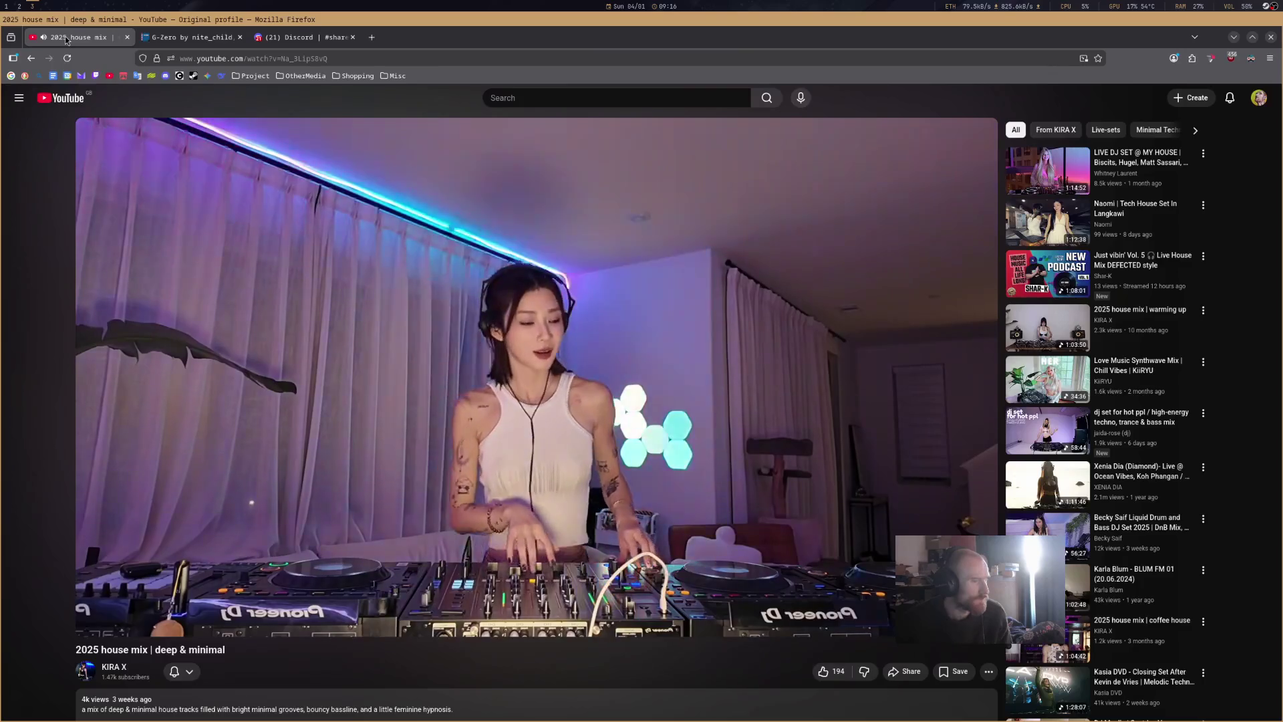
{"action": "left_click", "coordinate": [173, 37]}
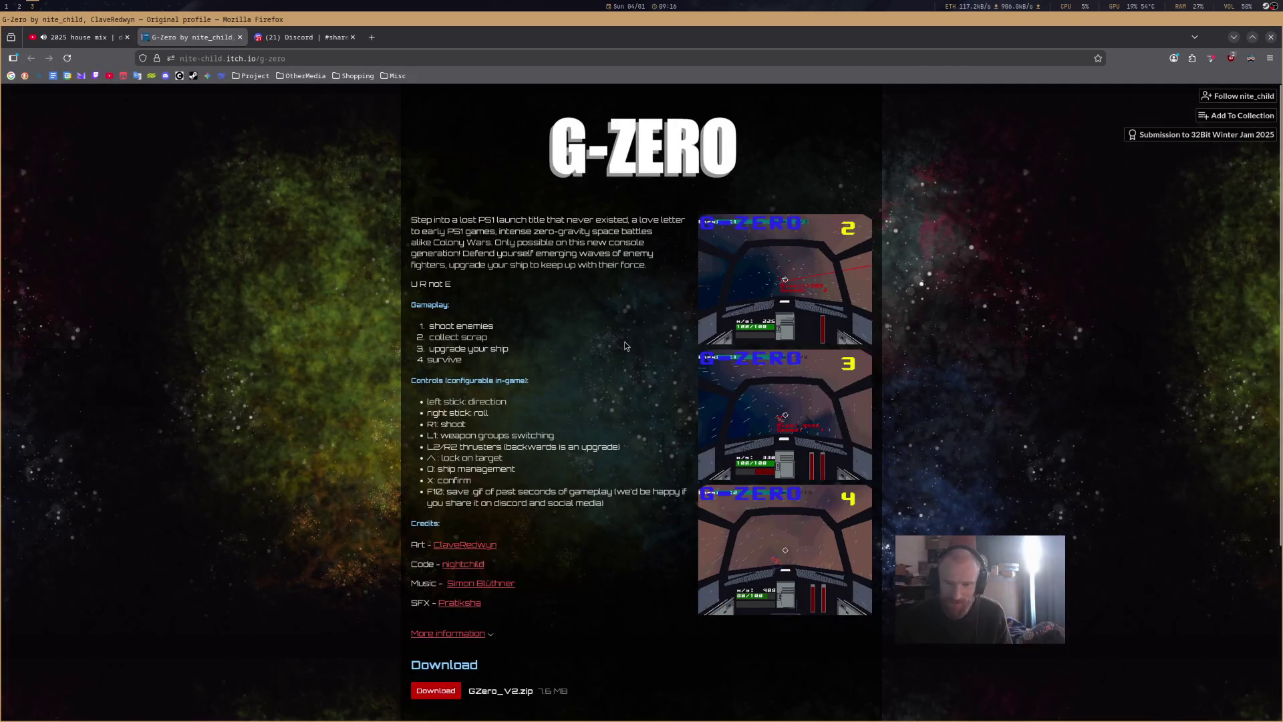
{"action": "key", "text": "super+1"}
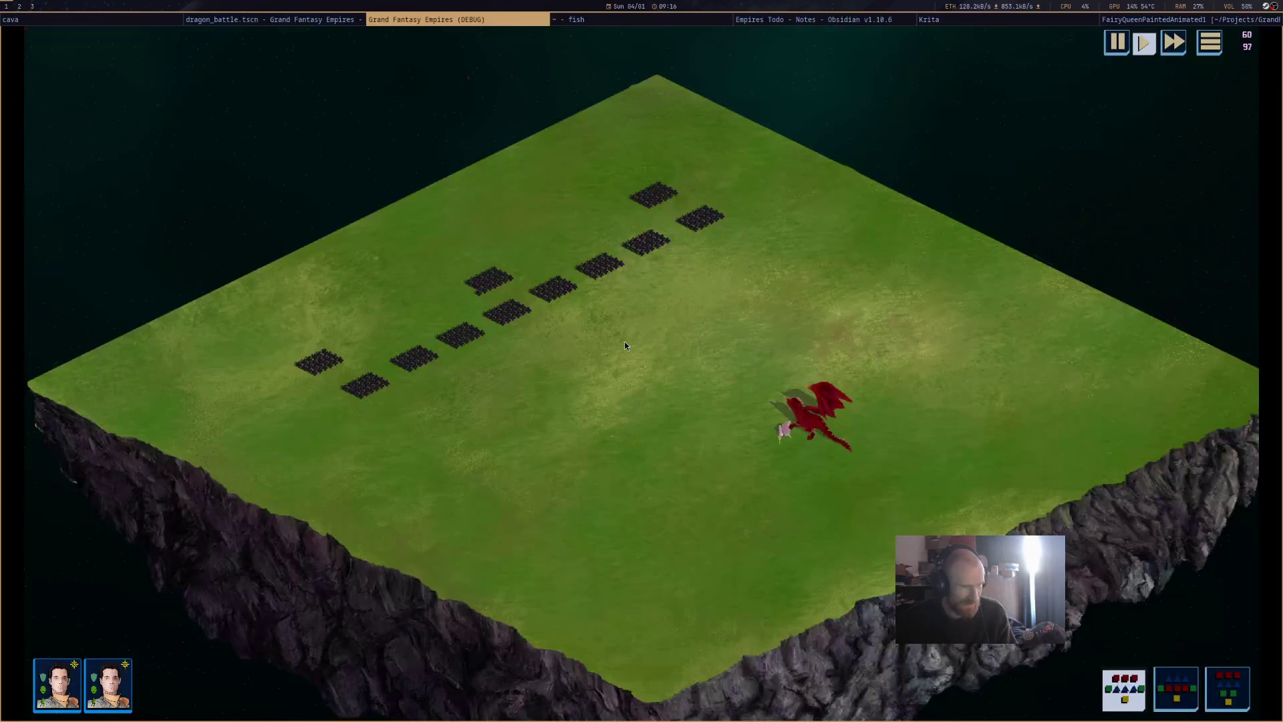
Select the red dragon and order it to walk right, turn left, then face right again.
{"action": "scroll", "coordinate": [668, 374], "scroll_direction": "up", "scroll_amount": 5}
{"action": "scroll", "coordinate": [735, 414], "scroll_direction": "down", "scroll_amount": 4}
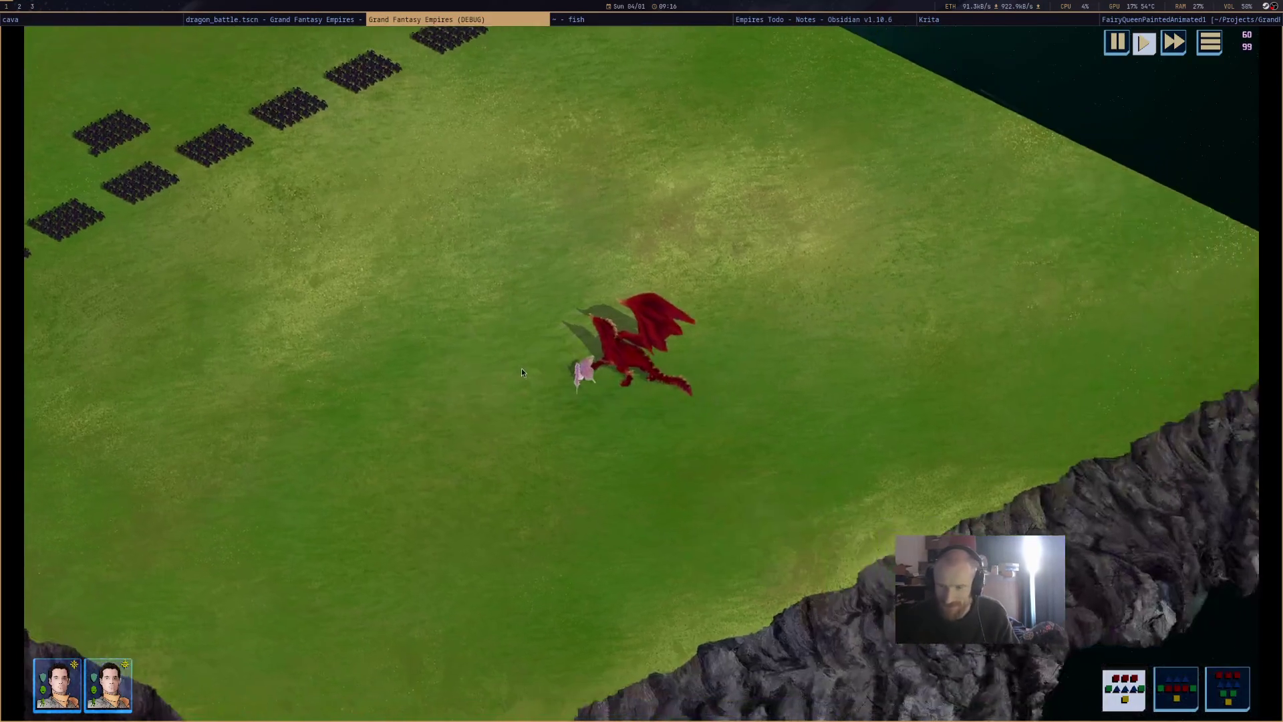
{"action": "scroll", "coordinate": [700, 419], "scroll_direction": "up", "scroll_amount": 6}
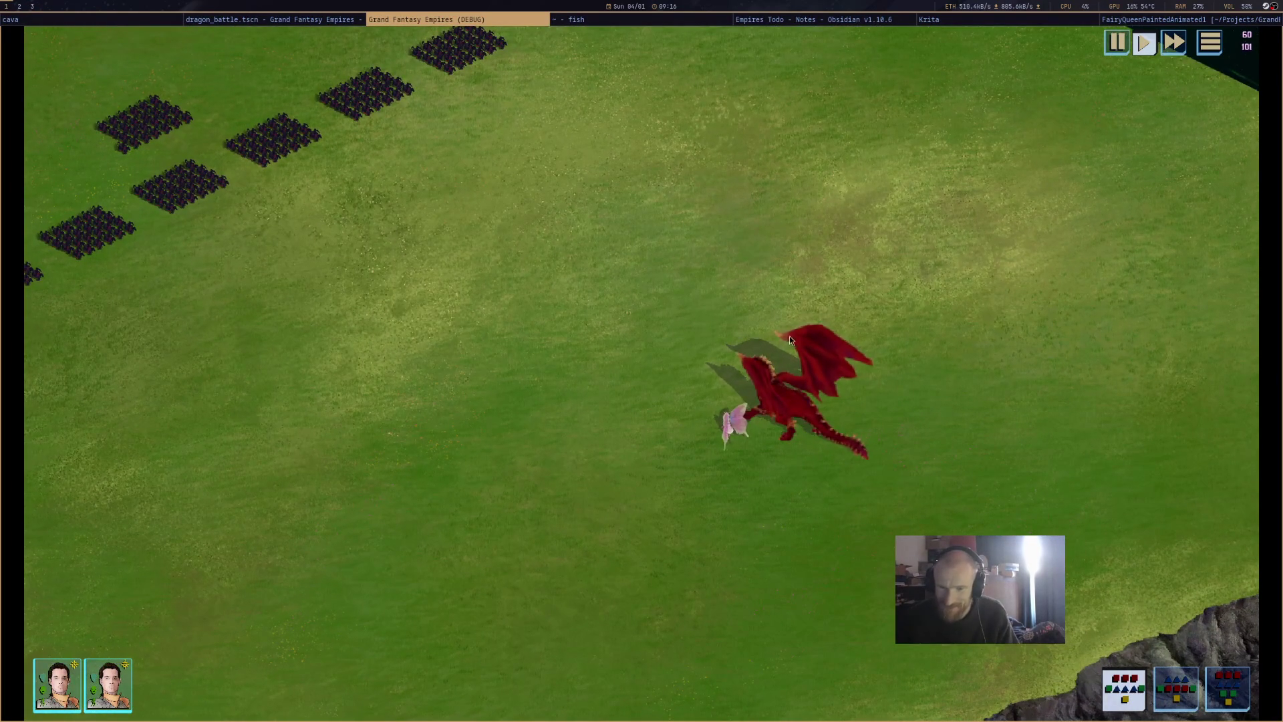
{"action": "left_click", "coordinate": [775, 392]}
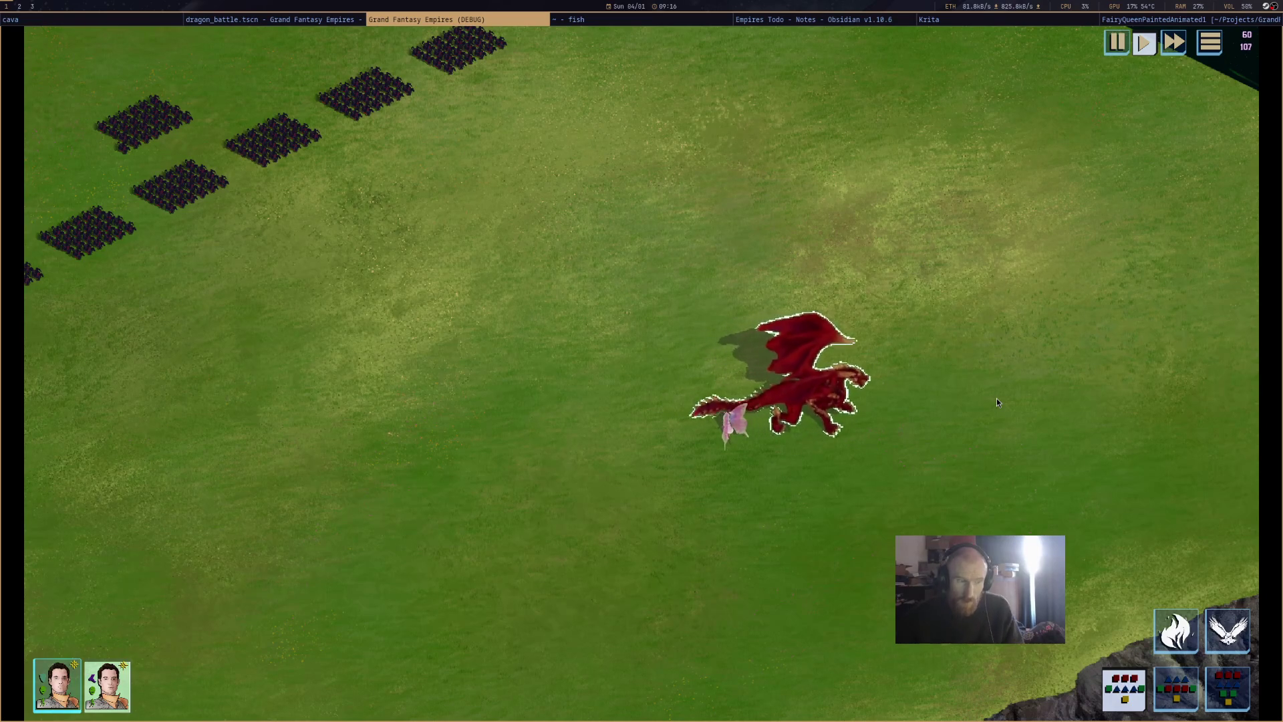
{"action": "right_click", "coordinate": [997, 398]}
{"action": "mouse_move", "coordinate": [848, 391]}
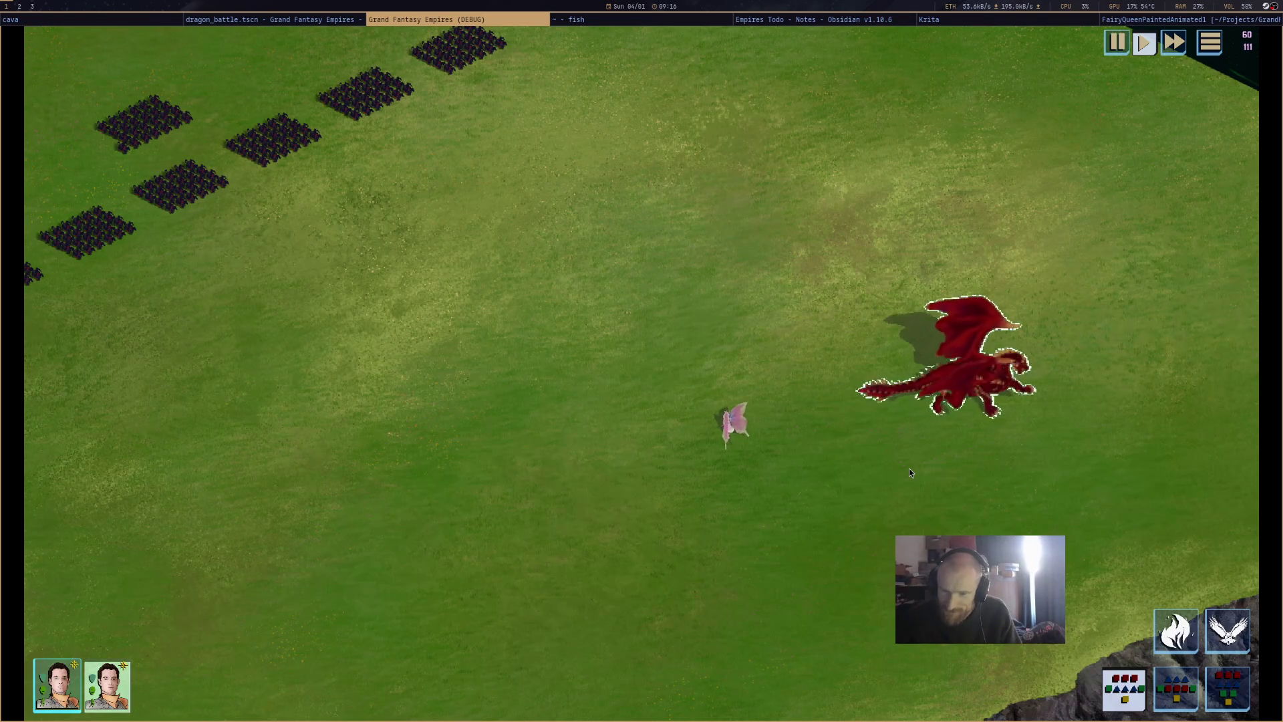
{"action": "right_click", "coordinate": [808, 363]}
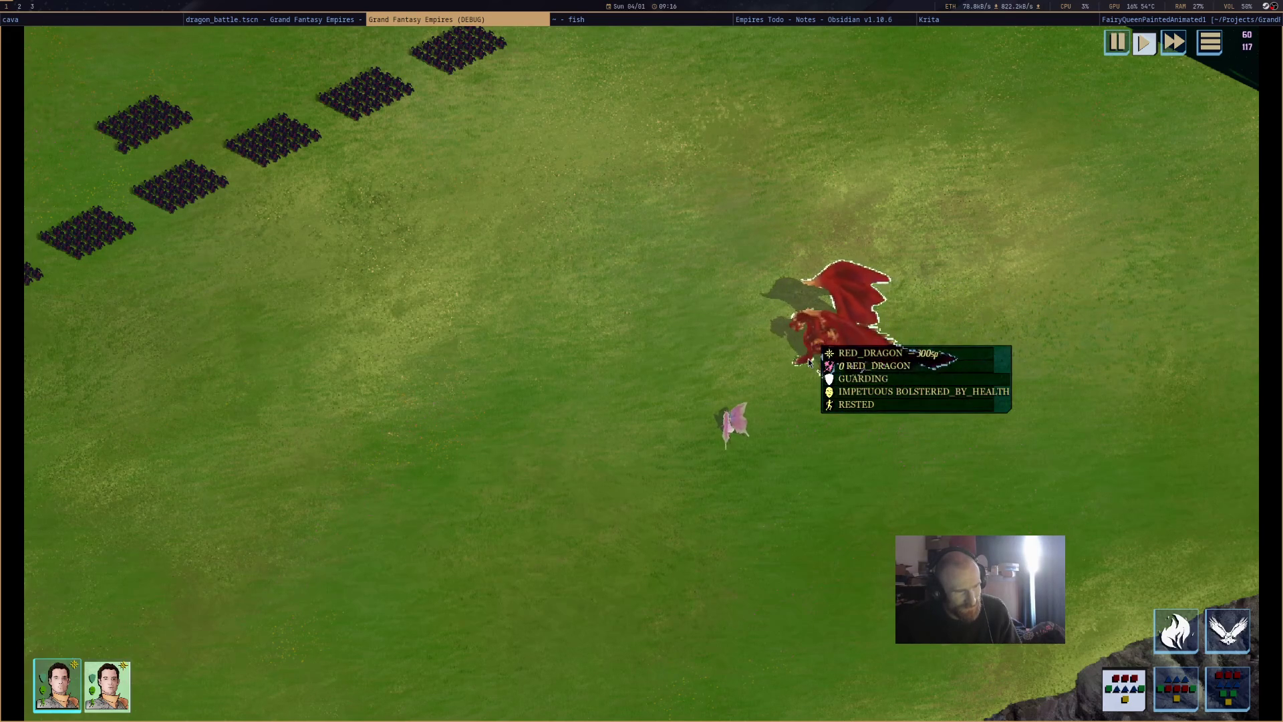
{"action": "right_click", "coordinate": [1051, 394]}
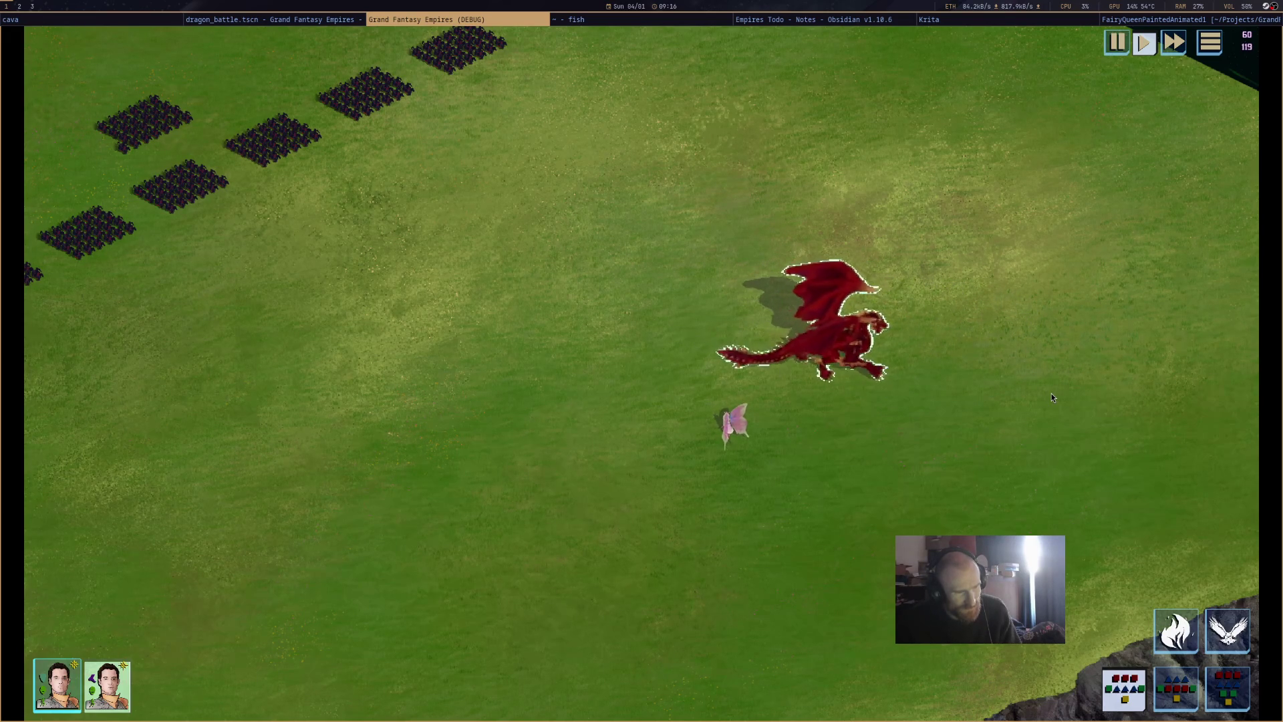
Select the fairy, reselect the dragon, fly it beside the enemy blocks and pick Fire Breath.
{"action": "left_click", "coordinate": [735, 427]}
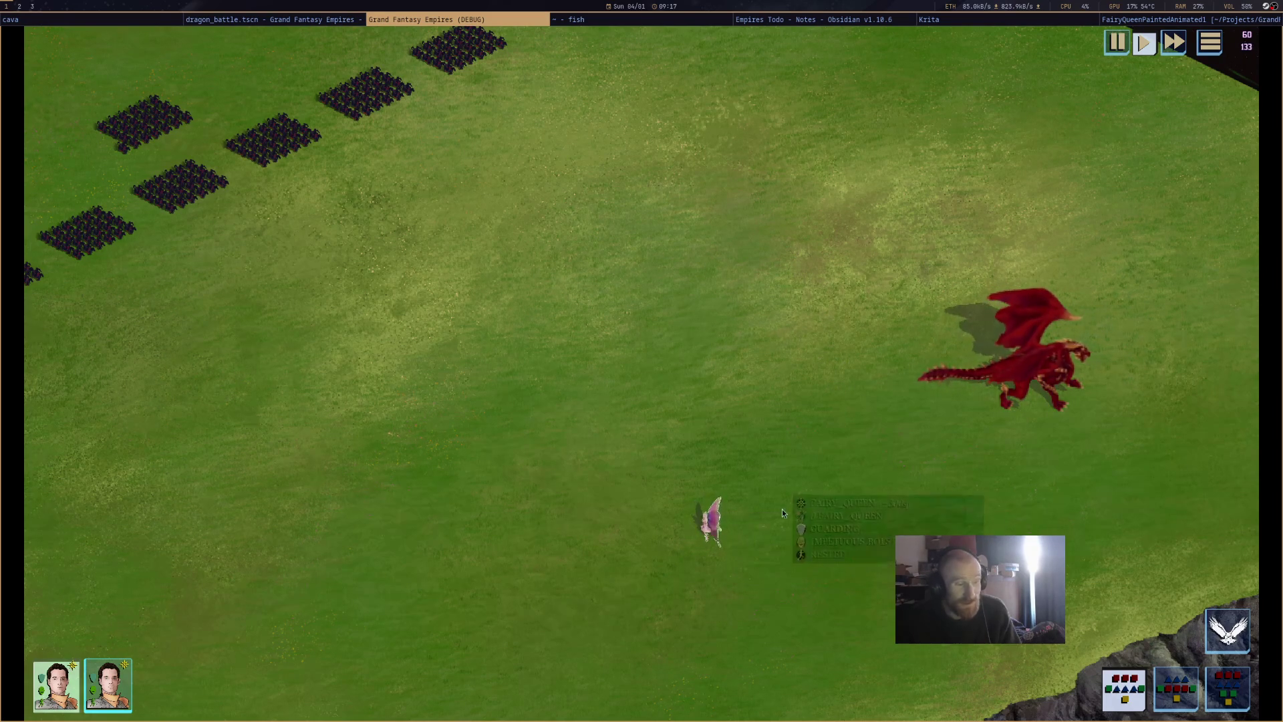
{"action": "left_click", "coordinate": [1064, 387]}
{"action": "right_click", "coordinate": [806, 315]}
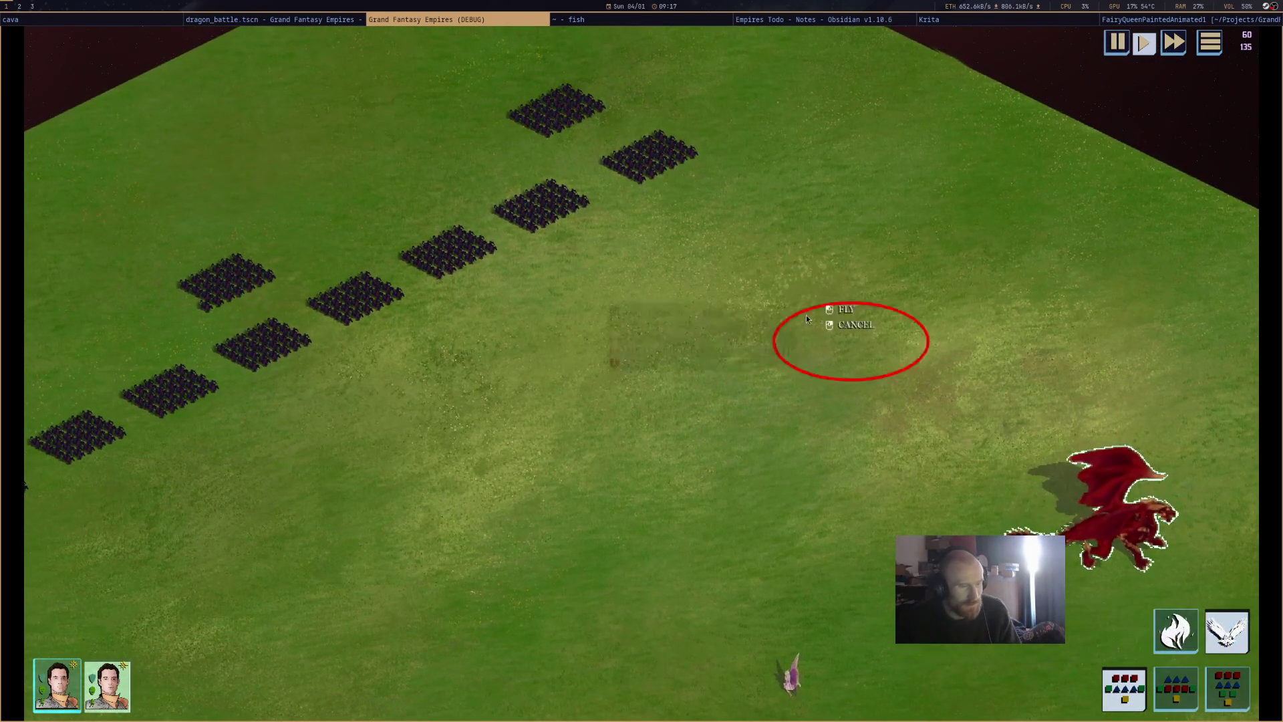
{"action": "left_click", "coordinate": [674, 107]}
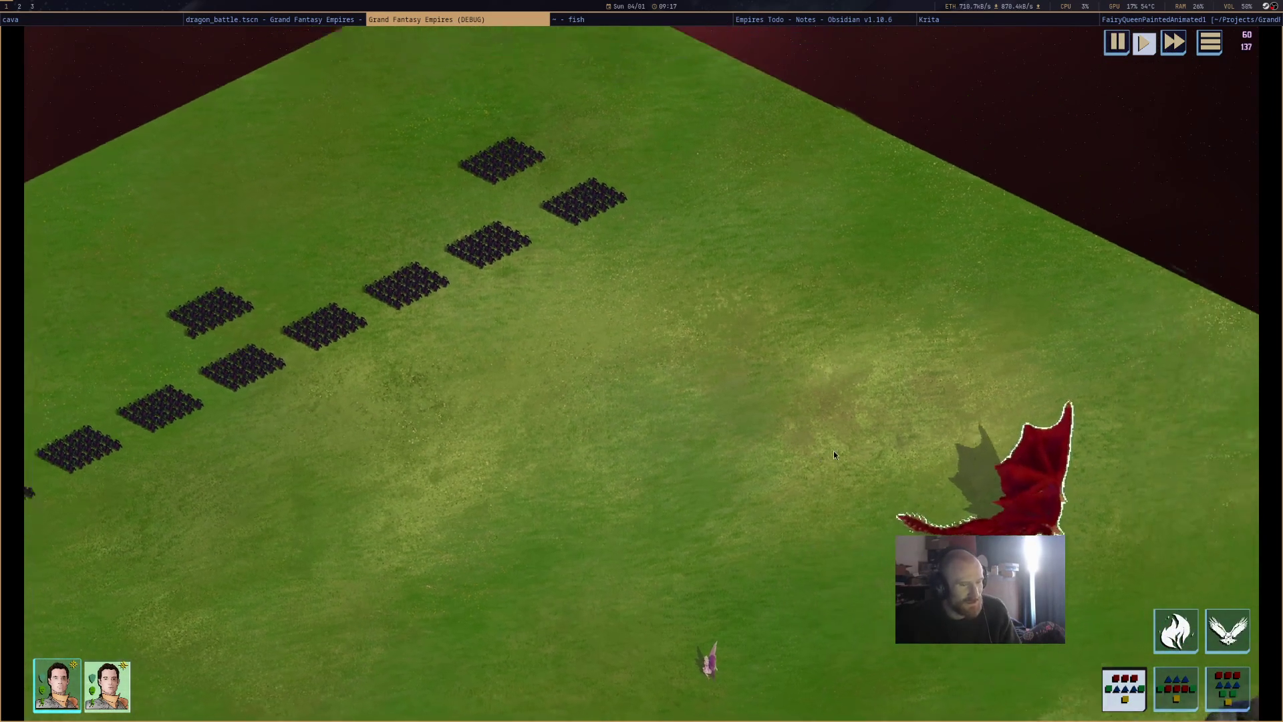
{"action": "scroll", "coordinate": [834, 454], "scroll_direction": "down", "scroll_amount": 5}
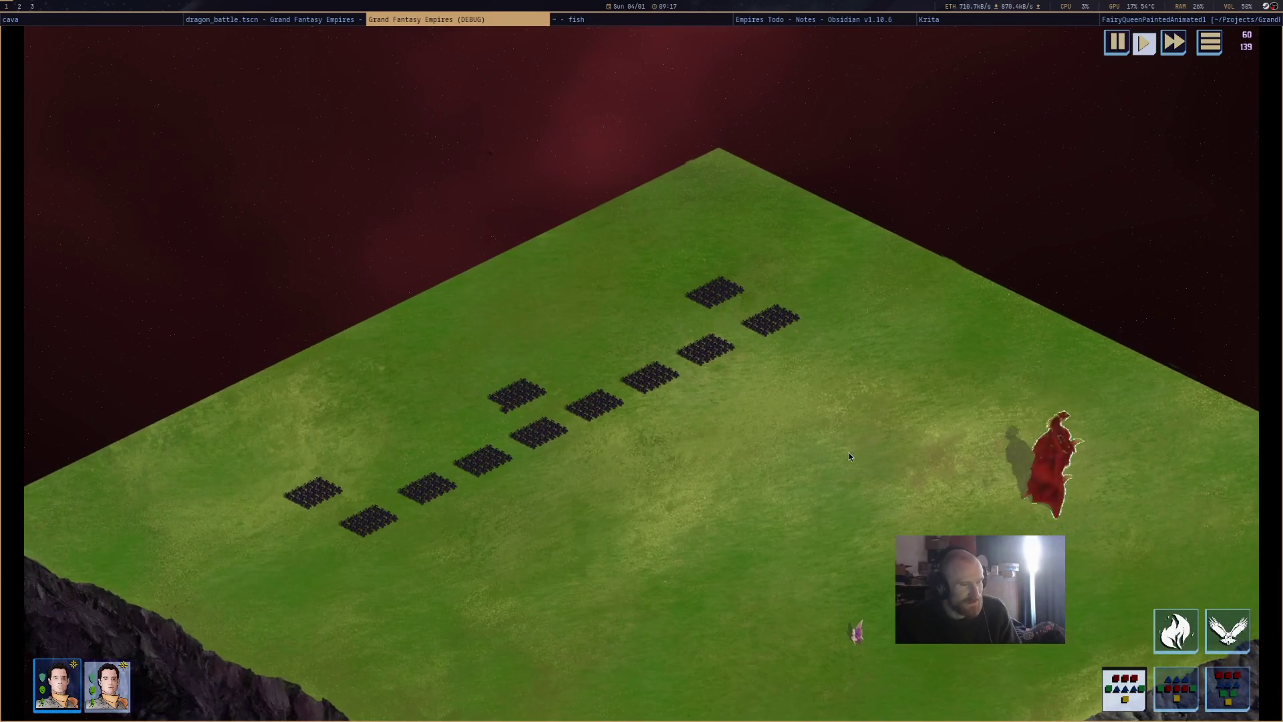
{"action": "scroll", "coordinate": [829, 346], "scroll_direction": "up", "scroll_amount": 2}
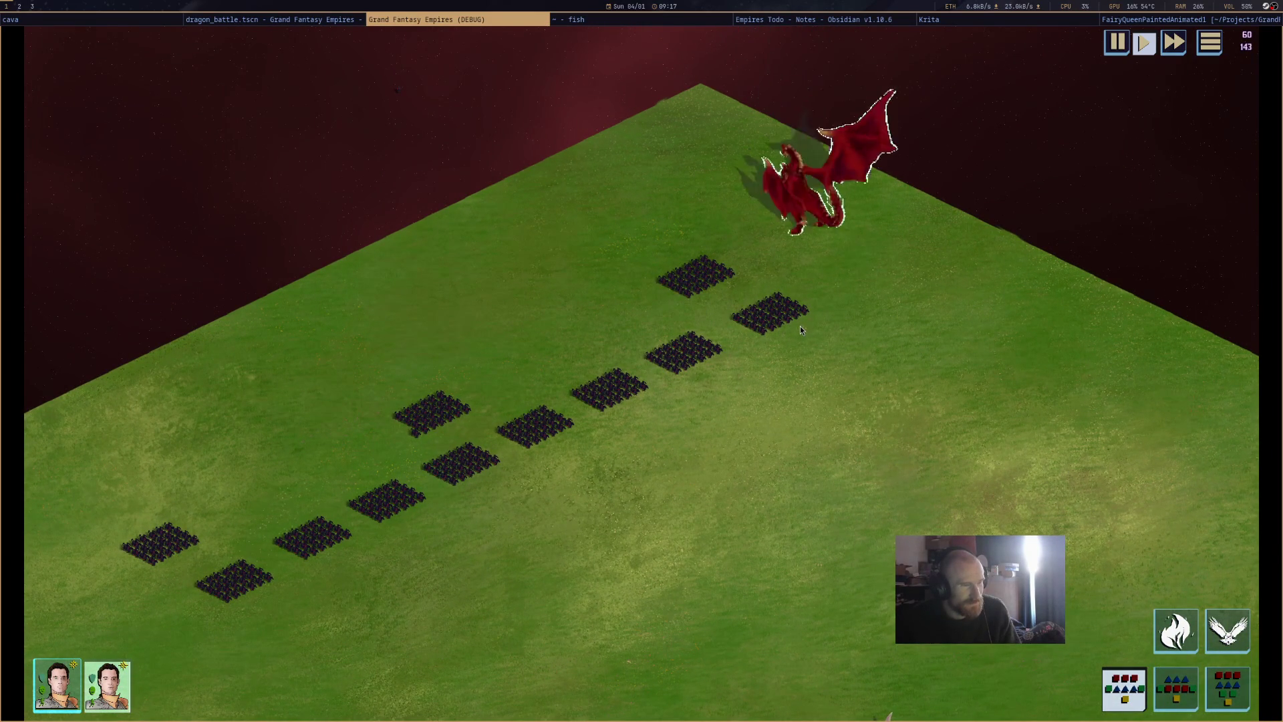
{"action": "left_click", "coordinate": [1179, 641]}
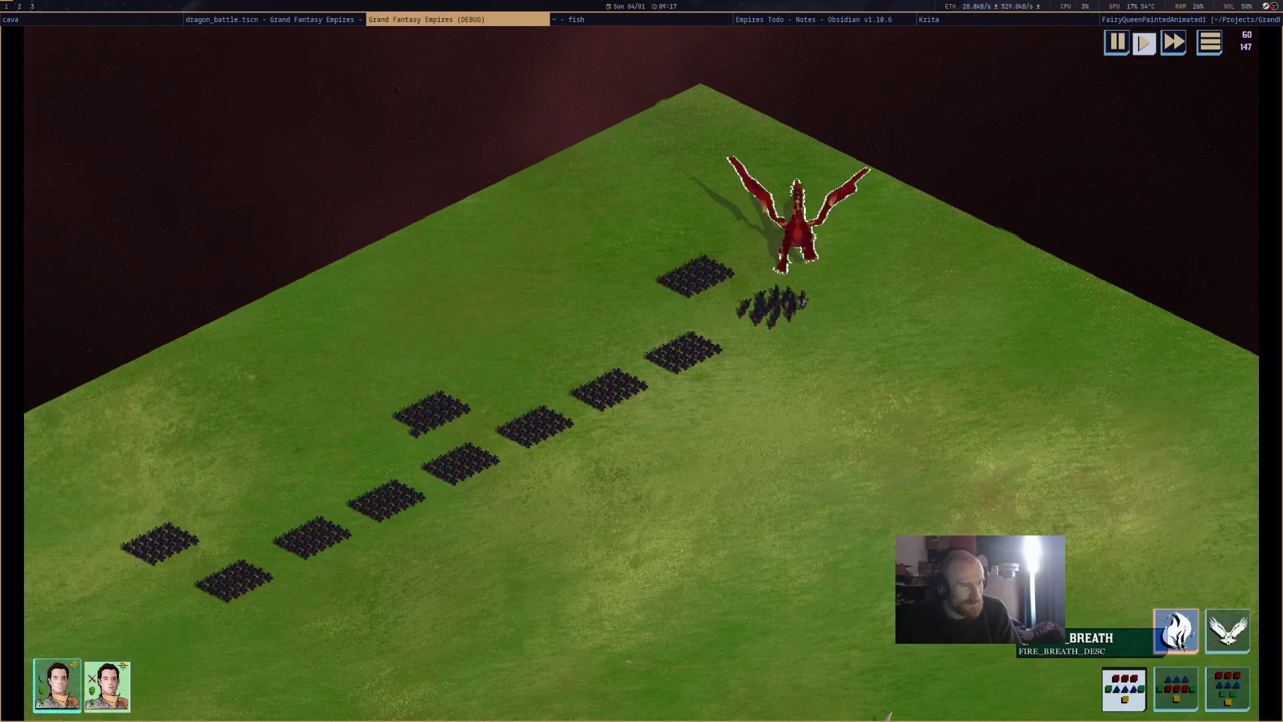
{"action": "left_click", "coordinate": [1179, 642]}
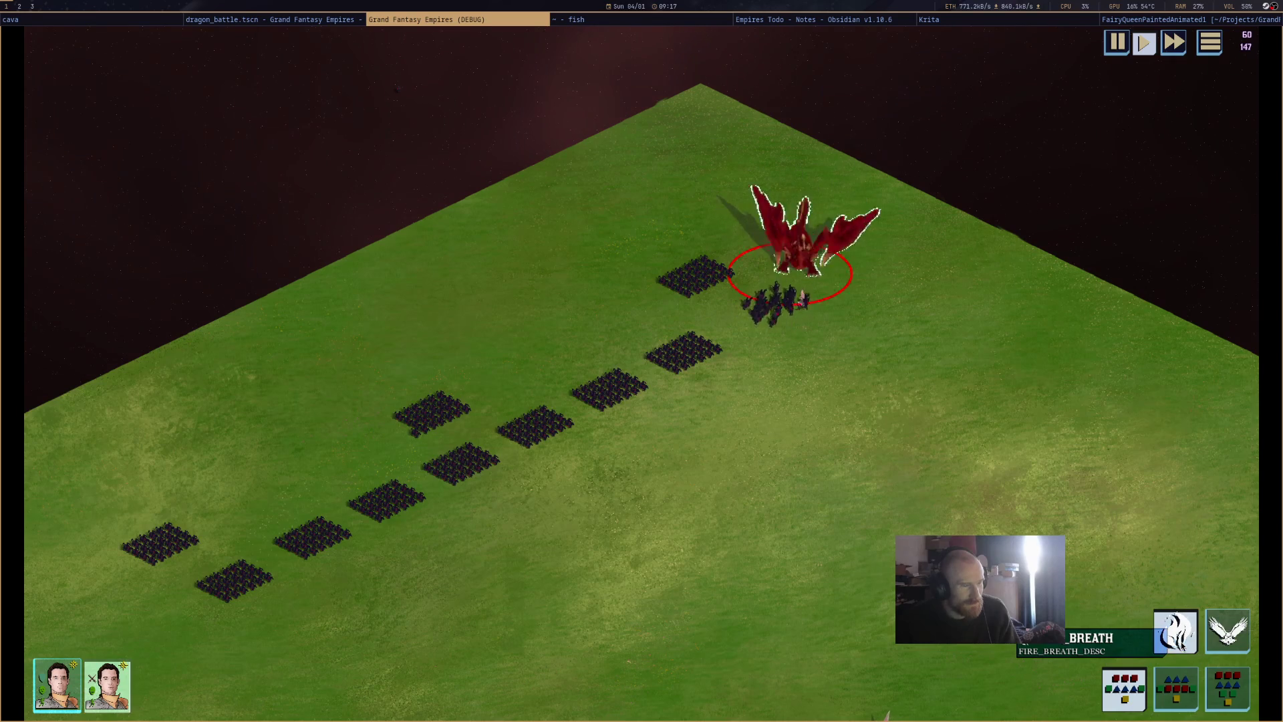
{"action": "left_click", "coordinate": [562, 340]}
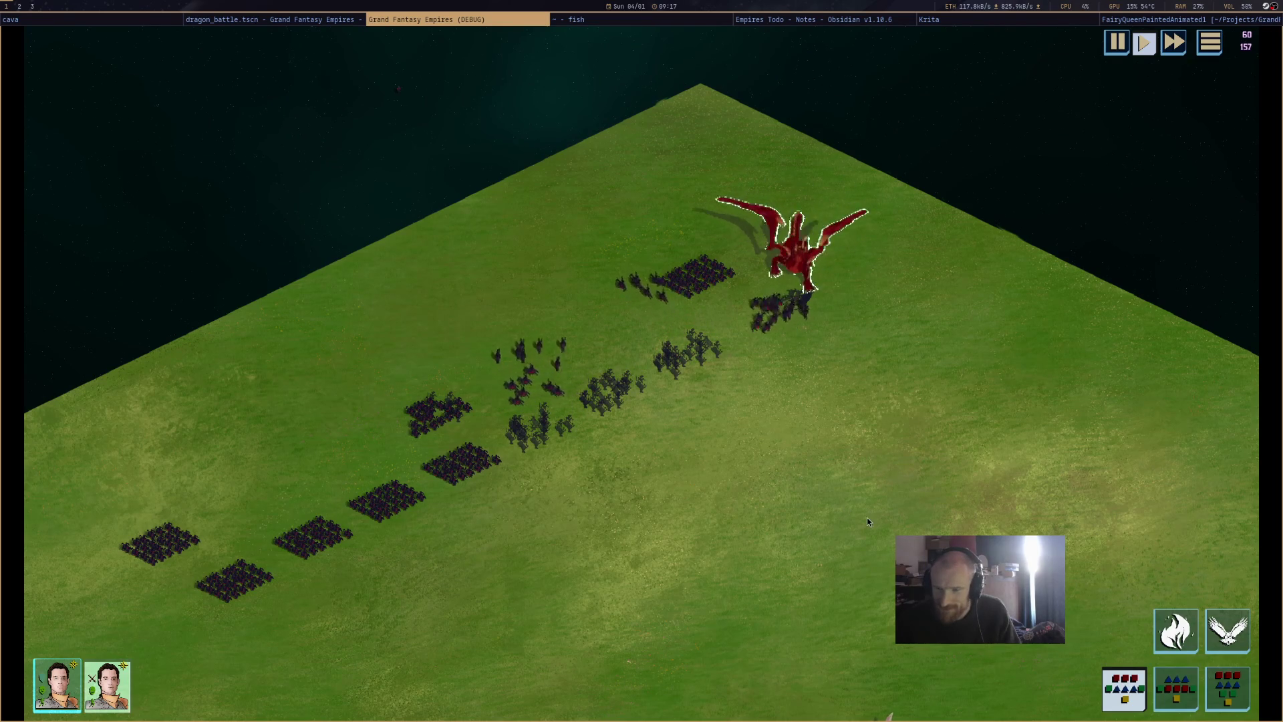
{"action": "left_click_drag", "start_coordinate": [863, 508], "coordinate": [763, 408]}
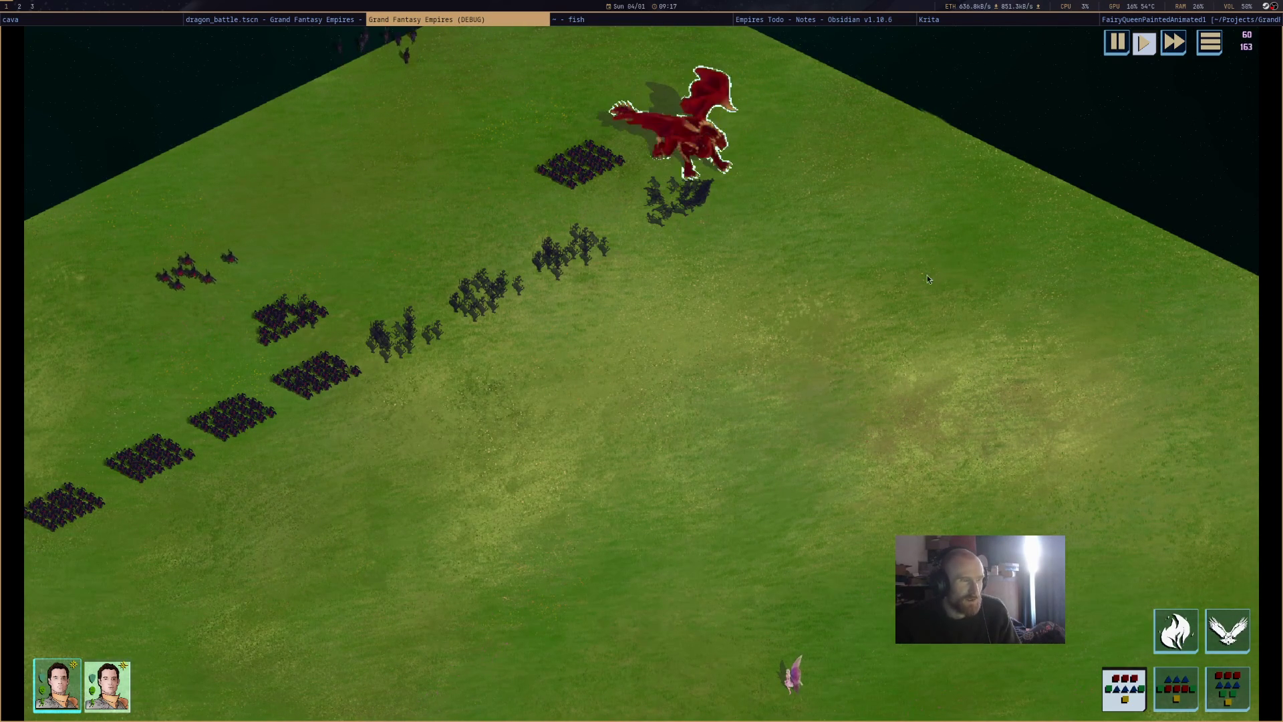
{"action": "left_click_drag", "start_coordinate": [904, 304], "coordinate": [825, 203]}
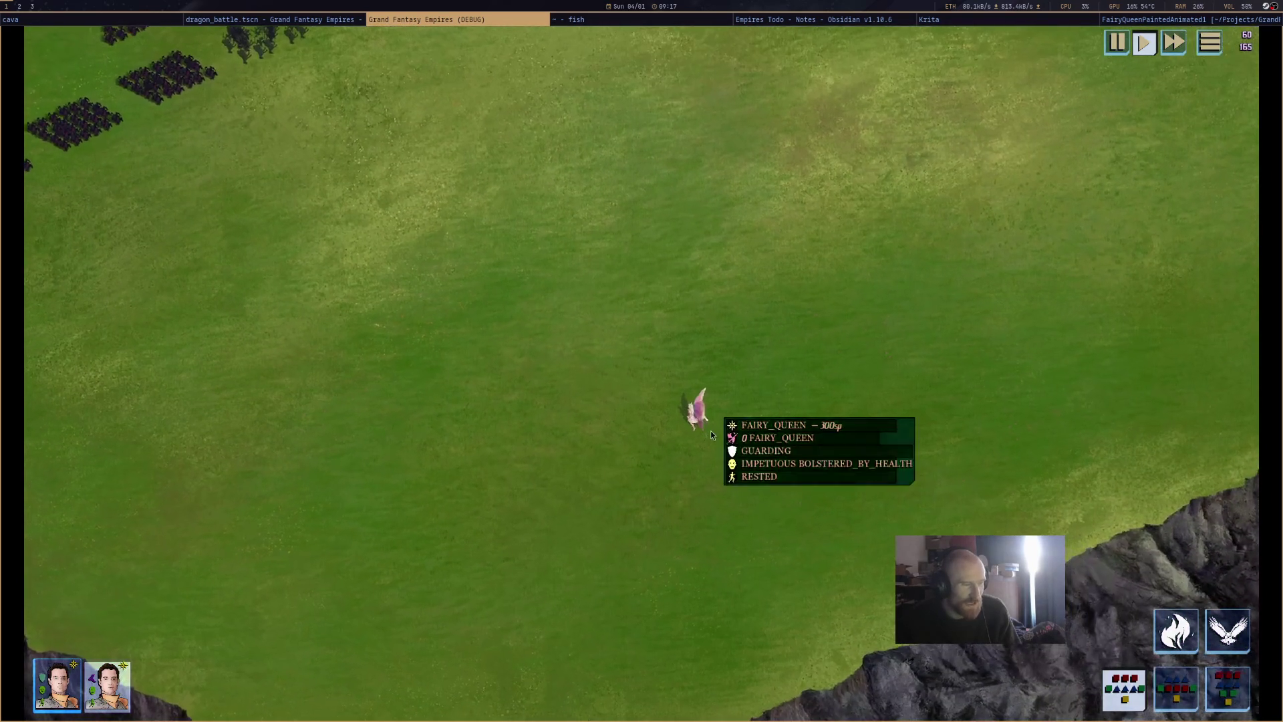
{"action": "left_click_drag", "start_coordinate": [835, 288], "coordinate": [799, 368]}
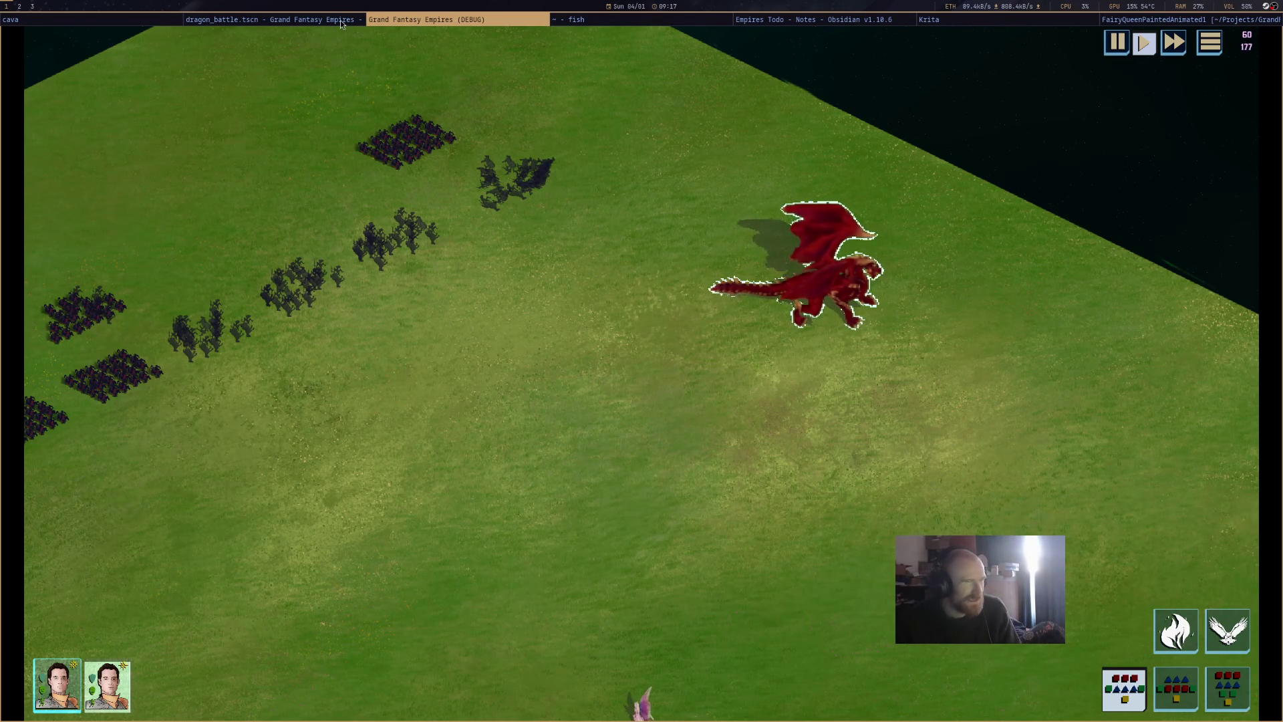
{"action": "key", "text": "super+Left"}
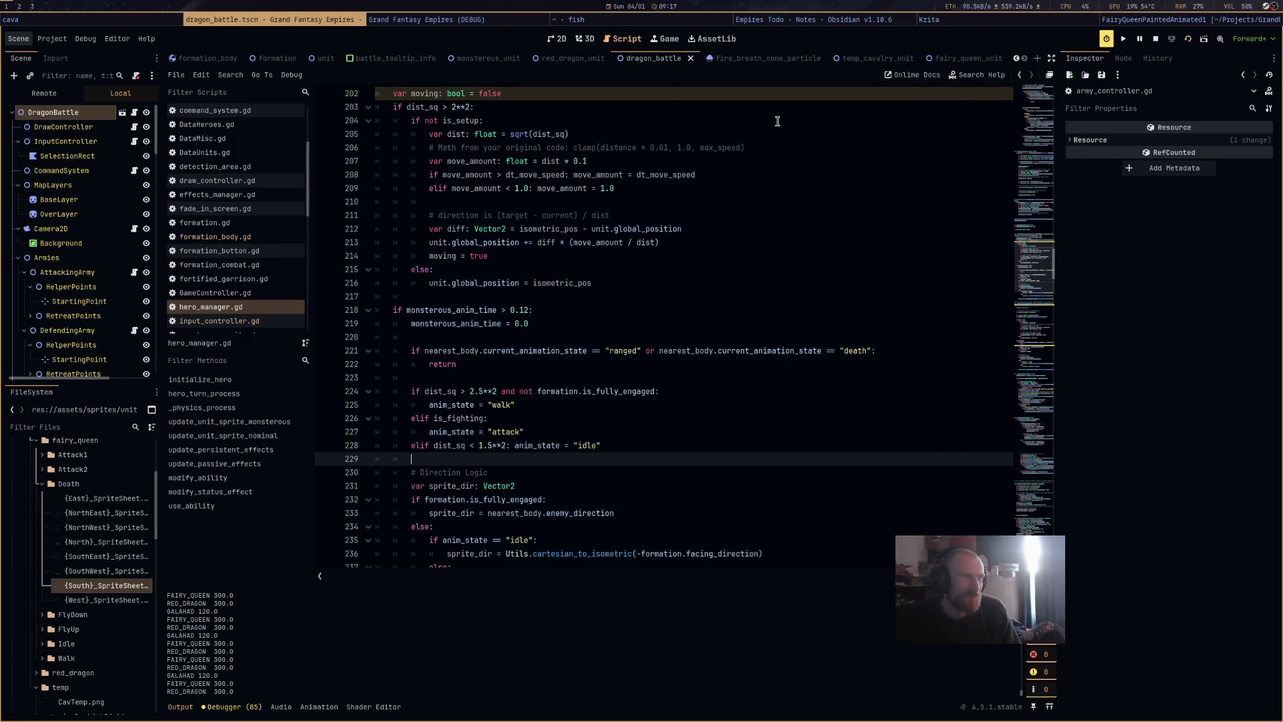
{"action": "key", "text": "super+Right"}
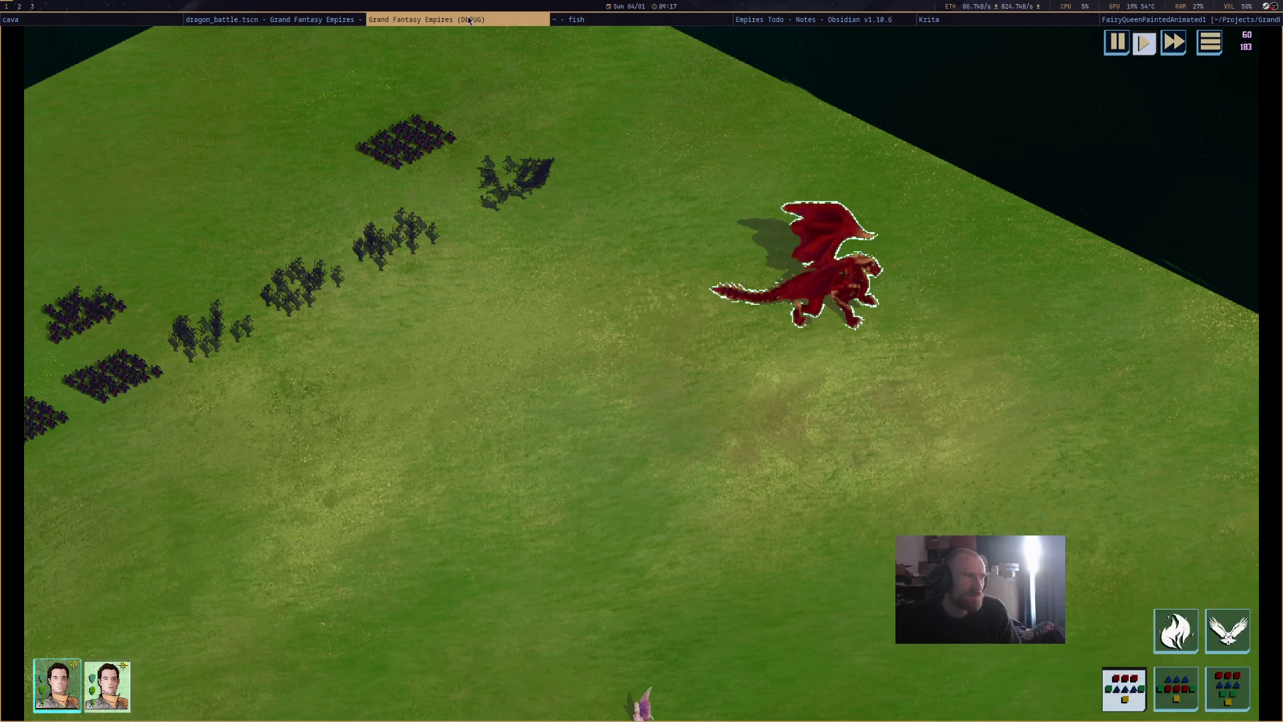
Stop the debug run, review the distance checks on lines 203–228 of dragon_battle.gd, then switch to Krita.
{"action": "key", "text": "super+q"}
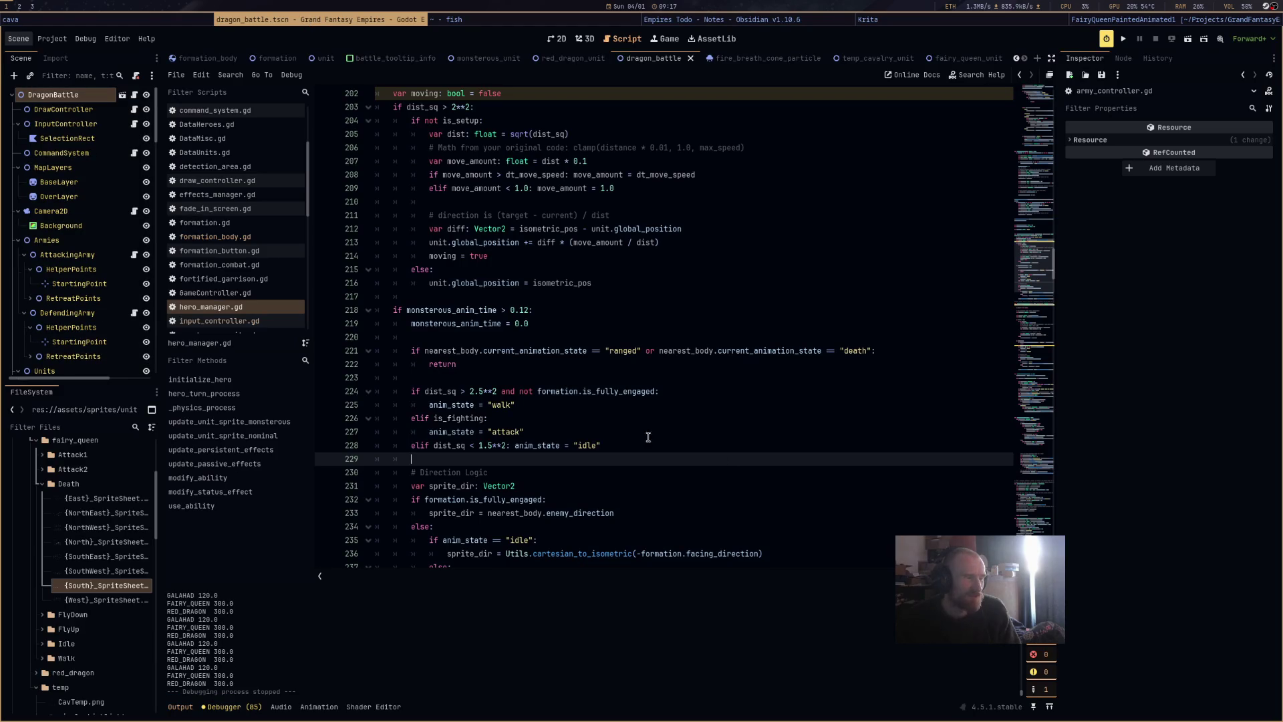
{"action": "left_click_drag", "start_coordinate": [490, 446], "coordinate": [475, 447]}
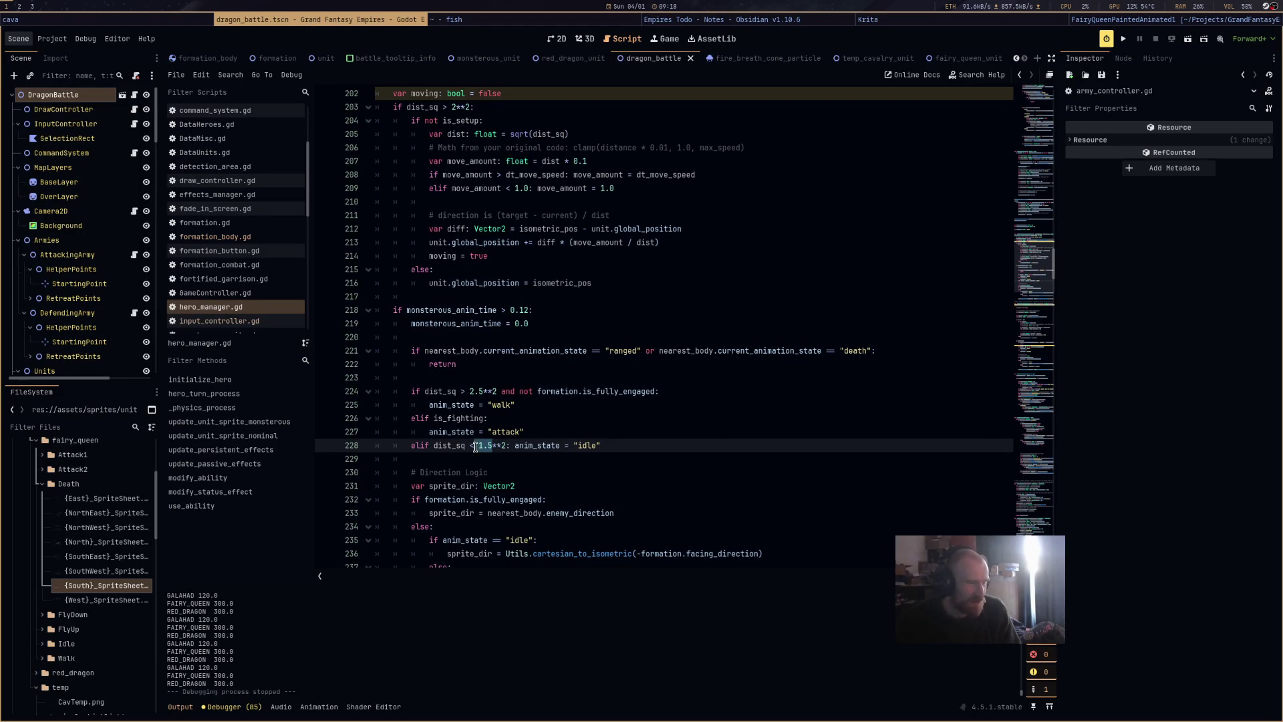
{"action": "left_click", "coordinate": [451, 109]}
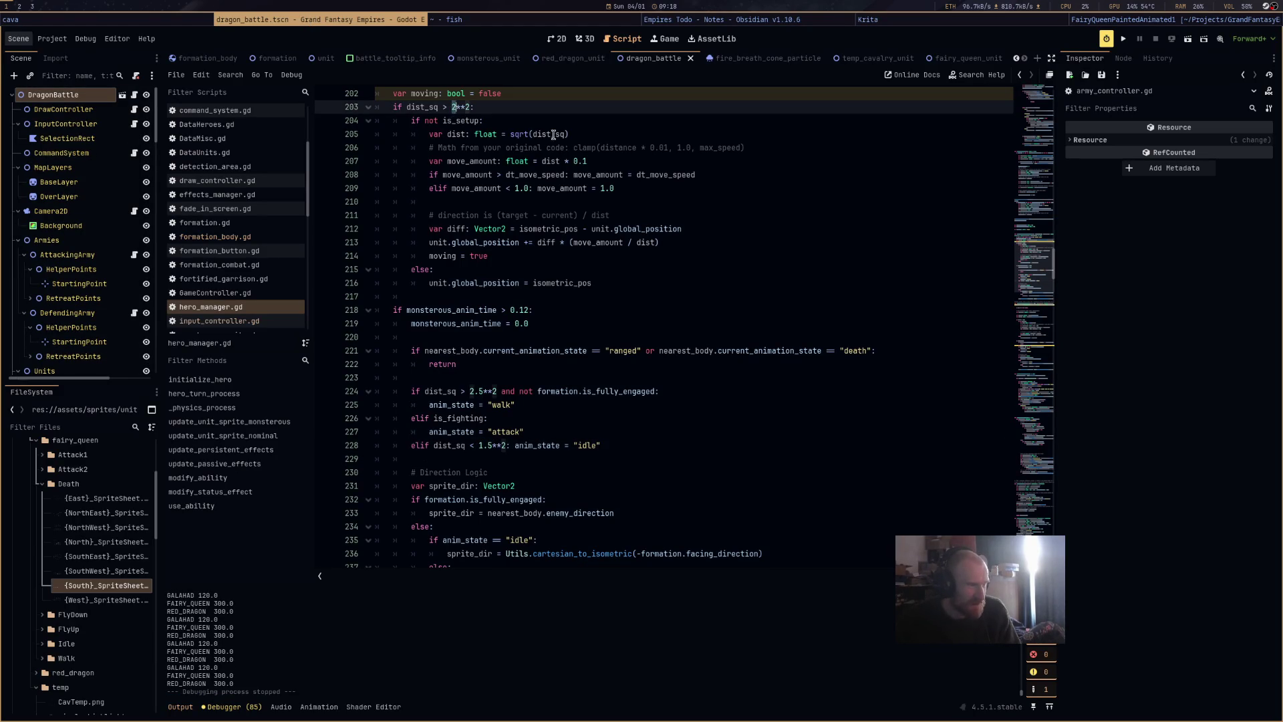
{"action": "left_click", "coordinate": [636, 148]}
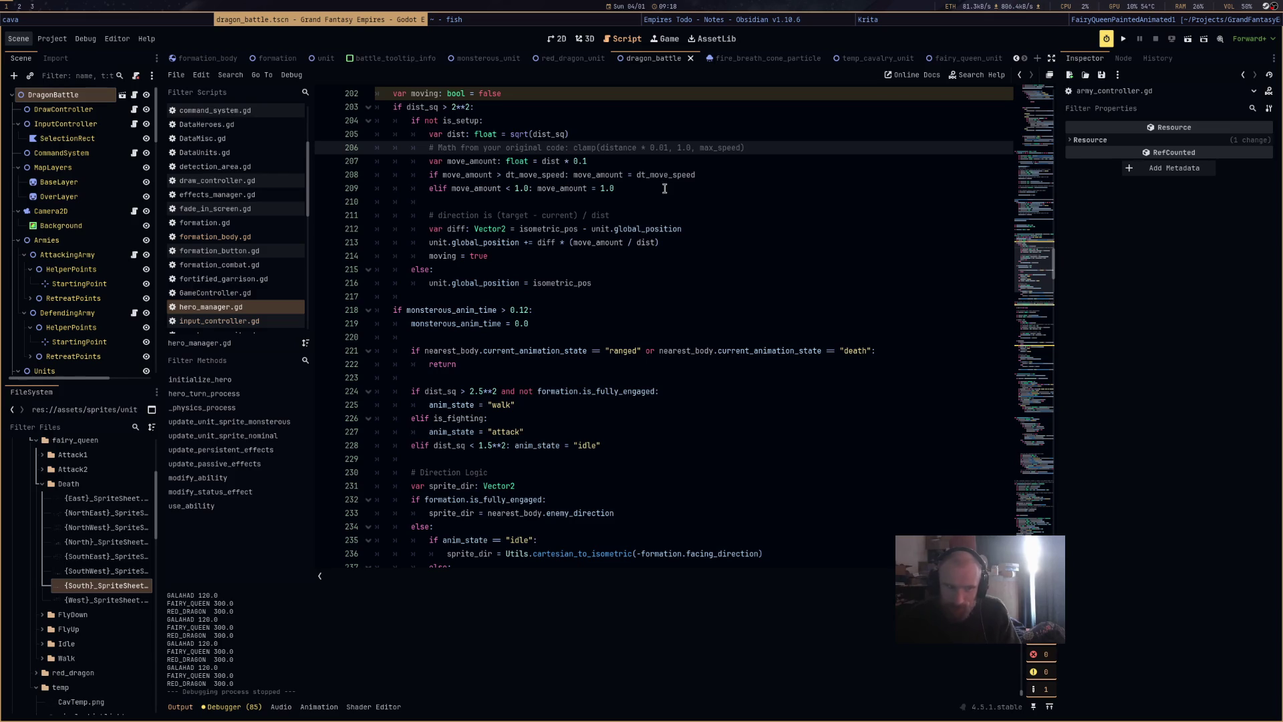
{"action": "left_click", "coordinate": [869, 19]}
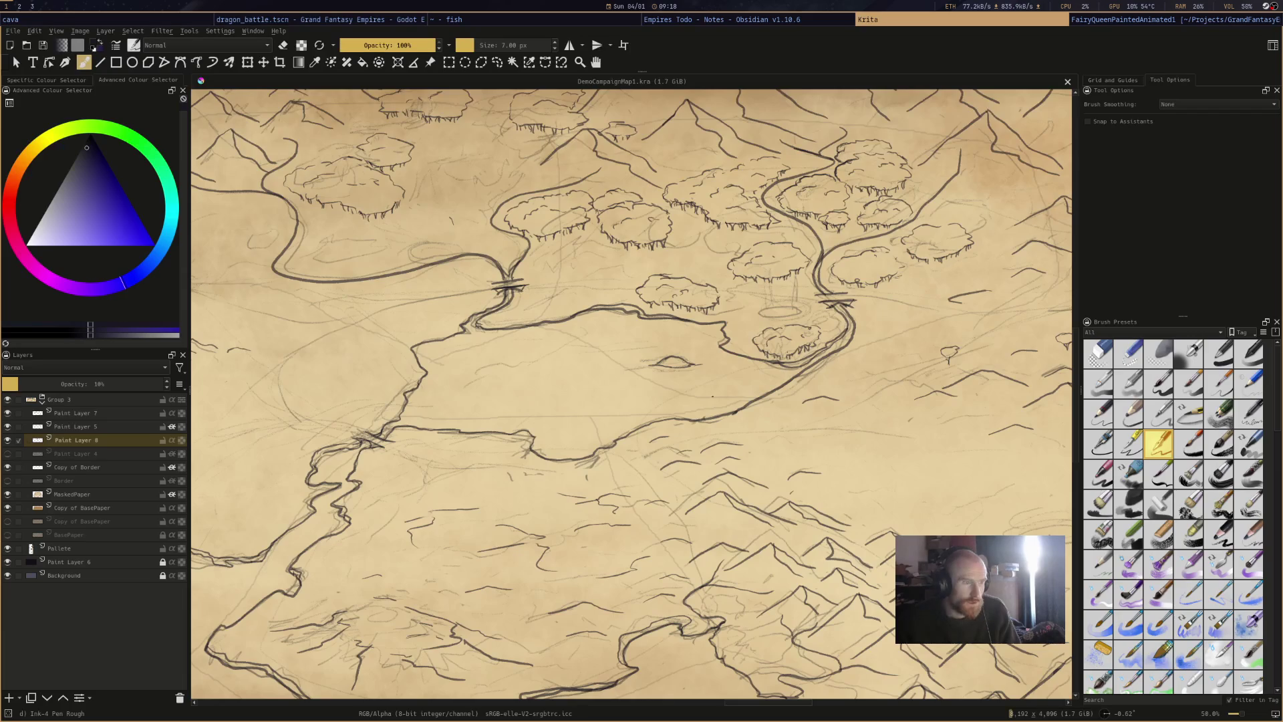
{"action": "scroll", "coordinate": [659, 431], "scroll_direction": "down", "scroll_amount": 5}
{"action": "scroll", "coordinate": [695, 324], "scroll_direction": "up", "scroll_amount": 4}
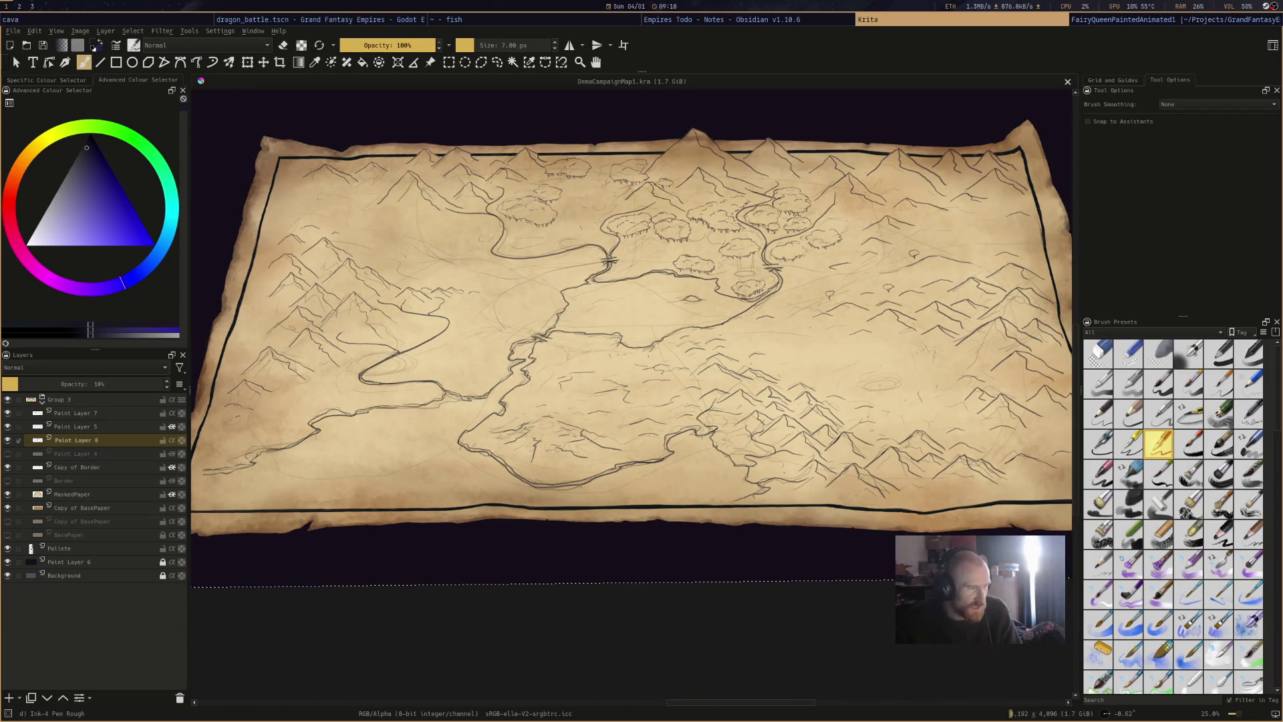
{"action": "left_click_drag", "start_coordinate": [818, 400], "coordinate": [804, 384]}
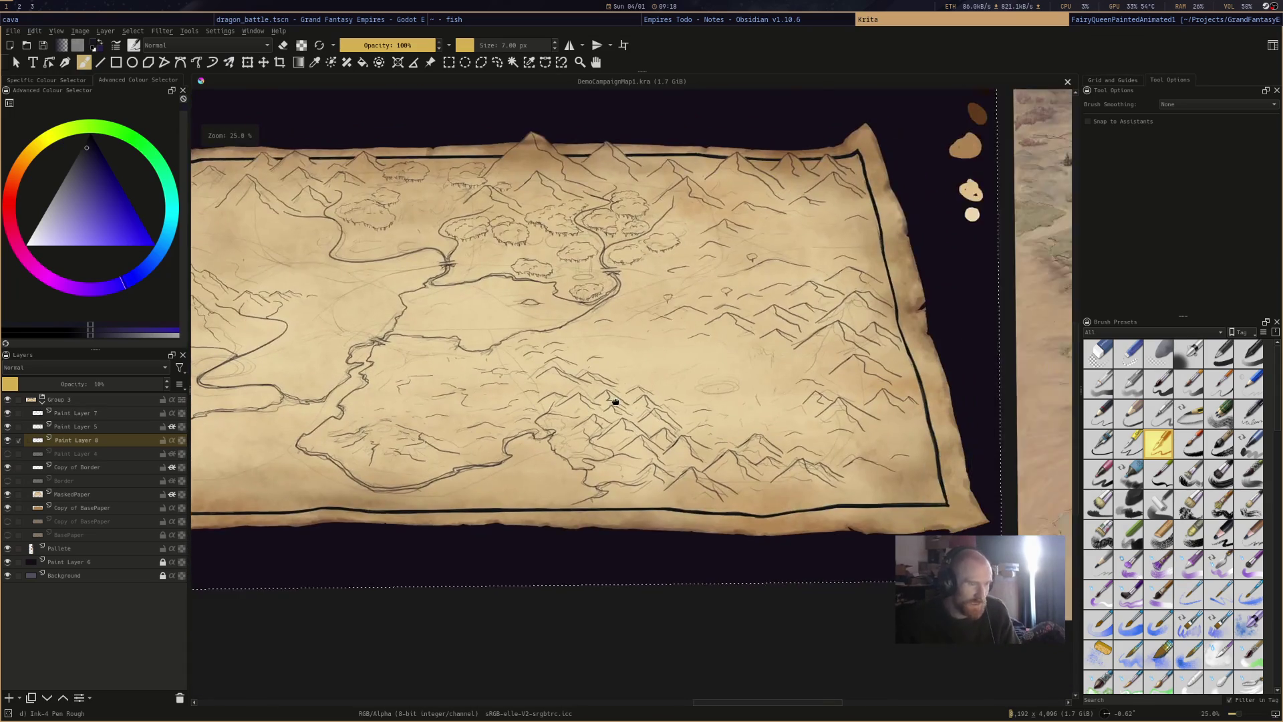
{"action": "left_click_drag", "start_coordinate": [631, 320], "coordinate": [645, 366]}
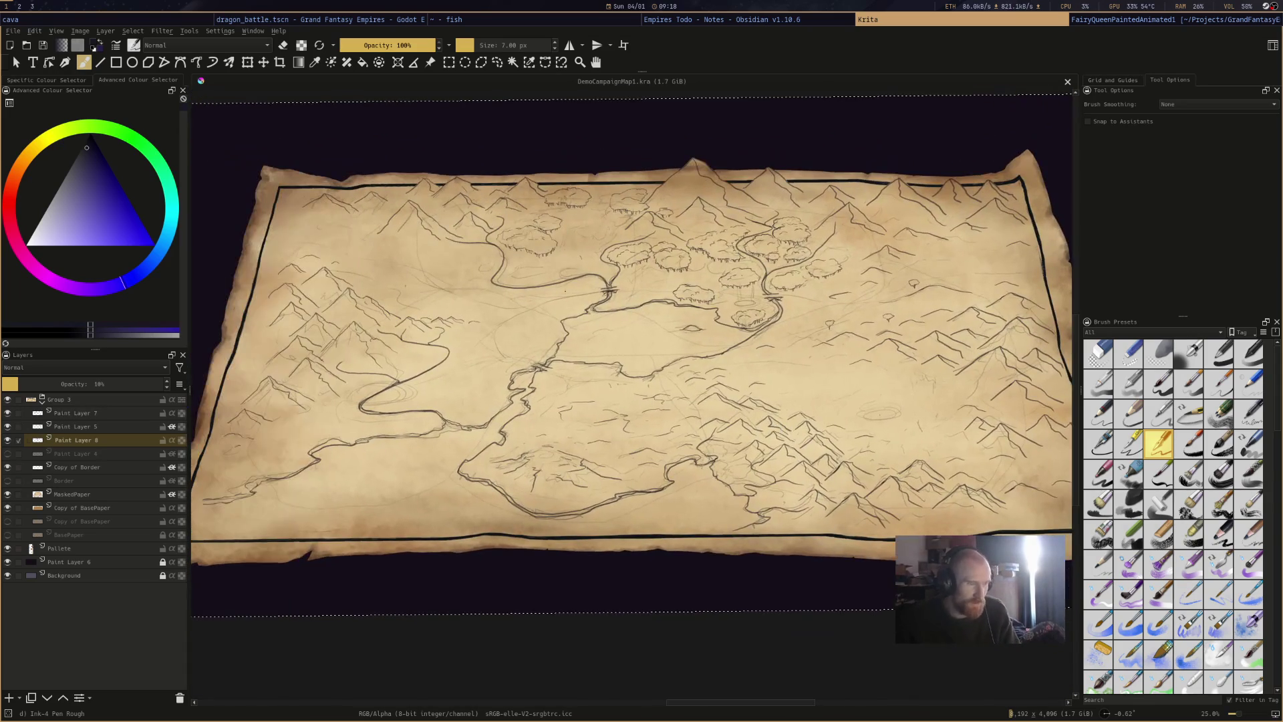
{"action": "left_click_drag", "start_coordinate": [784, 461], "coordinate": [769, 454]}
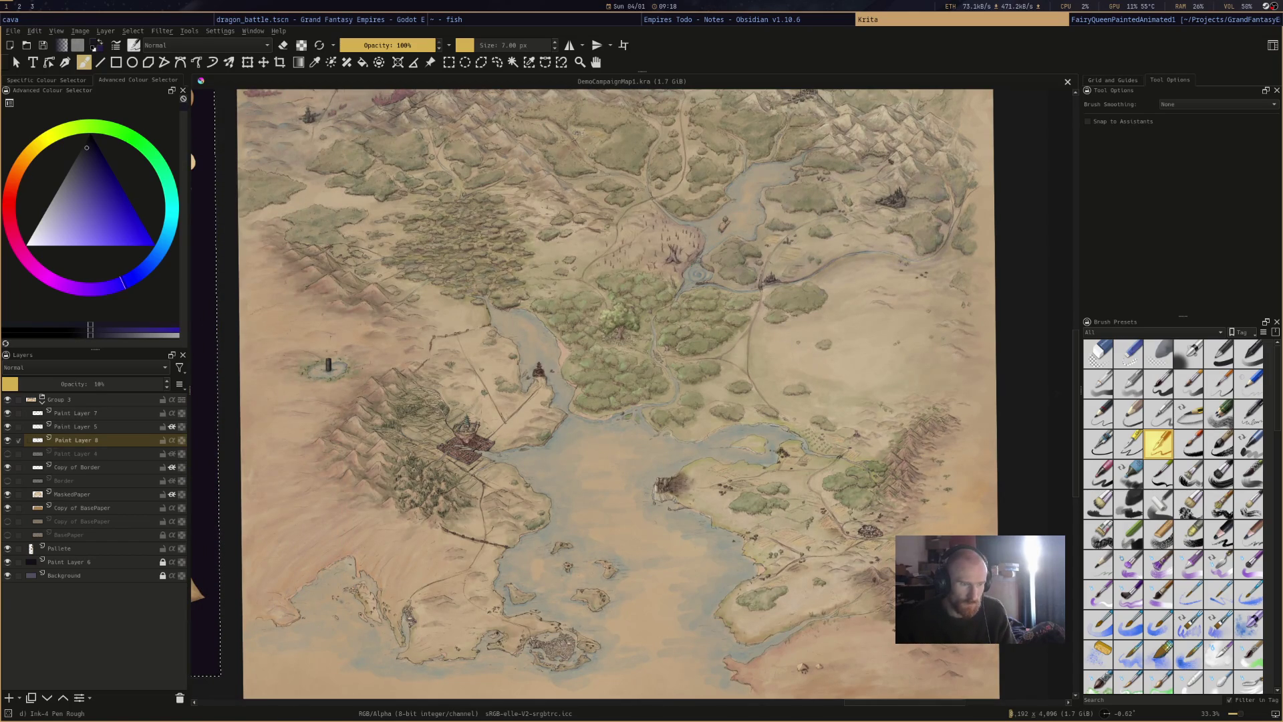
{"action": "key", "text": "minus"}
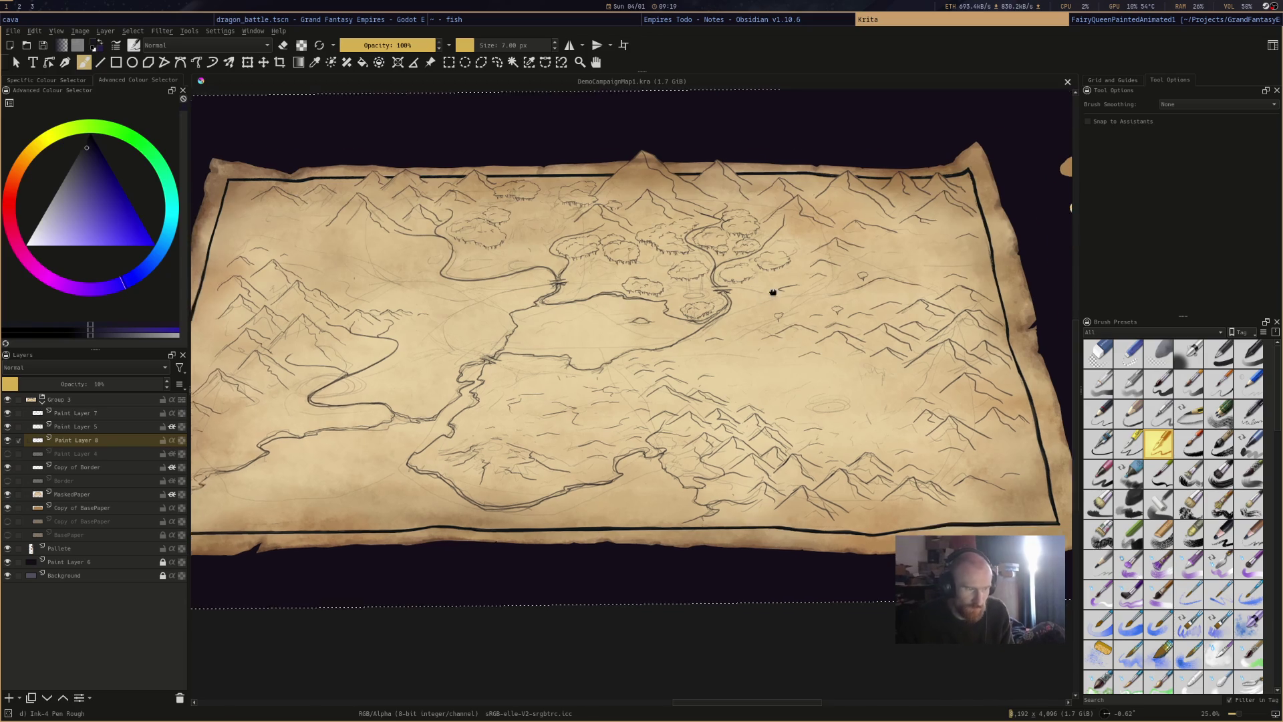
{"action": "left_click_drag", "start_coordinate": [767, 289], "coordinate": [828, 272]}
{"action": "scroll", "coordinate": [574, 367], "scroll_direction": "up", "scroll_amount": 1}
{"action": "left_click_drag", "start_coordinate": [574, 367], "coordinate": [820, 369]}
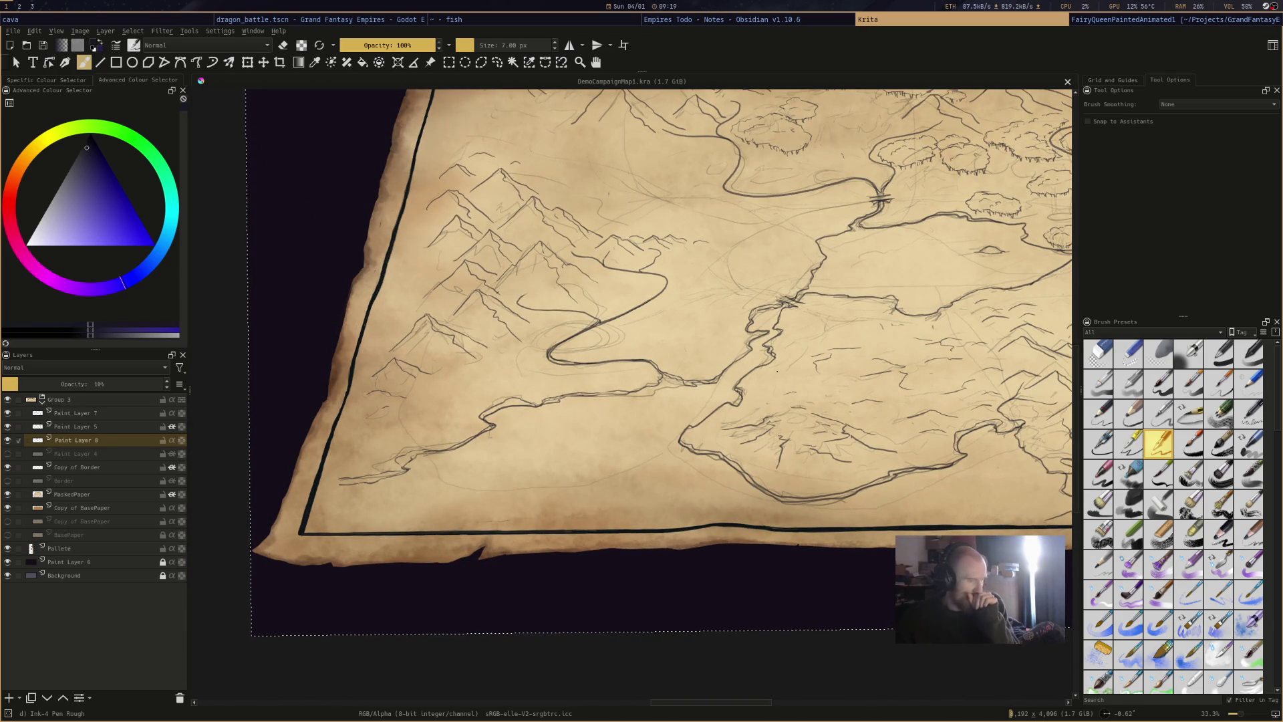
{"action": "mouse_move", "coordinate": [774, 372]}
{"action": "left_mouse_down"}
{"action": "mouse_move", "coordinate": [667, 372]}
{"action": "mouse_move", "coordinate": [762, 405]}
{"action": "left_mouse_up"}
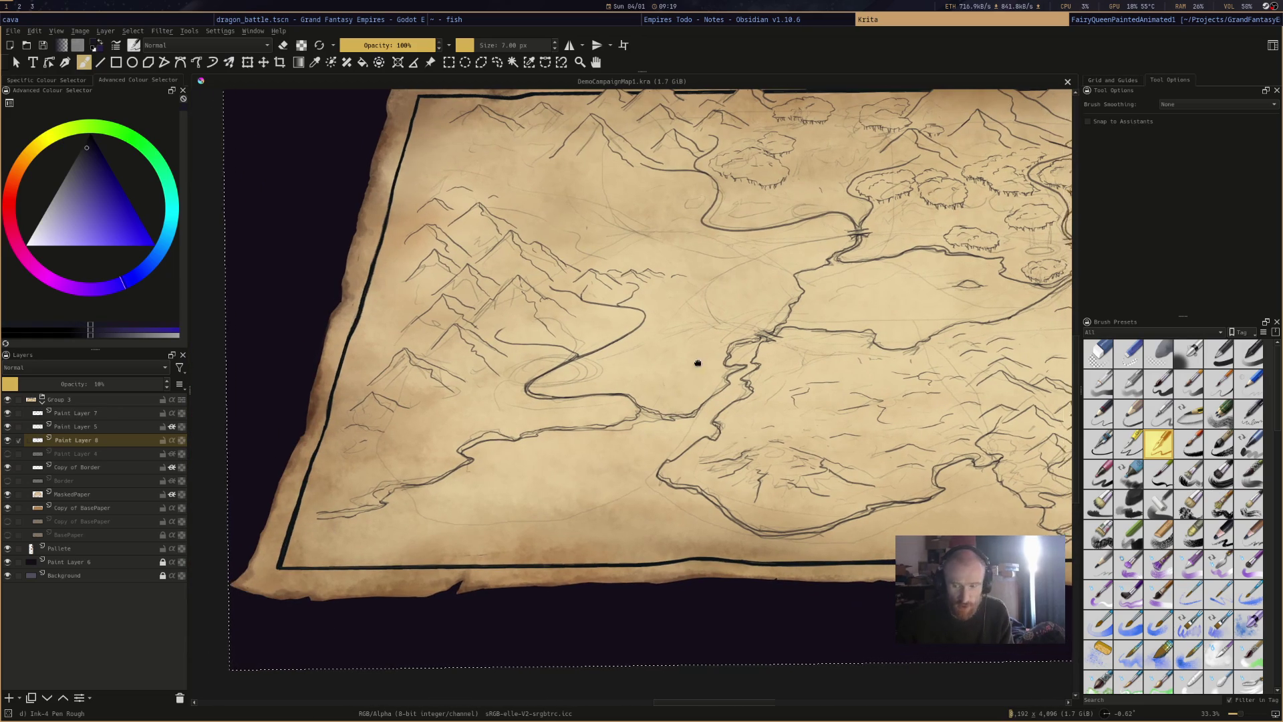
{"action": "key", "text": "m"}
{"action": "key", "text": "ctrl+z"}
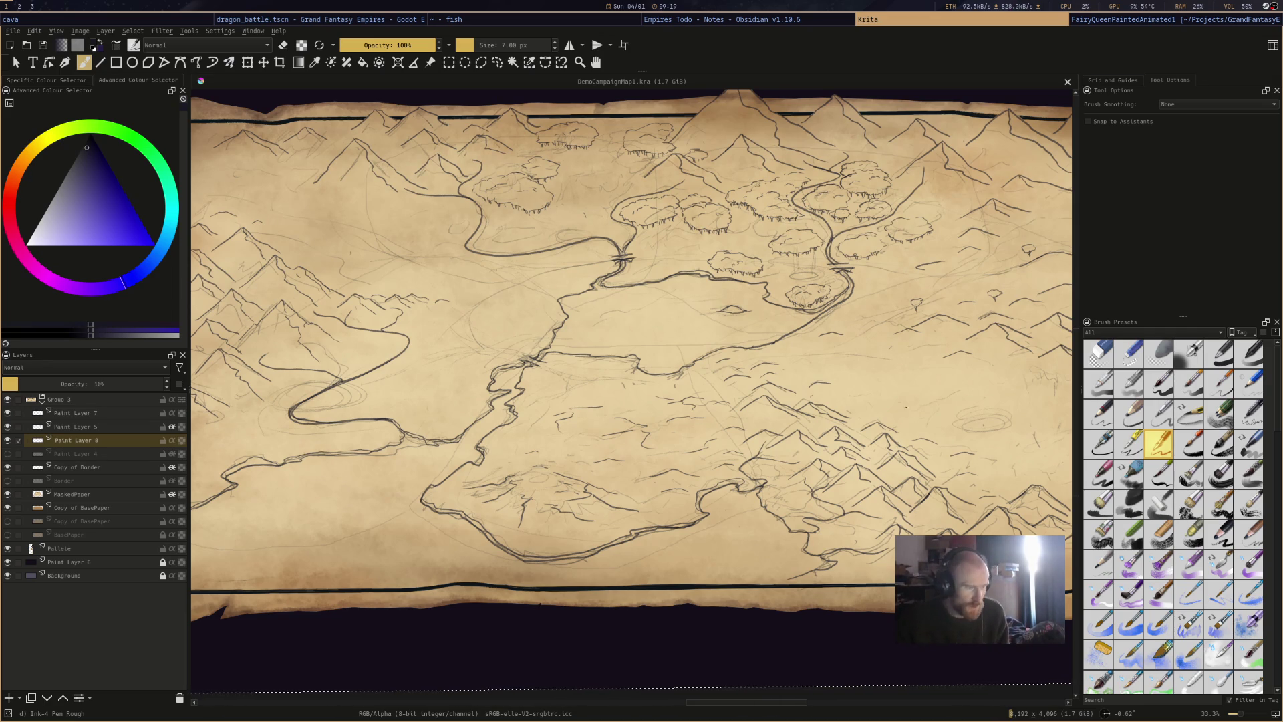
{"action": "scroll", "coordinate": [632, 354], "scroll_direction": "right", "scroll_amount": 3}
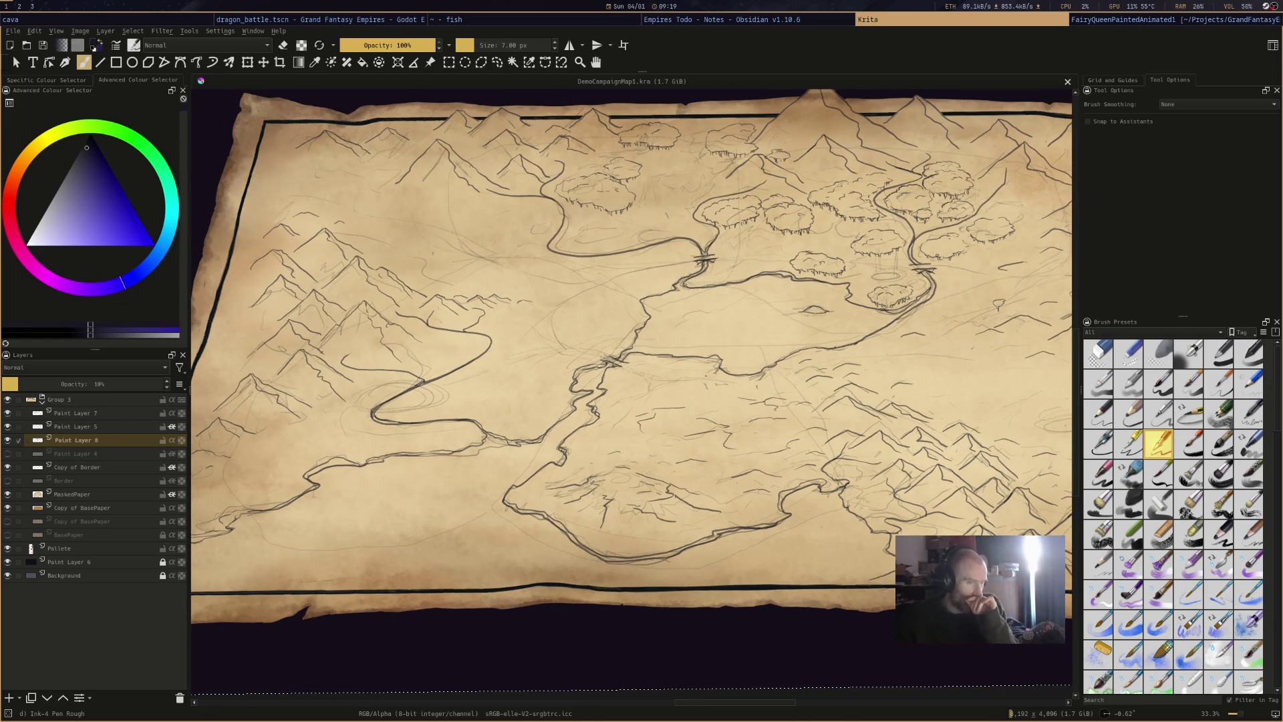
{"action": "scroll", "coordinate": [750, 421], "scroll_direction": "down", "scroll_amount": 1}
{"action": "mouse_move", "coordinate": [751, 421]}
{"action": "left_mouse_down"}
{"action": "mouse_move", "coordinate": [587, 415]}
{"action": "mouse_move", "coordinate": [656, 421]}
{"action": "mouse_move", "coordinate": [118, 352]}
{"action": "left_mouse_up"}
{"action": "scroll", "coordinate": [586, 415], "scroll_direction": "down", "scroll_amount": 1}
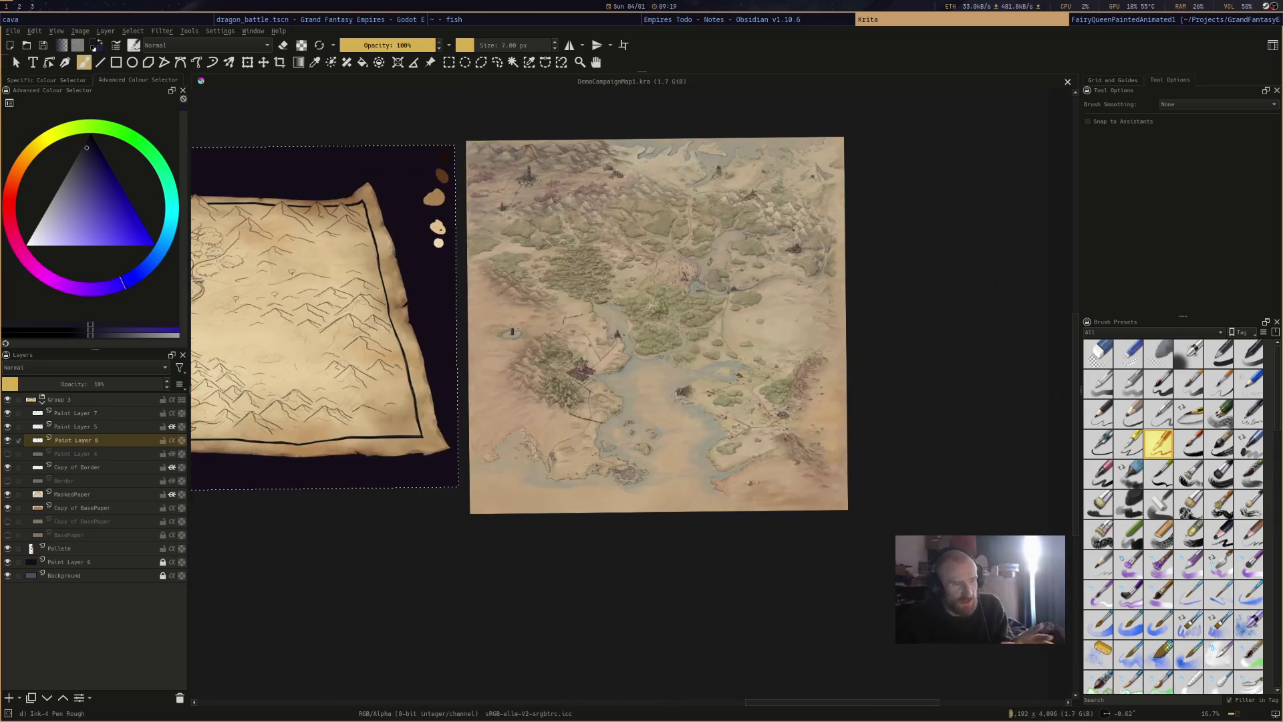
Pan and zoom between the coloured map and parchment sketch, then switch over to the fish terminal.
{"action": "scroll", "coordinate": [758, 263], "scroll_direction": "up", "scroll_amount": 3}
{"action": "scroll", "coordinate": [758, 263], "scroll_direction": "down", "scroll_amount": 2}
{"action": "scroll", "coordinate": [758, 264], "scroll_direction": "up", "scroll_amount": 1}
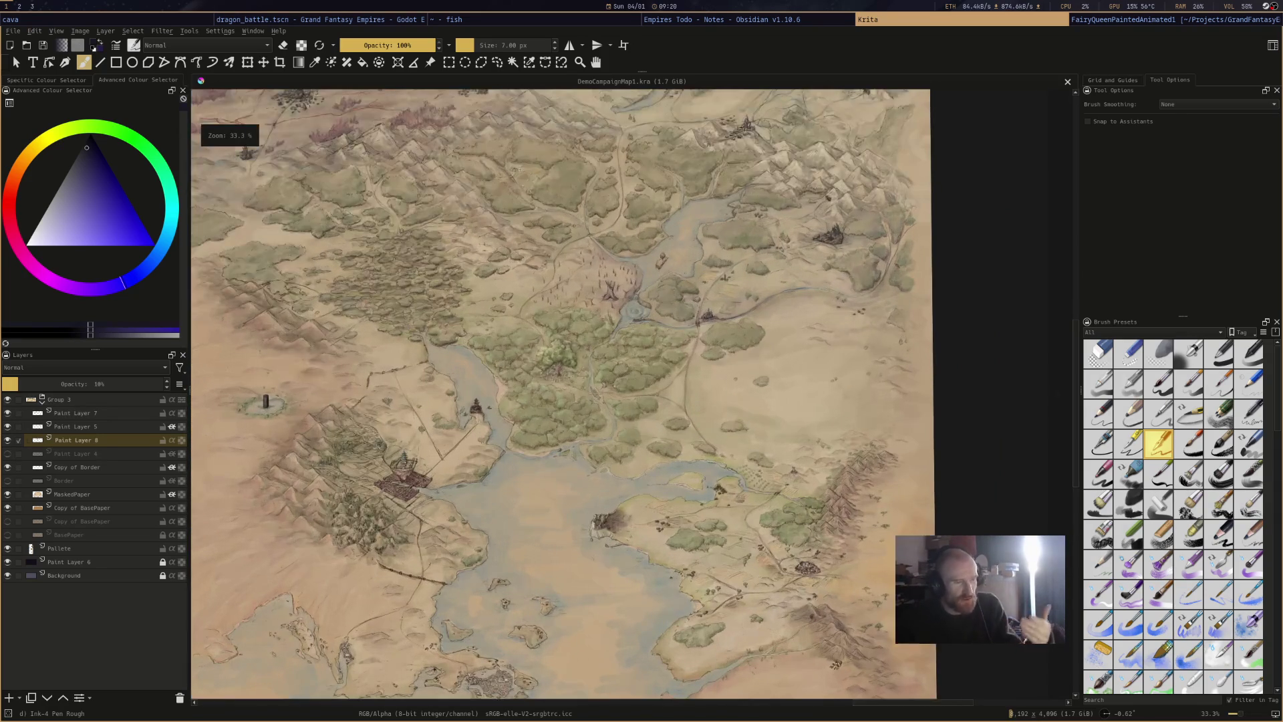
{"action": "mouse_move", "coordinate": [360, 304]}
{"action": "left_mouse_down"}
{"action": "mouse_move", "coordinate": [773, 283]}
{"action": "mouse_move", "coordinate": [779, 301]}
{"action": "mouse_move", "coordinate": [500, 304]}
{"action": "left_mouse_up"}
{"action": "scroll", "coordinate": [569, 302], "scroll_direction": "down", "scroll_amount": 1}
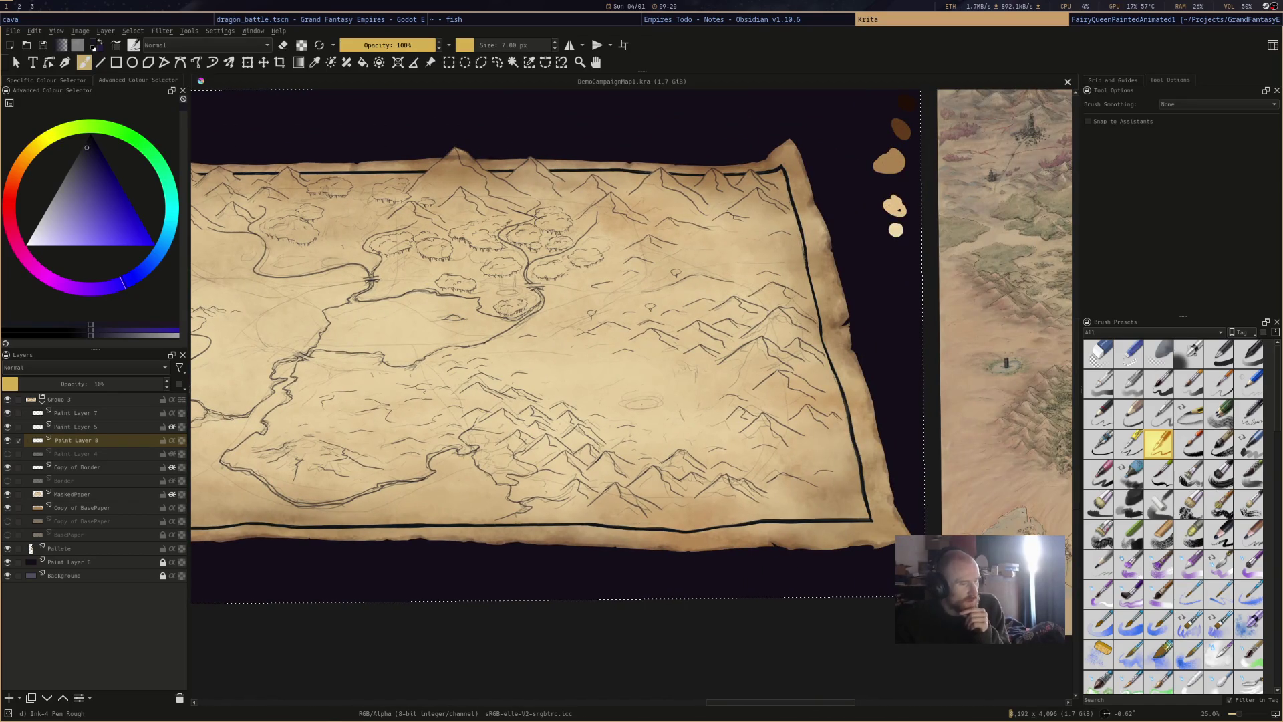
{"action": "left_click_drag", "start_coordinate": [602, 276], "coordinate": [820, 306]}
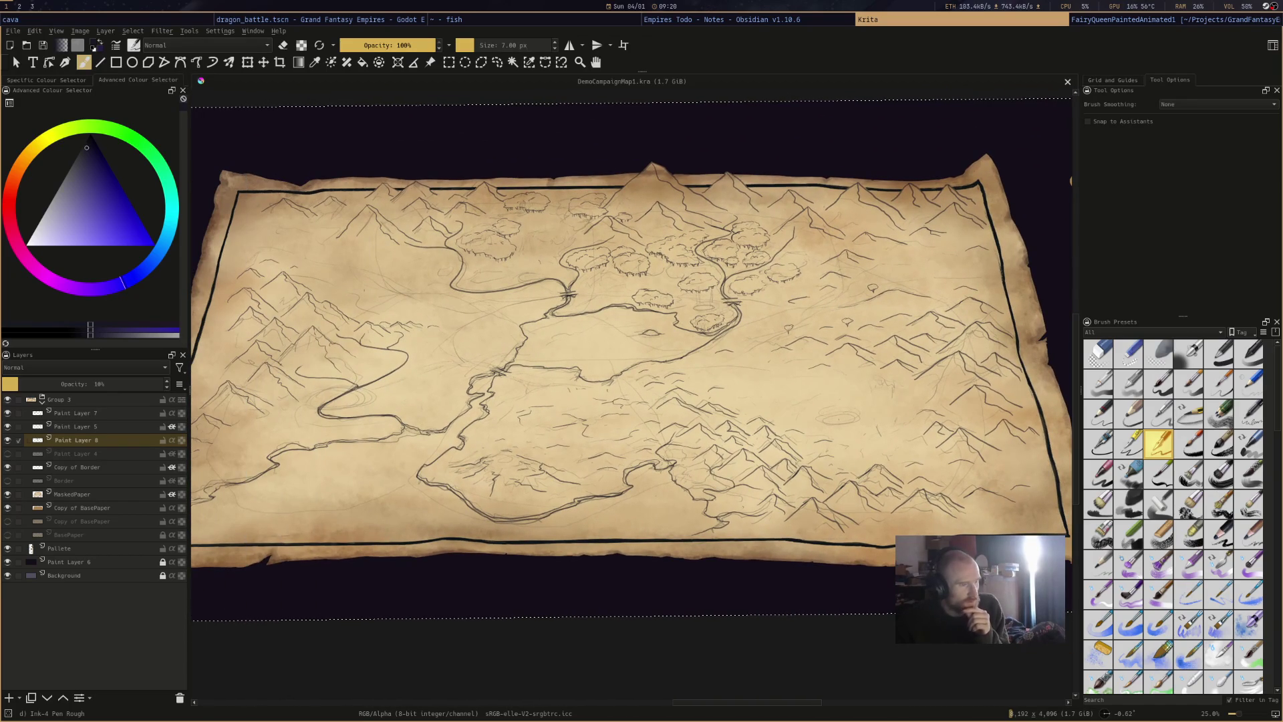
{"action": "scroll", "coordinate": [839, 364], "scroll_direction": "down", "scroll_amount": 2}
{"action": "scroll", "coordinate": [839, 364], "scroll_direction": "up", "scroll_amount": 3}
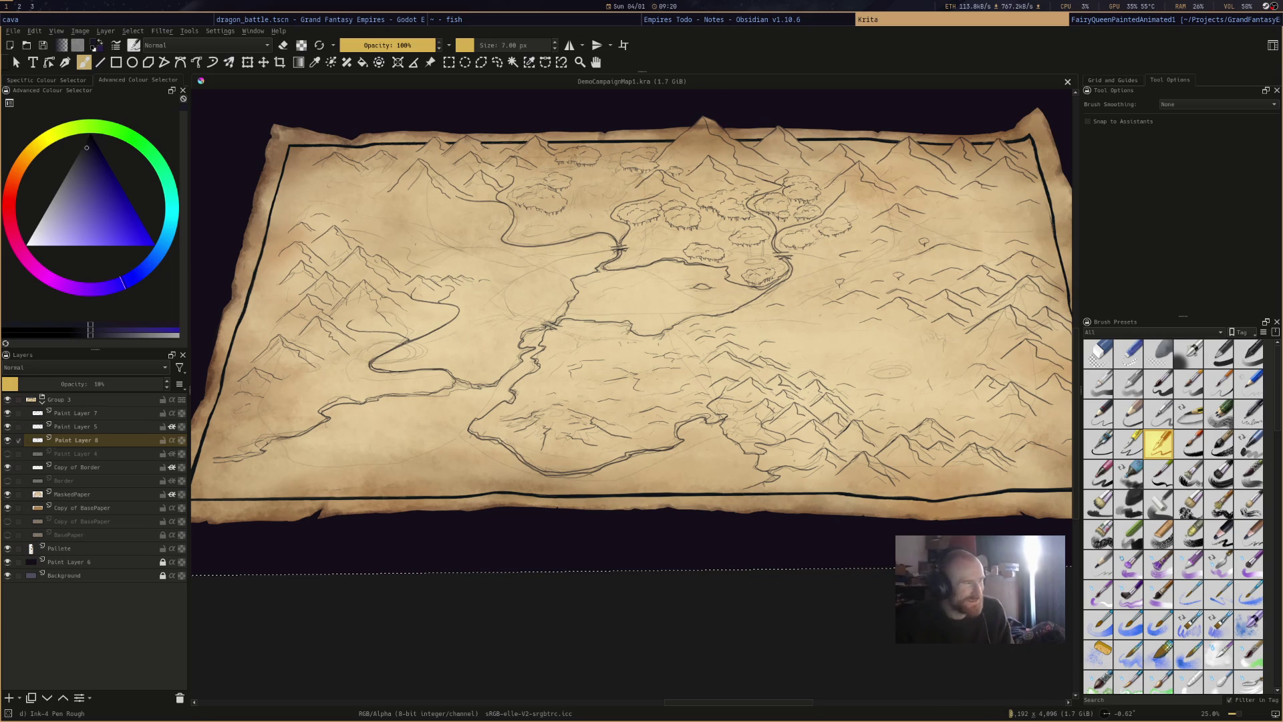
{"action": "left_click", "coordinate": [752, 23]}
{"action": "left_click", "coordinate": [533, 24]}
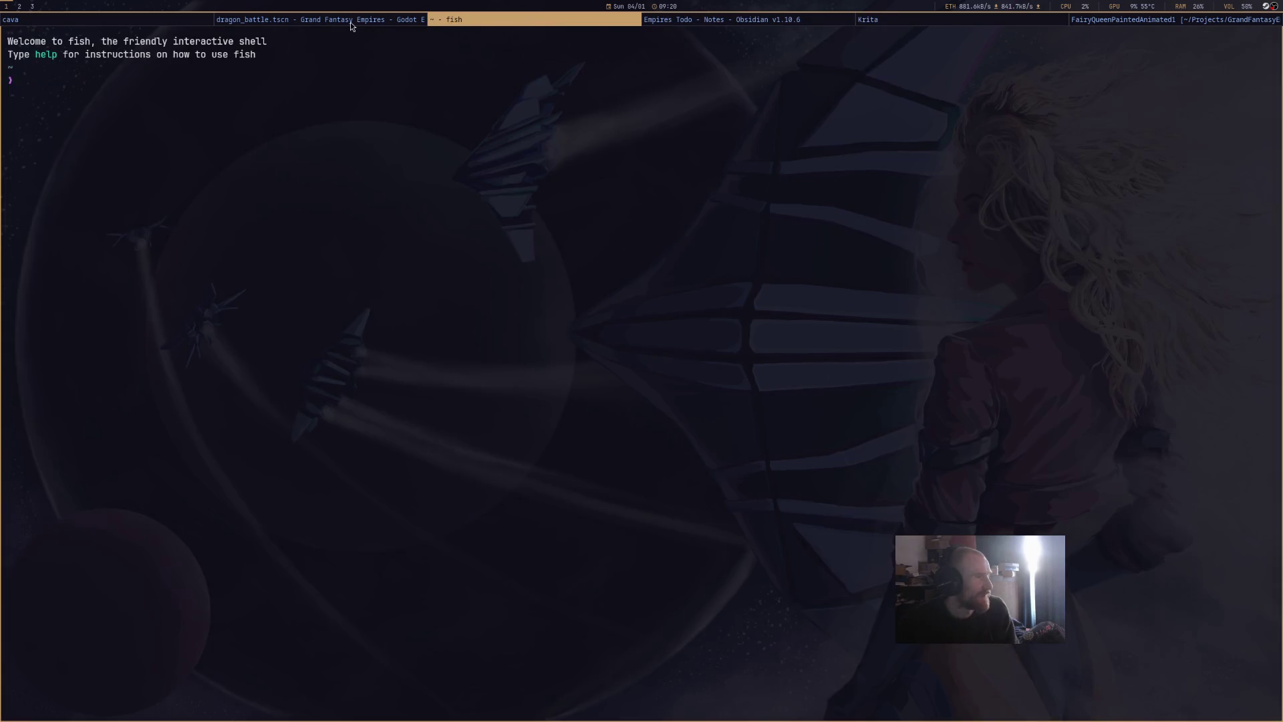
Return to Godot and place the cursor at the end of line 219 in the script.
{"action": "left_click", "coordinate": [350, 22]}
{"action": "left_click", "coordinate": [683, 320]}
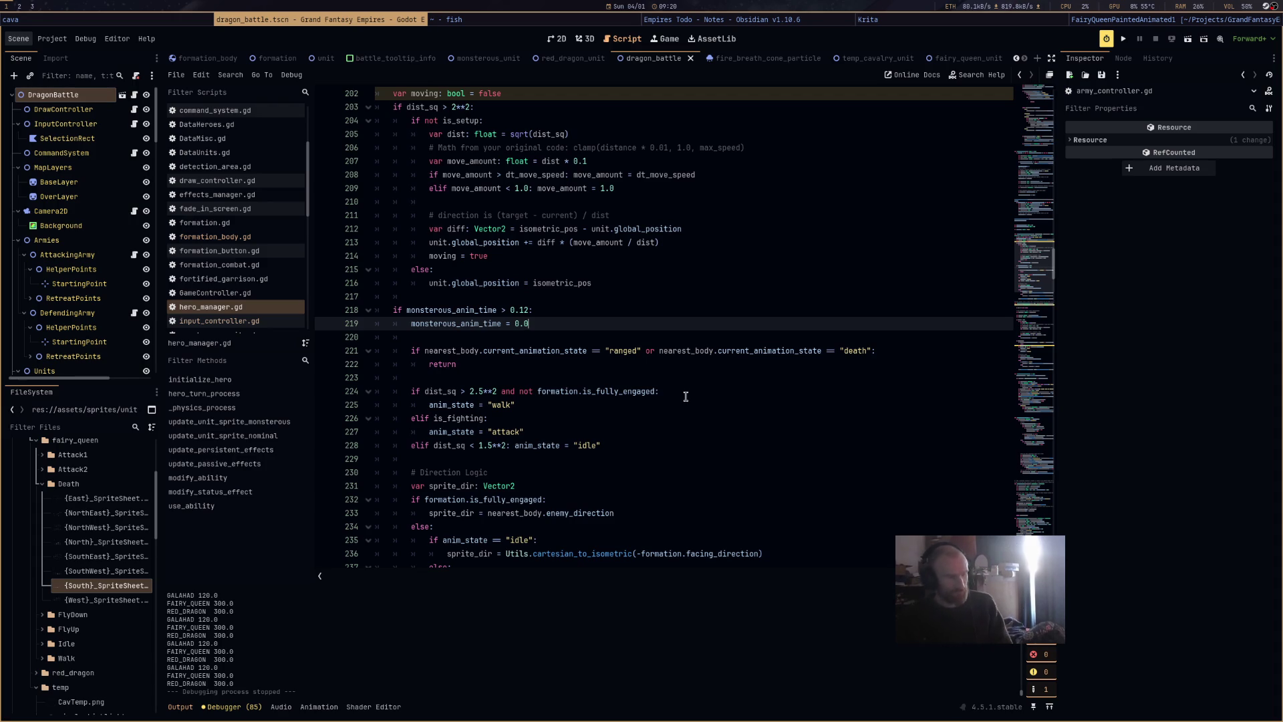
Scroll through the animation-state code, then switch back to Krita with Super+Right.
{"action": "scroll", "coordinate": [686, 397], "scroll_direction": "down", "scroll_amount": 3}
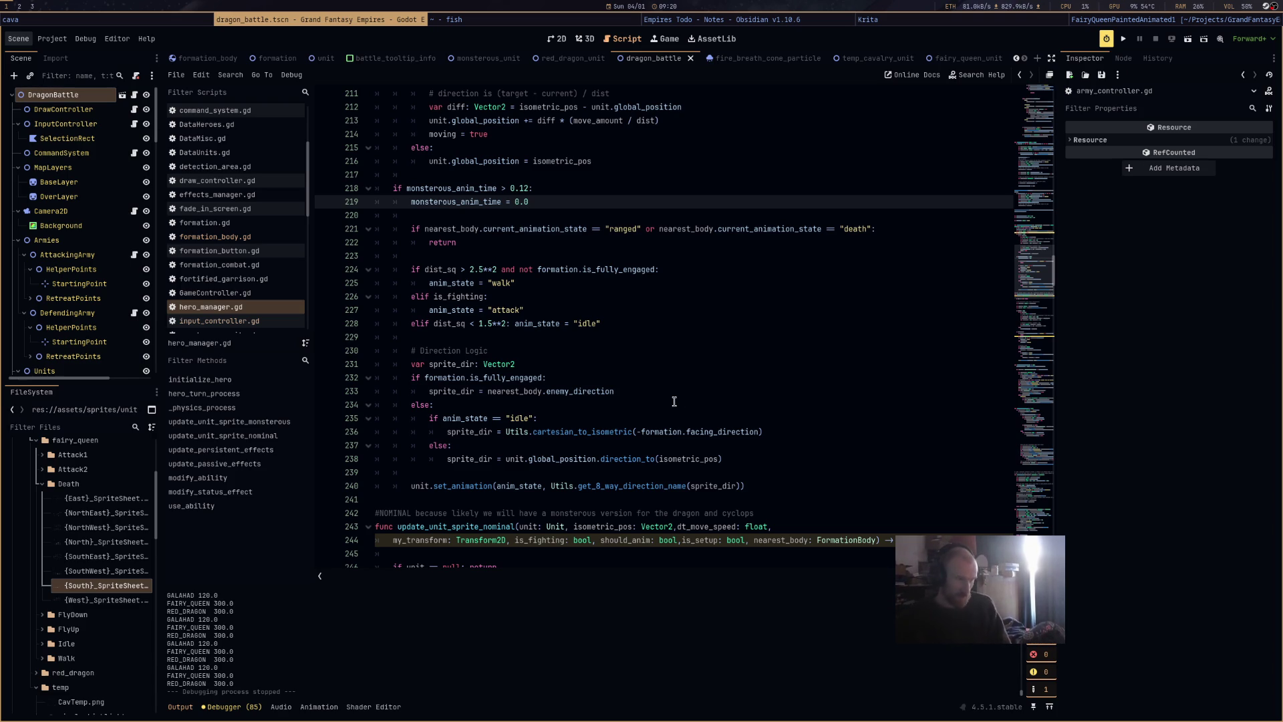
{"action": "key", "text": "super+Right"}
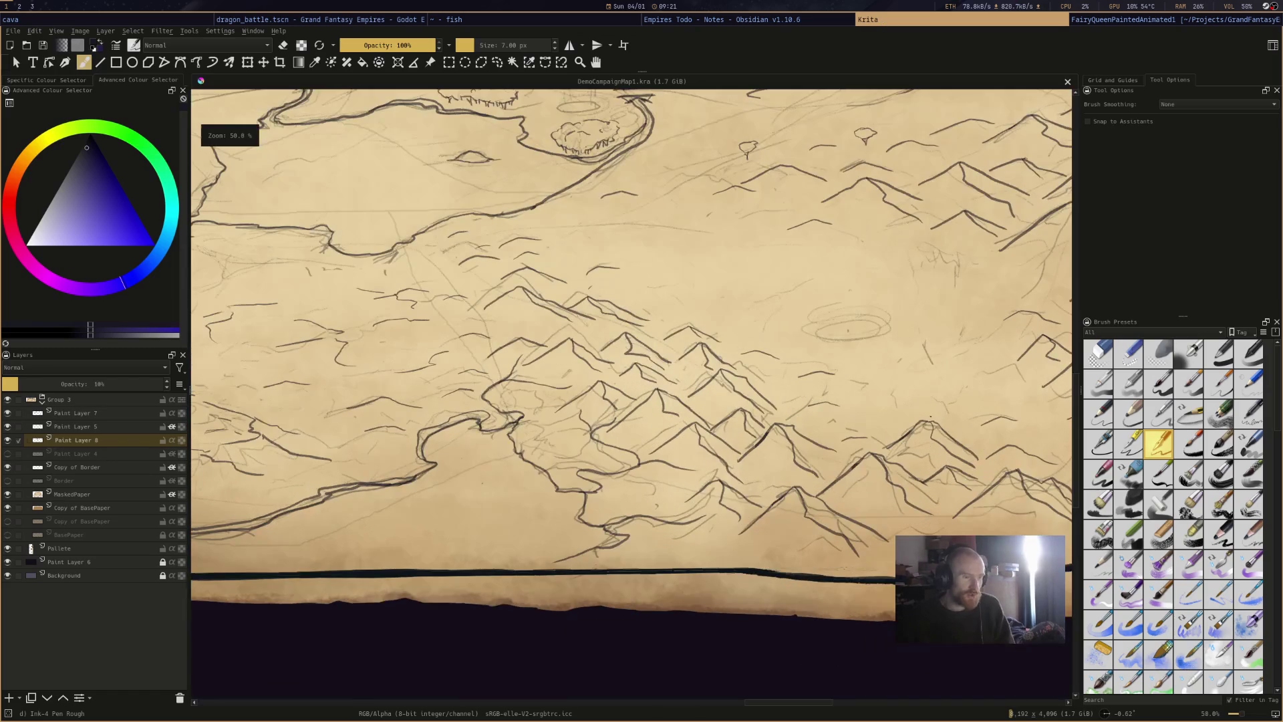
Pan and zoom the parchment campaign map out to 33.3% to see it whole.
{"action": "scroll", "coordinate": [865, 292], "scroll_direction": "left", "scroll_amount": 5}
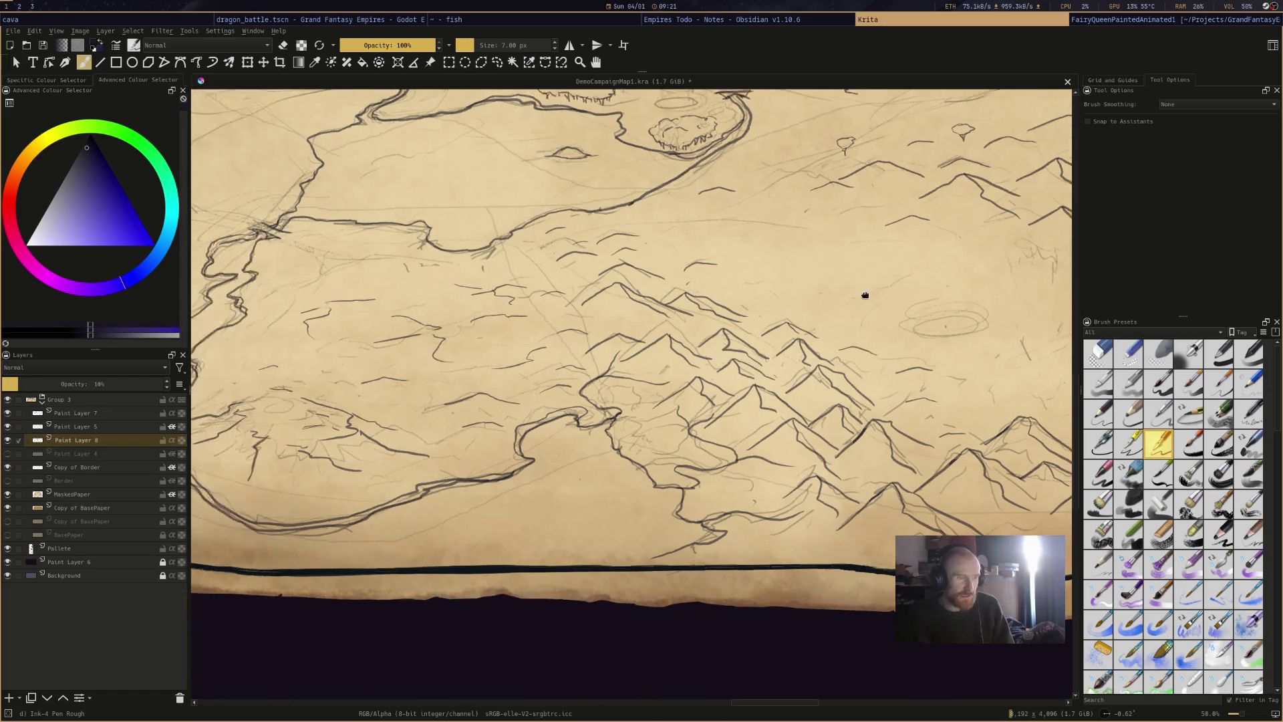
{"action": "left_click_drag", "start_coordinate": [518, 266], "coordinate": [740, 324]}
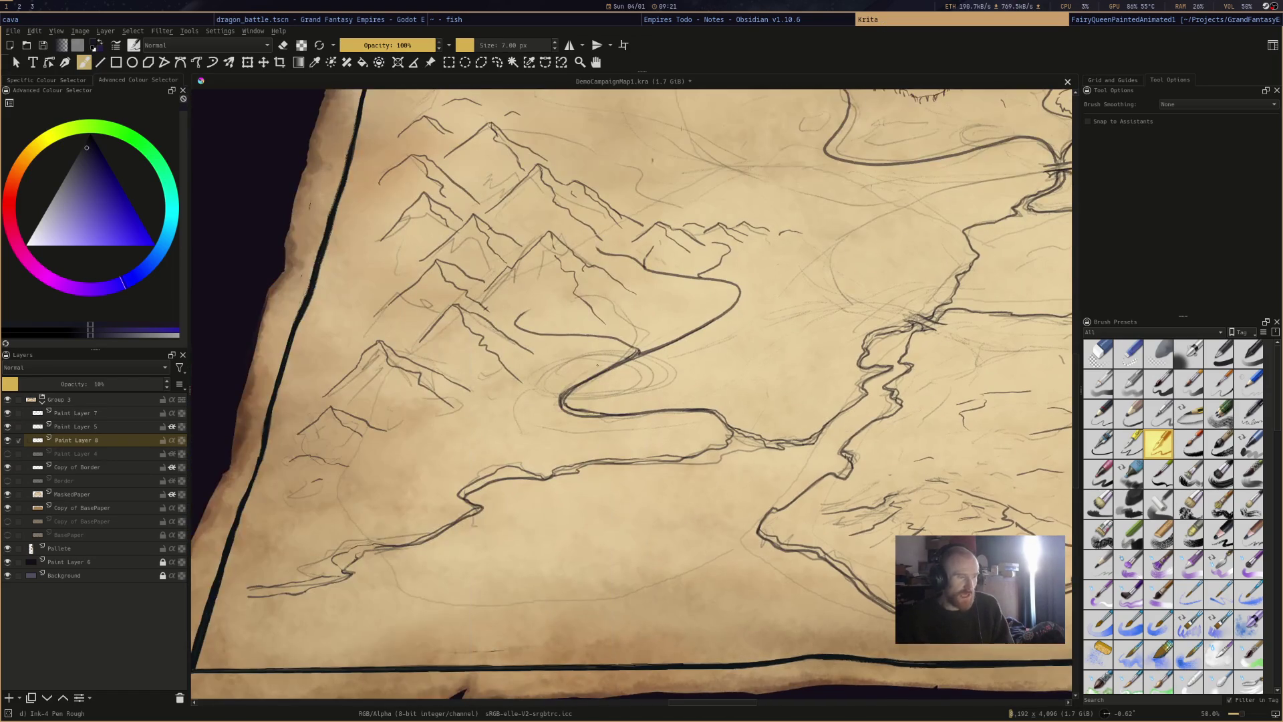
{"action": "scroll", "coordinate": [616, 367], "scroll_direction": "right", "scroll_amount": 8}
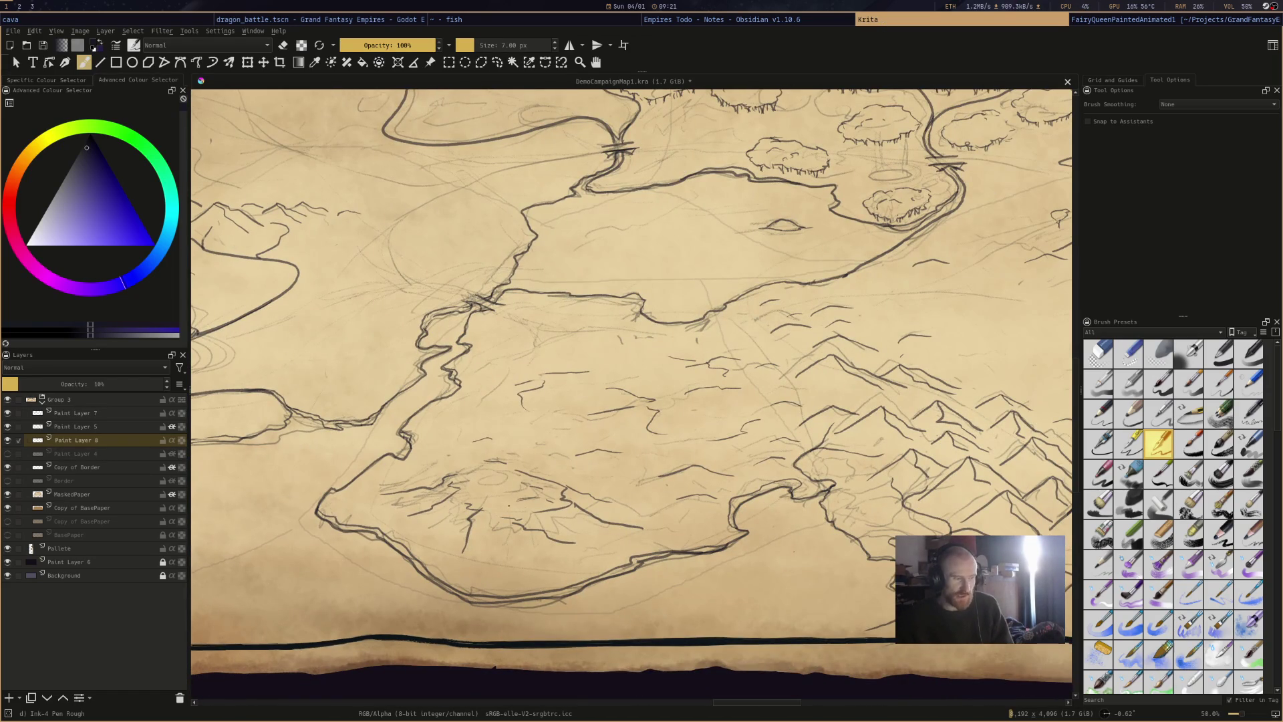
{"action": "scroll", "coordinate": [684, 423], "scroll_direction": "right", "scroll_amount": 8}
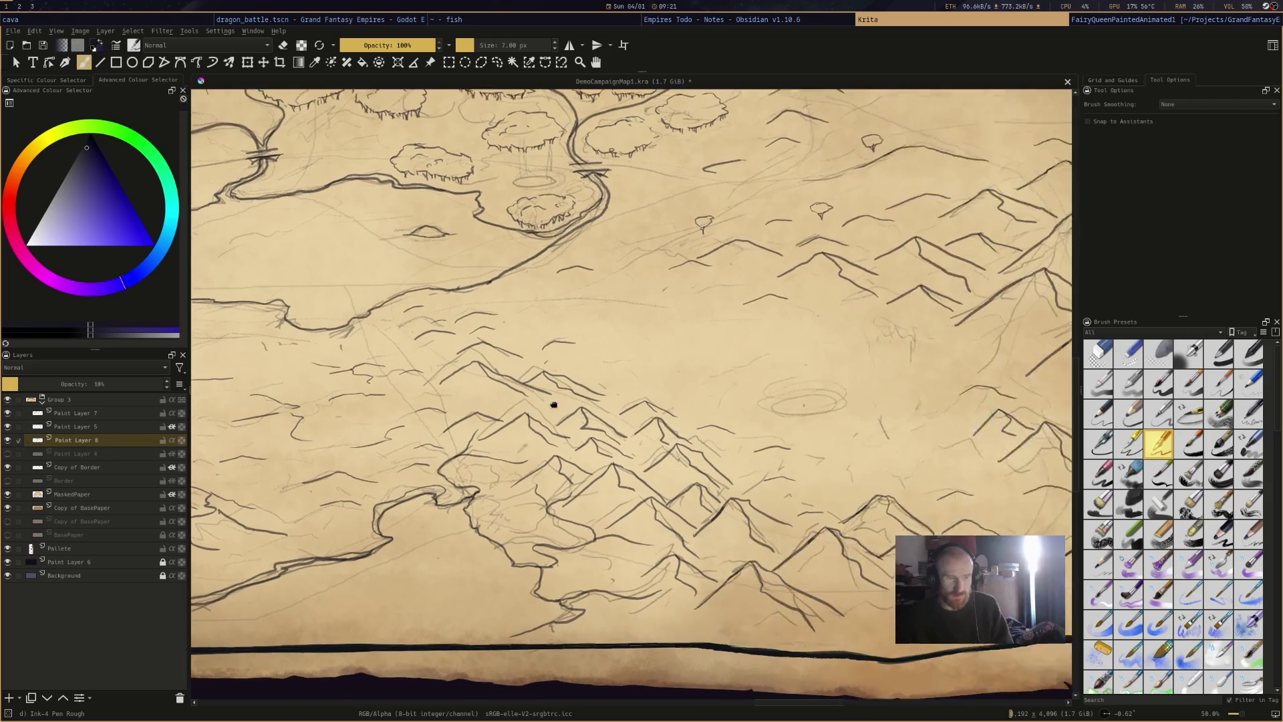
{"action": "scroll", "coordinate": [552, 404], "scroll_direction": "down", "scroll_amount": 1}
{"action": "mouse_move", "coordinate": [648, 378]}
{"action": "left_mouse_down"}
{"action": "mouse_move", "coordinate": [833, 449]}
{"action": "mouse_move", "coordinate": [752, 426]}
{"action": "left_mouse_up"}
{"action": "scroll", "coordinate": [752, 426], "scroll_direction": "down", "scroll_amount": 1}
{"action": "scroll", "coordinate": [722, 428], "scroll_direction": "up", "scroll_amount": 1}
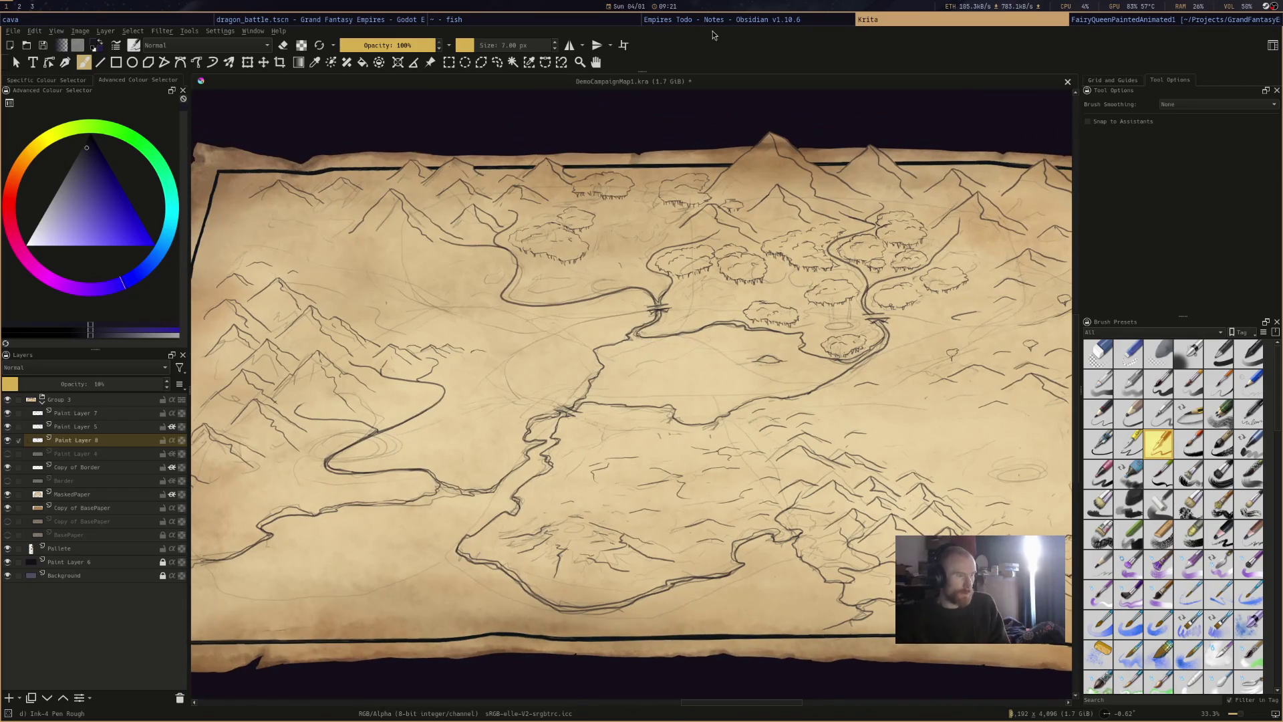
Pass through the Empires Todo note and the fish terminal to reach the Godot editor.
{"action": "left_click", "coordinate": [714, 20]}
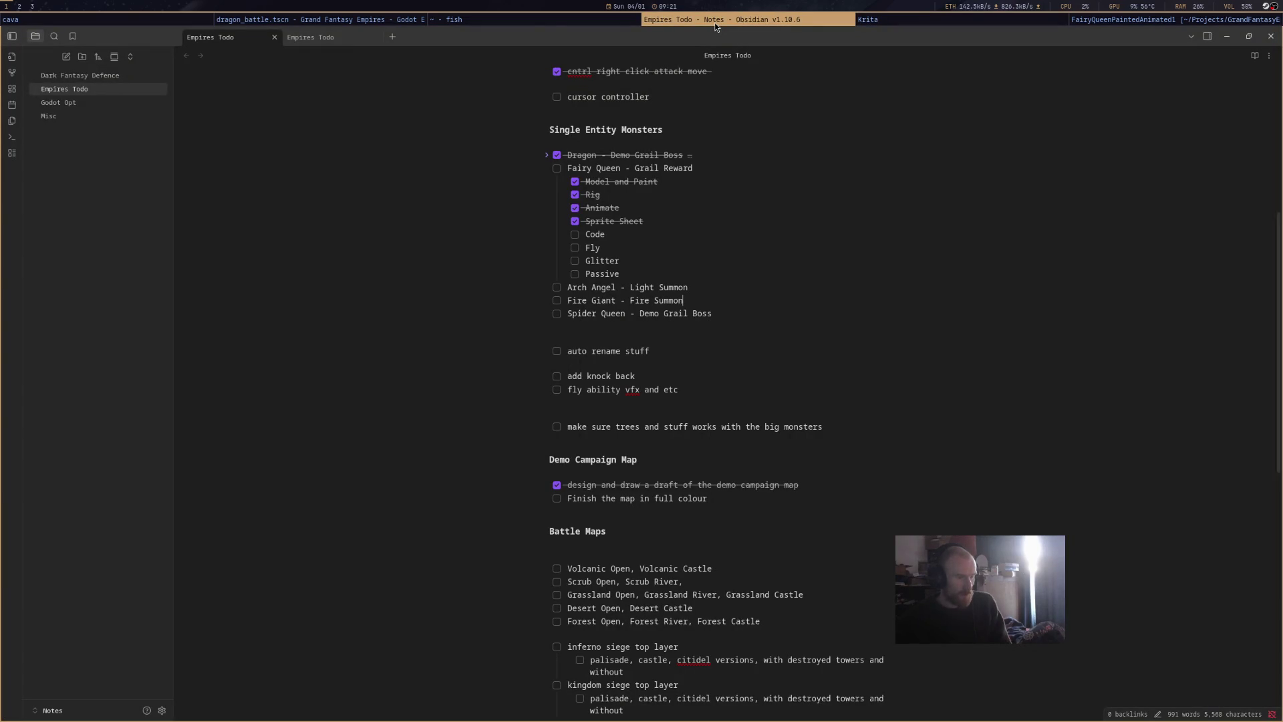
{"action": "left_click", "coordinate": [454, 20]}
{"action": "left_click", "coordinate": [324, 22]}
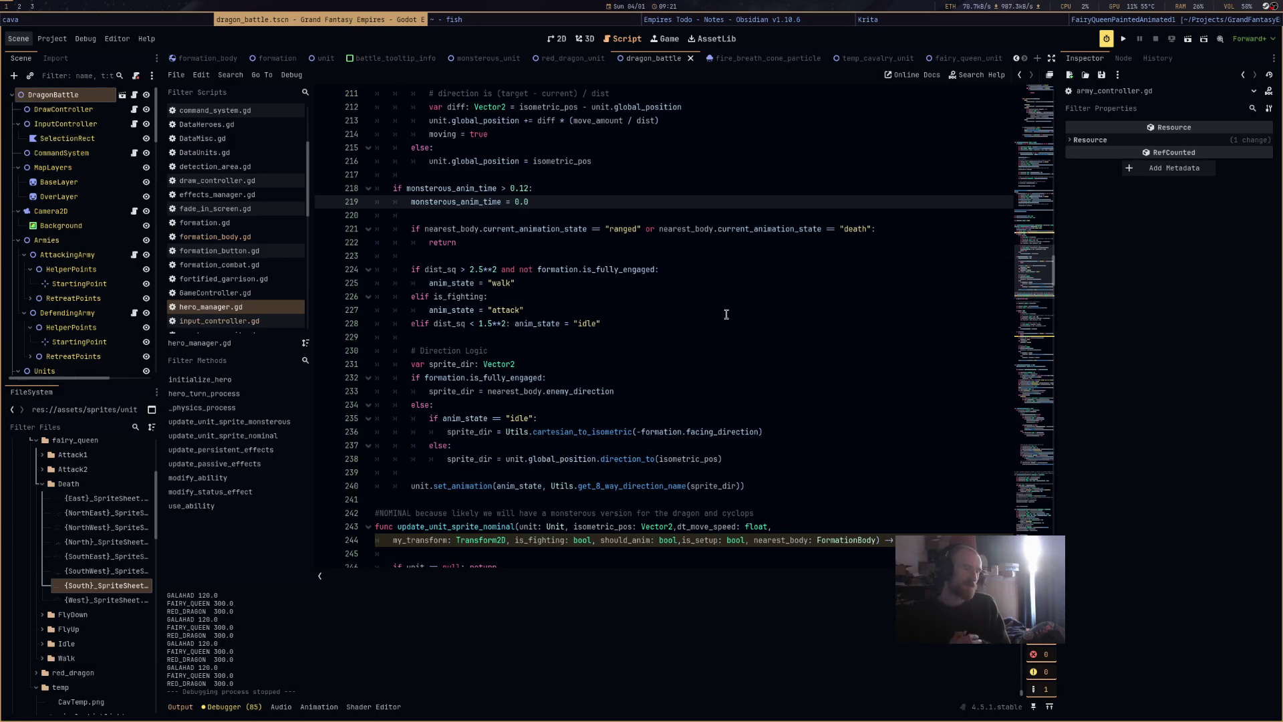
Change line 224's walk threshold to 2.1**2 and line 228's idle threshold to 1.9**2, then run the scene.
{"action": "scroll", "coordinate": [722, 348], "scroll_direction": "down", "scroll_amount": 8}
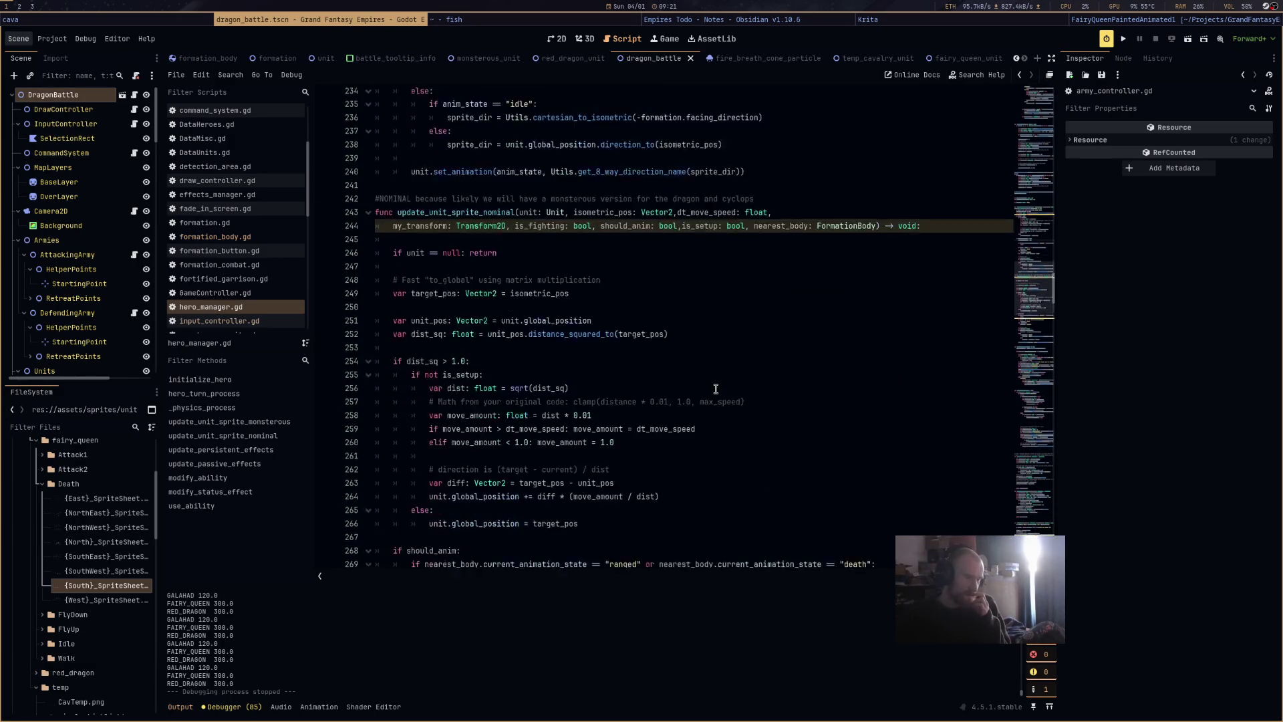
{"action": "scroll", "coordinate": [716, 389], "scroll_direction": "down", "scroll_amount": 4}
{"action": "left_click", "coordinate": [714, 410]}
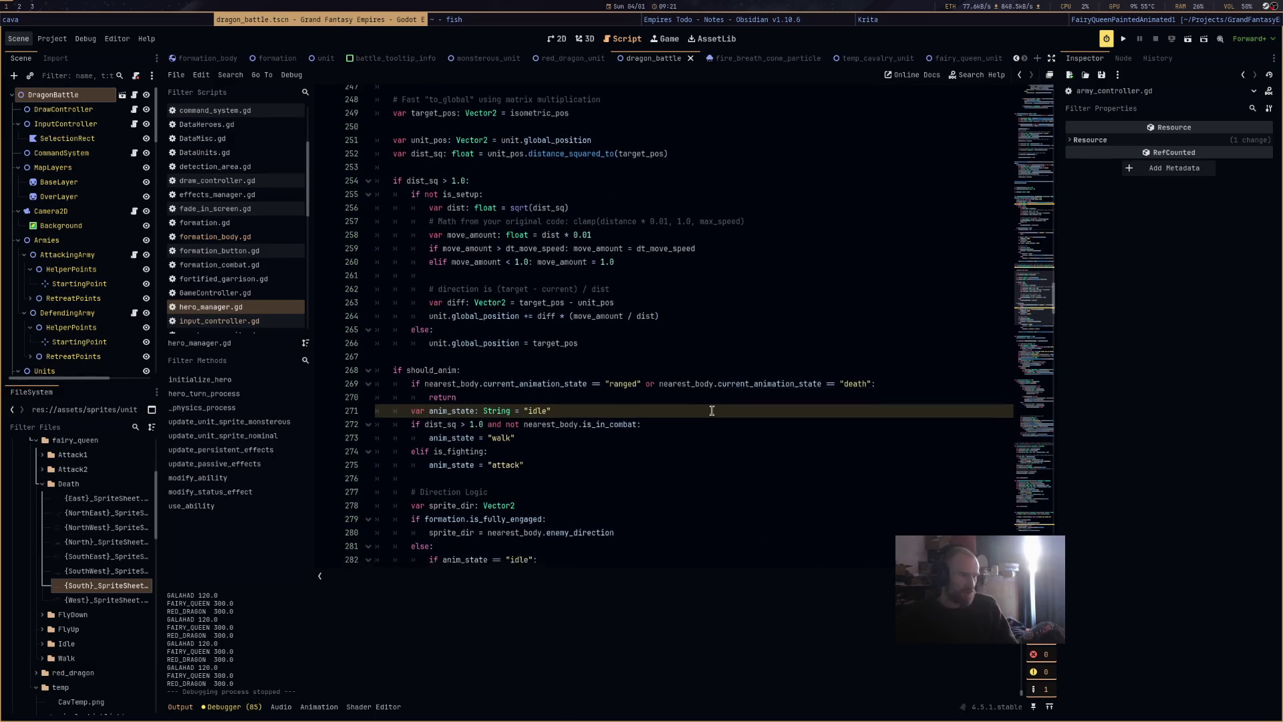
{"action": "scroll", "coordinate": [711, 410], "scroll_direction": "down", "scroll_amount": 6}
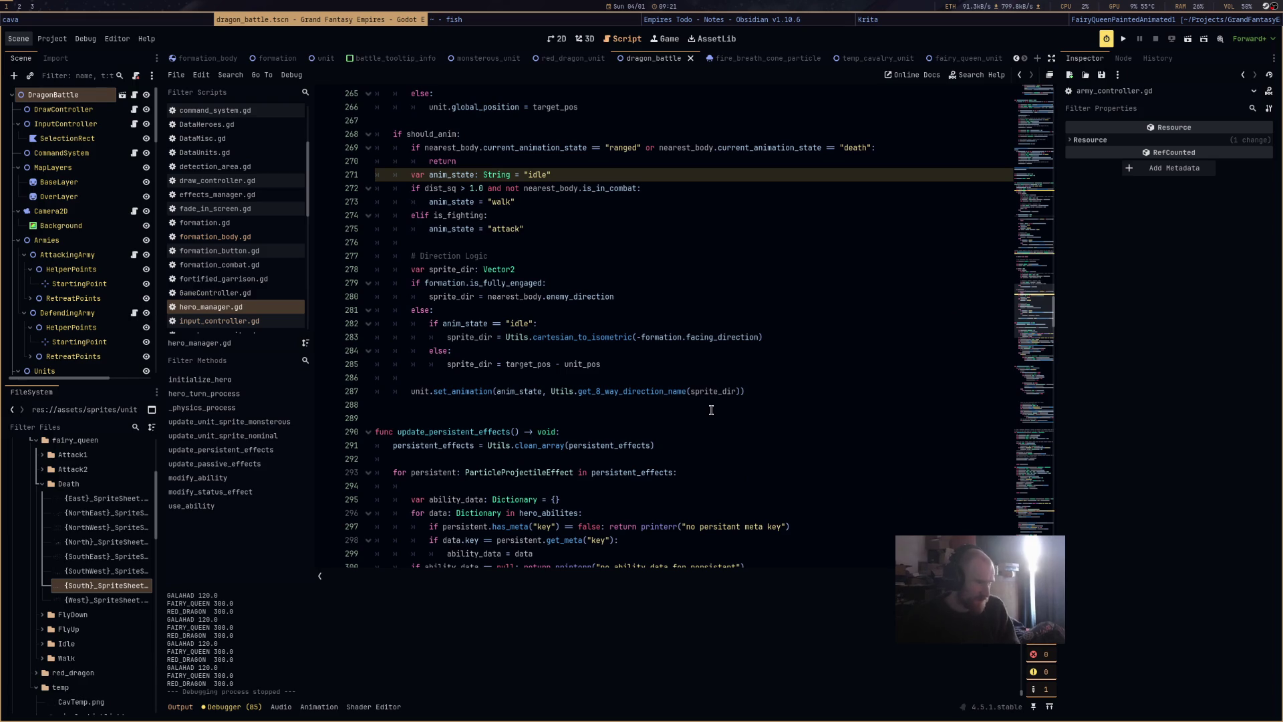
{"action": "scroll", "coordinate": [711, 410], "scroll_direction": "up", "scroll_amount": 10}
{"action": "scroll", "coordinate": [712, 411], "scroll_direction": "up", "scroll_amount": 5}
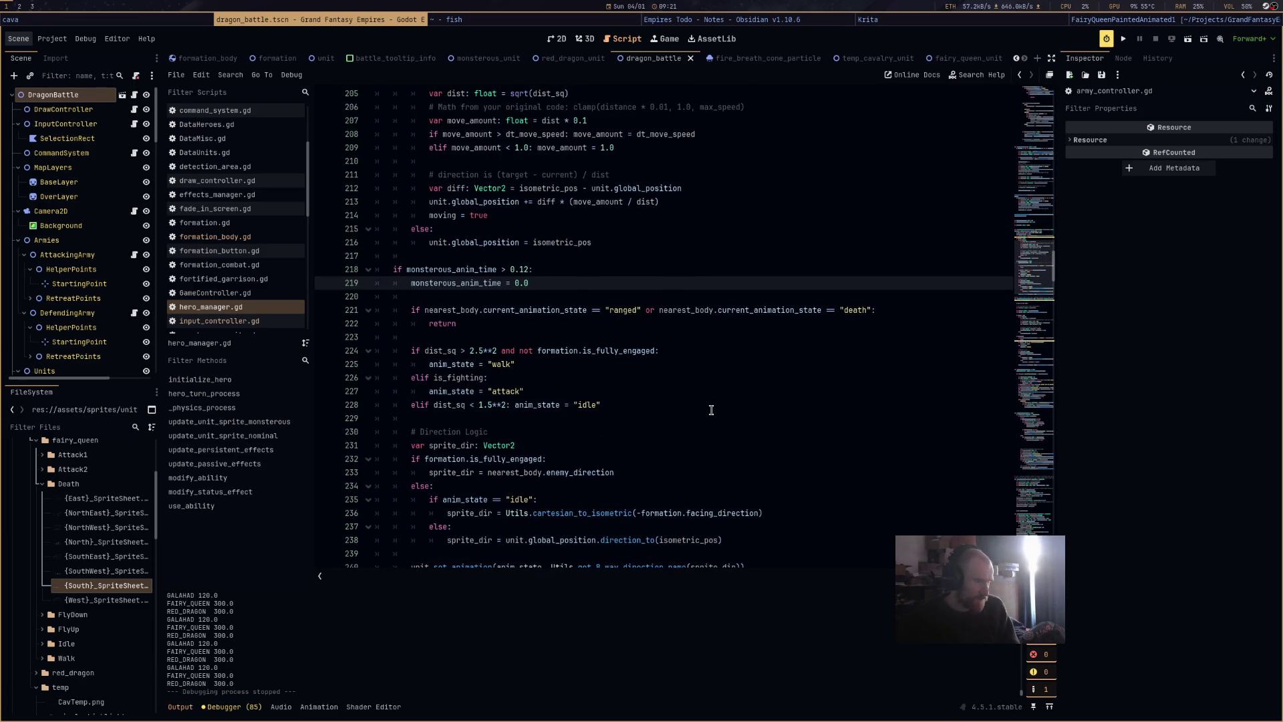
{"action": "scroll", "coordinate": [711, 410], "scroll_direction": "up", "scroll_amount": 2}
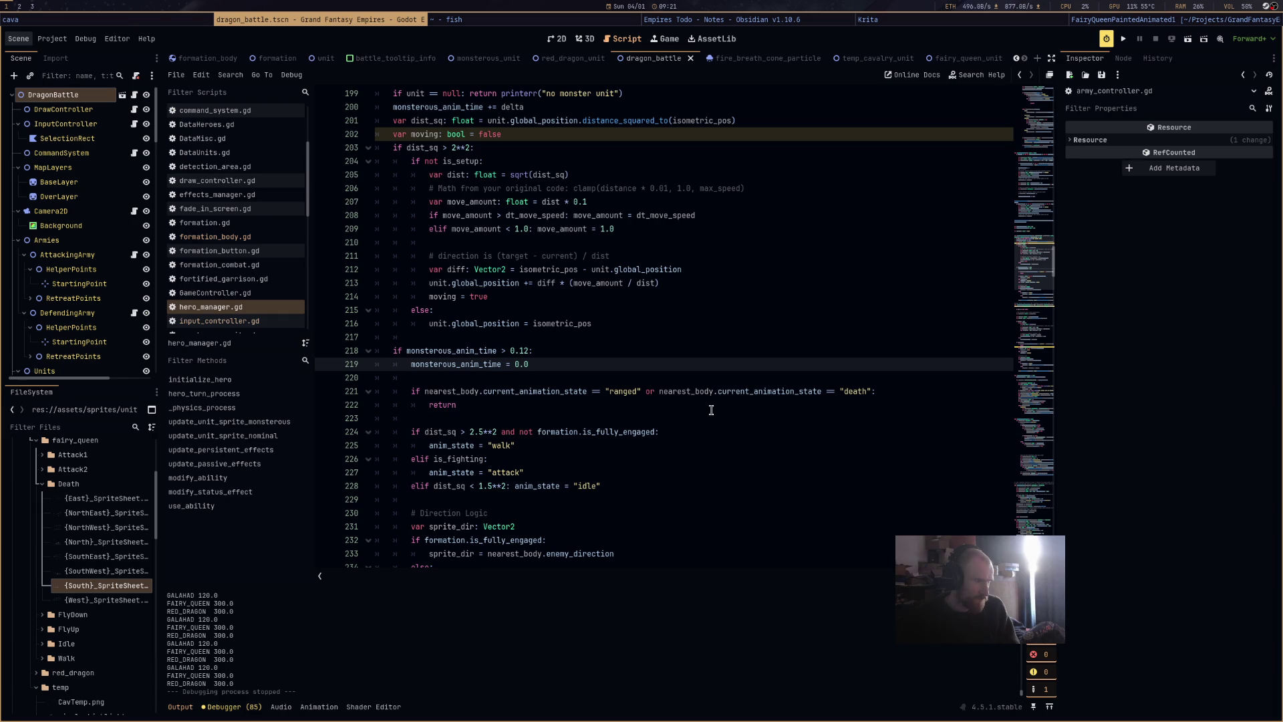
{"action": "left_click", "coordinate": [481, 432]}
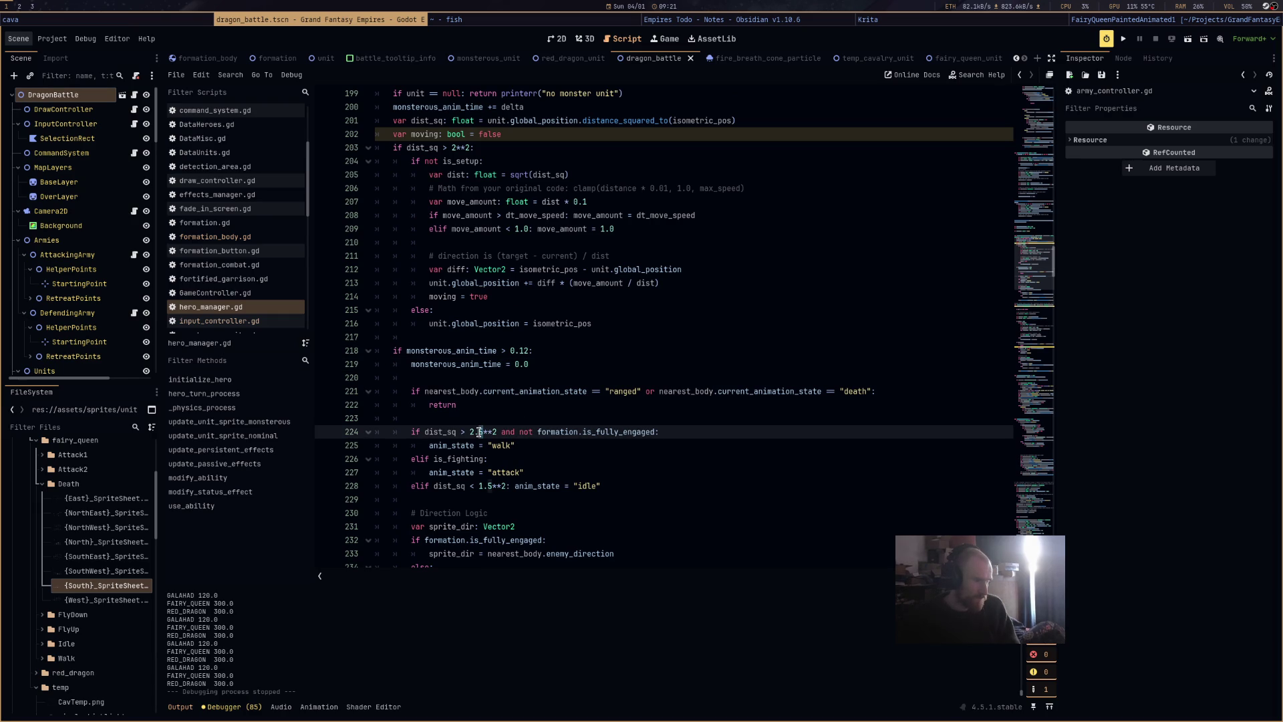
{"action": "type", "text": "1"}
{"action": "left_click", "coordinate": [491, 484]}
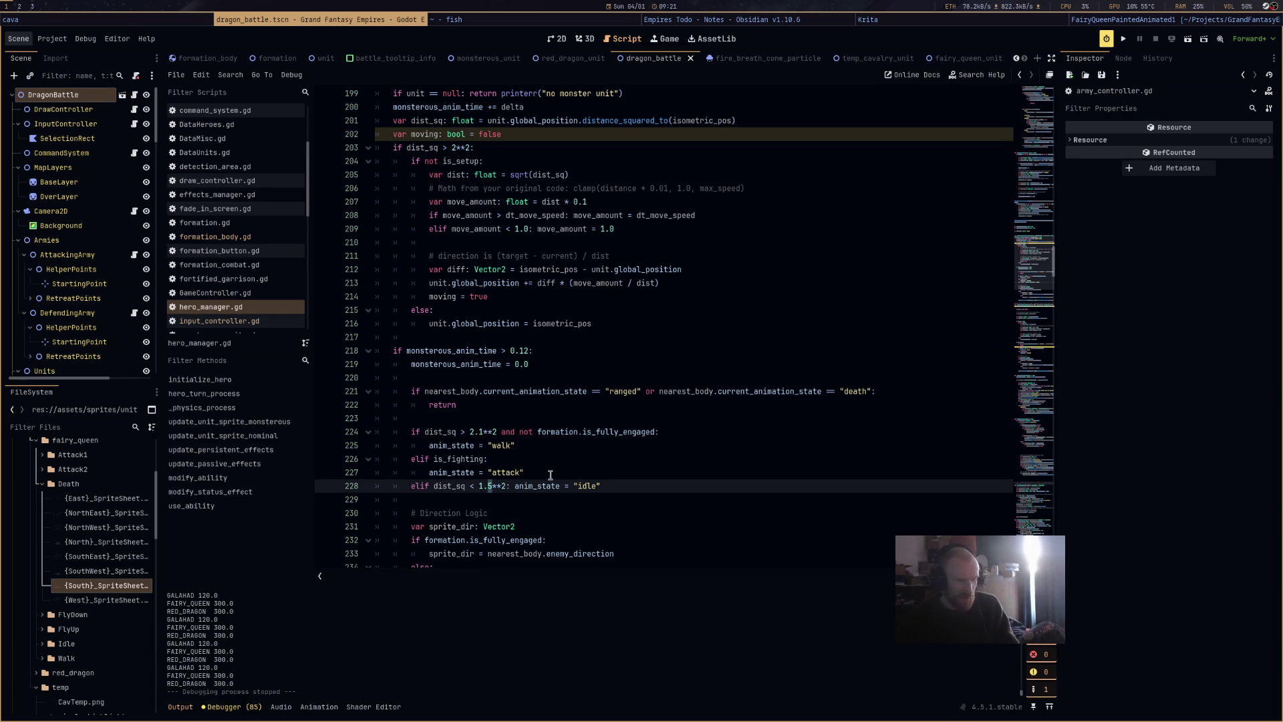
{"action": "left_click", "coordinate": [1188, 43]}
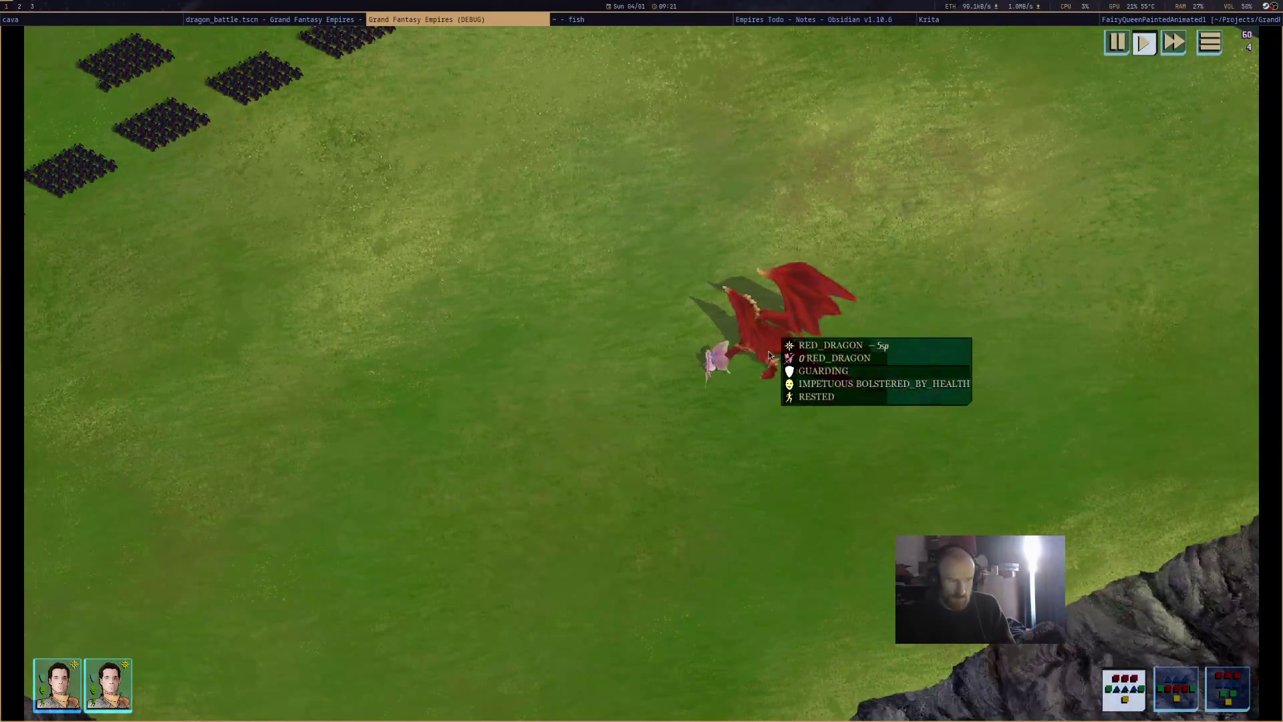
Select the red dragon, send it right, left, upper right, down-right and left, then close the game.
{"action": "left_click", "coordinate": [769, 354]}
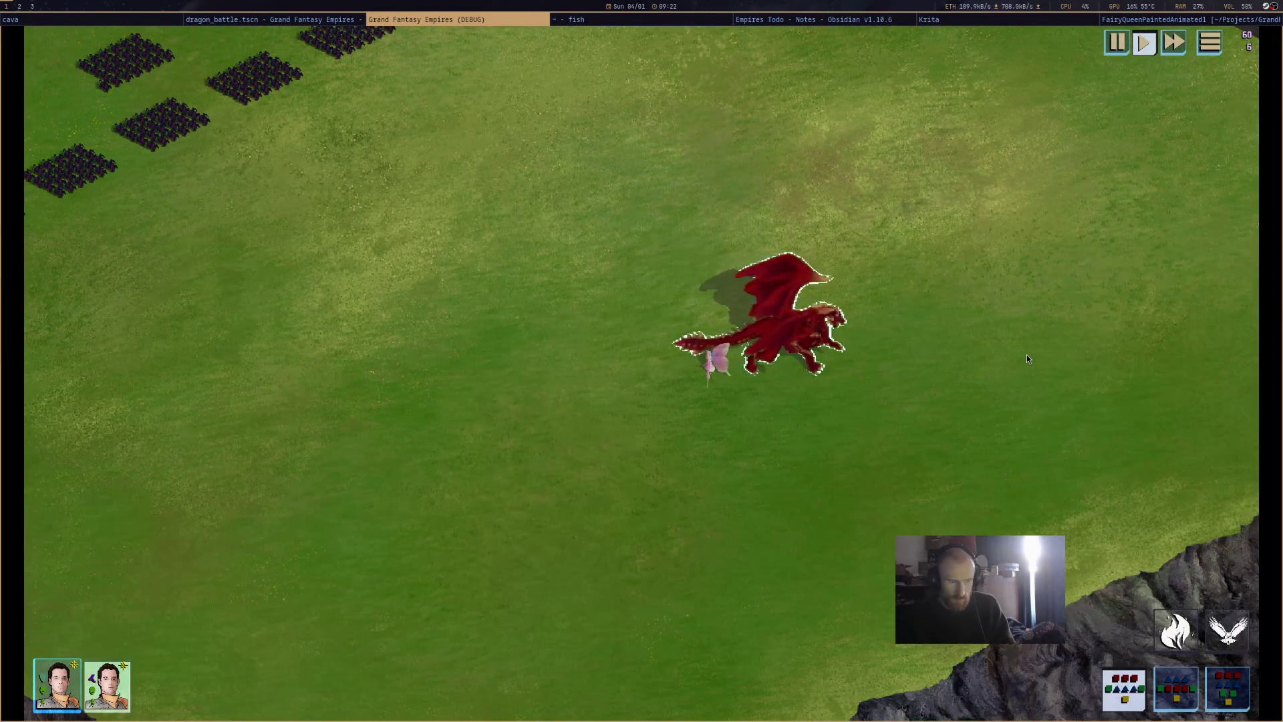
{"action": "right_click", "coordinate": [1027, 359]}
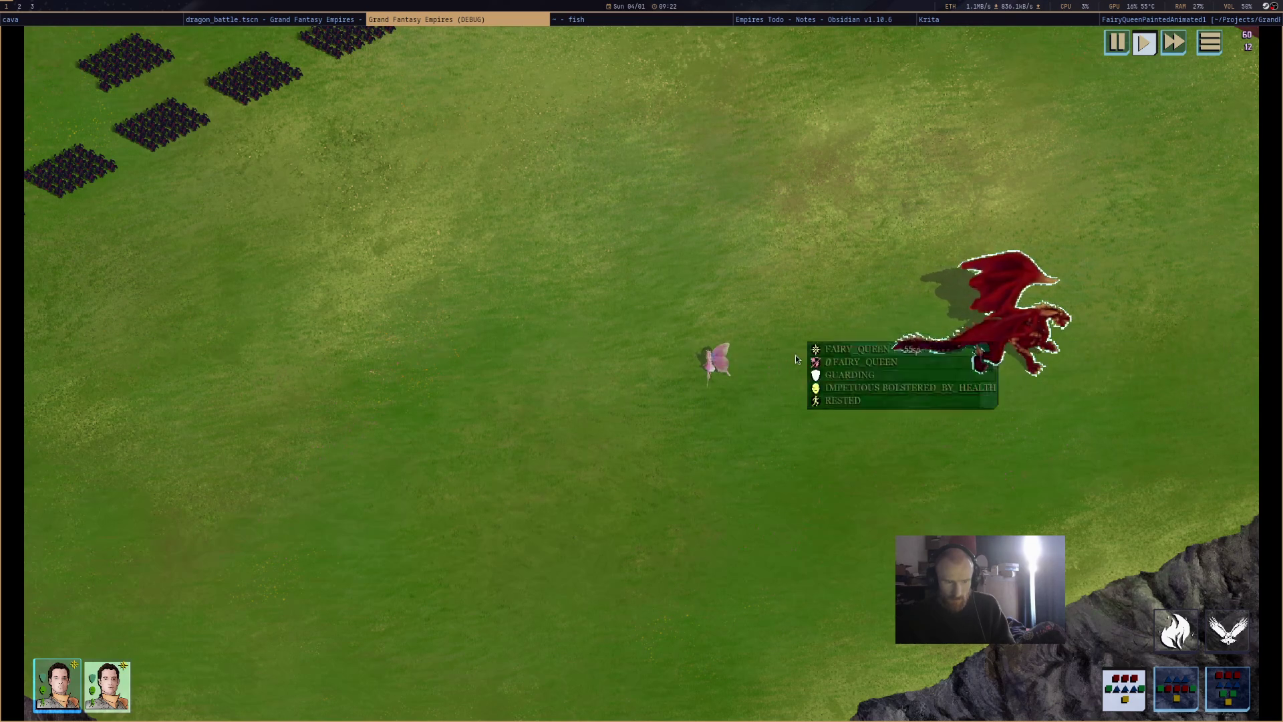
{"action": "right_click", "coordinate": [832, 351]}
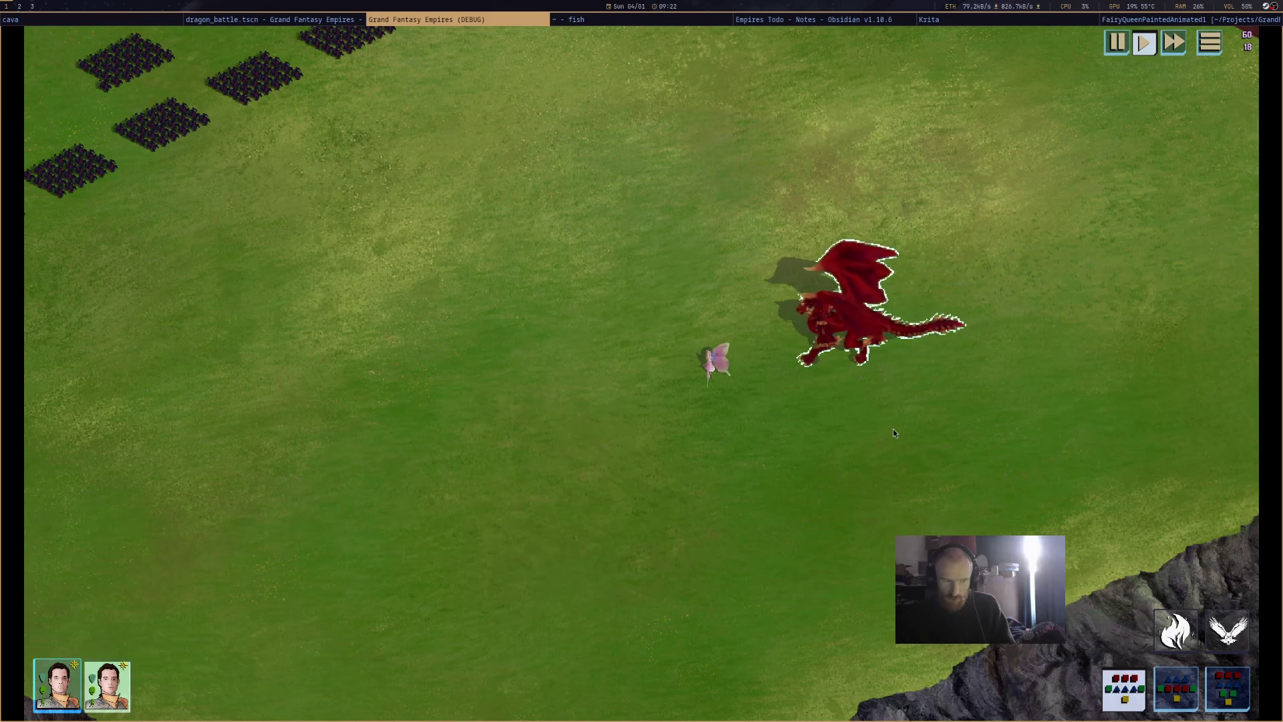
{"action": "right_click", "coordinate": [984, 262]}
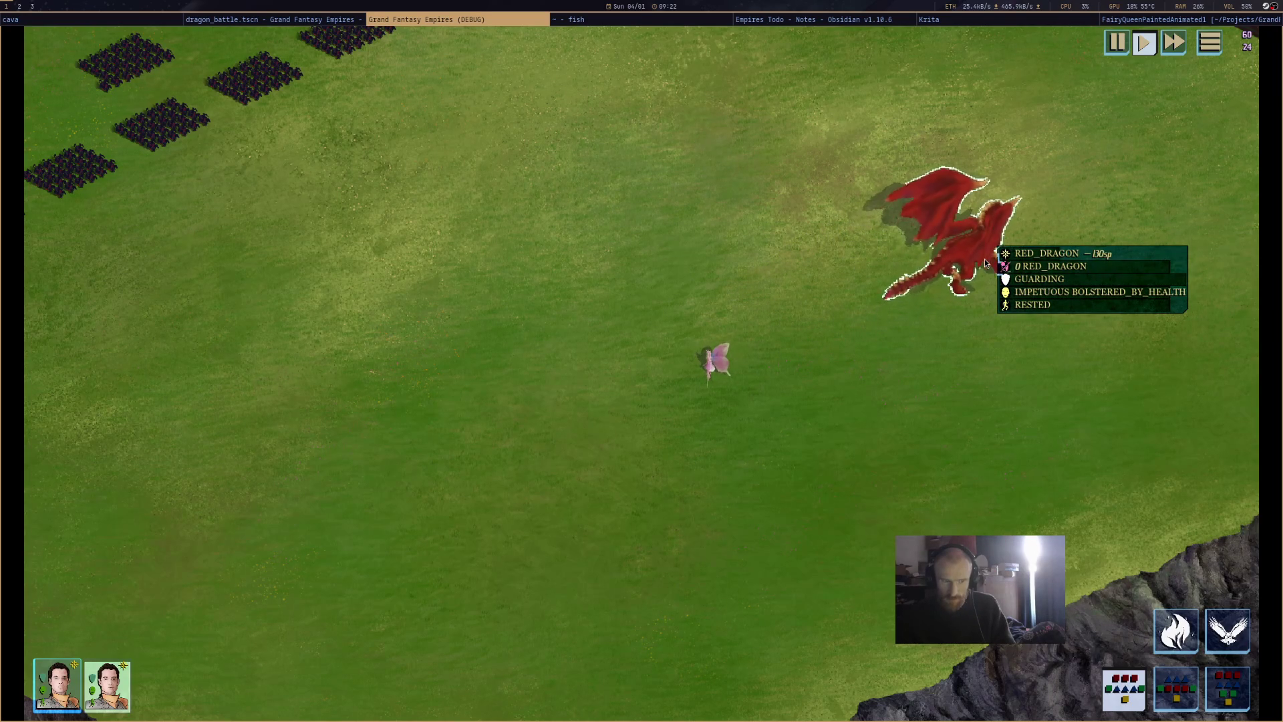
{"action": "right_click", "coordinate": [1029, 367]}
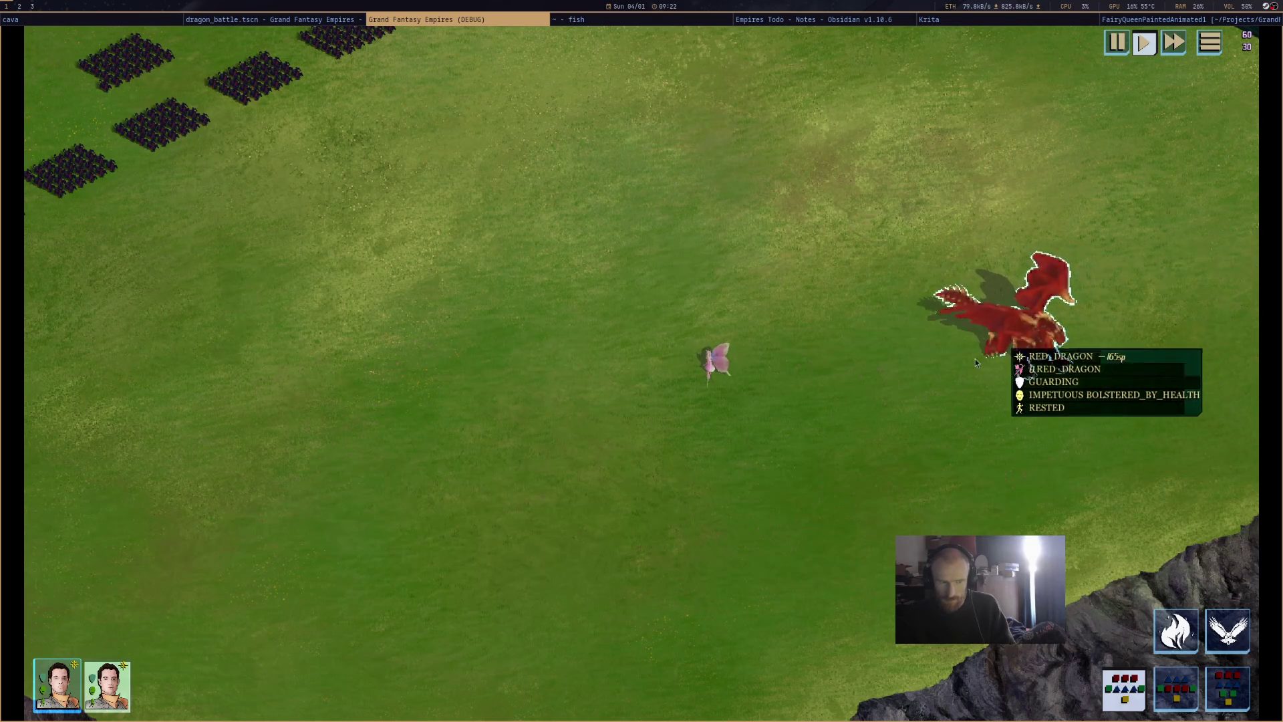
{"action": "right_click", "coordinate": [856, 330]}
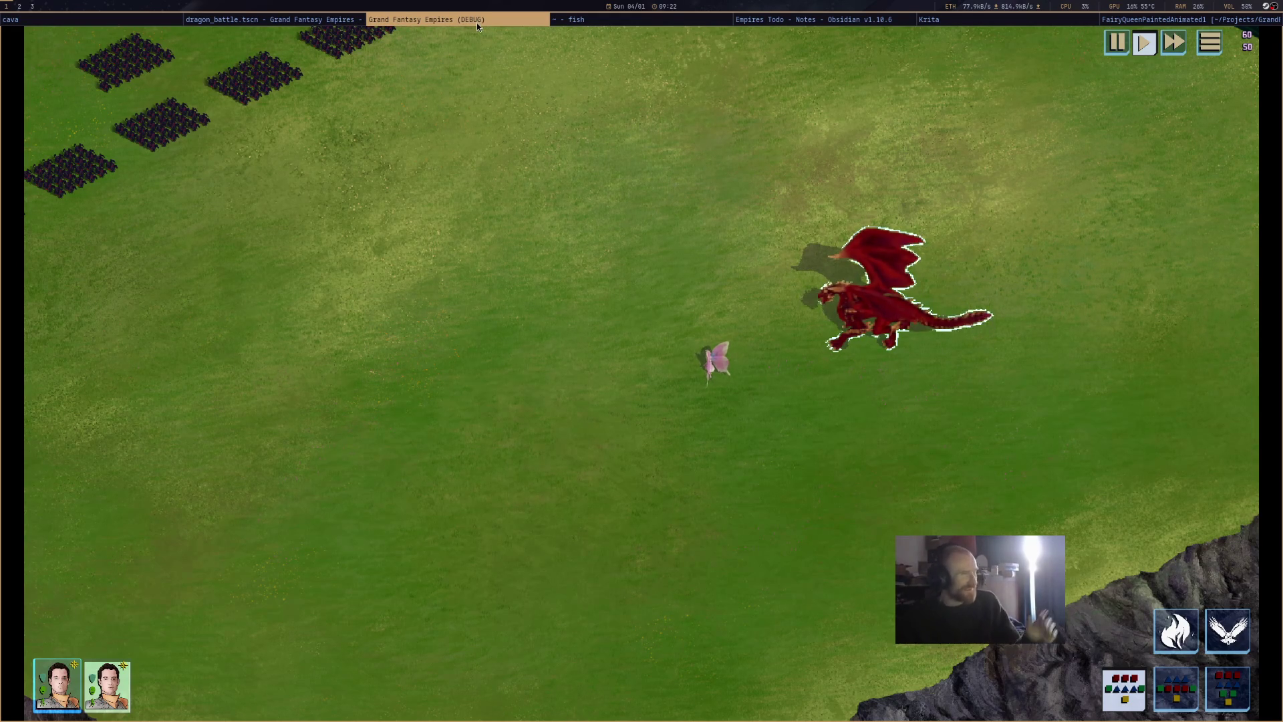
{"action": "middle_click", "coordinate": [478, 20]}
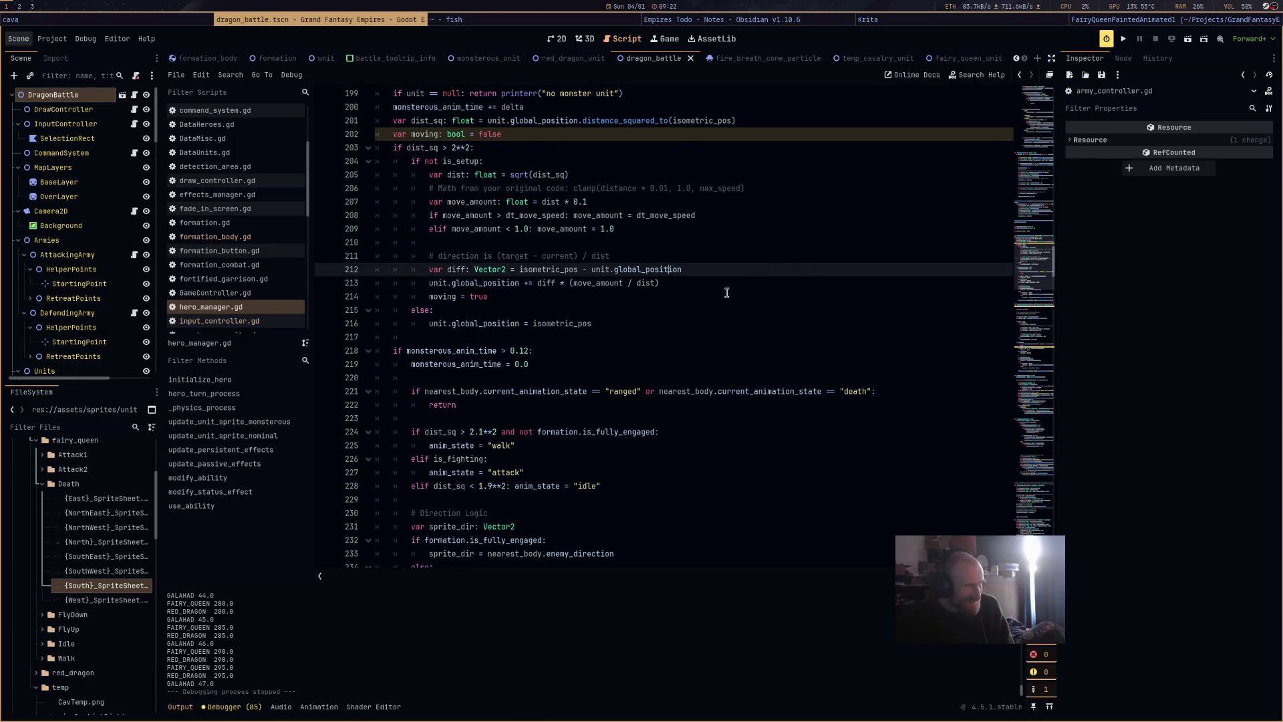
Set the idle distance to 1.75**2 and the walk distance to 2.25**2, then rerun the scene.
{"action": "scroll", "coordinate": [550, 479], "scroll_direction": "down", "scroll_amount": 1}
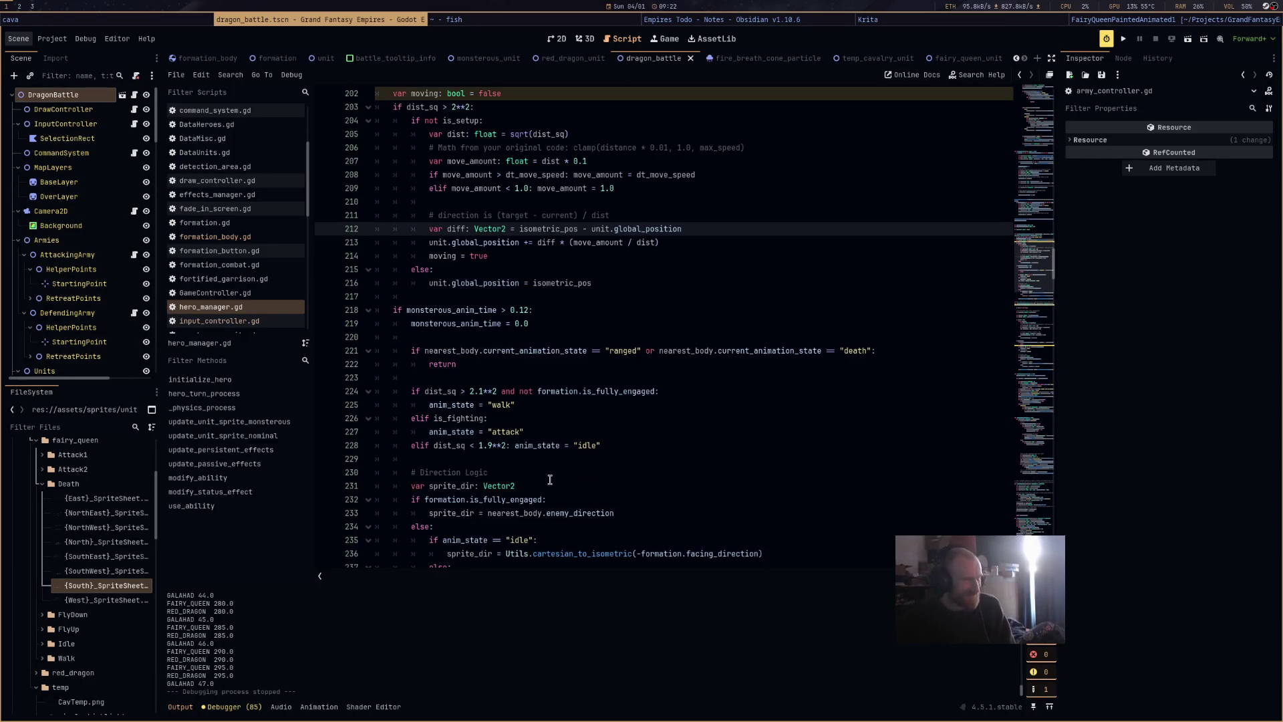
{"action": "left_click", "coordinate": [490, 446]}
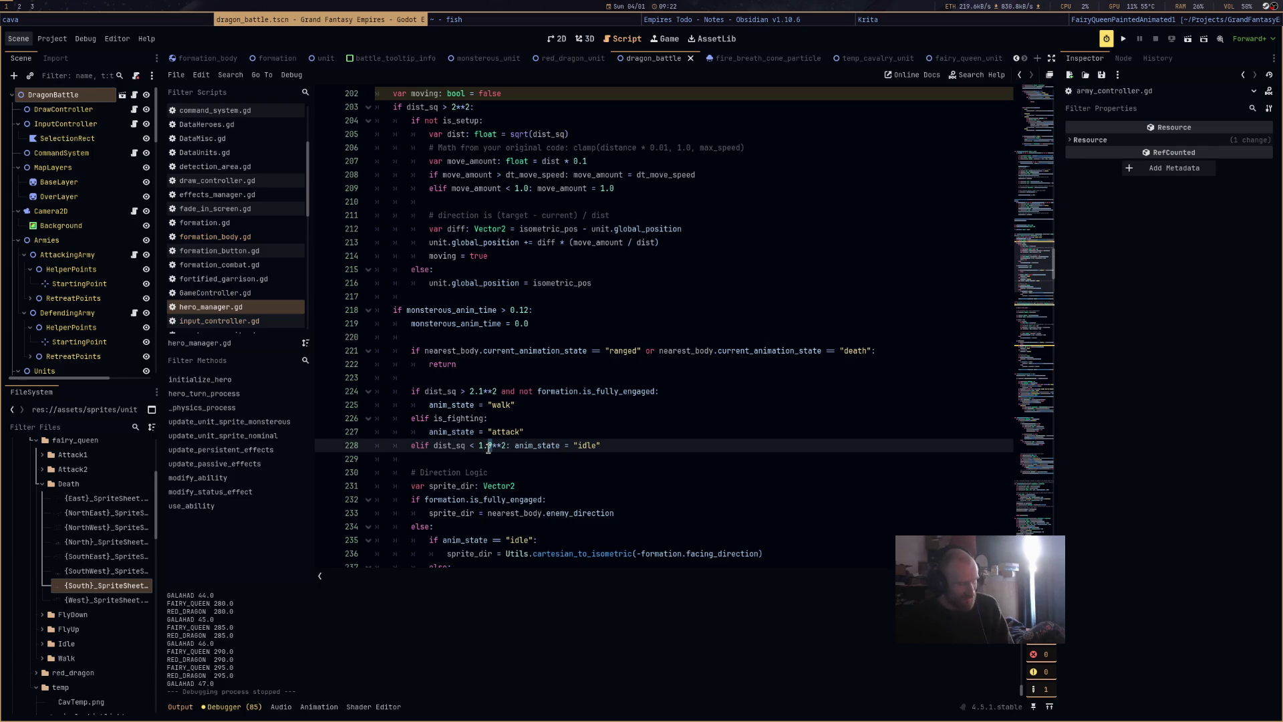
{"action": "left_click", "coordinate": [483, 392]}
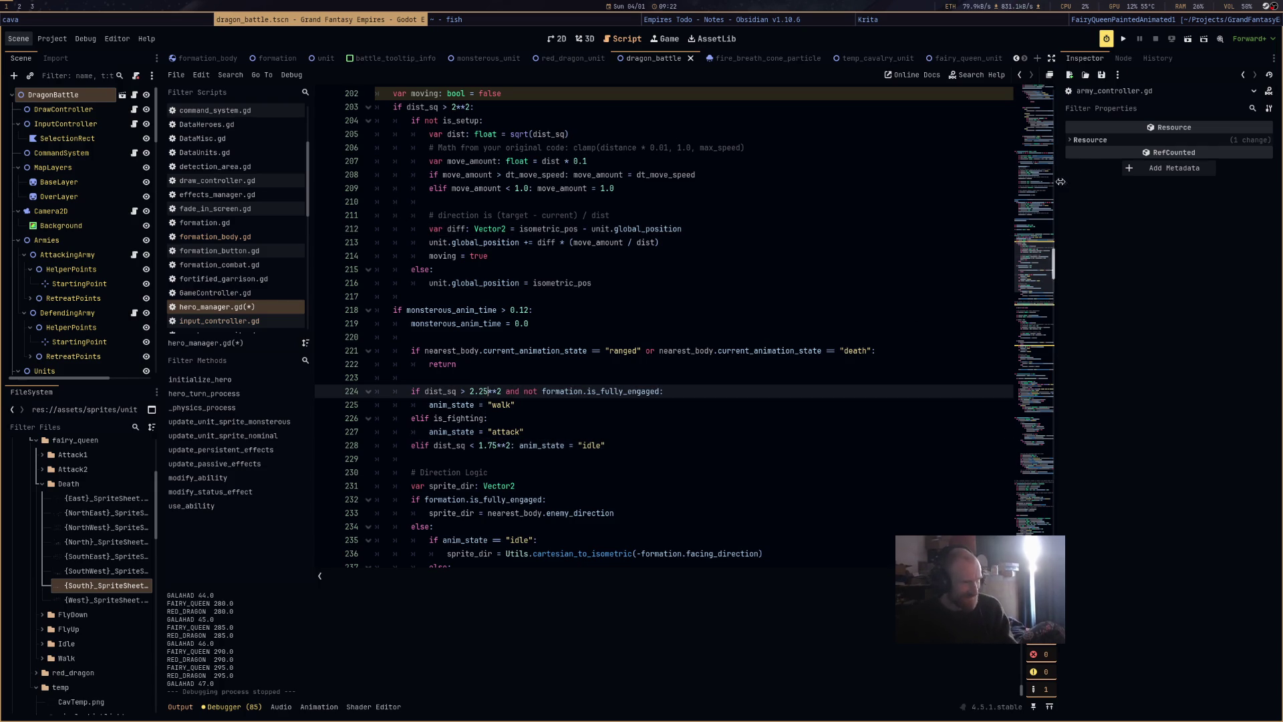
{"action": "left_click", "coordinate": [1187, 40]}
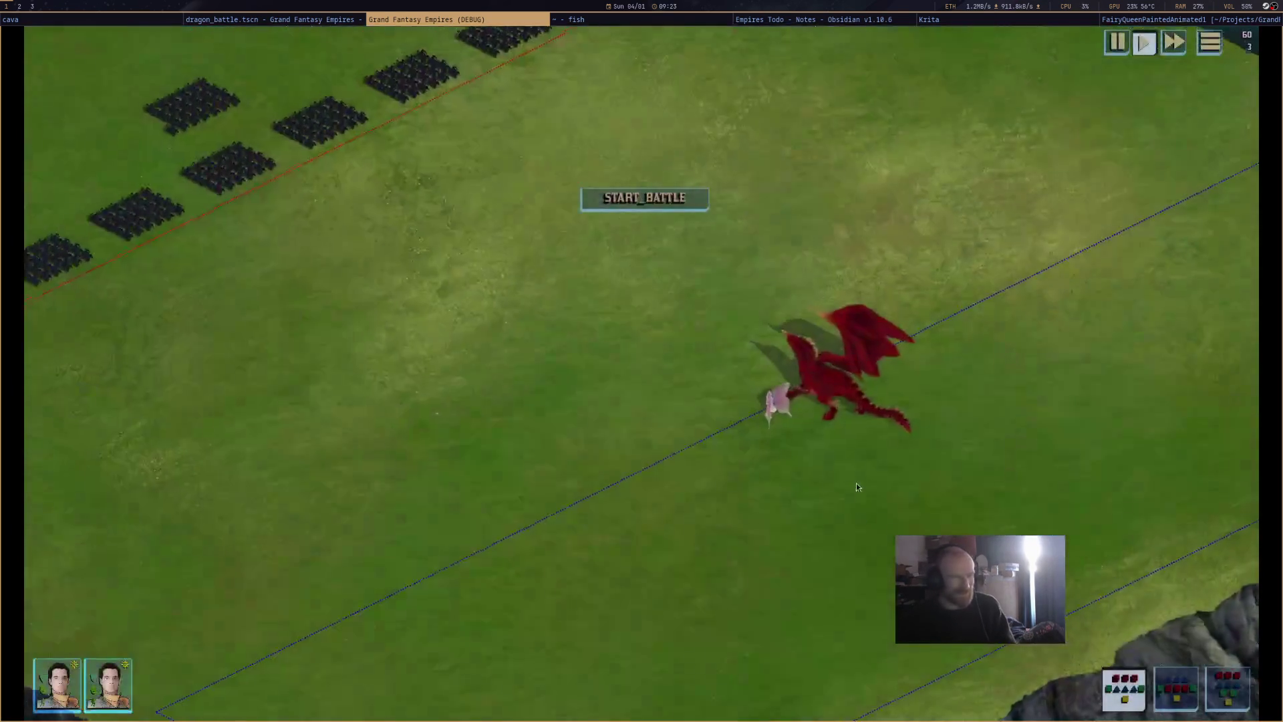
Start the battle, select the red dragon, move it right, then stop the game with F8.
{"action": "mouse_move", "coordinate": [823, 380]}
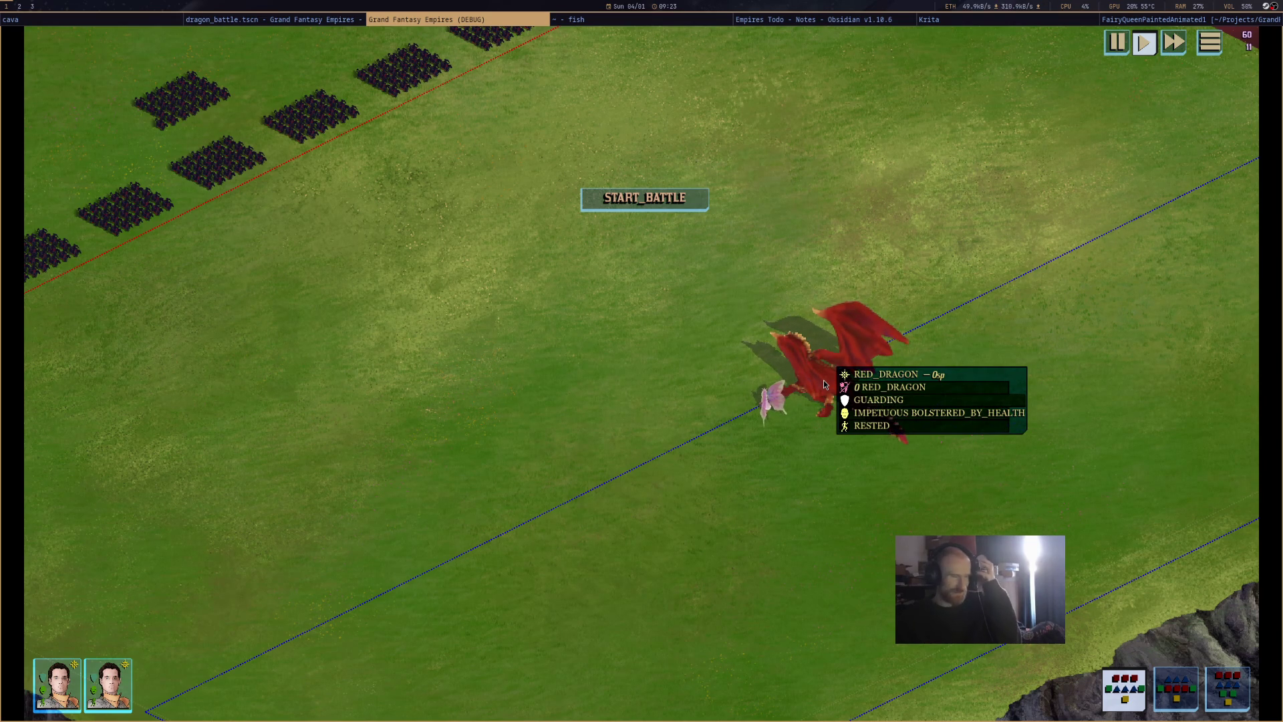
{"action": "left_click", "coordinate": [686, 202]}
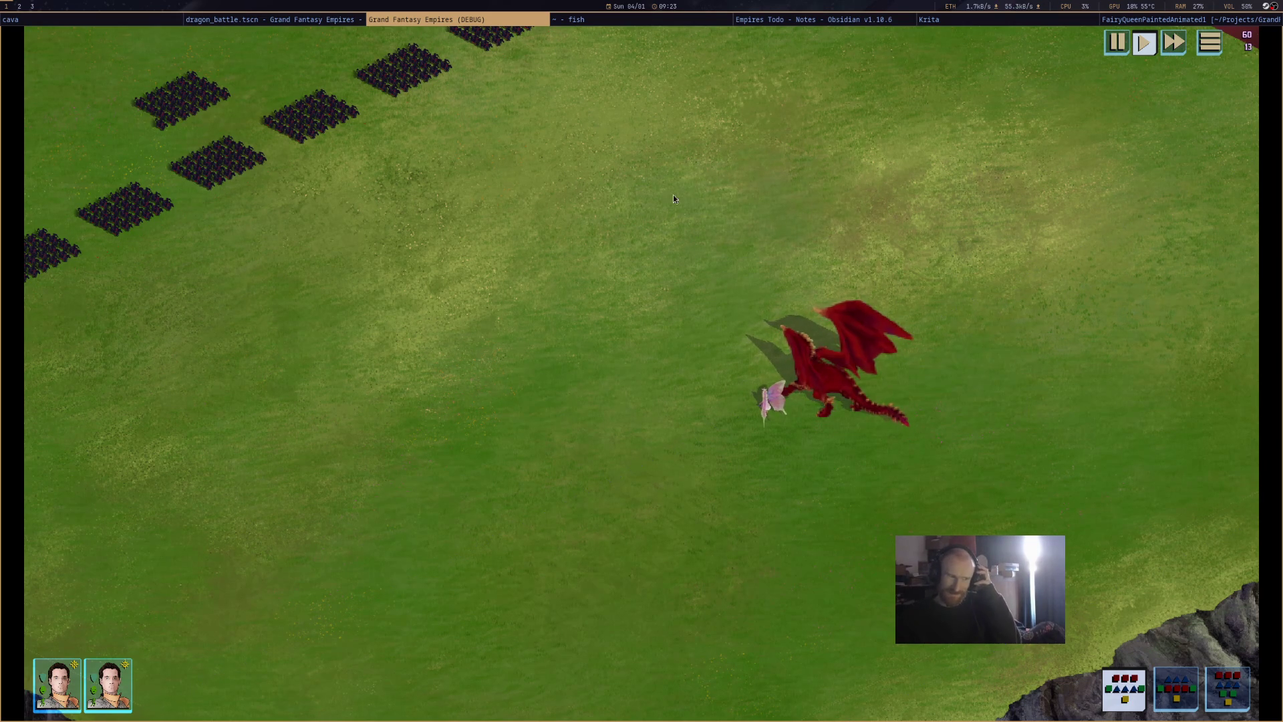
{"action": "left_click", "coordinate": [823, 379]}
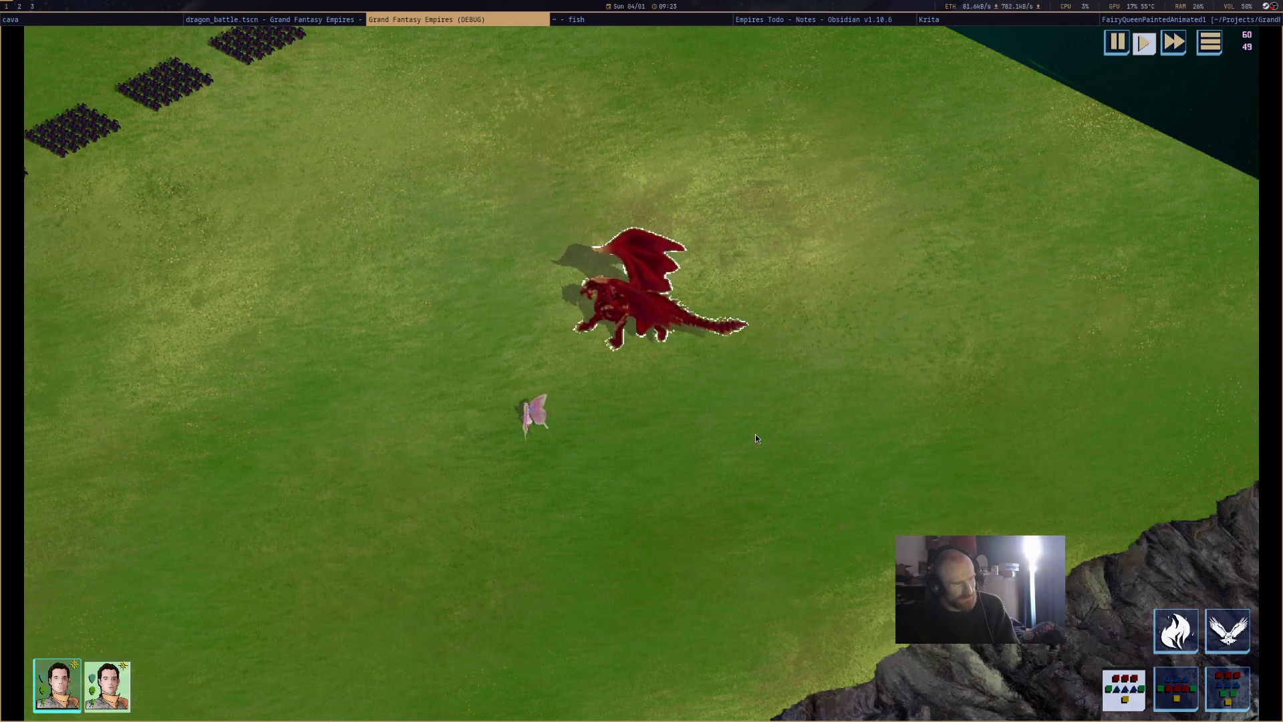
{"action": "right_click", "coordinate": [943, 309]}
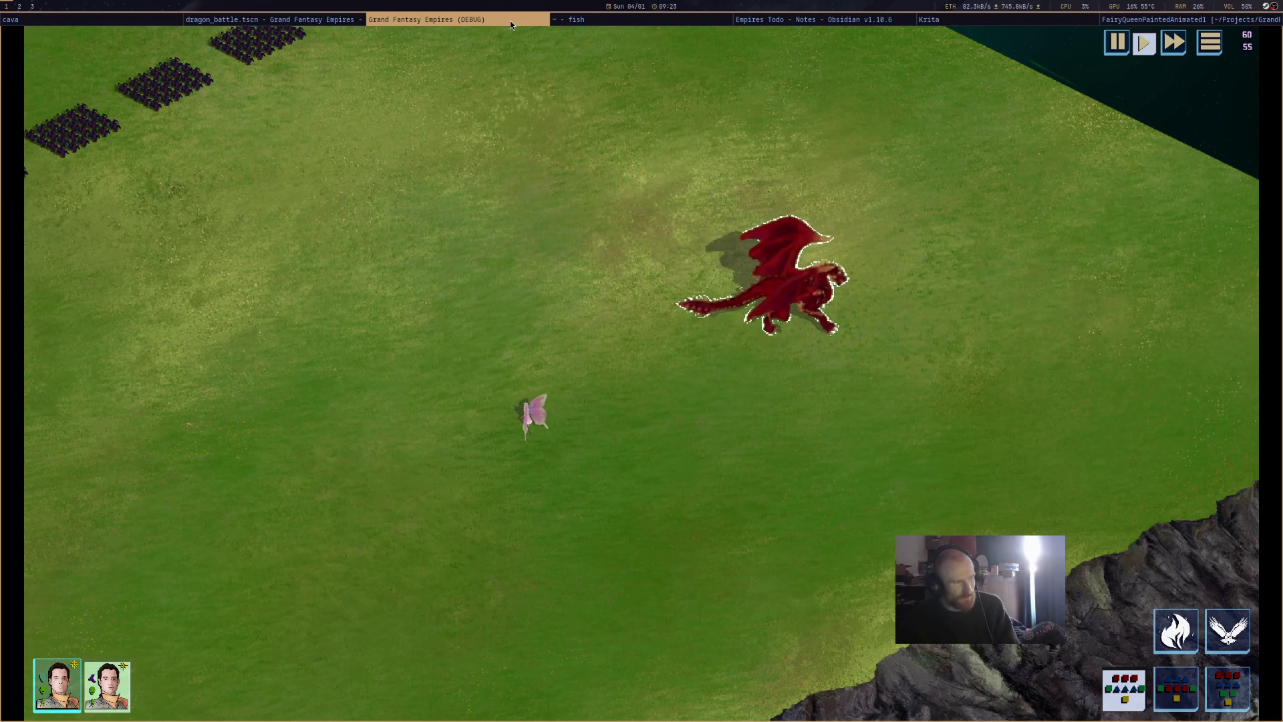
{"action": "key", "text": "F8"}
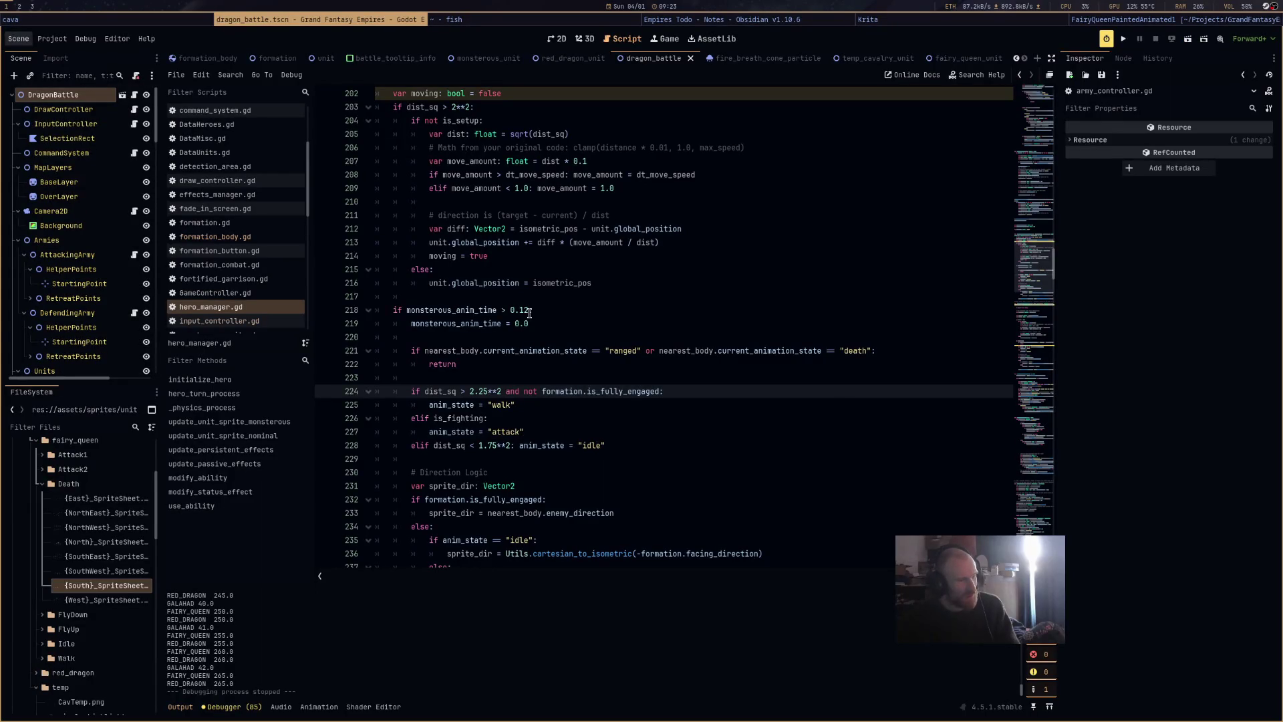
Run the scene, stop it with F8, and relaunch it with F5.
{"action": "double_click", "coordinate": [521, 312]}
{"action": "type", "text": "6"}
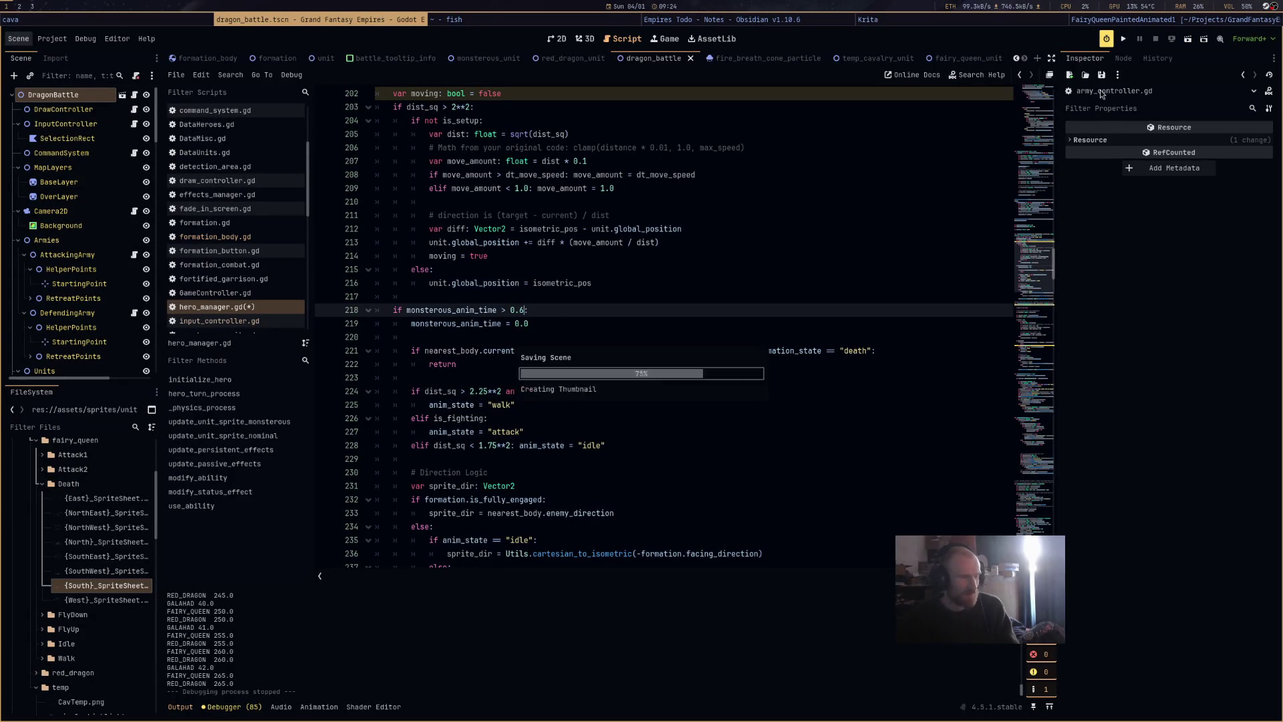
{"action": "left_click", "coordinate": [1128, 40]}
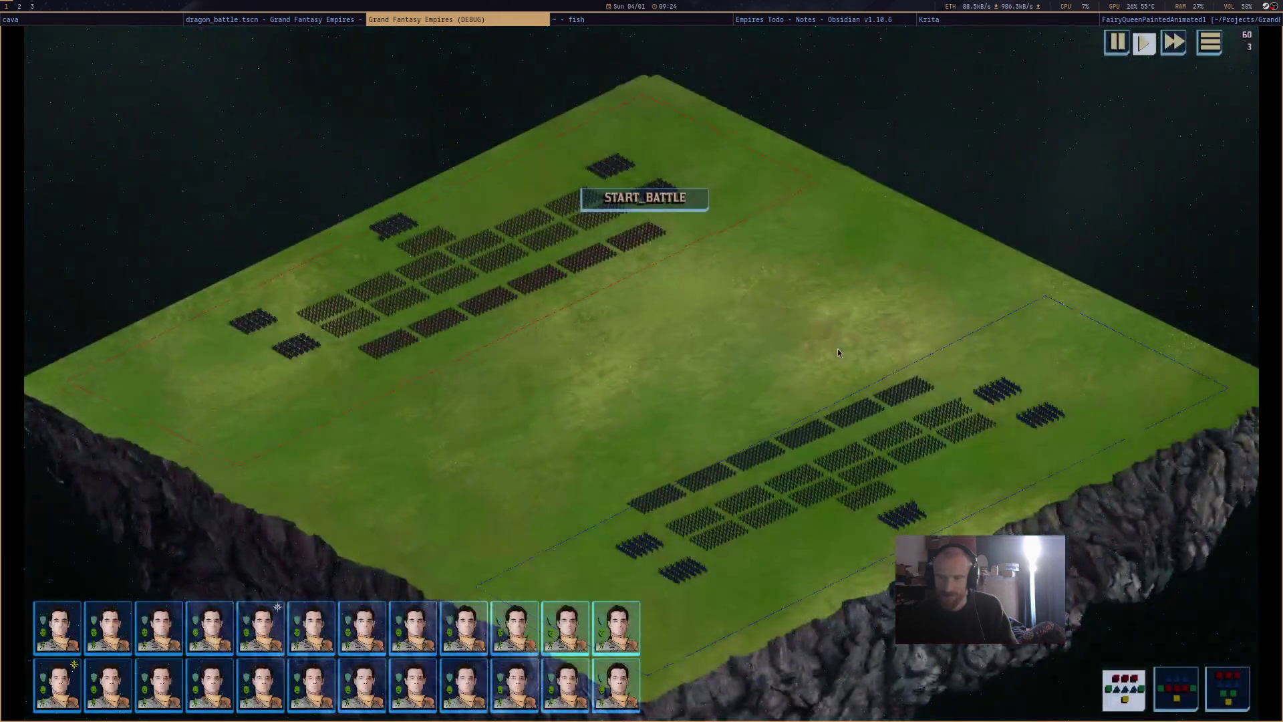
{"action": "mouse_move", "coordinate": [738, 328]}
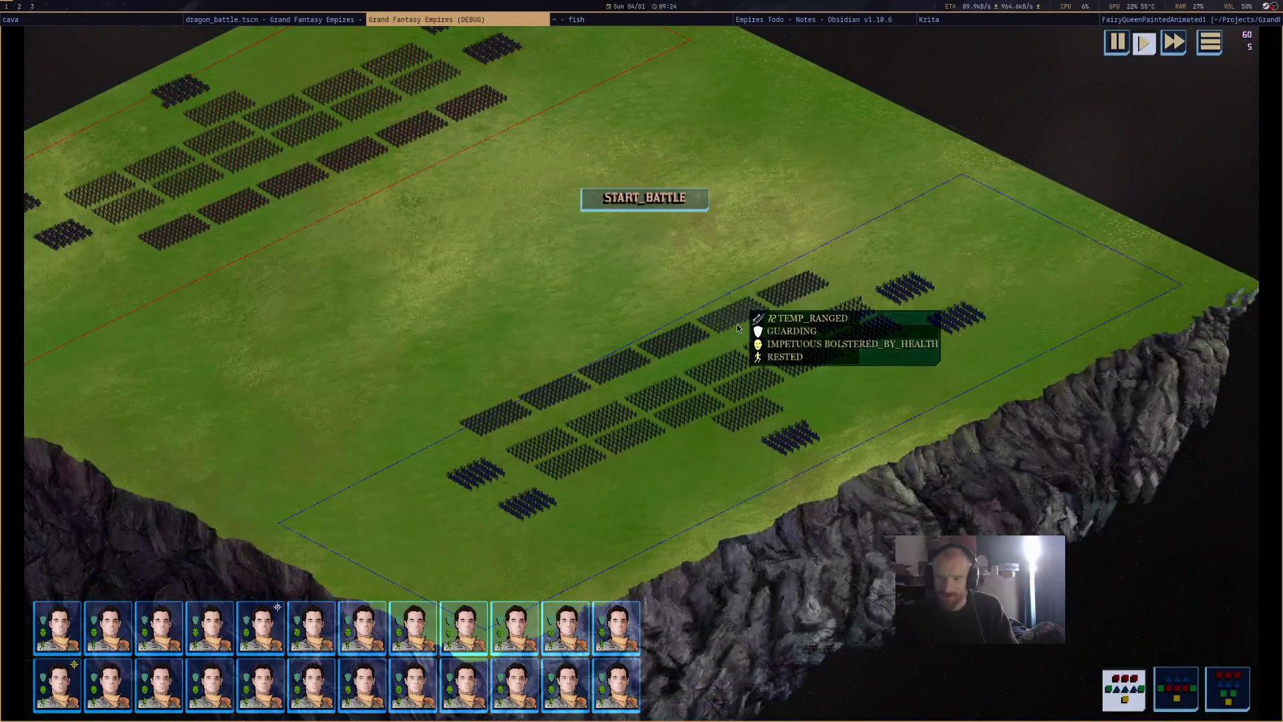
{"action": "key", "text": "F8"}
{"action": "key", "text": "F5"}
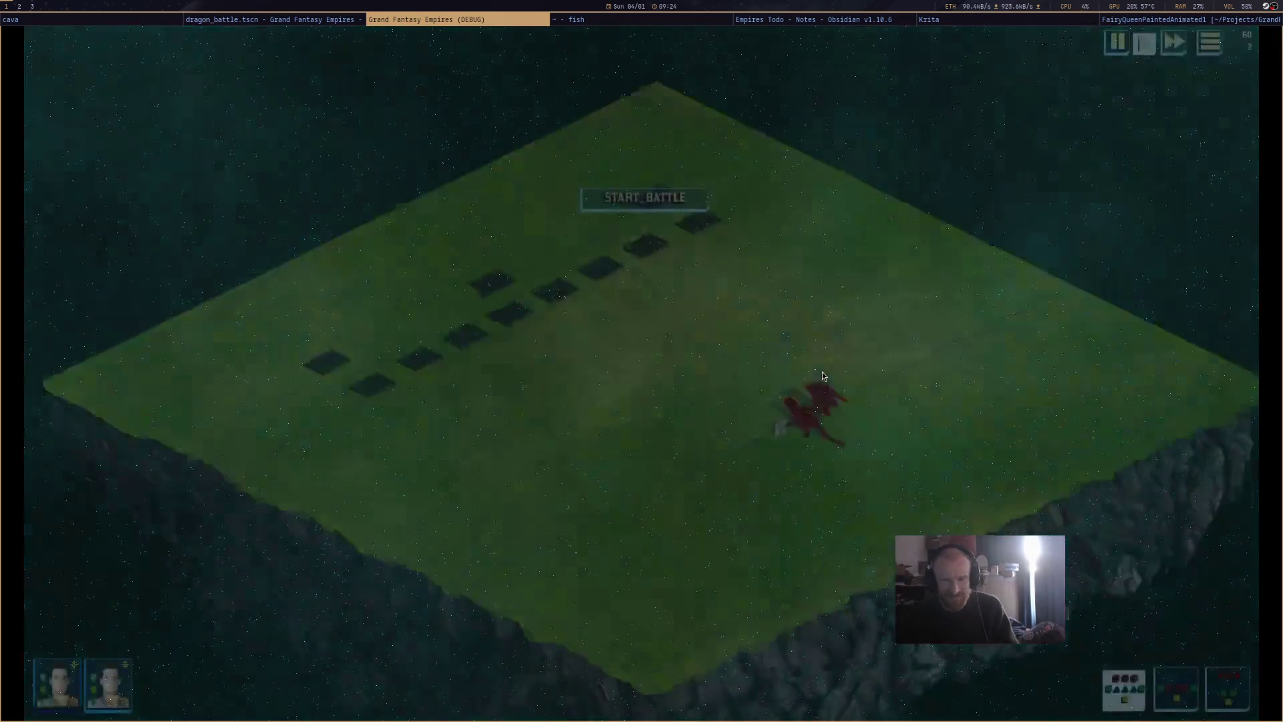
Start the battle, select the red dragon, send it right, then stop the game.
{"action": "left_click", "coordinate": [902, 401]}
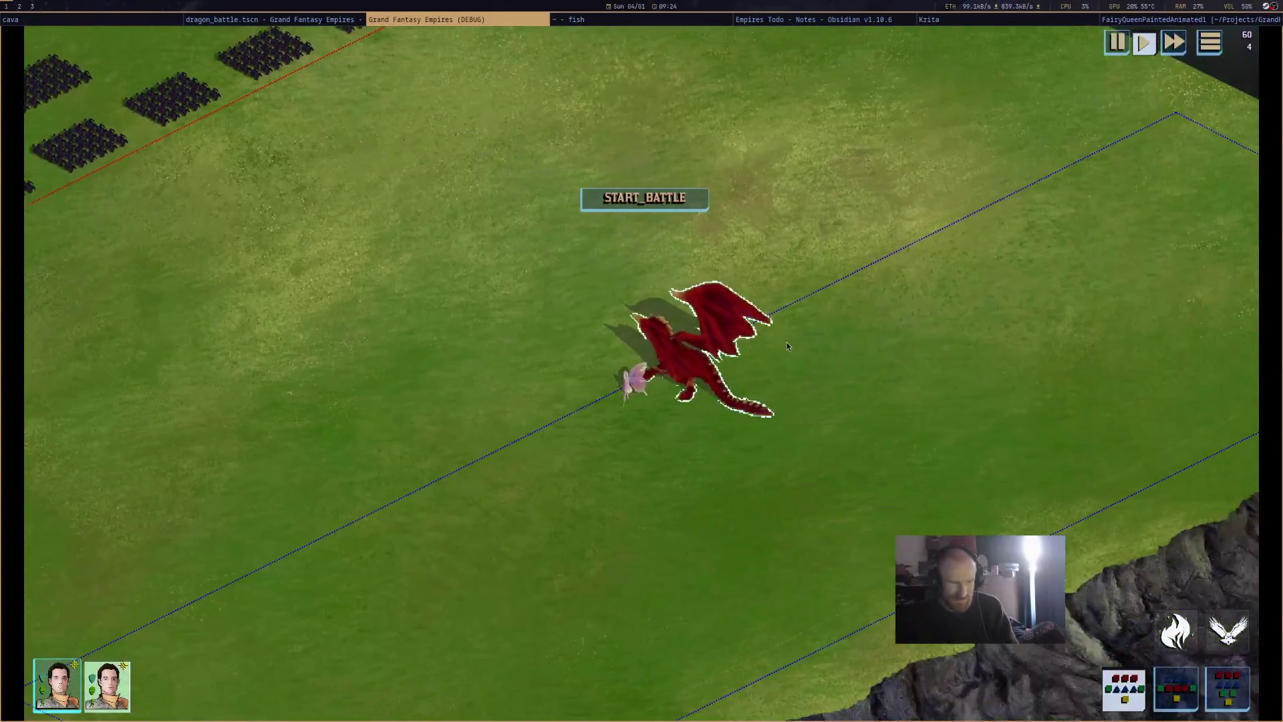
{"action": "left_click", "coordinate": [655, 211]}
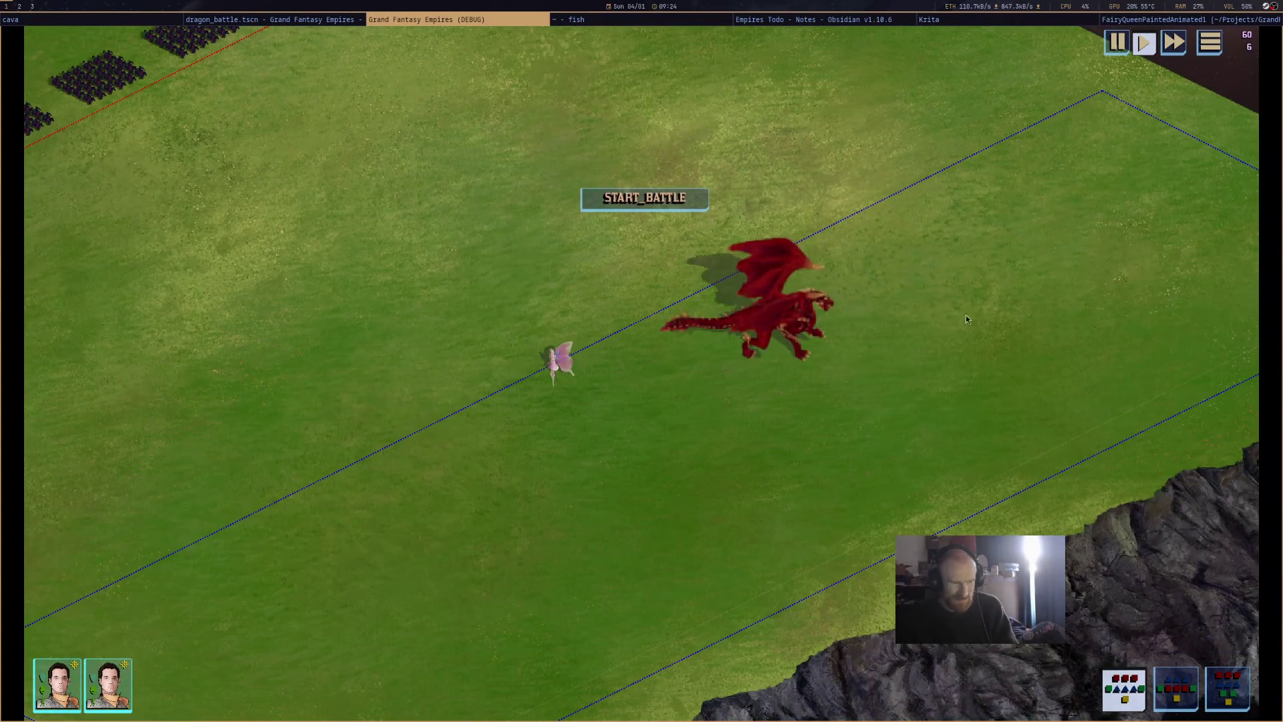
{"action": "left_click", "coordinate": [668, 204]}
{"action": "left_click", "coordinate": [796, 311]}
{"action": "right_click", "coordinate": [986, 332]}
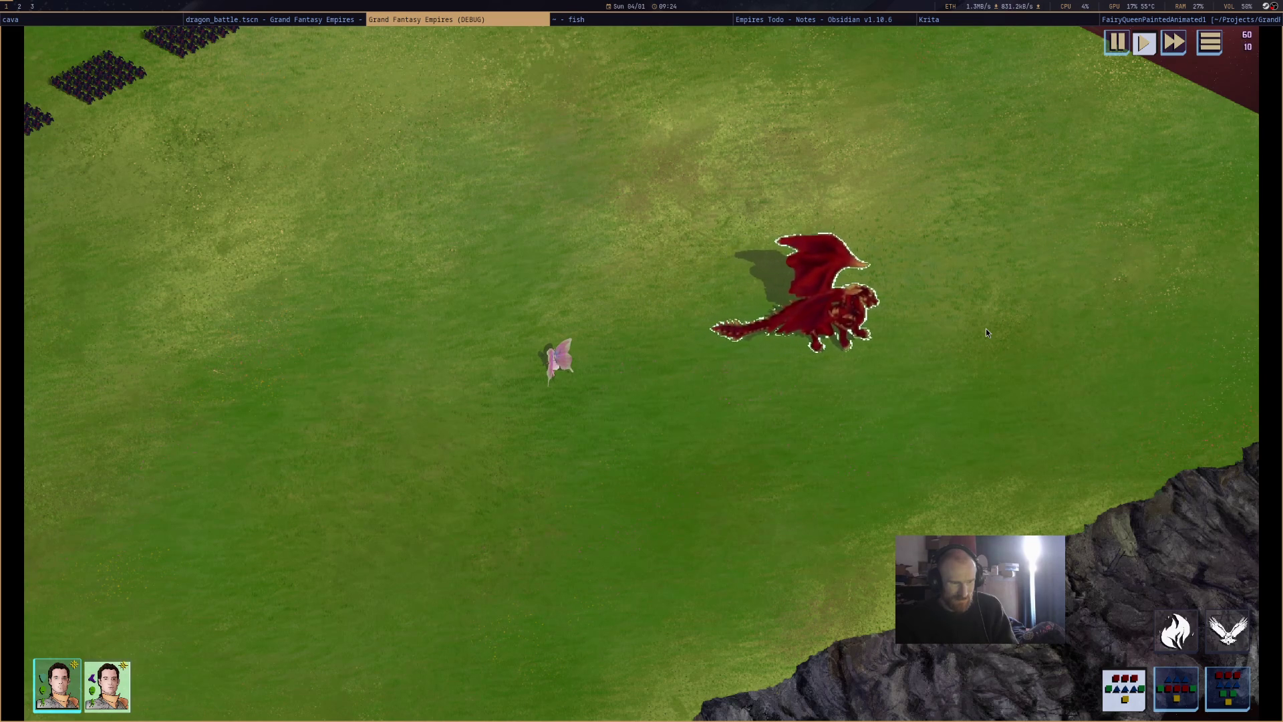
{"action": "key", "text": "F8"}
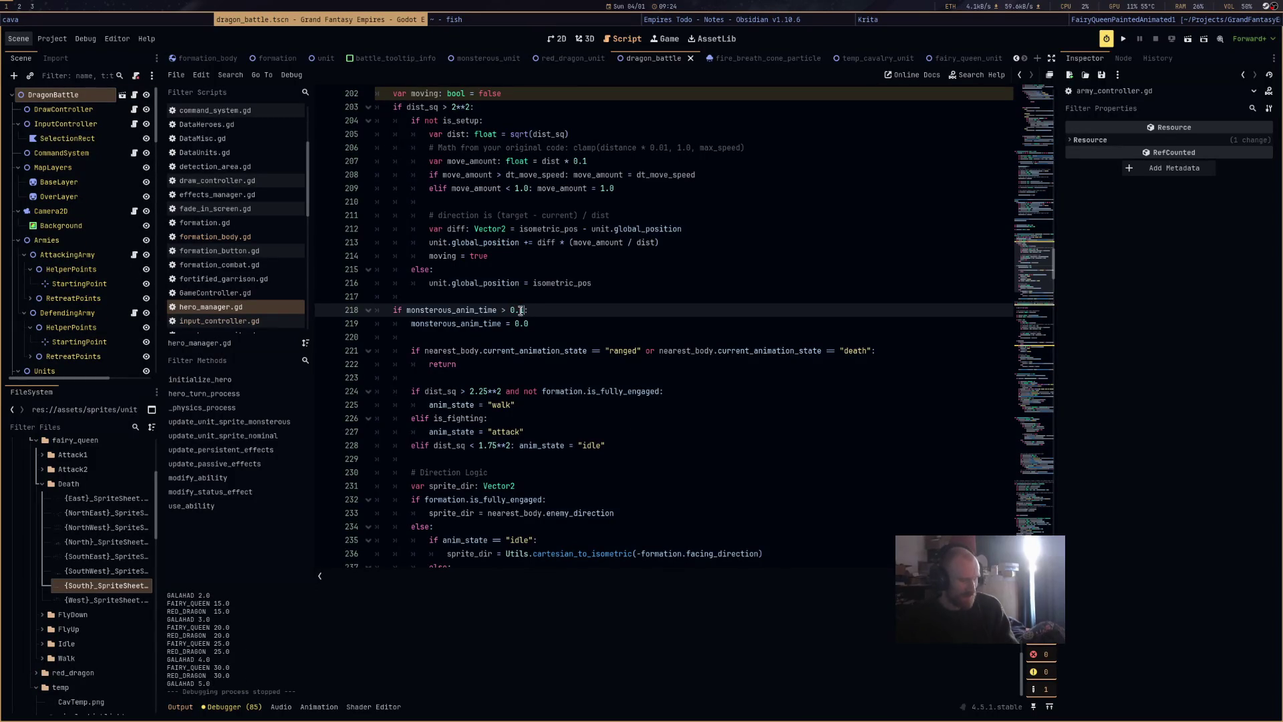
Raise the line 218 threshold from 0.1 to 0.18 and run the battle scene.
{"action": "type", "text": "8"}
{"action": "left_click", "coordinate": [712, 335]}
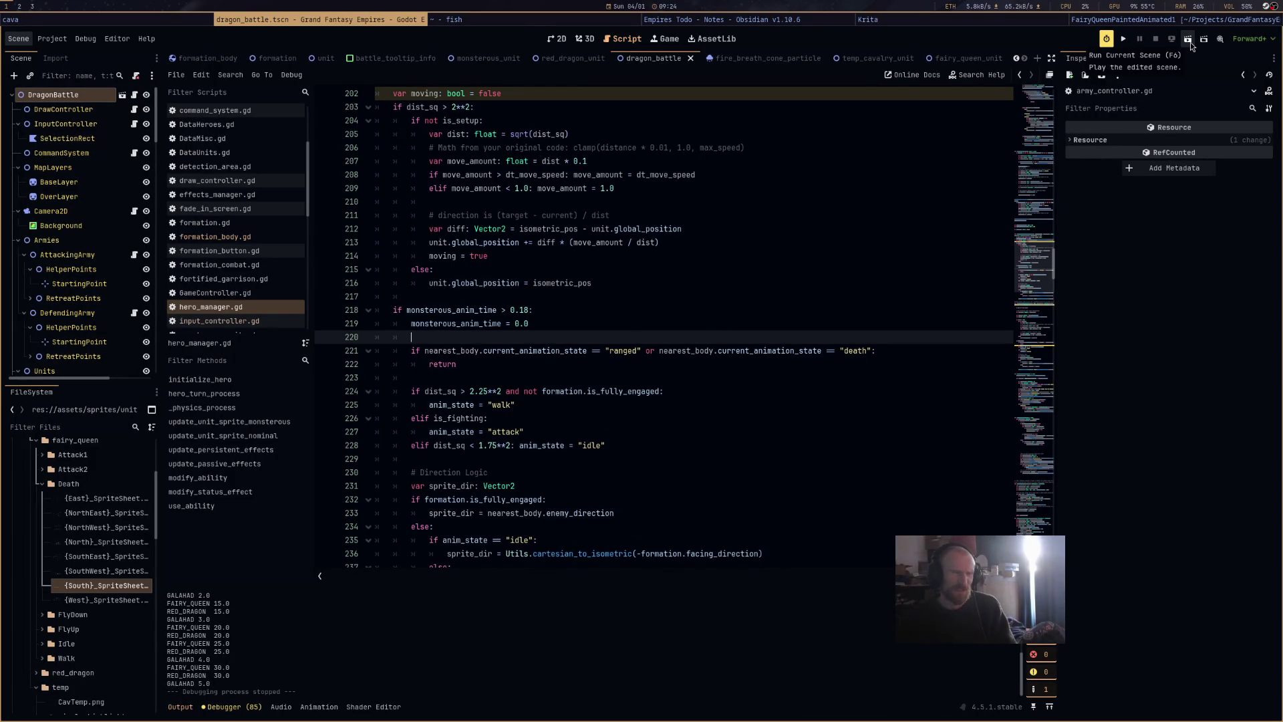
{"action": "left_click", "coordinate": [1189, 42]}
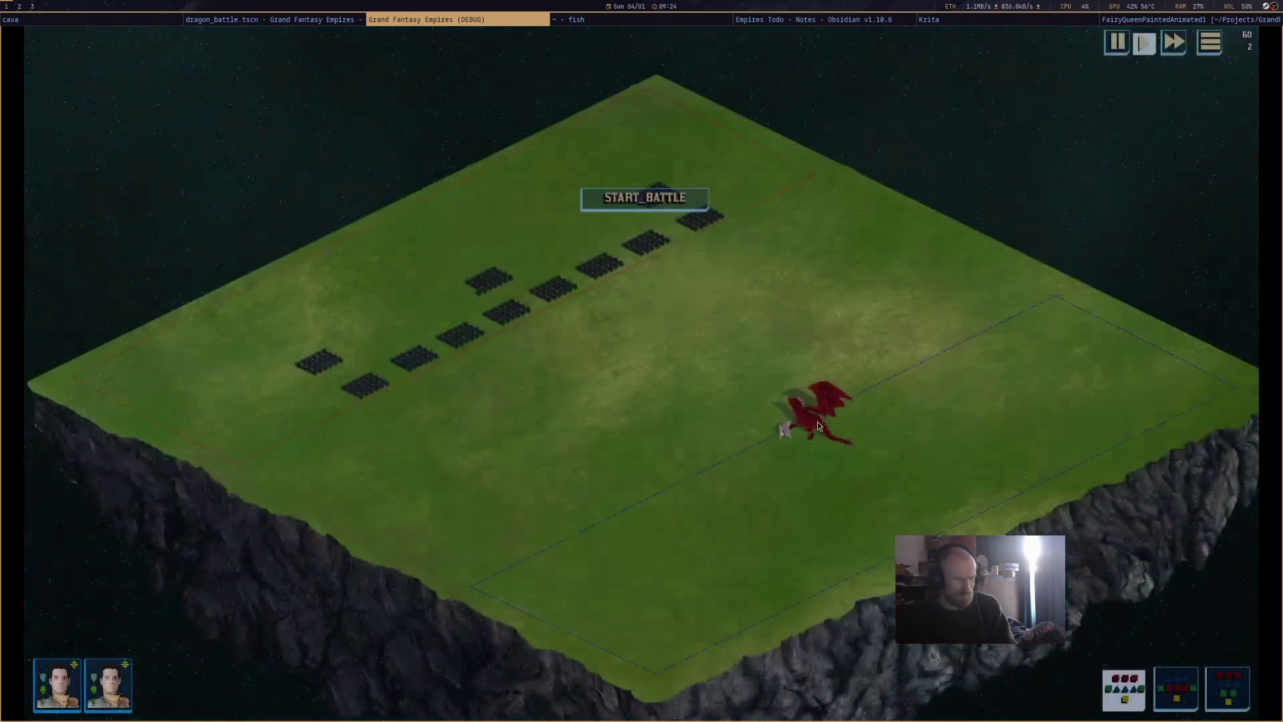
Select the red dragon, start the battle, send it right, then close the game.
{"action": "scroll", "coordinate": [922, 441], "scroll_direction": "up", "scroll_amount": 4}
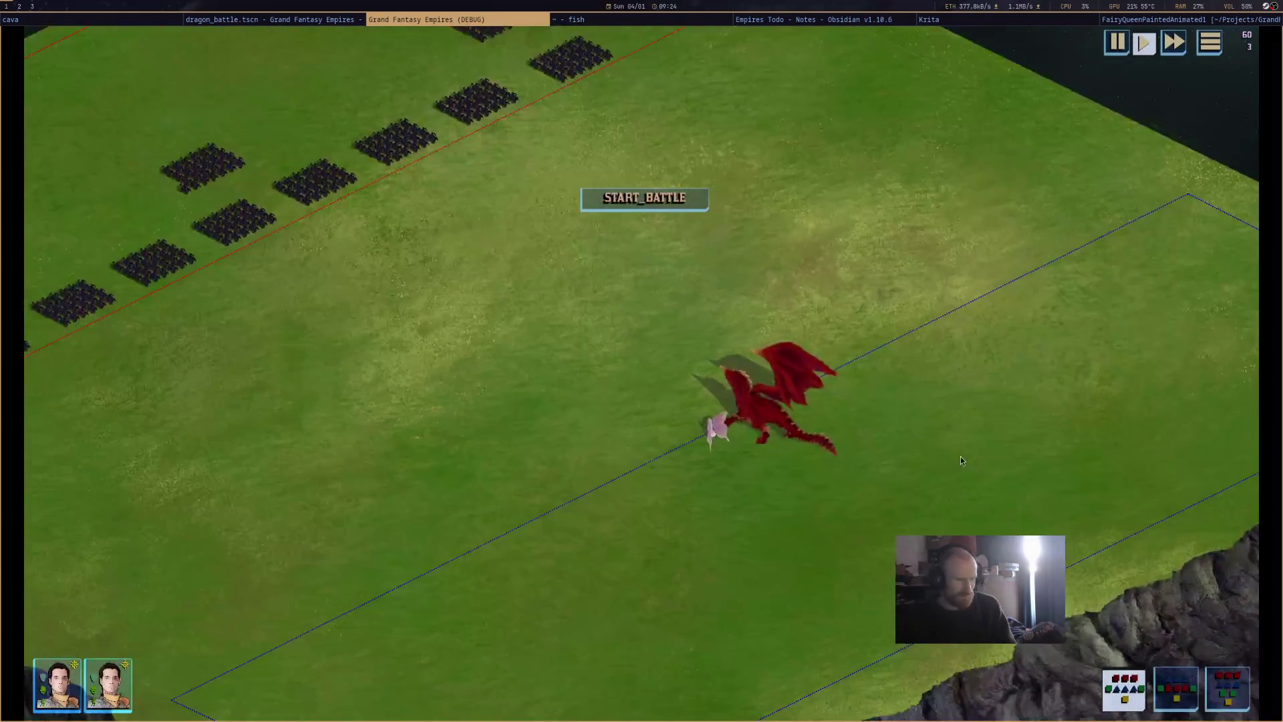
{"action": "left_click", "coordinate": [741, 404]}
{"action": "left_click", "coordinate": [668, 197]}
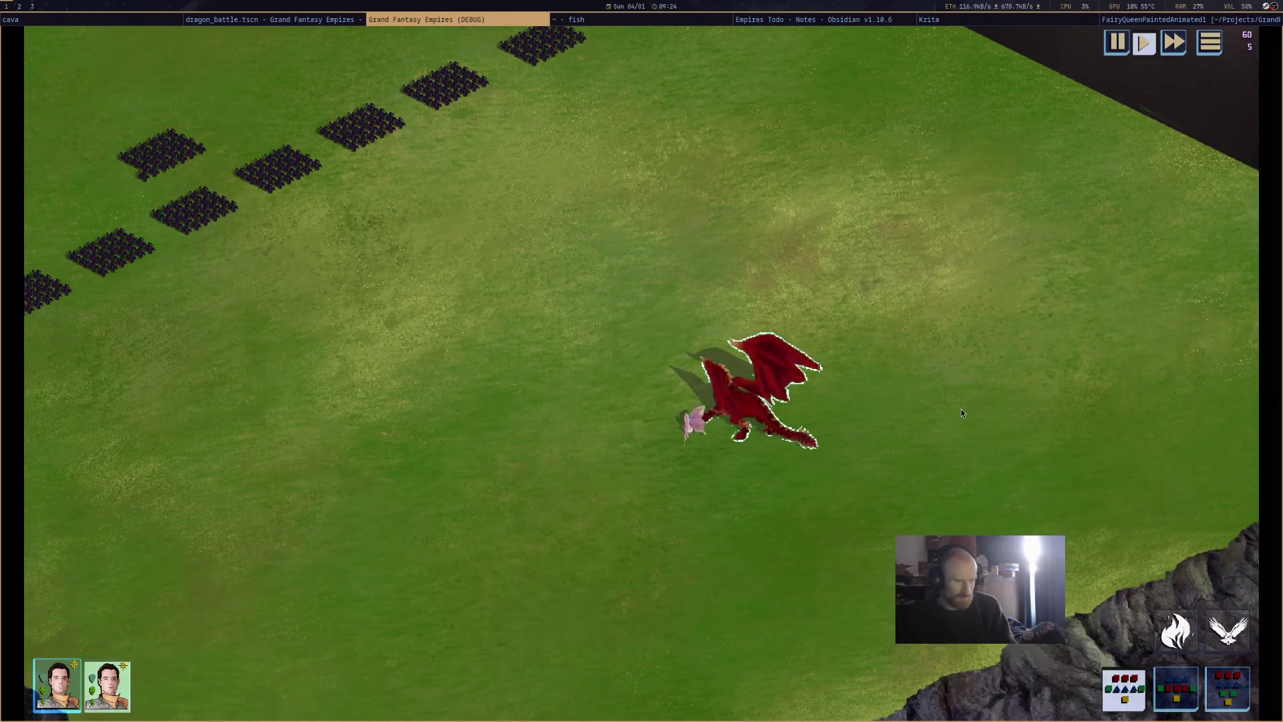
{"action": "right_click", "coordinate": [961, 413]}
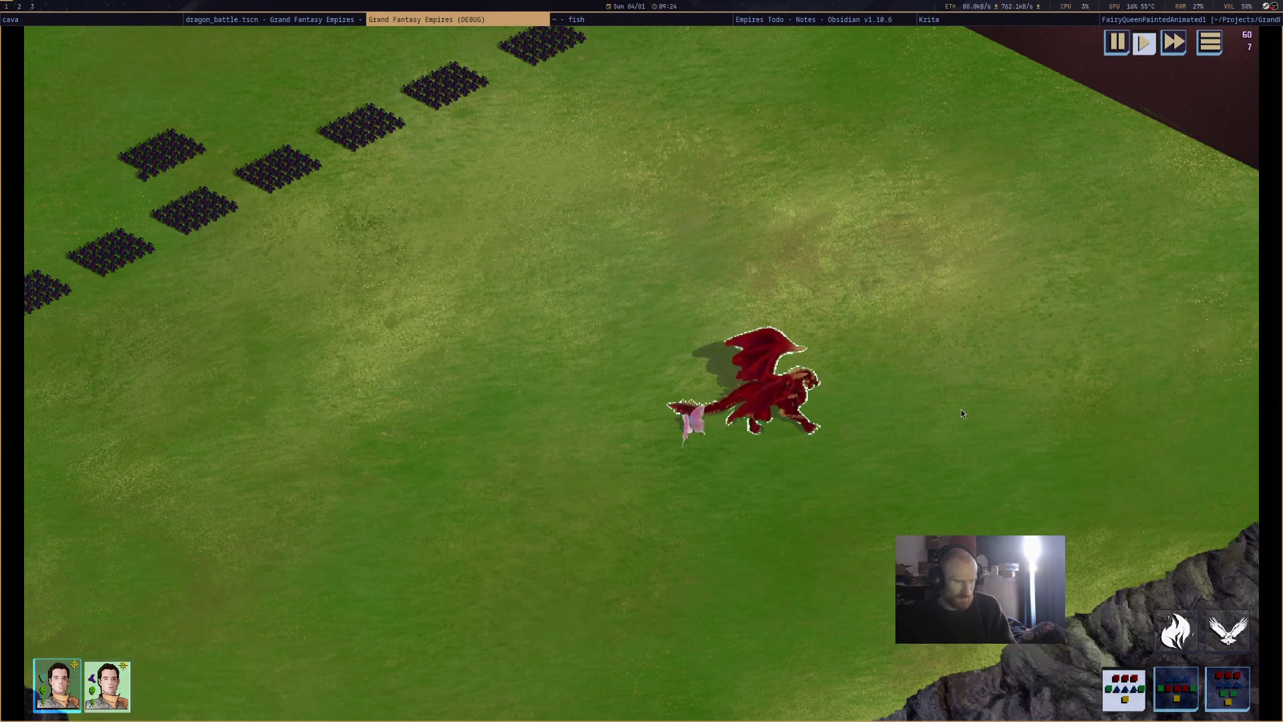
{"action": "middle_click", "coordinate": [532, 22]}
{"action": "left_click", "coordinate": [528, 309]}
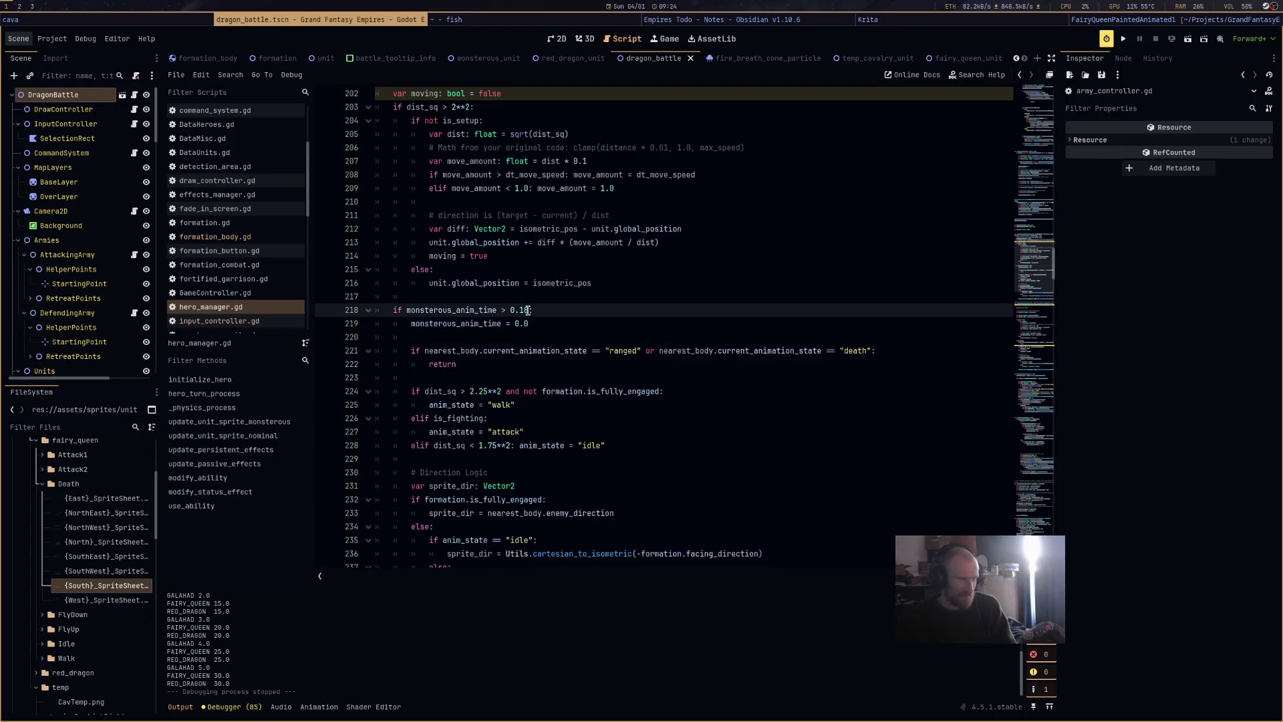
Leave the line 218 threshold at 0.12 and look through formation_body.gd.
{"action": "left_click", "coordinate": [644, 338]}
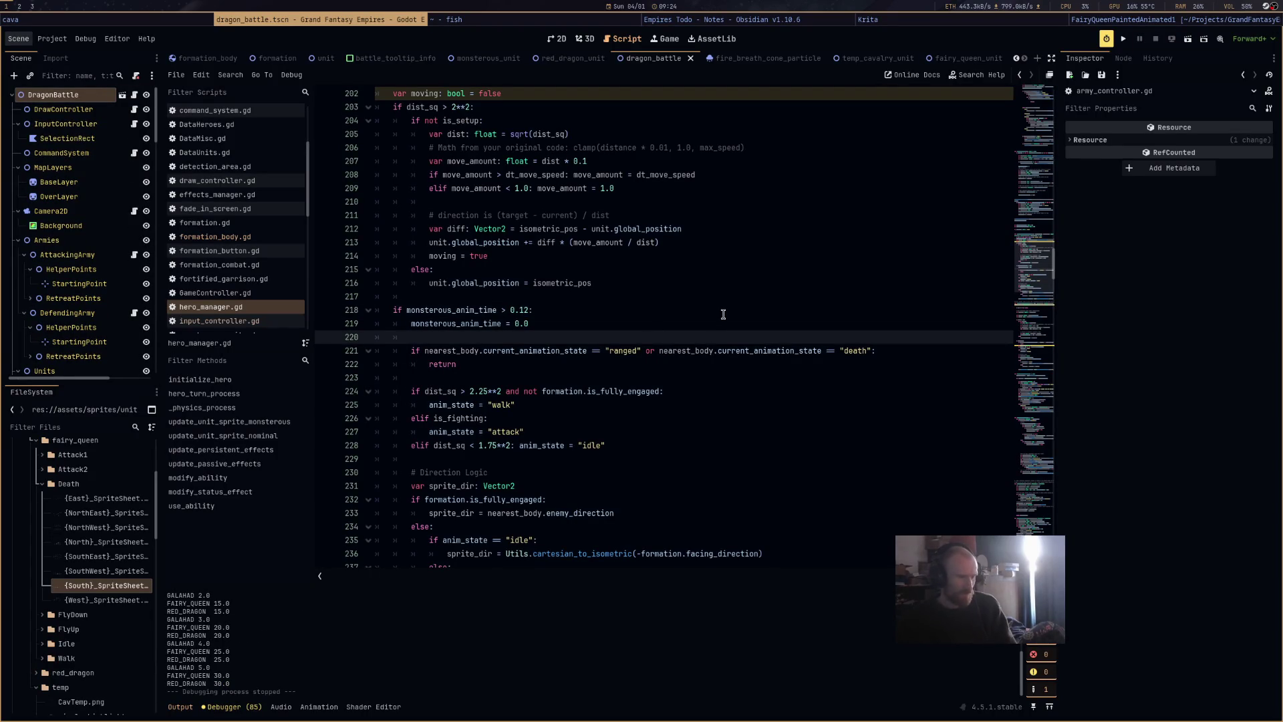
{"action": "scroll", "coordinate": [719, 317], "scroll_direction": "down", "scroll_amount": 2}
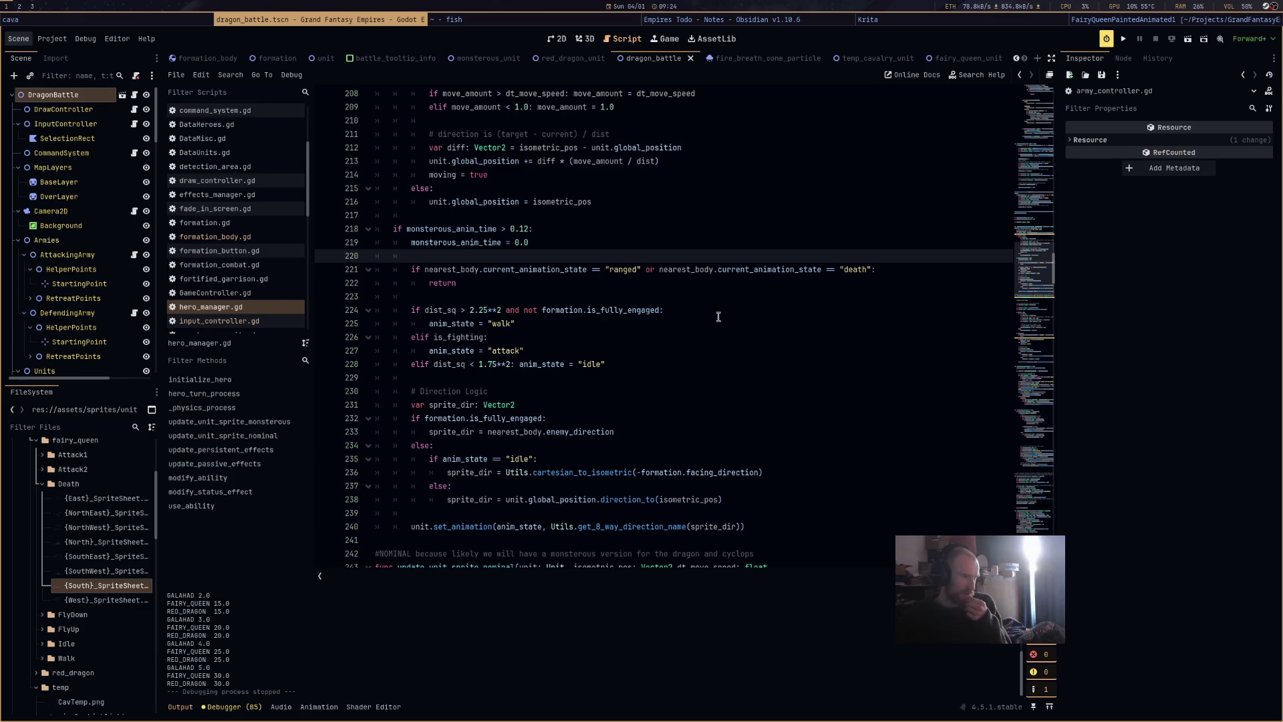
{"action": "left_click", "coordinate": [248, 239]}
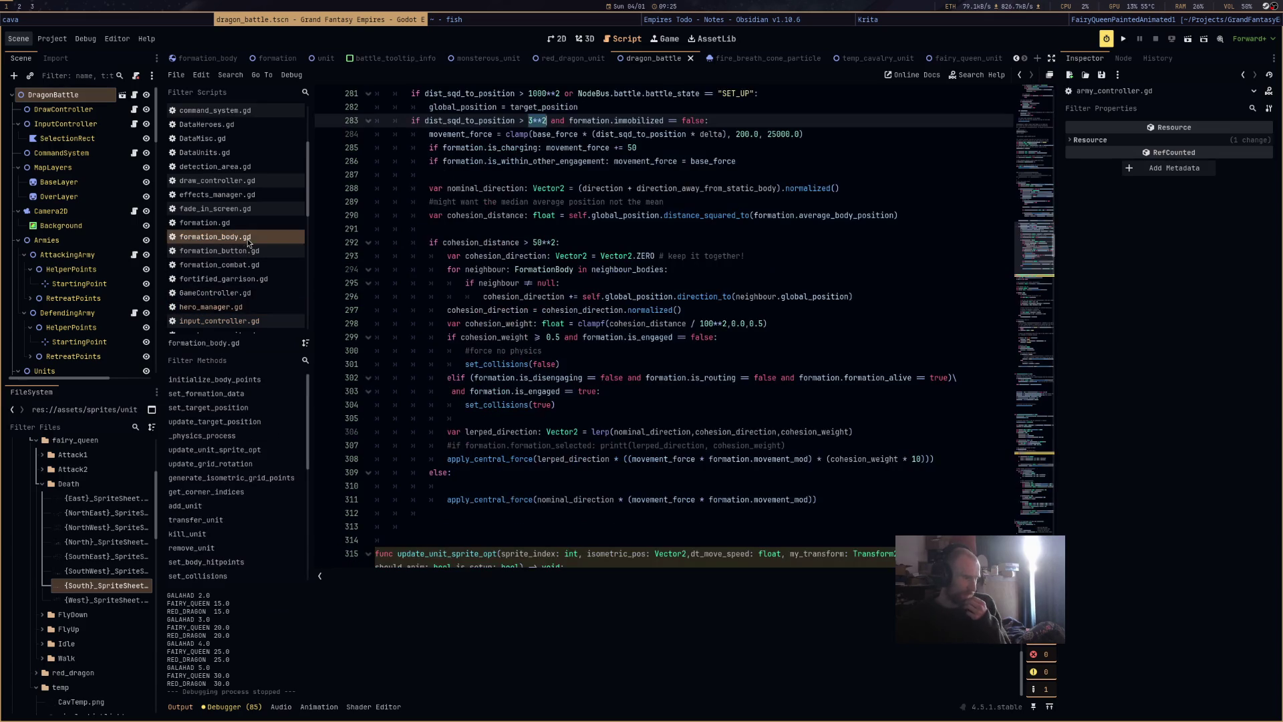
{"action": "scroll", "coordinate": [645, 351], "scroll_direction": "up", "scroll_amount": 5}
{"action": "scroll", "coordinate": [646, 351], "scroll_direction": "down", "scroll_amount": 15}
{"action": "scroll", "coordinate": [645, 351], "scroll_direction": "down", "scroll_amount": 10}
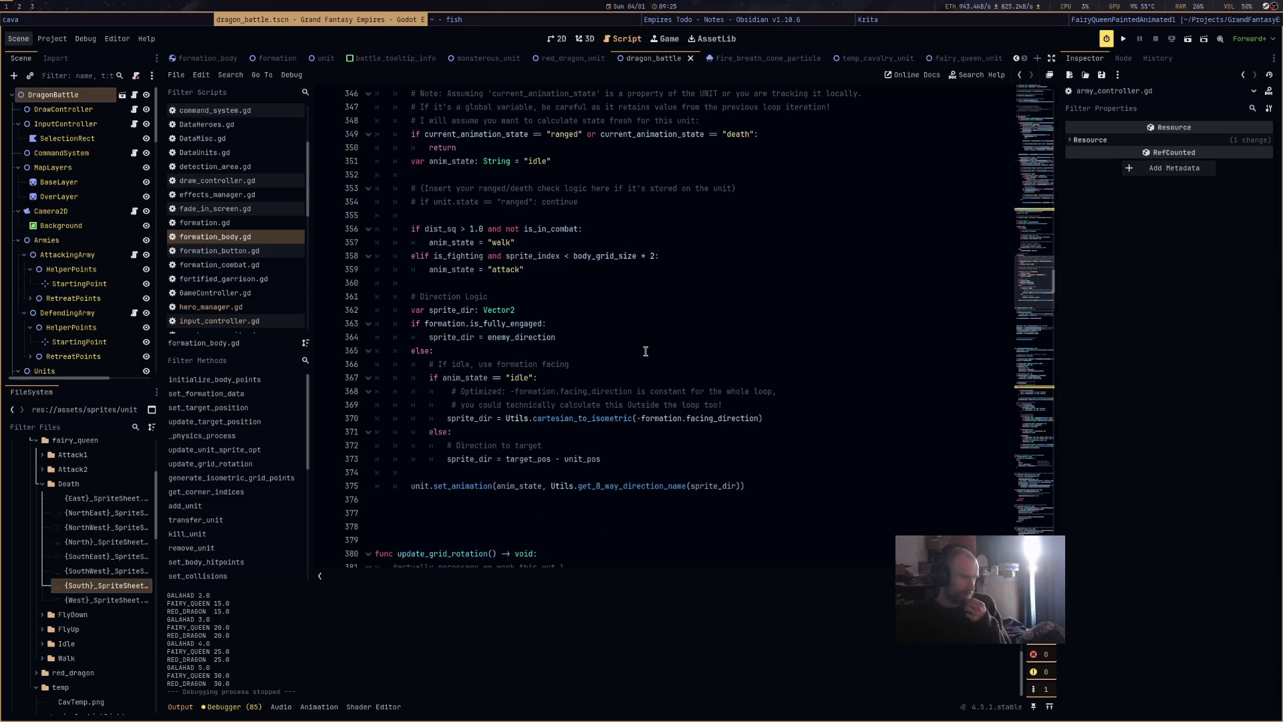
{"action": "scroll", "coordinate": [646, 350], "scroll_direction": "down", "scroll_amount": 6}
{"action": "scroll", "coordinate": [645, 351], "scroll_direction": "up", "scroll_amount": 8}
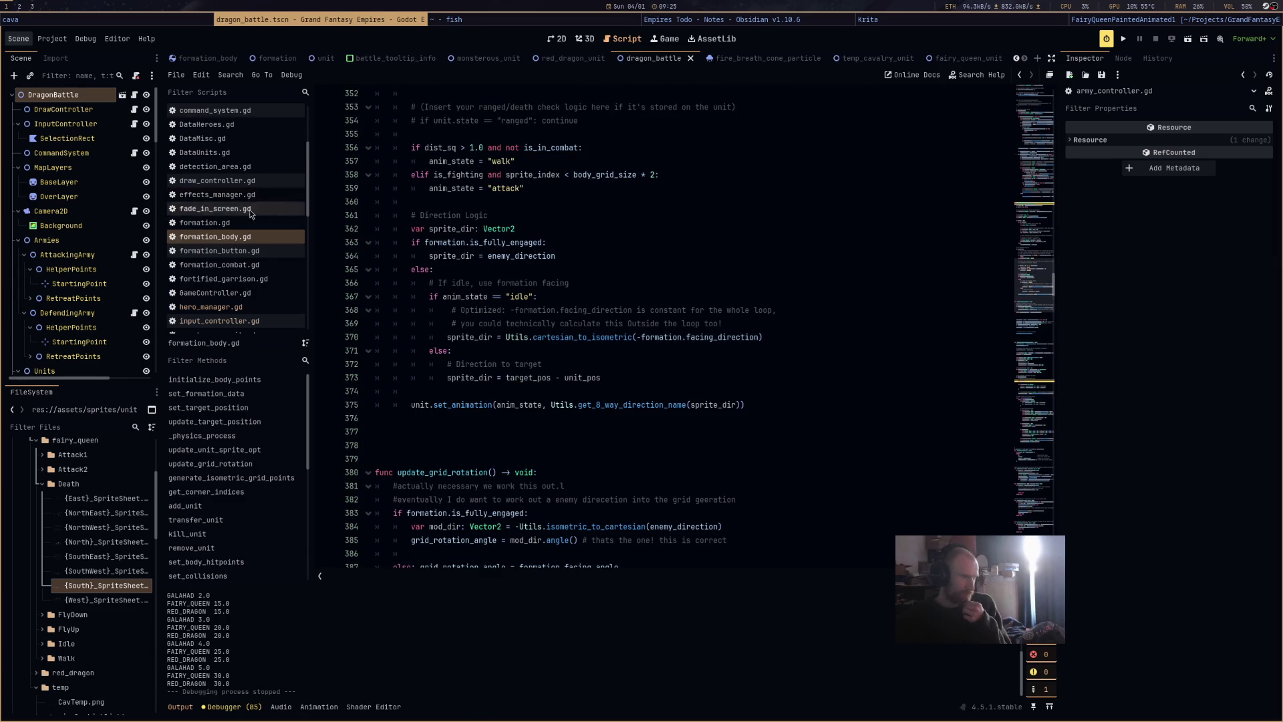
{"action": "scroll", "coordinate": [250, 220], "scroll_direction": "down", "scroll_amount": 2}
Return to hero_manager.gd, then open monsterous_unit.gd.
{"action": "left_click", "coordinate": [271, 252]}
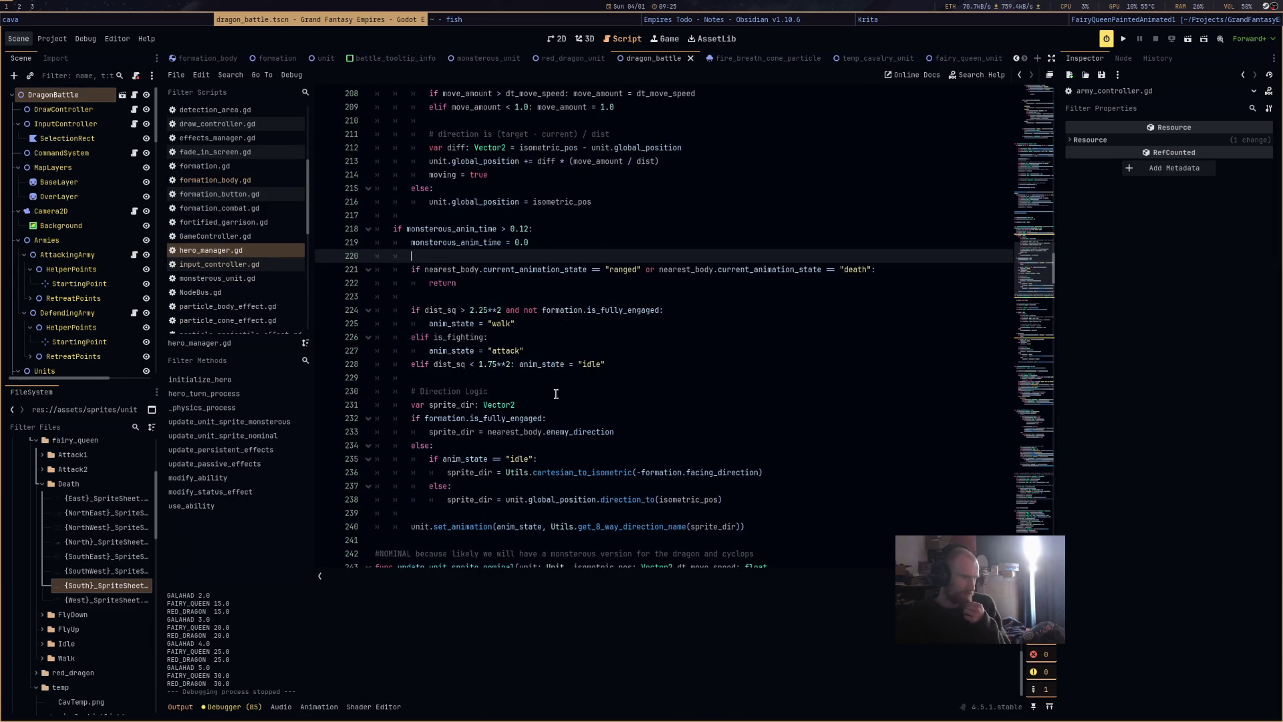
{"action": "scroll", "coordinate": [559, 395], "scroll_direction": "down", "scroll_amount": 4}
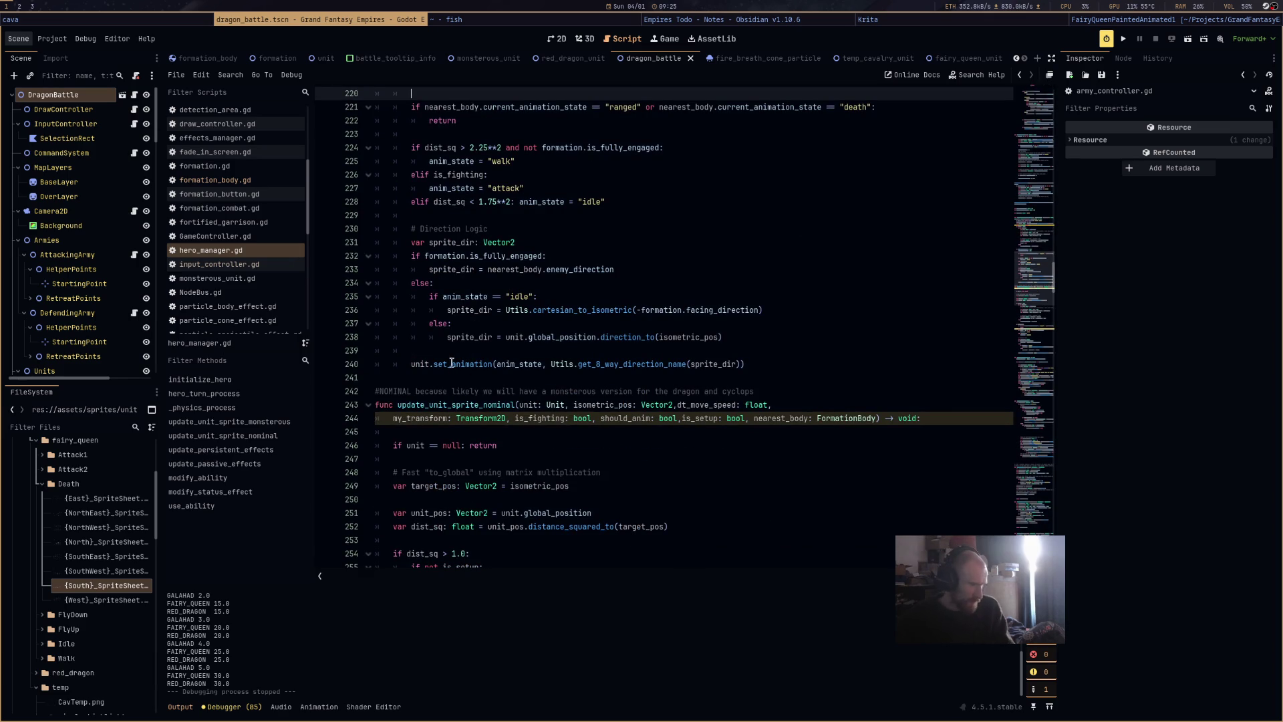
{"action": "left_click", "coordinate": [220, 278]}
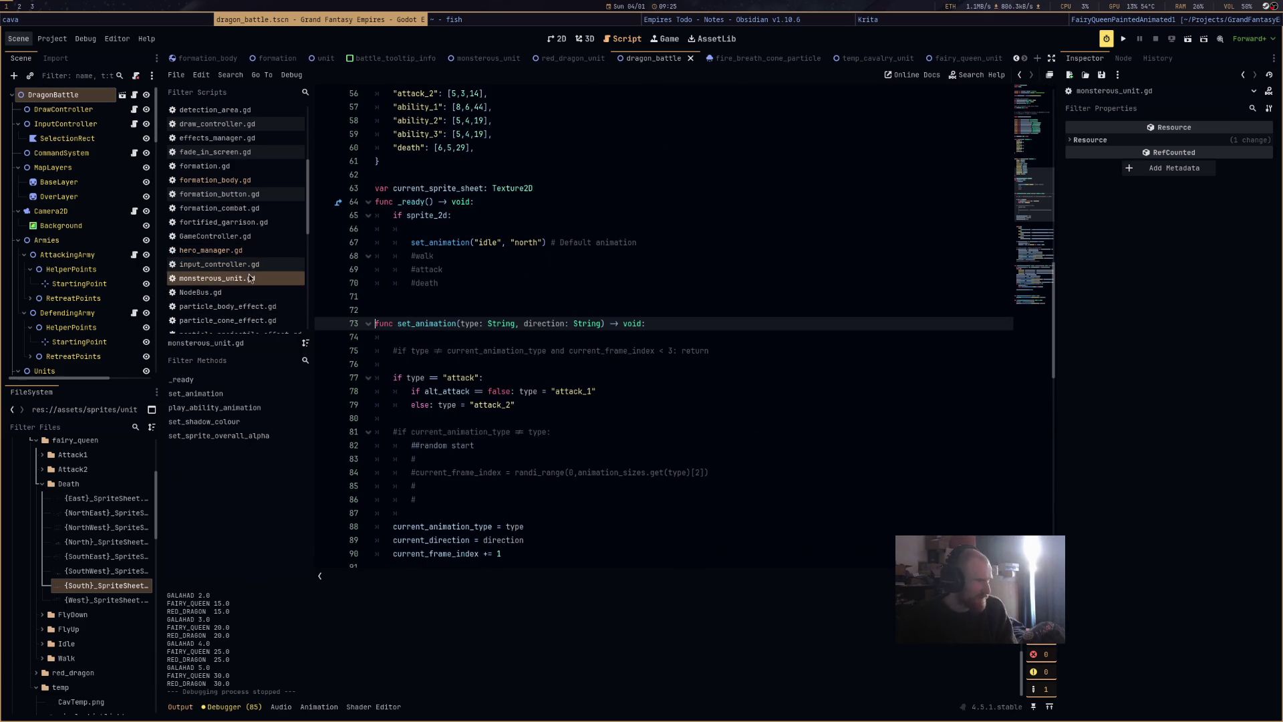
Inspect the frame reset on line 106 of monsterous_unit.gd.
{"action": "scroll", "coordinate": [624, 391], "scroll_direction": "down", "scroll_amount": 11}
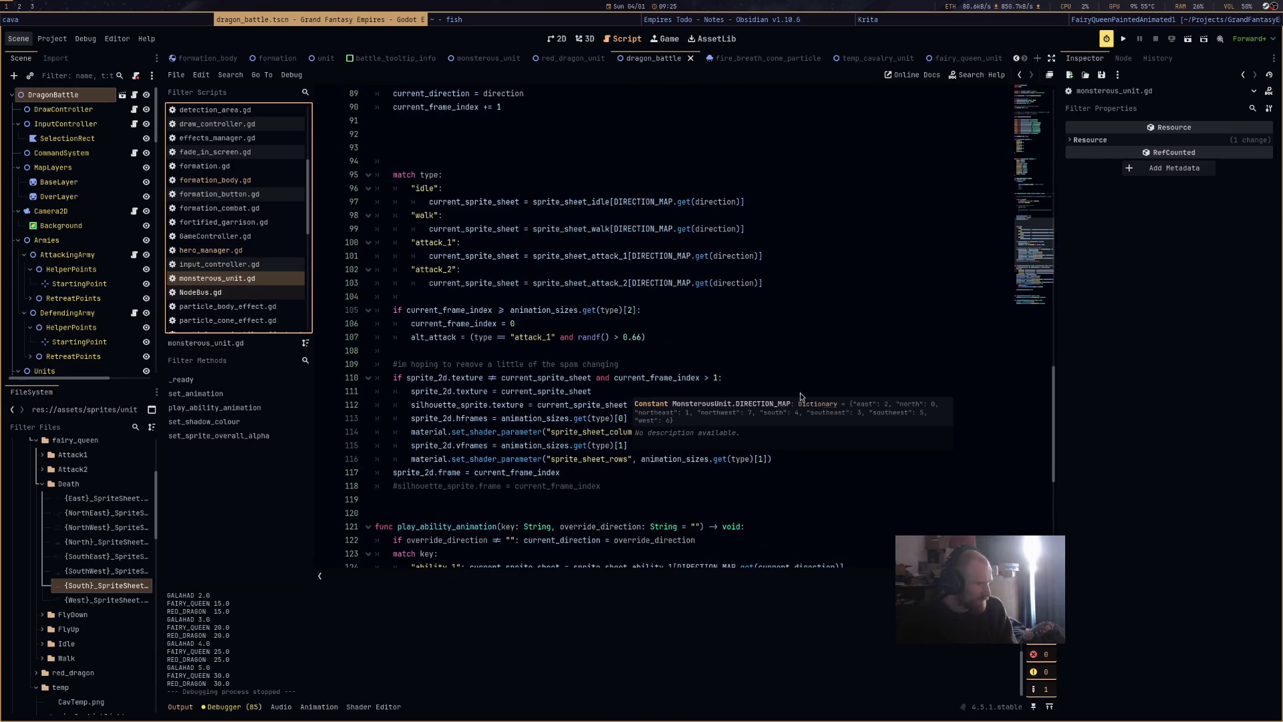
{"action": "left_click", "coordinate": [772, 328]}
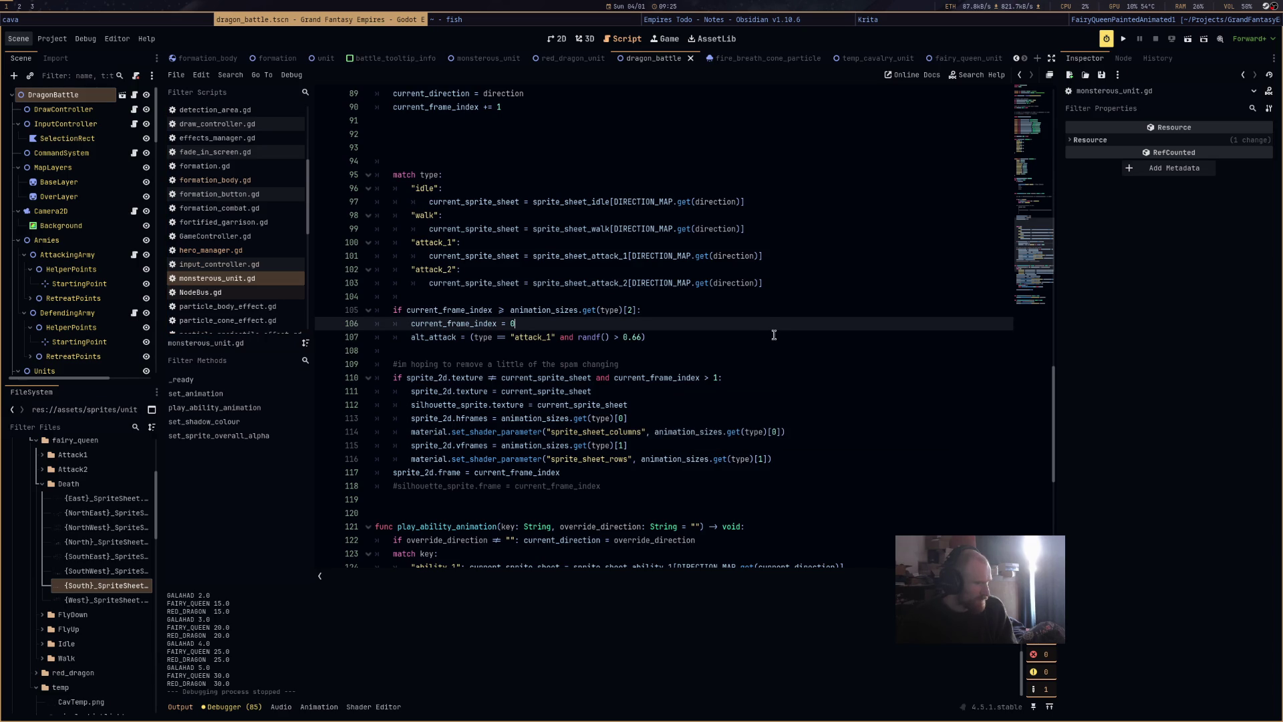
{"action": "scroll", "coordinate": [773, 335], "scroll_direction": "up", "scroll_amount": 7}
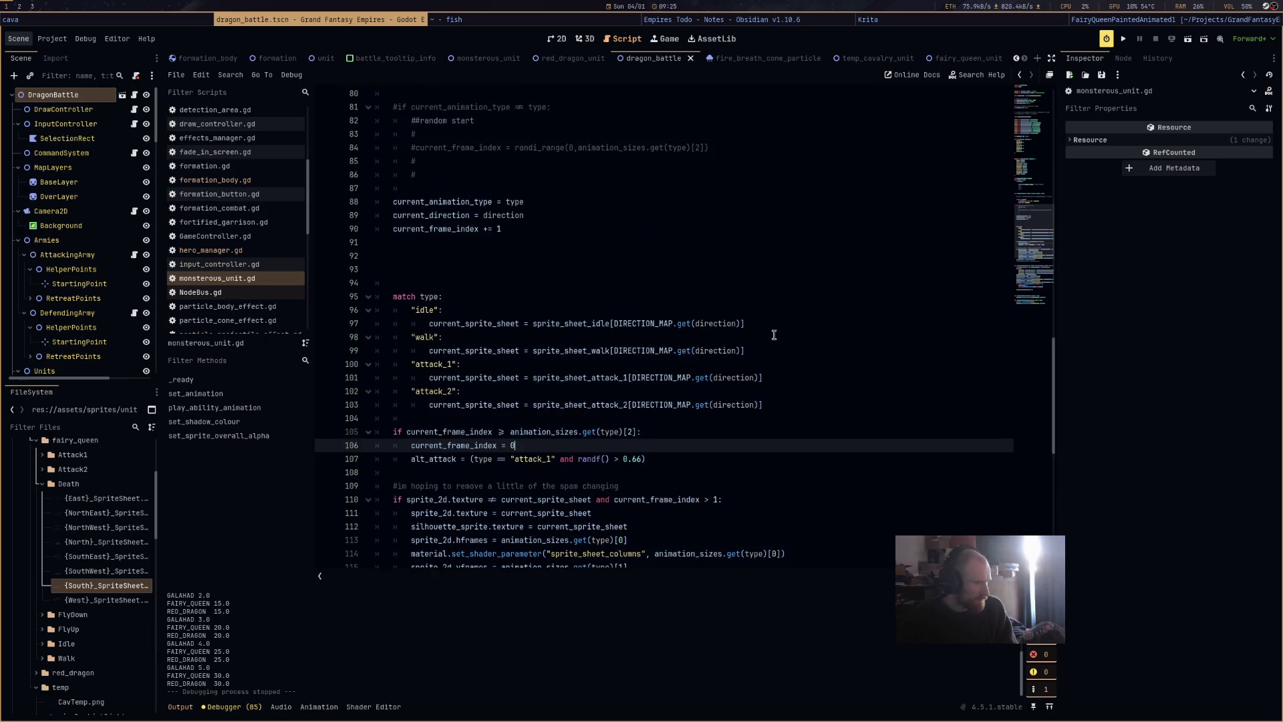
Flip between input_controller.gd, monsterous_unit.gd and NodeBus.gd, scanning their code.
{"action": "left_click", "coordinate": [272, 264]}
{"action": "left_click", "coordinate": [277, 280]}
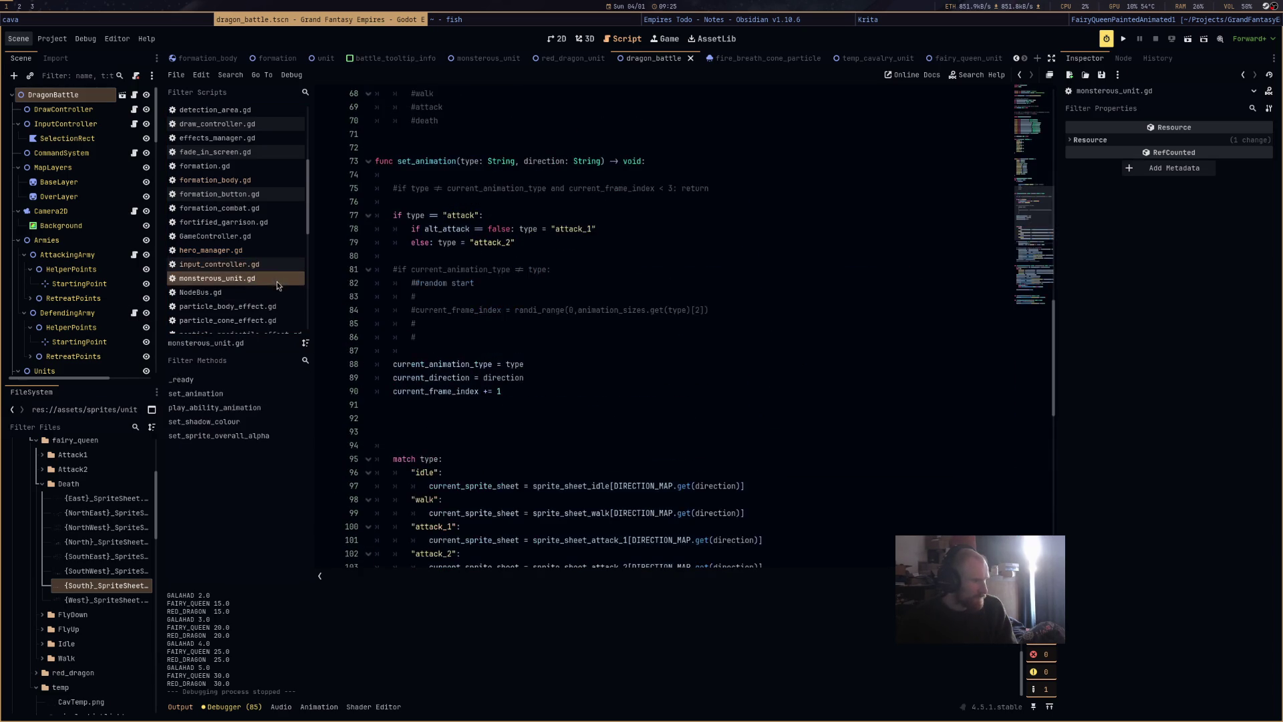
{"action": "left_click", "coordinate": [276, 287]}
{"action": "left_click", "coordinate": [272, 276]}
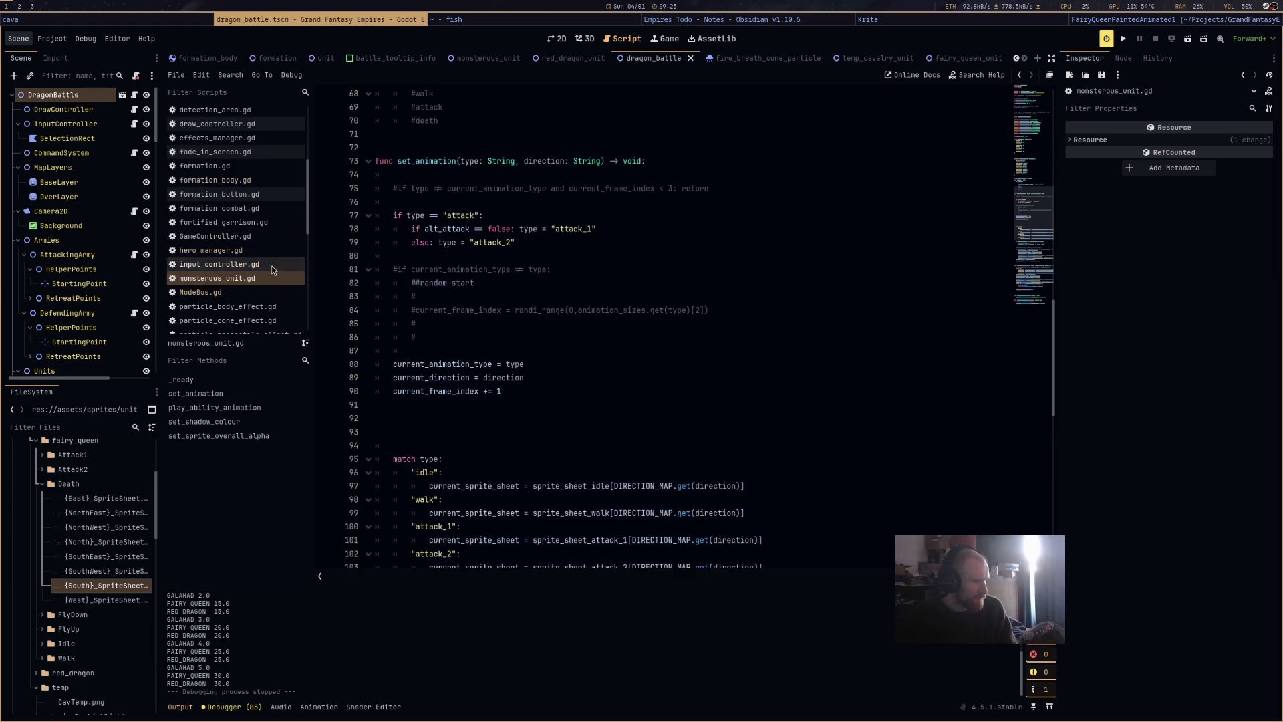
{"action": "left_click", "coordinate": [284, 262]}
{"action": "scroll", "coordinate": [245, 288], "scroll_direction": "up", "scroll_amount": 5}
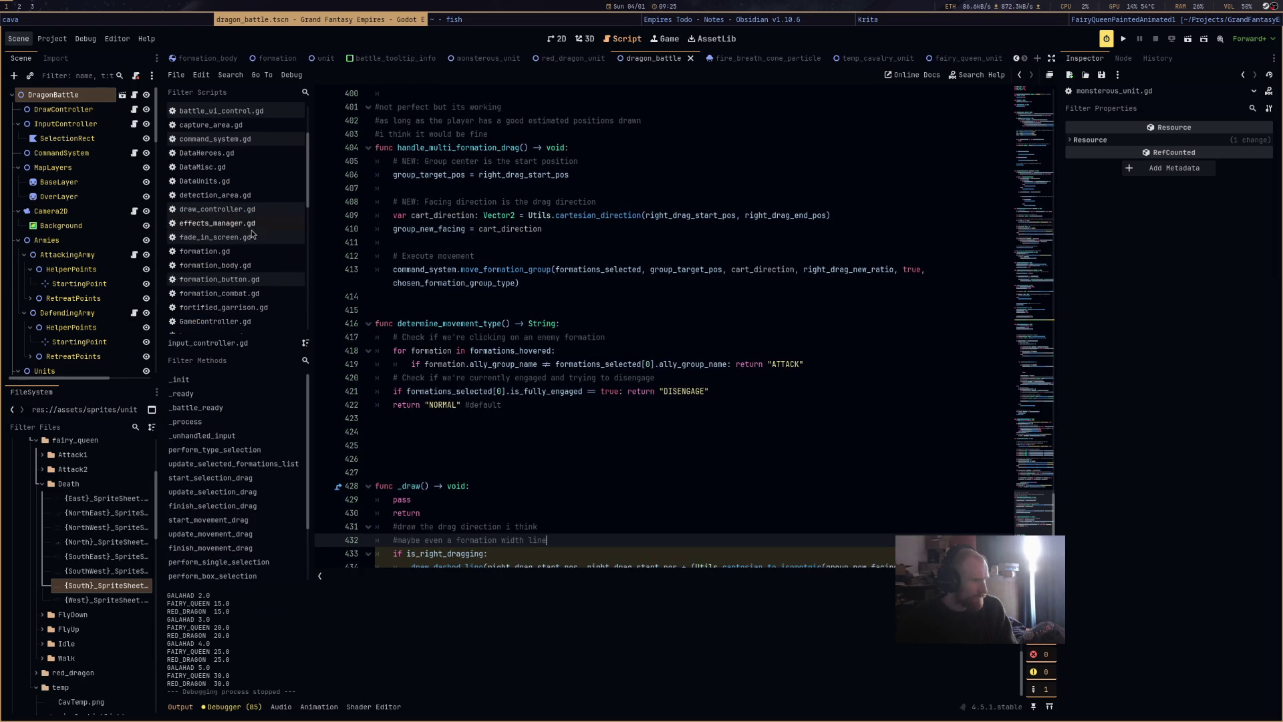
{"action": "scroll", "coordinate": [260, 274], "scroll_direction": "down", "scroll_amount": 8}
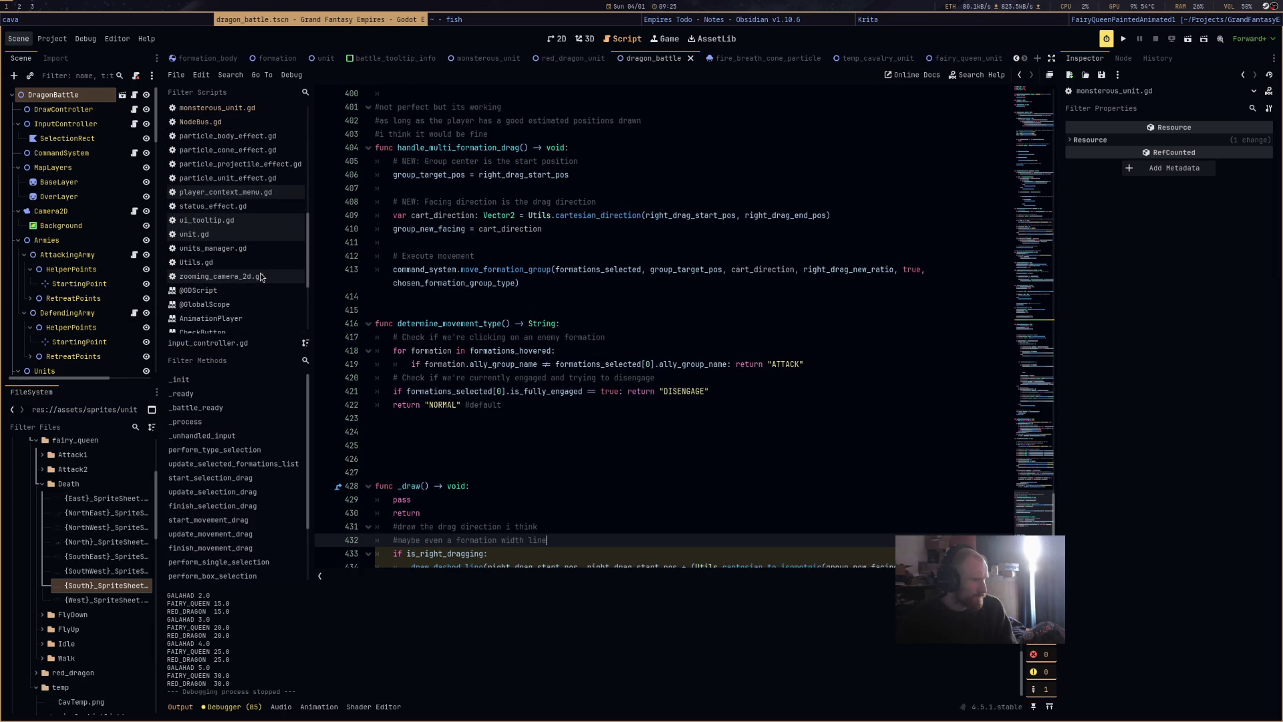
{"action": "scroll", "coordinate": [261, 277], "scroll_direction": "down", "scroll_amount": 1}
{"action": "scroll", "coordinate": [261, 278], "scroll_direction": "up", "scroll_amount": 9}
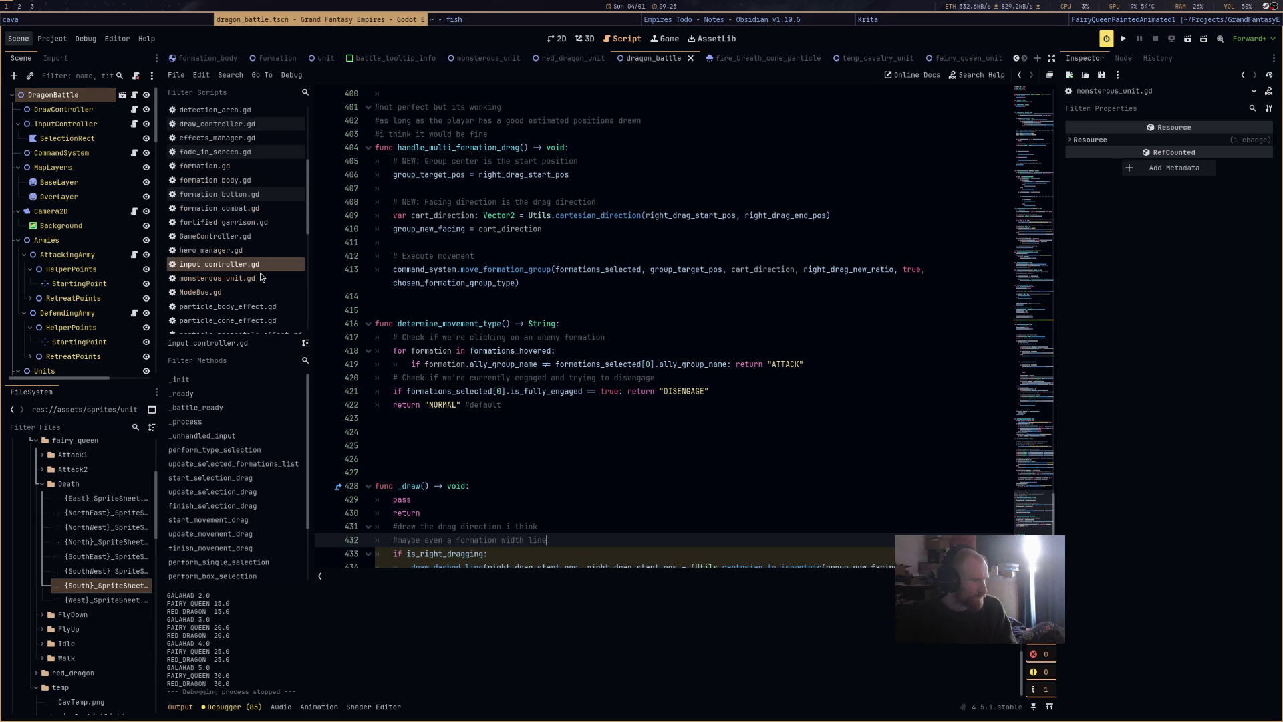
{"action": "scroll", "coordinate": [260, 277], "scroll_direction": "down", "scroll_amount": 2}
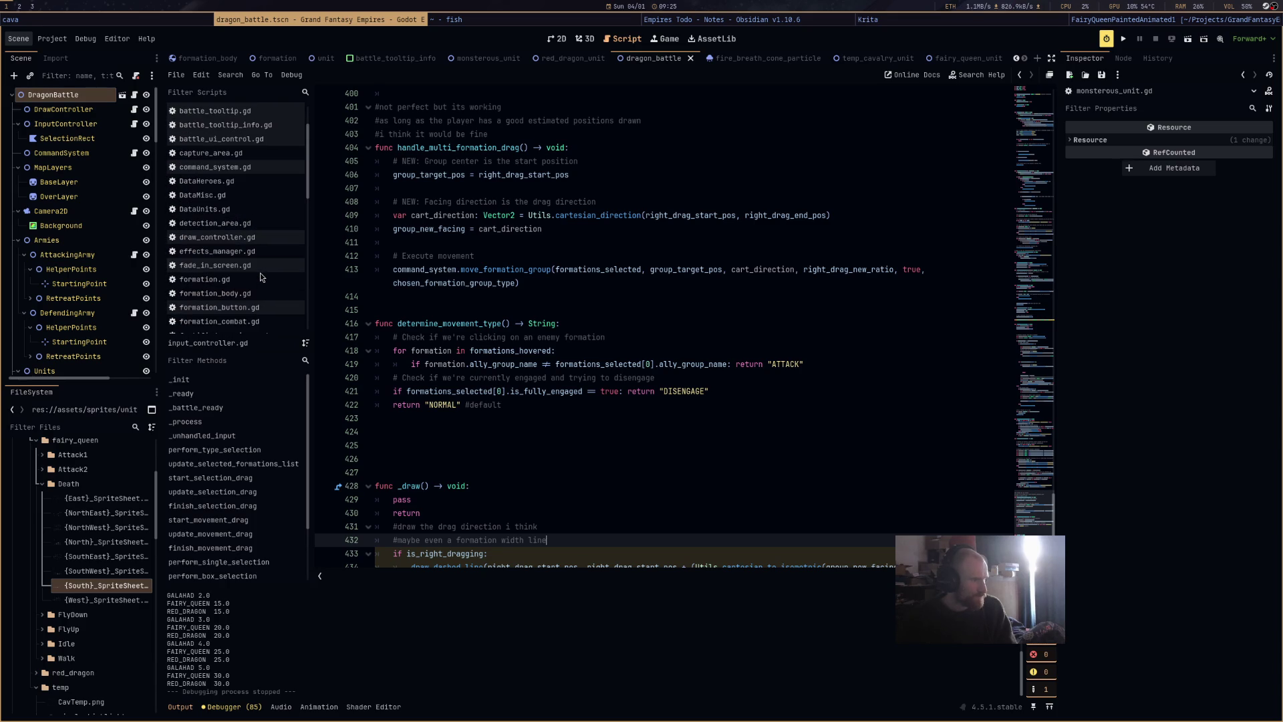
Check DataHeroes.gd's monster entries, then go back to hero_manager.gd.
{"action": "left_click", "coordinate": [212, 179]}
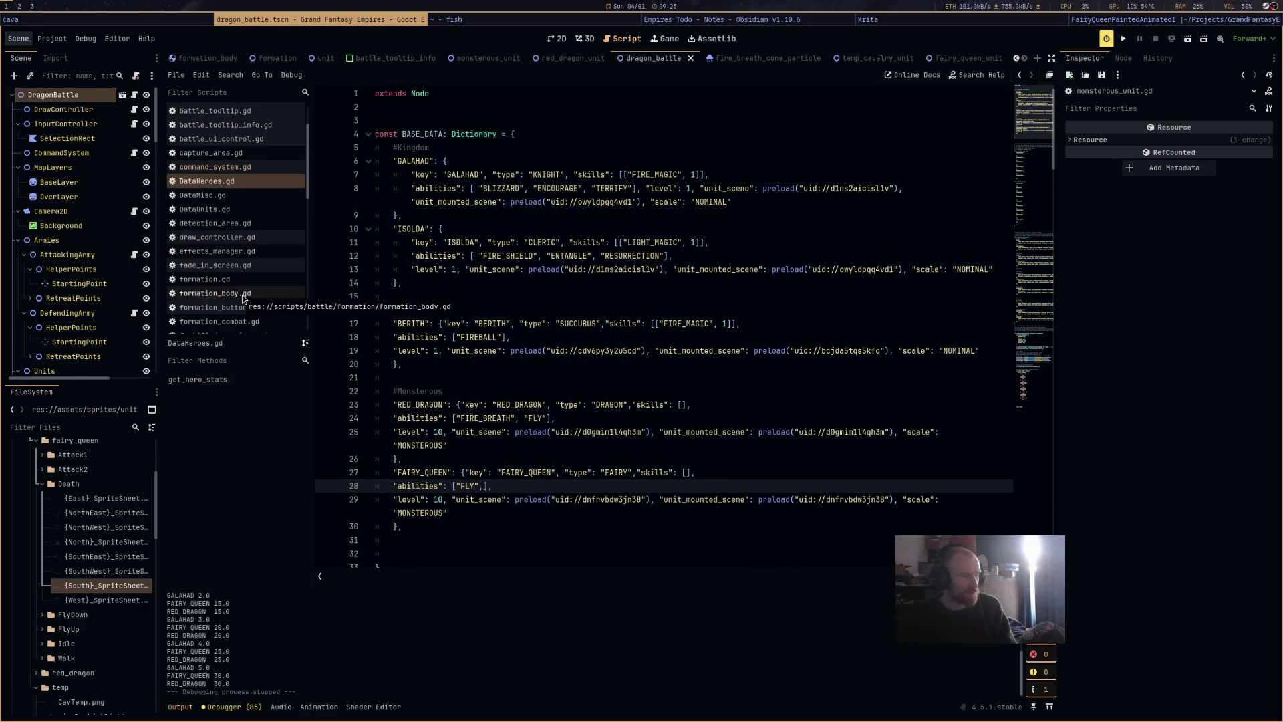
{"action": "scroll", "coordinate": [242, 296], "scroll_direction": "down", "scroll_amount": 2}
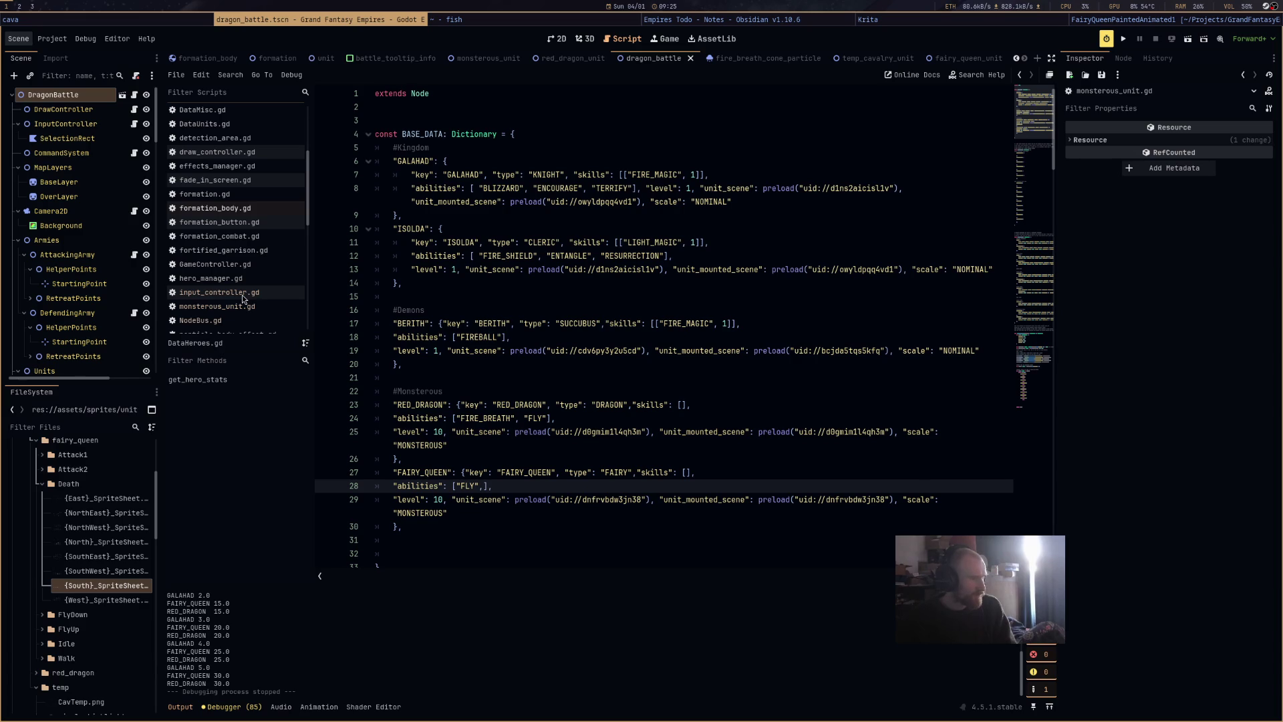
{"action": "left_click", "coordinate": [220, 277]}
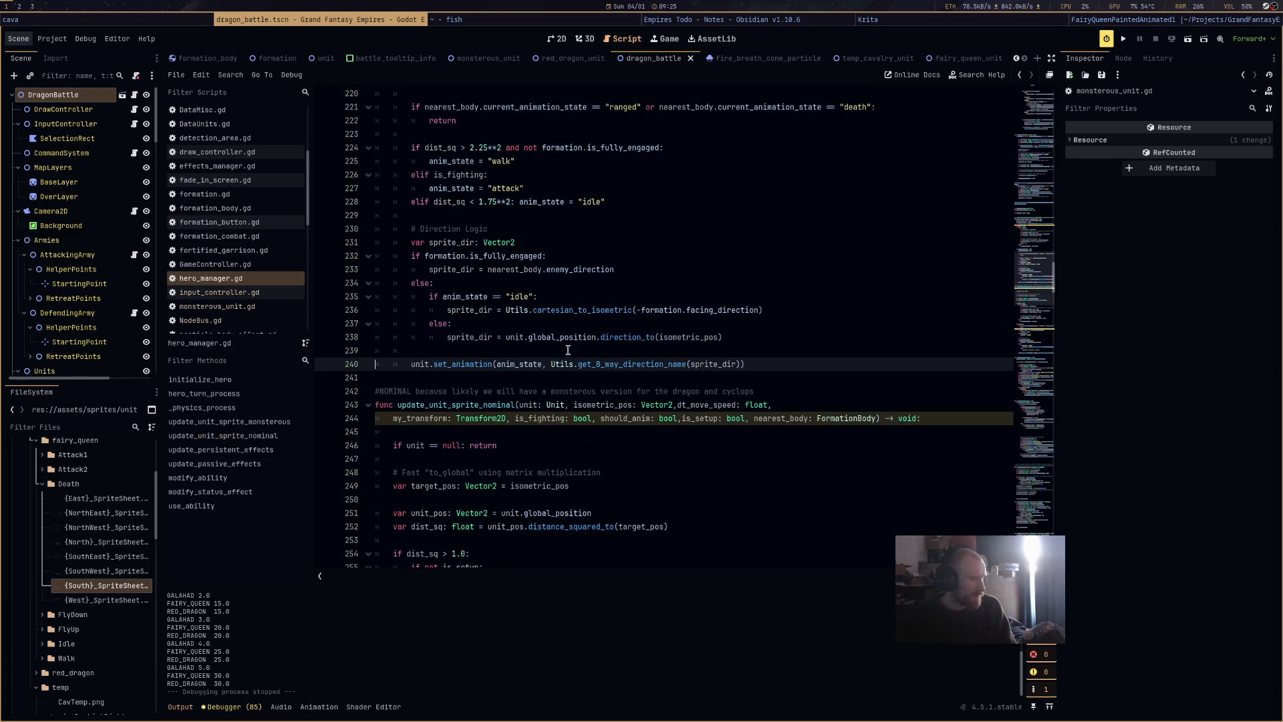
Change the monsterous_anim_time threshold on line 218 from 0.12 to 0.06 and run the scene.
{"action": "scroll", "coordinate": [583, 353], "scroll_direction": "up", "scroll_amount": 10}
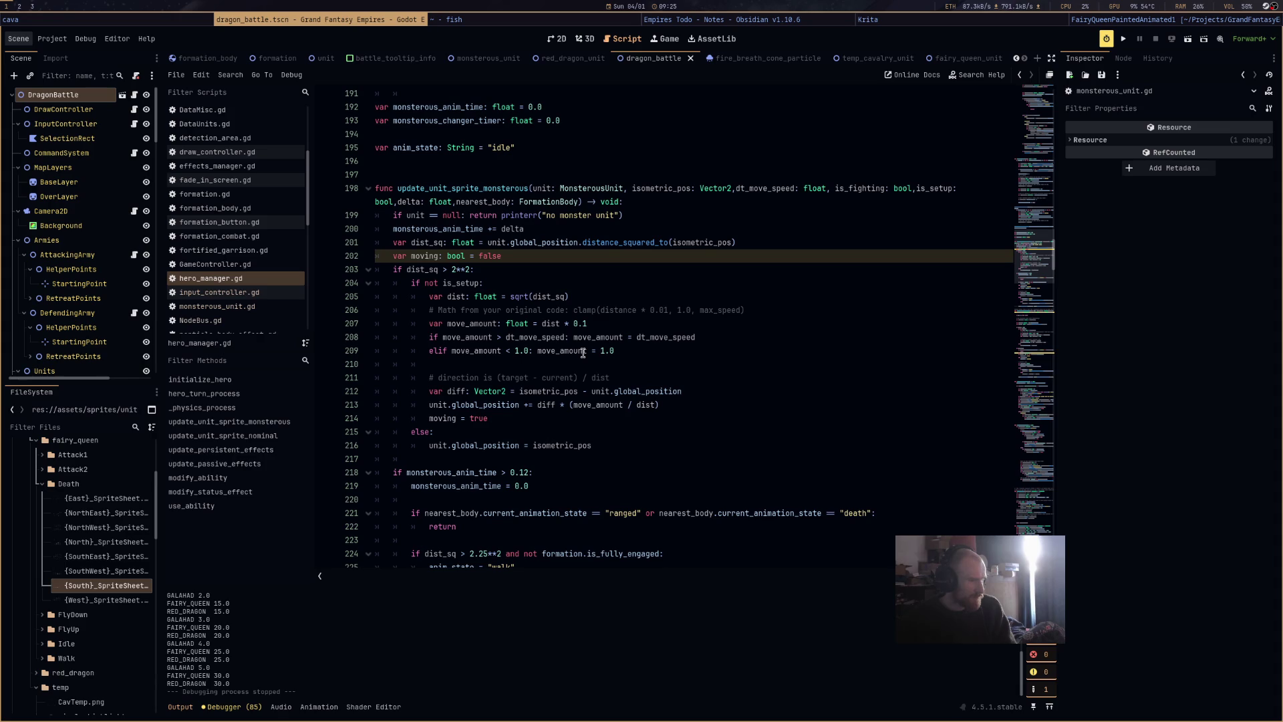
{"action": "scroll", "coordinate": [583, 353], "scroll_direction": "down", "scroll_amount": 3}
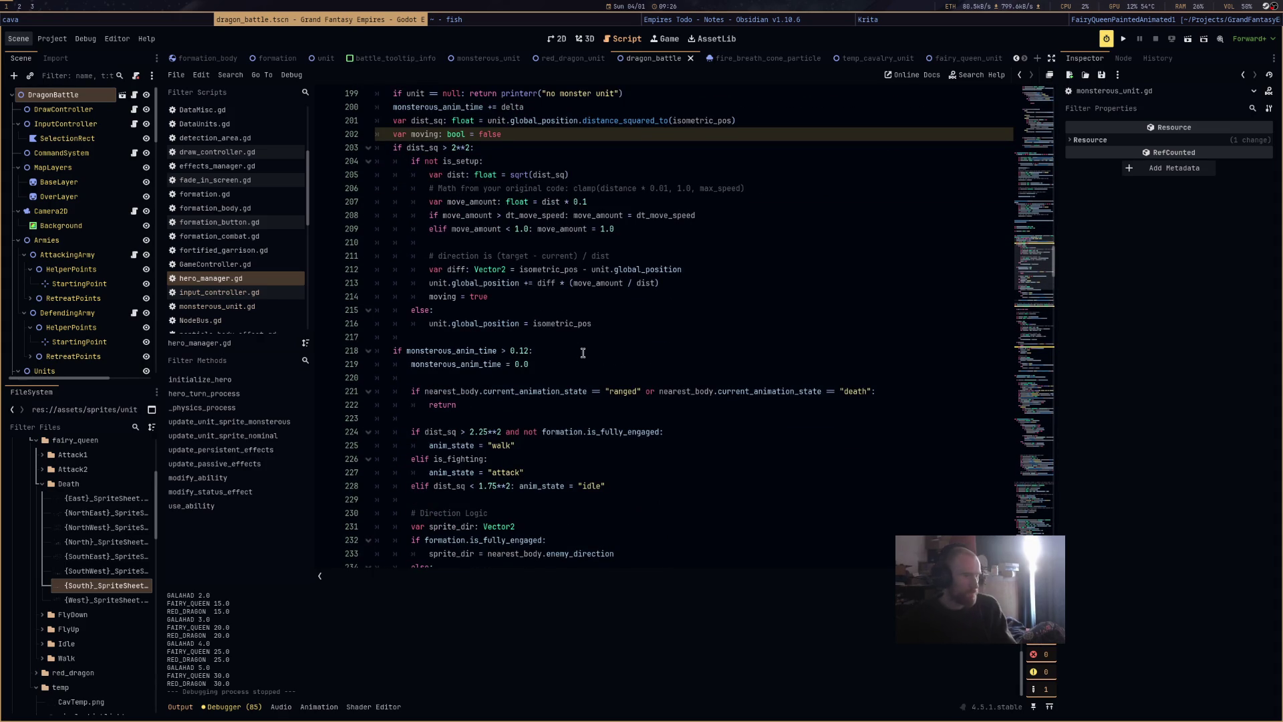
{"action": "scroll", "coordinate": [583, 353], "scroll_direction": "up", "scroll_amount": 5}
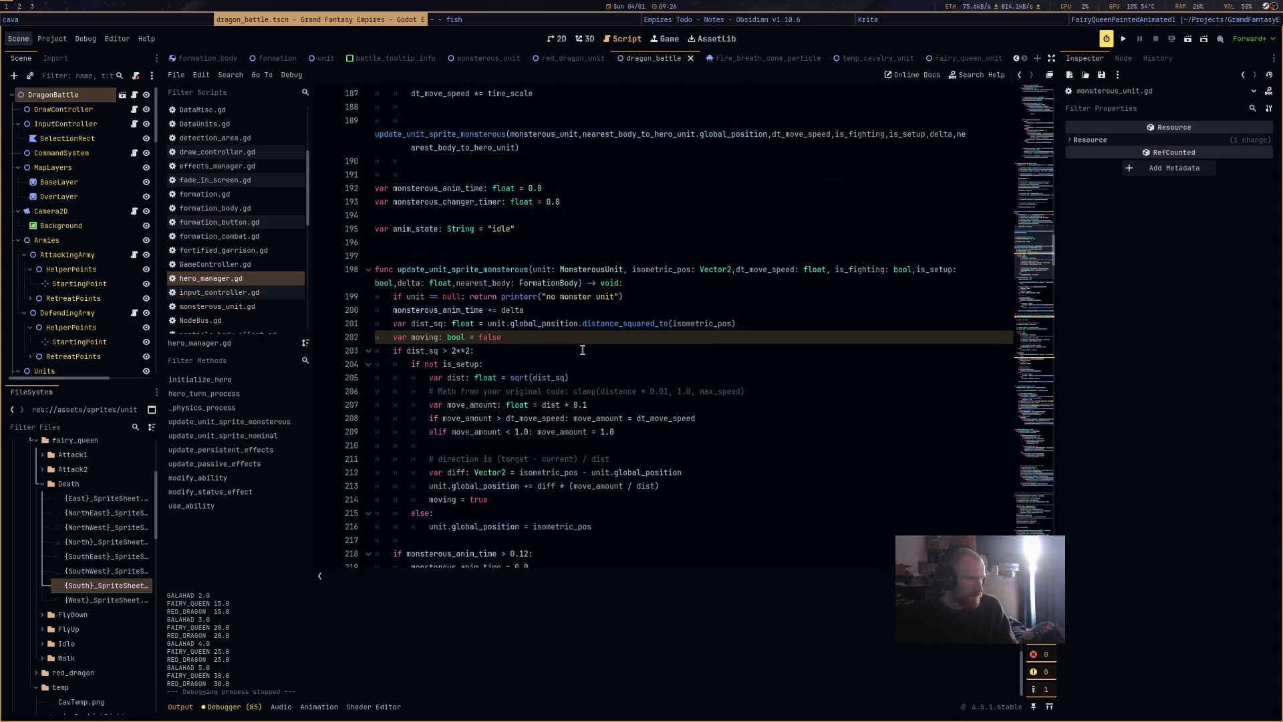
{"action": "left_click", "coordinate": [507, 311]}
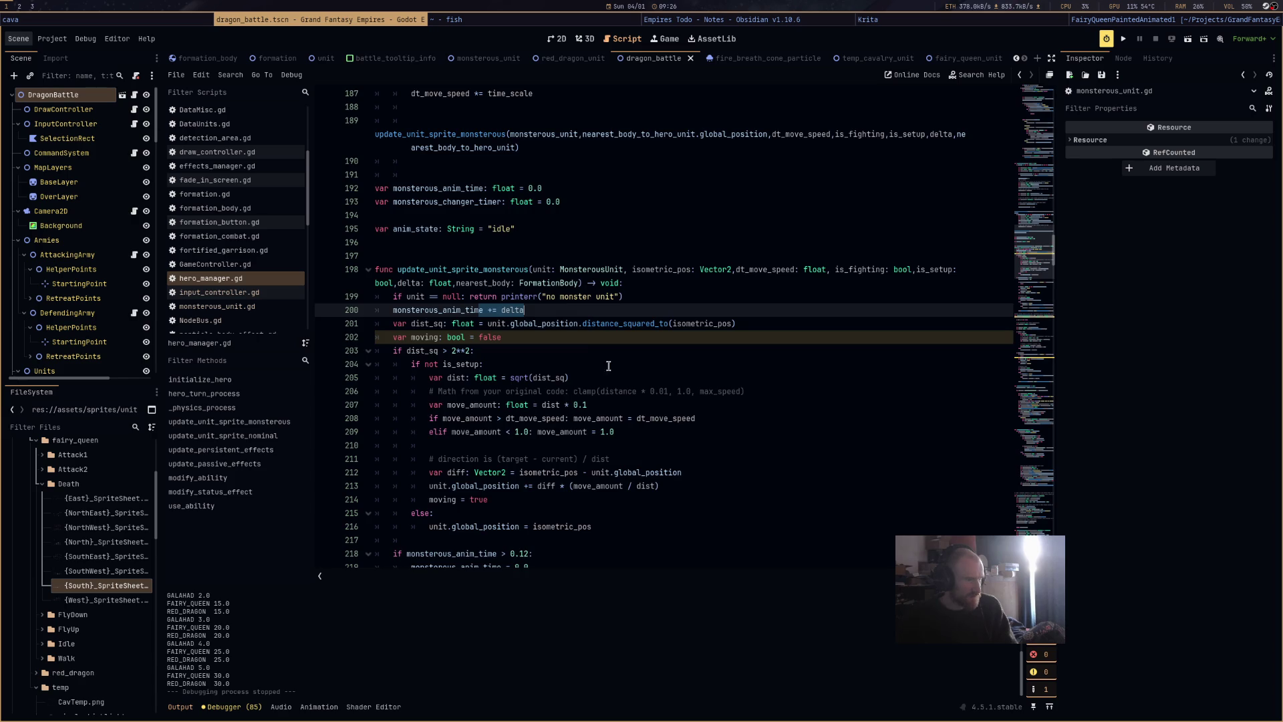
{"action": "scroll", "coordinate": [608, 365], "scroll_direction": "up", "scroll_amount": 7}
{"action": "scroll", "coordinate": [623, 426], "scroll_direction": "up", "scroll_amount": 4}
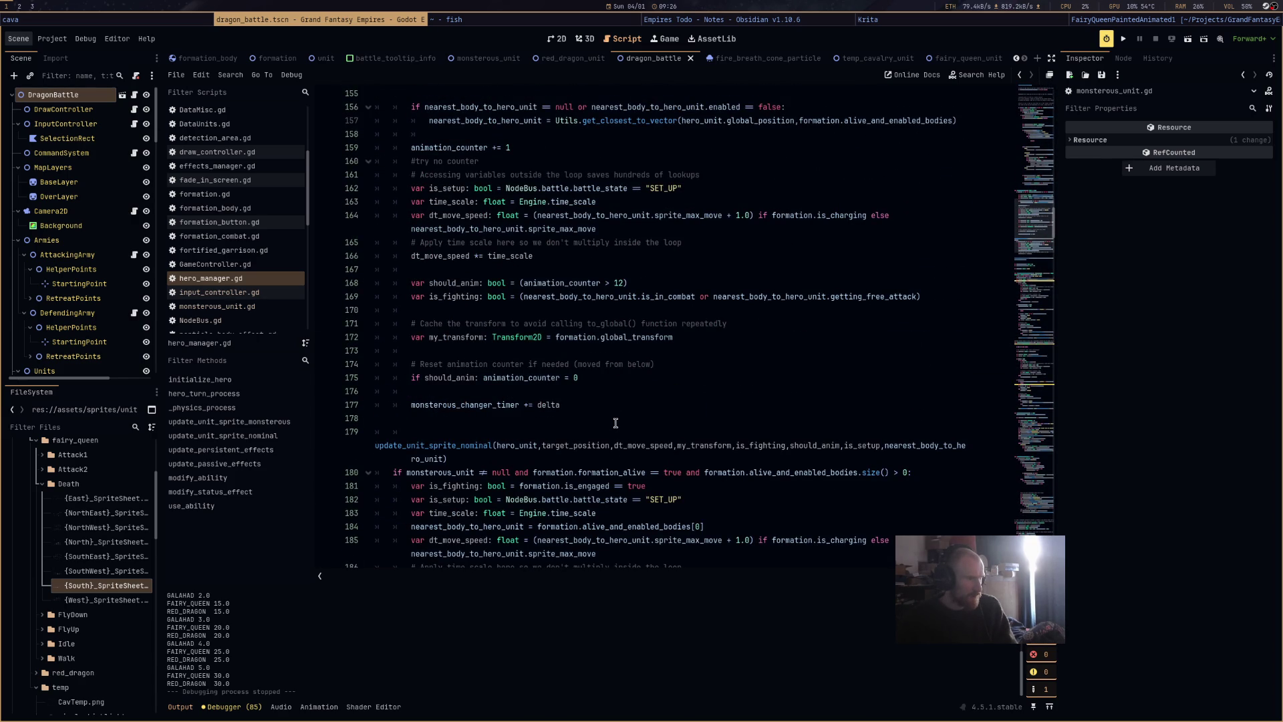
{"action": "scroll", "coordinate": [616, 422], "scroll_direction": "down", "scroll_amount": 9}
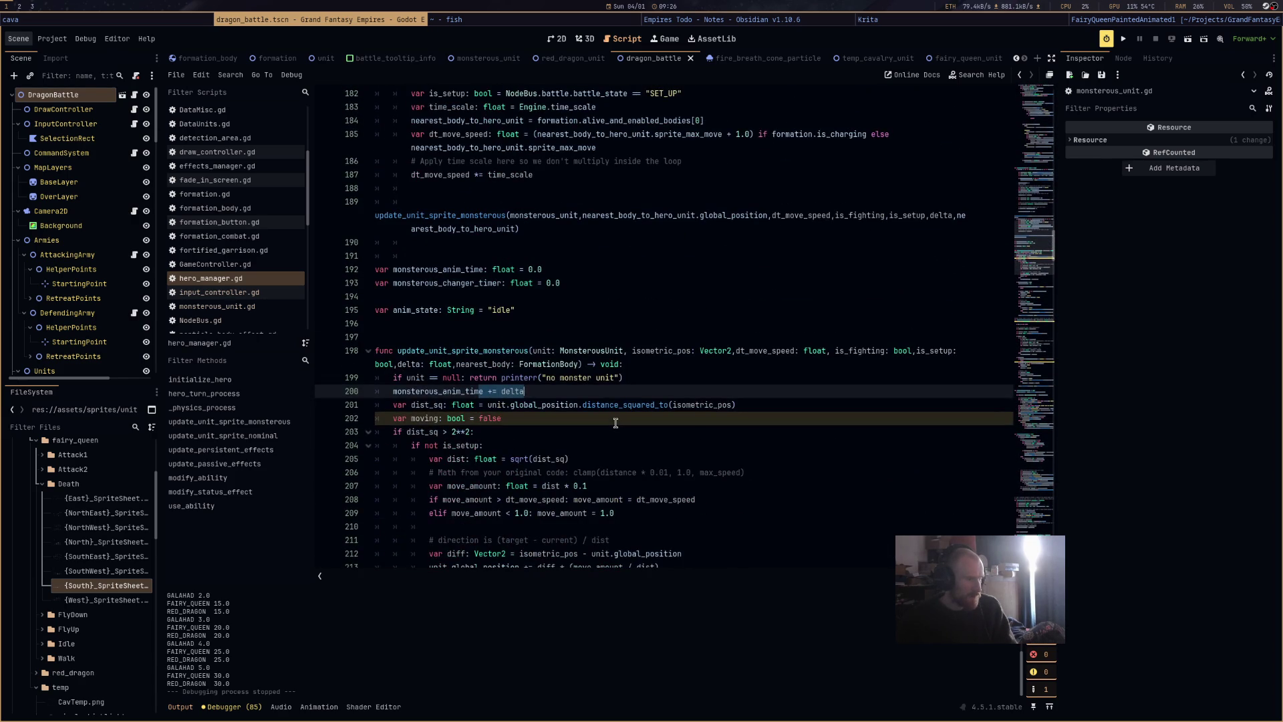
{"action": "scroll", "coordinate": [616, 422], "scroll_direction": "down", "scroll_amount": 2}
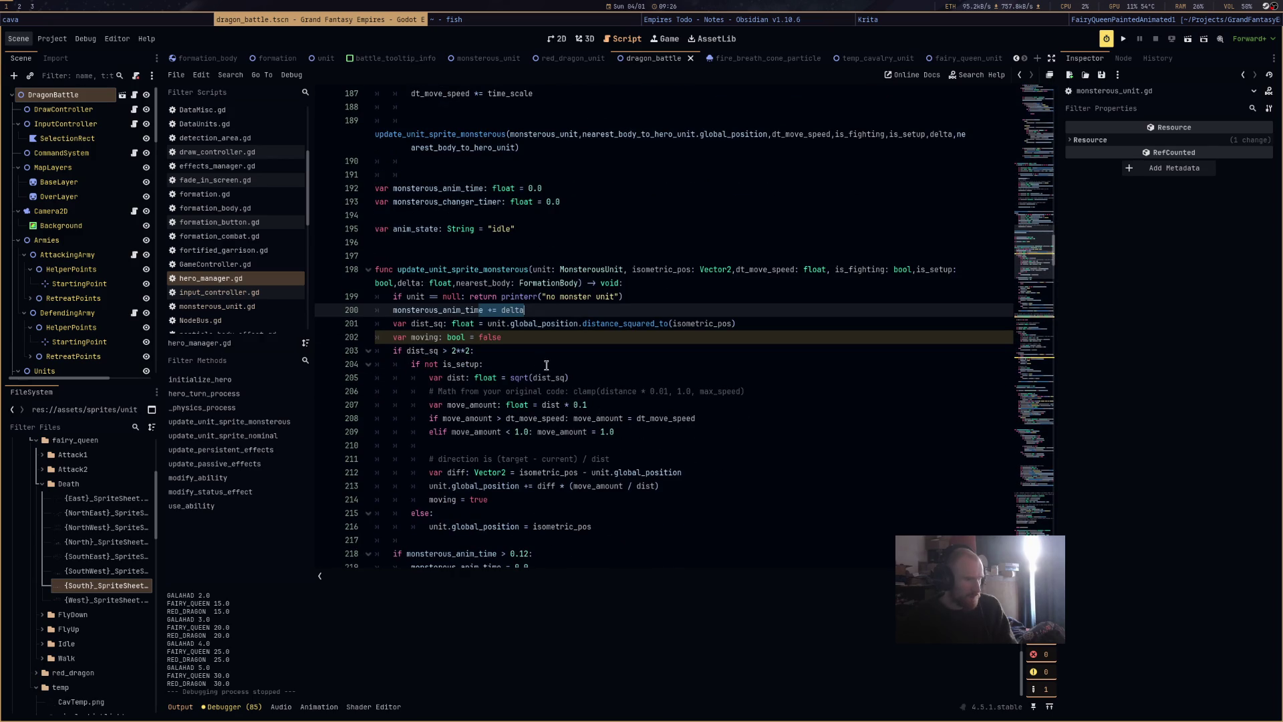
{"action": "scroll", "coordinate": [546, 365], "scroll_direction": "down", "scroll_amount": 3}
{"action": "left_click_drag", "start_coordinate": [529, 431], "coordinate": [518, 431]}
{"action": "type", "text": "06"}
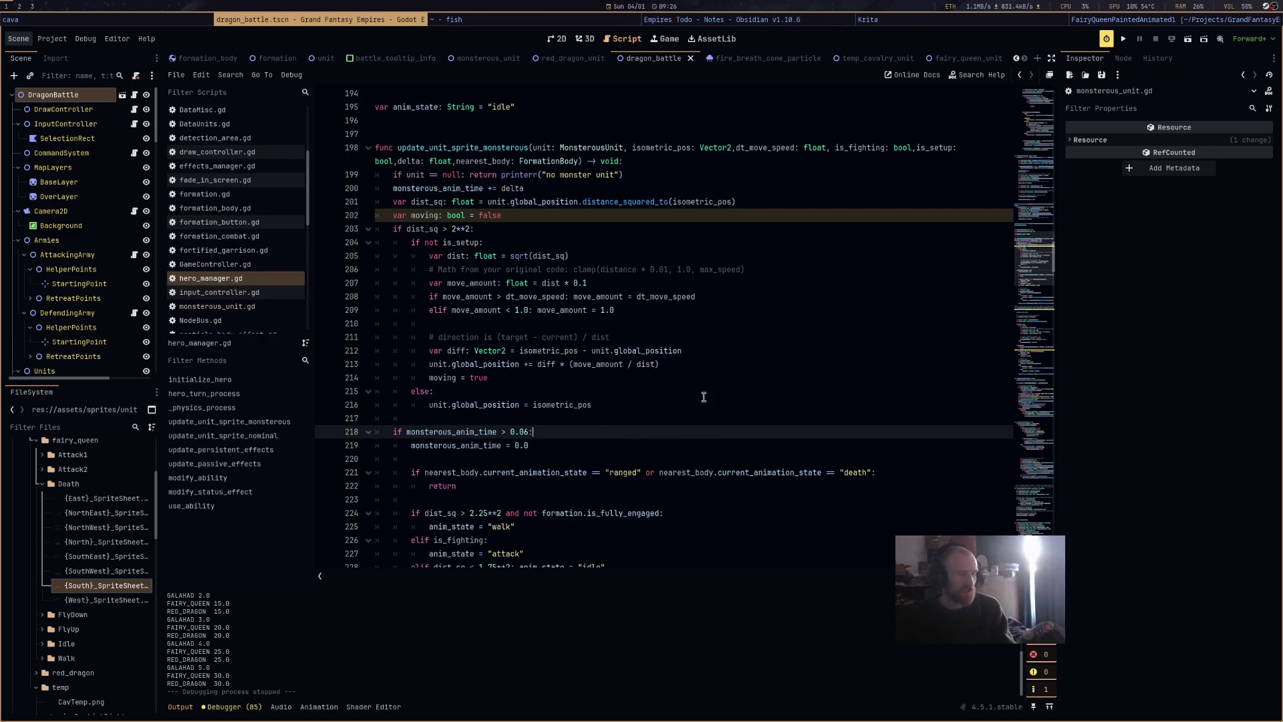
{"action": "left_click", "coordinate": [1188, 40]}
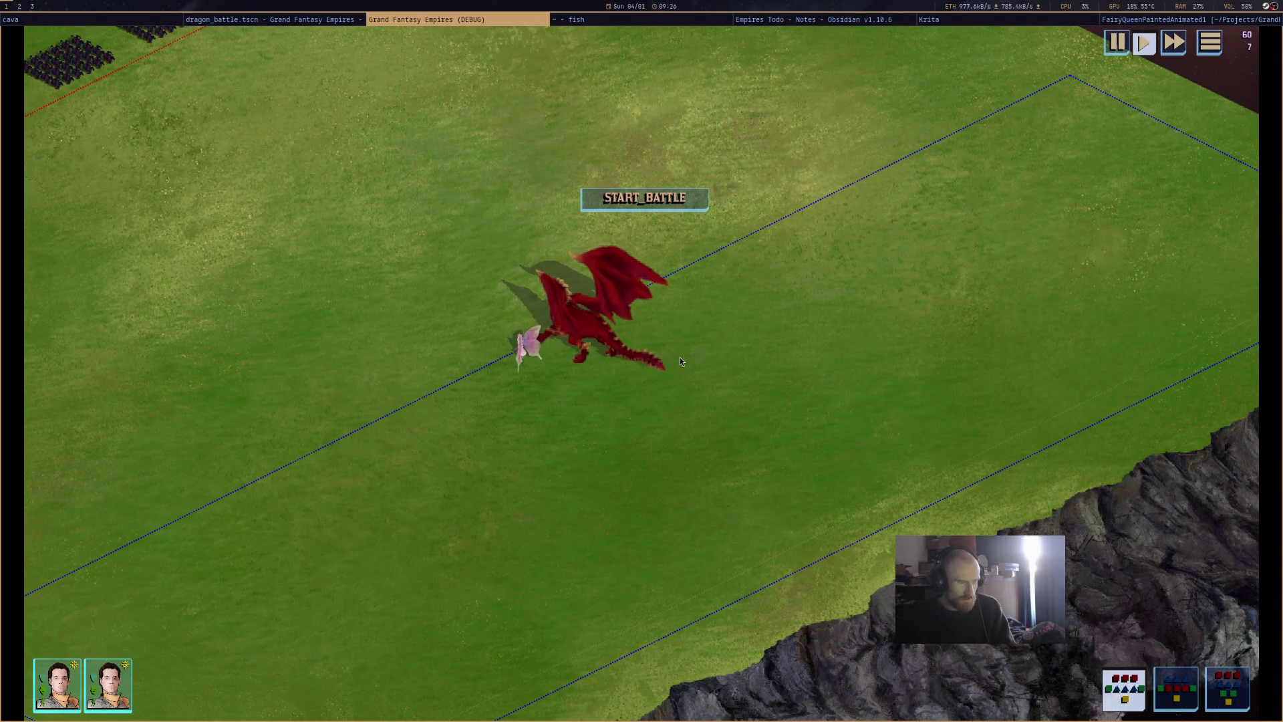
Start the battle and move the red dragon up-left, then down-left.
{"action": "left_click", "coordinate": [695, 199]}
{"action": "left_click", "coordinate": [605, 320]}
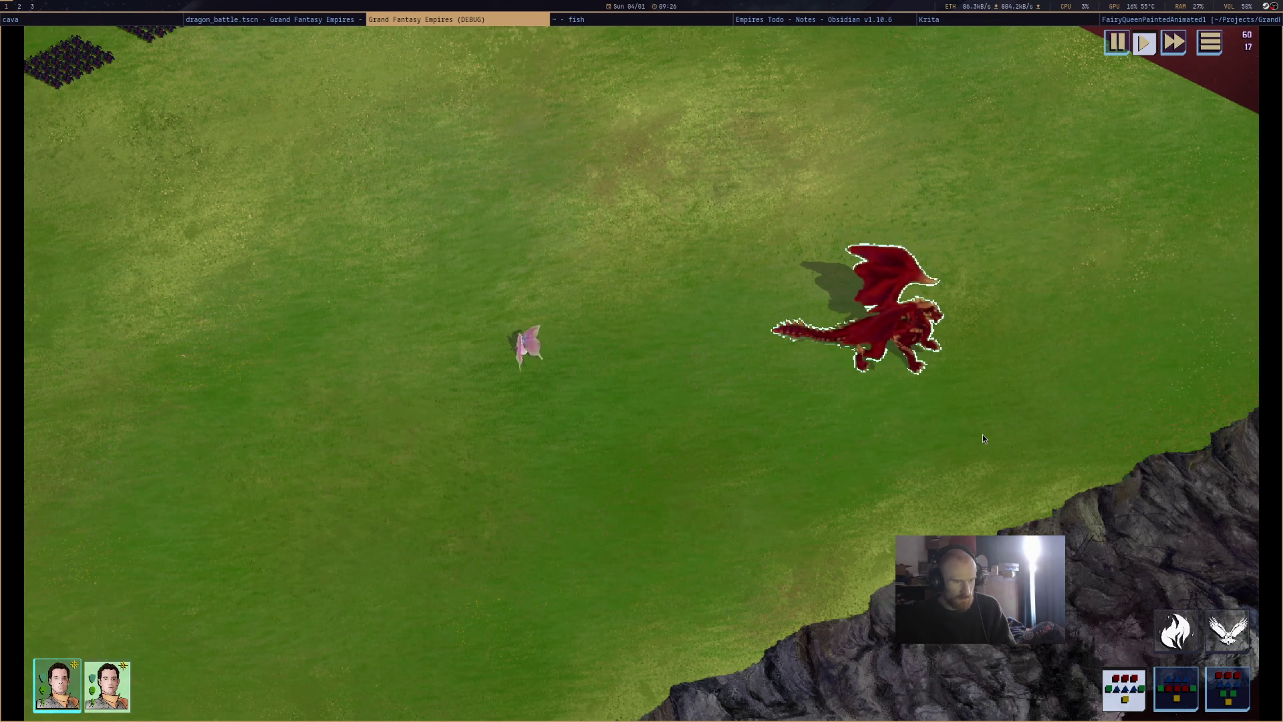
{"action": "right_click", "coordinate": [711, 252]}
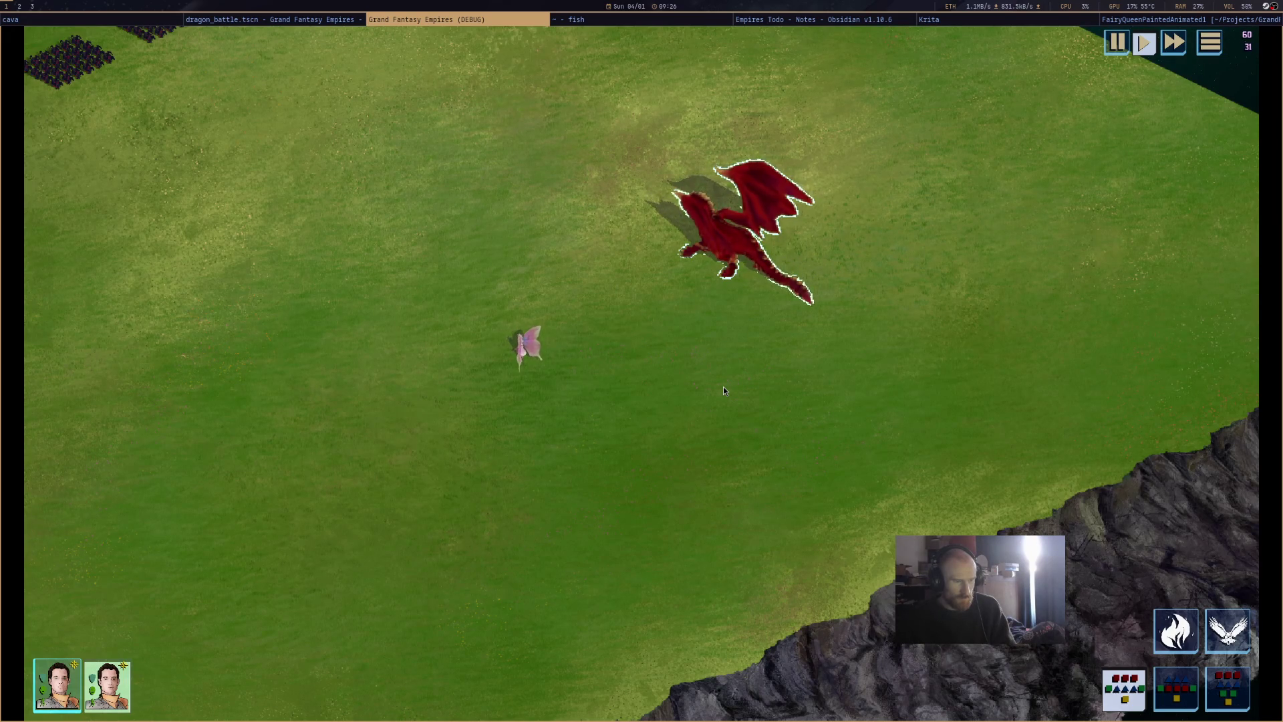
{"action": "right_click", "coordinate": [655, 301]}
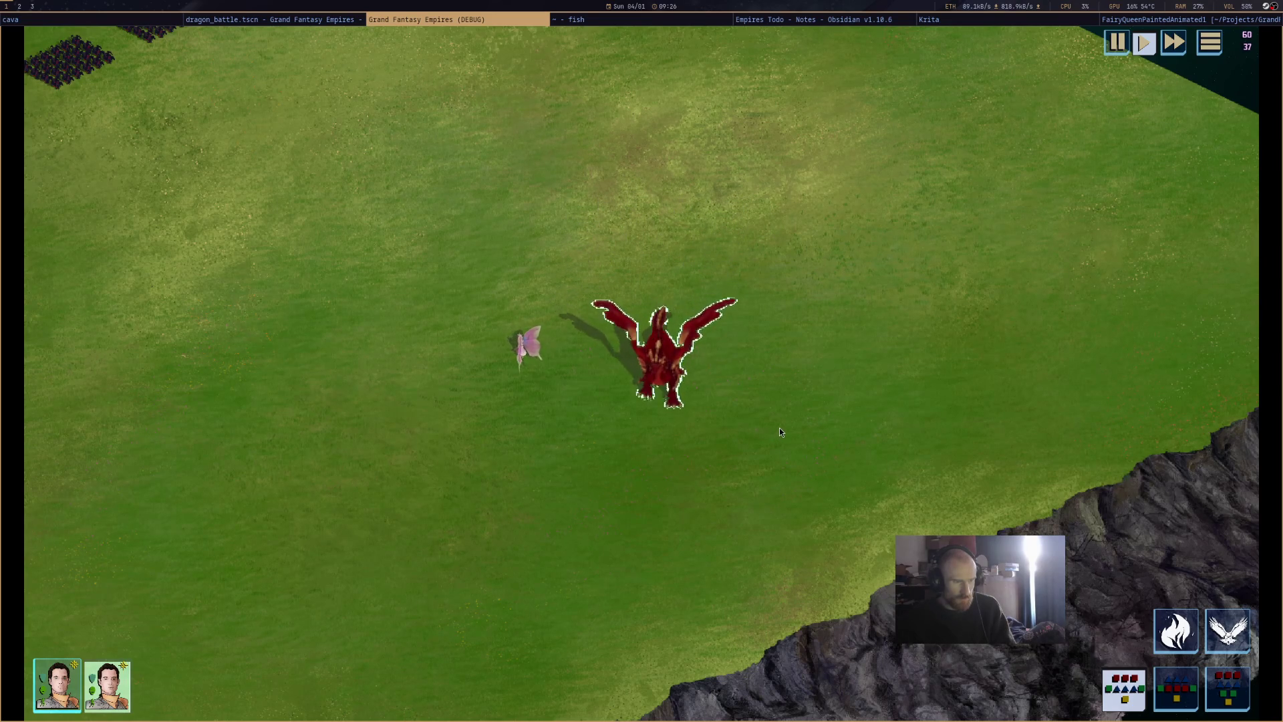
Send the fairy queen flying up-right, reselect the dragon, then close the game.
{"action": "left_click", "coordinate": [534, 372]}
{"action": "right_click", "coordinate": [615, 255]}
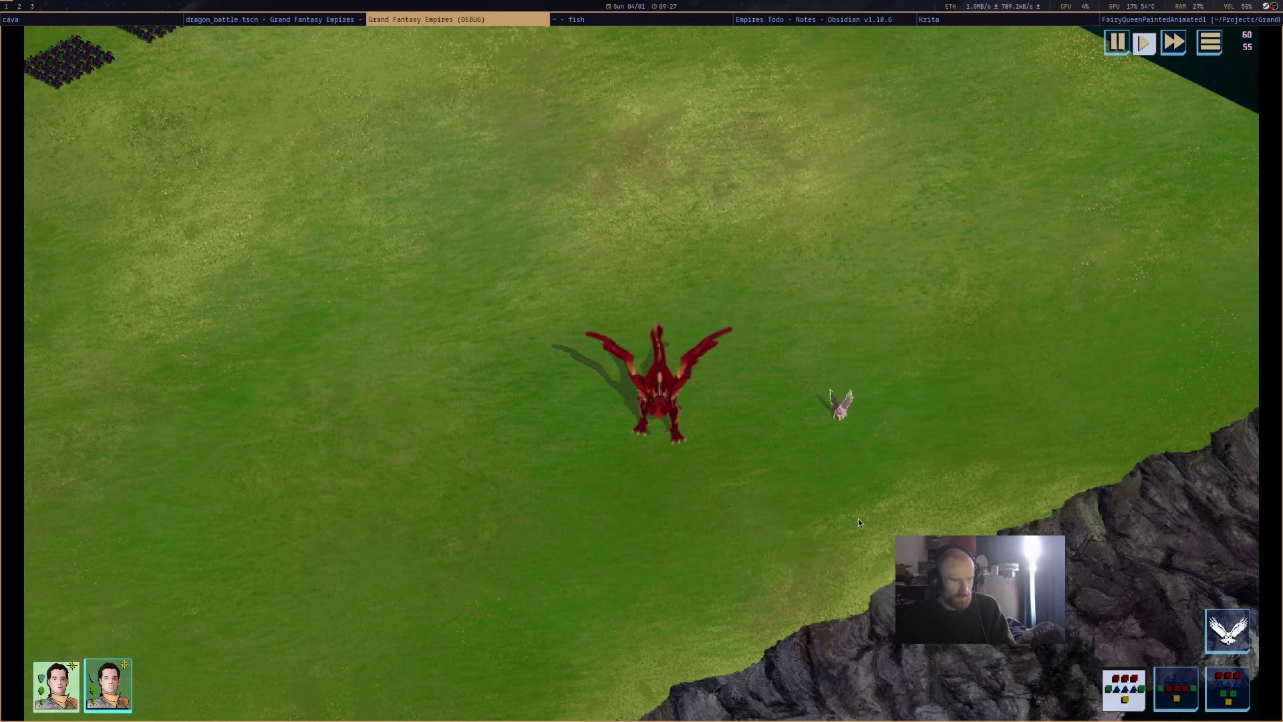
{"action": "scroll", "coordinate": [858, 522], "scroll_direction": "down", "scroll_amount": 5}
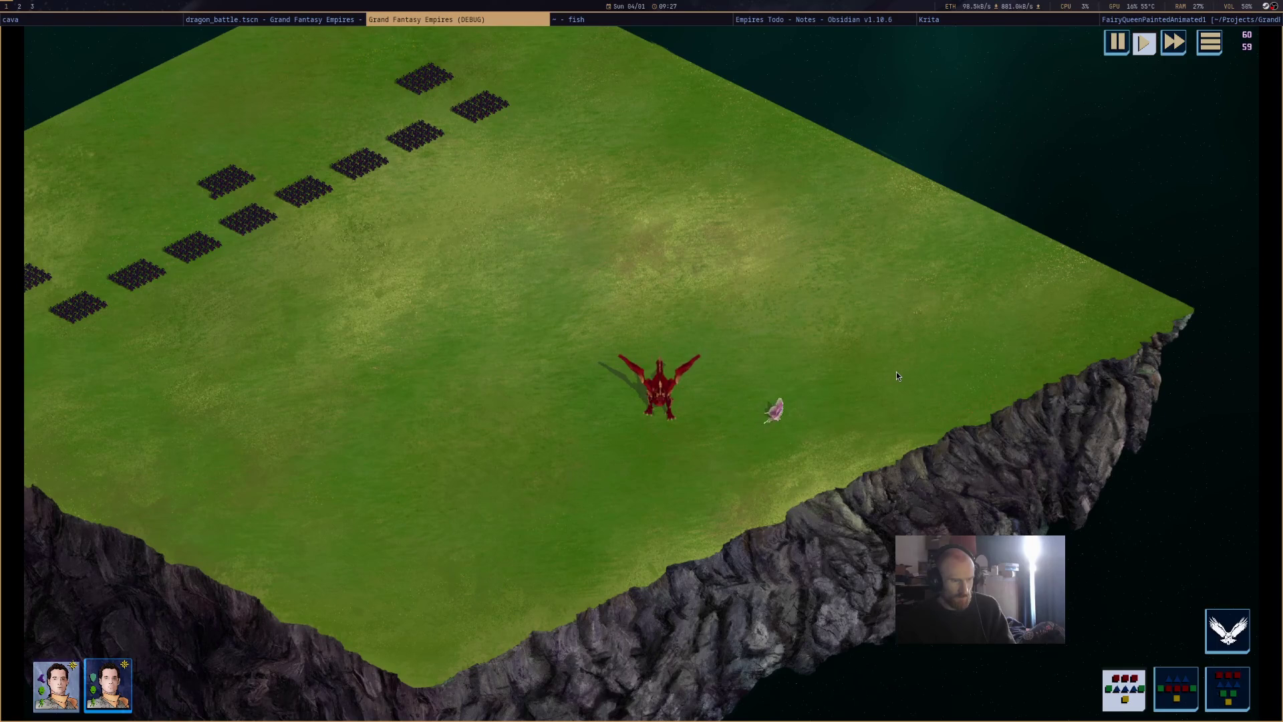
{"action": "mouse_move", "coordinate": [808, 407]}
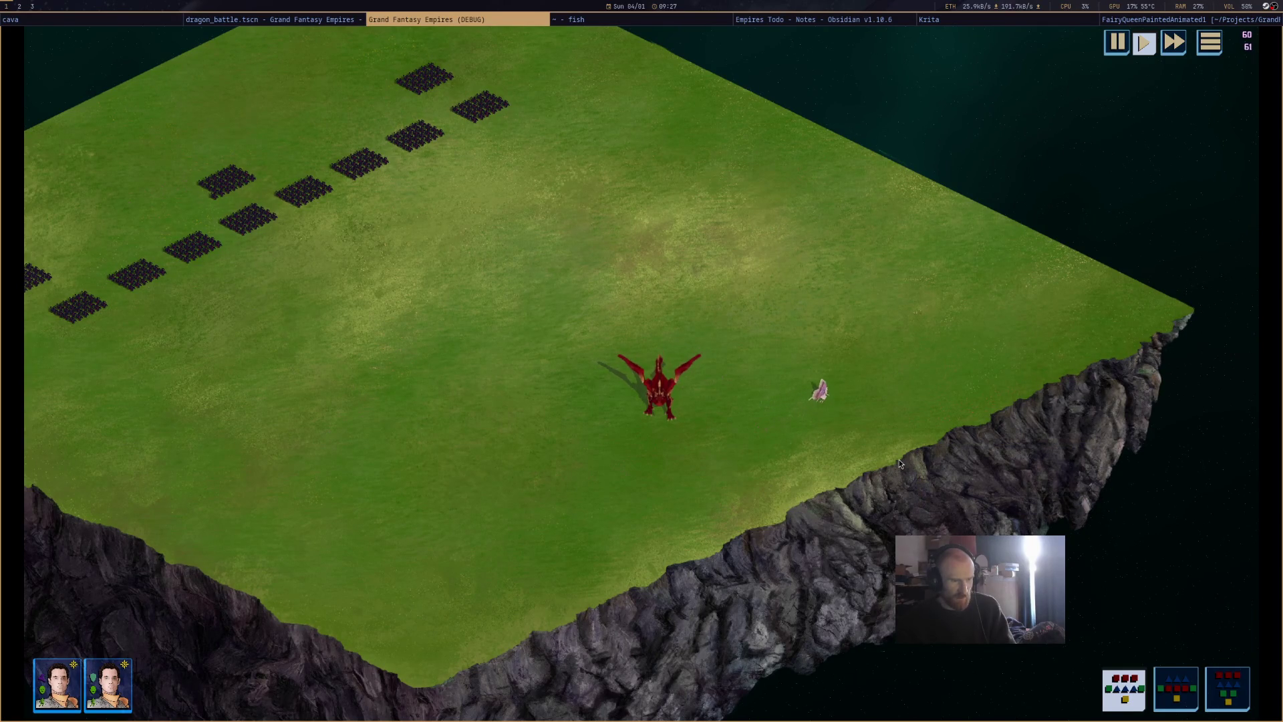
{"action": "scroll", "coordinate": [899, 459], "scroll_direction": "up", "scroll_amount": 2}
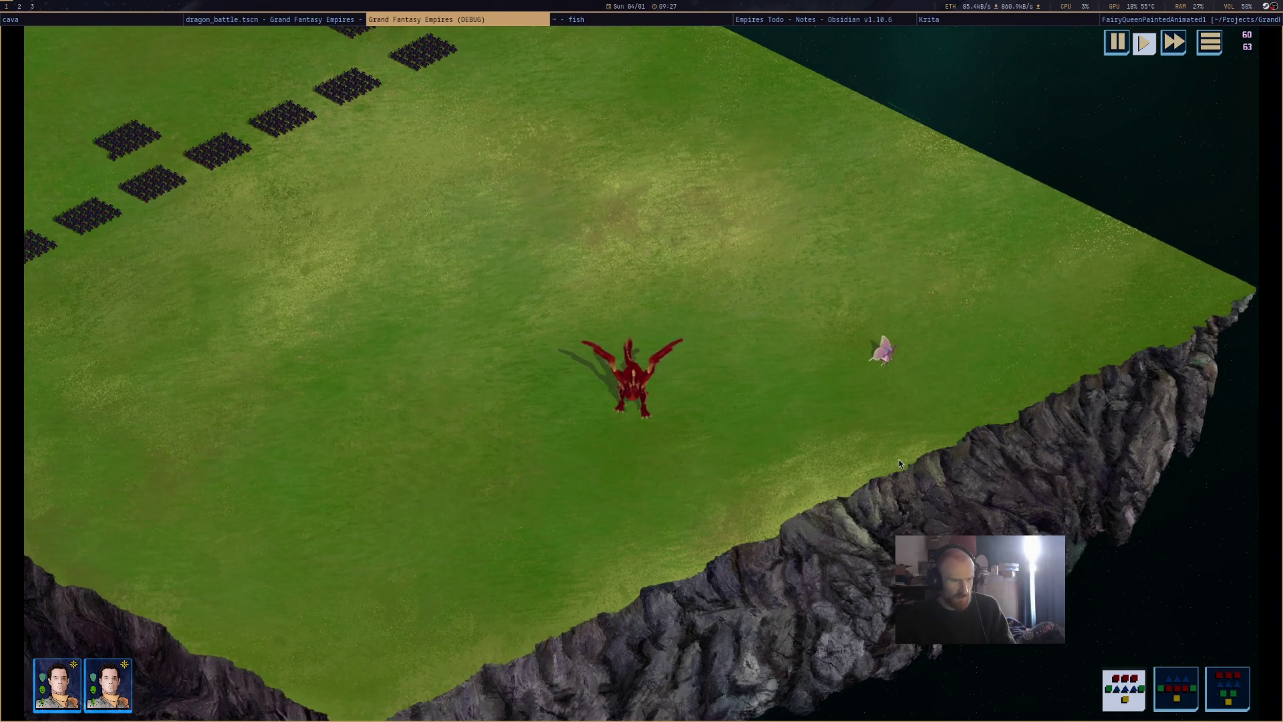
{"action": "left_click", "coordinate": [600, 367]}
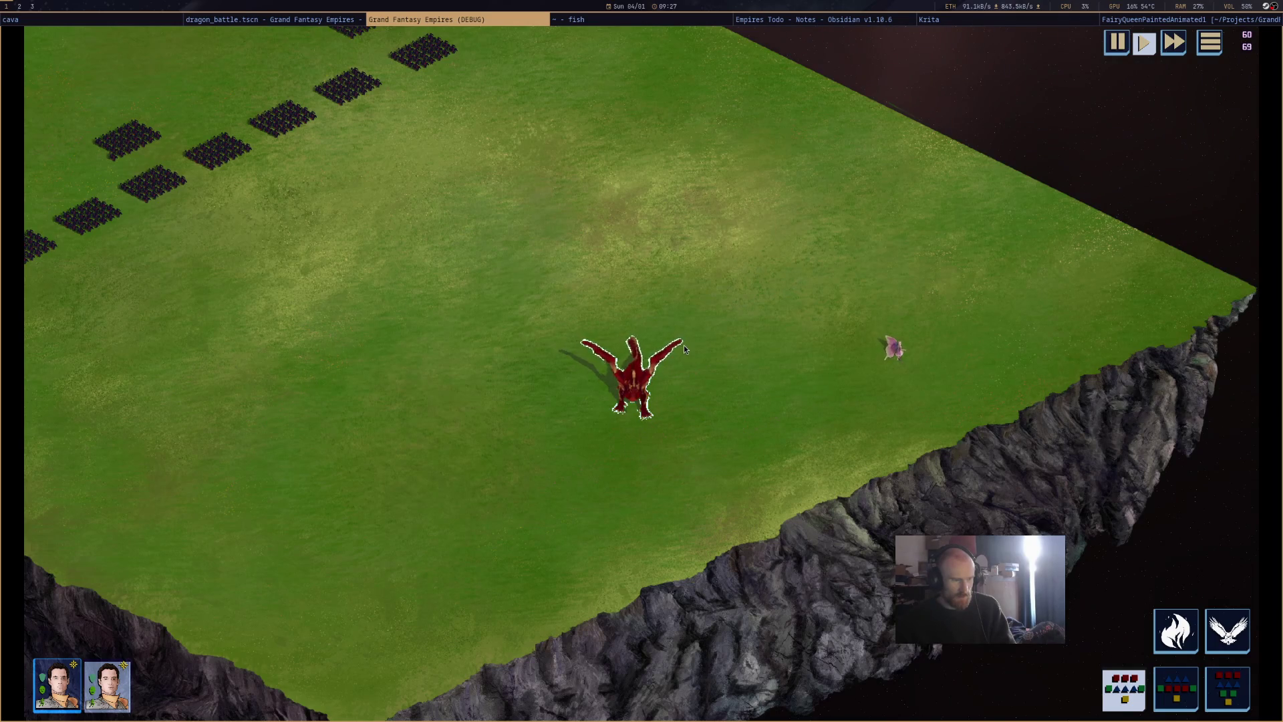
{"action": "middle_click", "coordinate": [498, 22]}
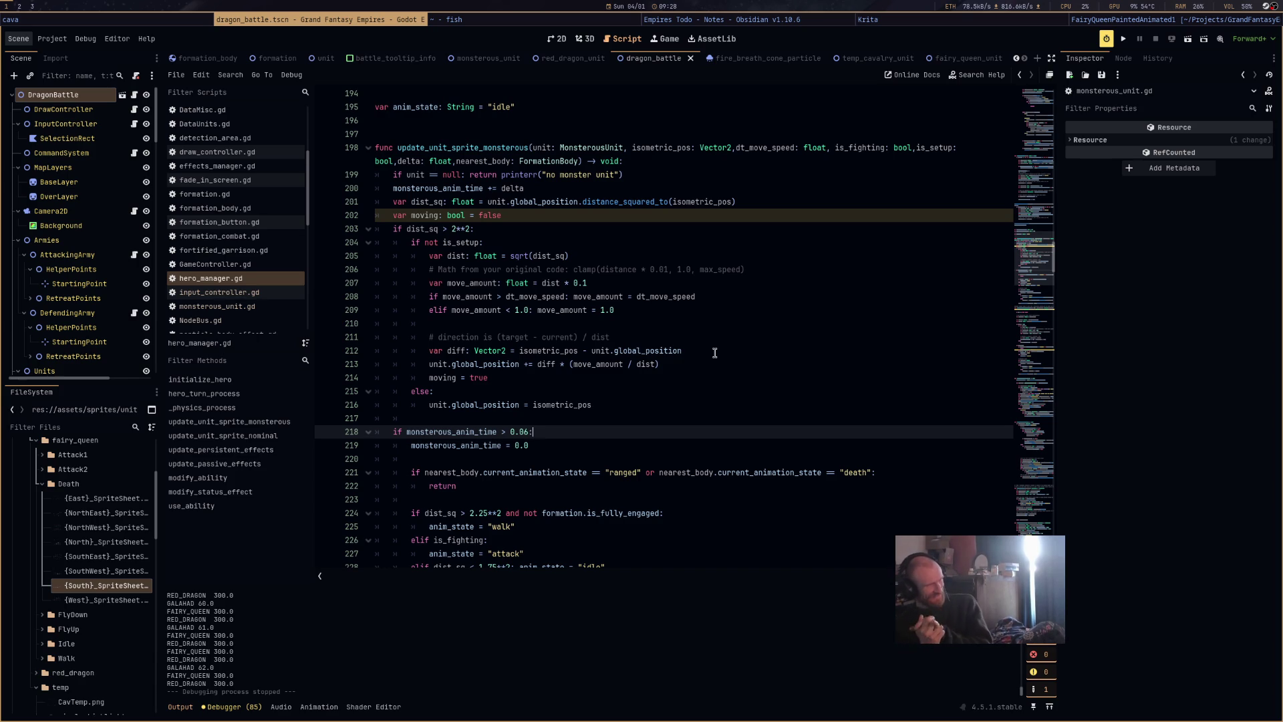
{"action": "scroll", "coordinate": [756, 318], "scroll_direction": "down", "scroll_amount": 3}
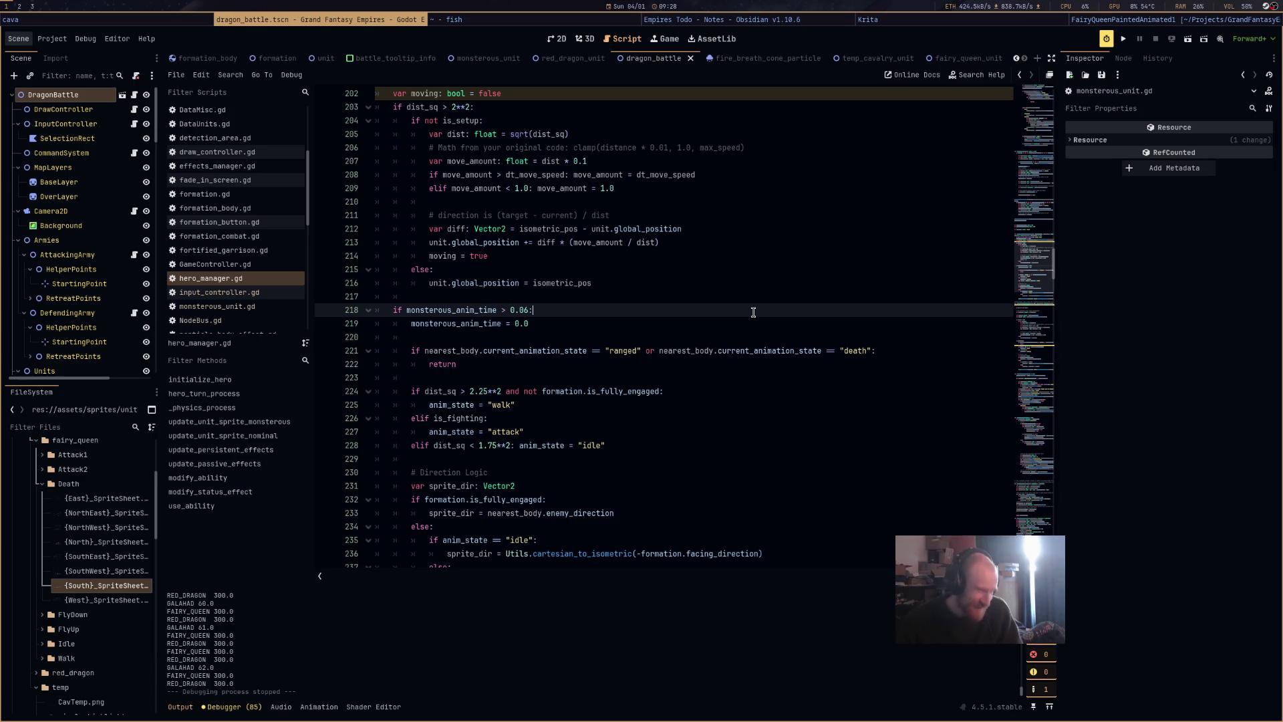
{"action": "scroll", "coordinate": [753, 312], "scroll_direction": "down", "scroll_amount": 3}
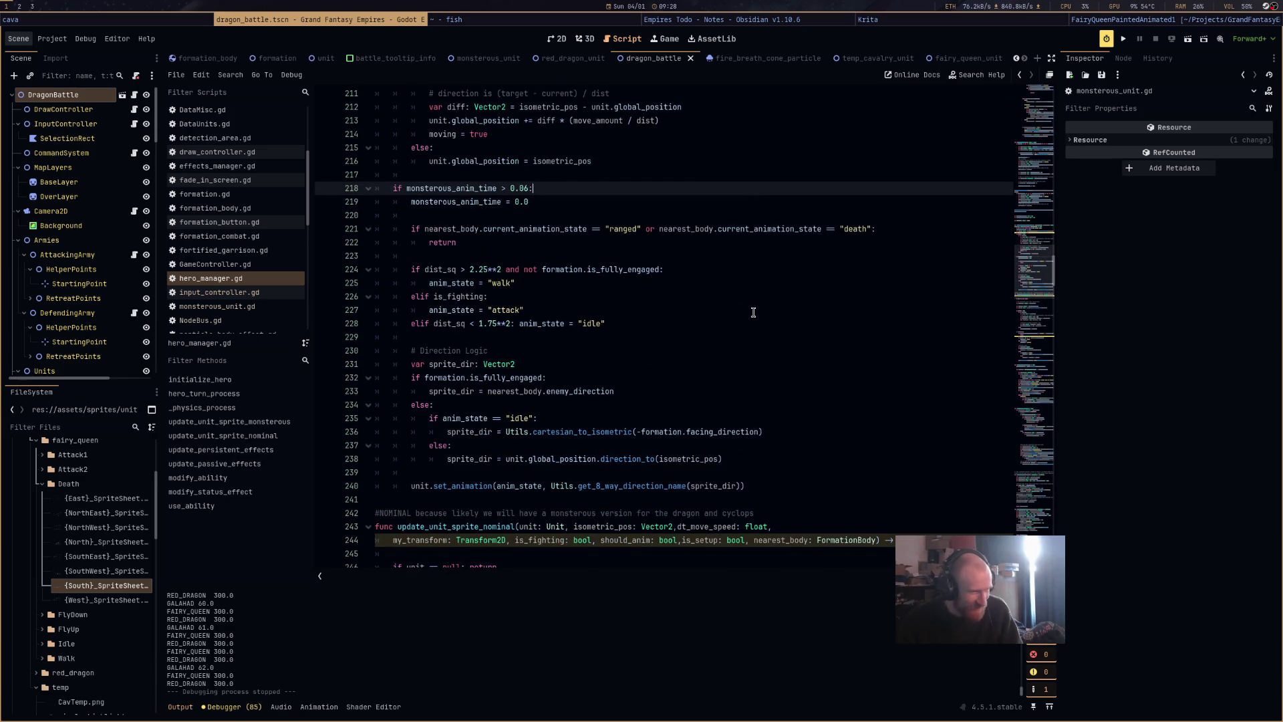
{"action": "scroll", "coordinate": [753, 312], "scroll_direction": "up", "scroll_amount": 2}
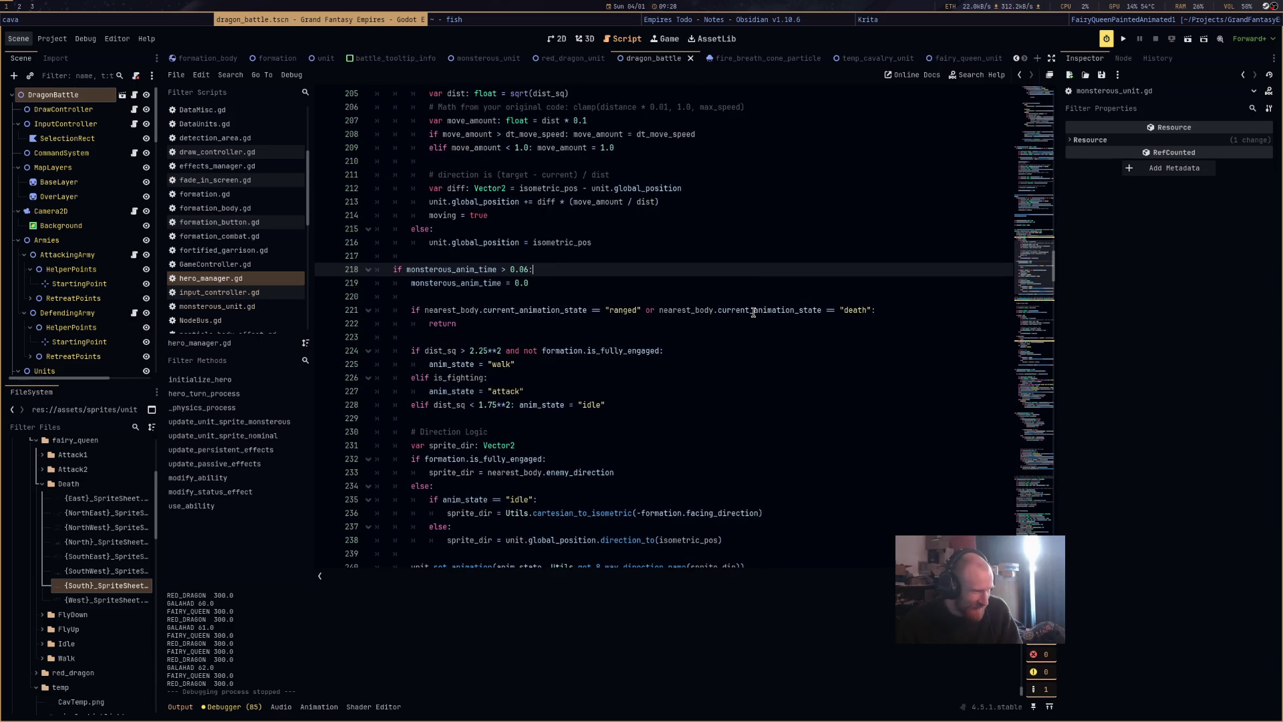
{"action": "left_click_drag", "start_coordinate": [534, 277], "coordinate": [409, 276]}
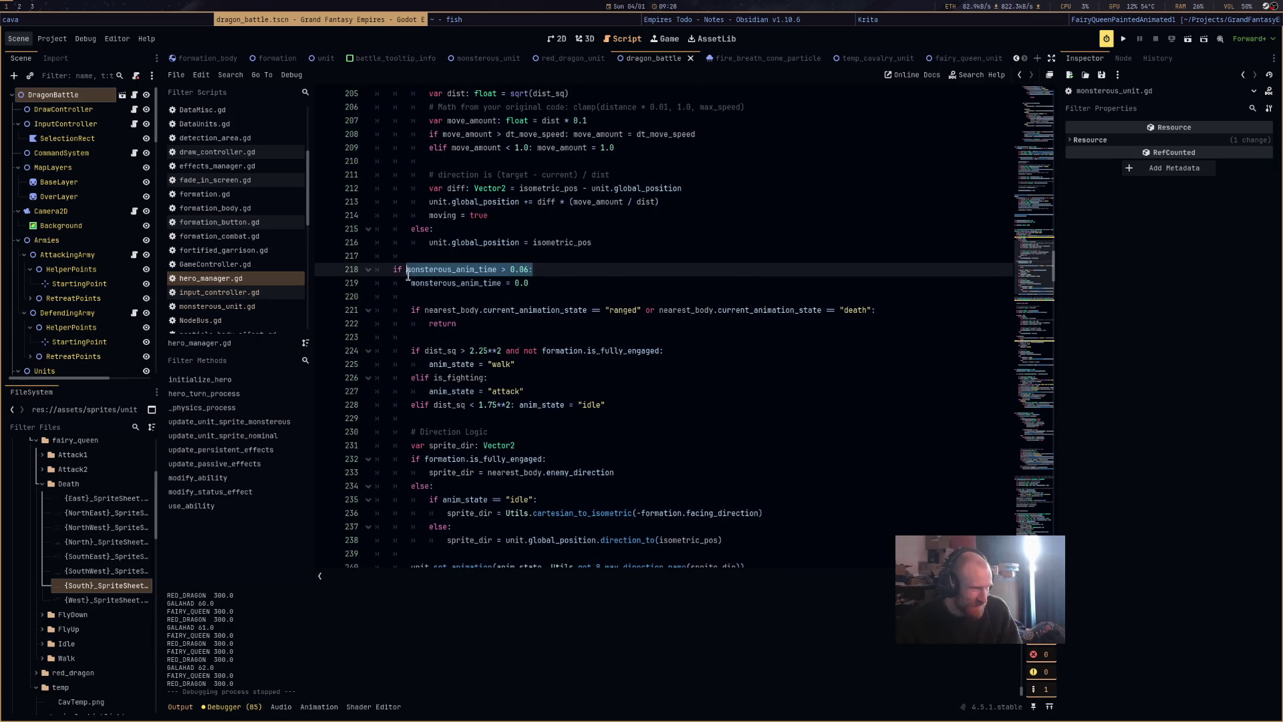
{"action": "double_click", "coordinate": [425, 270]}
{"action": "scroll", "coordinate": [539, 390], "scroll_direction": "up", "scroll_amount": 4}
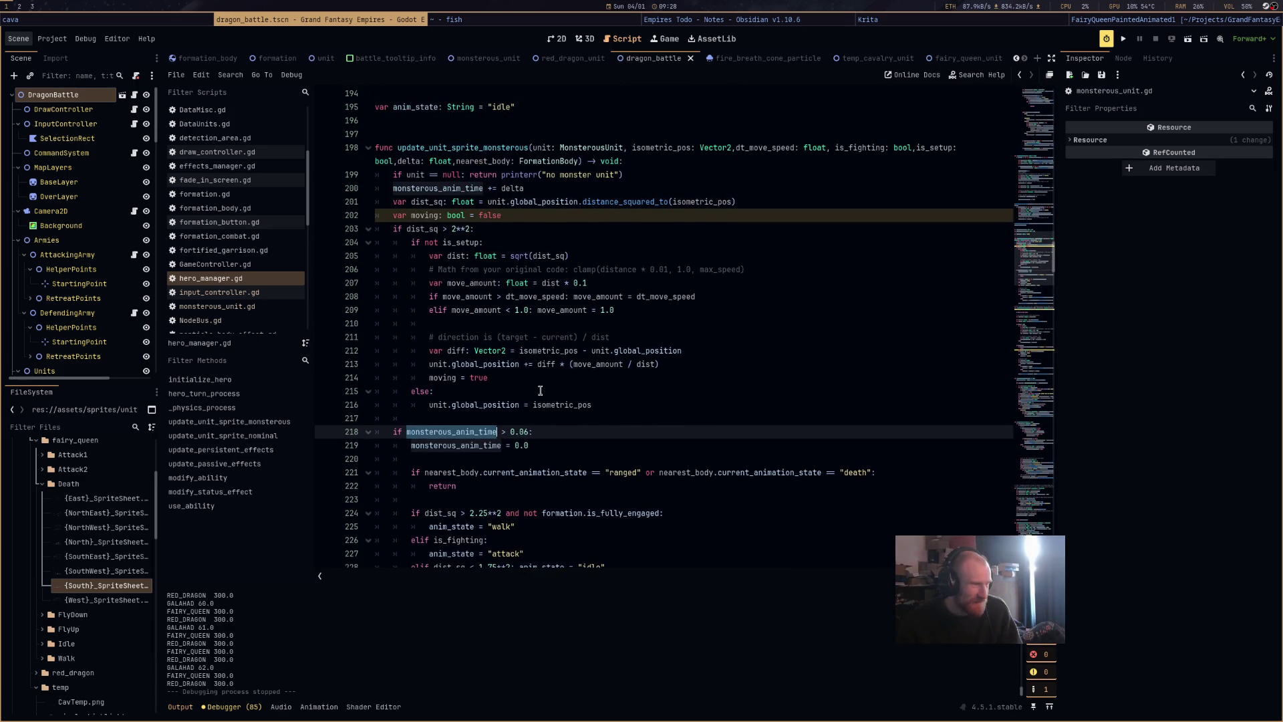
{"action": "left_click_drag", "start_coordinate": [510, 432], "coordinate": [522, 433]}
{"action": "scroll", "coordinate": [527, 433], "scroll_direction": "up", "scroll_amount": 4}
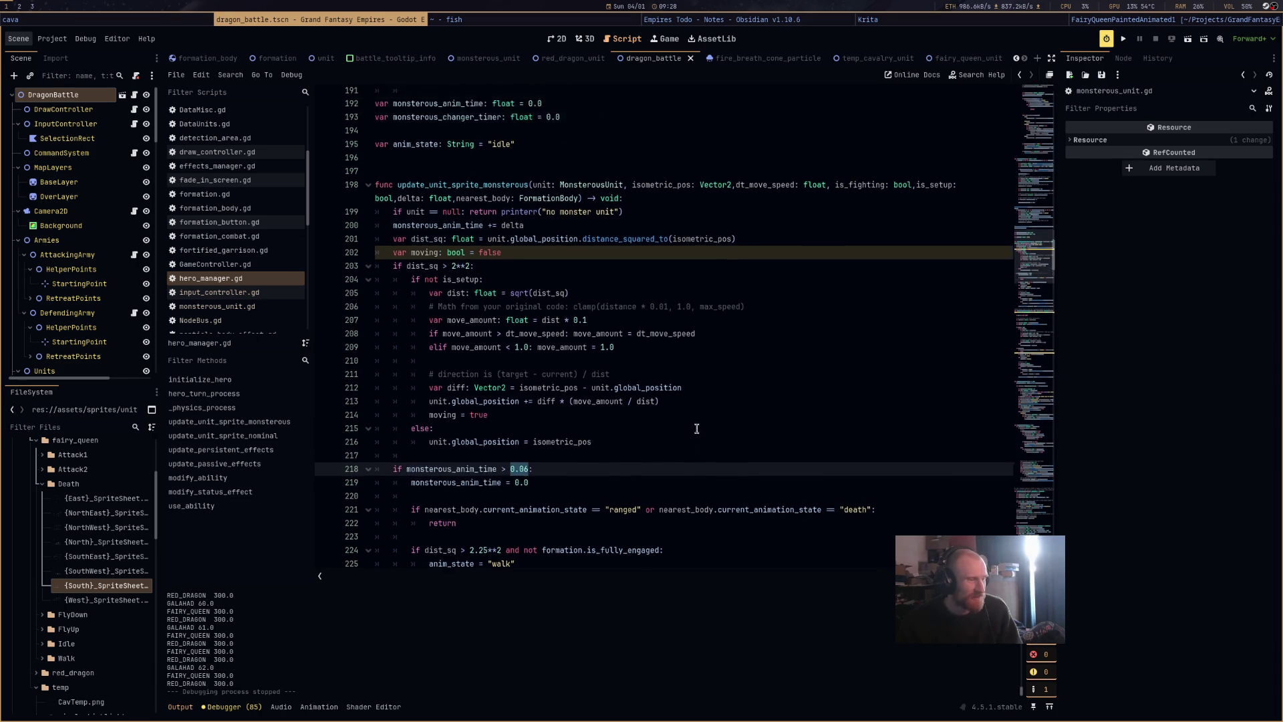
{"action": "left_click", "coordinate": [523, 297]}
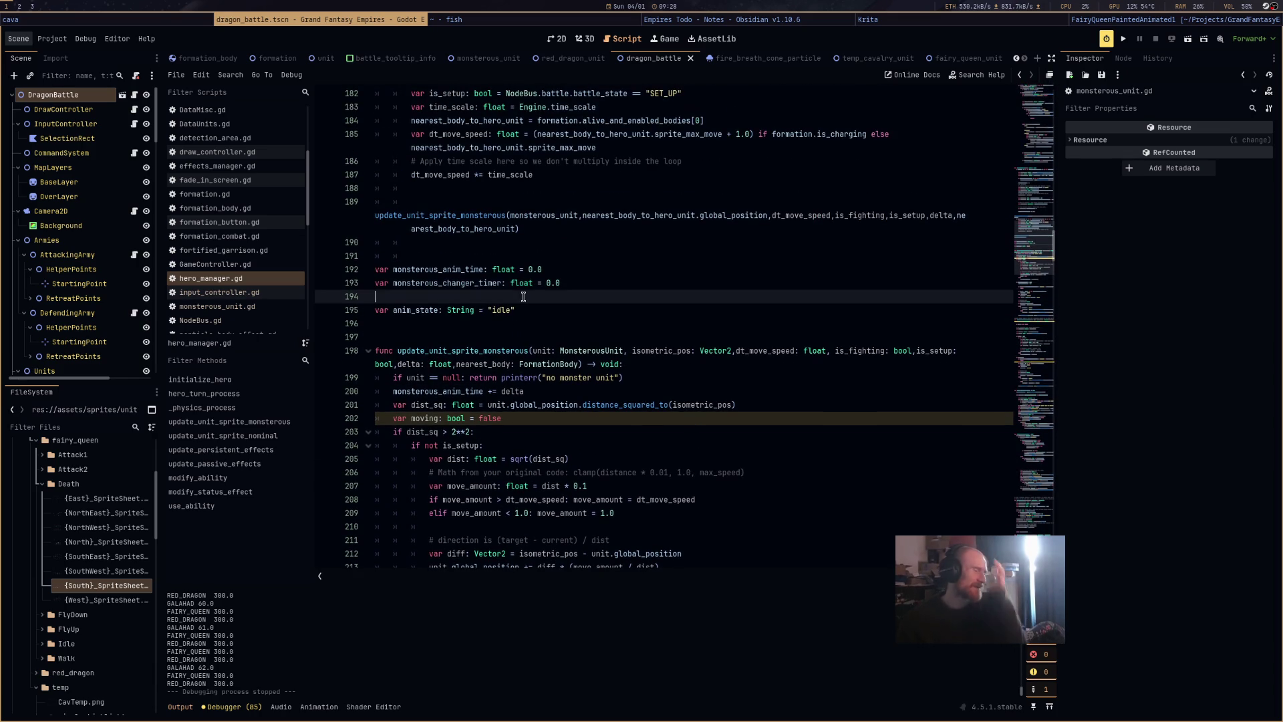
Declare a new float variable set to 0 and delete the monsterous_changer_timer declaration.
{"action": "key", "text": "Return"}
{"action": "key", "text": "Return"}
{"action": "key", "text": "Up"}
{"action": "type", "text": "var"}
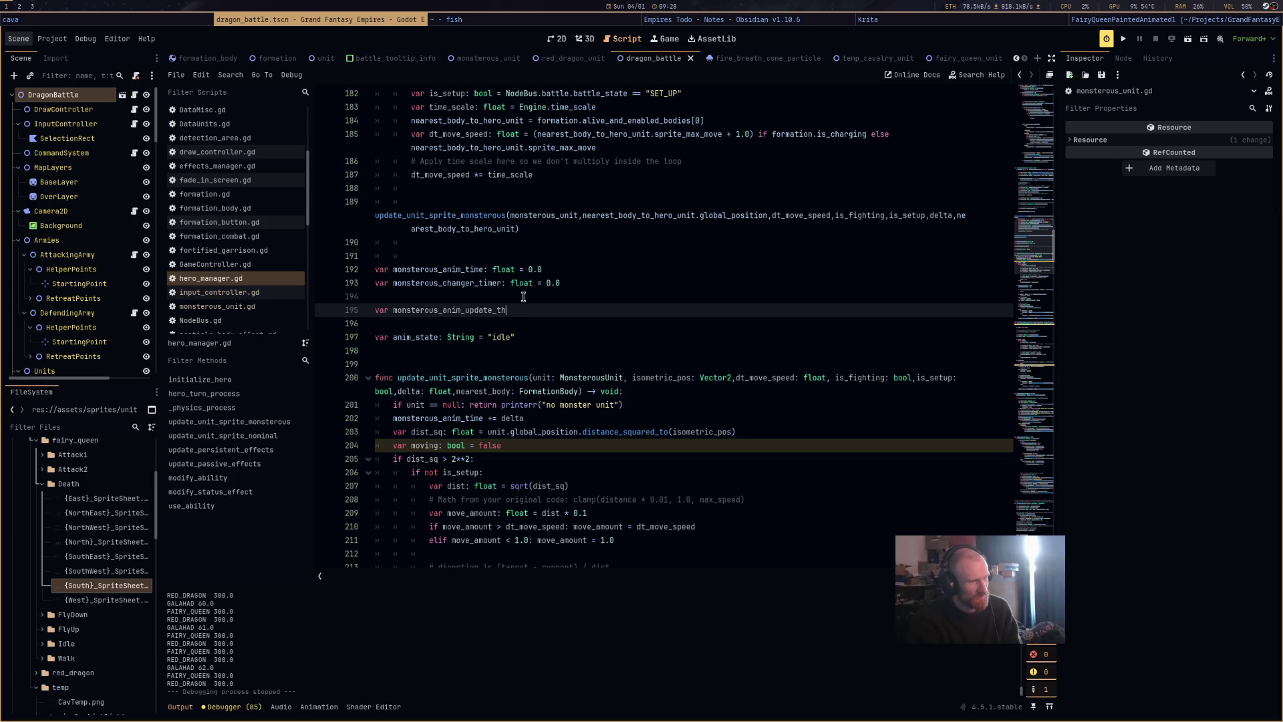
{"action": "type", "text": "float = "}
{"action": "type", "text": "0"}
{"action": "triple_click", "coordinate": [621, 282]}
{"action": "key", "text": "BackSpace"}
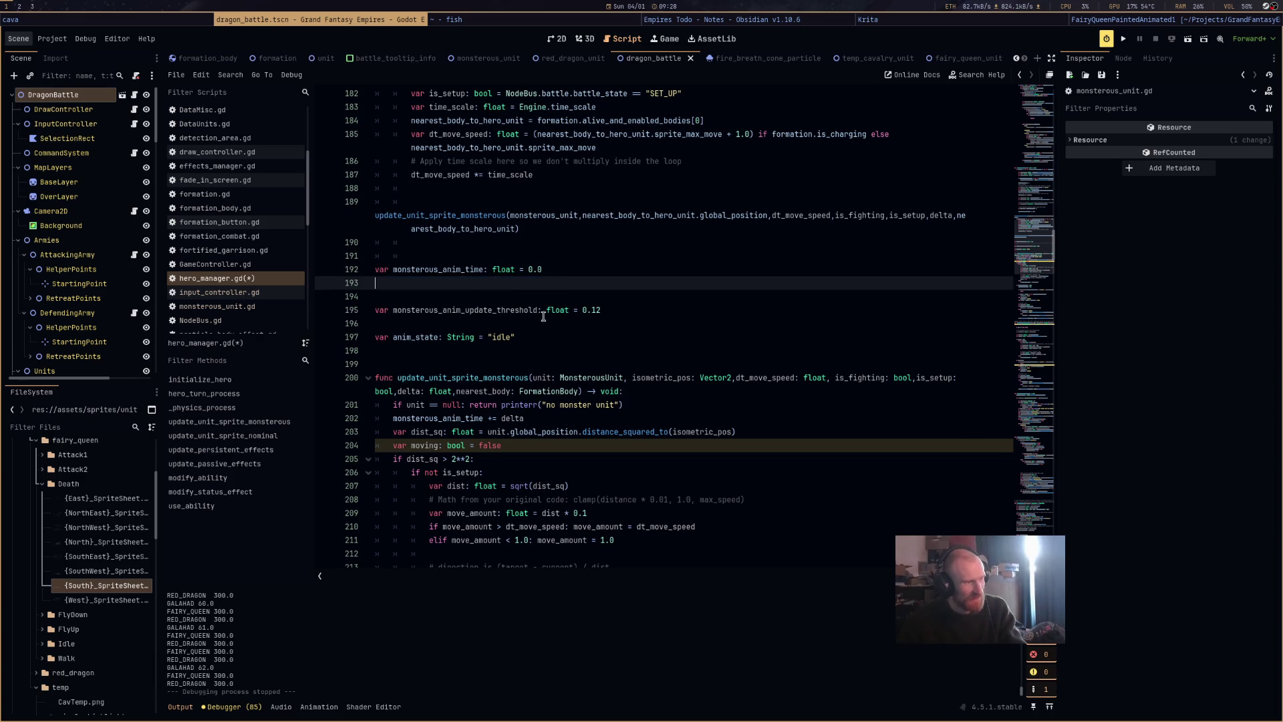
Replace the hard-coded 0.06 with monsterous_anim_update_threshold and save hero_manager.gd.
{"action": "scroll", "coordinate": [543, 316], "scroll_direction": "down", "scroll_amount": 8}
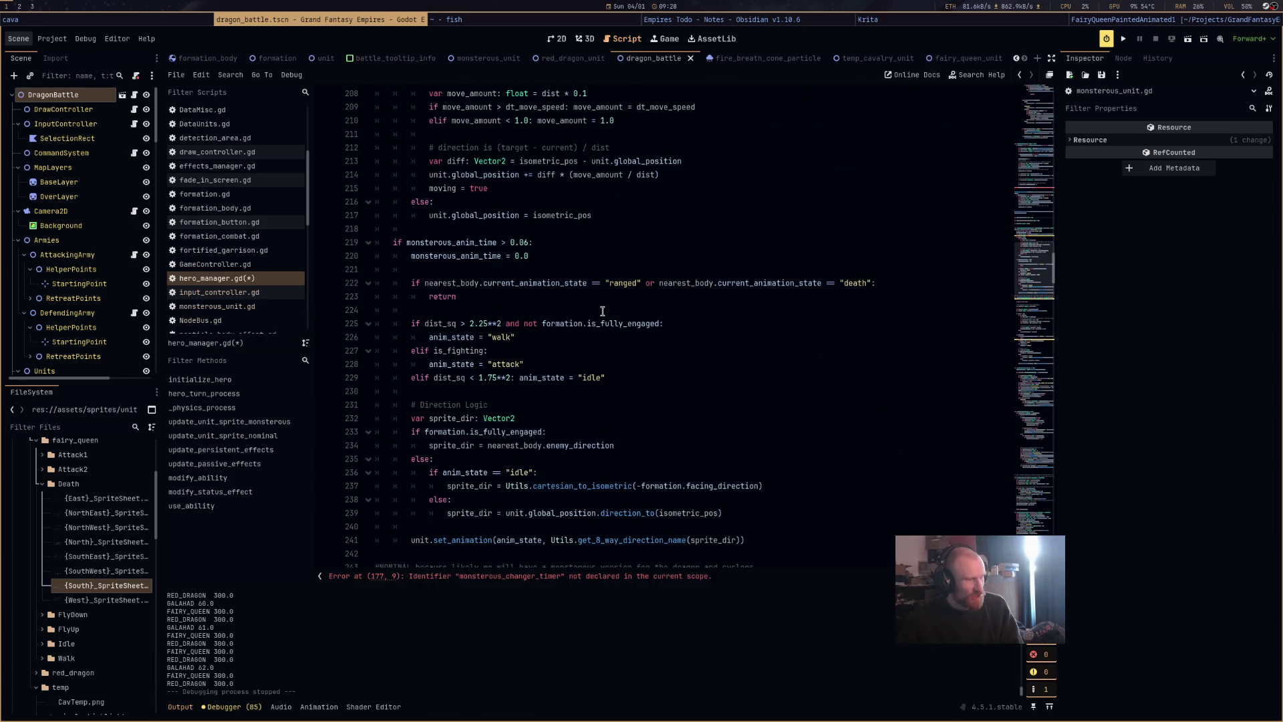
{"action": "left_click", "coordinate": [523, 242]}
{"action": "left_click_drag", "start_coordinate": [511, 243], "coordinate": [529, 244]}
{"action": "type", "text": "mon"}
{"action": "key", "text": "Return"}
{"action": "key", "text": "Up"}
{"action": "key", "text": "Return"}
{"action": "key", "text": "Return"}
{"action": "key", "text": "Up"}
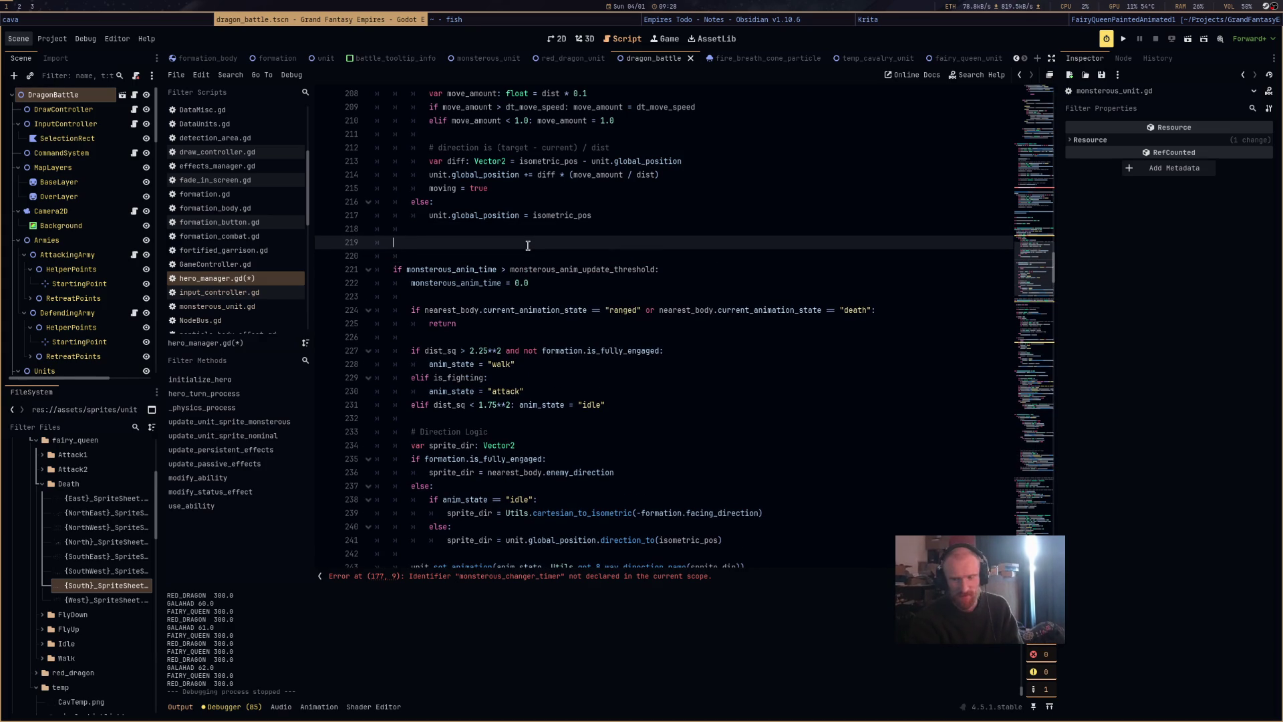
{"action": "key", "text": "ctrl+s"}
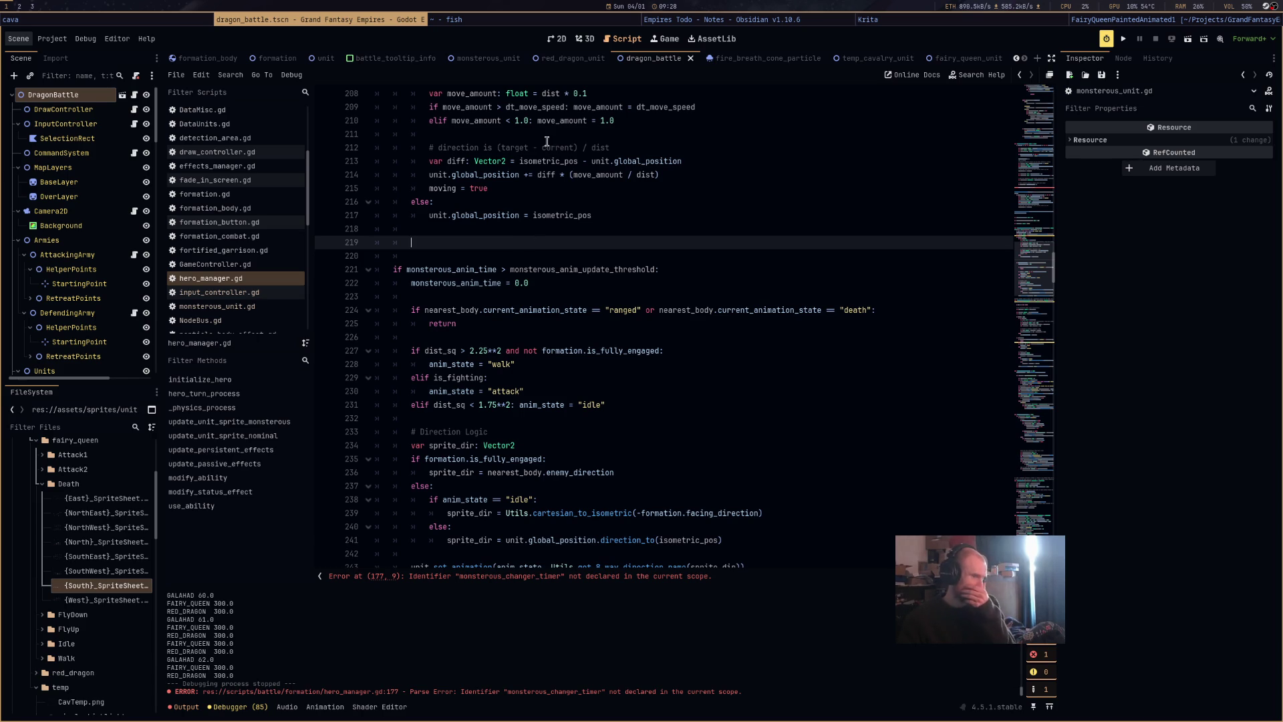
{"action": "left_click", "coordinate": [577, 67]}
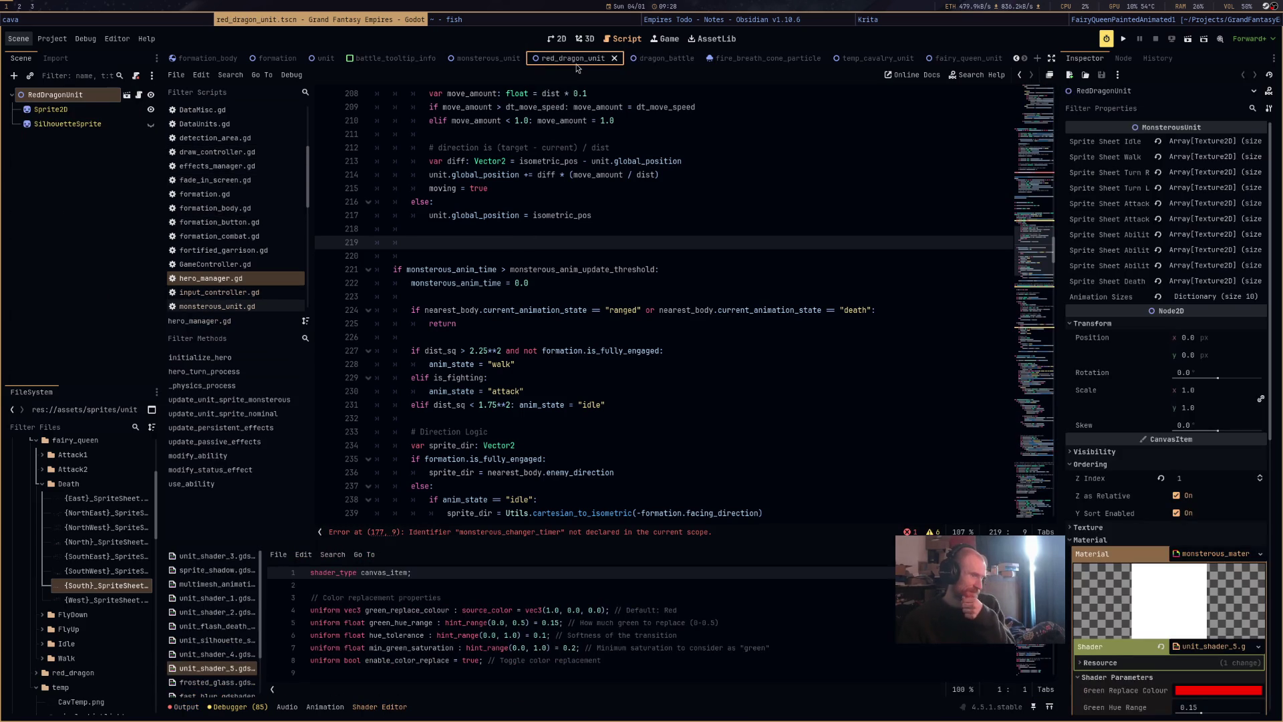
Open monsterous_unit.gd and place the cursor at the end of animation_sizes' idle entry.
{"action": "left_click", "coordinate": [138, 95]}
{"action": "scroll", "coordinate": [725, 234], "scroll_direction": "up", "scroll_amount": 15}
{"action": "scroll", "coordinate": [725, 232], "scroll_direction": "up", "scroll_amount": 7}
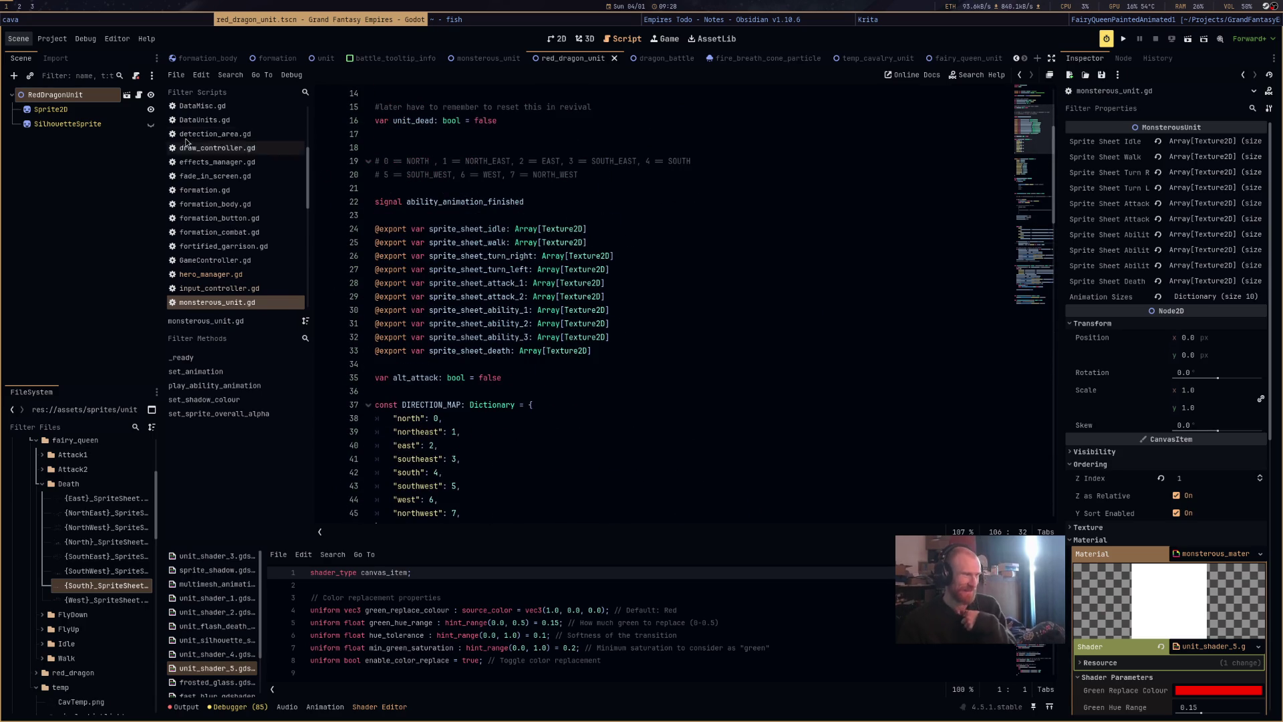
{"action": "scroll", "coordinate": [644, 435], "scroll_direction": "down", "scroll_amount": 9}
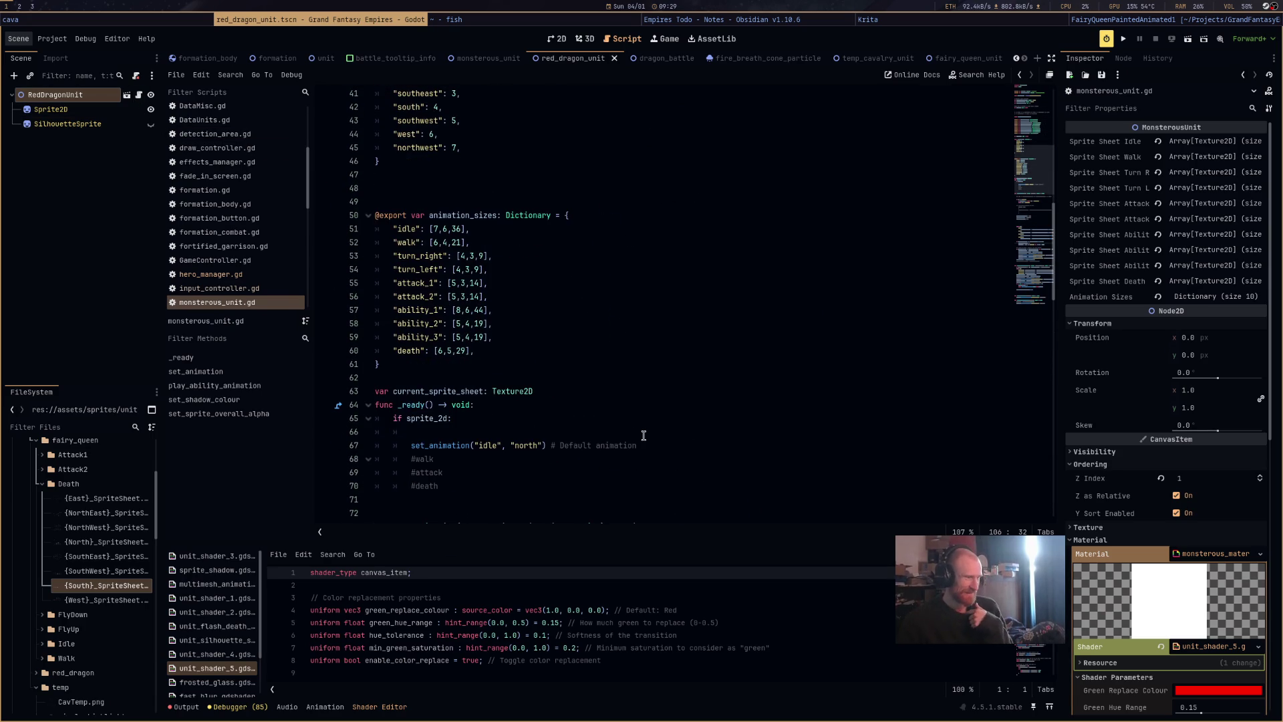
{"action": "double_click", "coordinate": [451, 215]}
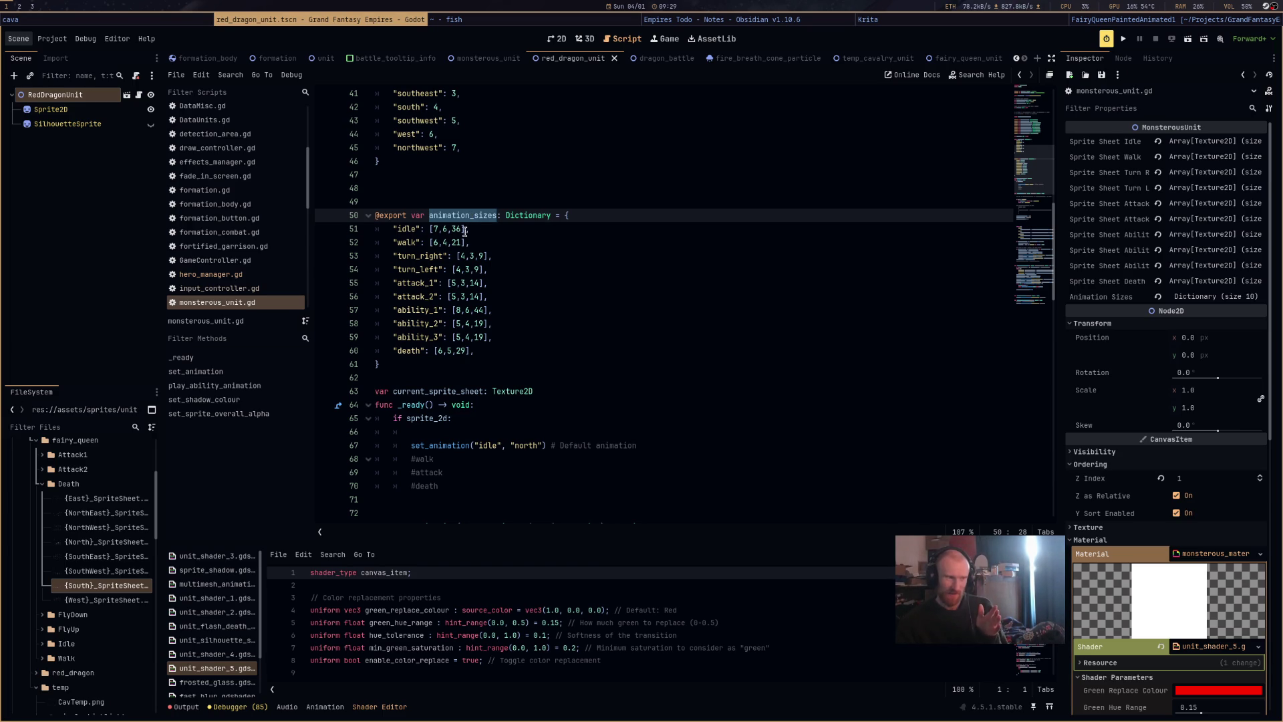
{"action": "left_click", "coordinate": [462, 228]}
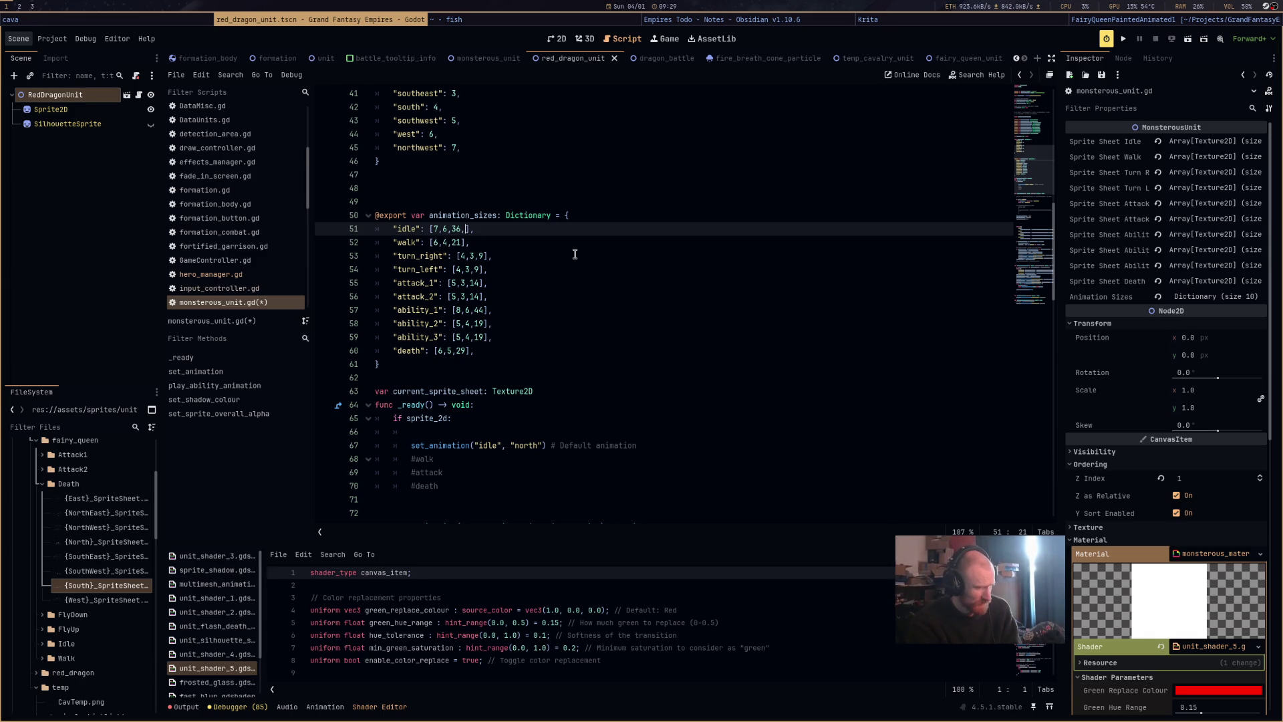
Give the idle entry a 0.12 frame duration and the walk entry 0.06.
{"action": "type", "text": "0.12"}
{"action": "key", "text": "Down"}
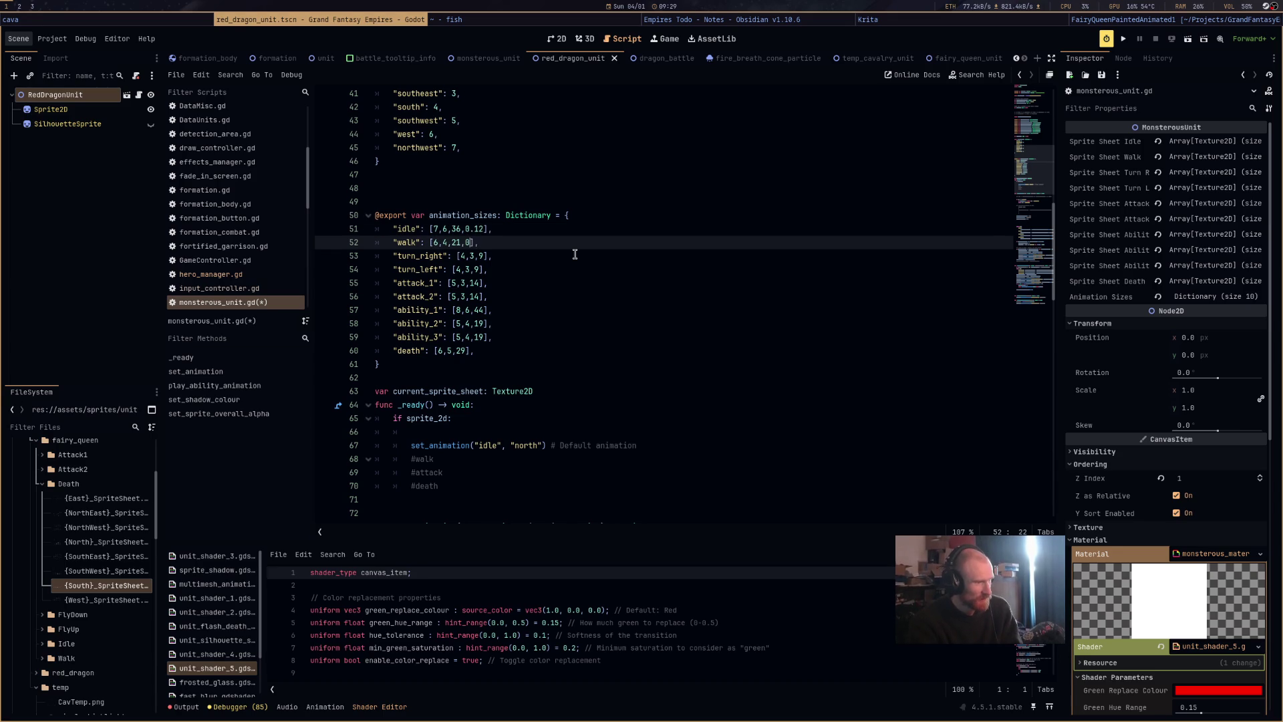
{"action": "type", "text": ".065"}
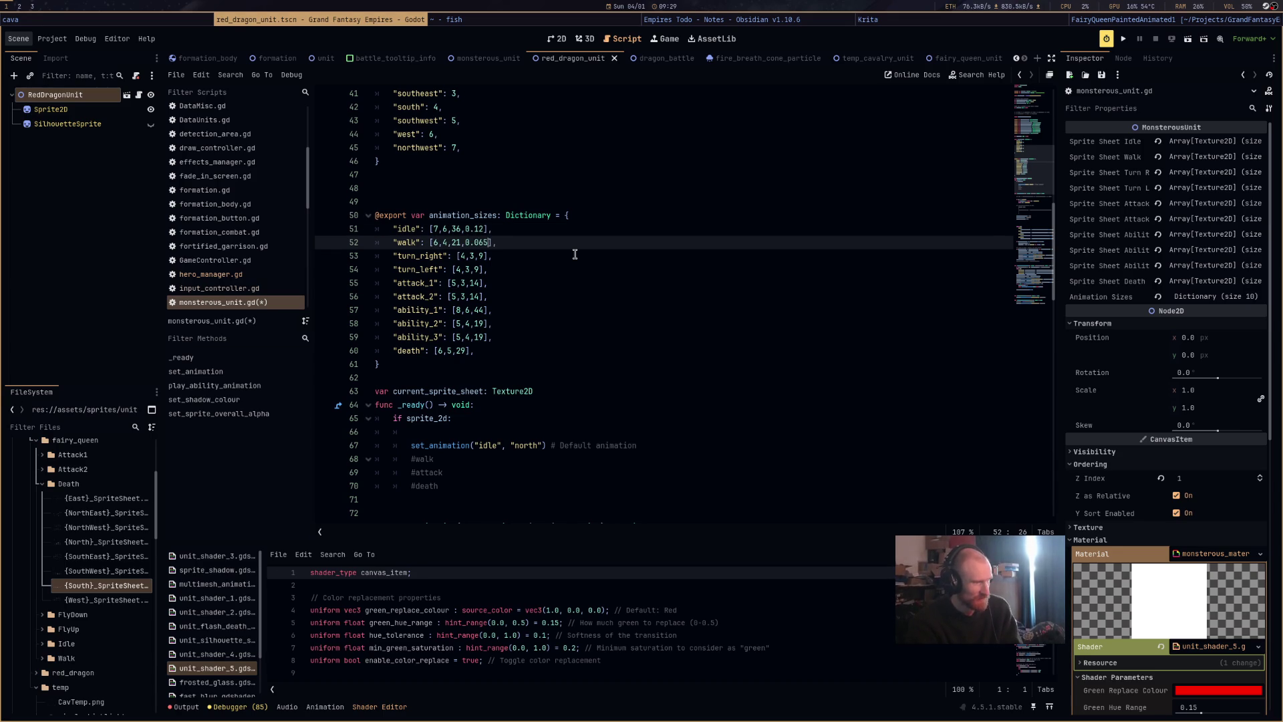
{"action": "key", "text": "Down"}
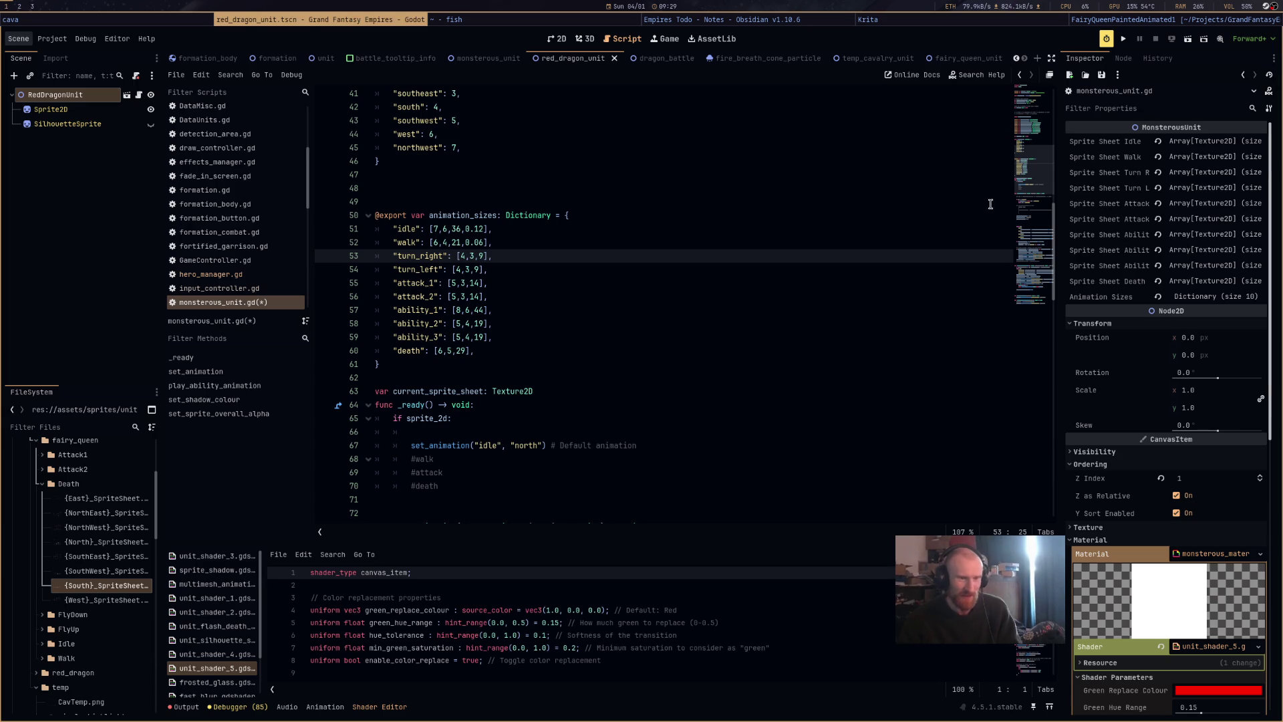
Delete the turn_right and turn_left export lines and save monsterous_unit.gd.
{"action": "left_click_drag", "start_coordinate": [493, 270], "coordinate": [339, 257]}
{"action": "scroll", "coordinate": [728, 296], "scroll_direction": "up", "scroll_amount": 2}
{"action": "scroll", "coordinate": [728, 296], "scroll_direction": "up", "scroll_amount": 5}
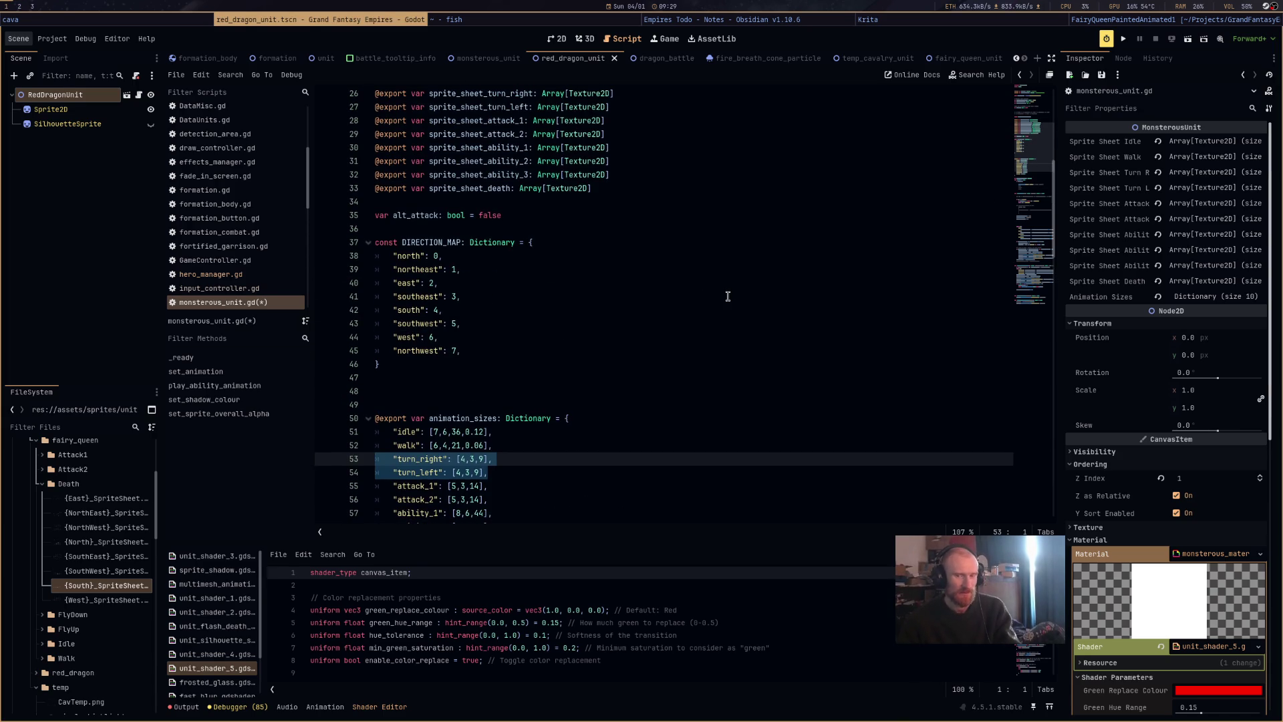
{"action": "scroll", "coordinate": [729, 296], "scroll_direction": "up", "scroll_amount": 4}
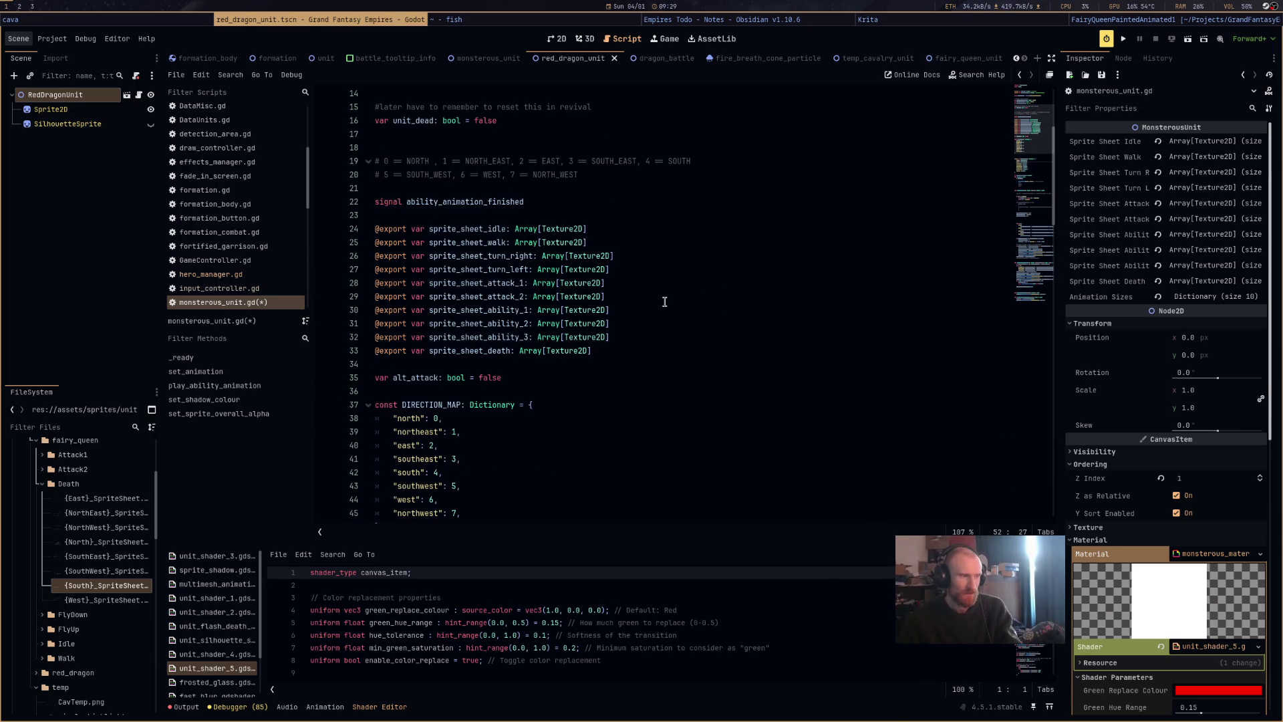
{"action": "left_click", "coordinate": [614, 268]}
{"action": "key", "text": "shift+Up"}
{"action": "key", "text": "shift+Up"}
{"action": "key", "text": "BackSpace"}
{"action": "scroll", "coordinate": [668, 334], "scroll_direction": "down", "scroll_amount": 5}
{"action": "key", "text": "ctrl+s"}
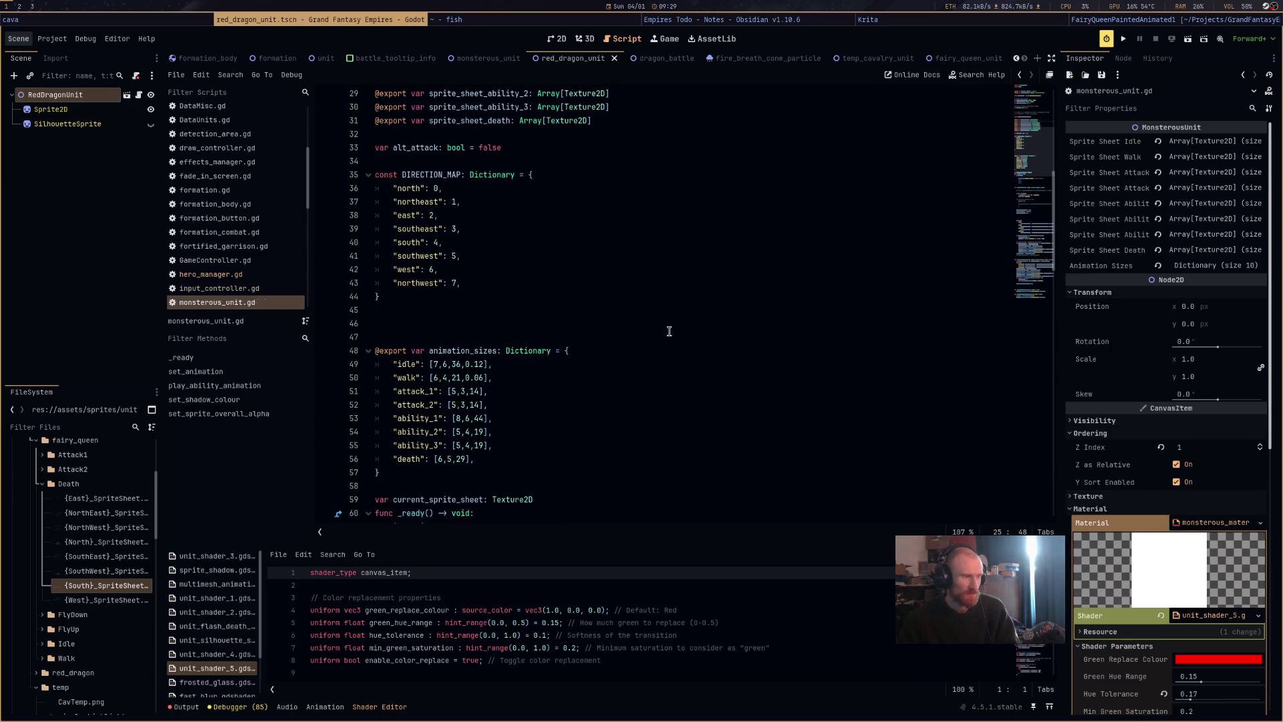
Append the 0.12 duration to attack_1, attack_2, ability_1, ability_2, ability_3 and death.
{"action": "scroll", "coordinate": [669, 332], "scroll_direction": "down", "scroll_amount": 3}
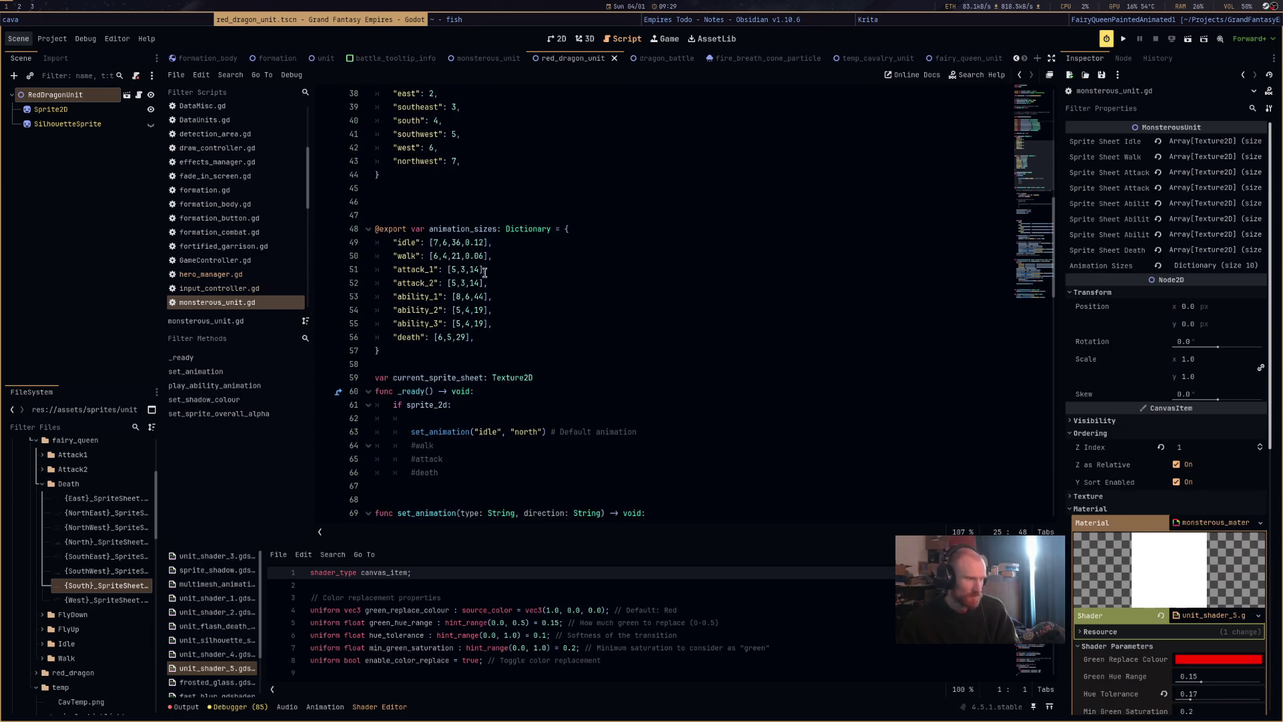
{"action": "left_click", "coordinate": [481, 269]}
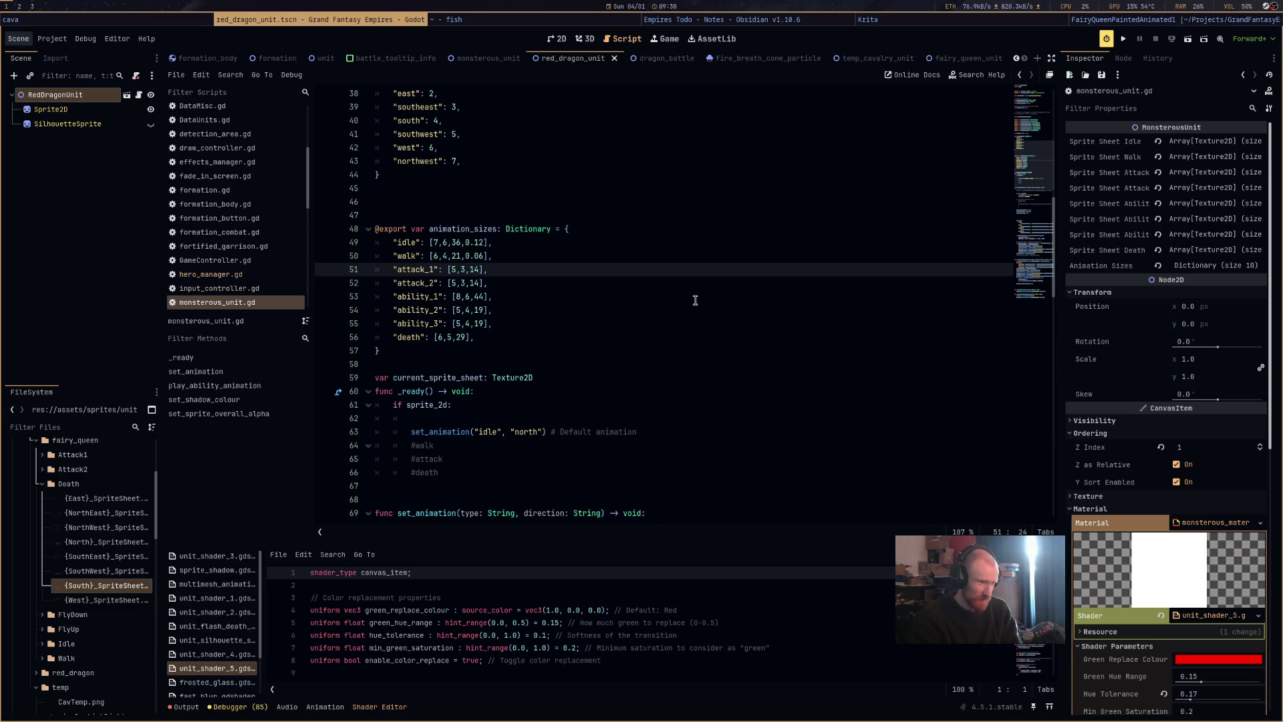
{"action": "left_click_drag", "start_coordinate": [466, 242], "coordinate": [482, 242]}
{"action": "key", "text": "ctrl+c"}
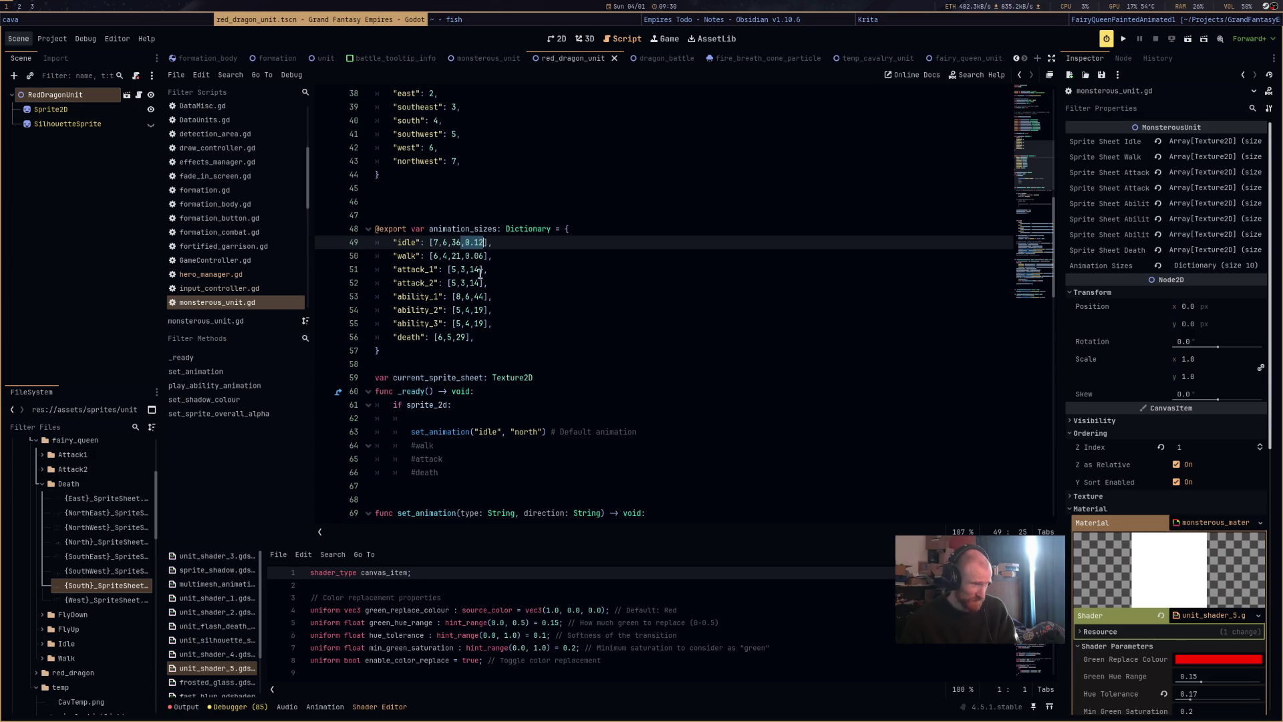
{"action": "left_click", "coordinate": [482, 269]}
{"action": "key", "text": "ctrl+v"}
{"action": "left_click", "coordinate": [482, 283]}
{"action": "key", "text": "ctrl+v"}
{"action": "left_click", "coordinate": [484, 296]}
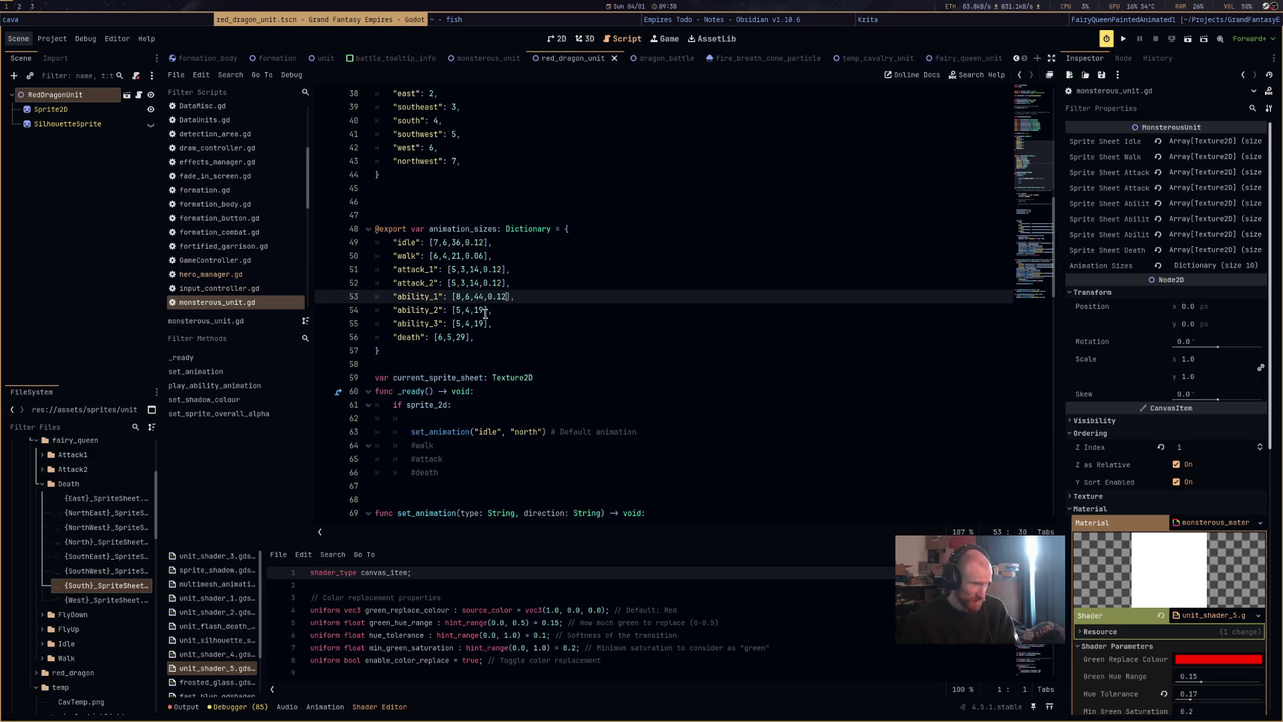
{"action": "key", "text": "ctrl+v"}
{"action": "left_click", "coordinate": [488, 309]}
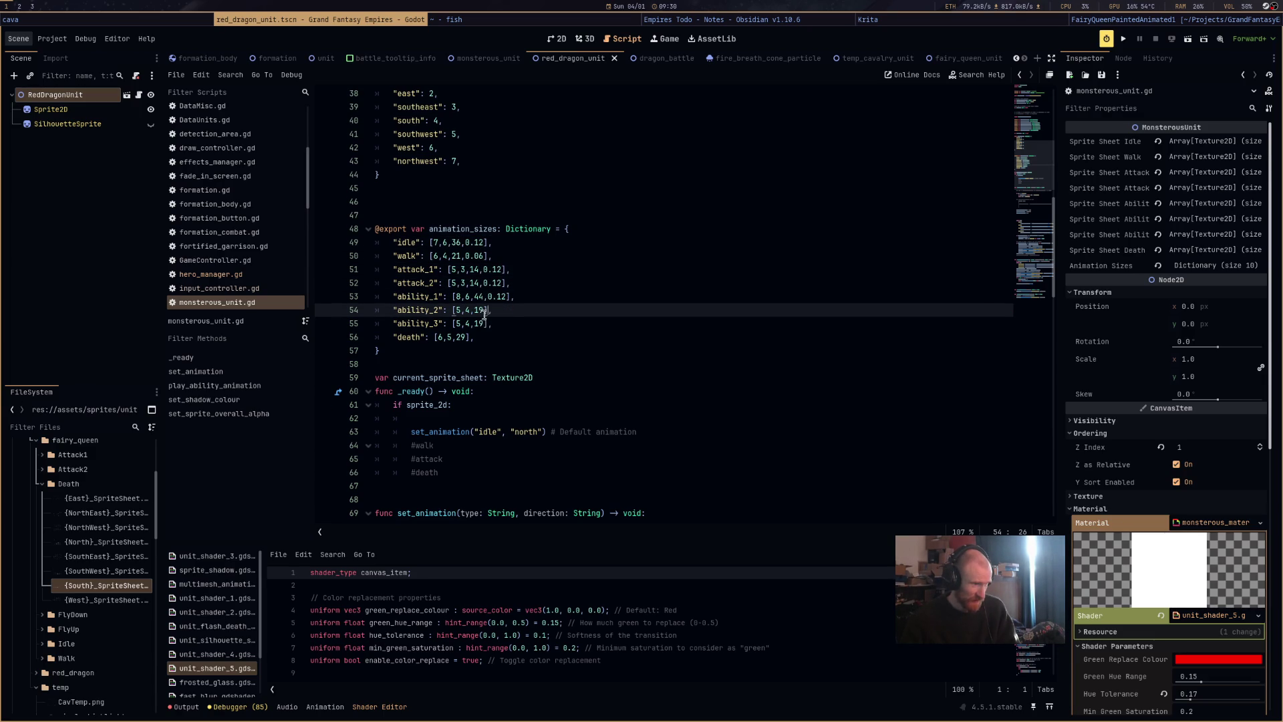
{"action": "key", "text": "ctrl+v"}
{"action": "left_click", "coordinate": [487, 324]}
{"action": "key", "text": "ctrl+v"}
{"action": "left_click", "coordinate": [466, 337]}
{"action": "key", "text": "ctrl+v"}
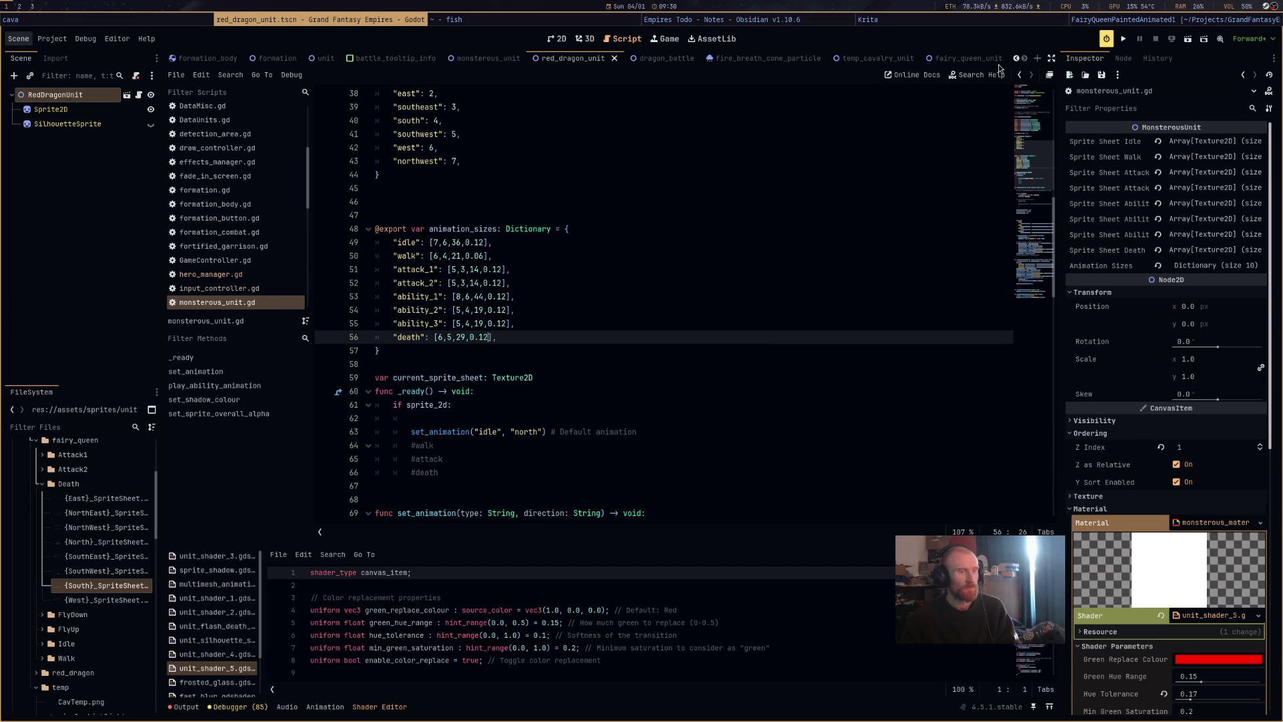
Check the walk entry's values, then expand Animation Sizes in the Inspector.
{"action": "left_click", "coordinate": [423, 256]}
{"action": "left_click", "coordinate": [532, 258], "text": "shift"}
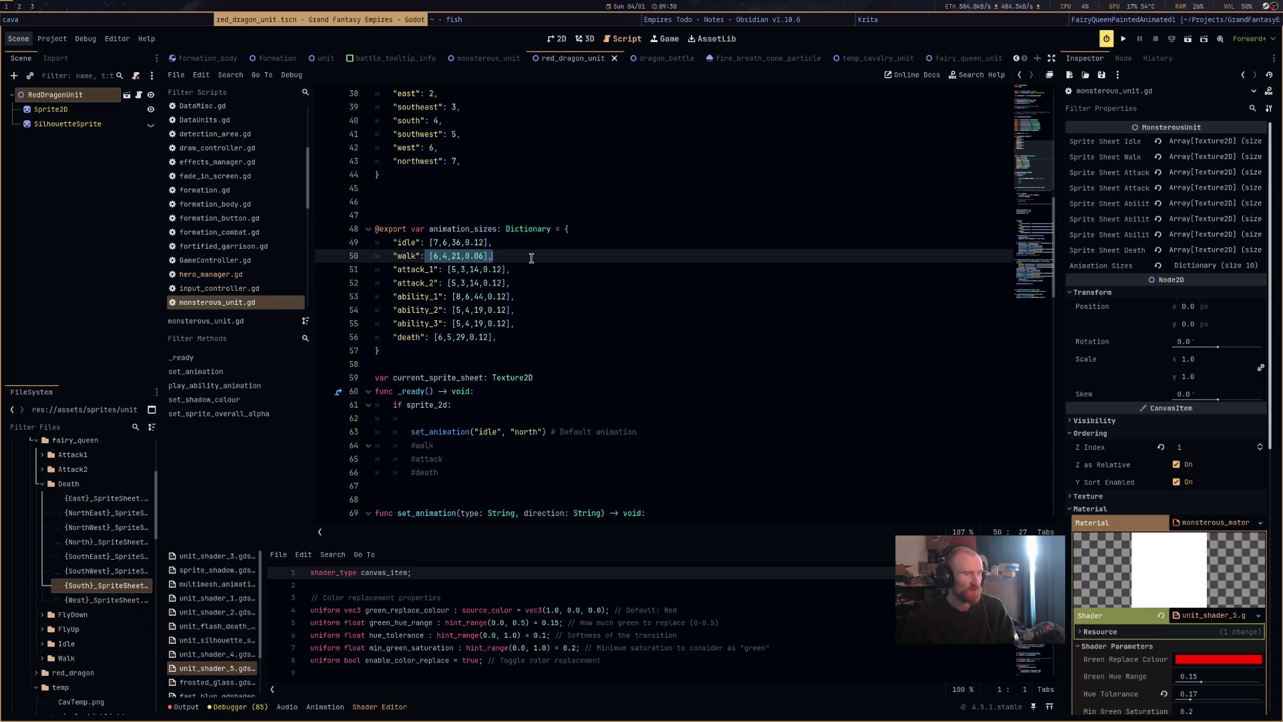
{"action": "left_click", "coordinate": [608, 260]}
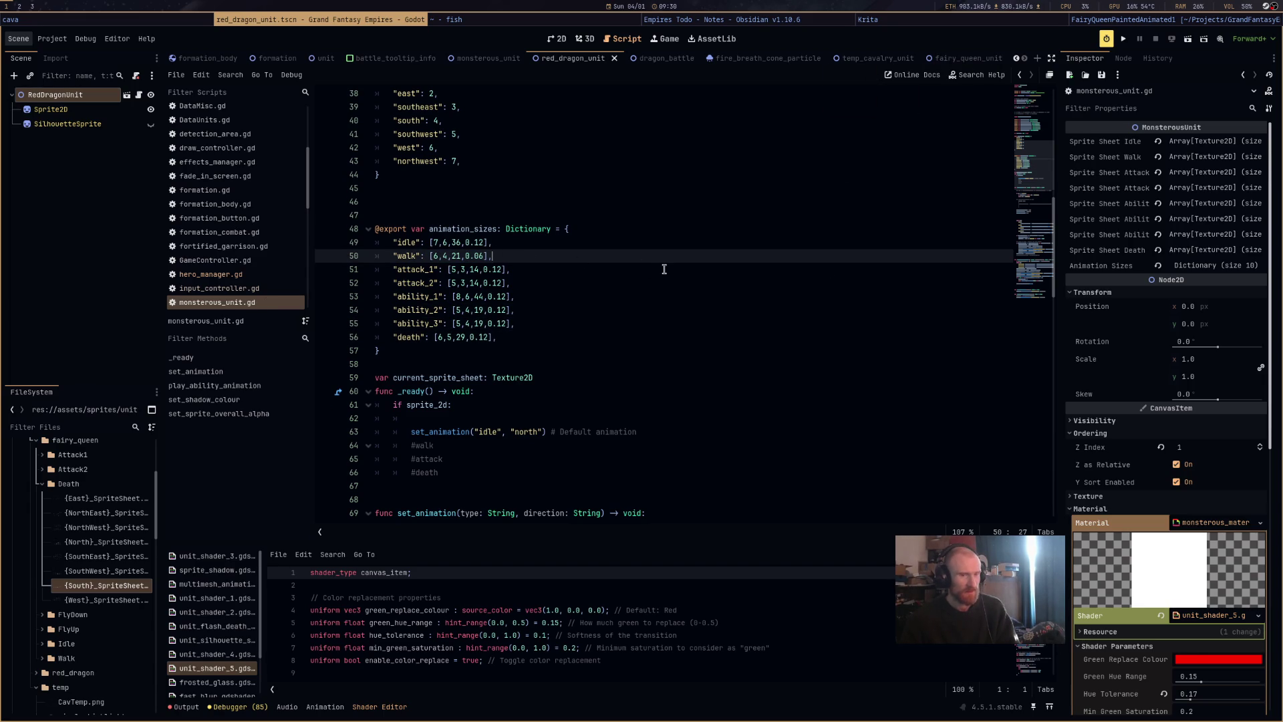
{"action": "left_click", "coordinate": [1208, 266]}
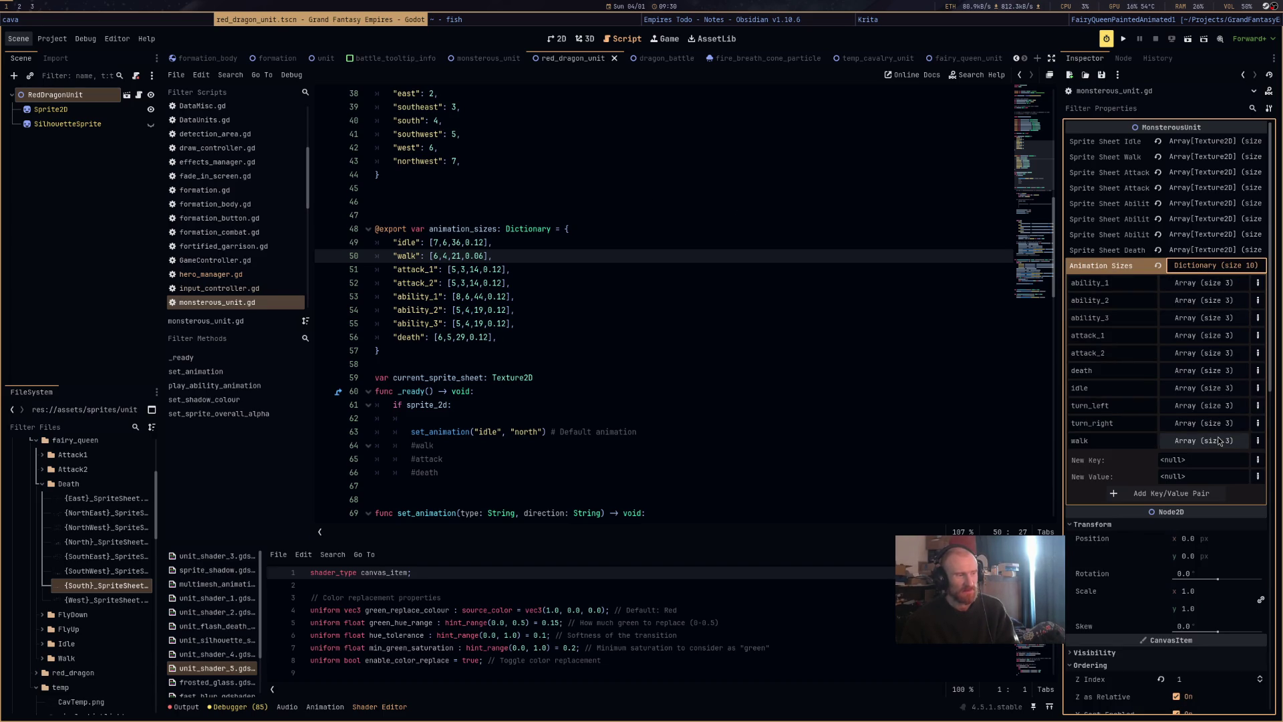
Expand the ability_1 Array (size 3) in Animation Sizes to show 8, 6, 44.
{"action": "left_click", "coordinate": [1203, 283]}
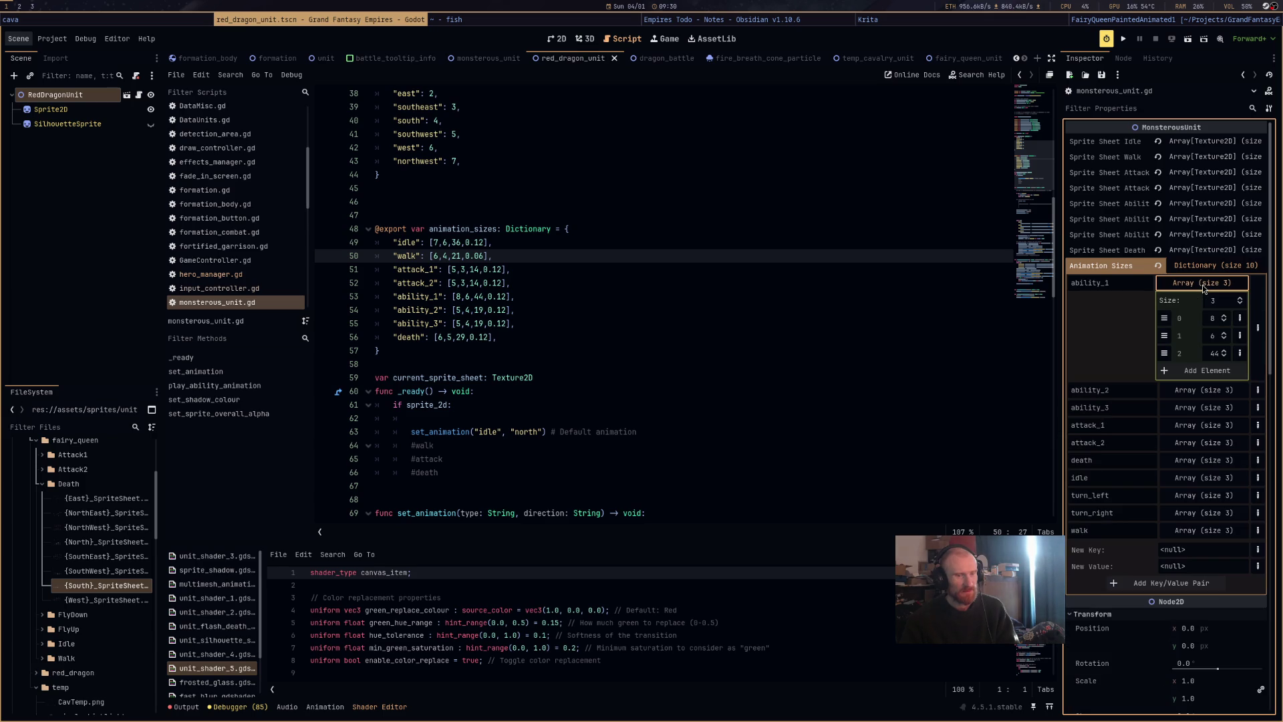
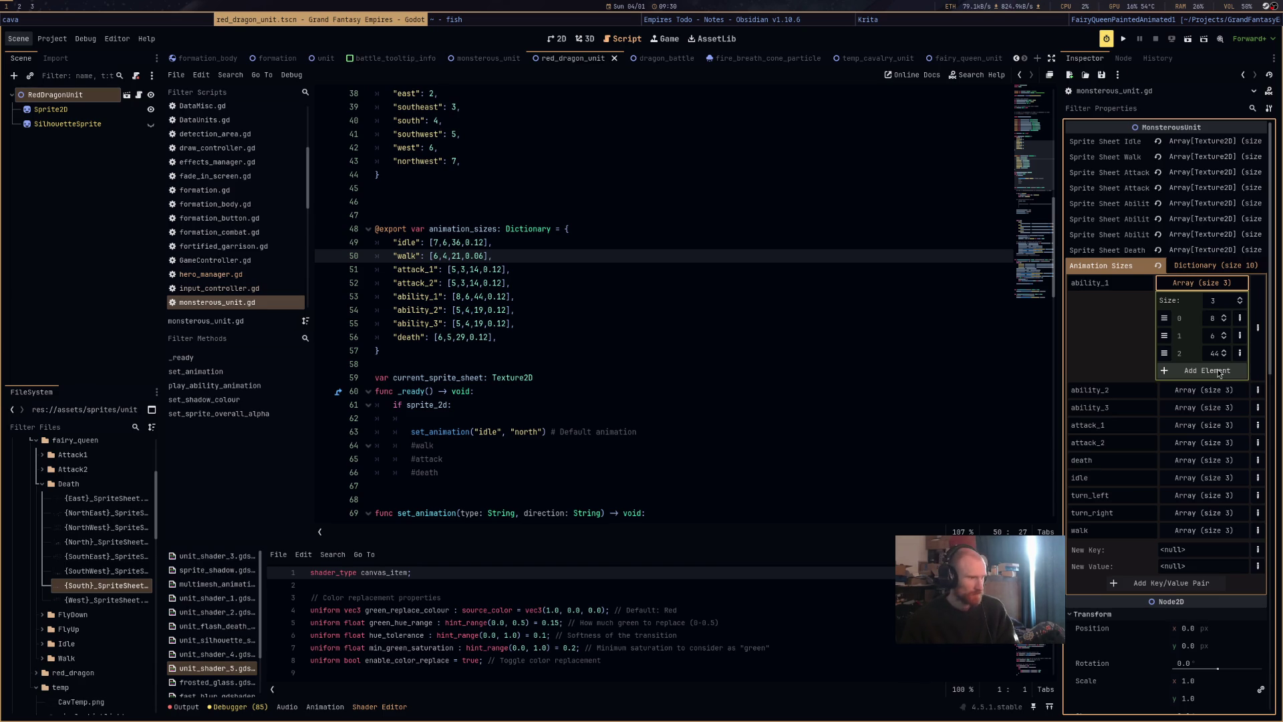
Strip the 0.12/0.08 timing values from the idle and walk entries and delete the turn_right/turn_left exports.
{"action": "left_click", "coordinate": [633, 281]}
{"action": "key", "text": "ctrl+z"}
{"action": "key", "text": "ctrl+z"}
{"action": "key", "text": "ctrl+z"}
{"action": "key", "text": "ctrl+z"}
{"action": "key", "text": "ctrl+z"}
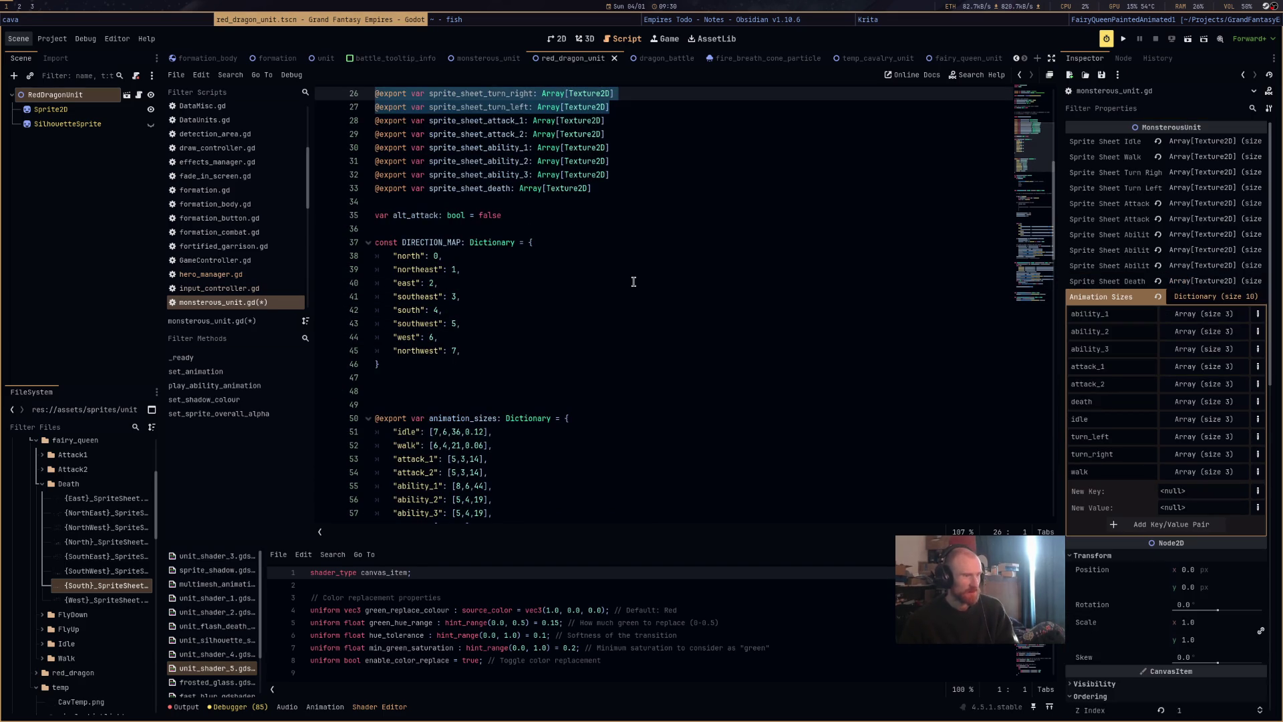
{"action": "left_click", "coordinate": [635, 147]}
{"action": "key", "text": "ctrl+z"}
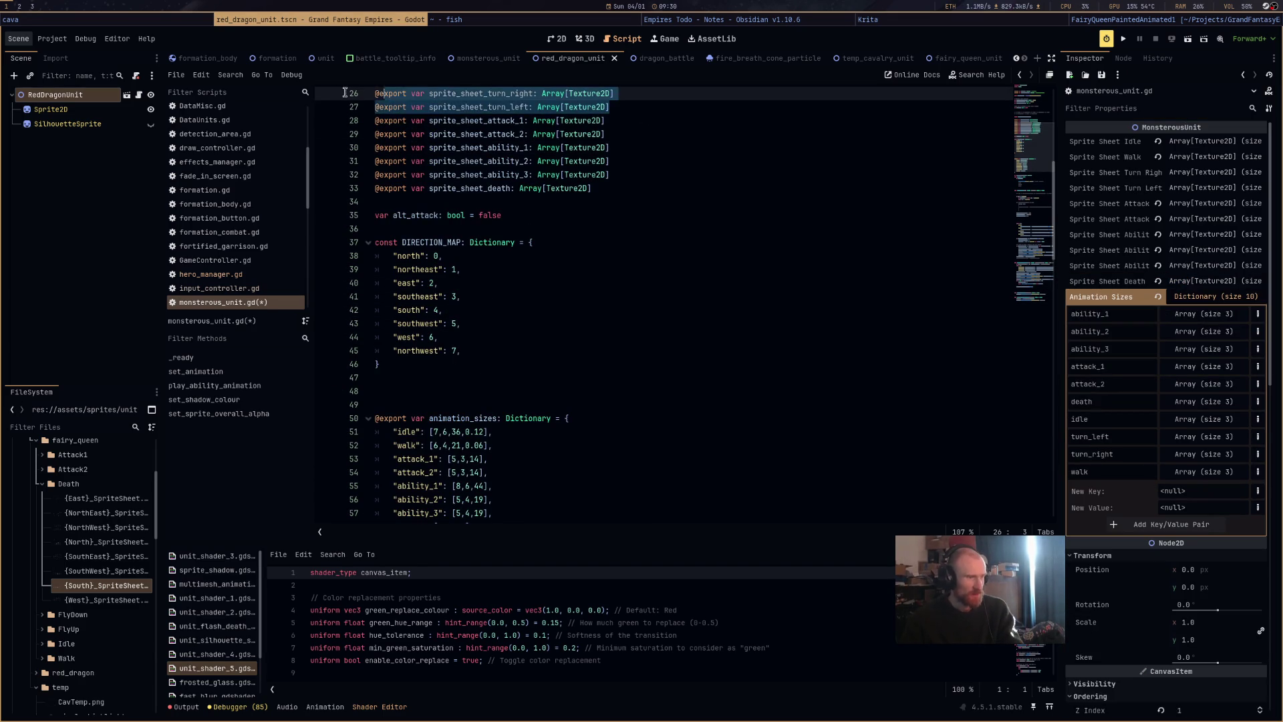
{"action": "scroll", "coordinate": [611, 277], "scroll_direction": "down", "scroll_amount": 2}
{"action": "key", "text": "ctrl+z"}
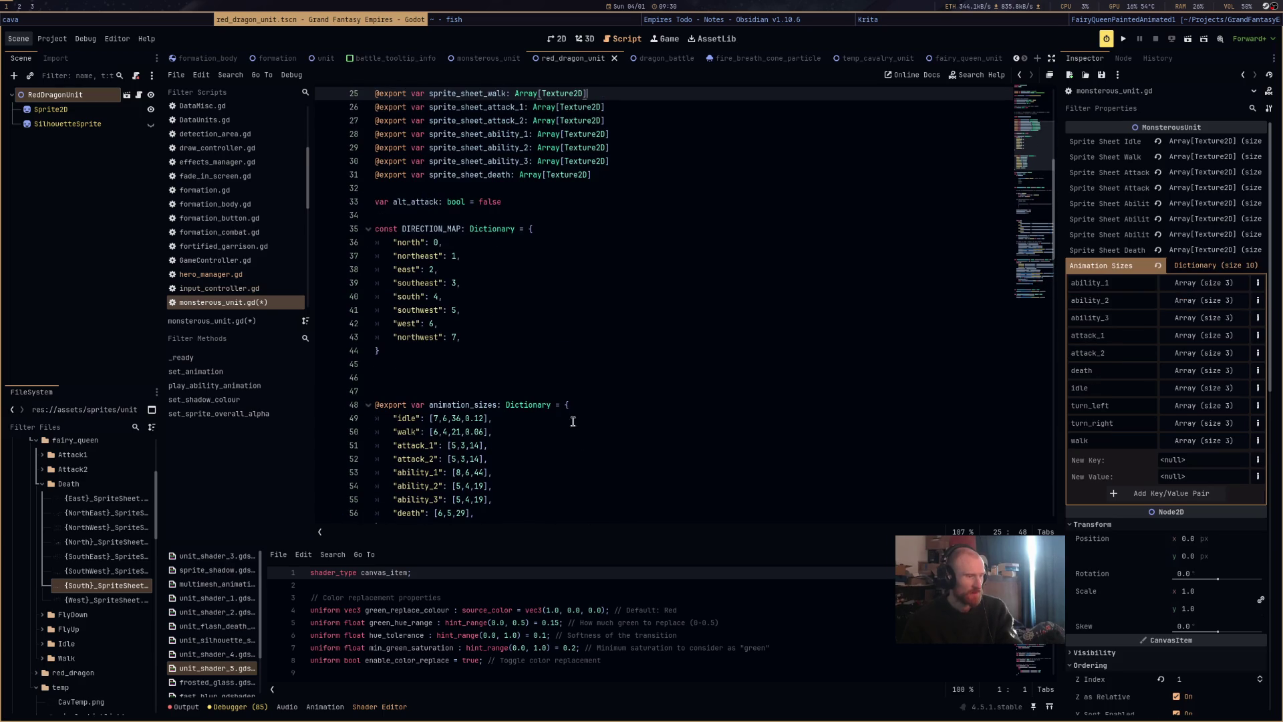
{"action": "scroll", "coordinate": [534, 401], "scroll_direction": "down", "scroll_amount": 4}
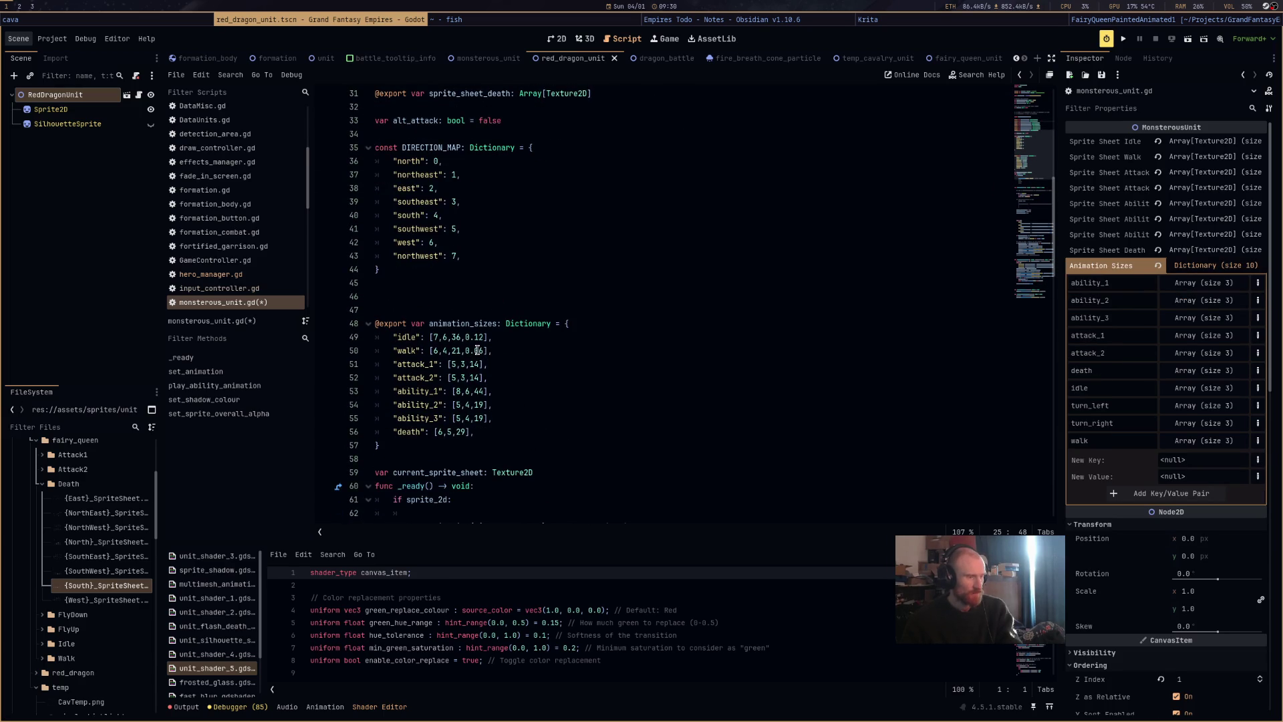
{"action": "mouse_move", "coordinate": [483, 351]}
{"action": "left_mouse_down"}
{"action": "mouse_move", "coordinate": [461, 350]}
{"action": "mouse_move", "coordinate": [488, 338]}
{"action": "left_mouse_up"}
{"action": "key", "text": "BackSpace"}
{"action": "key", "text": "BackSpace"}
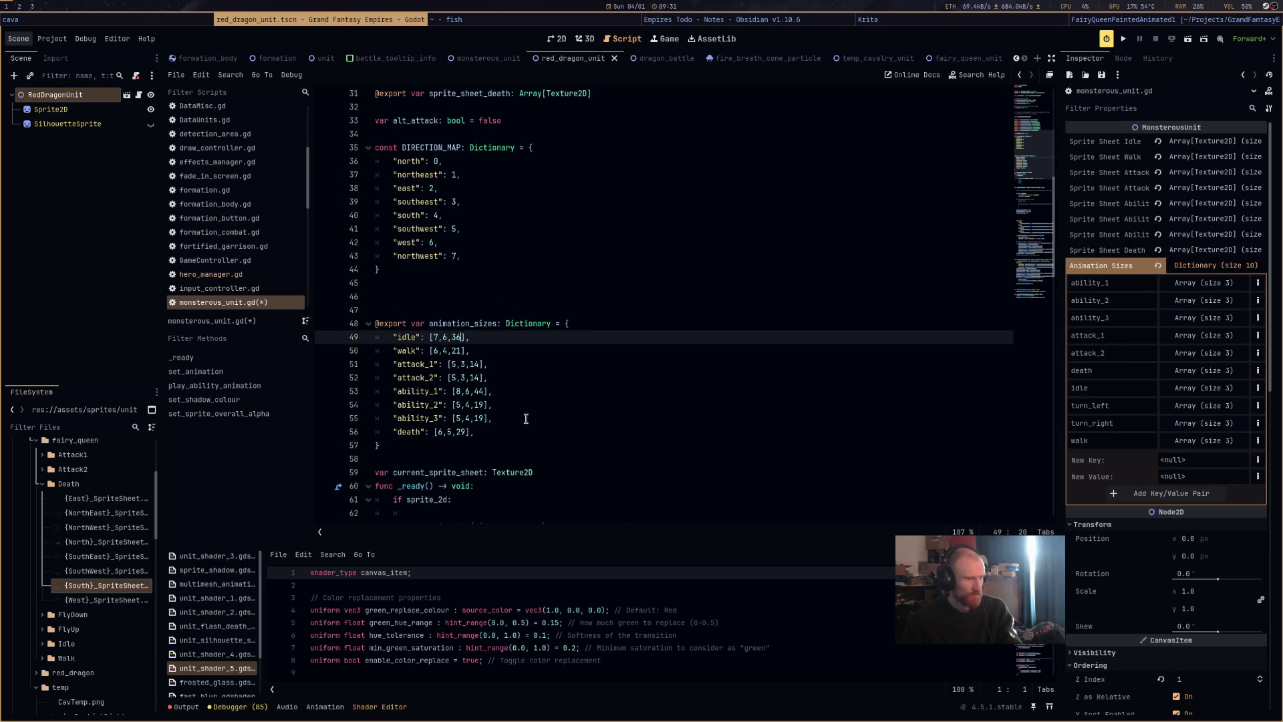
Copy the animation_sizes declaration onto a new line below the dictionary.
{"action": "left_click", "coordinate": [456, 447]}
{"action": "key", "text": "Return"}
{"action": "key", "text": "Return"}
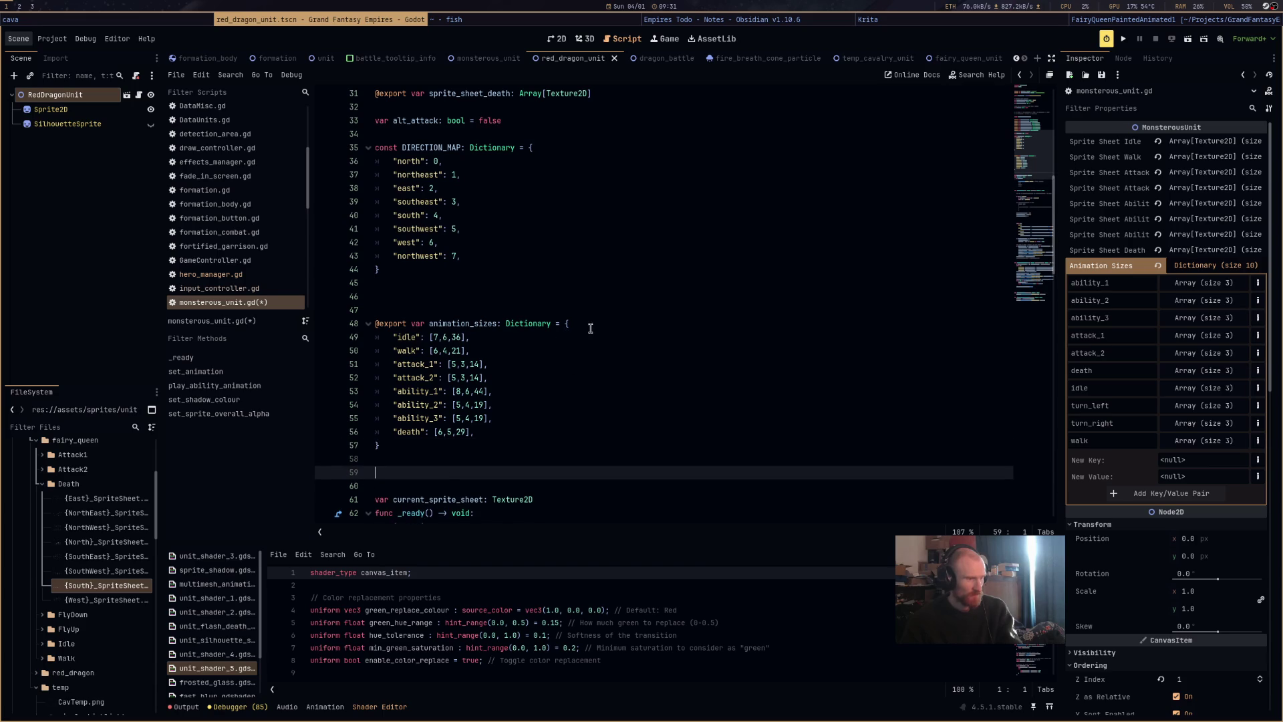
{"action": "left_click_drag", "start_coordinate": [590, 326], "coordinate": [343, 326]}
{"action": "key", "text": "ctrl+c"}
{"action": "left_click", "coordinate": [429, 472]}
{"action": "key", "text": "ctrl+v"}
{"action": "left_click", "coordinate": [475, 473]}
Rename the copy to animation_timings and paste the animation_sizes entries into it.
{"action": "key", "text": "Delete"}
{"action": "key", "text": "Delete"}
{"action": "key", "text": "Delete"}
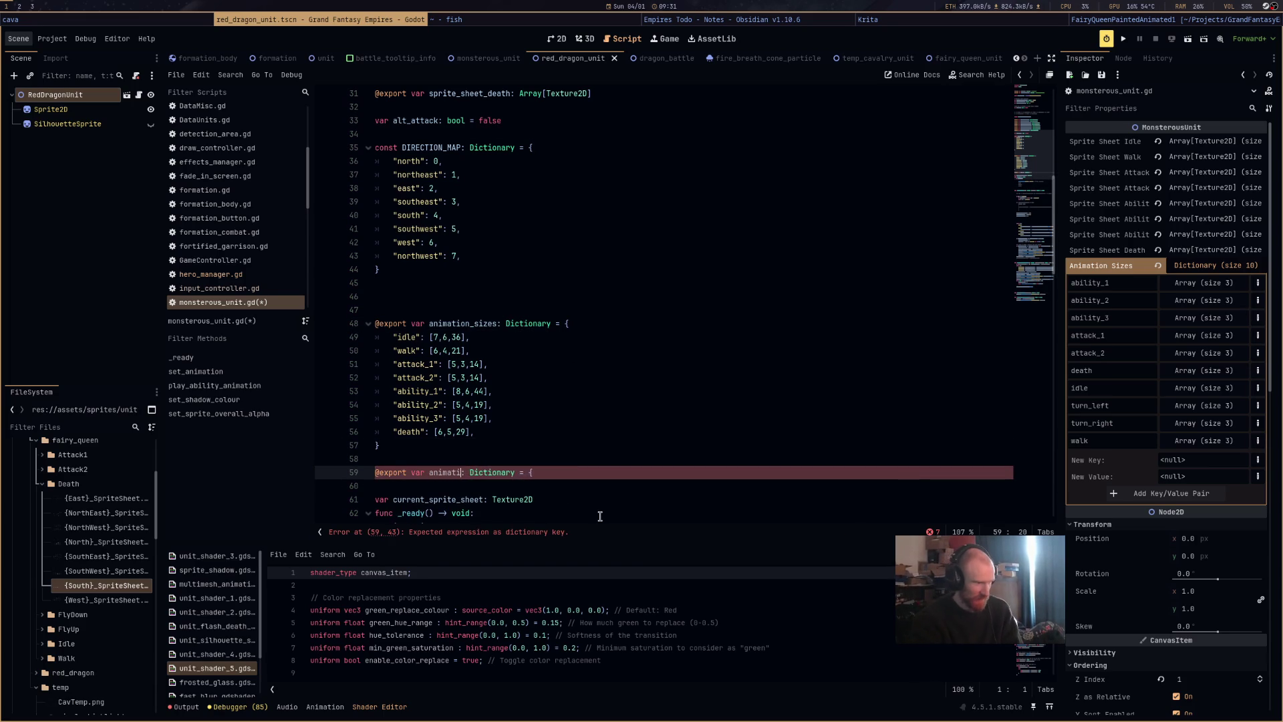
{"action": "type", "text": "timings"}
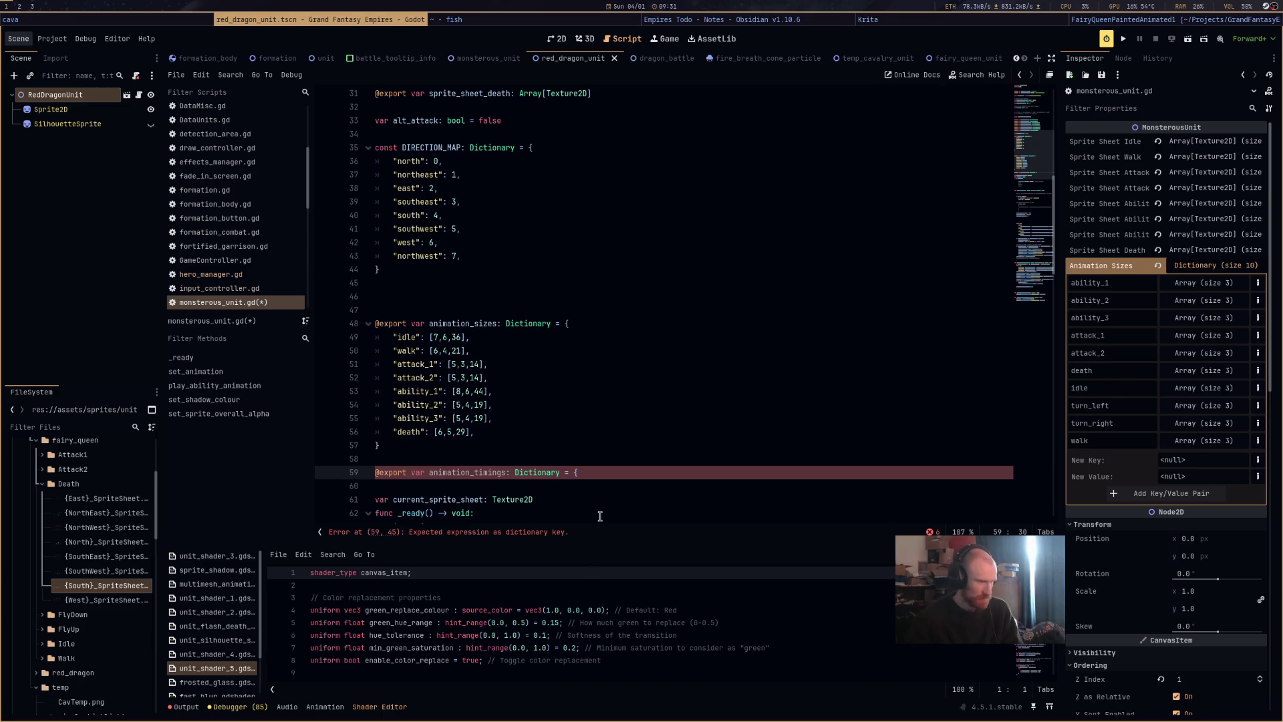
{"action": "key", "text": "Return"}
{"action": "key", "text": "Return"}
{"action": "key", "text": "Return"}
{"action": "left_click_drag", "start_coordinate": [526, 439], "coordinate": [360, 334]}
{"action": "left_click_drag", "start_coordinate": [407, 488], "coordinate": [325, 477]}
{"action": "mouse_move", "coordinate": [398, 446]}
{"action": "left_mouse_down"}
{"action": "mouse_move", "coordinate": [374, 364]}
{"action": "mouse_move", "coordinate": [348, 332]}
{"action": "left_mouse_up"}
{"action": "key", "text": "ctrl+c"}
{"action": "left_click", "coordinate": [378, 488]}
{"action": "key", "text": "ctrl+v"}
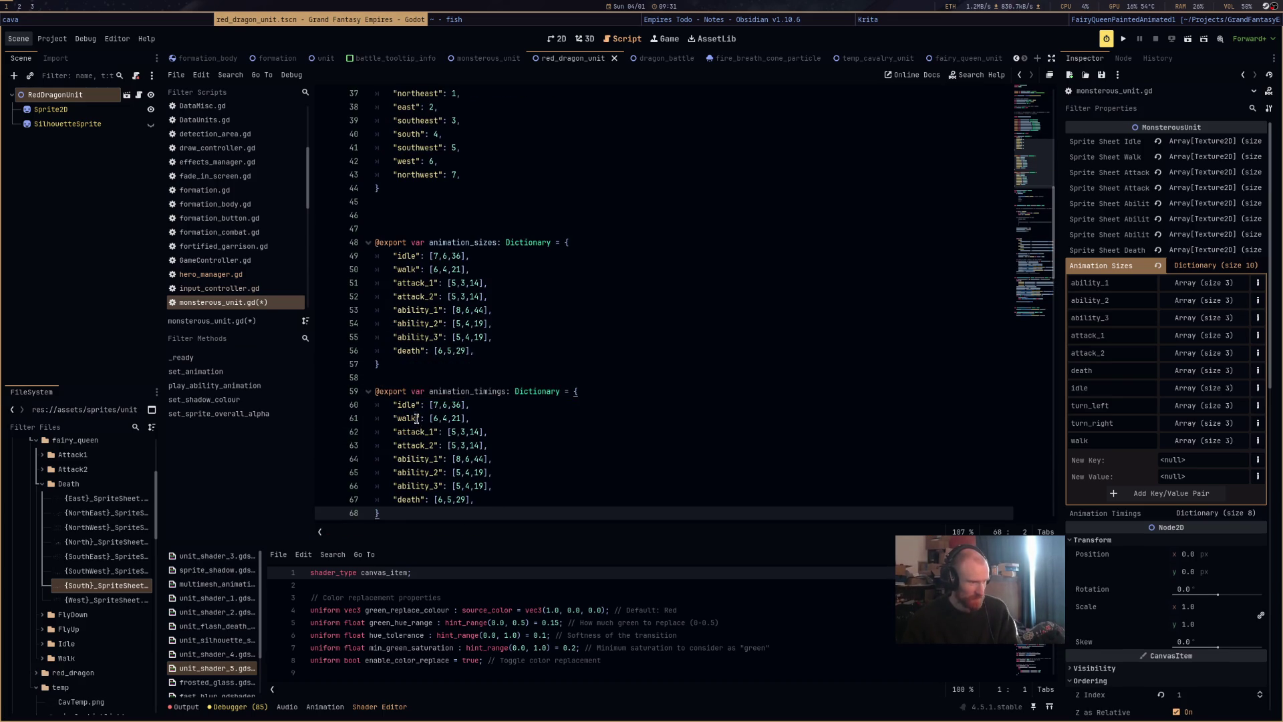
Replace every entry's size array with a 0.12 timing value.
{"action": "mouse_move", "coordinate": [461, 405]}
{"action": "left_mouse_down"}
{"action": "mouse_move", "coordinate": [428, 409]}
{"action": "mouse_move", "coordinate": [466, 409]}
{"action": "left_mouse_up"}
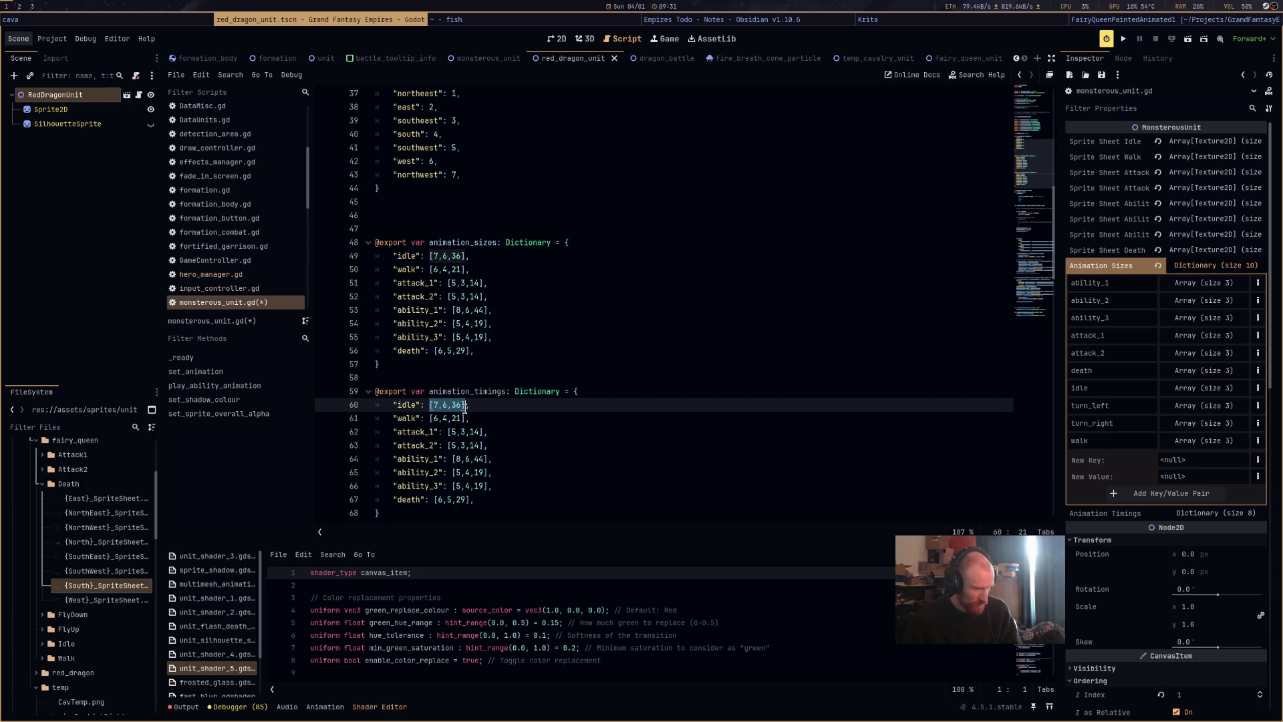
{"action": "key", "text": "BackSpace"}
{"action": "type", "text": "0."}
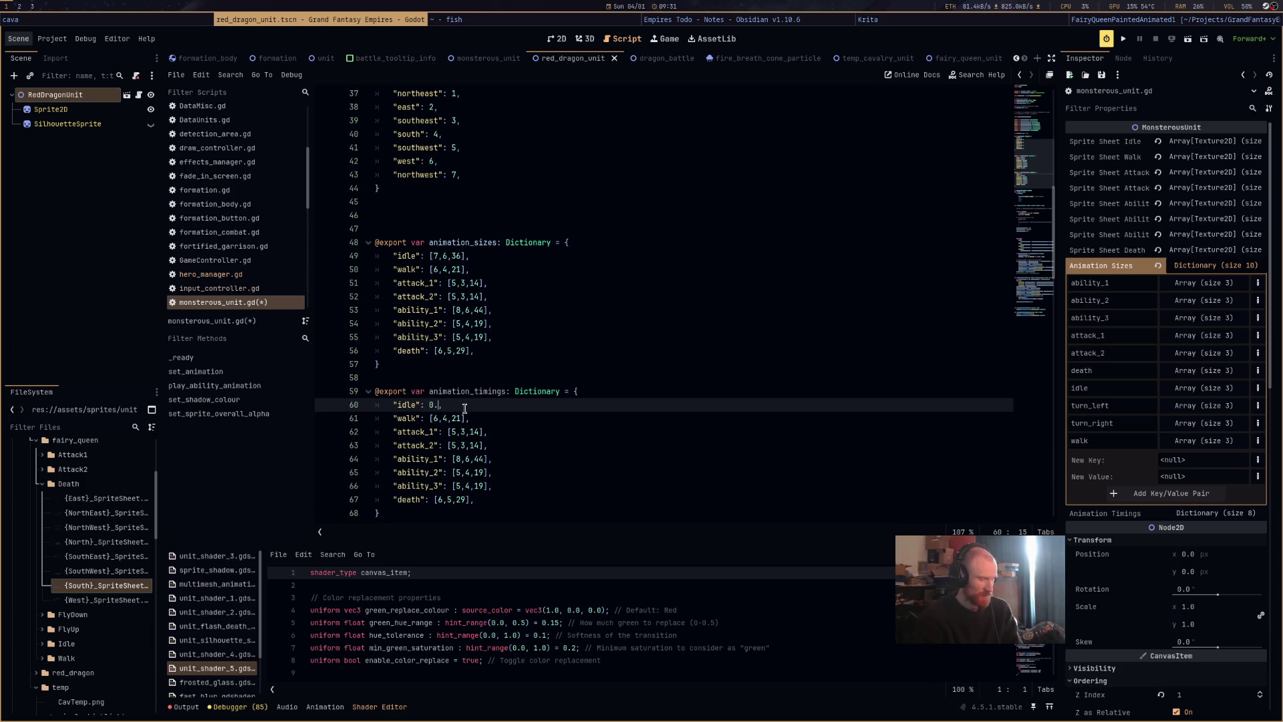
{"action": "type", "text": "015"}
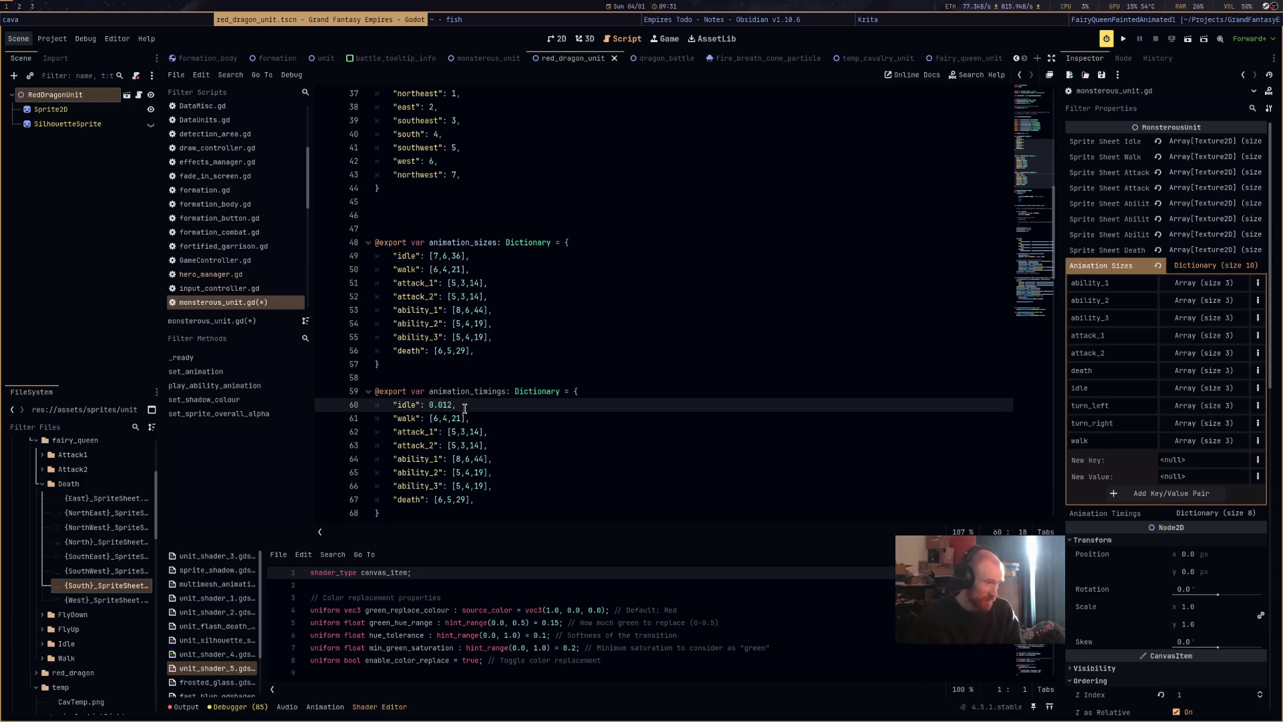
{"action": "key", "text": "Left"}
{"action": "key", "text": "Left"}
{"action": "key", "text": "BackSpace"}
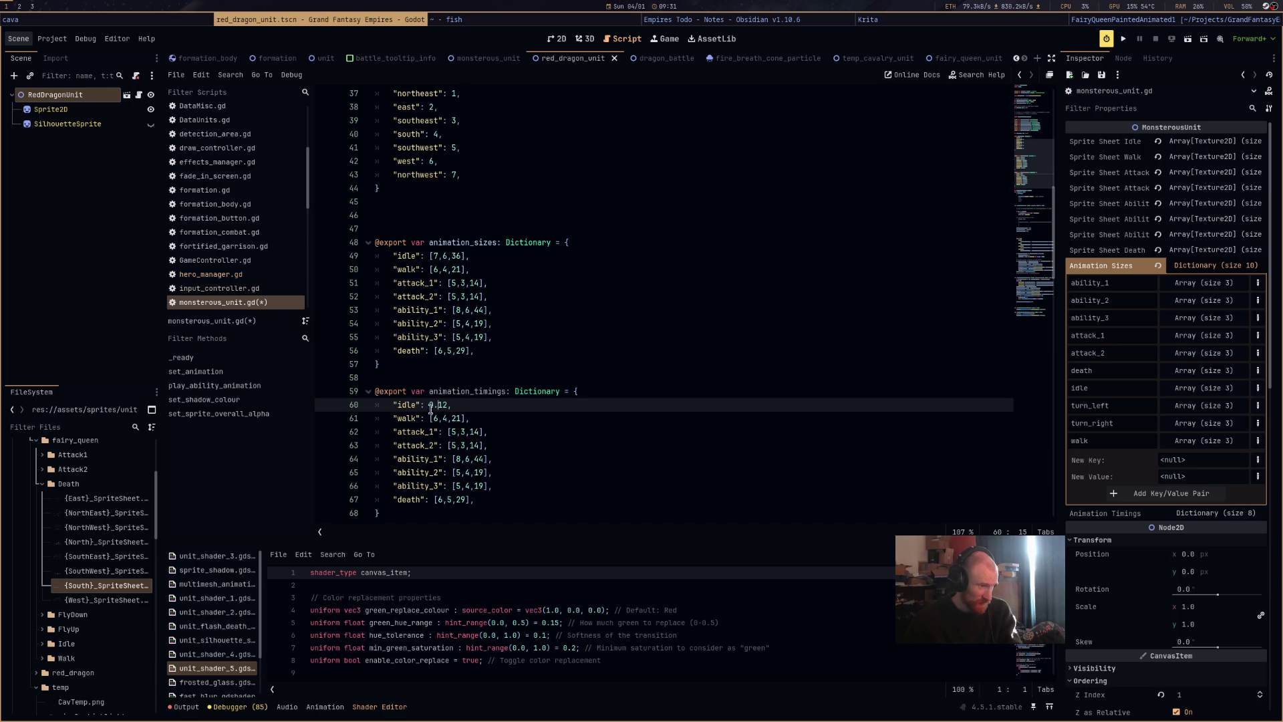
{"action": "key", "text": "Right"}
{"action": "key", "text": "Right"}
{"action": "left_click", "coordinate": [429, 418]}
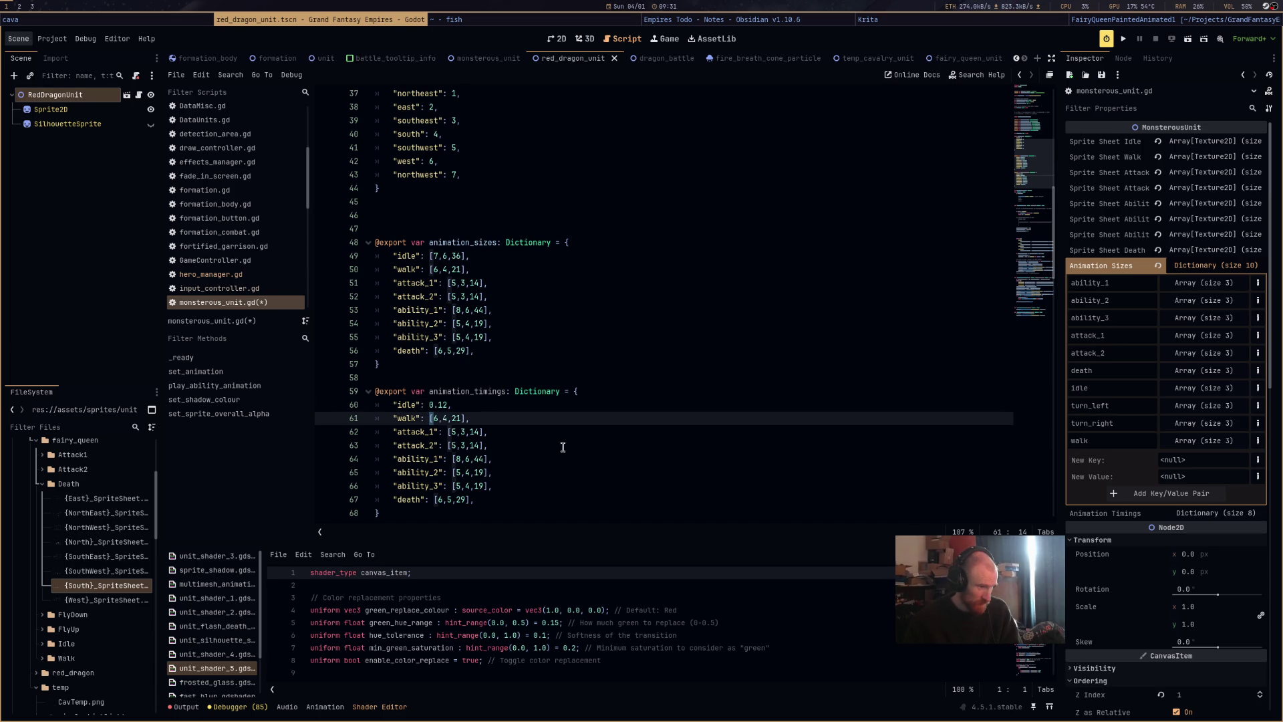
{"action": "key", "text": "shift+alt+Down"}
{"action": "key", "text": "shift+alt+Down"}
{"action": "key", "text": "shift+alt+Down"}
{"action": "key", "text": "shift+alt+Down"}
{"action": "key", "text": "shift+alt+Down"}
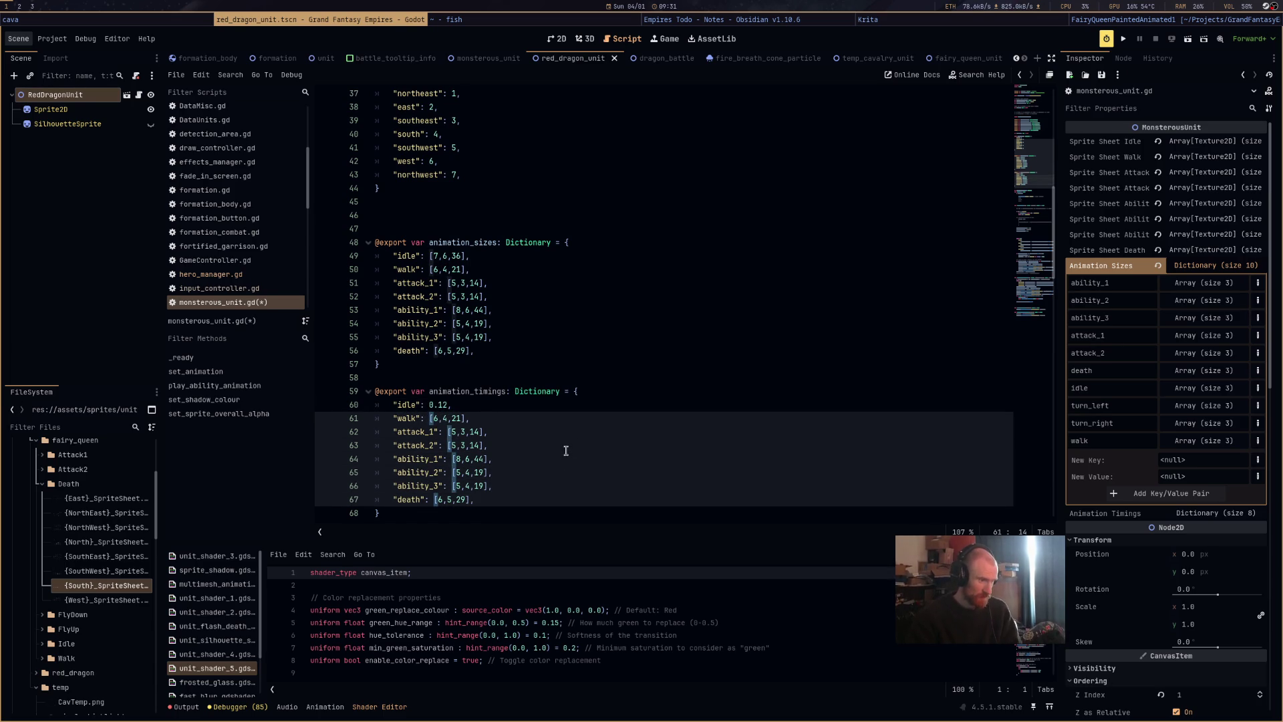
{"action": "key", "text": "shift+Right"}
{"action": "key", "text": "shift+Right"}
{"action": "key", "text": "shift+Right"}
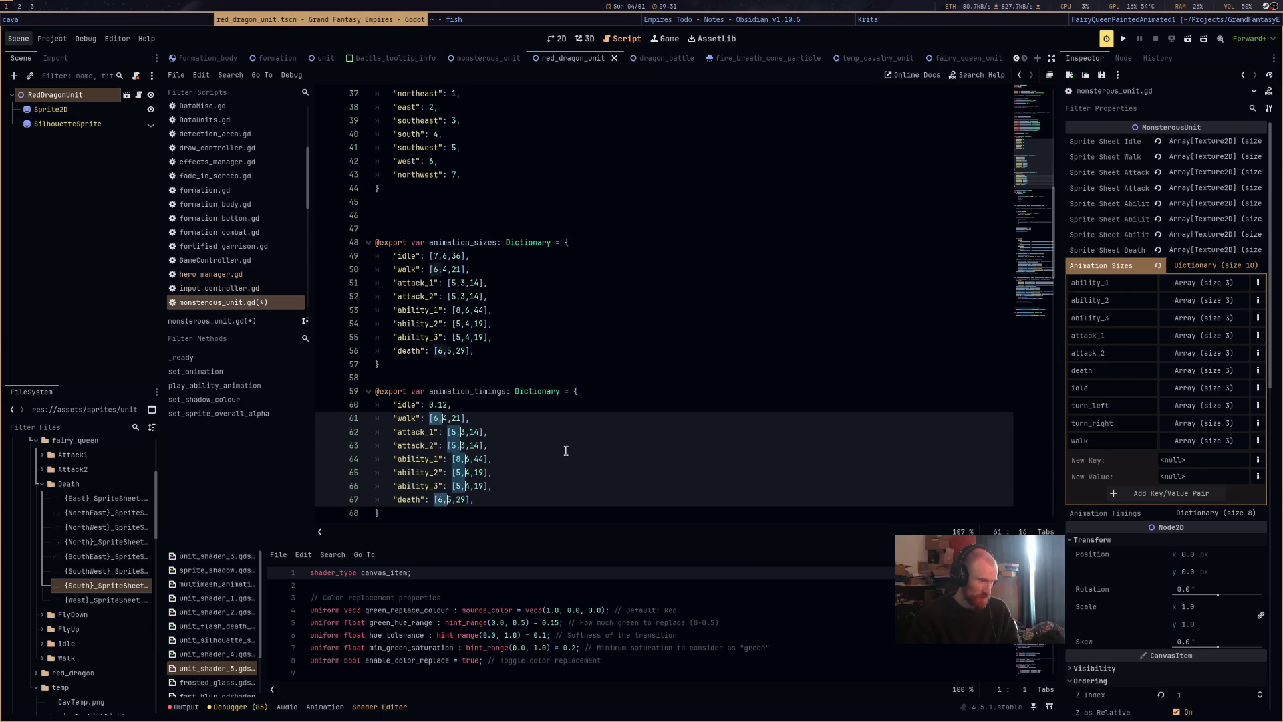
{"action": "key", "text": "shift+Right"}
{"action": "key", "text": "shift+Right"}
{"action": "key", "text": "shift+Right"}
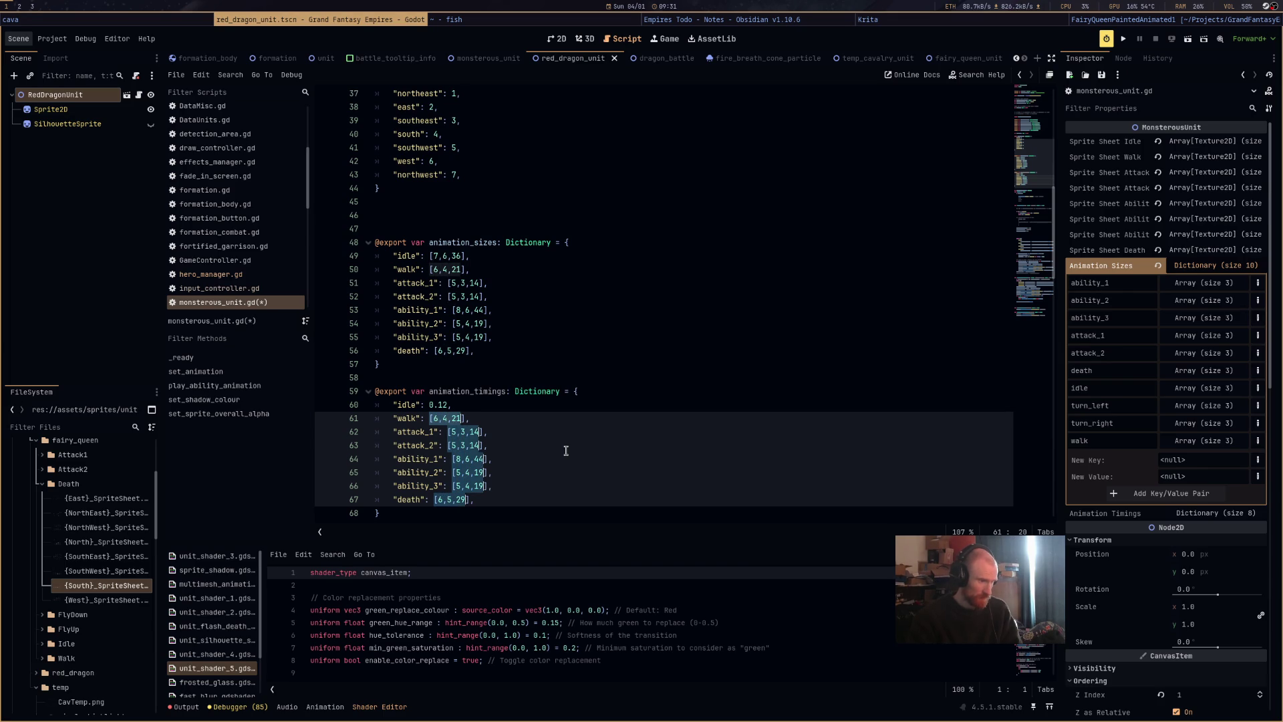
{"action": "type", "text": "0.12"}
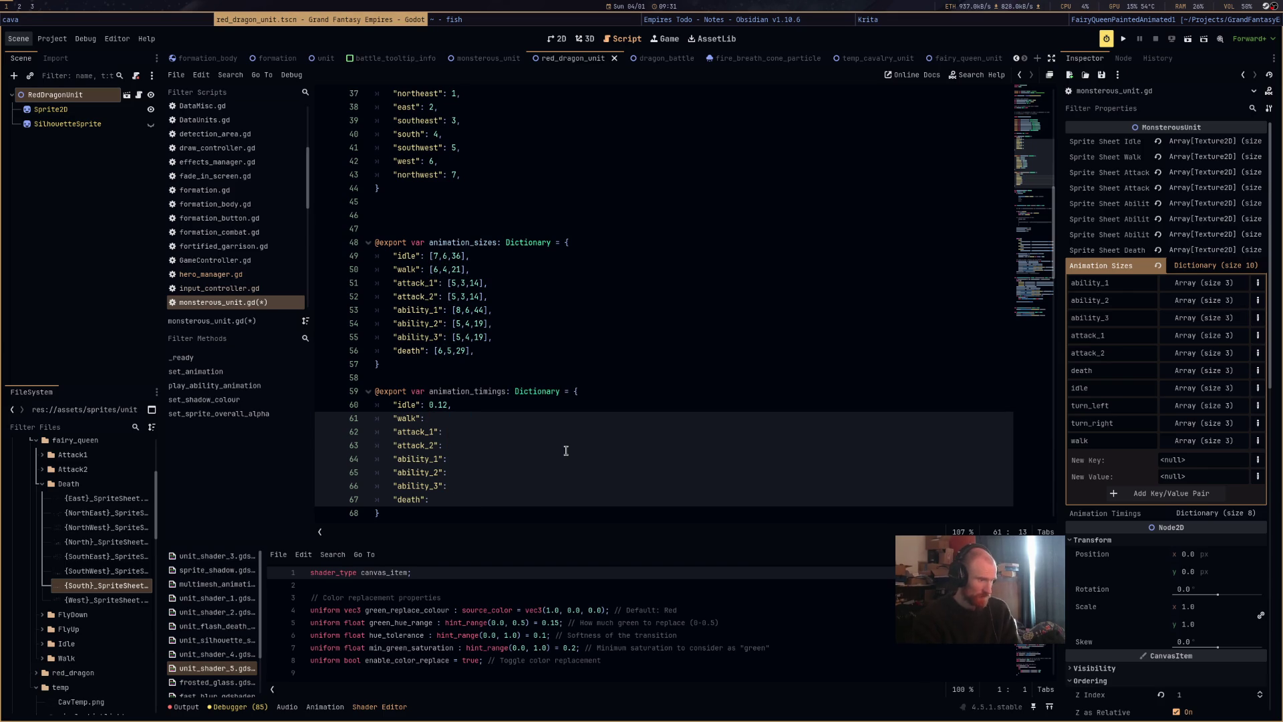
{"action": "type", "text": ","}
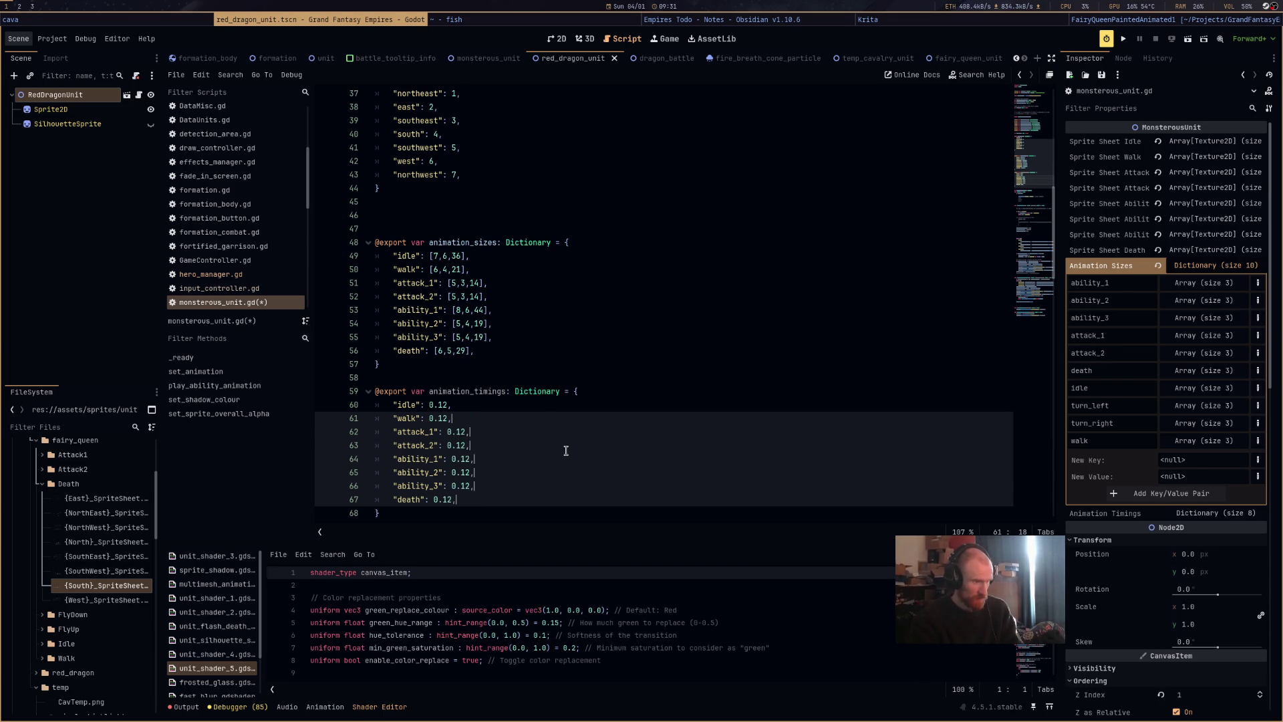
Change the walk timing to 0.06 and save monsterous_unit.gd.
{"action": "left_click", "coordinate": [439, 419]}
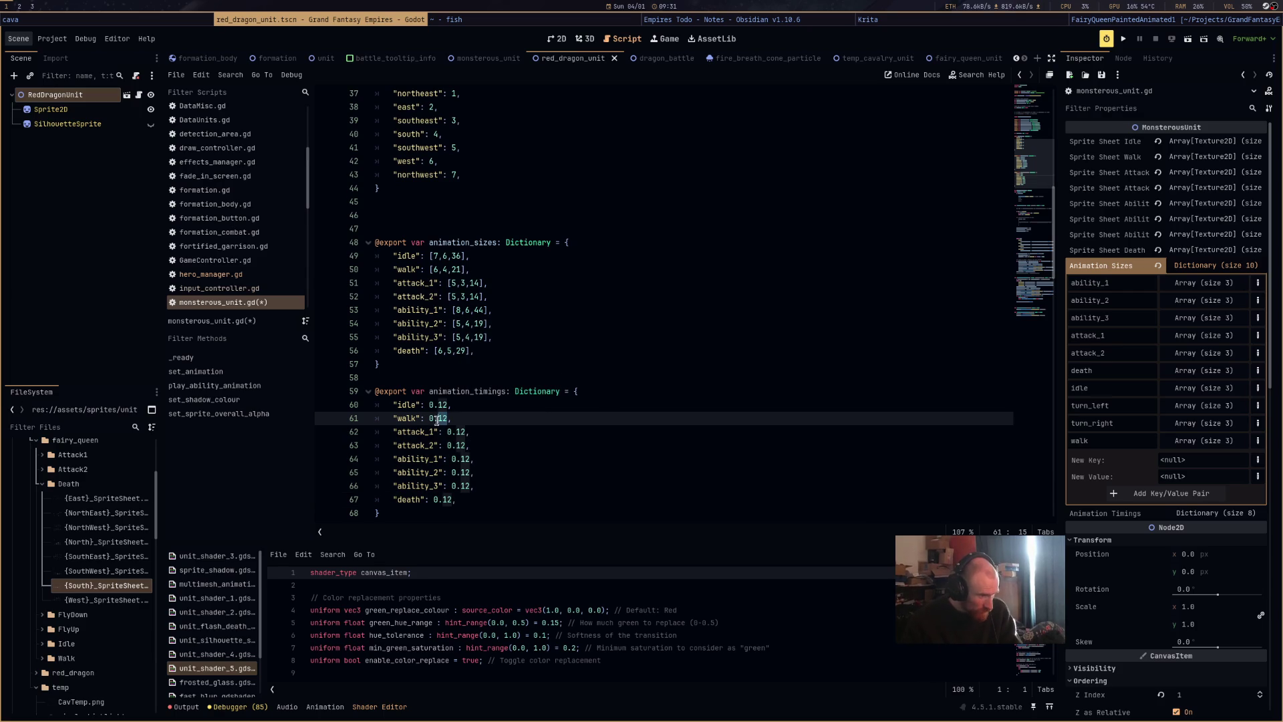
{"action": "key", "text": "BackSpace"}
{"action": "key", "text": "Delete"}
{"action": "type", "text": "06"}
{"action": "key", "text": "ctrl+s"}
{"action": "left_click", "coordinate": [719, 438]}
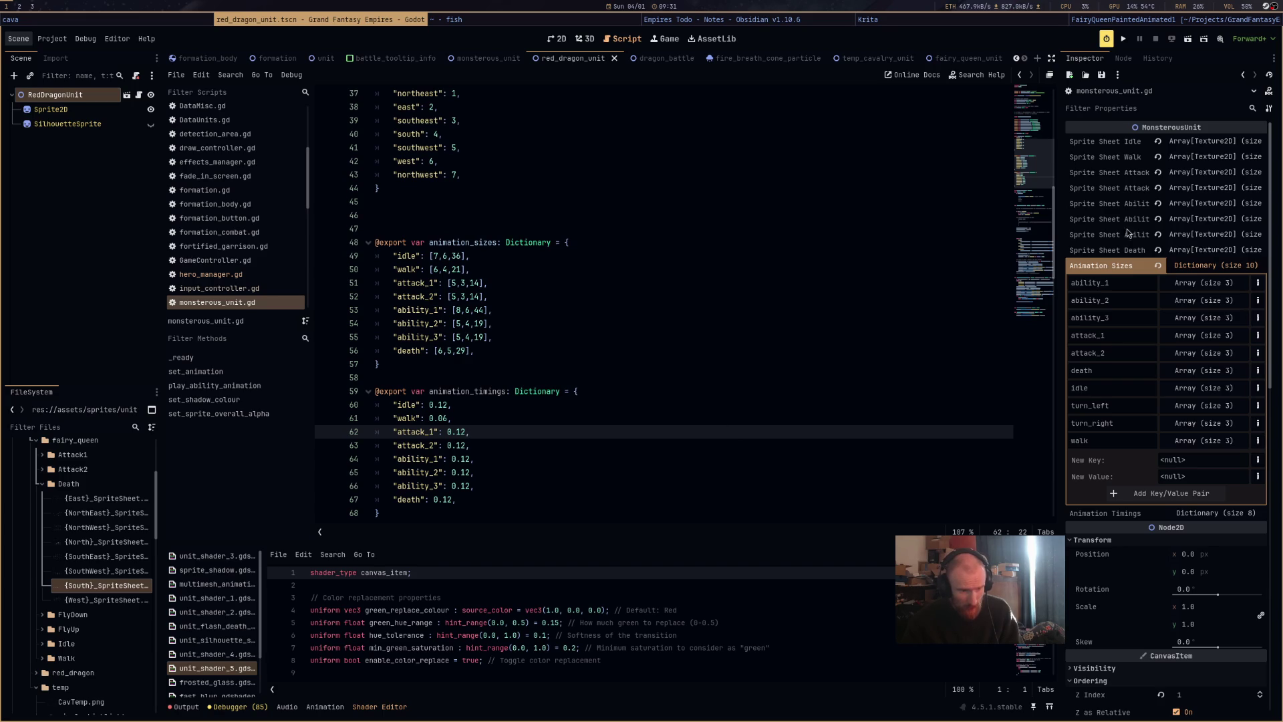
Check the Animation Timings values in the inspector, then open hero_manager.gd.
{"action": "left_click", "coordinate": [1198, 263]}
{"action": "left_click", "coordinate": [1188, 282]}
{"action": "left_click", "coordinate": [1192, 282]}
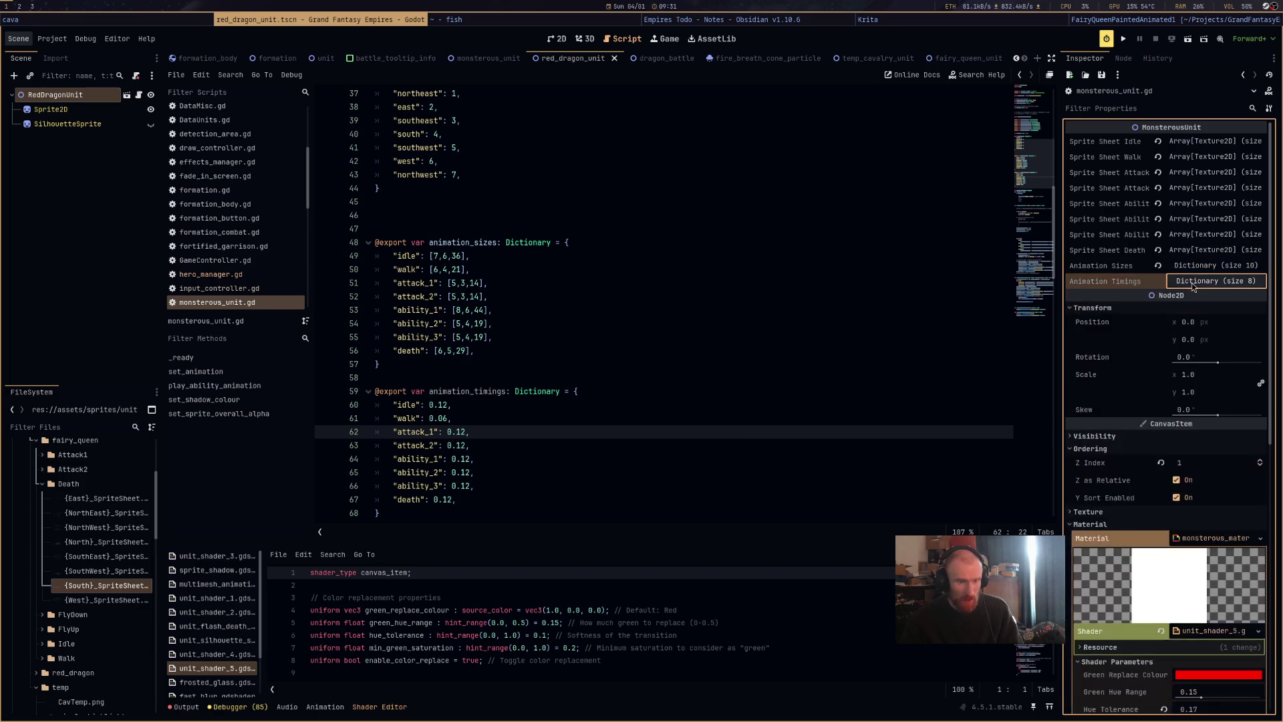
{"action": "left_click", "coordinate": [486, 59]}
{"action": "left_click", "coordinate": [566, 59]}
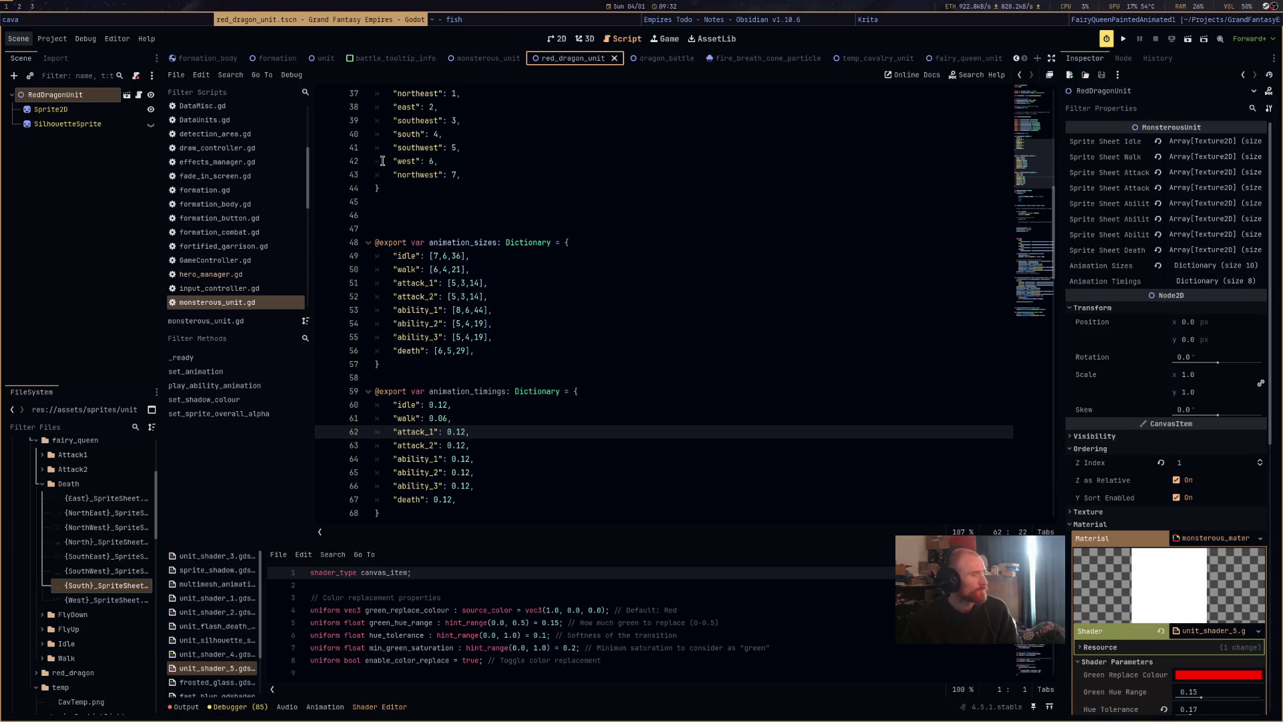
{"action": "left_click", "coordinate": [270, 278]}
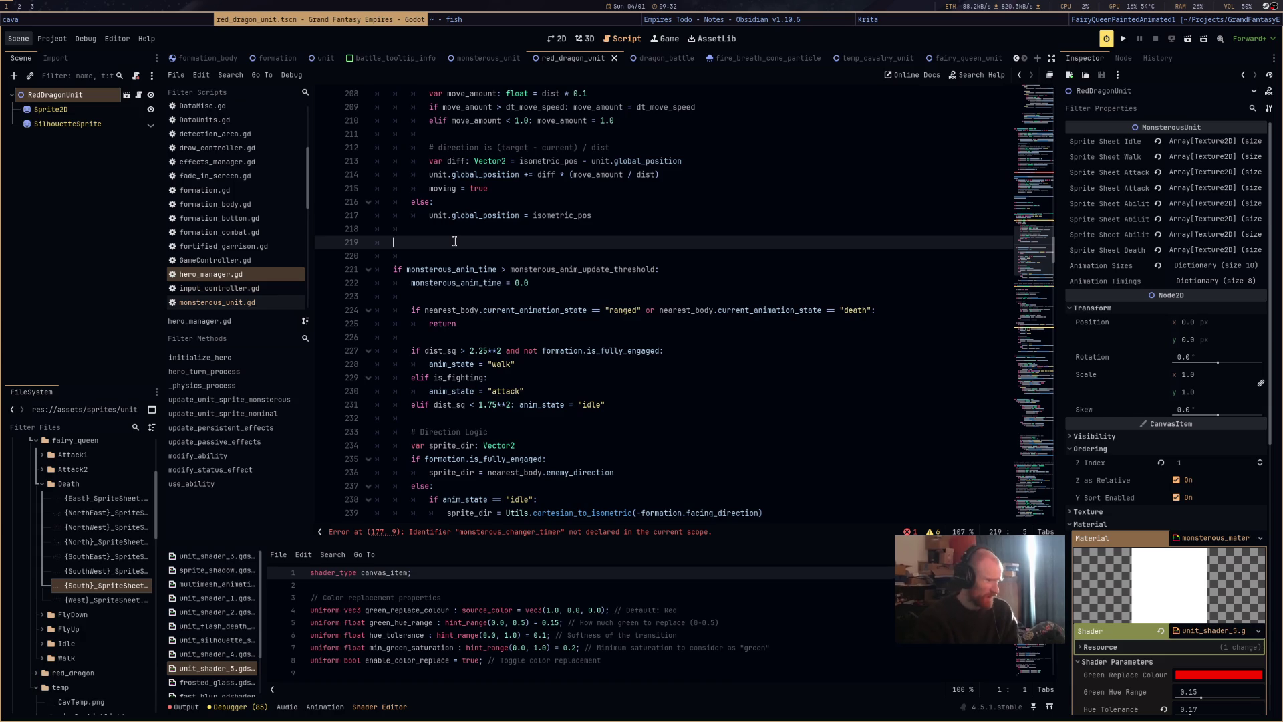
On line 219 write monsterous_anim_update_threshold = monsterous_unit.animation_timings.get(.
{"action": "type", "text": "mon"}
{"action": "key", "text": "Down"}
{"action": "key", "text": "Return"}
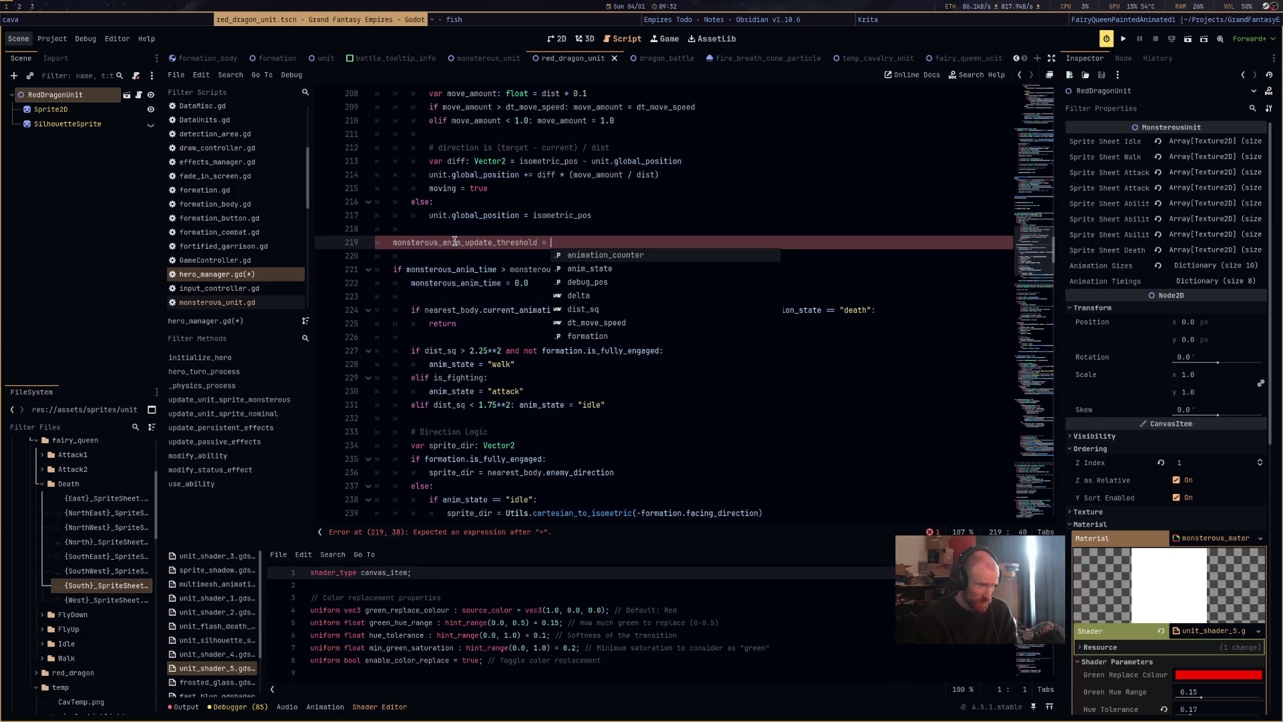
{"action": "type", "text": "mon"}
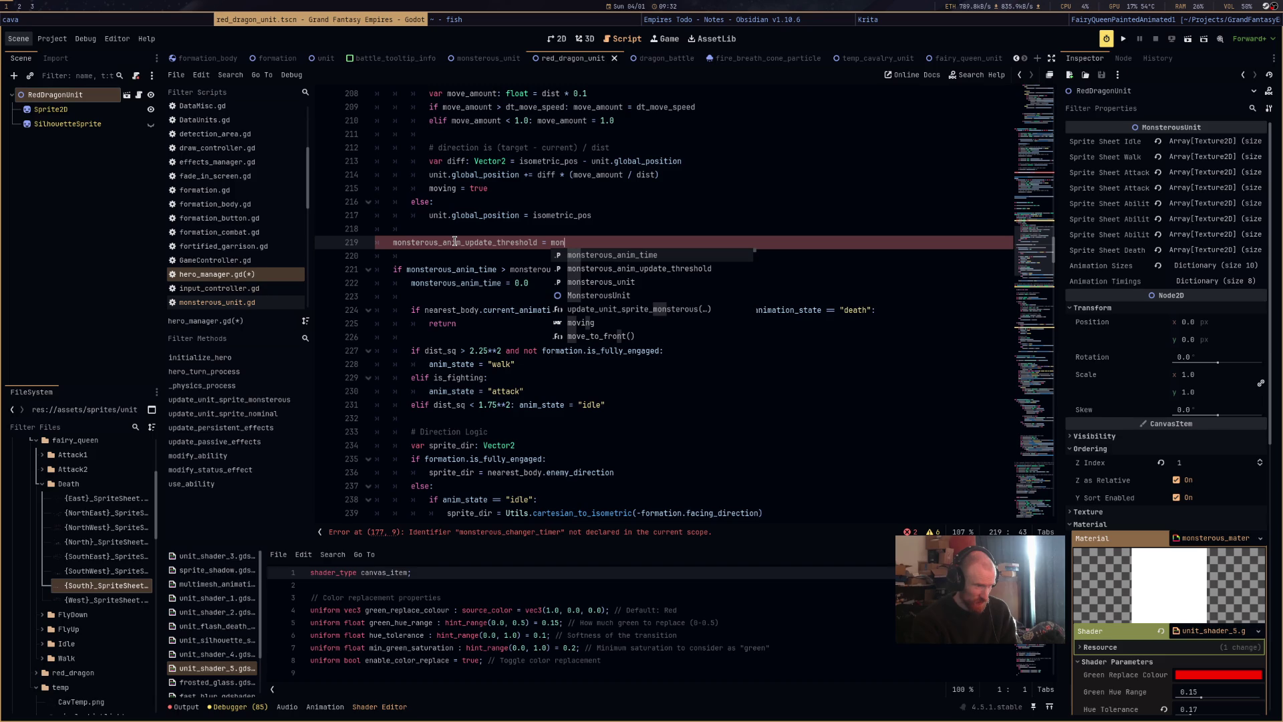
{"action": "key", "text": "Down"}
{"action": "key", "text": "Down"}
{"action": "key", "text": "Return"}
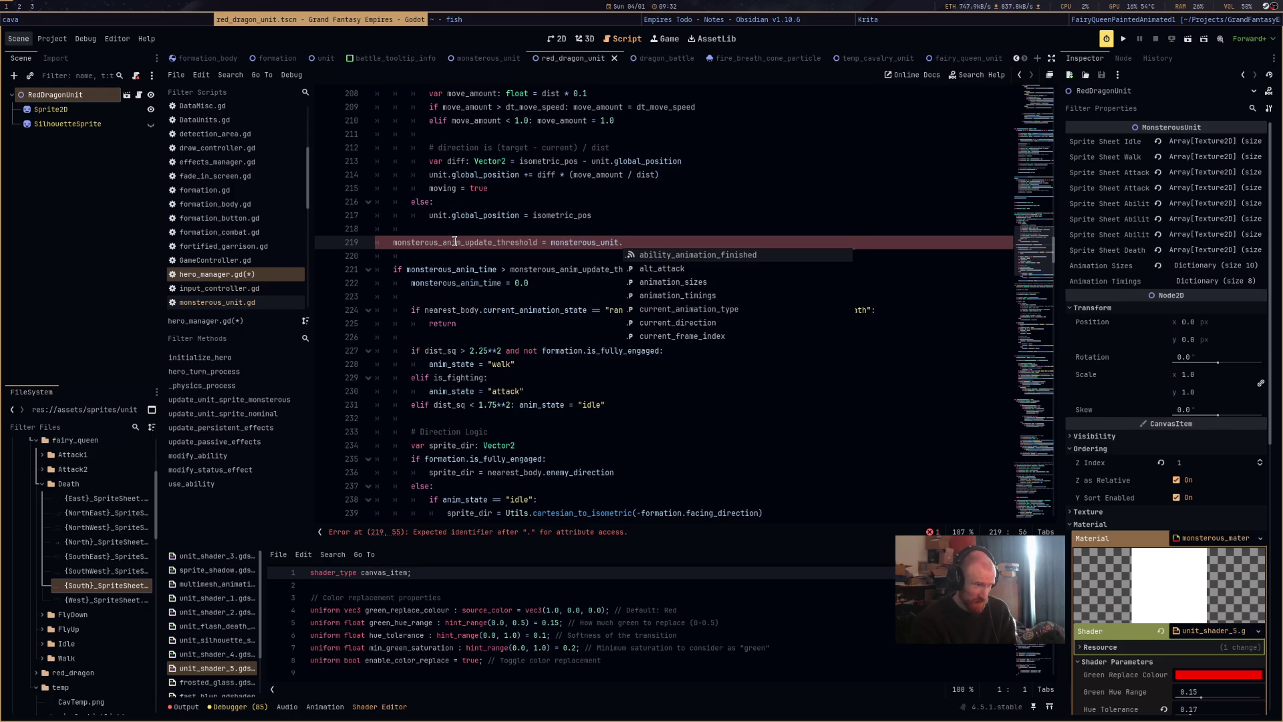
{"action": "key", "text": "Down"}
{"action": "key", "text": "Down"}
{"action": "key", "text": "Down"}
{"action": "key", "text": "Return"}
{"action": "type", "text": ".get(c"}
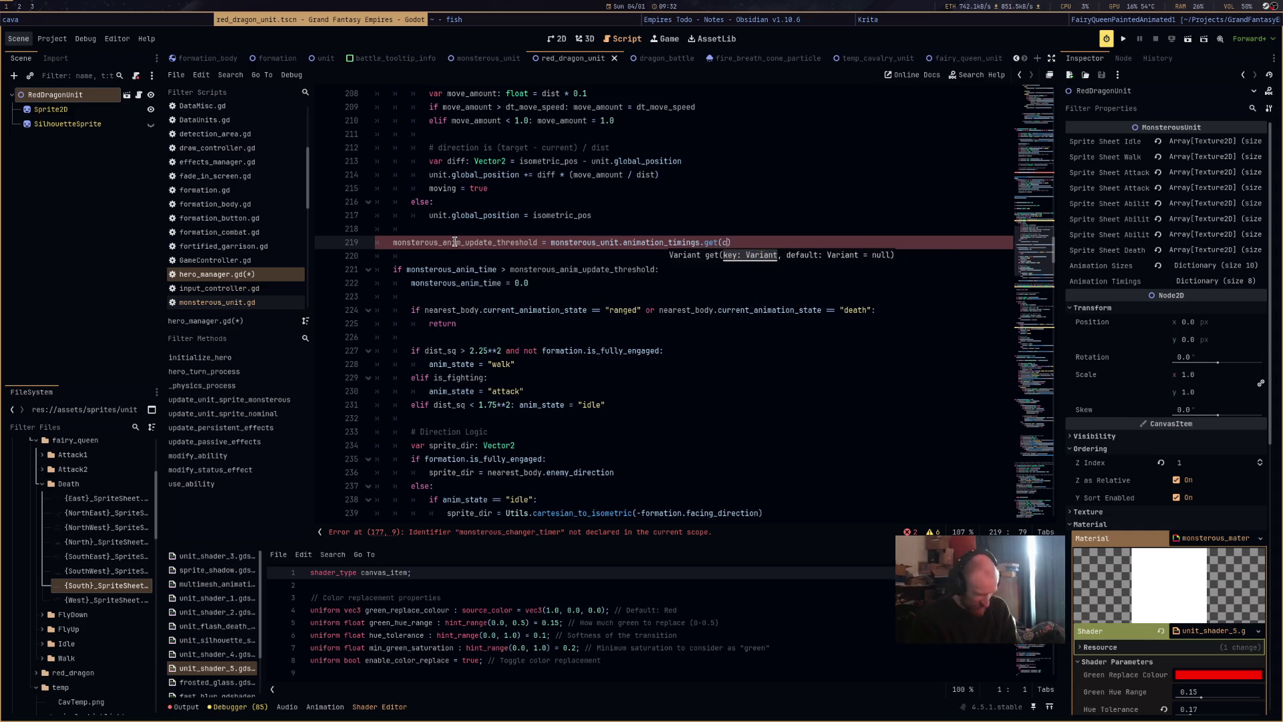
Fill the get() argument with monsterous_unit.current_animation_type.
{"action": "key", "text": "ctrl+space"}
{"action": "key", "text": "Escape"}
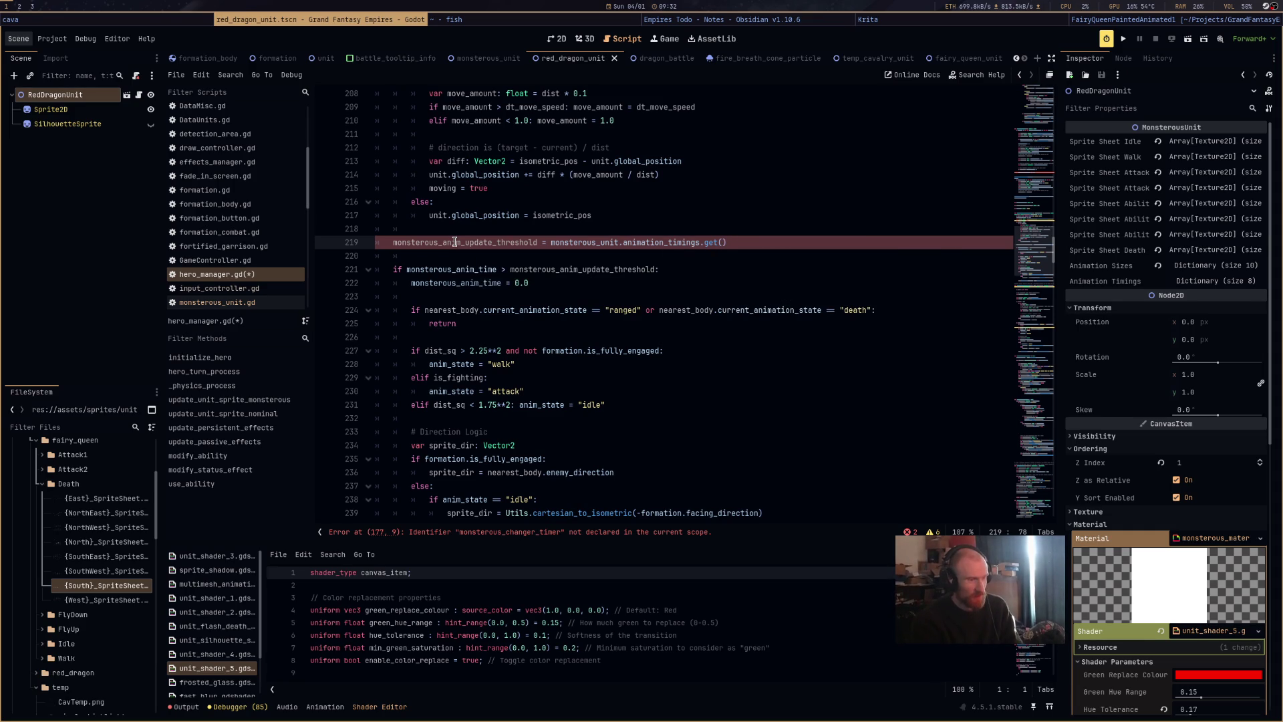
{"action": "type", "text": "mon"}
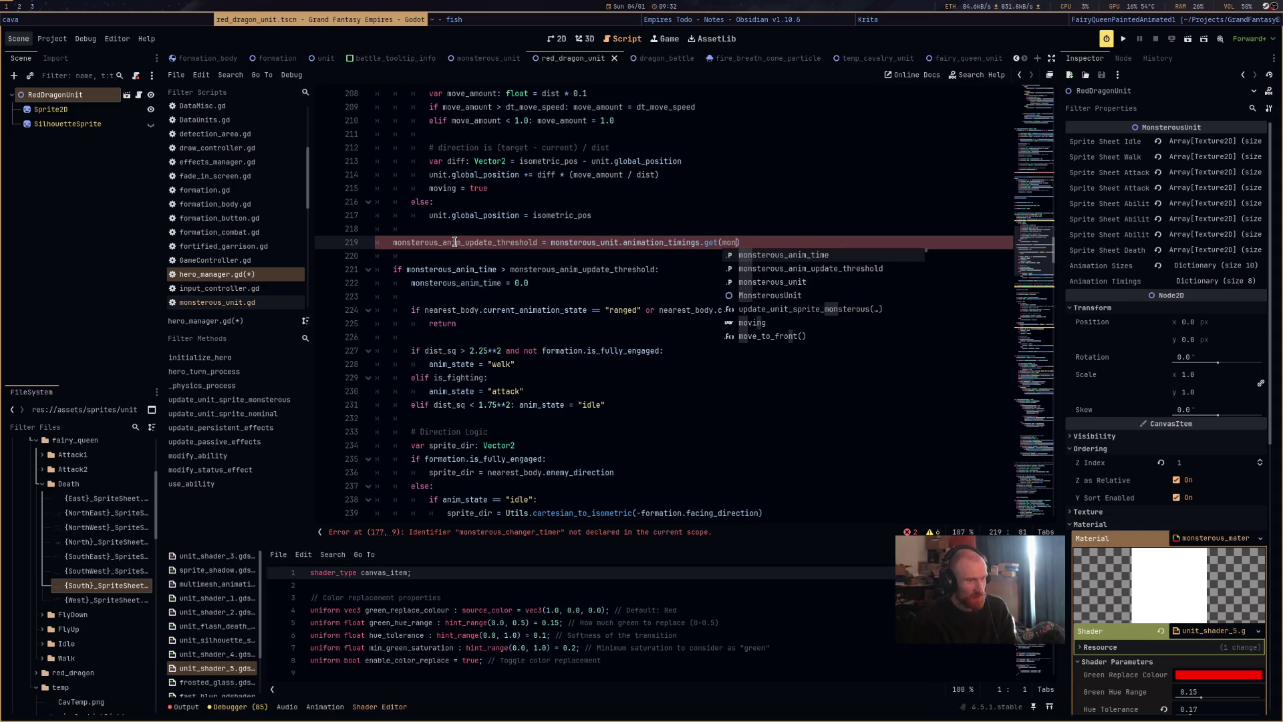
{"action": "key", "text": "Down"}
{"action": "key", "text": "Down"}
{"action": "key", "text": "Return"}
{"action": "type", "text": ".cu"}
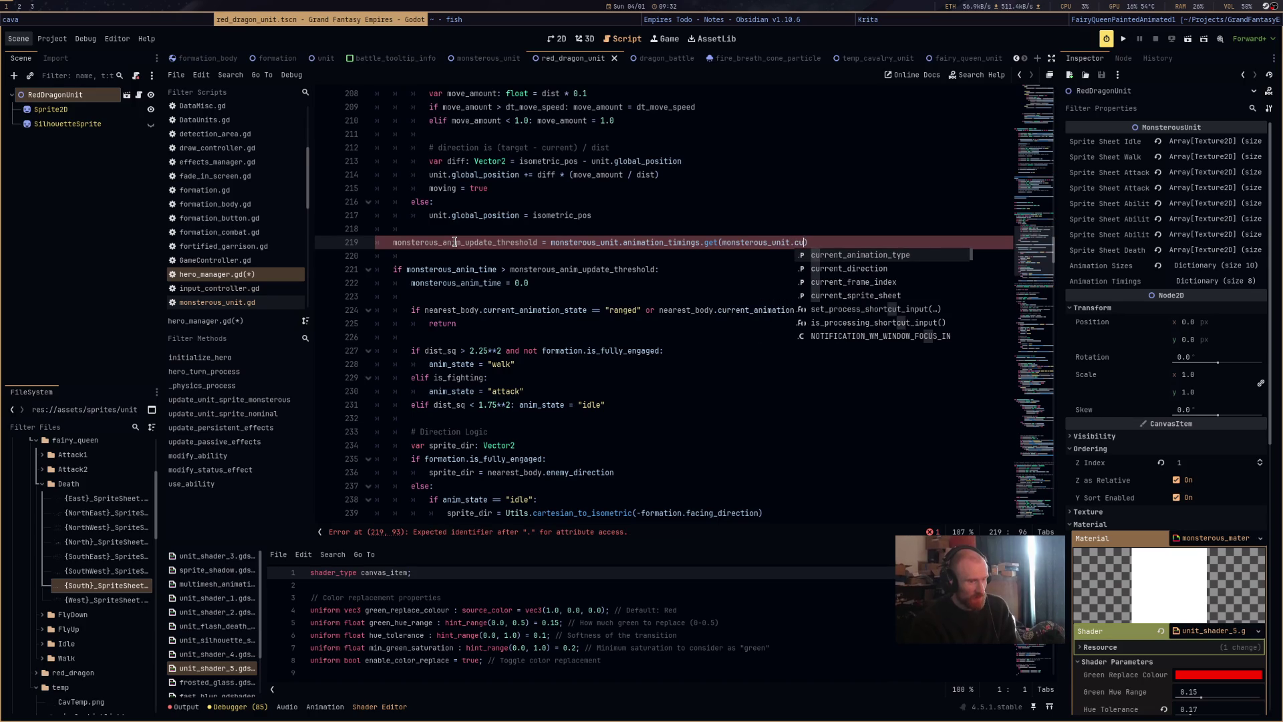
{"action": "key", "text": "Return"}
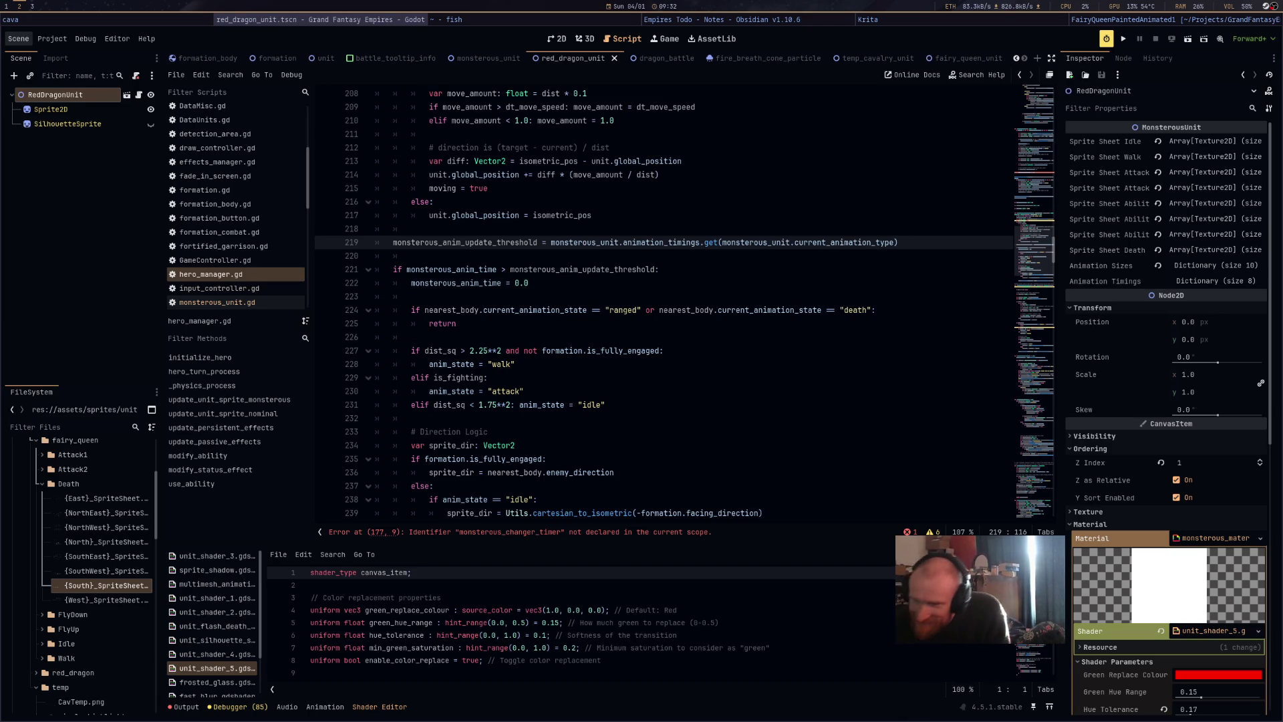
Delete the monsterous_changer_timer statement on line 177 causing the parse error, then rerun the scene.
{"action": "left_click", "coordinate": [1189, 43]}
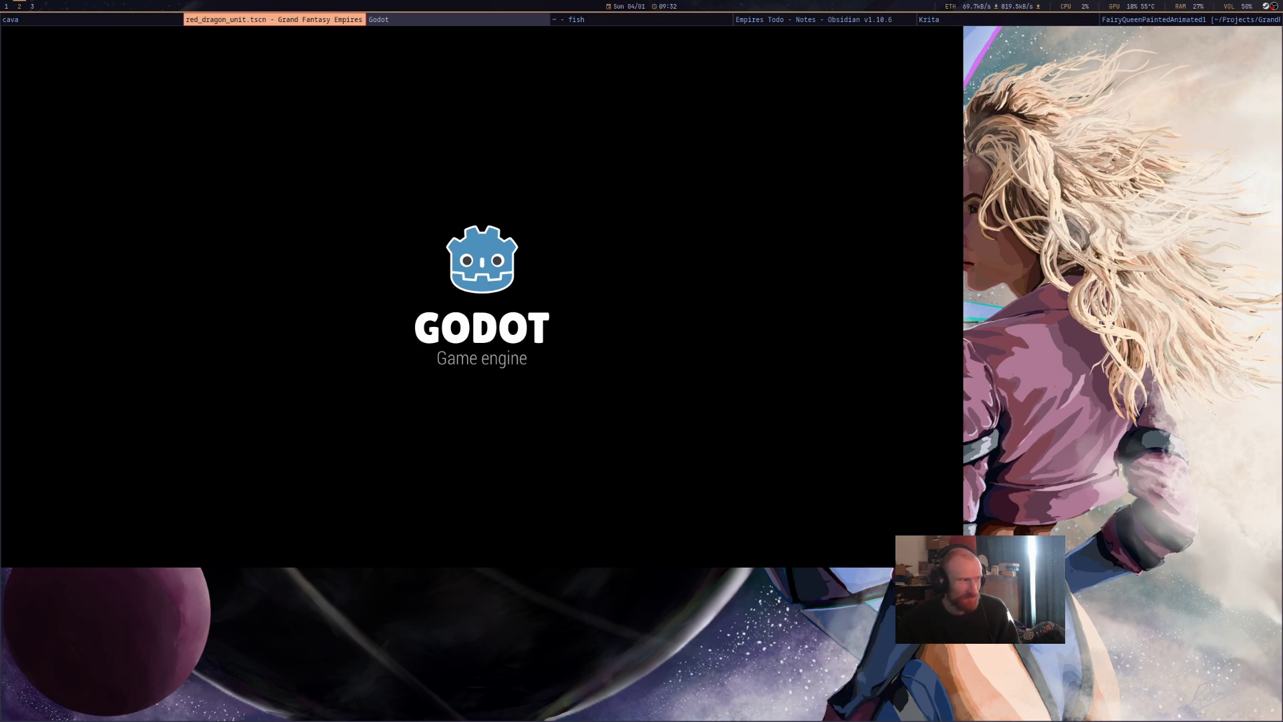
{"action": "left_click", "coordinate": [337, 20]}
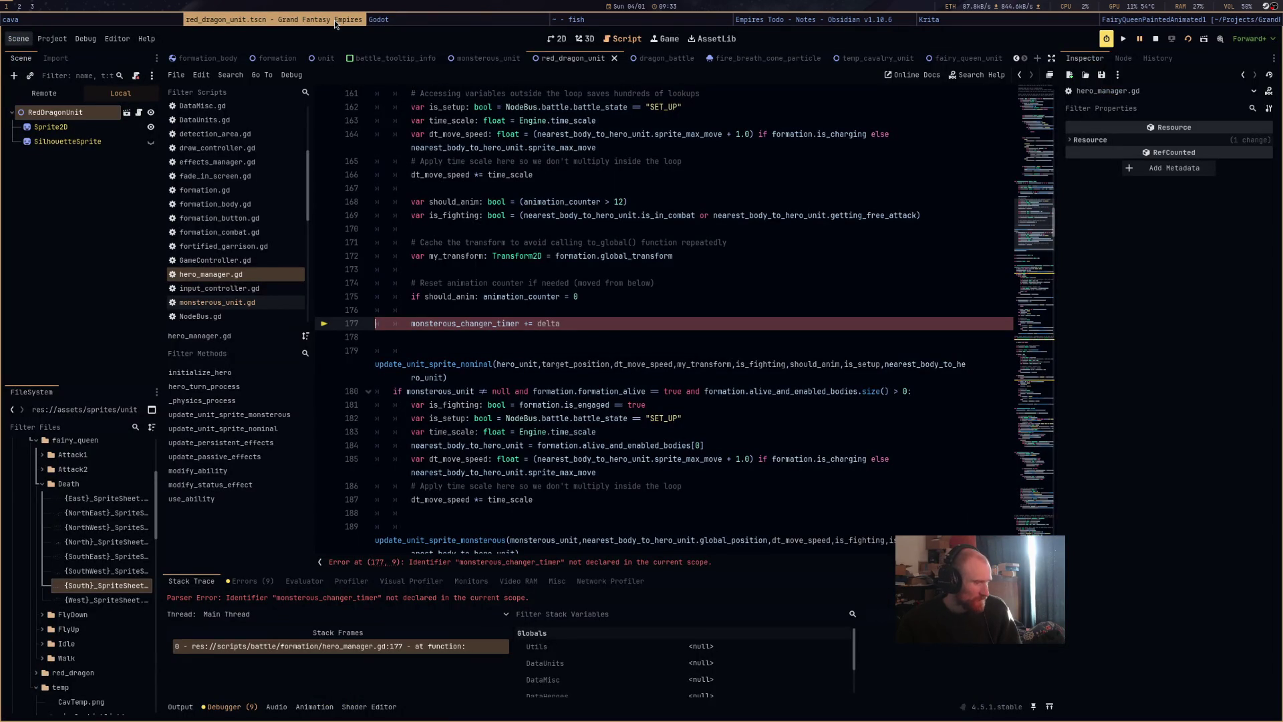
{"action": "left_click_drag", "start_coordinate": [591, 319], "coordinate": [358, 321]}
{"action": "scroll", "coordinate": [660, 373], "scroll_direction": "up", "scroll_amount": 5}
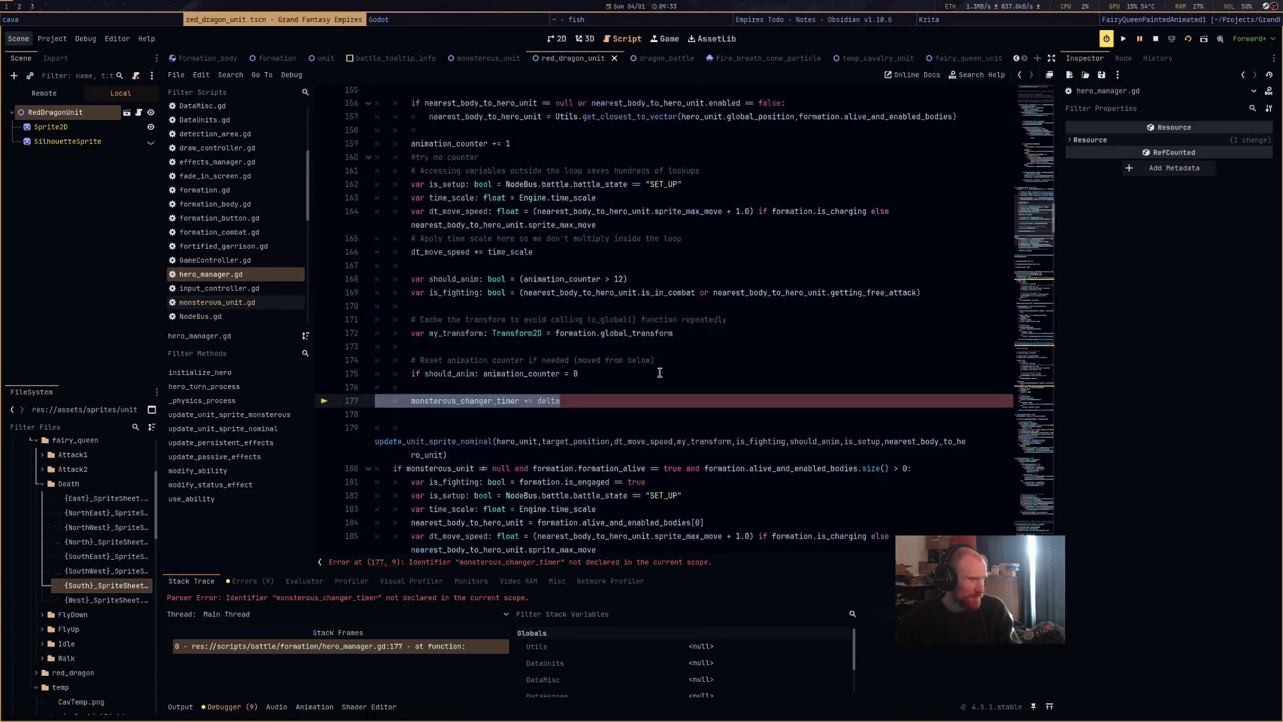
{"action": "key", "text": "BackSpace"}
{"action": "scroll", "coordinate": [659, 372], "scroll_direction": "down", "scroll_amount": 6}
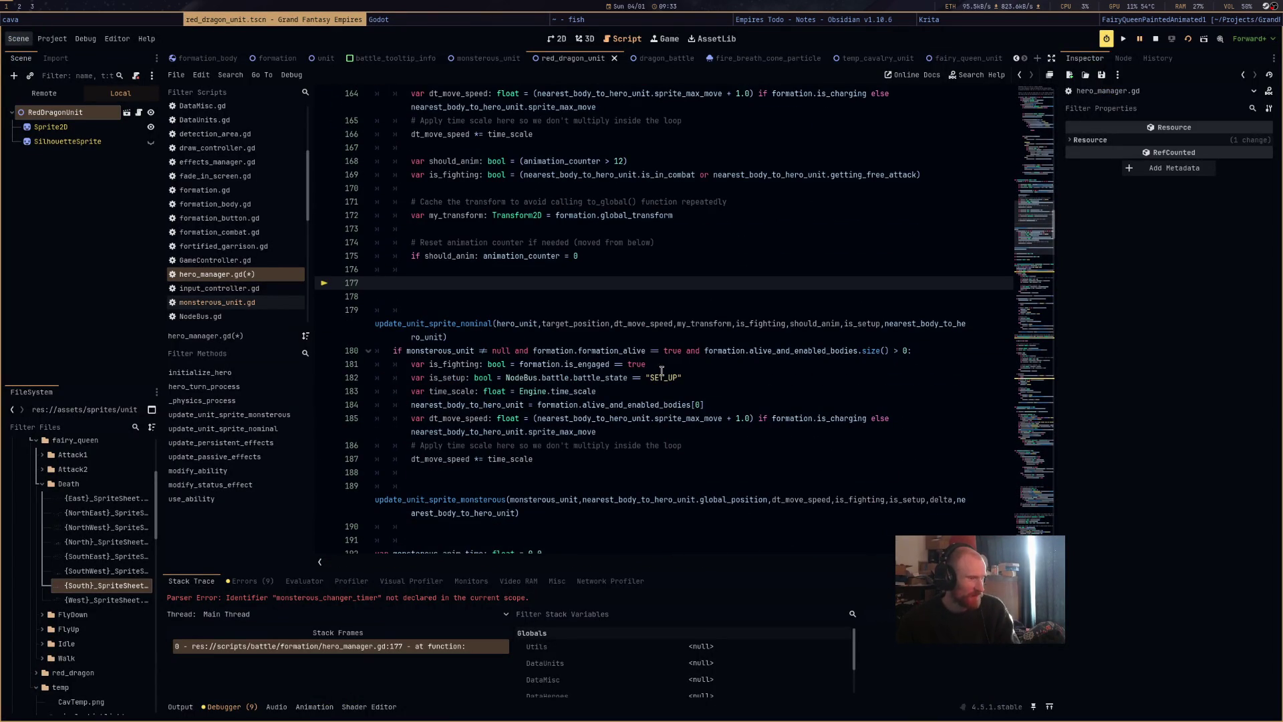
{"action": "left_click", "coordinate": [1186, 40]}
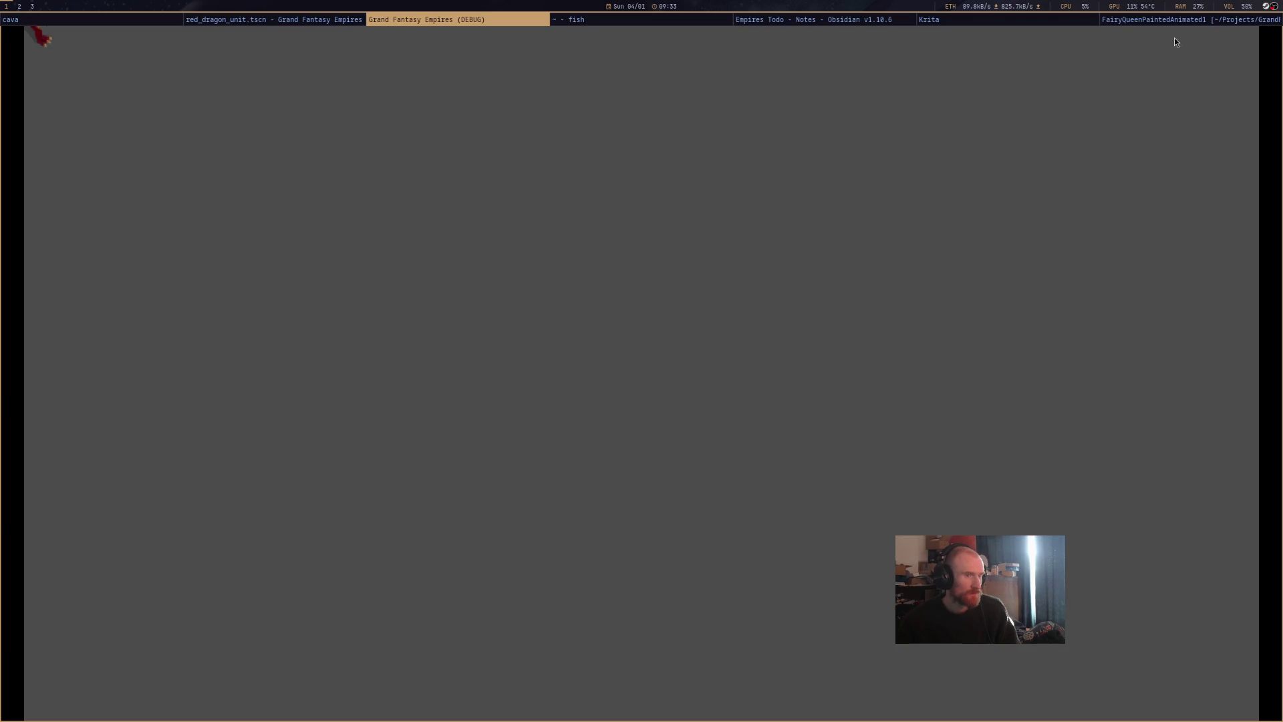
{"action": "middle_click", "coordinate": [528, 22]}
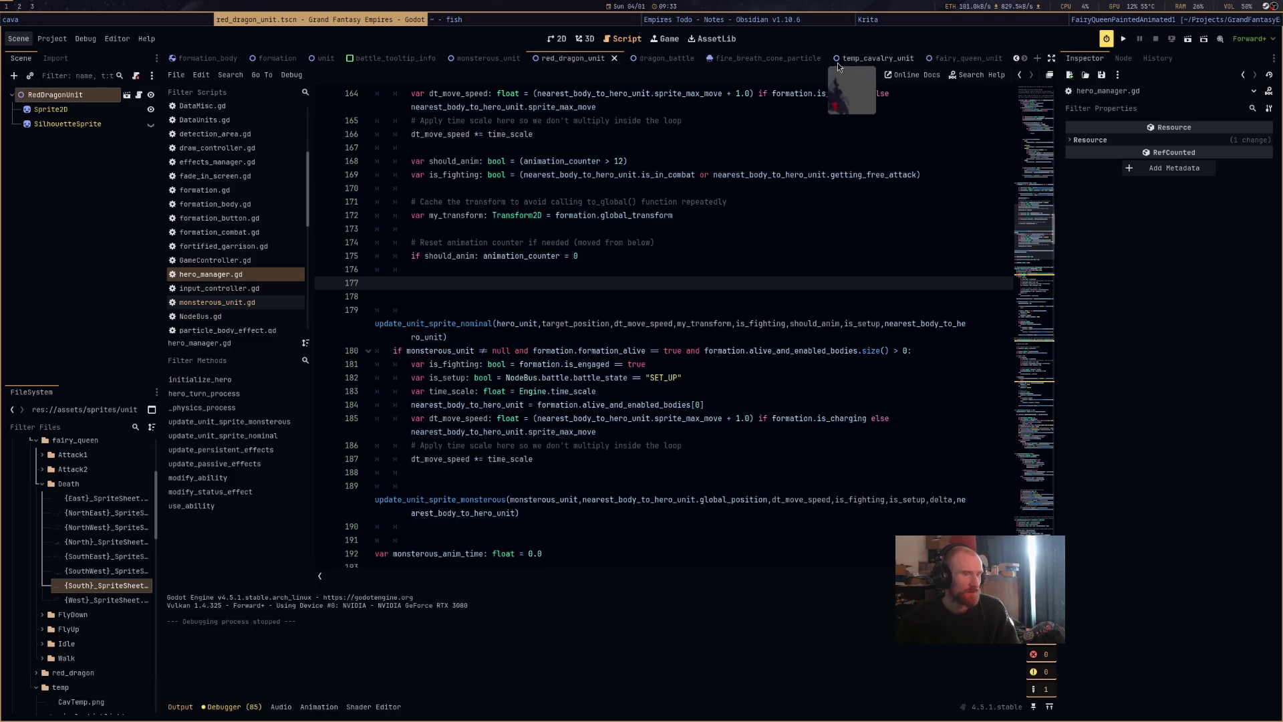
{"action": "left_click", "coordinate": [1182, 45]}
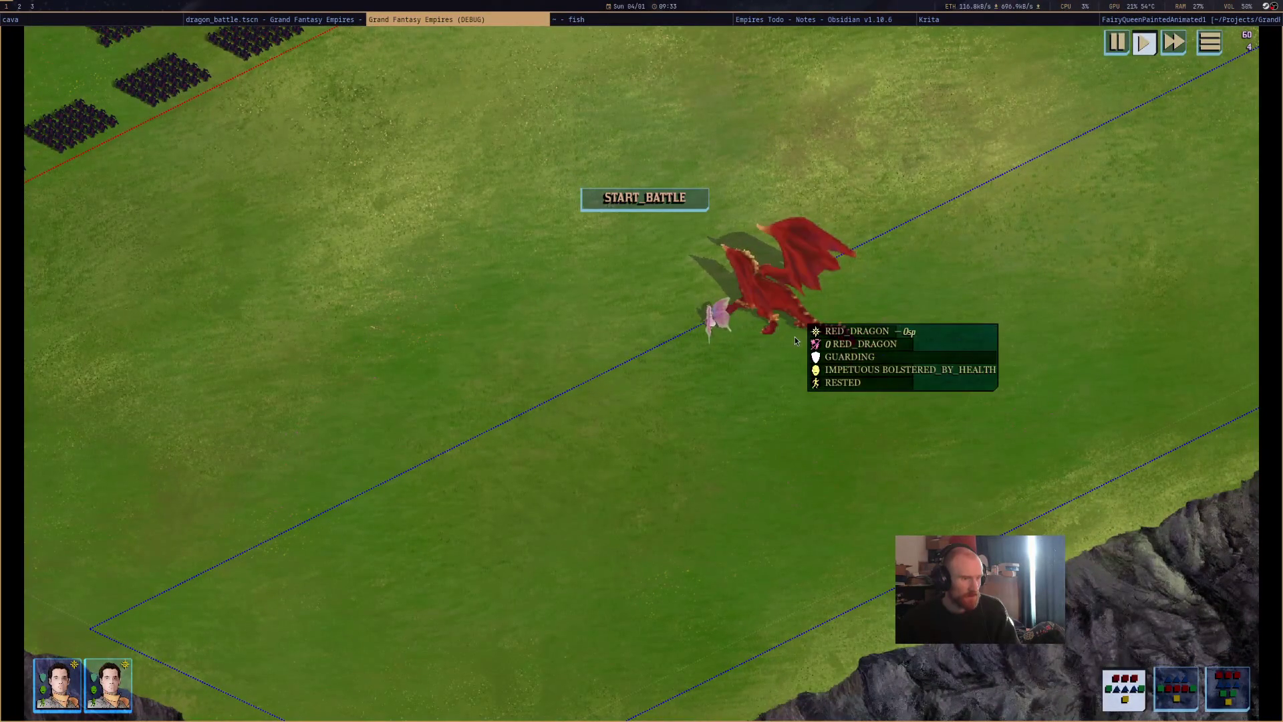
Start the battle, select the red dragon, and switch hero control with Tab.
{"action": "mouse_move", "coordinate": [795, 340]}
{"action": "left_click", "coordinate": [652, 202]}
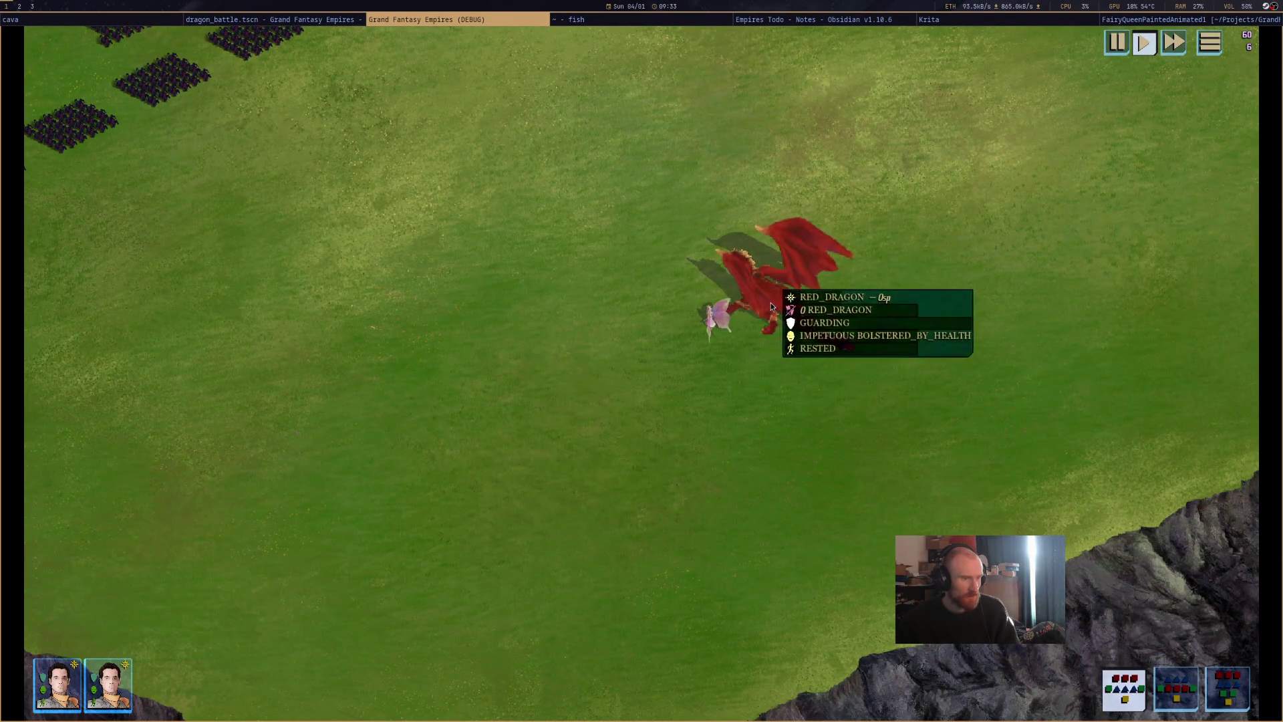
{"action": "left_click", "coordinate": [771, 302]}
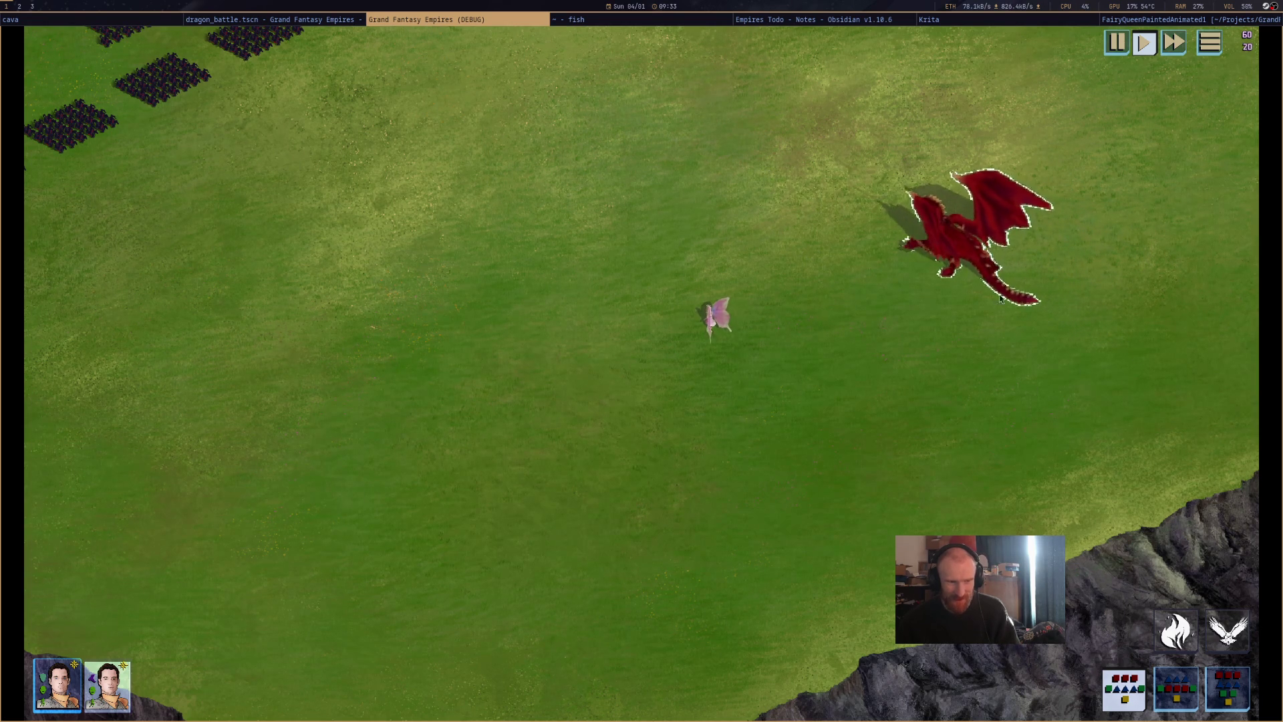
{"action": "mouse_move", "coordinate": [860, 245]}
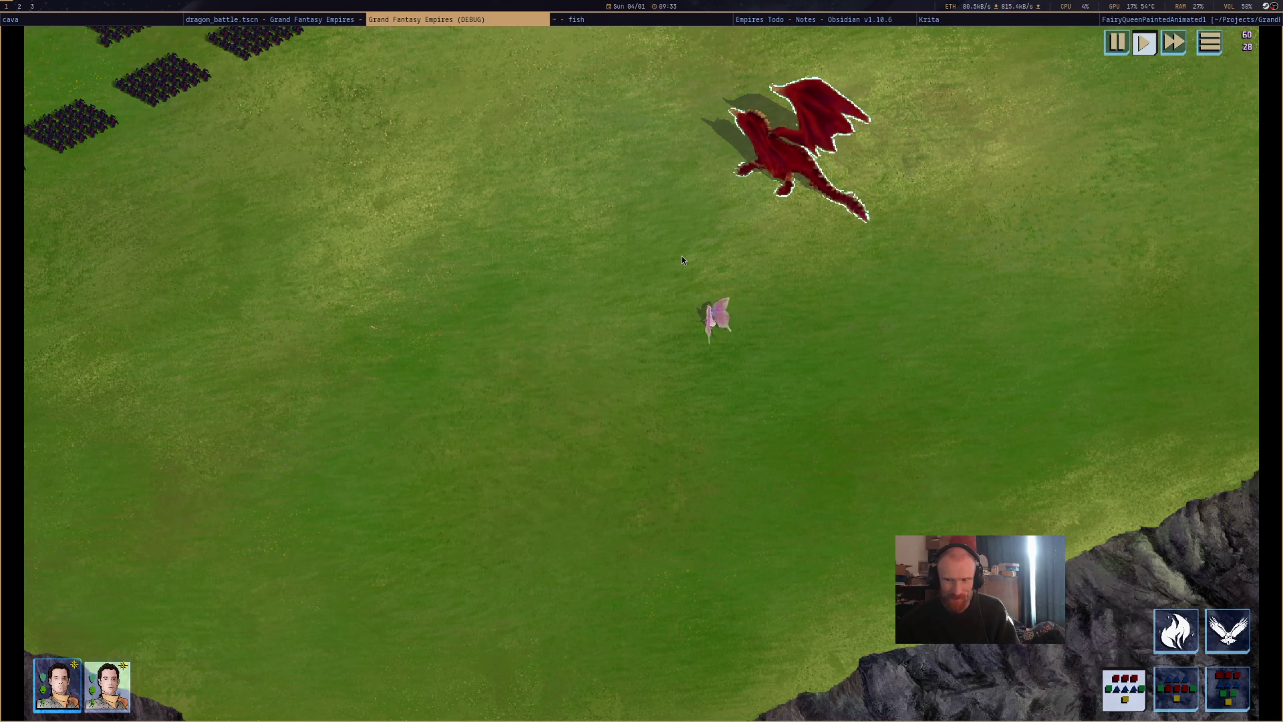
{"action": "mouse_move", "coordinate": [673, 328]}
{"action": "key", "text": "Tab"}
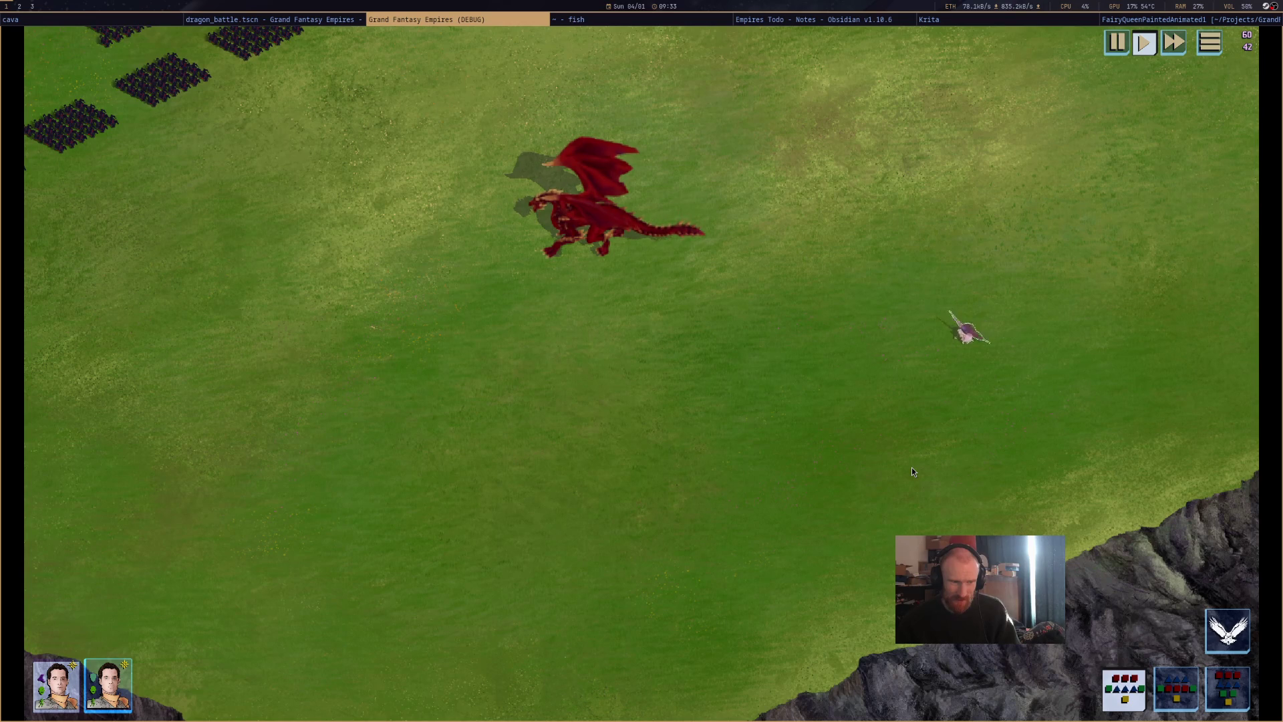
Pan around the floating island, order the red dragon to move right, then close the game.
{"action": "mouse_move", "coordinate": [912, 472]}
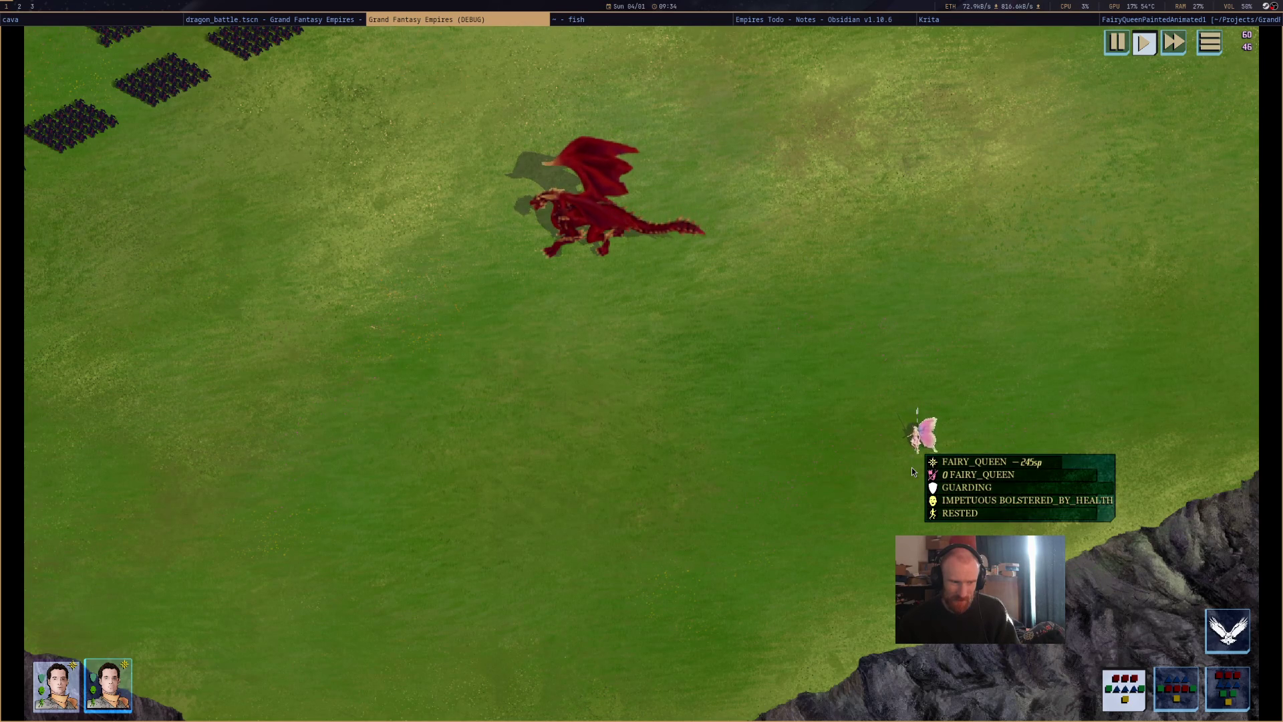
{"action": "scroll", "coordinate": [765, 440], "scroll_direction": "down", "scroll_amount": 5}
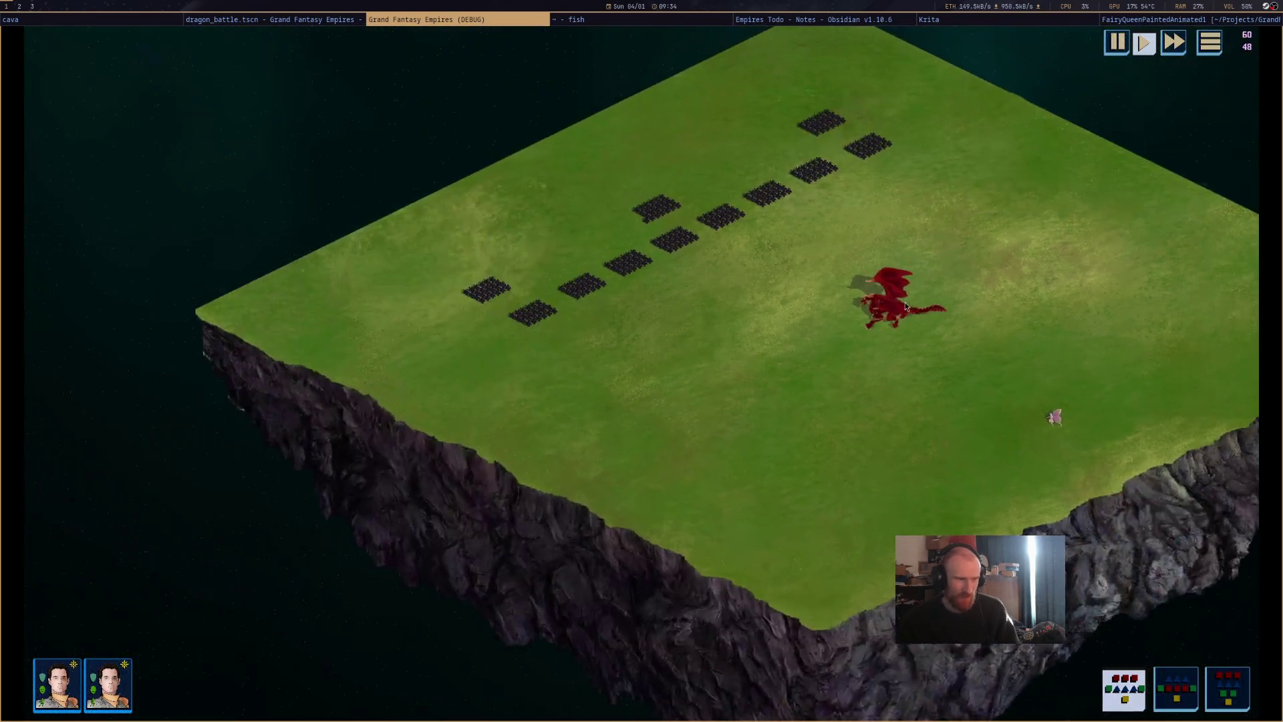
{"action": "mouse_move", "coordinate": [895, 321]}
{"action": "left_click_drag", "start_coordinate": [935, 379], "coordinate": [851, 370]}
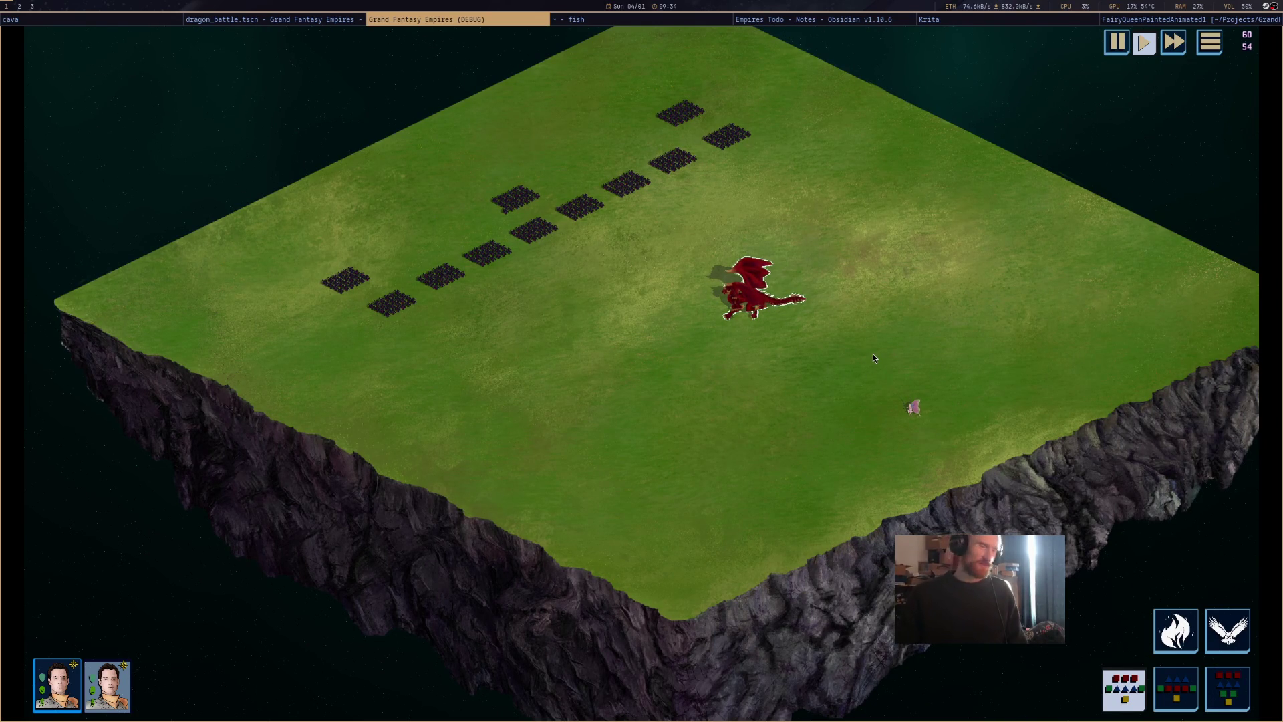
{"action": "scroll", "coordinate": [873, 359], "scroll_direction": "up", "scroll_amount": 3}
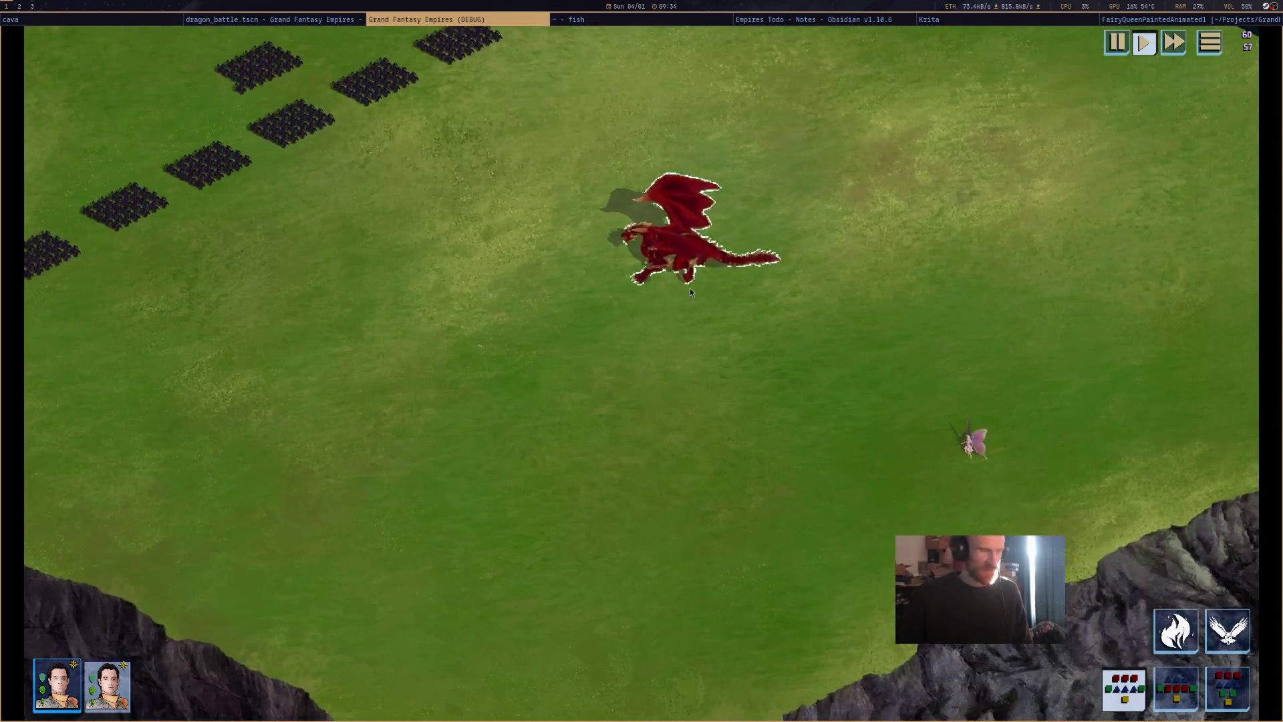
{"action": "mouse_move", "coordinate": [672, 257]}
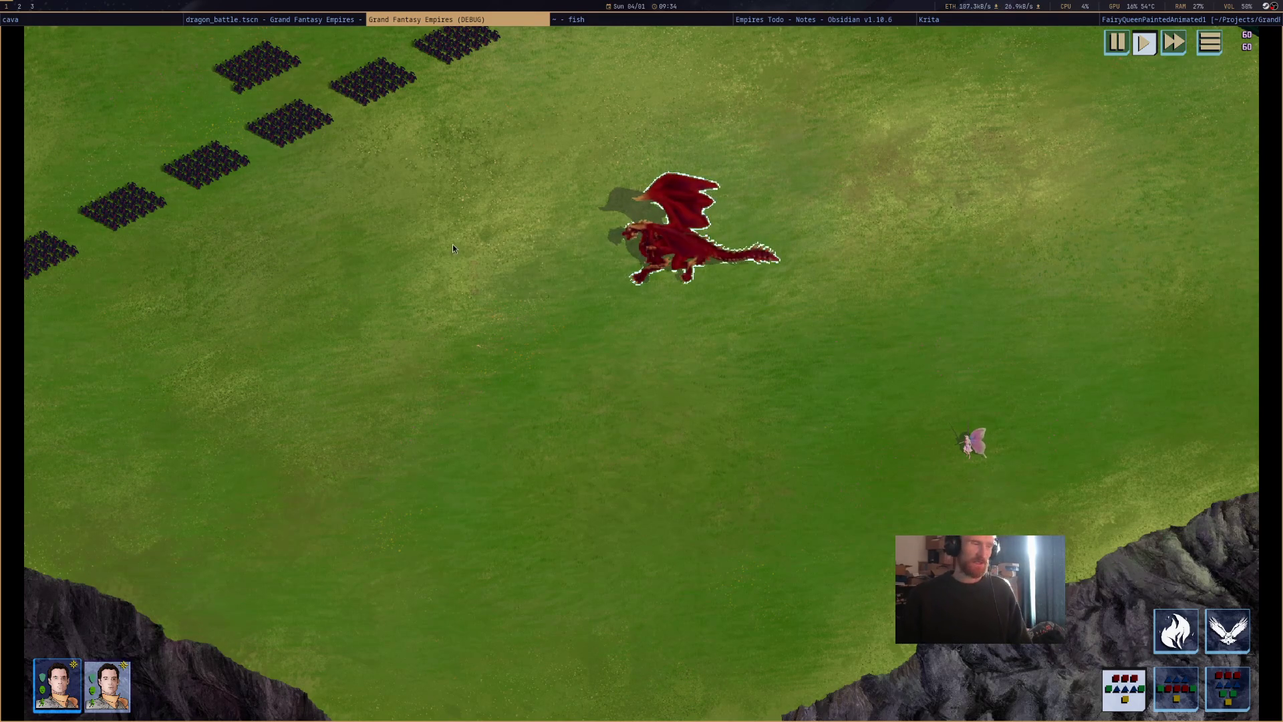
{"action": "right_click", "coordinate": [992, 282]}
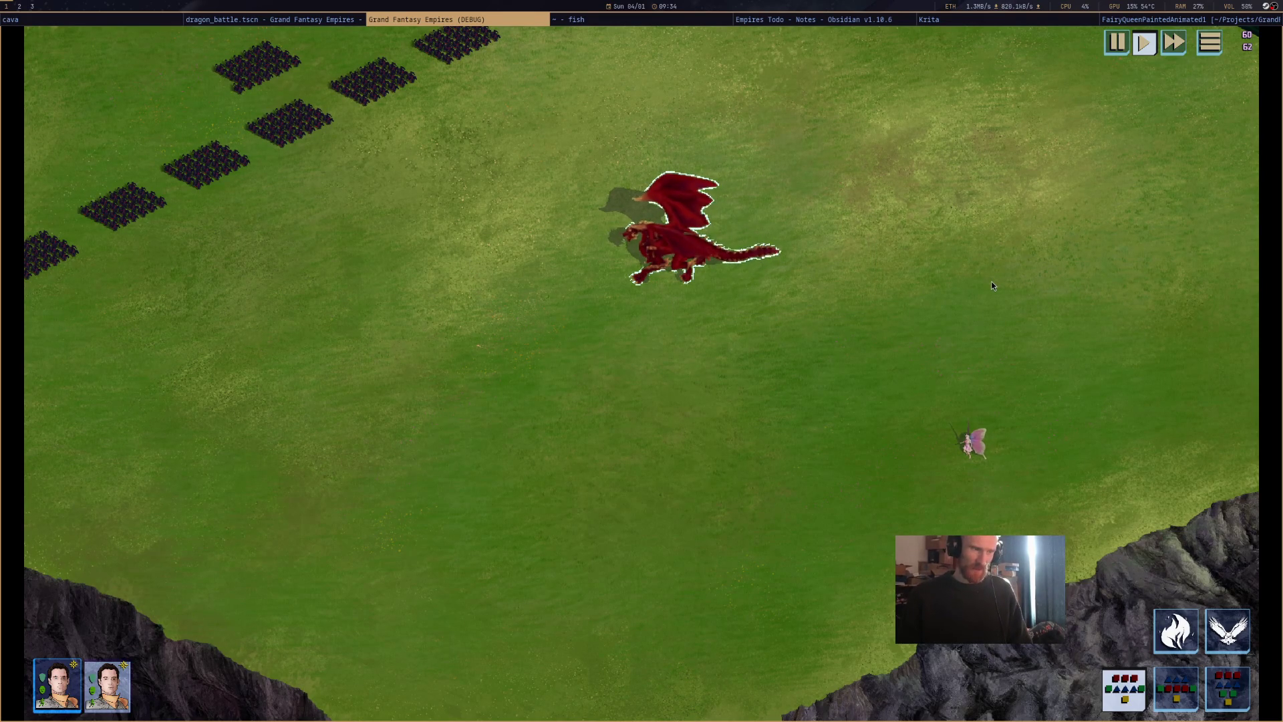
{"action": "mouse_move", "coordinate": [630, 270]}
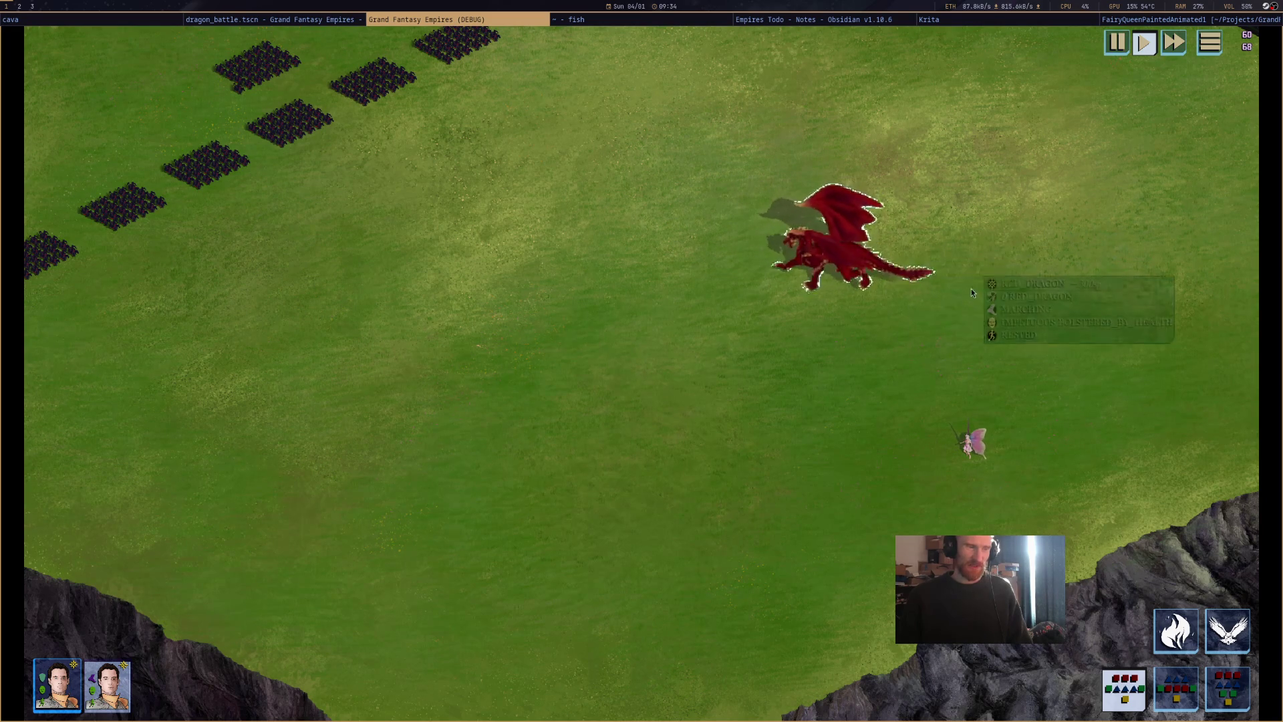
{"action": "mouse_move", "coordinate": [722, 237]}
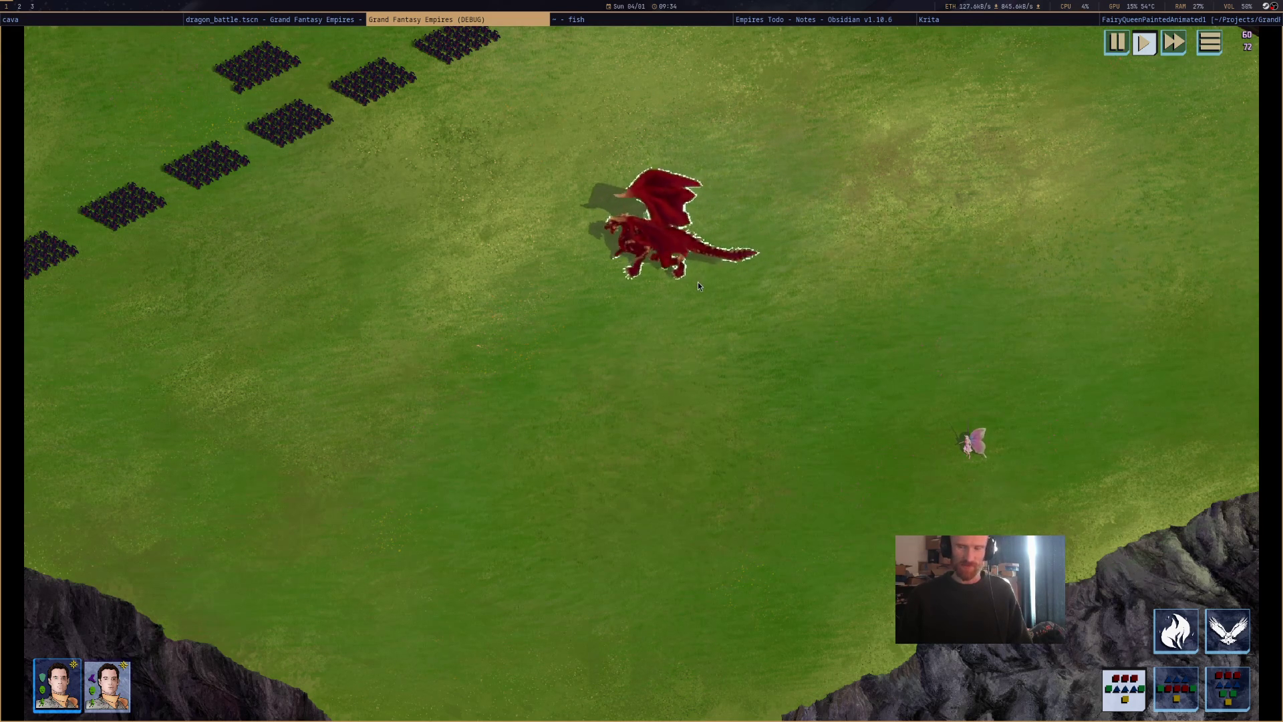
{"action": "mouse_move", "coordinate": [592, 248]}
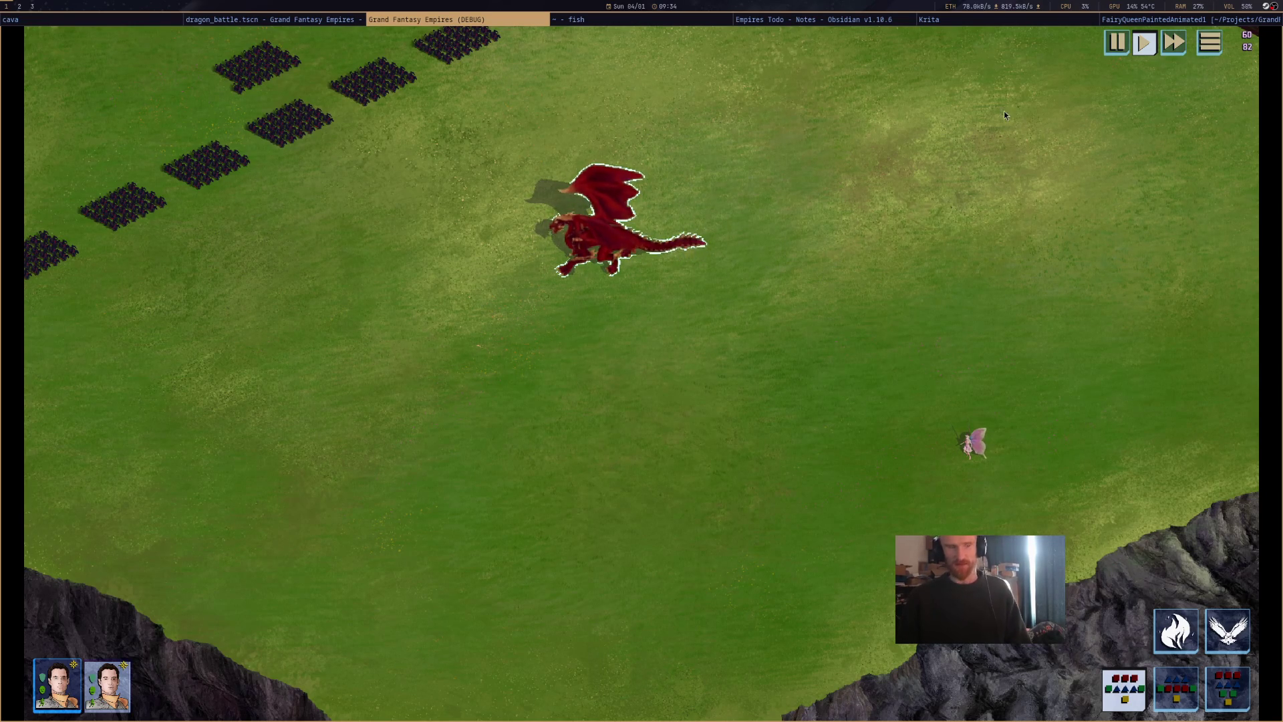
{"action": "middle_click", "coordinate": [515, 22]}
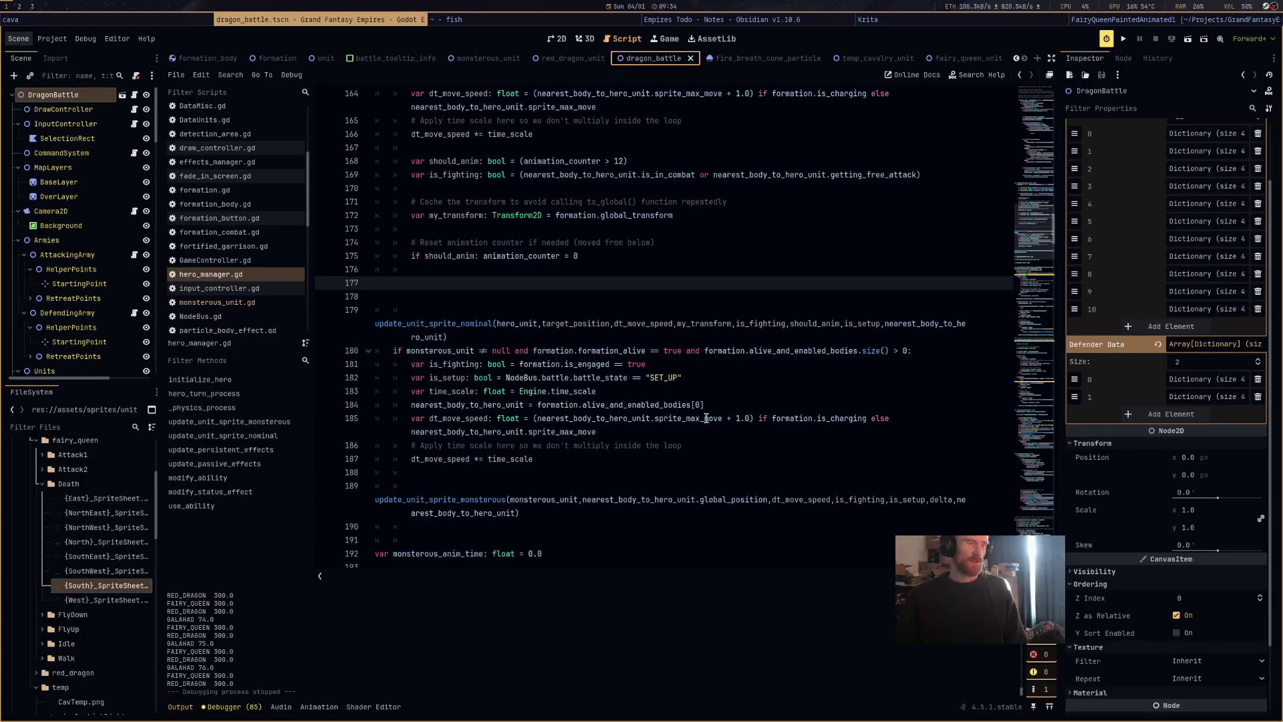
Open monsterous_unit.gd, select the DIRECTION_MAP block, then go to set_animation's current_animation_type line.
{"action": "left_click", "coordinate": [734, 392]}
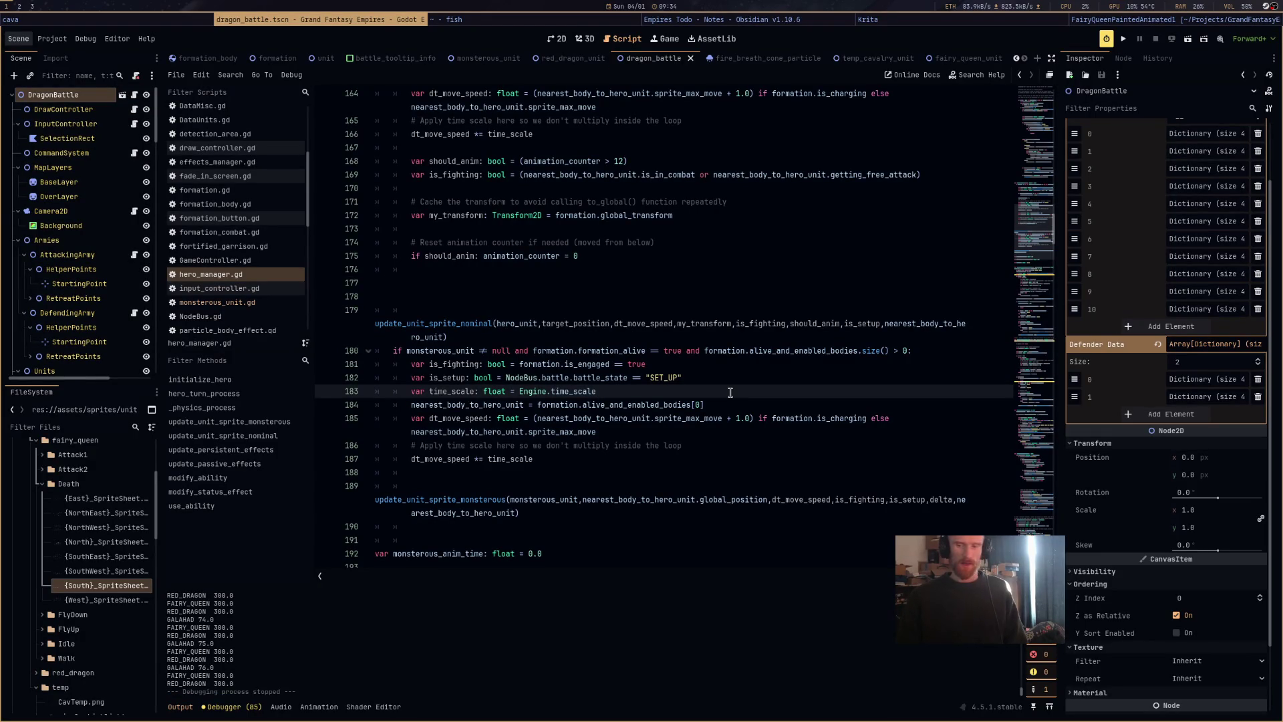
{"action": "left_click", "coordinate": [259, 302]}
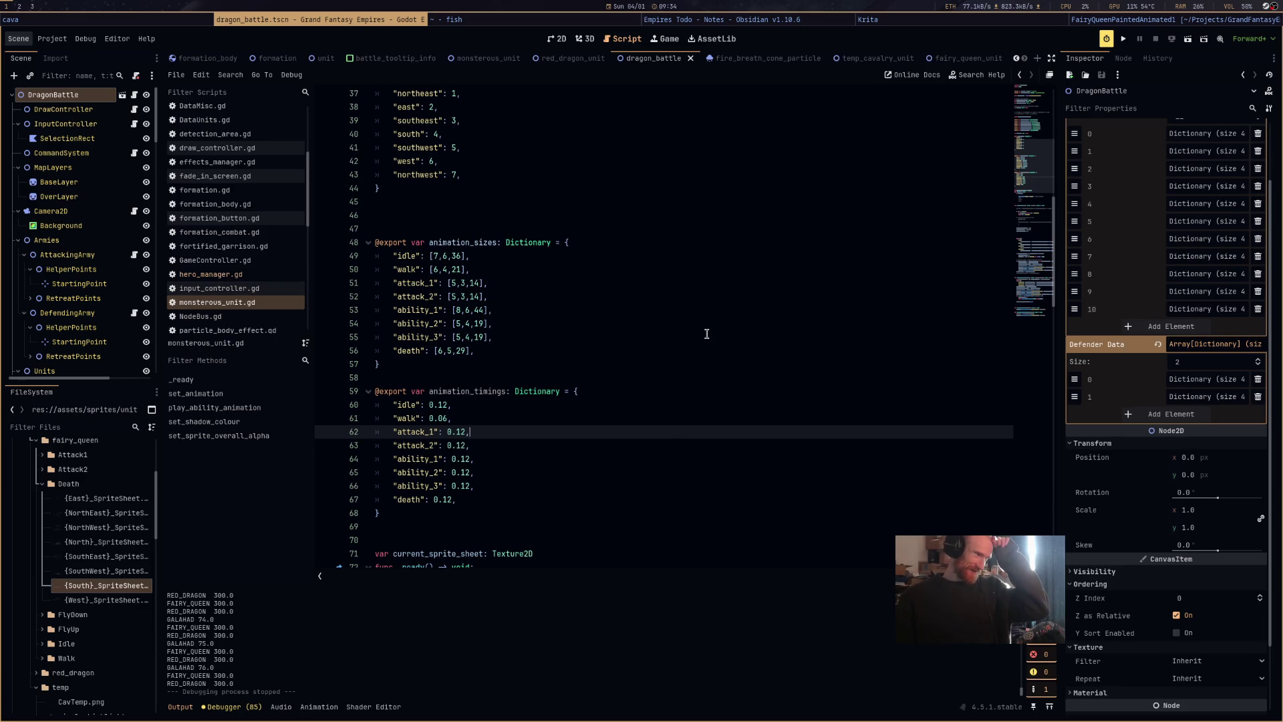
{"action": "scroll", "coordinate": [707, 333], "scroll_direction": "up", "scroll_amount": 4}
{"action": "left_click_drag", "start_coordinate": [475, 369], "coordinate": [362, 233]}
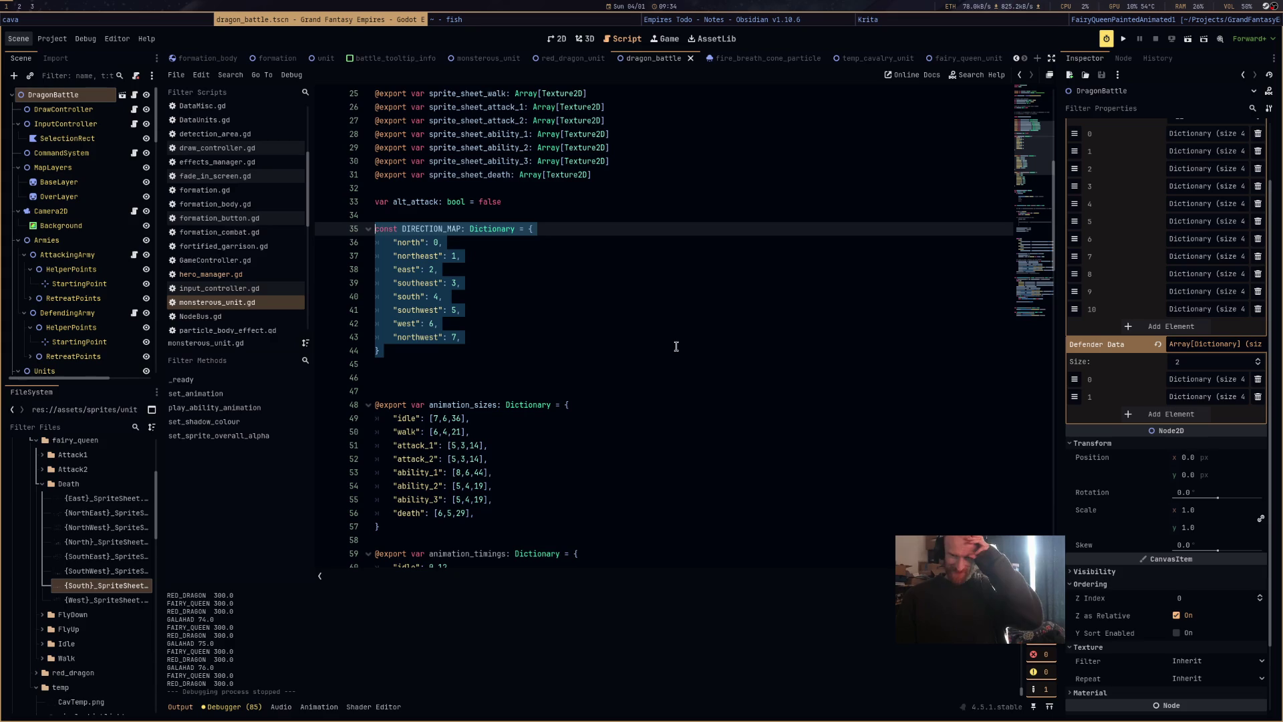
{"action": "left_click", "coordinate": [670, 364]}
{"action": "mouse_move", "coordinate": [596, 346]}
{"action": "left_mouse_down"}
{"action": "mouse_move", "coordinate": [342, 214]}
{"action": "mouse_move", "coordinate": [379, 353]}
{"action": "mouse_move", "coordinate": [363, 226]}
{"action": "left_mouse_up"}
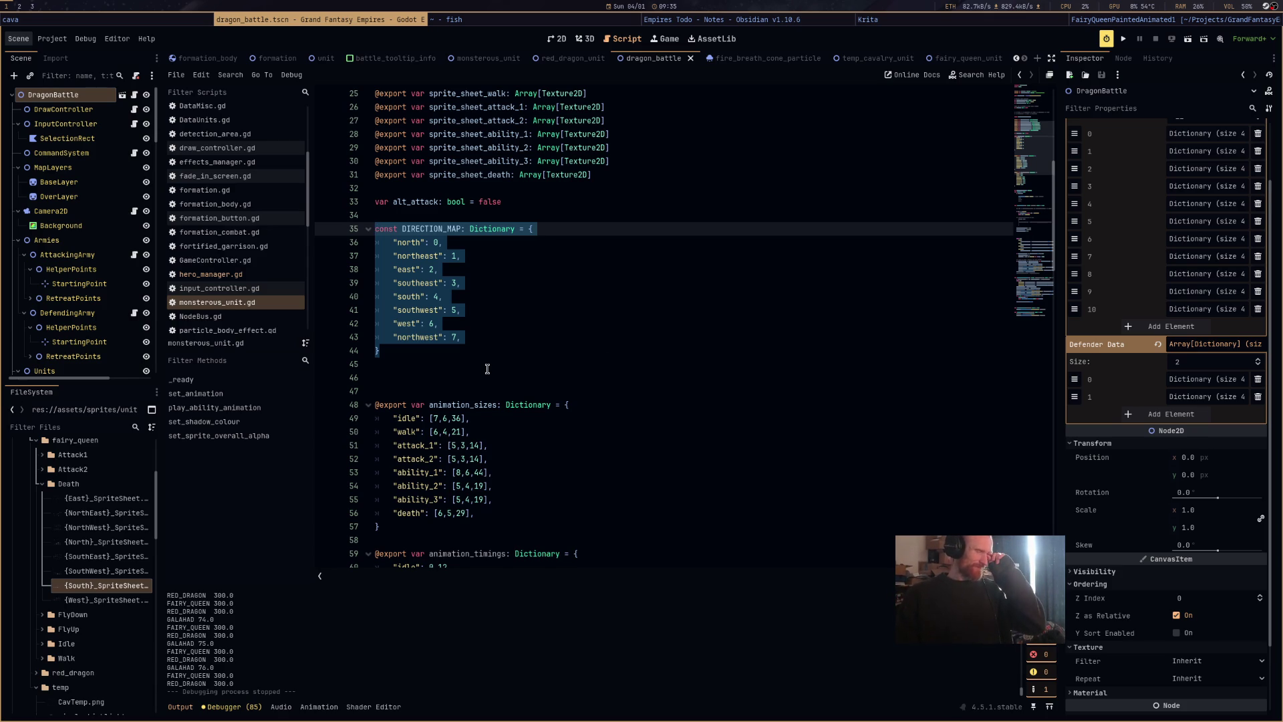
{"action": "scroll", "coordinate": [643, 242], "scroll_direction": "down", "scroll_amount": 10}
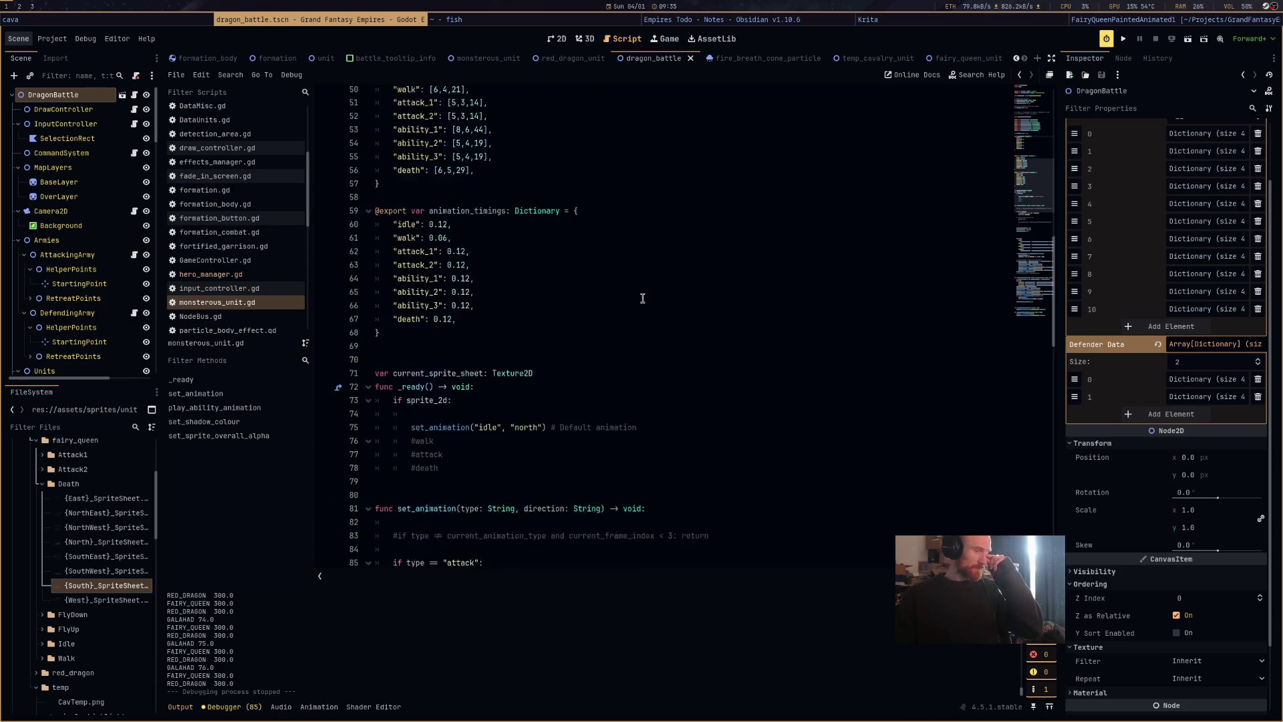
{"action": "scroll", "coordinate": [642, 299], "scroll_direction": "down", "scroll_amount": 5}
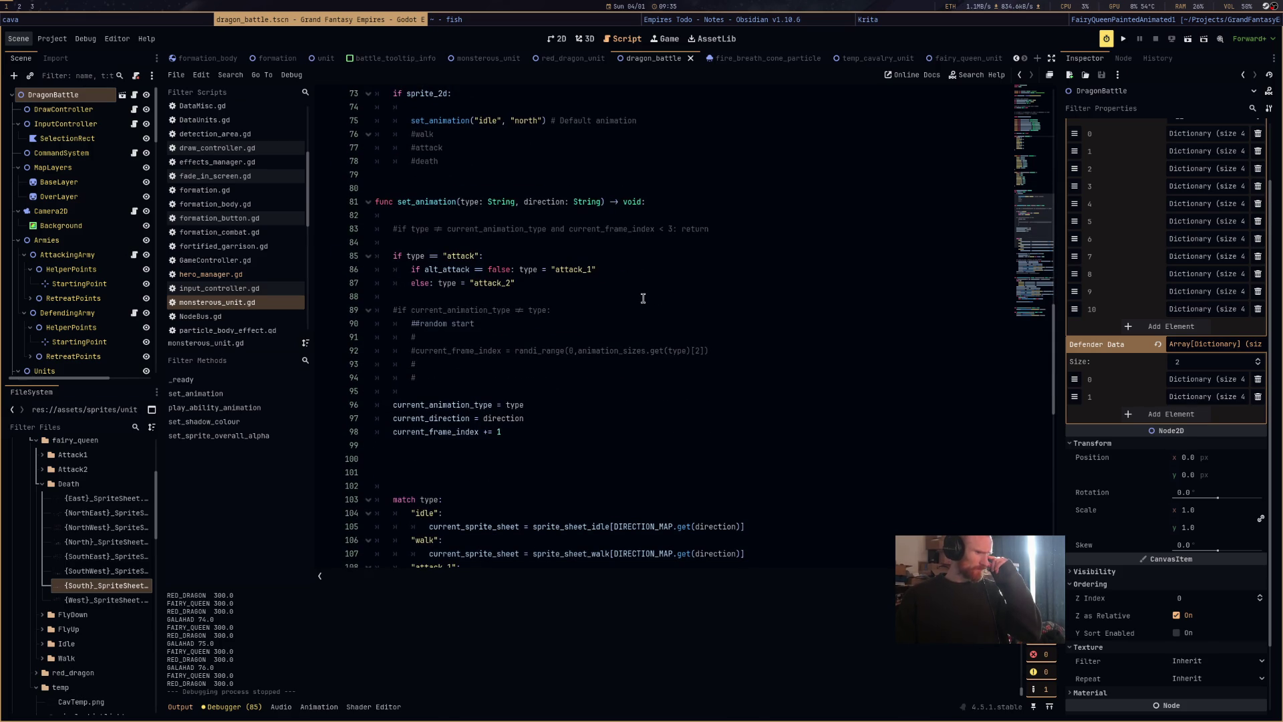
{"action": "left_click", "coordinate": [555, 407]}
Open blank lines in set_animation around current_frame_index and inspect the current_direction assignment.
{"action": "key", "text": "Return"}
{"action": "left_click", "coordinate": [535, 445]}
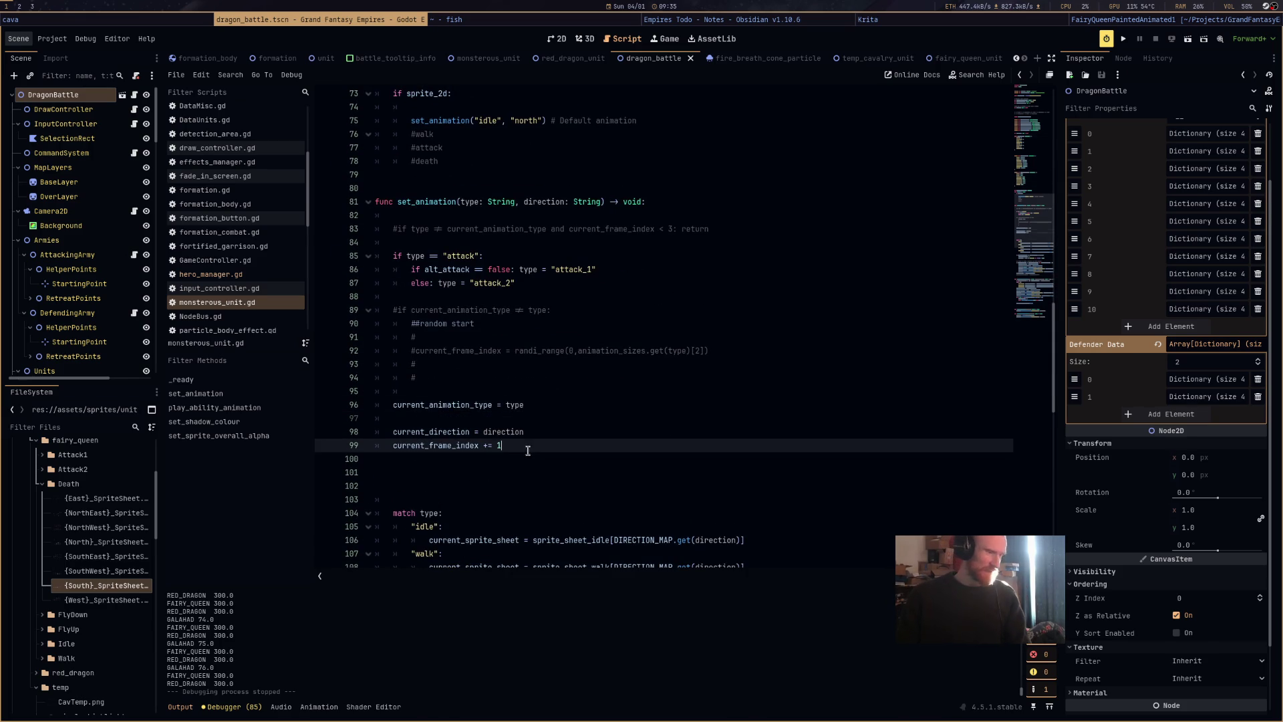
{"action": "key", "text": "Return"}
{"action": "key", "text": "Up"}
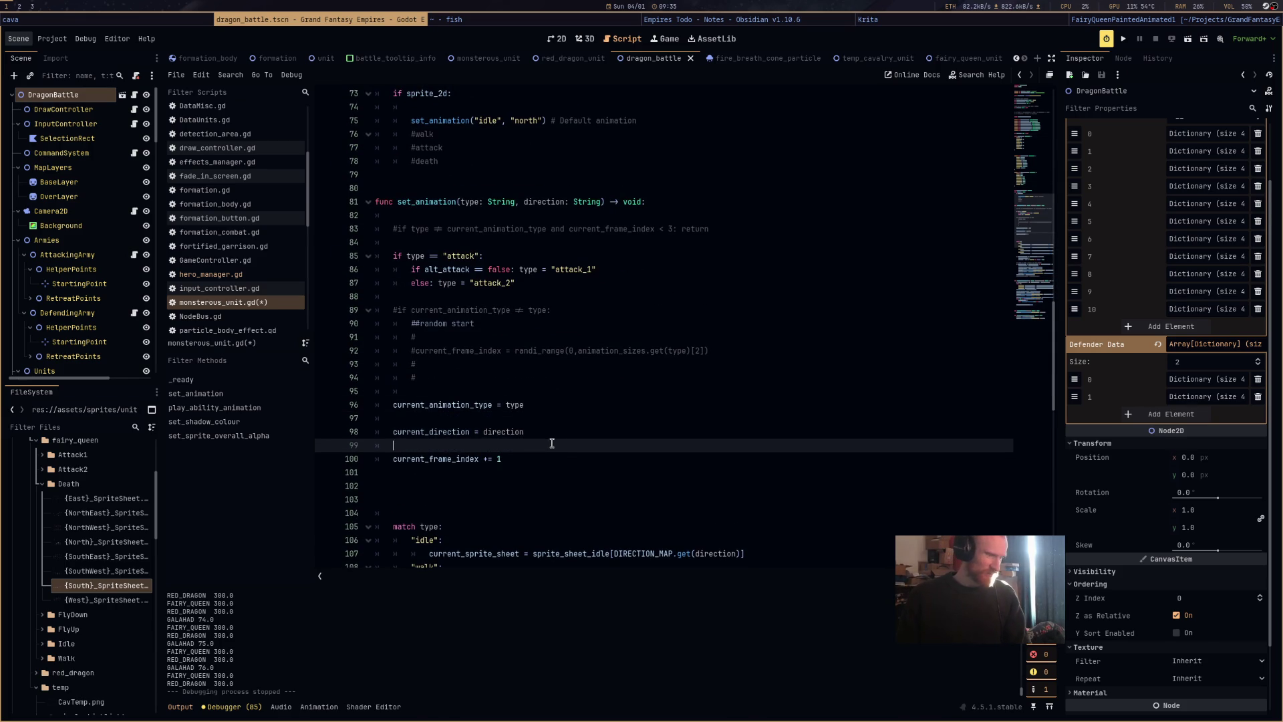
{"action": "double_click", "coordinate": [436, 433]}
{"action": "left_click", "coordinate": [472, 432]}
{"action": "double_click", "coordinate": [506, 432]}
{"action": "scroll", "coordinate": [661, 425], "scroll_direction": "up", "scroll_amount": 1}
{"action": "scroll", "coordinate": [662, 425], "scroll_direction": "up", "scroll_amount": 5}
{"action": "scroll", "coordinate": [662, 425], "scroll_direction": "down", "scroll_amount": 5}
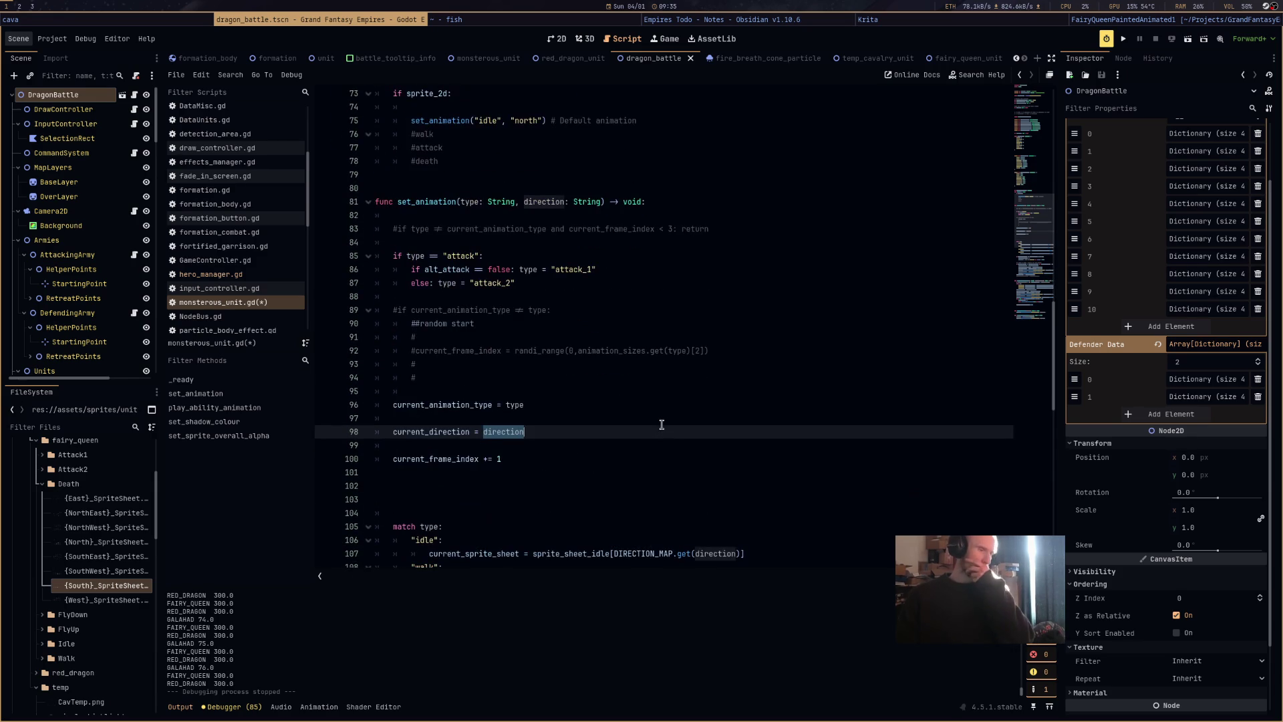
{"action": "scroll", "coordinate": [661, 425], "scroll_direction": "up", "scroll_amount": 10}
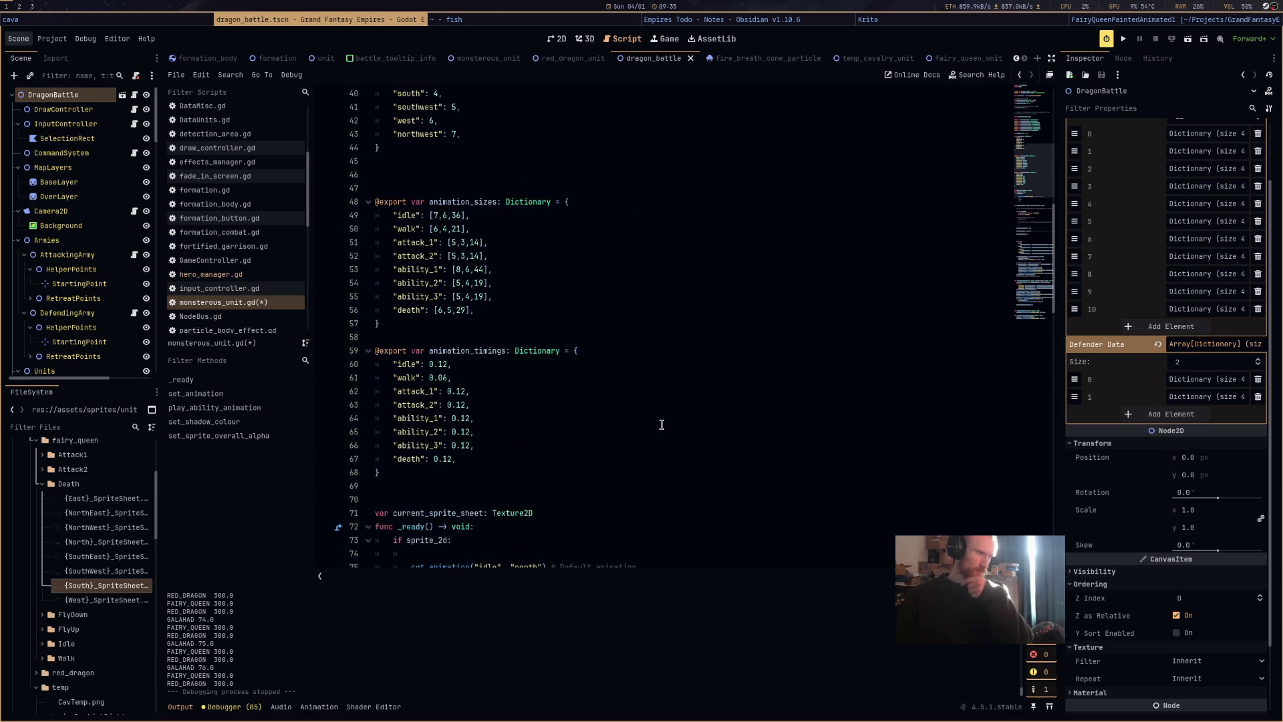
{"action": "scroll", "coordinate": [662, 425], "scroll_direction": "down", "scroll_amount": 11}
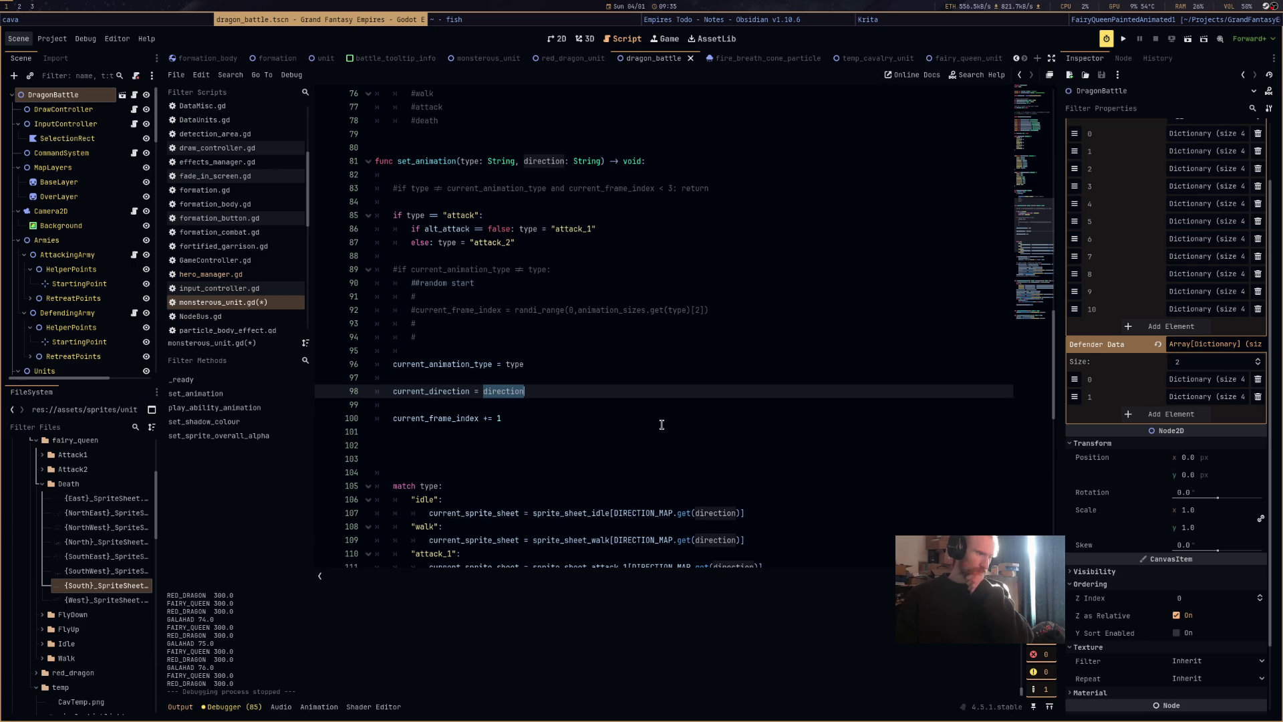
Add target, current and lerped direction index variables; set current_direction via DIRECTION_MAP.get(lerped_direction_index); save.
{"action": "left_click", "coordinate": [662, 379]}
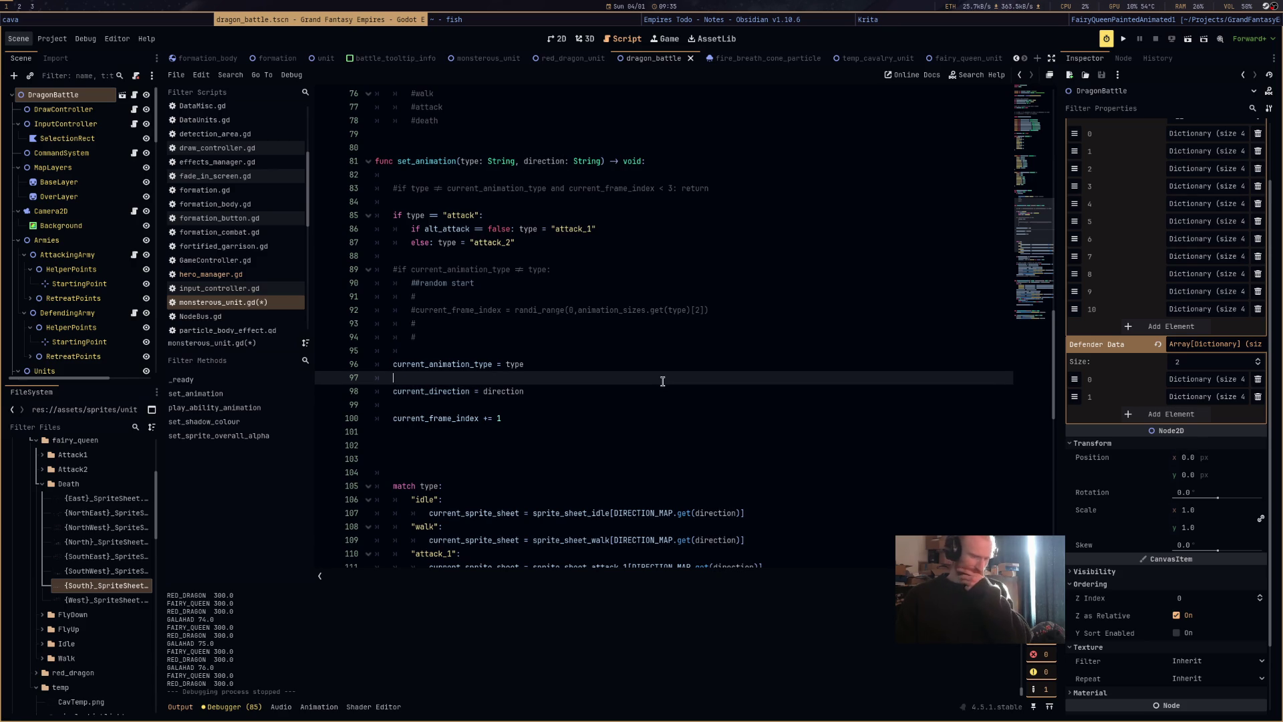
{"action": "key", "text": "Return"}
{"action": "key", "text": "Return"}
{"action": "key", "text": "Up"}
{"action": "type", "text": "v"}
{"action": "type", "text": "ar target_"}
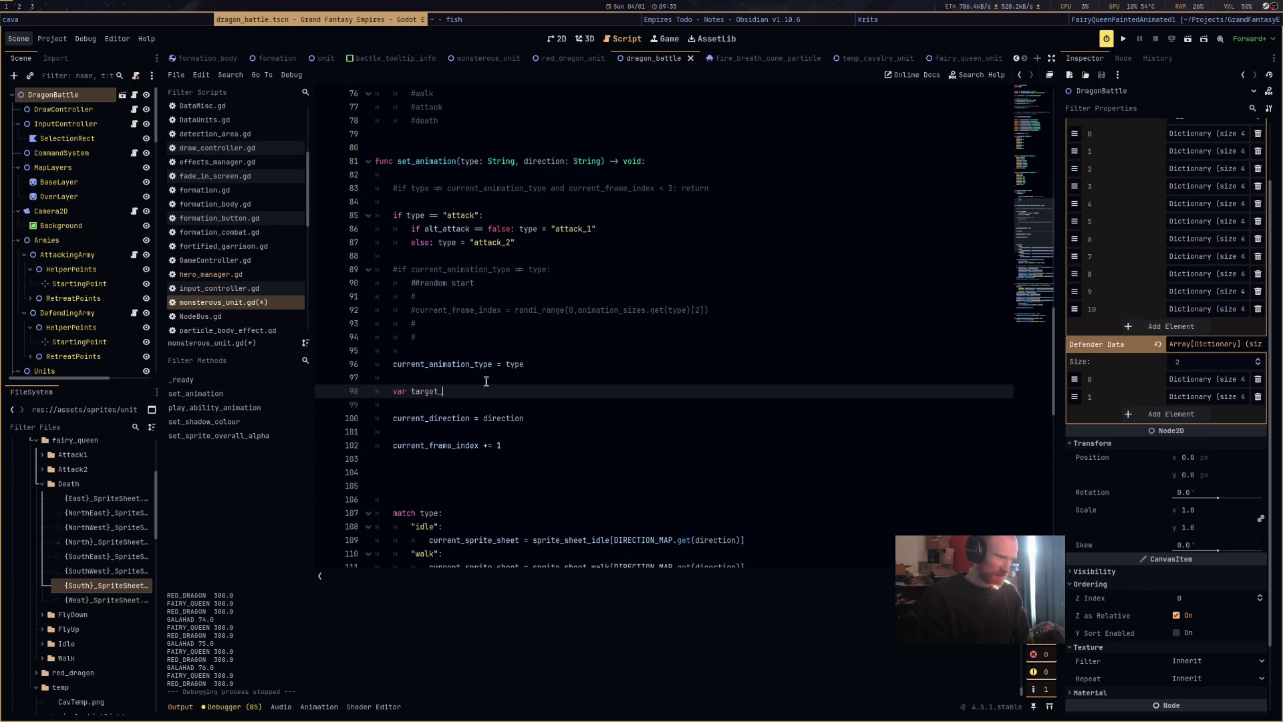
{"action": "type", "text": "ect"}
{"action": "type", "text": "nde"}
{"action": "key", "text": "BackSpace"}
{"action": "key", "text": "BackSpace"}
{"action": "key", "text": "BackSpace"}
{"action": "type", "text": "ir"}
{"action": "key", "text": "Tab"}
{"action": "type", "text": "DIRE"}
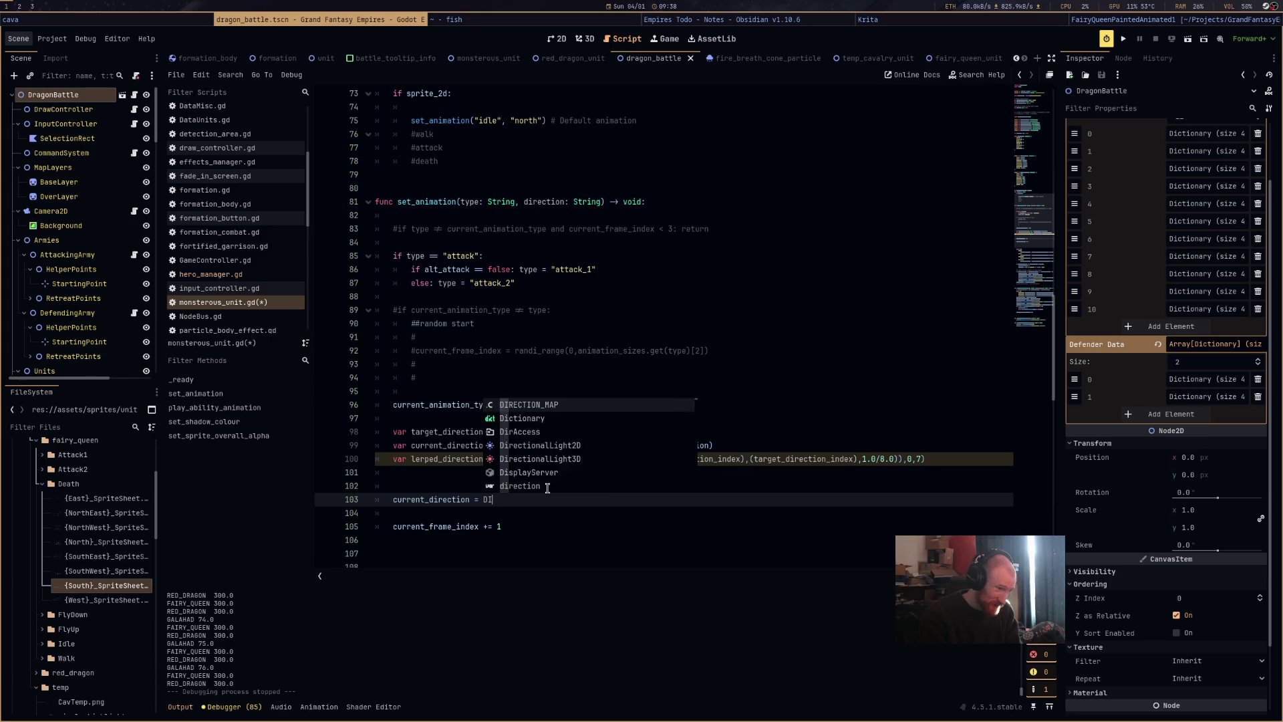
{"action": "key", "text": "Return"}
{"action": "type", "text": ".get(ler"}
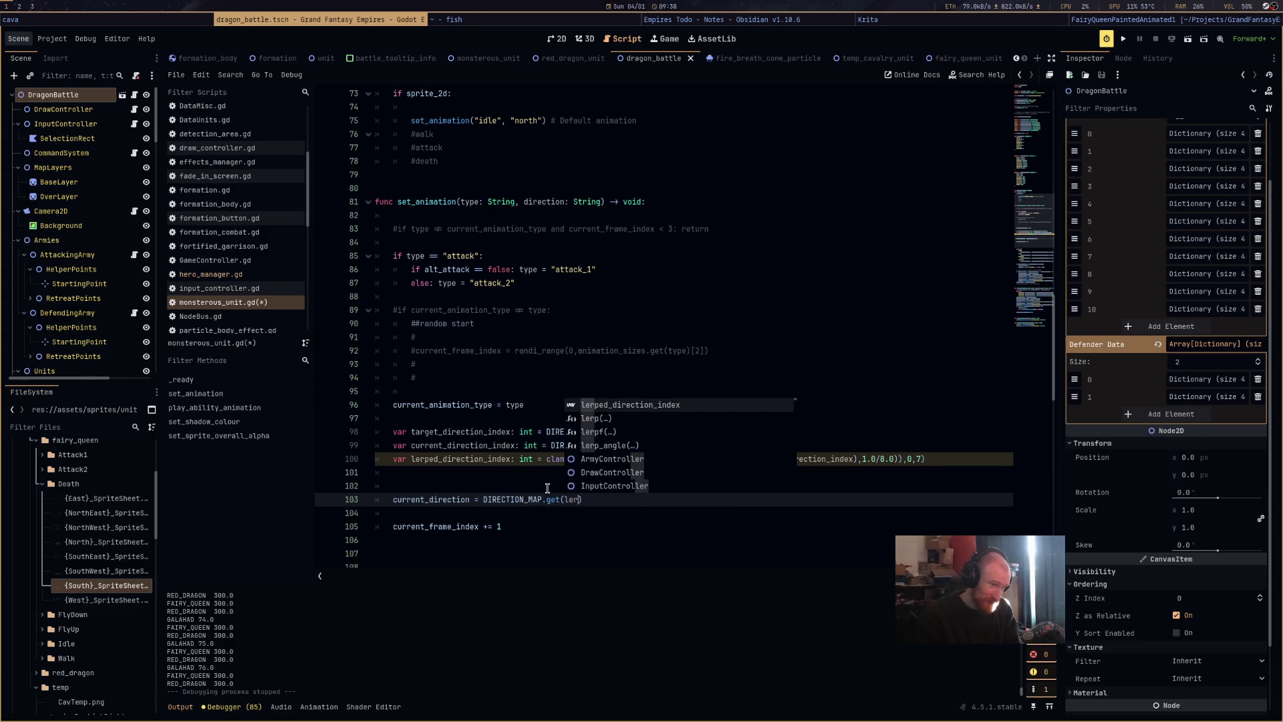
{"action": "key", "text": "Return"}
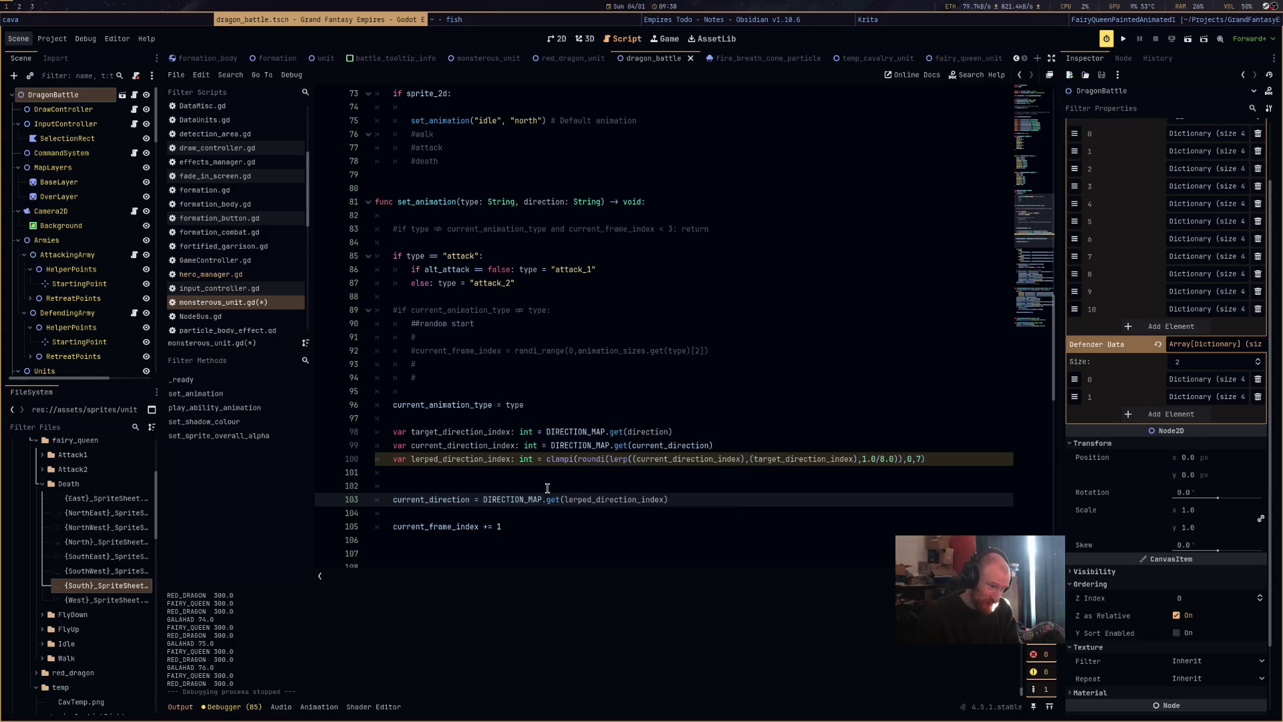
{"action": "key", "text": "ctrl+s"}
Delete the extra empty line at line 102.
{"action": "left_click", "coordinate": [548, 486]}
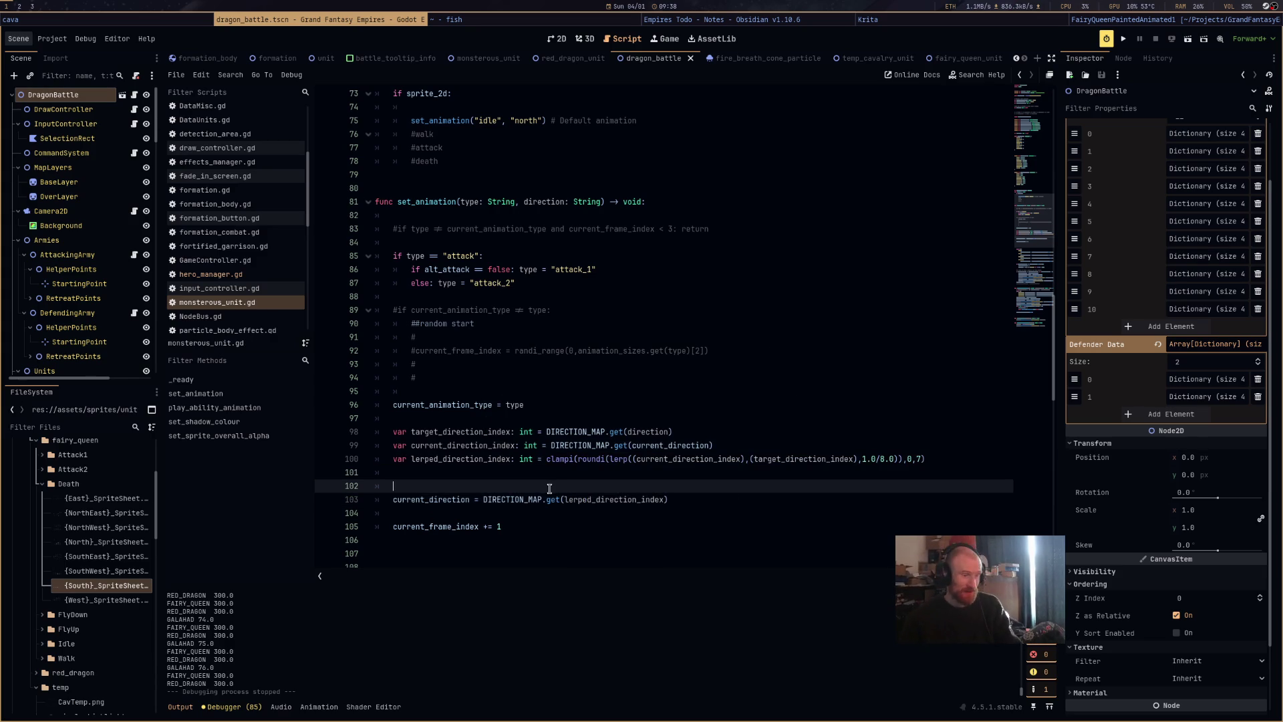
{"action": "key", "text": "BackSpace"}
{"action": "scroll", "coordinate": [549, 472], "scroll_direction": "up", "scroll_amount": 10}
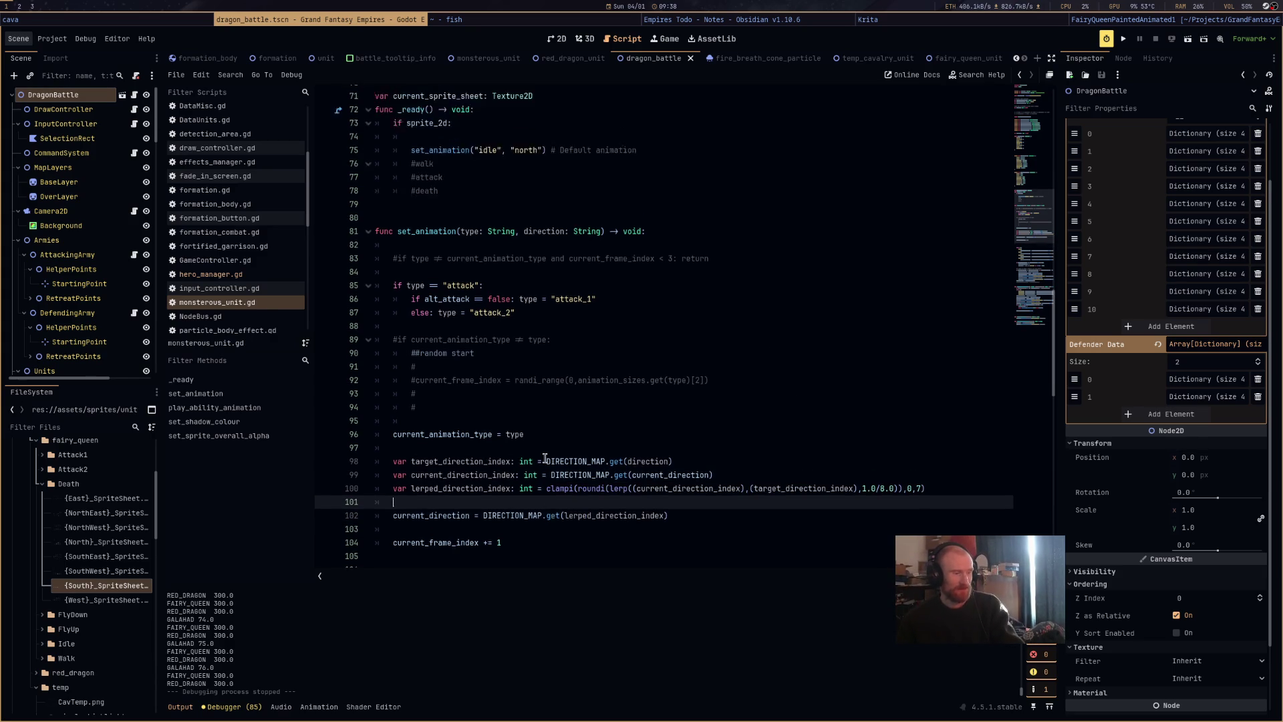
Insert keys() after DIRECTION_MAP. on line 102.
{"action": "scroll", "coordinate": [544, 455], "scroll_direction": "up", "scroll_amount": 4}
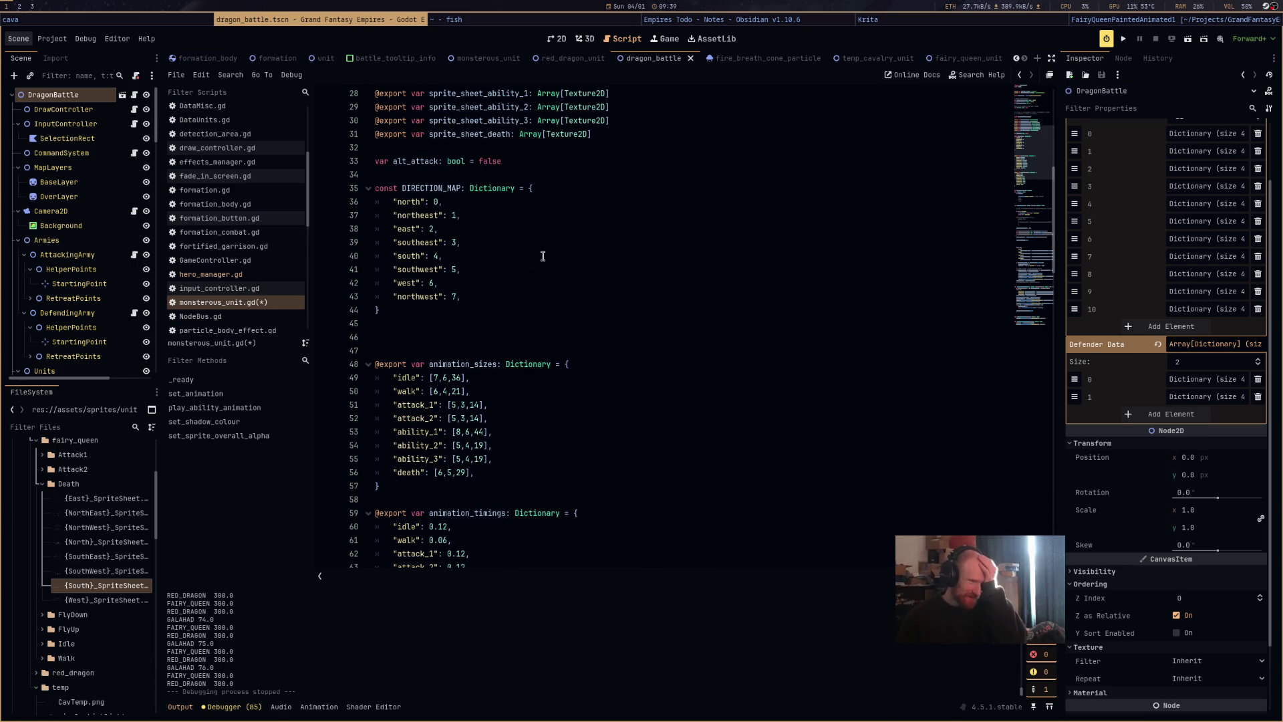
{"action": "scroll", "coordinate": [568, 282], "scroll_direction": "down", "scroll_amount": 3}
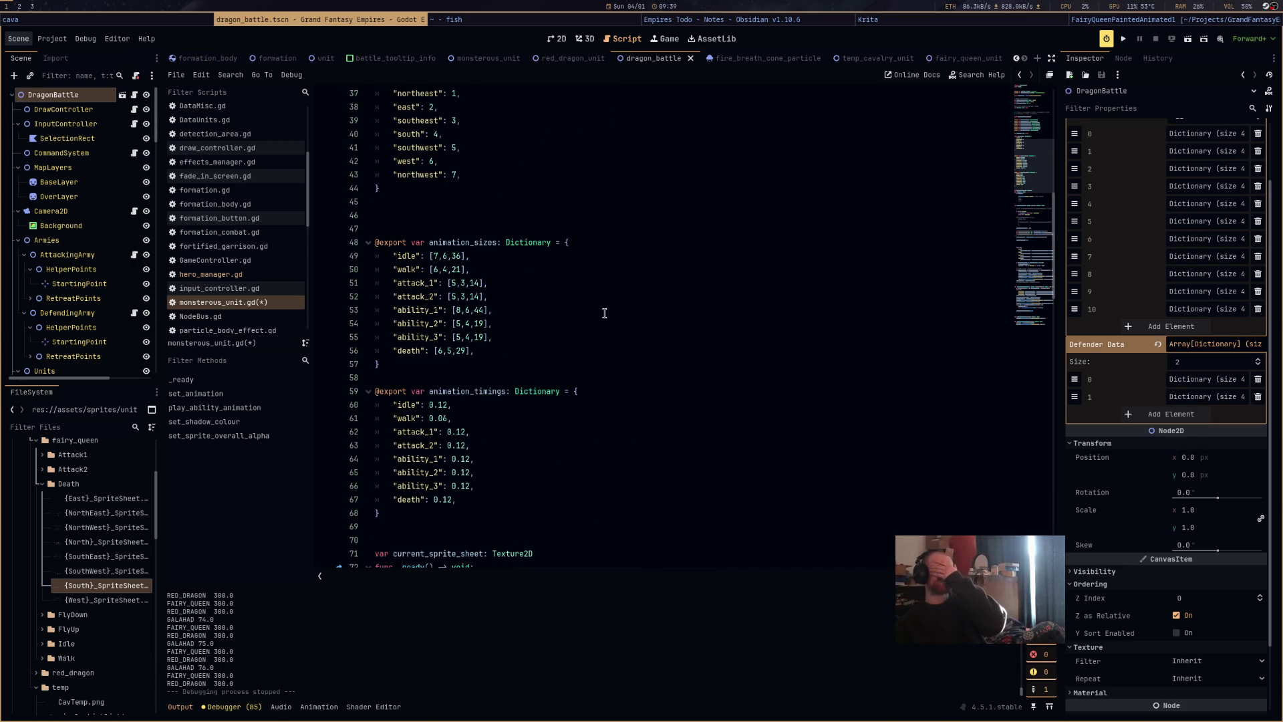
{"action": "scroll", "coordinate": [604, 313], "scroll_direction": "up", "scroll_amount": 2}
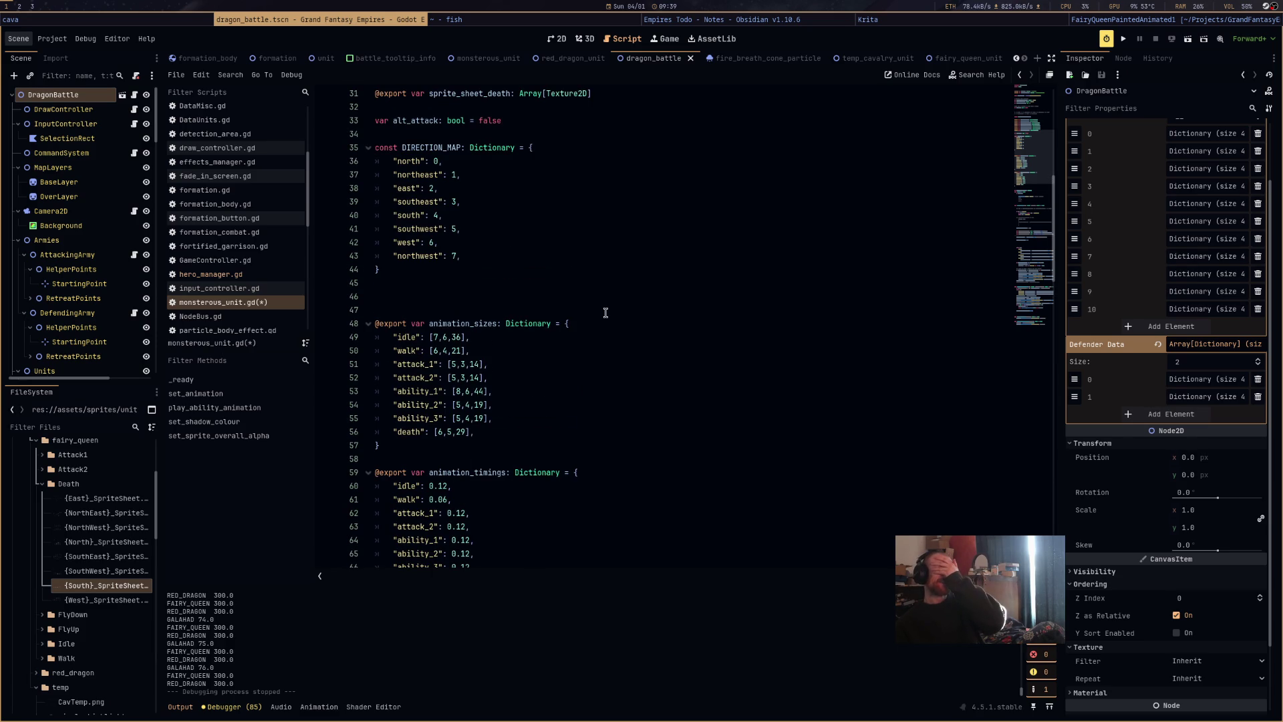
{"action": "scroll", "coordinate": [606, 313], "scroll_direction": "down", "scroll_amount": 4}
{"action": "scroll", "coordinate": [606, 312], "scroll_direction": "down", "scroll_amount": 11}
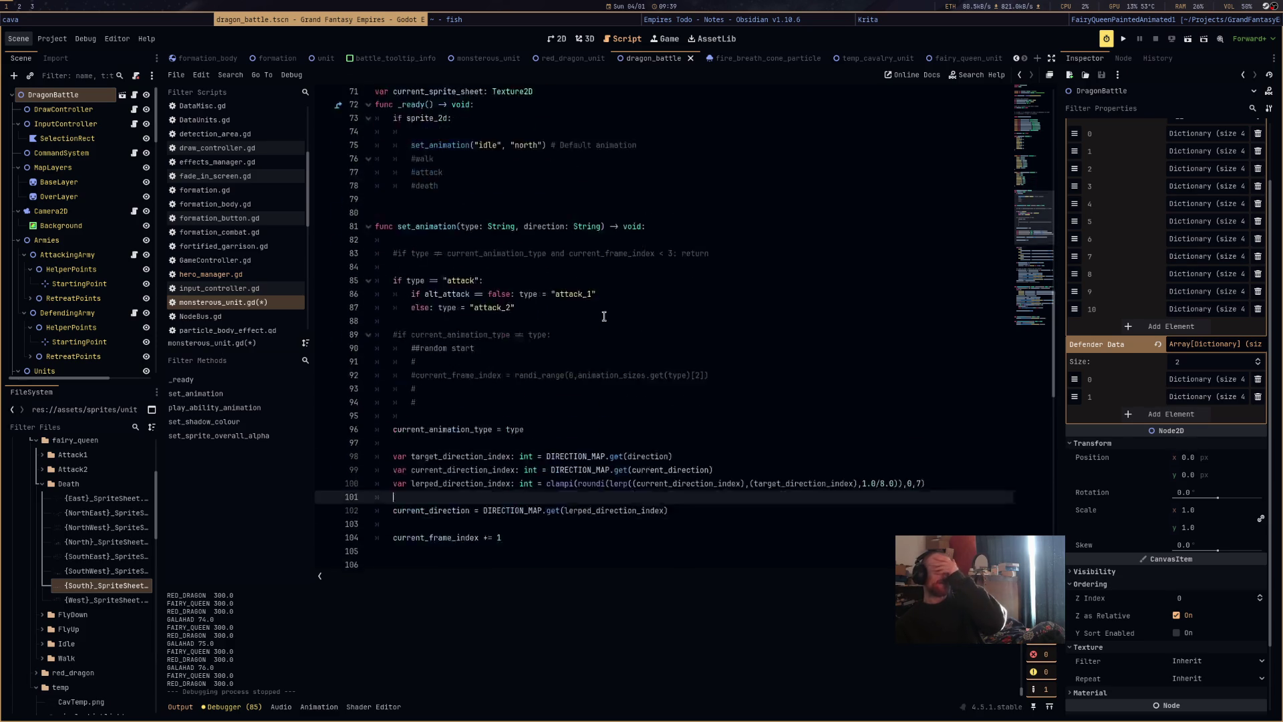
{"action": "left_click", "coordinate": [546, 445]}
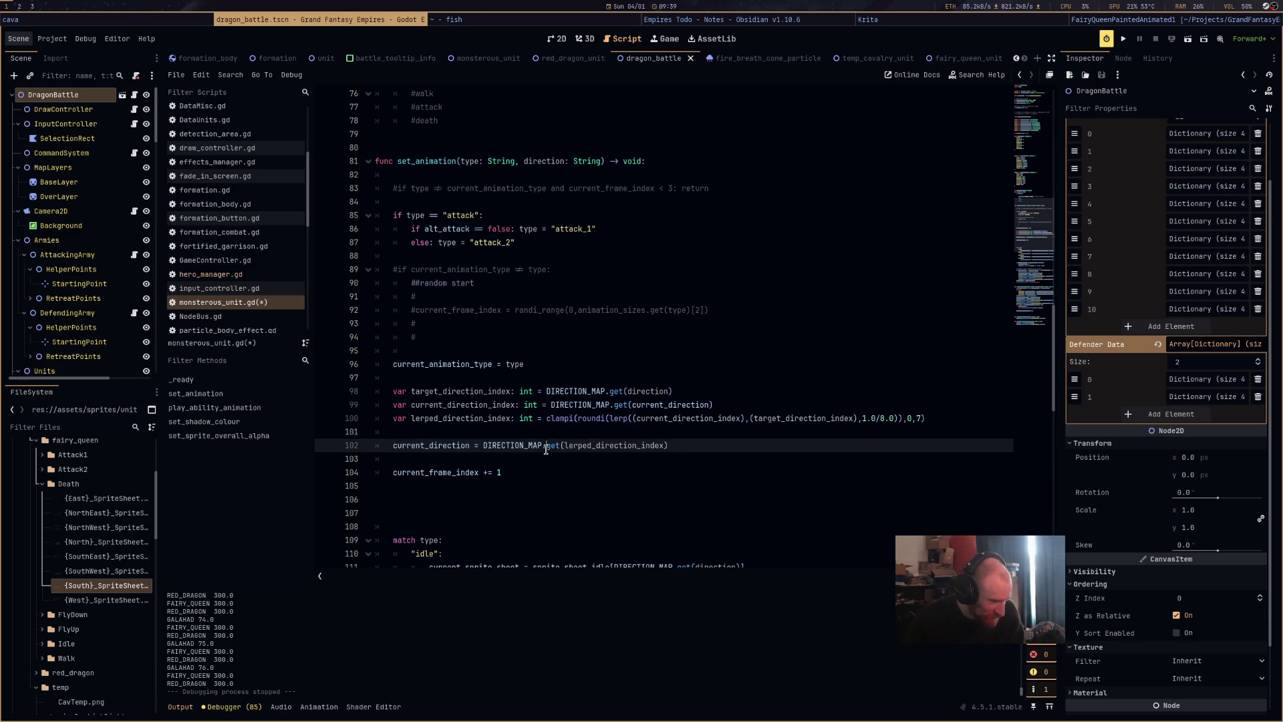
{"action": "type", "text": "ke"}
{"action": "key", "text": "Return"}
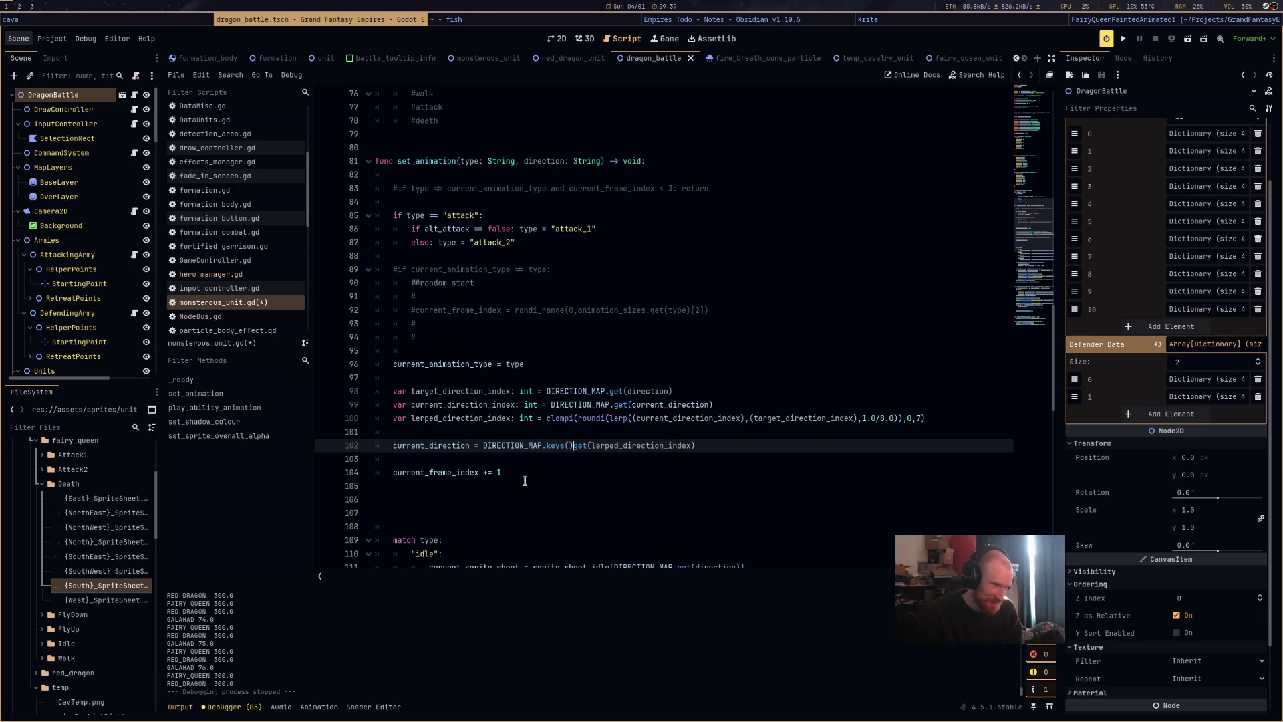
Replace the get lookup with a [lerped_direction_index] index on keys().
{"action": "type", "text": "."}
{"action": "key", "text": "Right"}
{"action": "key", "text": "Right"}
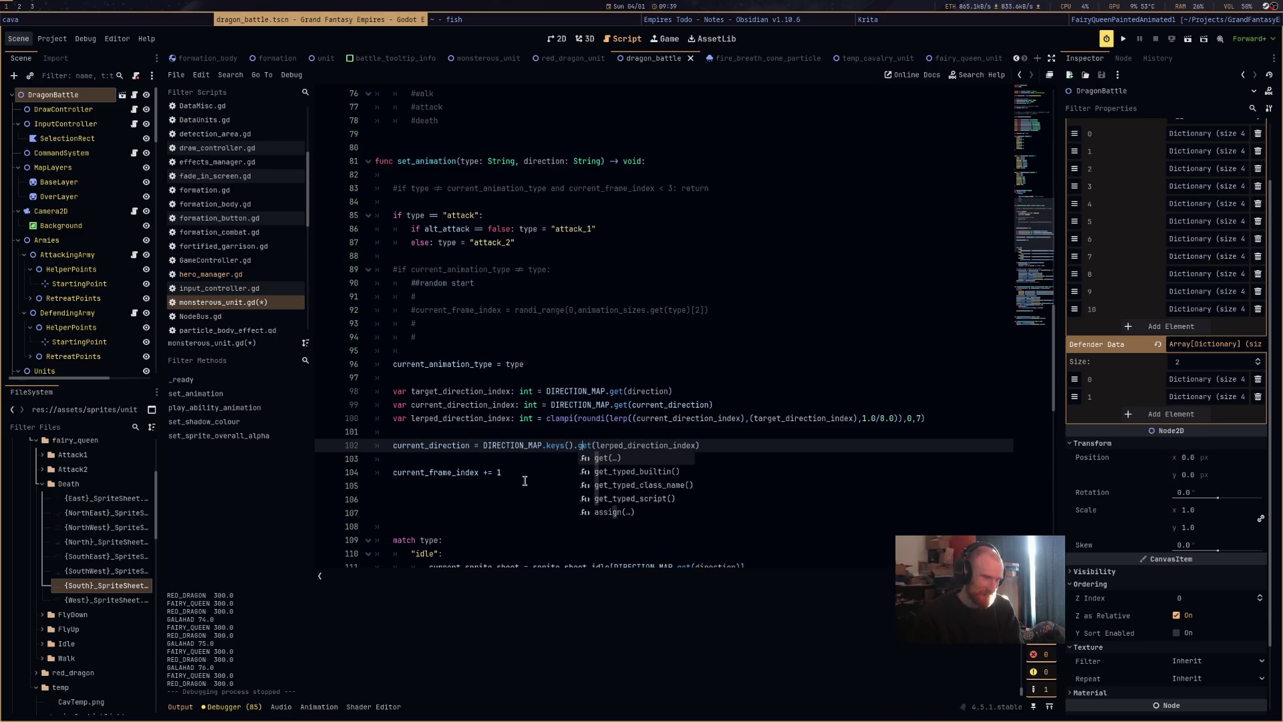
{"action": "key", "text": "shift+End"}
{"action": "key", "text": "shift+Left"}
{"action": "key", "text": "shift+Left"}
{"action": "key", "text": "shift+Left"}
{"action": "key", "text": "BackSpace"}
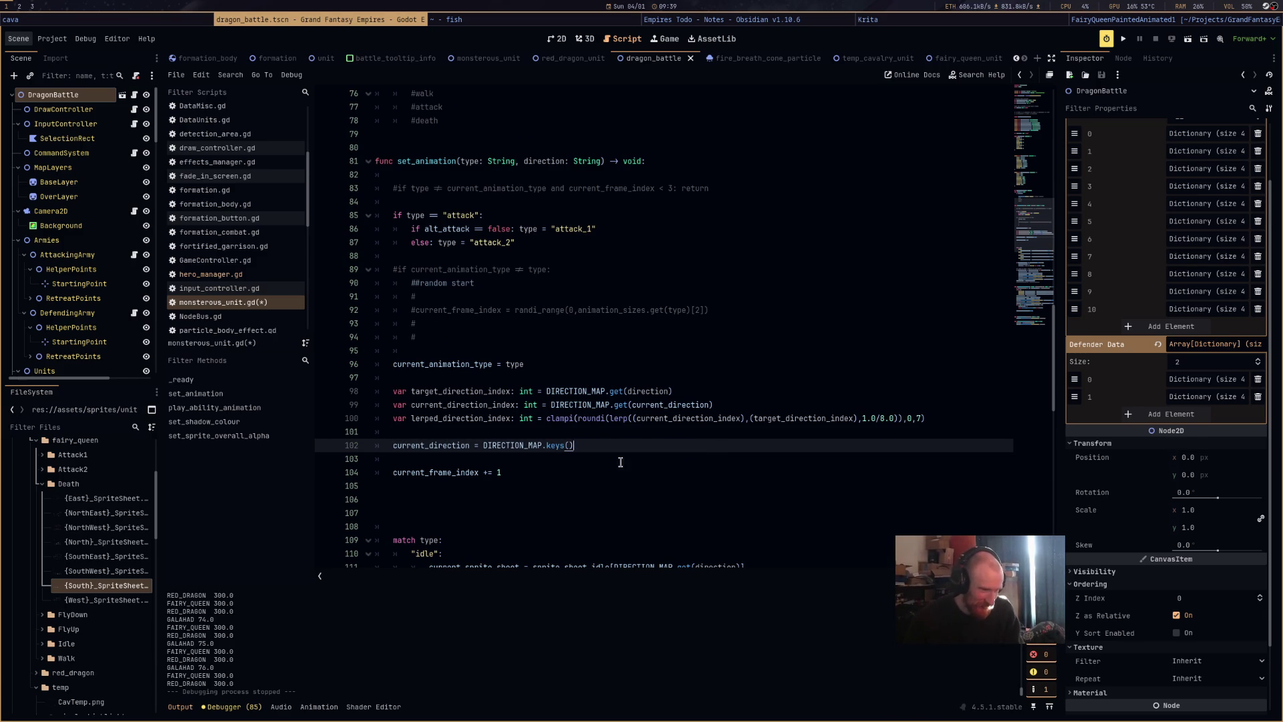
{"action": "type", "text": "[le"}
{"action": "key", "text": "Return"}
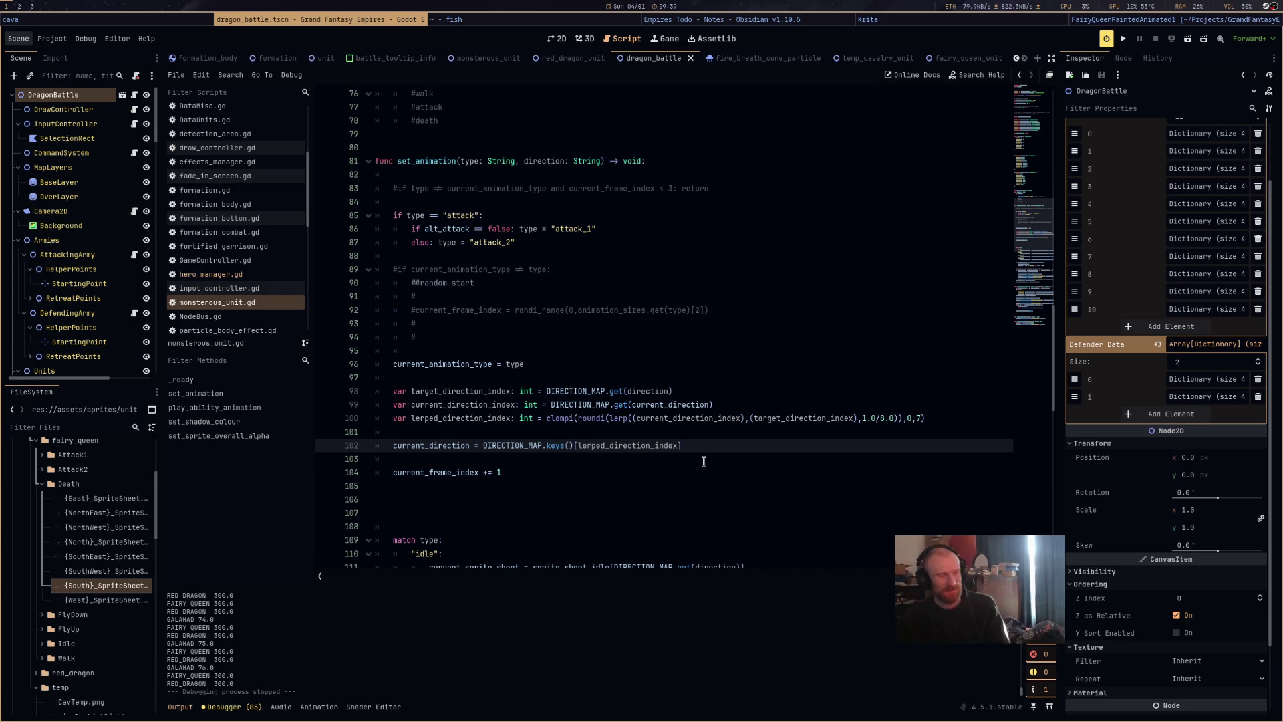
{"action": "scroll", "coordinate": [712, 469], "scroll_direction": "down", "scroll_amount": 4}
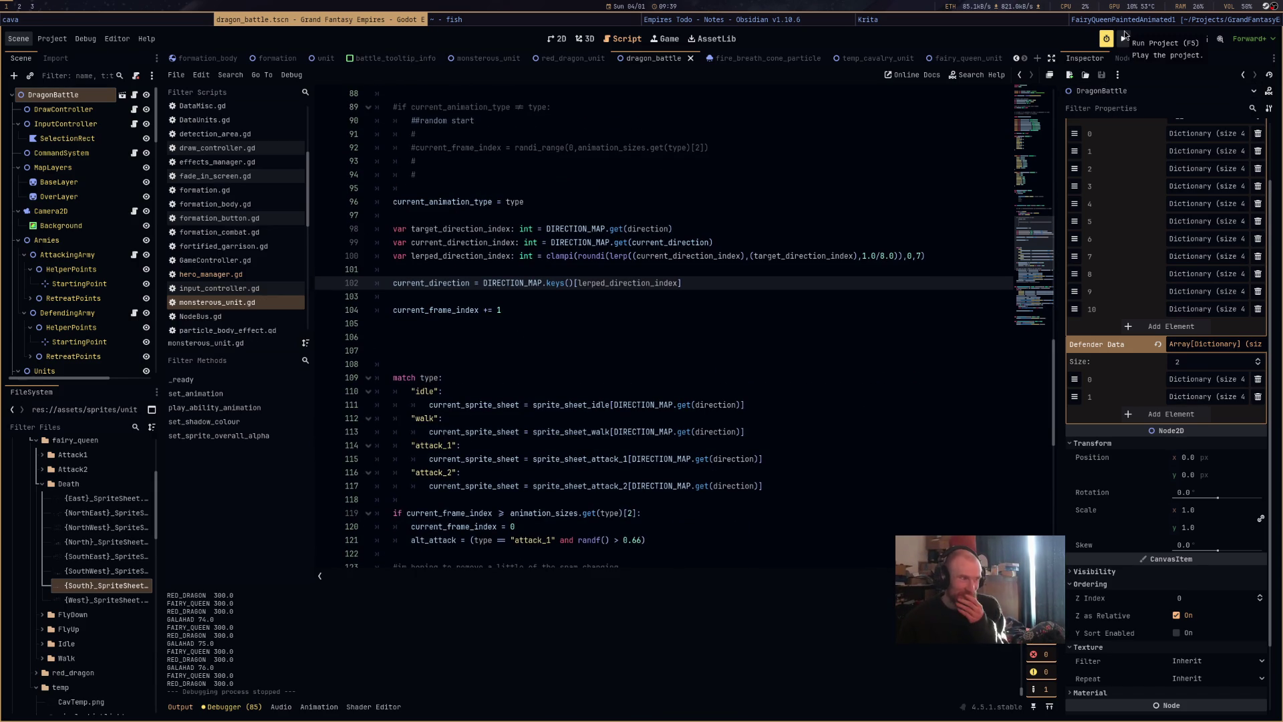
{"action": "left_click", "coordinate": [1190, 39]}
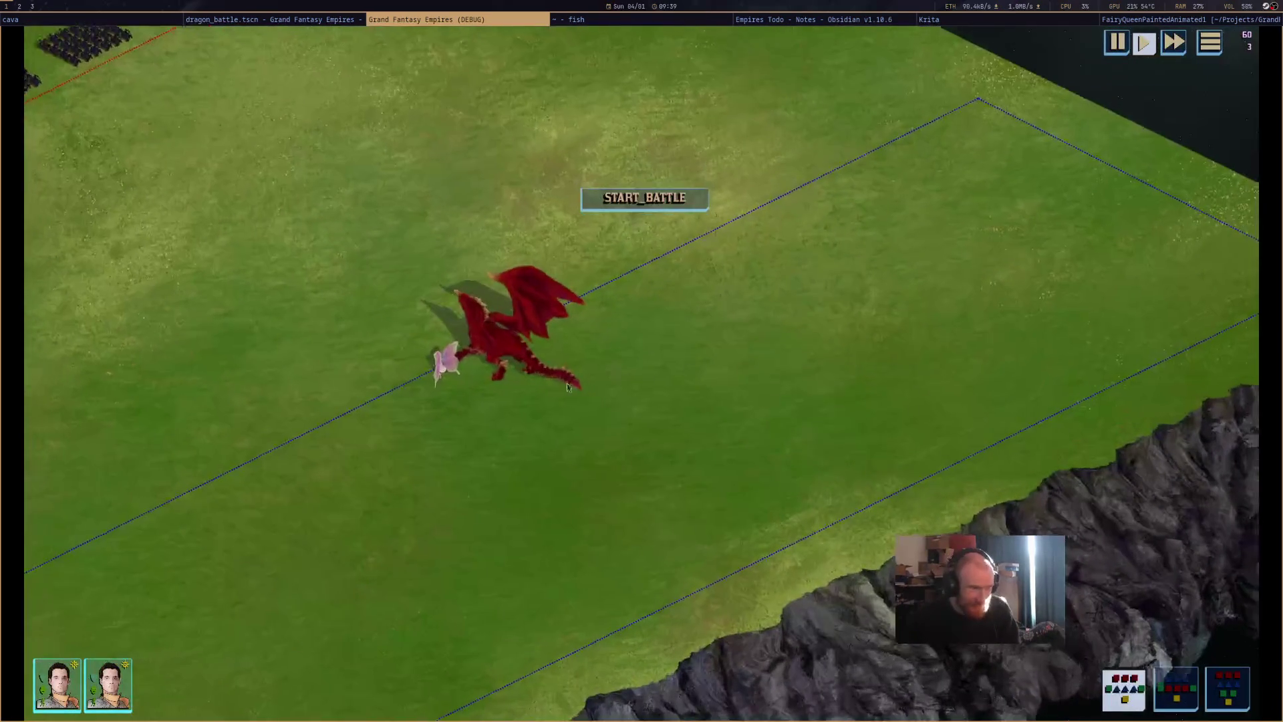
{"action": "left_click", "coordinate": [614, 206]}
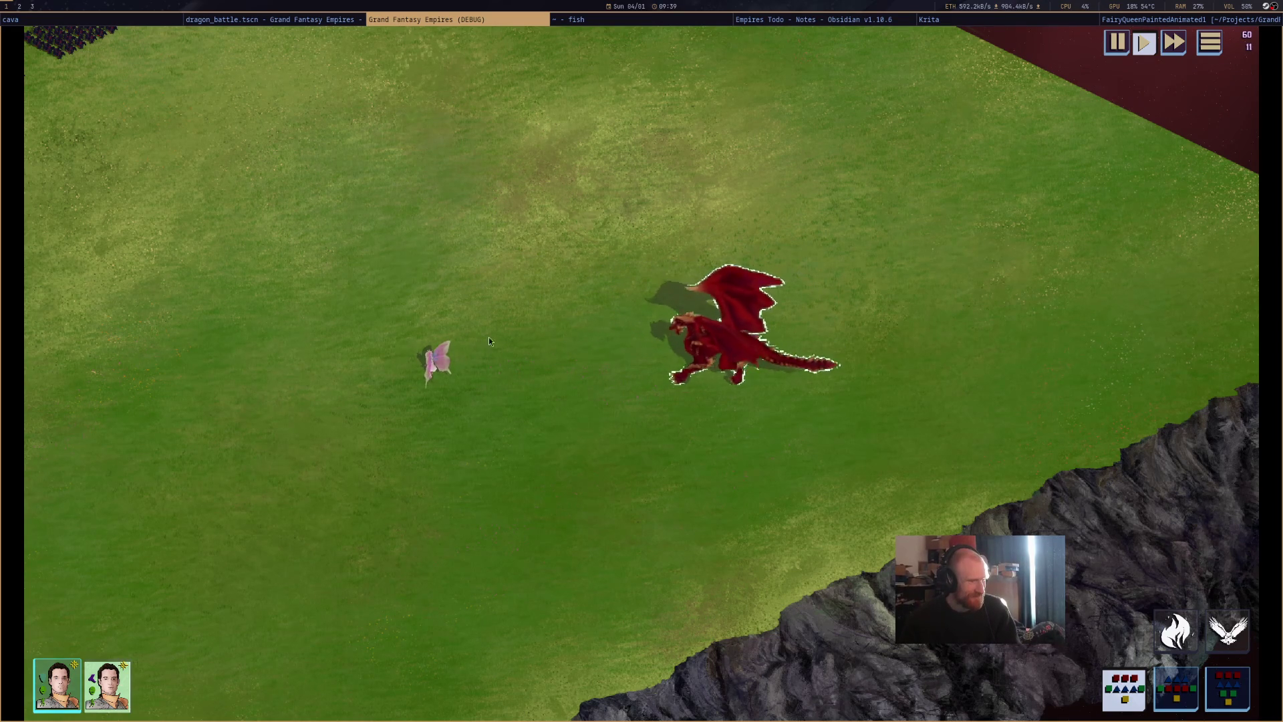
{"action": "middle_click", "coordinate": [552, 19]}
{"action": "scroll", "coordinate": [730, 328], "scroll_direction": "up", "scroll_amount": 5}
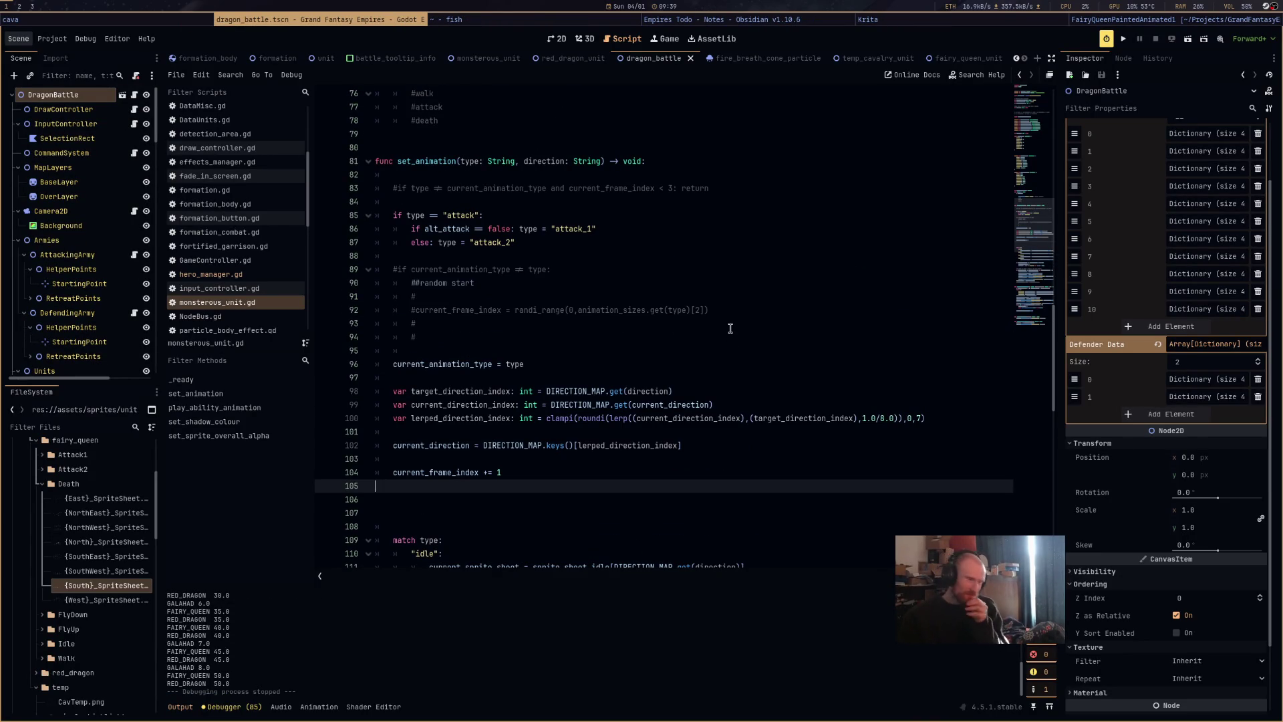
Replace direction with current_direction in the idle, walk and attack sprite-sheet lookups, then rerun the battle.
{"action": "double_click", "coordinate": [433, 445]}
{"action": "scroll", "coordinate": [545, 443], "scroll_direction": "down", "scroll_amount": 7}
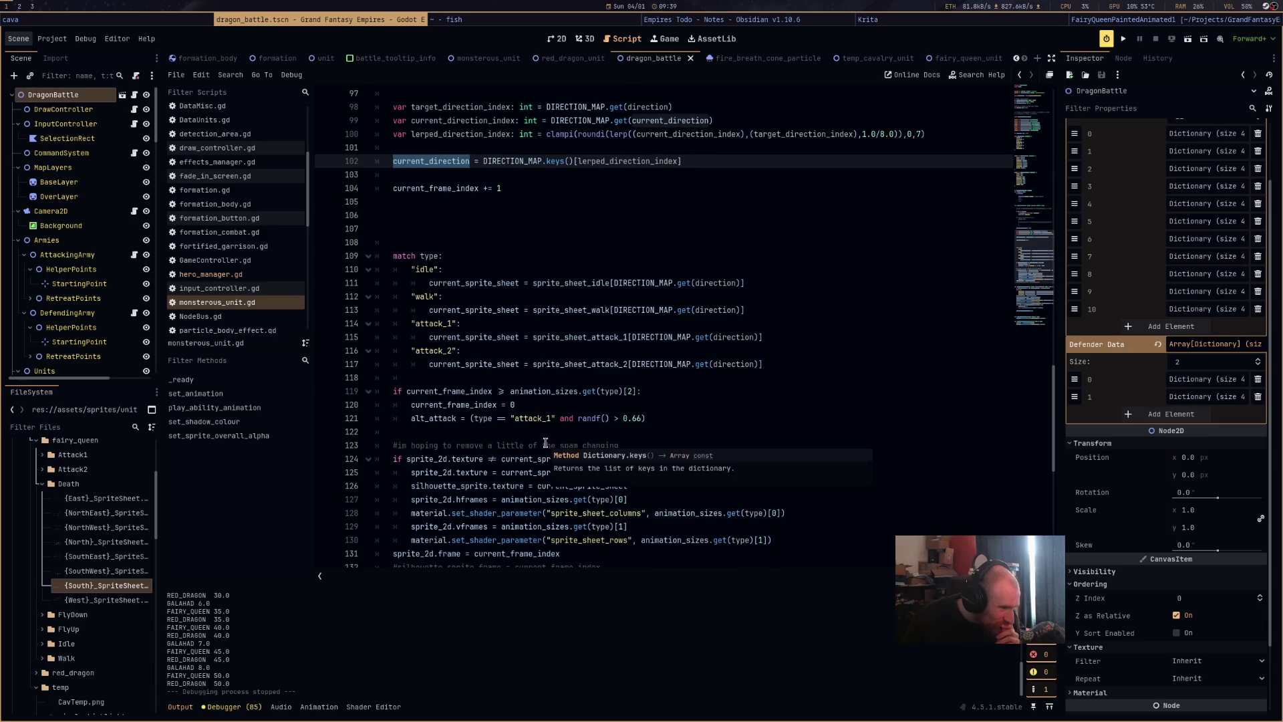
{"action": "double_click", "coordinate": [717, 282]}
{"action": "key", "text": "ctrl+d"}
{"action": "key", "text": "ctrl+d"}
{"action": "key", "text": "ctrl+d"}
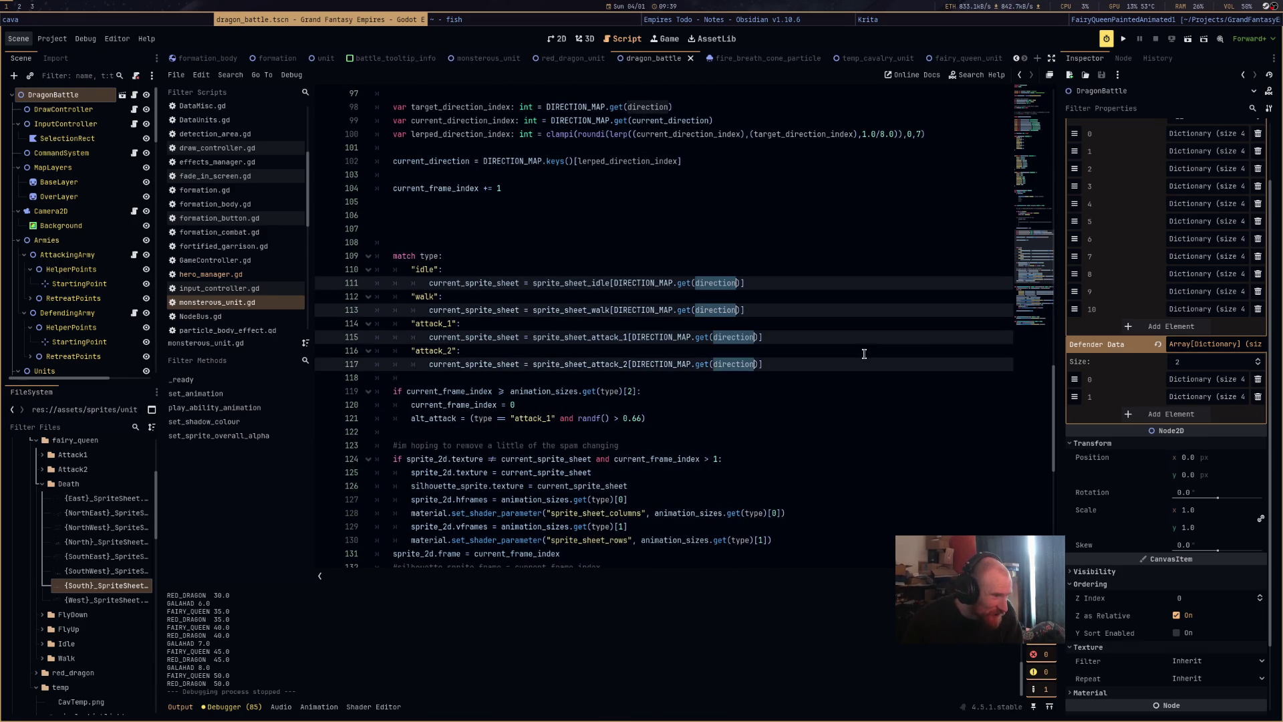
{"action": "scroll", "coordinate": [864, 353], "scroll_direction": "down", "scroll_amount": 6}
{"action": "type", "text": "current_direction"}
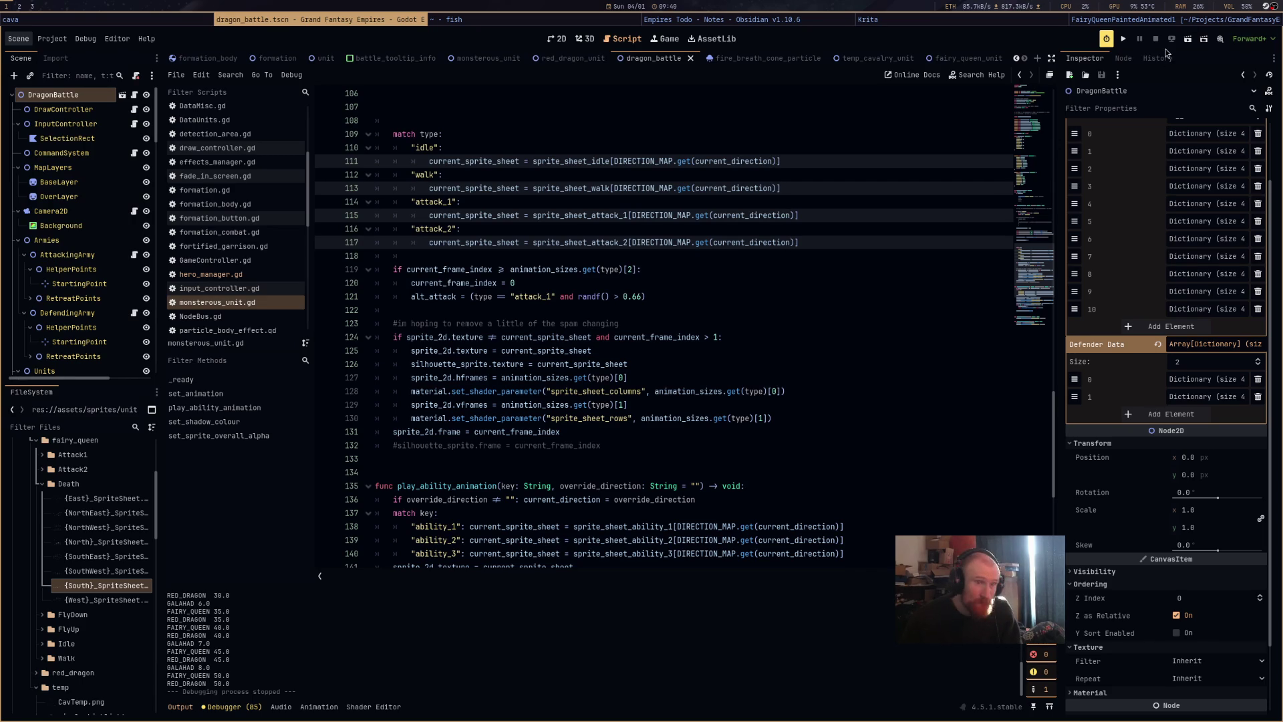
{"action": "left_click", "coordinate": [1189, 40]}
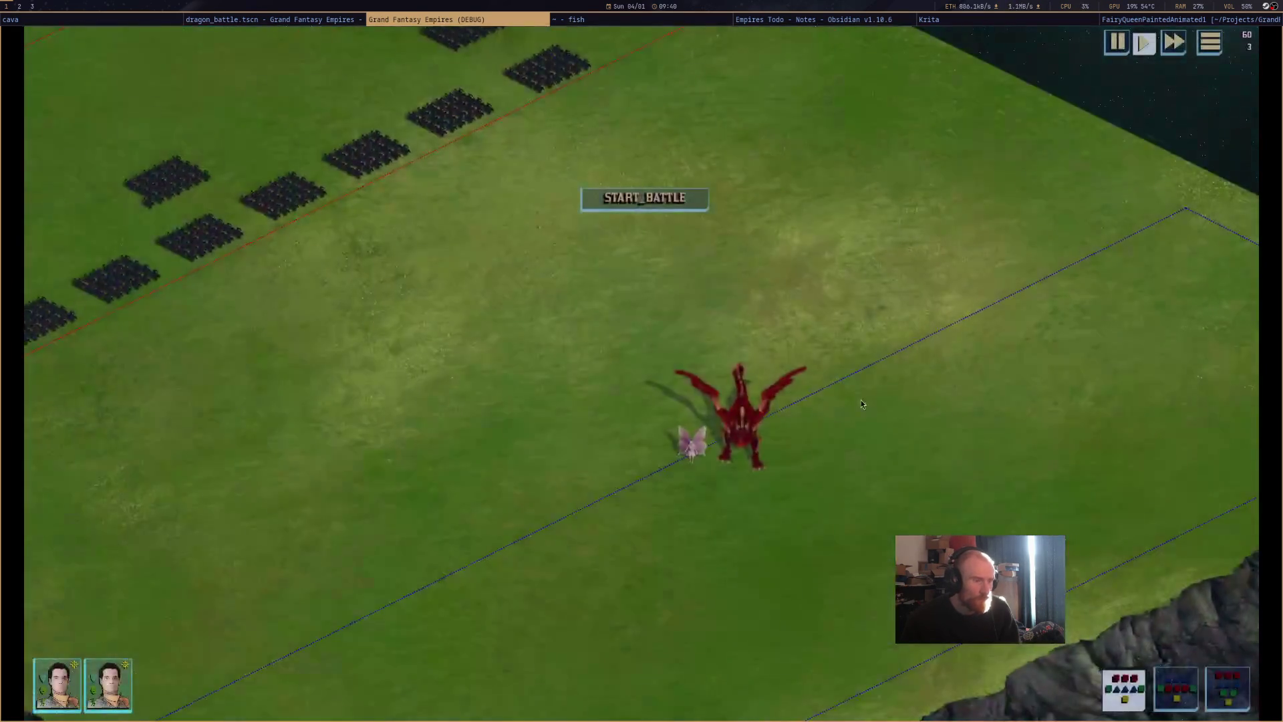
Move the dragon right, start the battle, then stop it and scroll back to the direction-lerp code.
{"action": "left_click_drag", "start_coordinate": [754, 437], "coordinate": [1013, 443]}
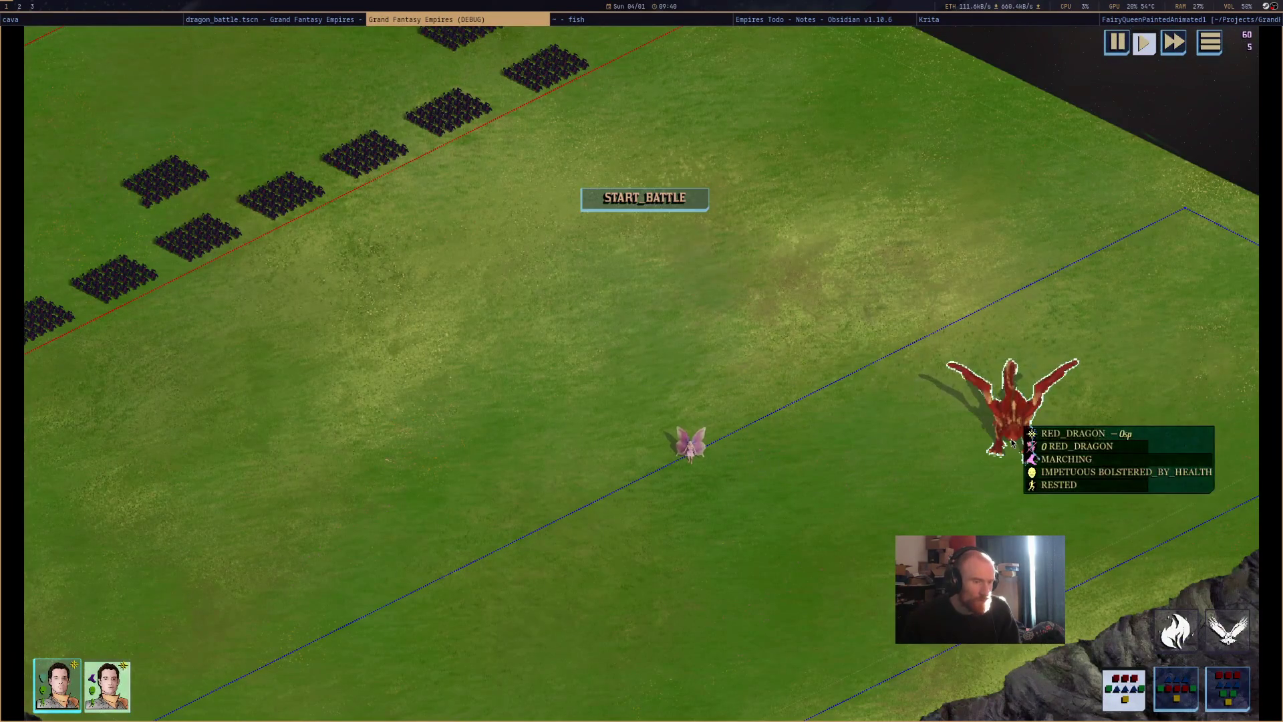
{"action": "left_click", "coordinate": [644, 198]}
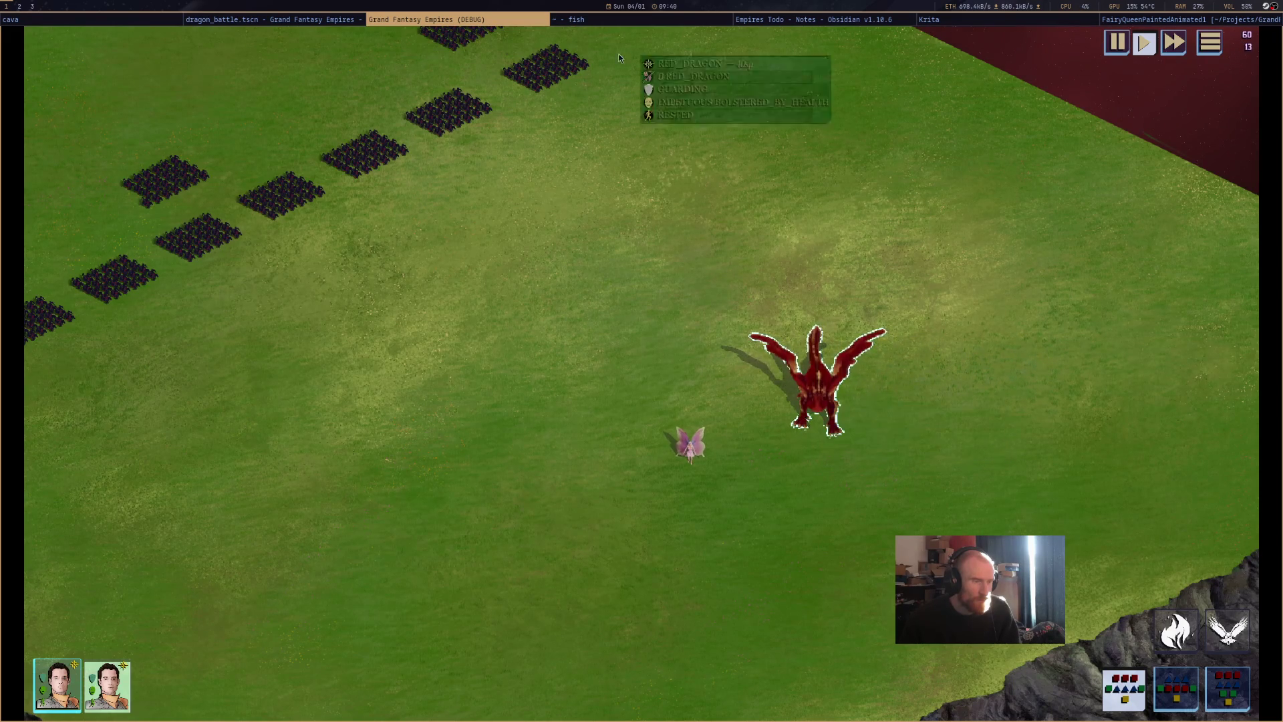
{"action": "key", "text": "Escape"}
{"action": "scroll", "coordinate": [751, 232], "scroll_direction": "up", "scroll_amount": 5}
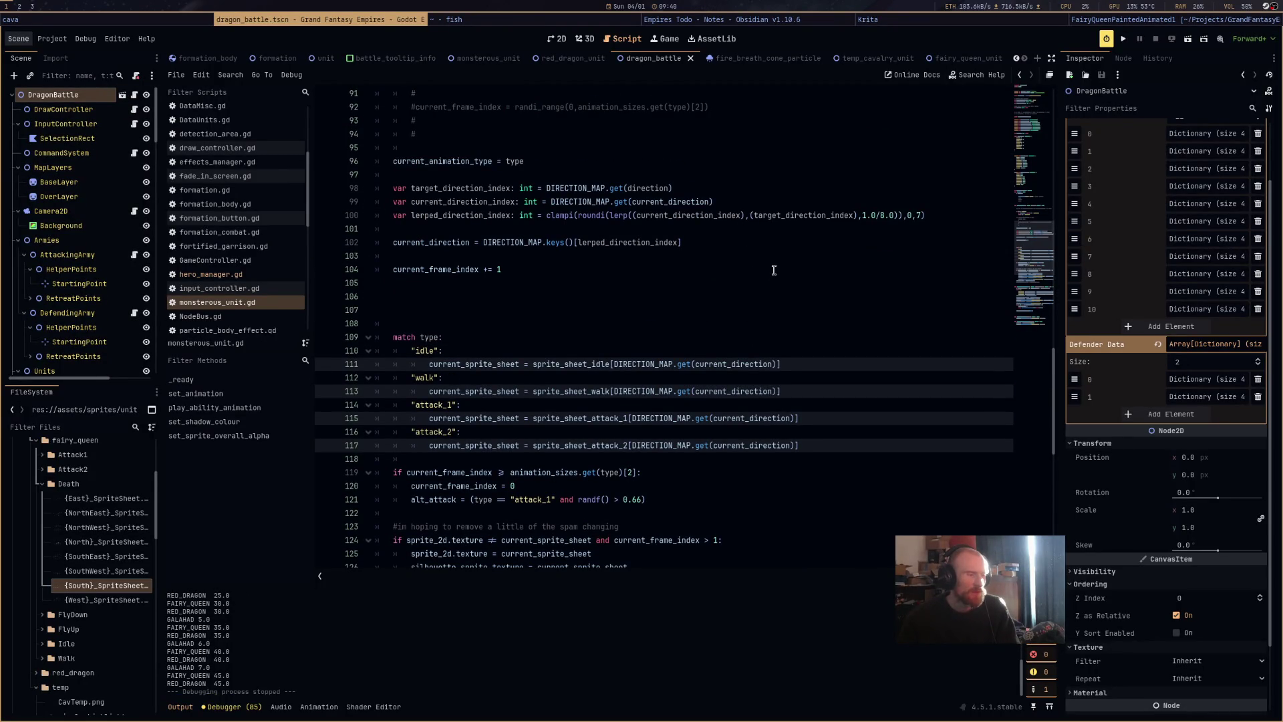
Start a print of target_direction_index on a new line after line 98.
{"action": "mouse_move", "coordinate": [808, 266]}
{"action": "left_mouse_down"}
{"action": "mouse_move", "coordinate": [668, 189]}
{"action": "mouse_move", "coordinate": [661, 161]}
{"action": "left_mouse_up"}
{"action": "left_click", "coordinate": [729, 259]}
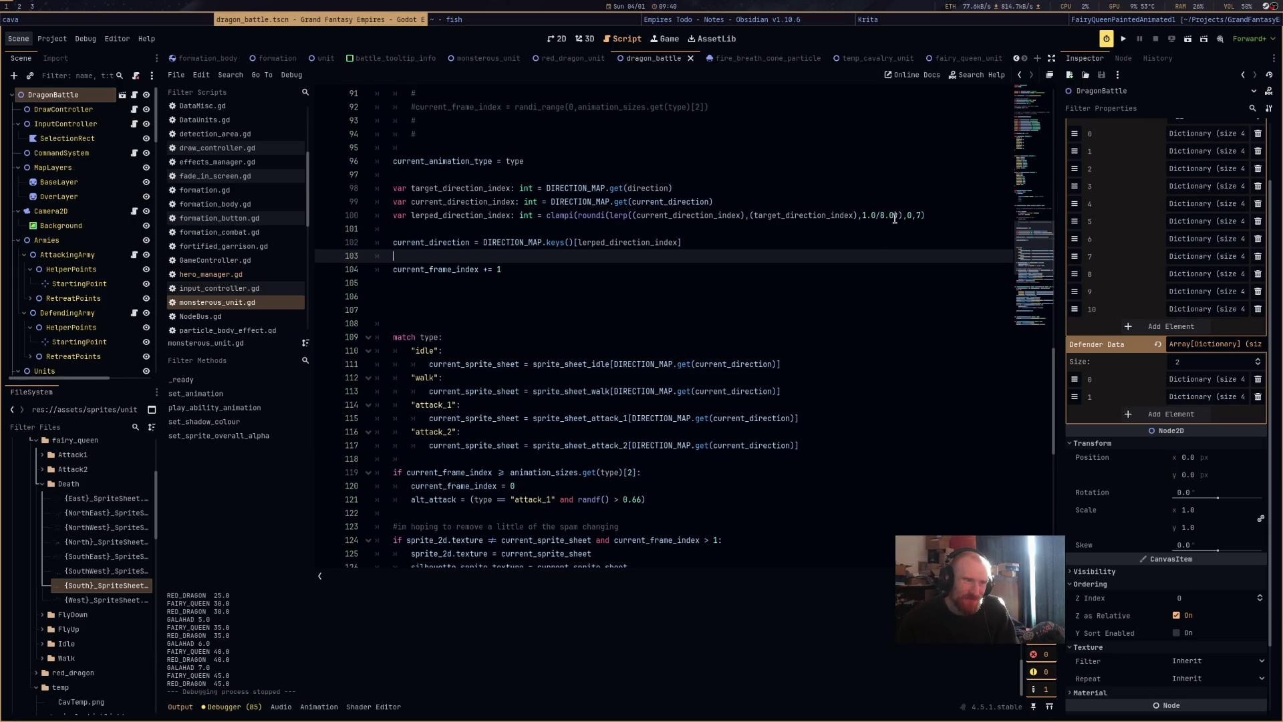
{"action": "left_click", "coordinate": [808, 187]}
{"action": "key", "text": "Return"}
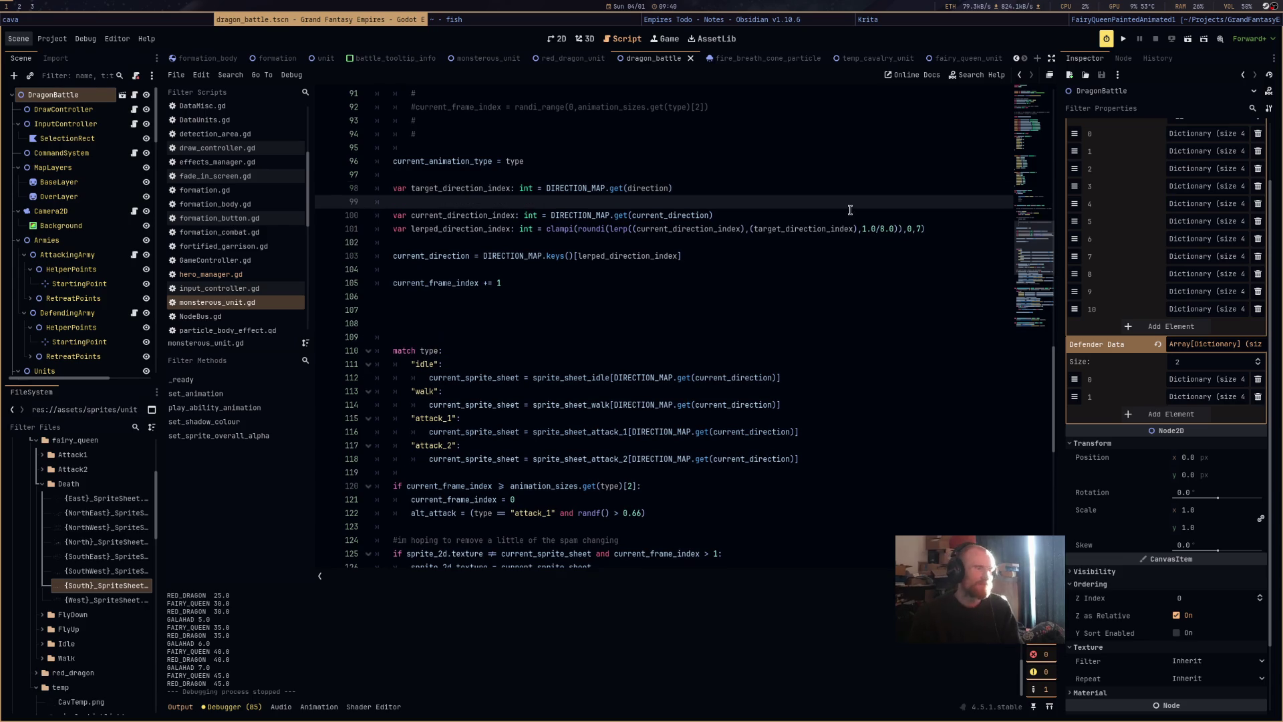
{"action": "type", "text": "poprint(\"t"}
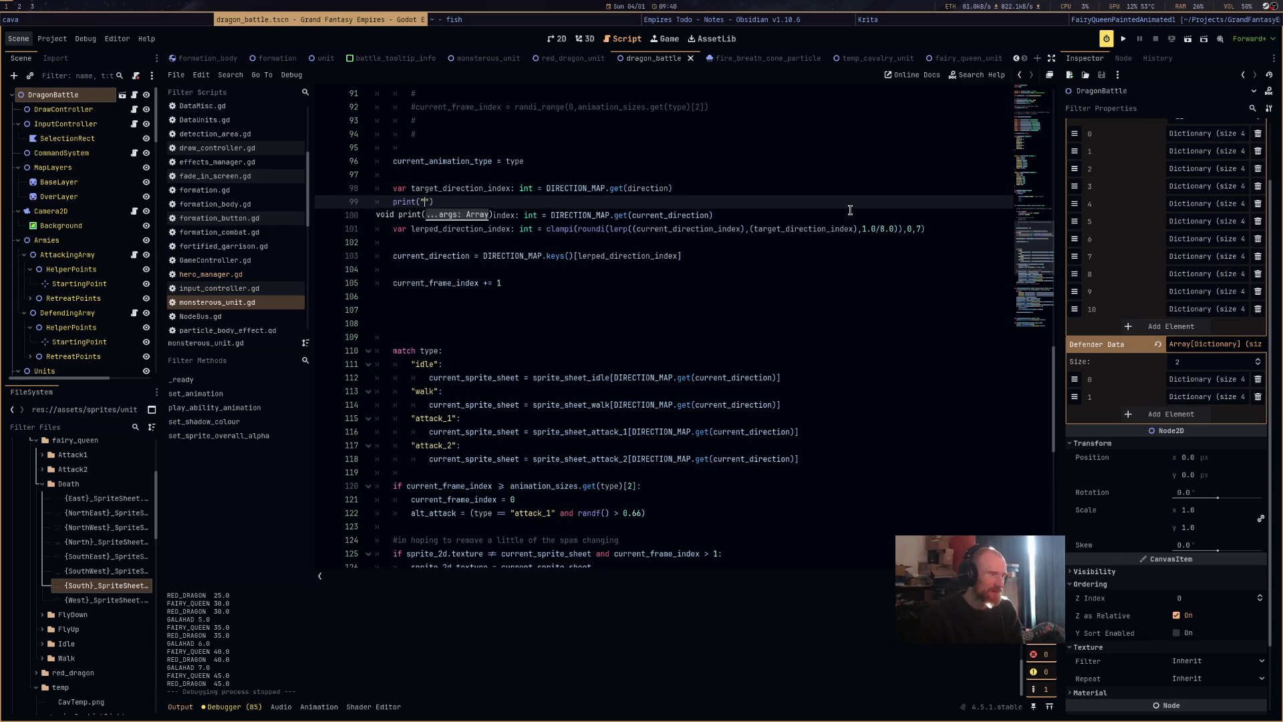
{"action": "type", "text": "ar"}
{"action": "key", "text": "Return"}
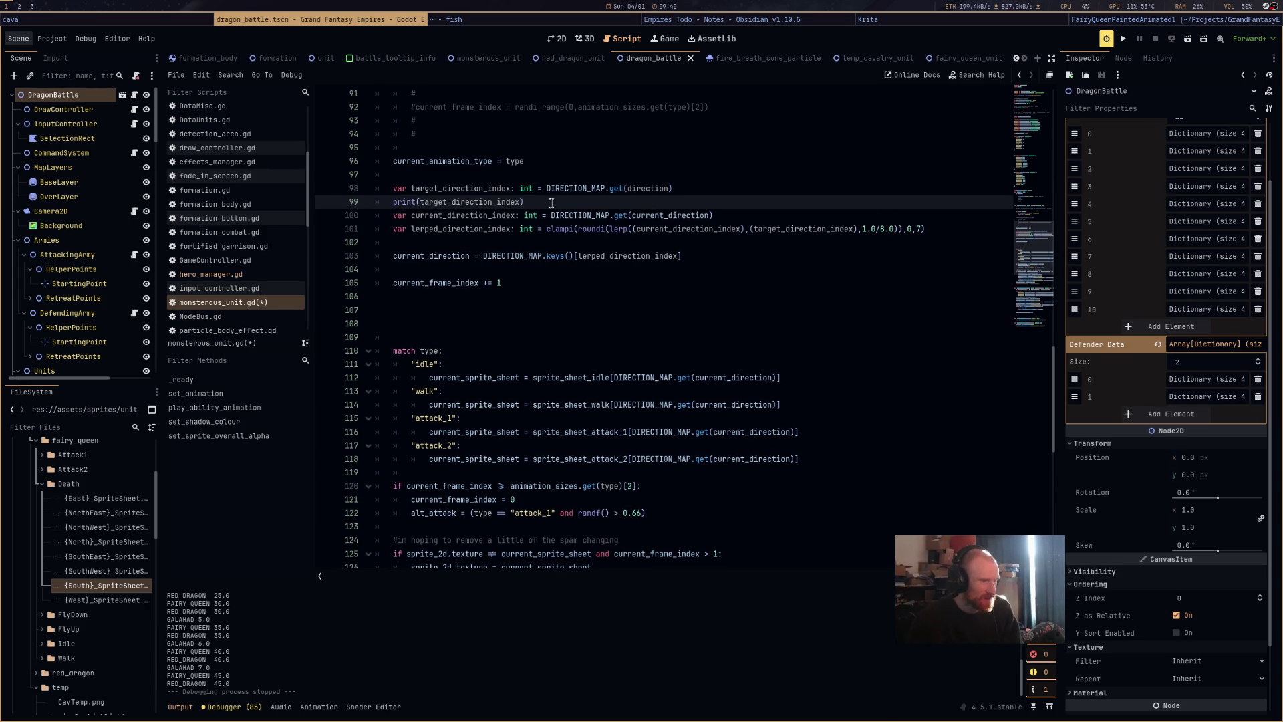
Copy the print below the frame increment on line 106 and turn it into printt.
{"action": "left_click_drag", "start_coordinate": [528, 202], "coordinate": [391, 201]}
{"action": "key", "text": "ctrl+c"}
{"action": "left_click", "coordinate": [430, 295]}
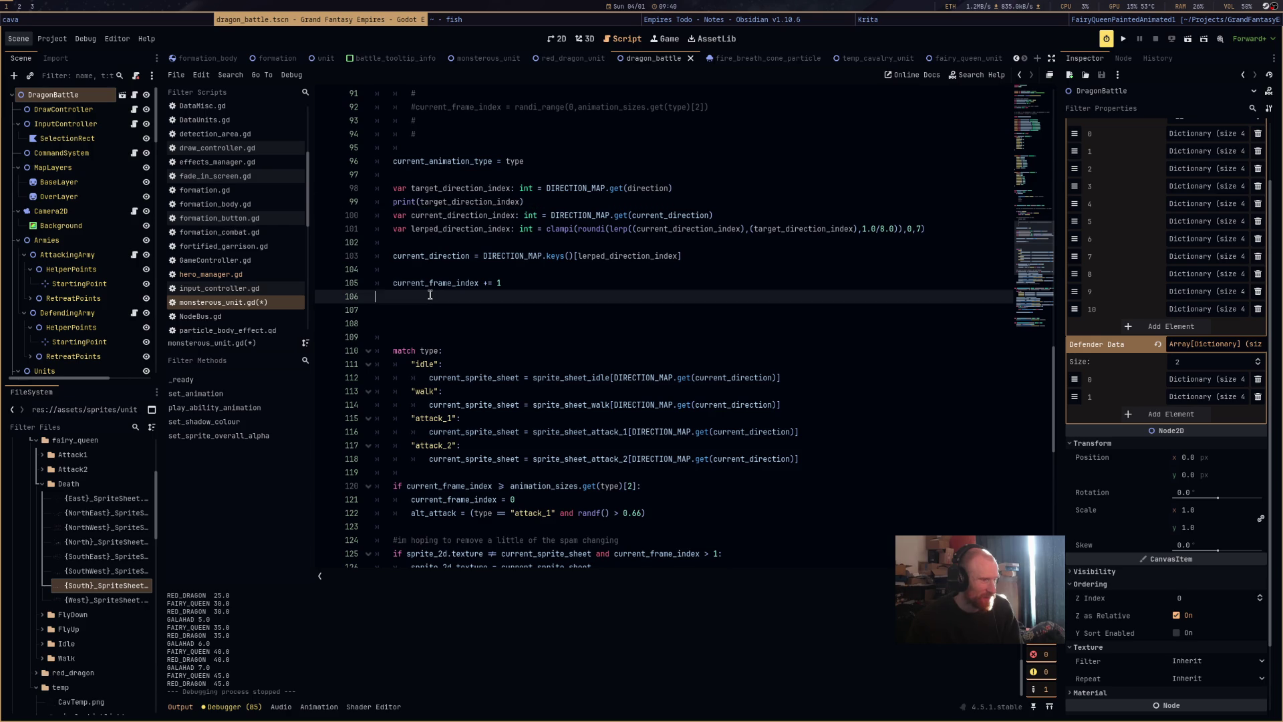
{"action": "key", "text": "ctrl+v"}
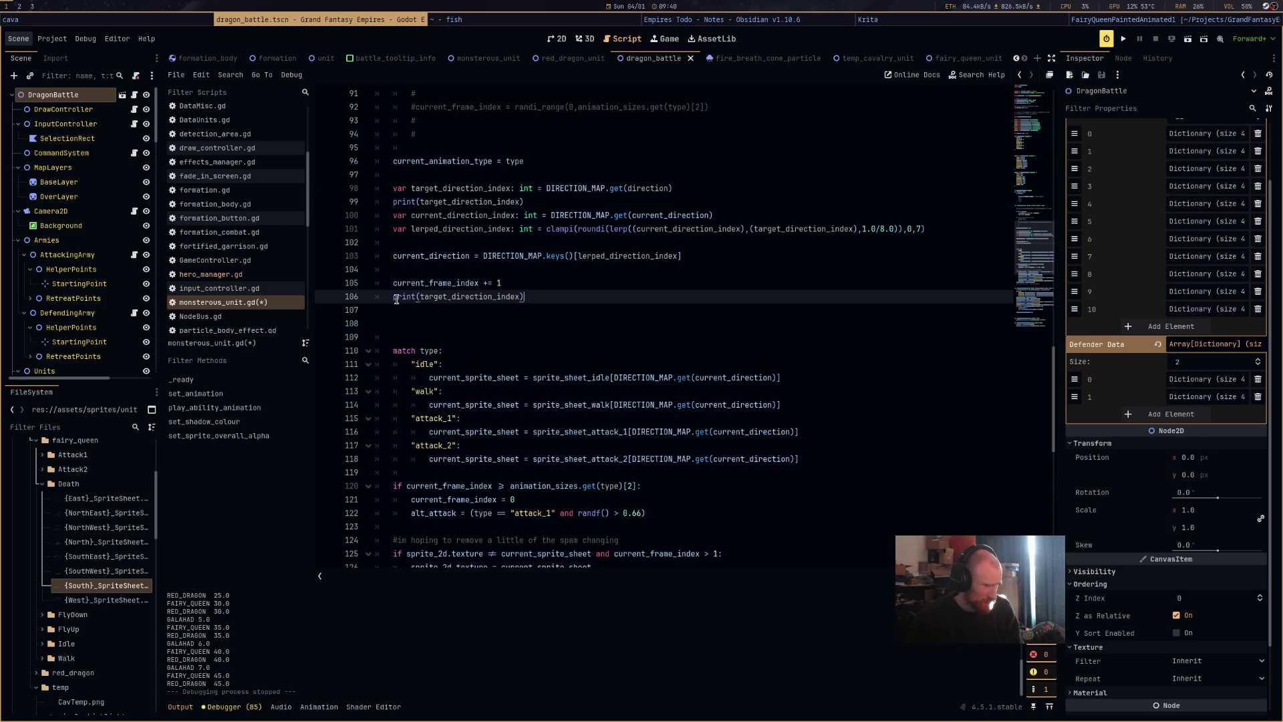
{"action": "left_click", "coordinate": [396, 299]}
{"action": "key", "text": "Return"}
{"action": "left_click", "coordinate": [415, 310]}
{"action": "type", "text": "t"}
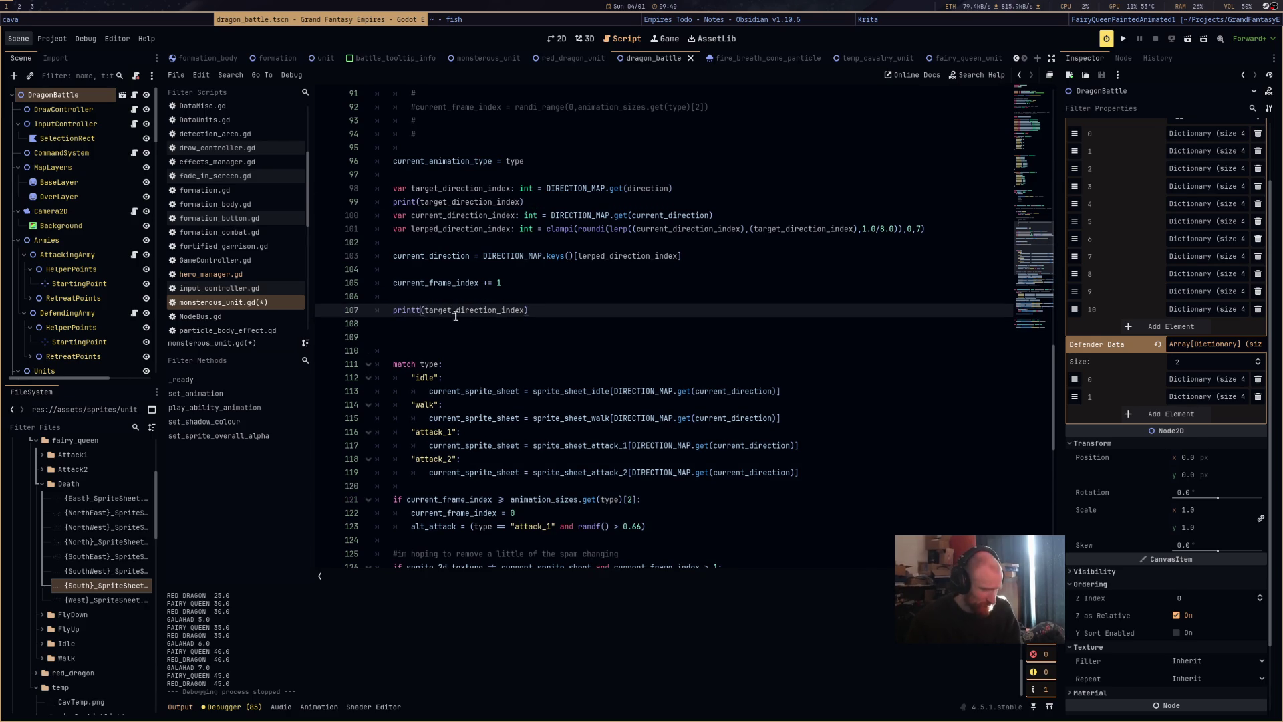
{"action": "left_click", "coordinate": [525, 312]}
{"action": "type", "text": ","}
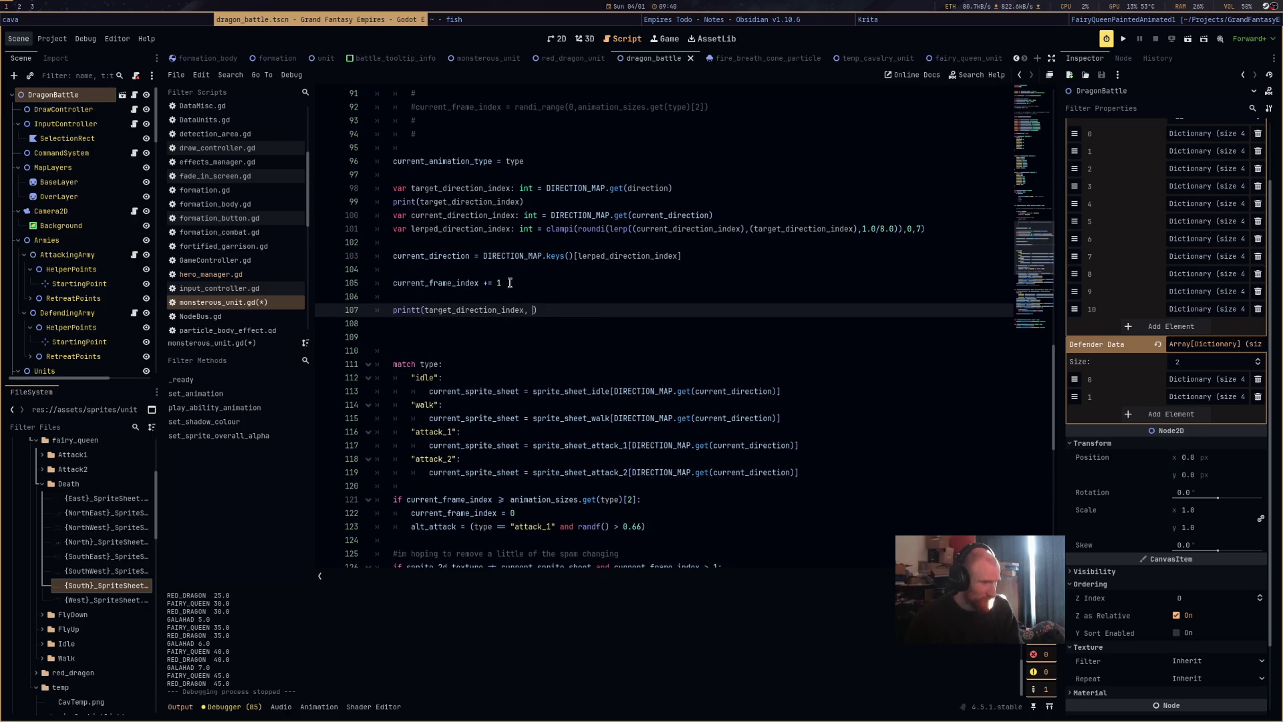
Add current_direction_index to the printt call and delete the old print on line 99.
{"action": "left_click", "coordinate": [452, 215]}
{"action": "double_click", "coordinate": [452, 214]}
{"action": "key", "text": "ctrl+c"}
{"action": "left_click", "coordinate": [527, 310]}
{"action": "key", "text": "ctrl+v"}
{"action": "left_click_drag", "start_coordinate": [523, 201], "coordinate": [372, 204]}
{"action": "key", "text": "BackSpace"}
{"action": "key", "text": "BackSpace"}
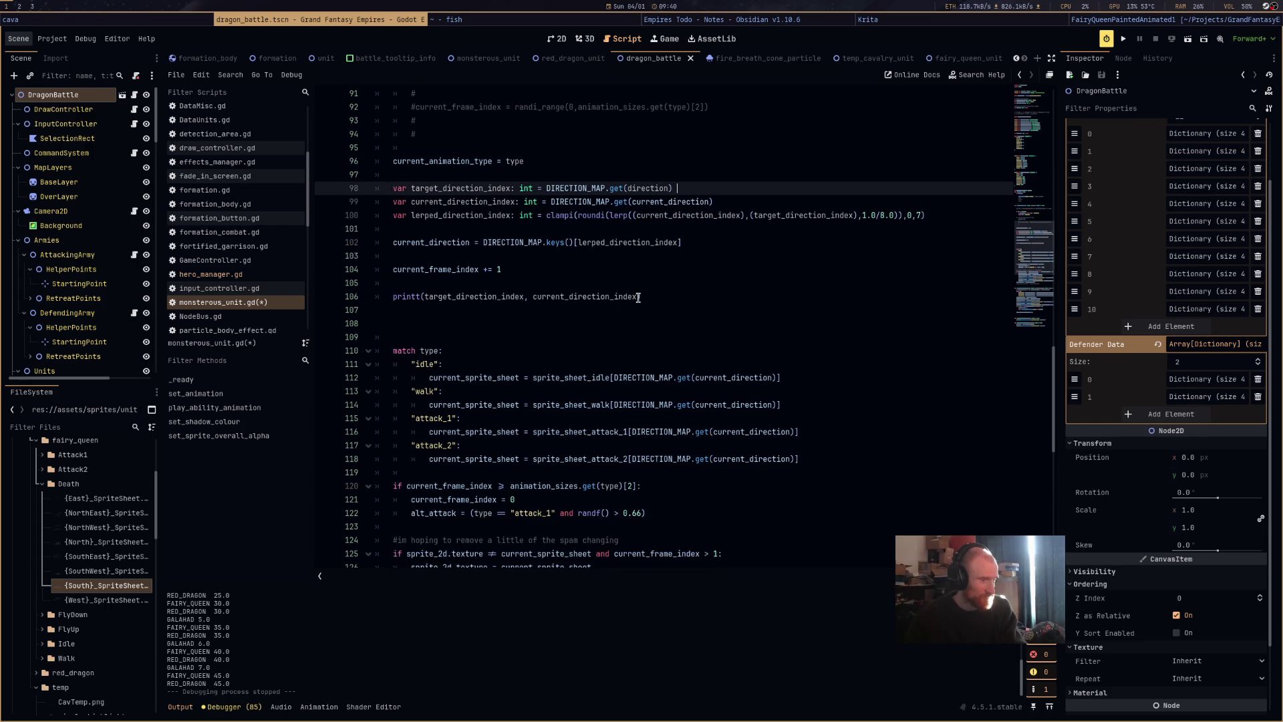
Add lerped_direction_index to the printt call and run the game with F5.
{"action": "left_click", "coordinate": [659, 296]}
{"action": "type", "text": ","}
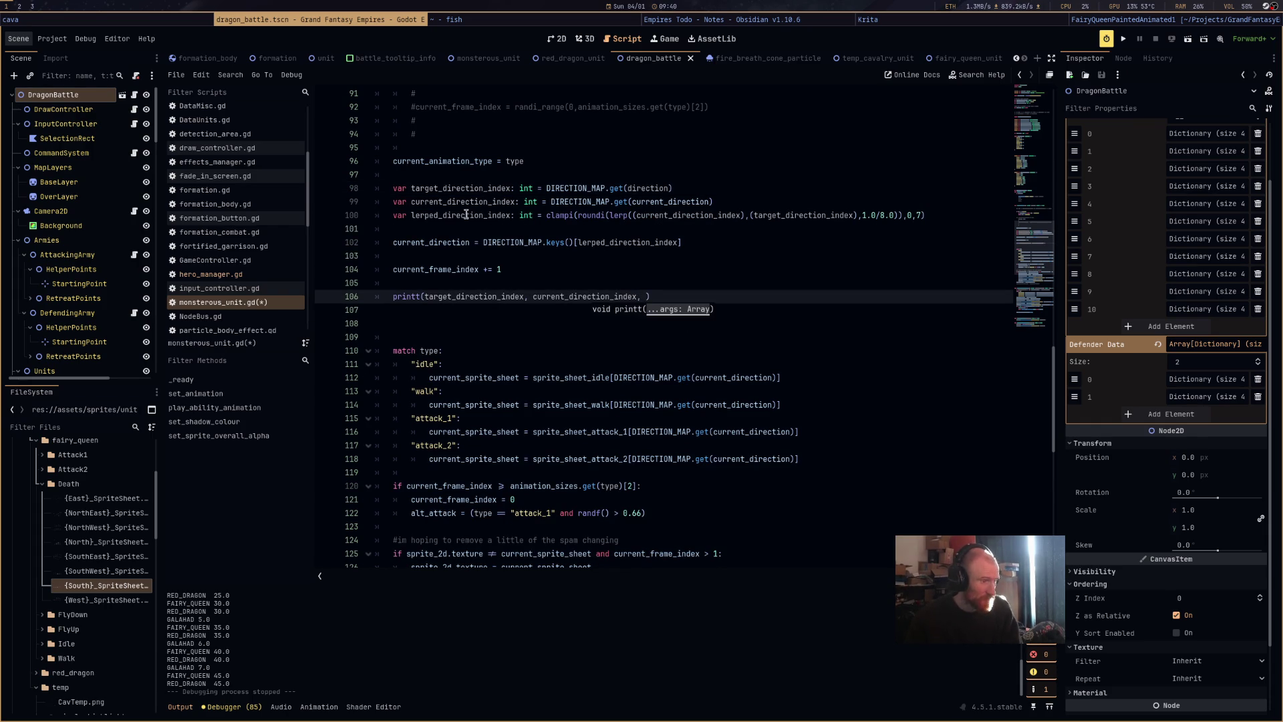
{"action": "double_click", "coordinate": [461, 214]}
{"action": "key", "text": "ctrl+c"}
{"action": "left_click", "coordinate": [644, 296]}
{"action": "key", "text": "ctrl+v"}
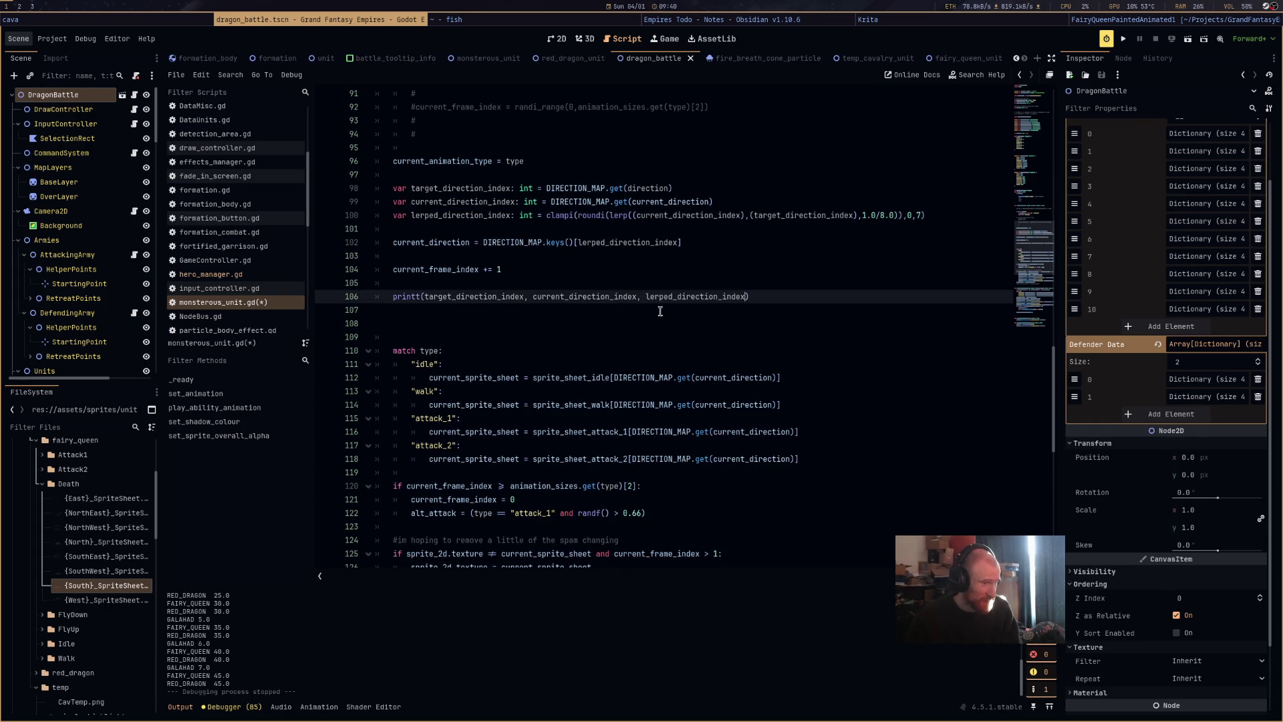
{"action": "key", "text": "F5"}
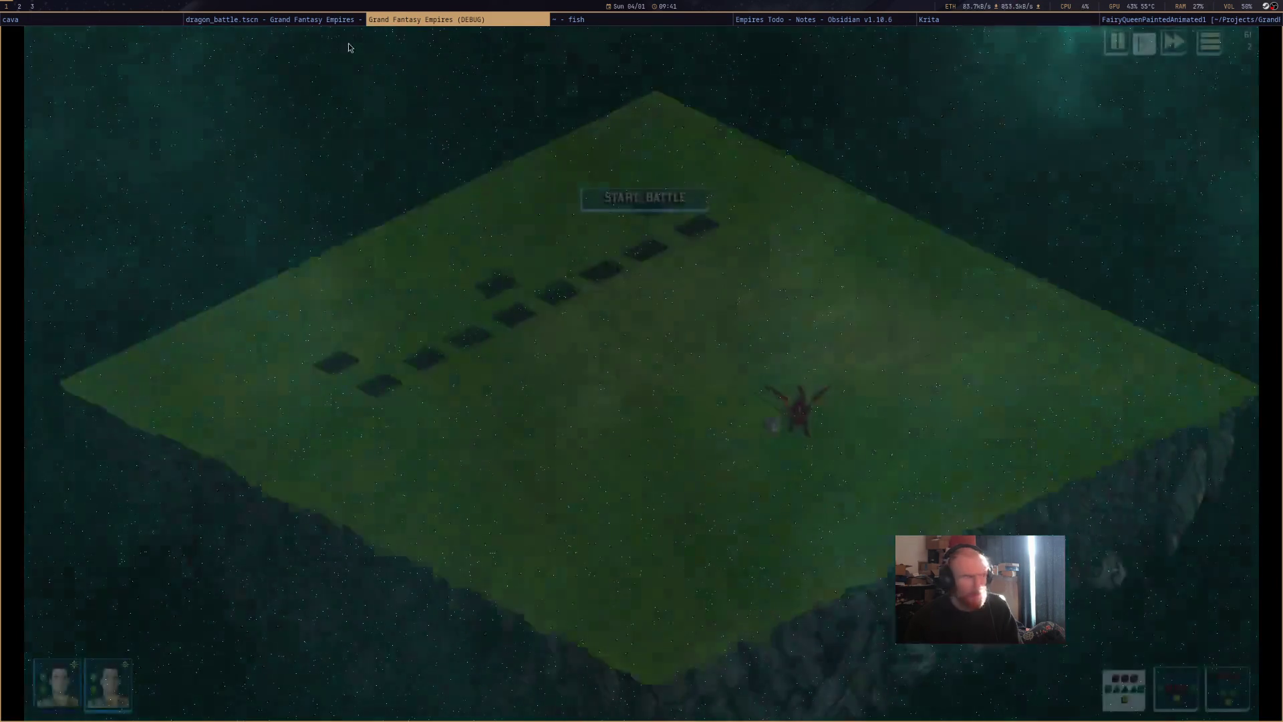
Select the dragon, start the battle and read the logged '7 4 4 south' values in Output.
{"action": "left_click", "coordinate": [361, 22]}
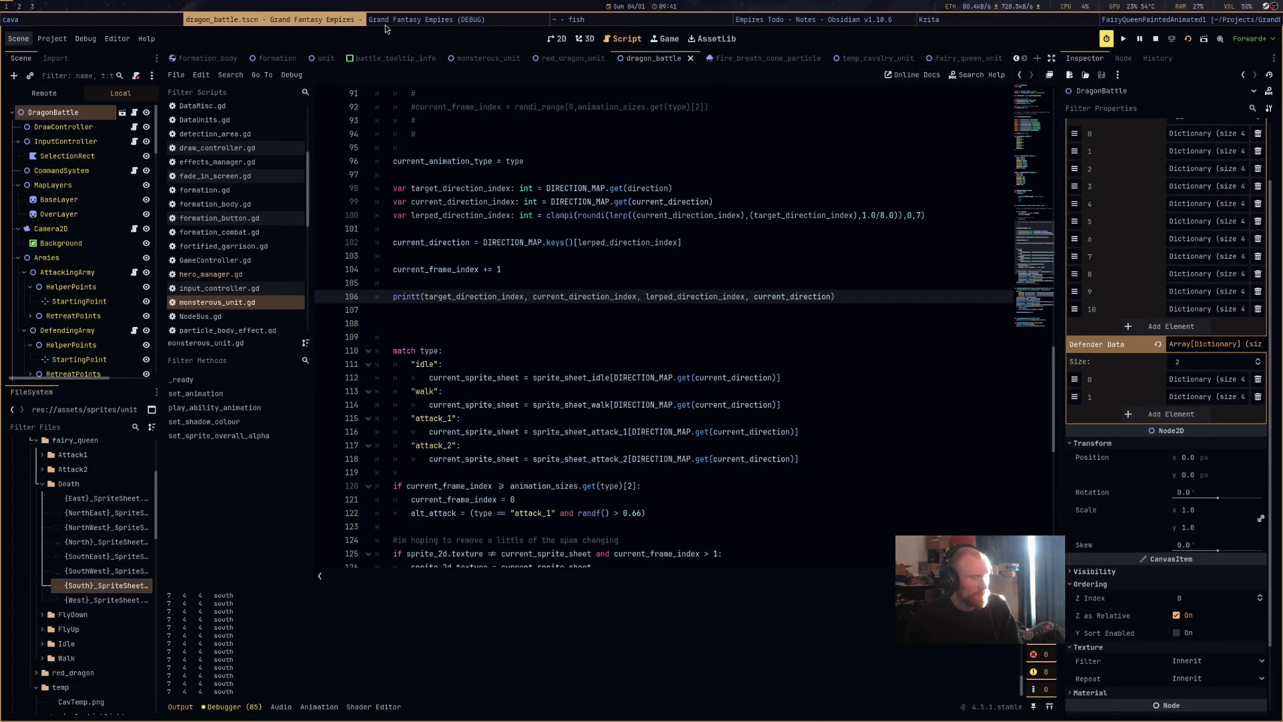
{"action": "left_click", "coordinate": [385, 23]}
{"action": "mouse_move", "coordinate": [928, 436]}
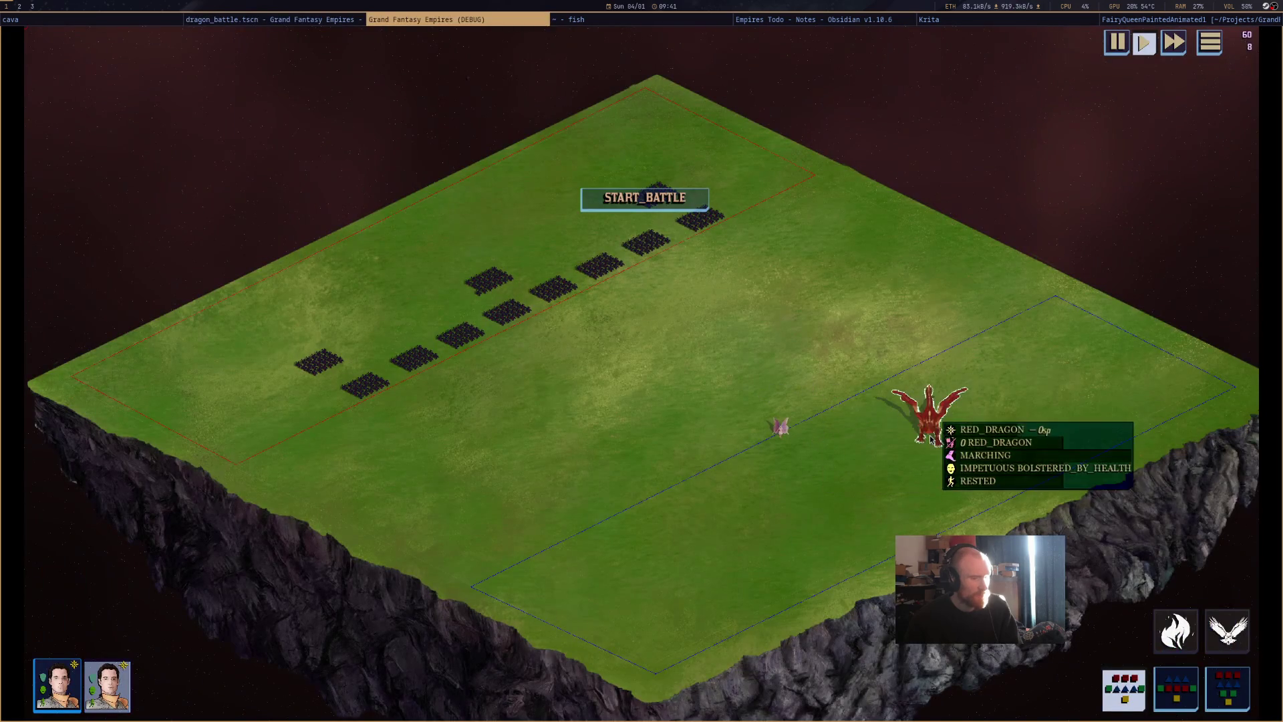
{"action": "left_click", "coordinate": [645, 197]}
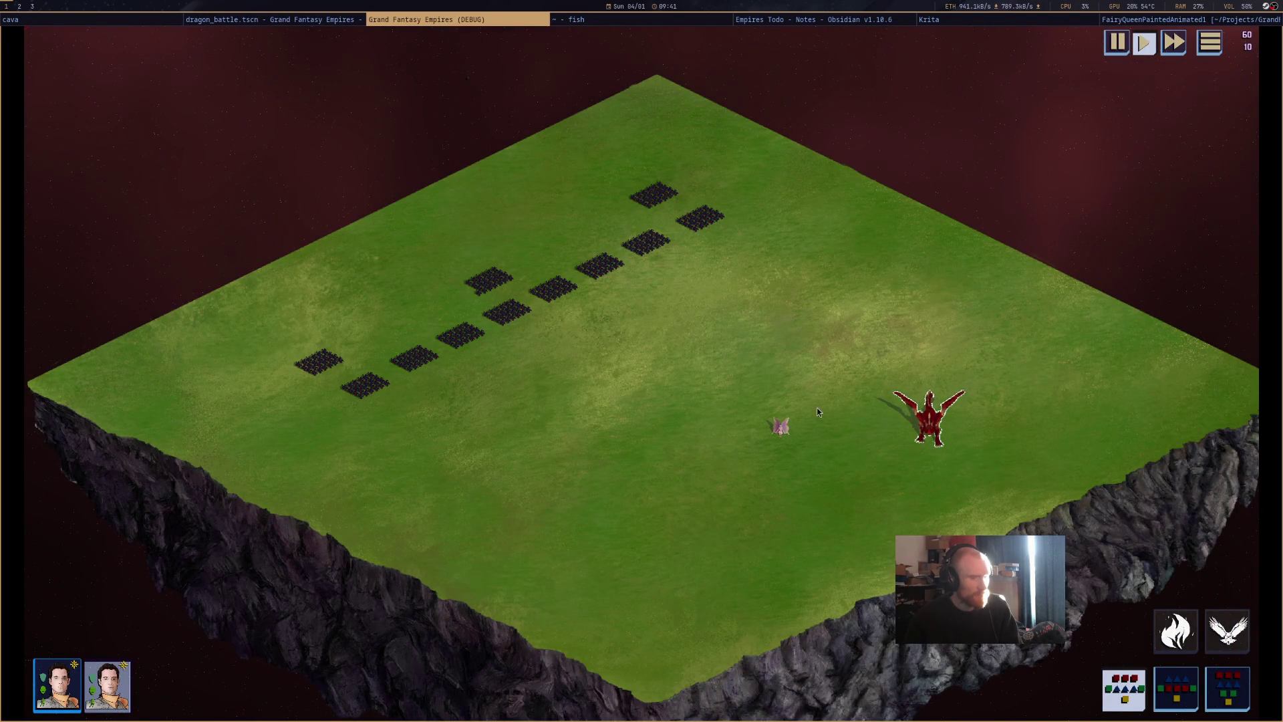
{"action": "left_click", "coordinate": [334, 22]}
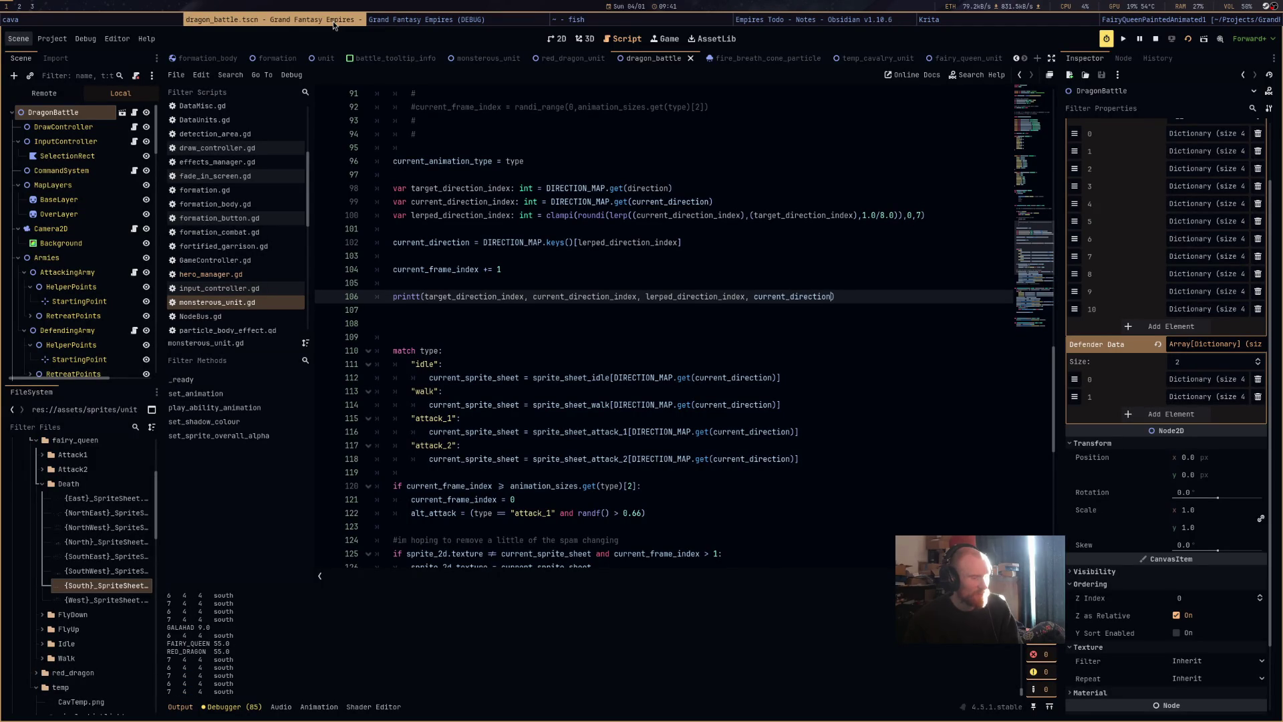
Stop the game, replace the 1.0/8.0 lerp weight on line 100 with 1, and rerun.
{"action": "key", "text": "F8"}
{"action": "left_click", "coordinate": [640, 352]}
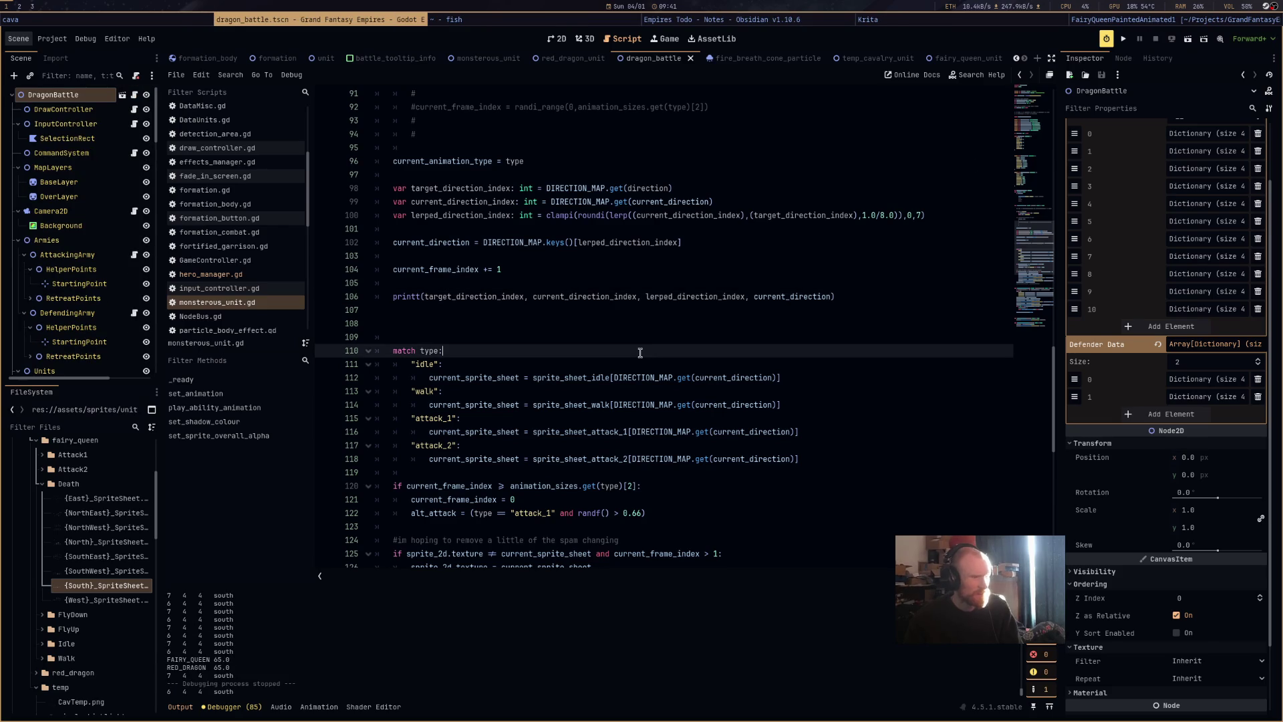
{"action": "scroll", "coordinate": [640, 353], "scroll_direction": "up", "scroll_amount": 2}
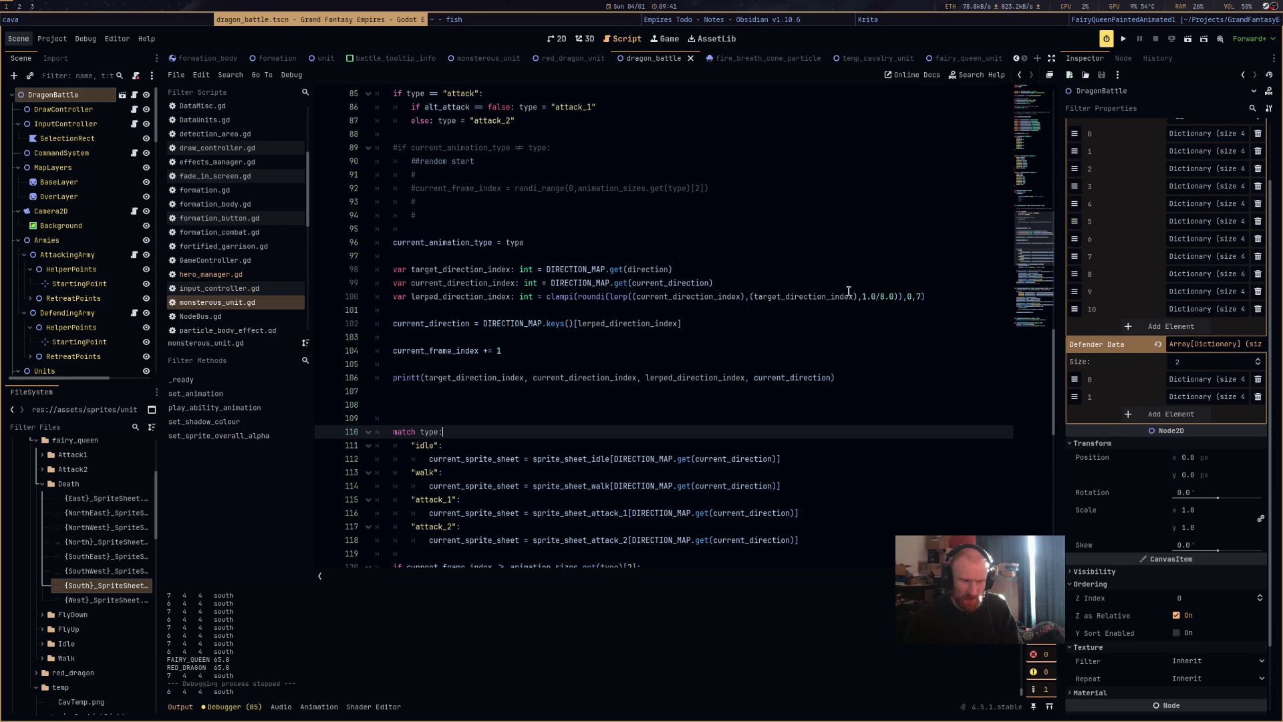
{"action": "left_click_drag", "start_coordinate": [861, 296], "coordinate": [882, 297]}
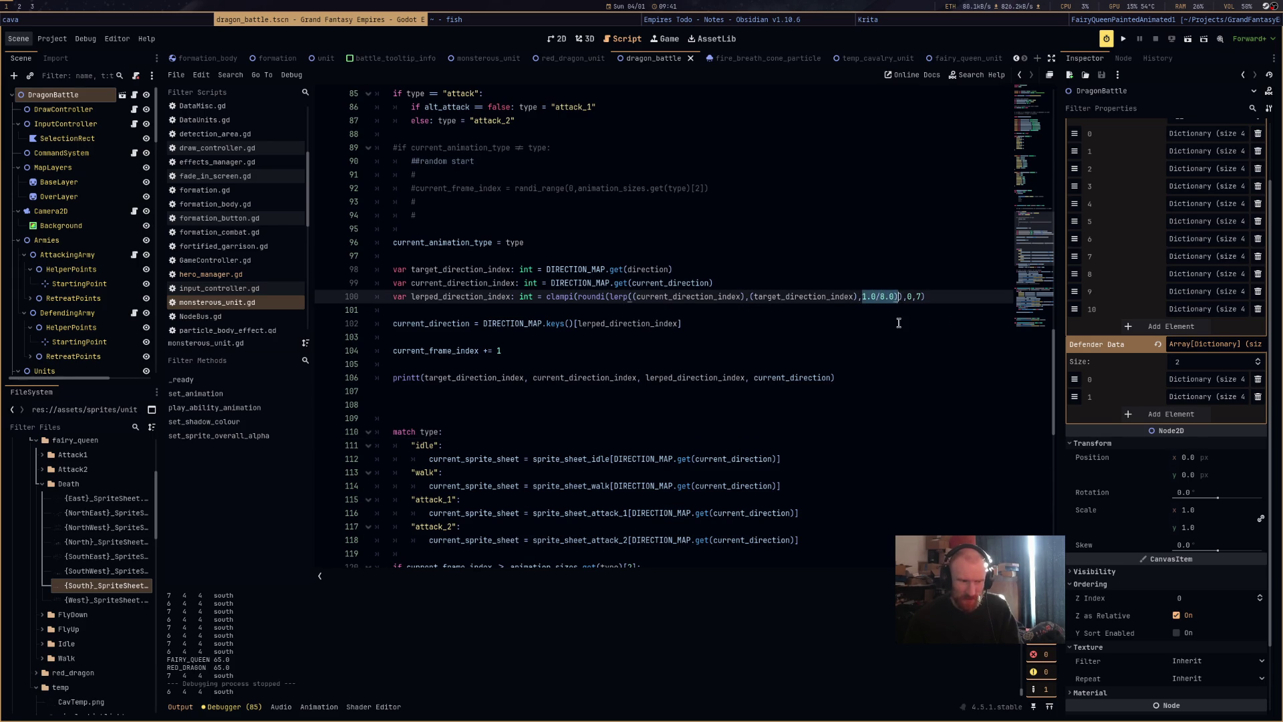
{"action": "left_click", "coordinate": [1189, 44]}
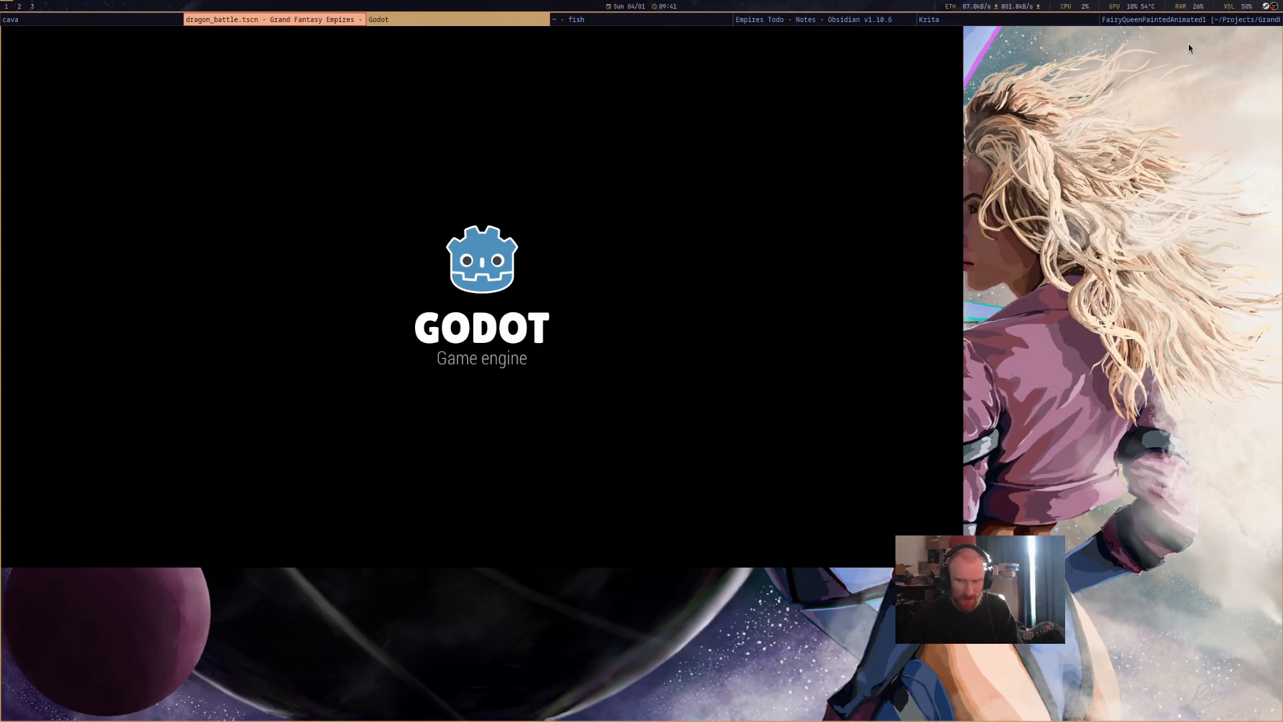
Fix the missing closing parenthesis on the lerp line and stop the failed debug session.
{"action": "left_click", "coordinate": [363, 22]}
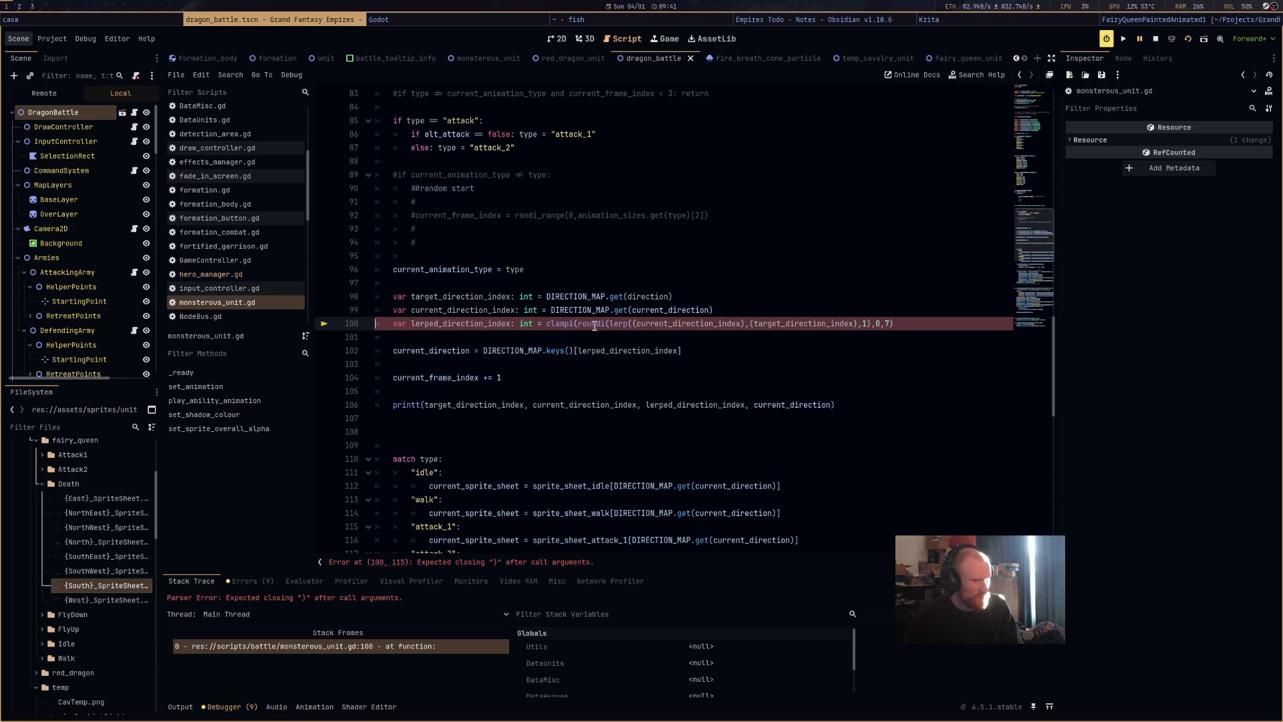
{"action": "type", "text": "("}
{"action": "left_click", "coordinate": [880, 351]}
{"action": "left_click_drag", "start_coordinate": [894, 324], "coordinate": [862, 324]}
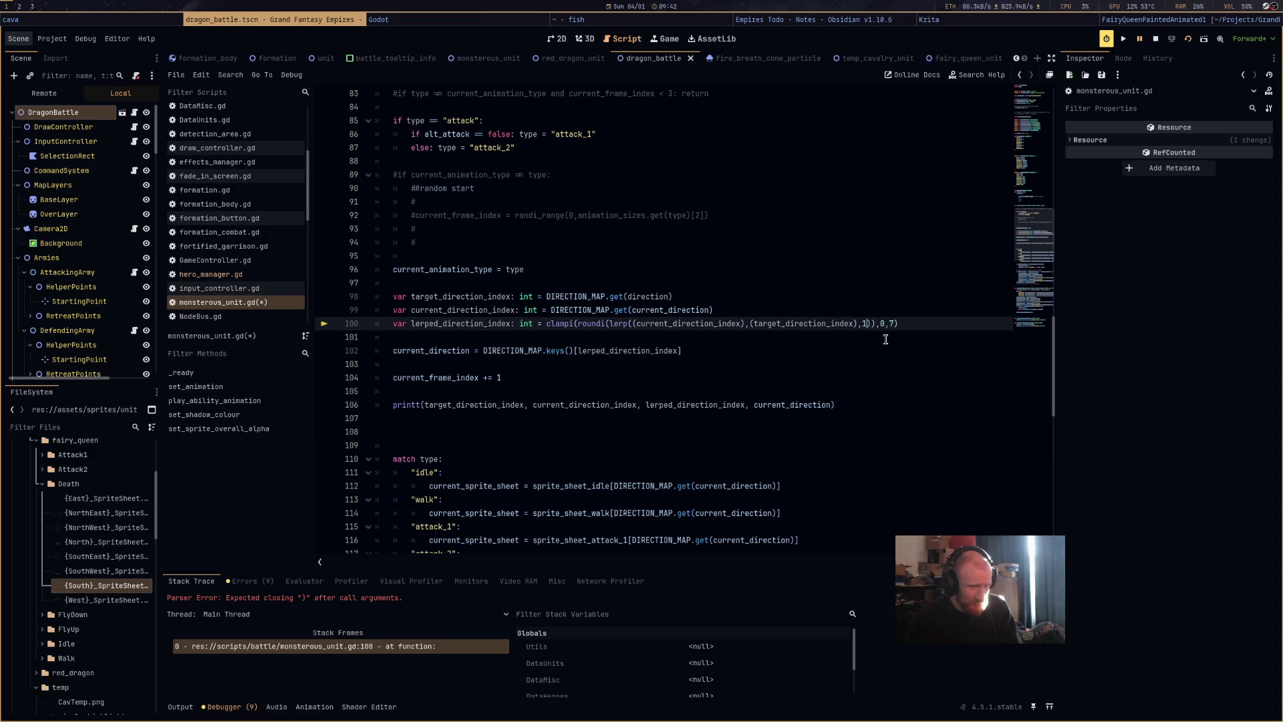
{"action": "left_click", "coordinate": [1189, 40]}
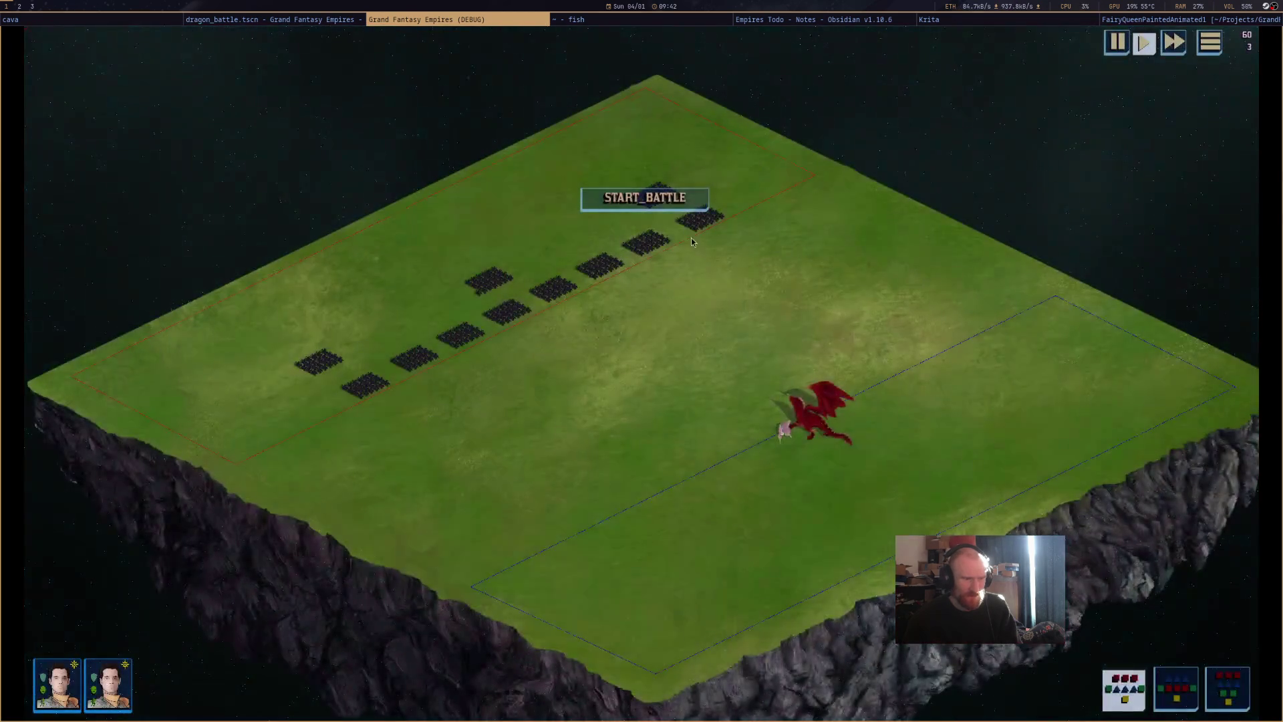
Select the dragon, start the battle, zoom in to watch it turn, then stop with F8.
{"action": "left_click", "coordinate": [819, 421]}
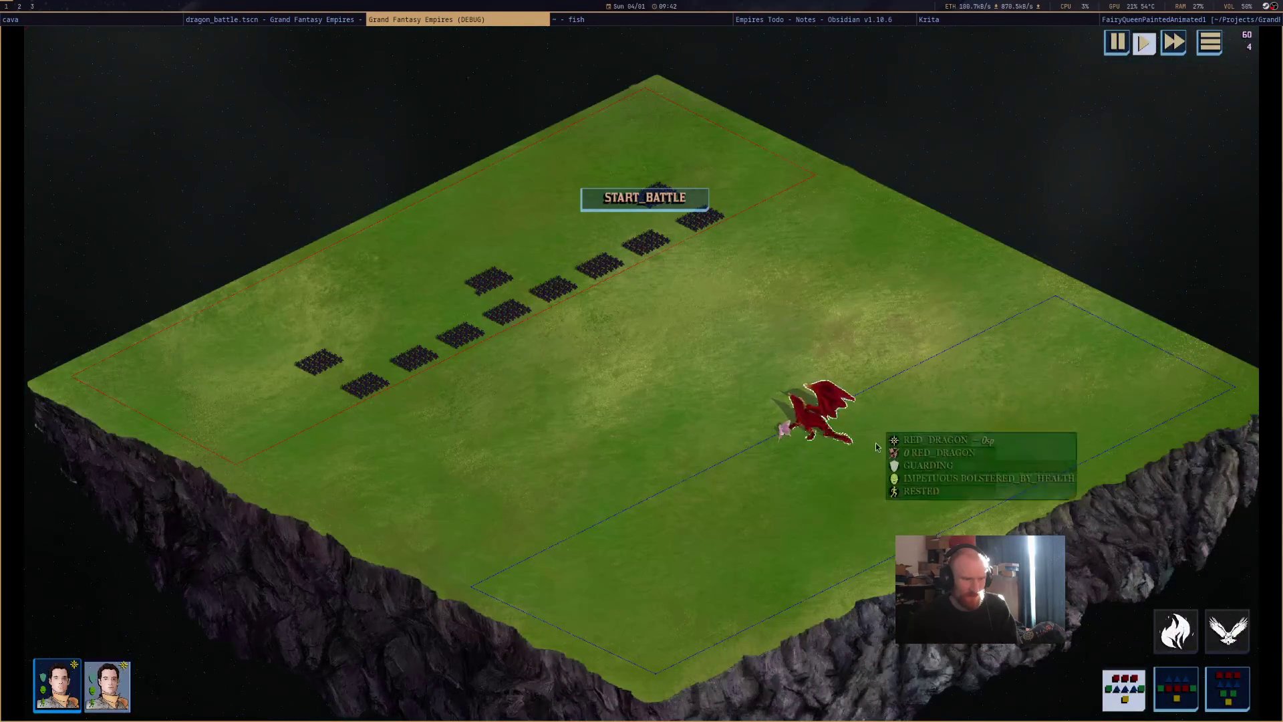
{"action": "left_click", "coordinate": [636, 206]}
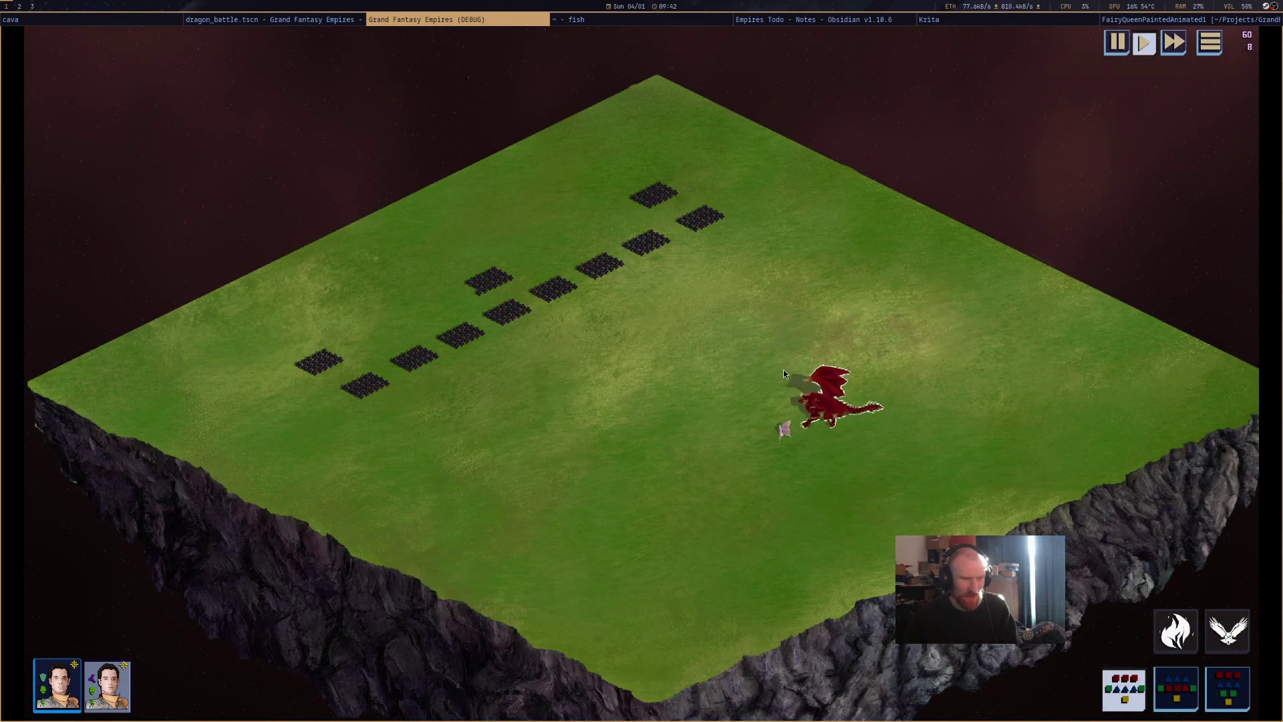
{"action": "scroll", "coordinate": [895, 461], "scroll_direction": "up", "scroll_amount": 3}
{"action": "scroll", "coordinate": [907, 469], "scroll_direction": "up", "scroll_amount": 1}
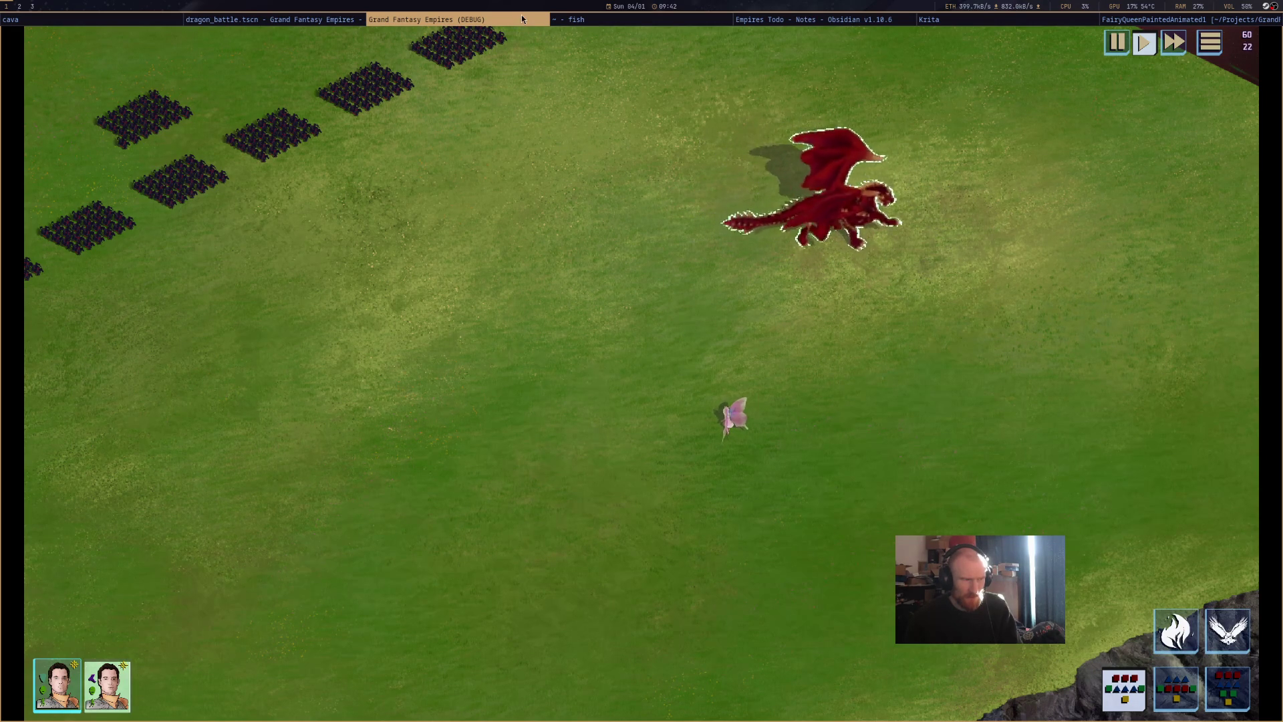
{"action": "key", "text": "F8"}
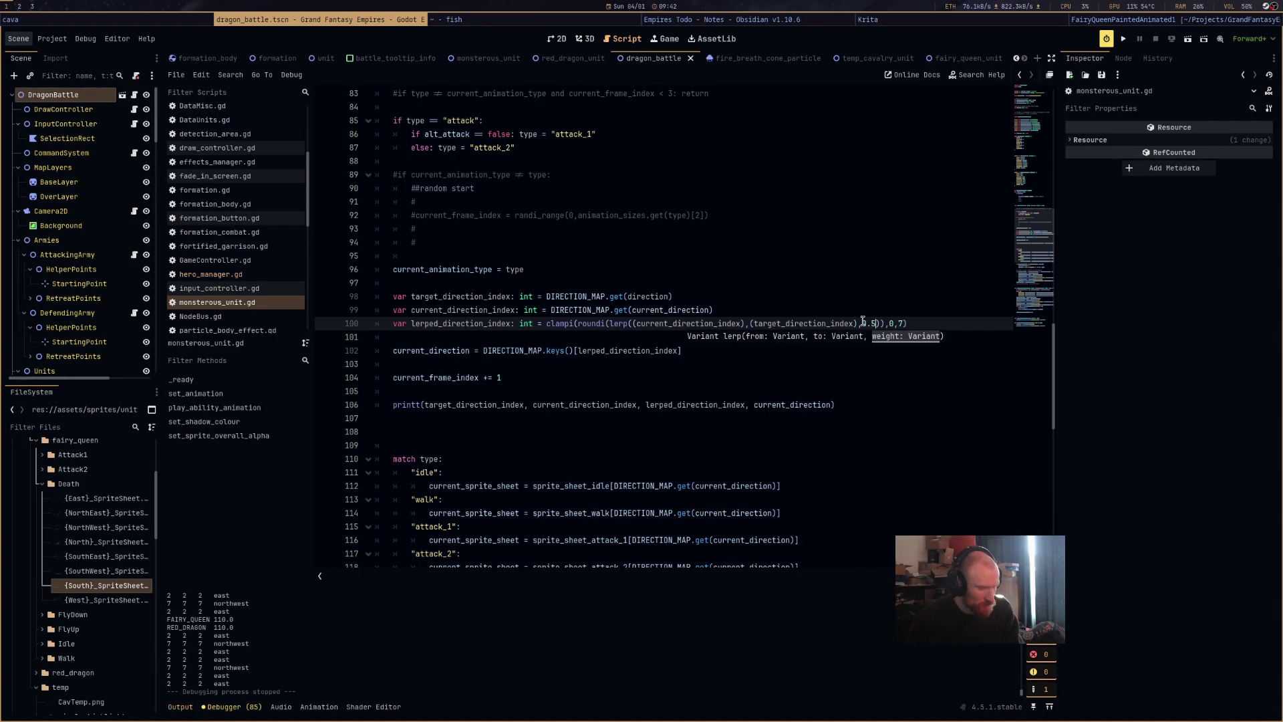
Rerun the battle scene with the 0.5 weight and select the red dragon.
{"action": "left_click", "coordinate": [1188, 38]}
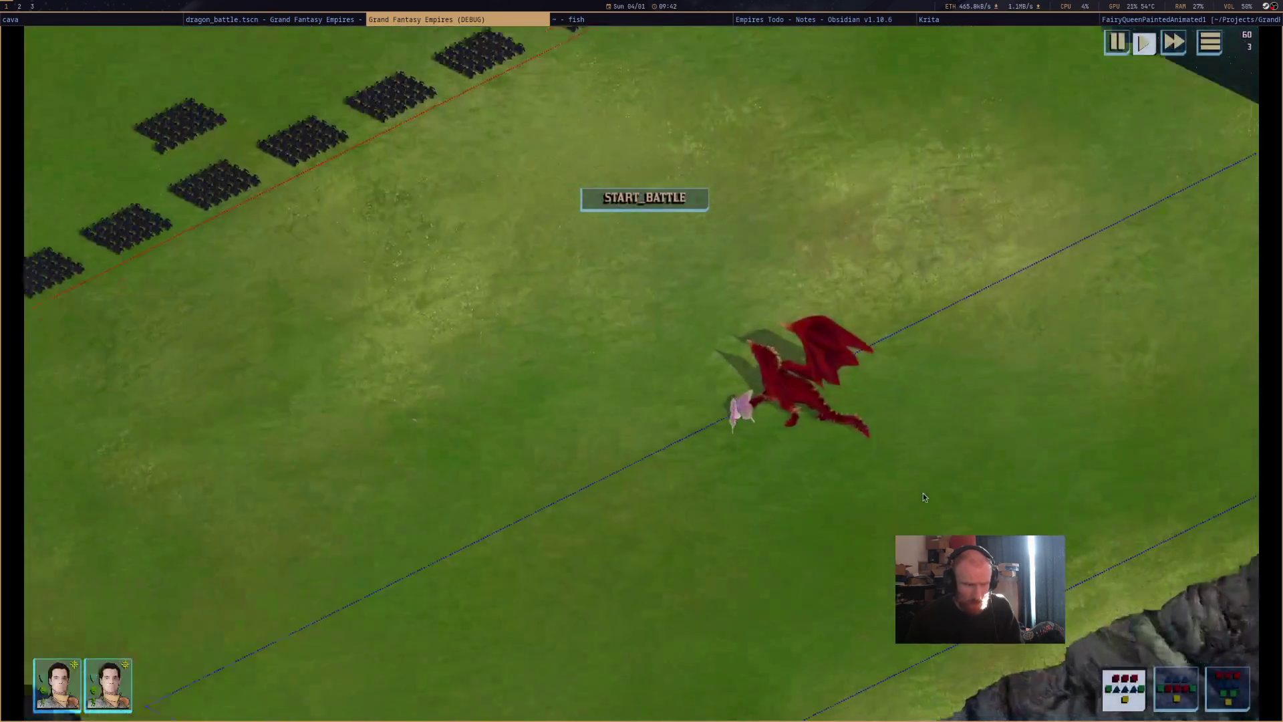
{"action": "left_click", "coordinate": [792, 375]}
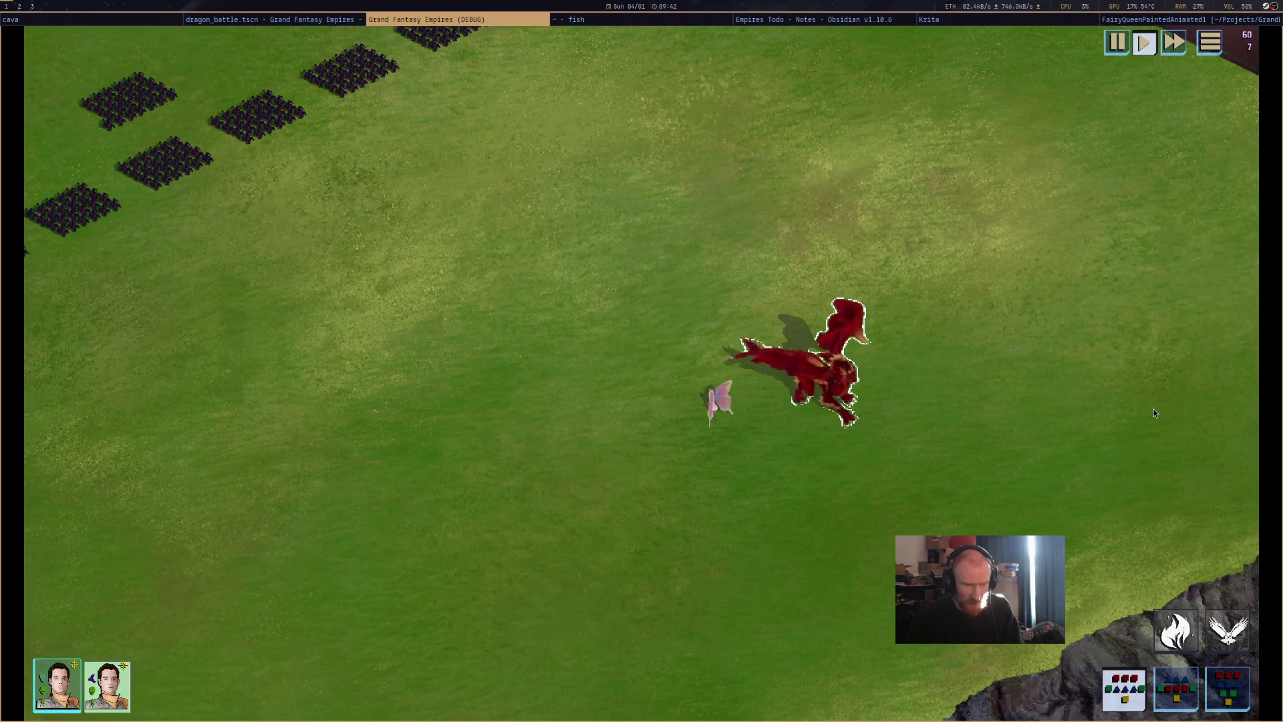
Pan the battlefield and fly the dragon down-right, upward, down-right and down-left to test turning.
{"action": "left_click_drag", "start_coordinate": [1148, 408], "coordinate": [940, 399]}
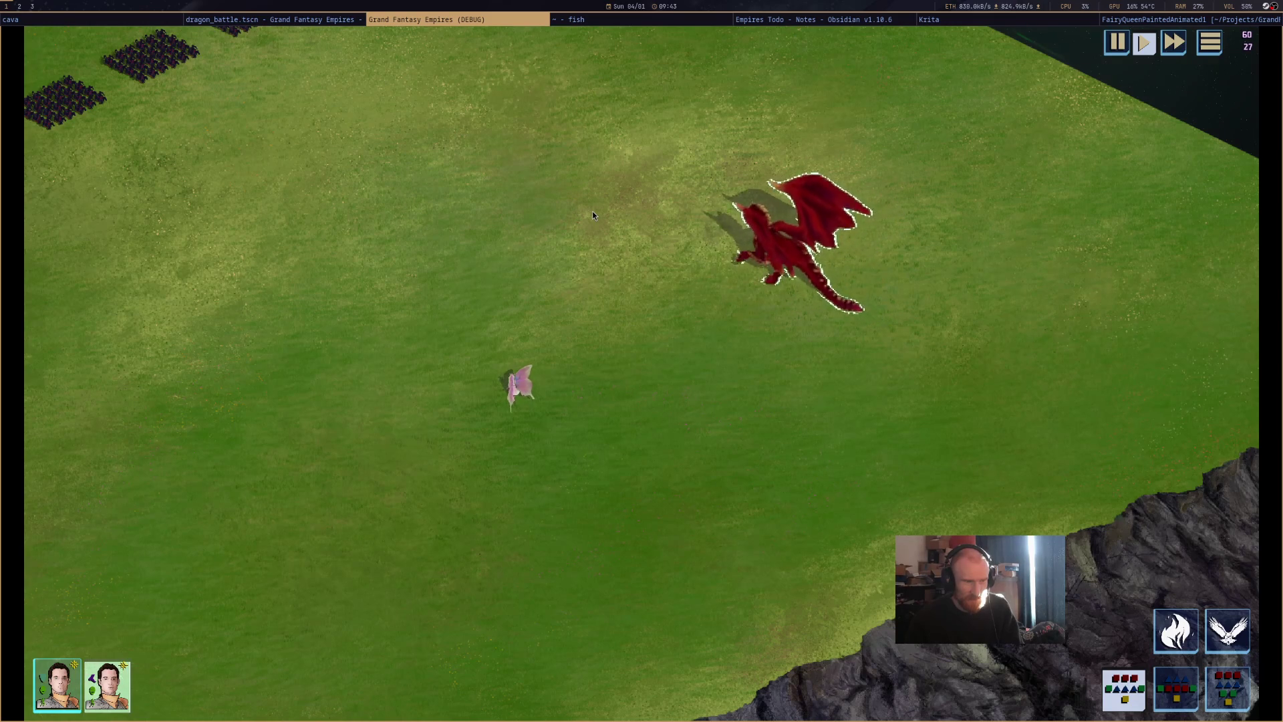
{"action": "right_click", "coordinate": [709, 457]}
{"action": "right_click", "coordinate": [763, 44]}
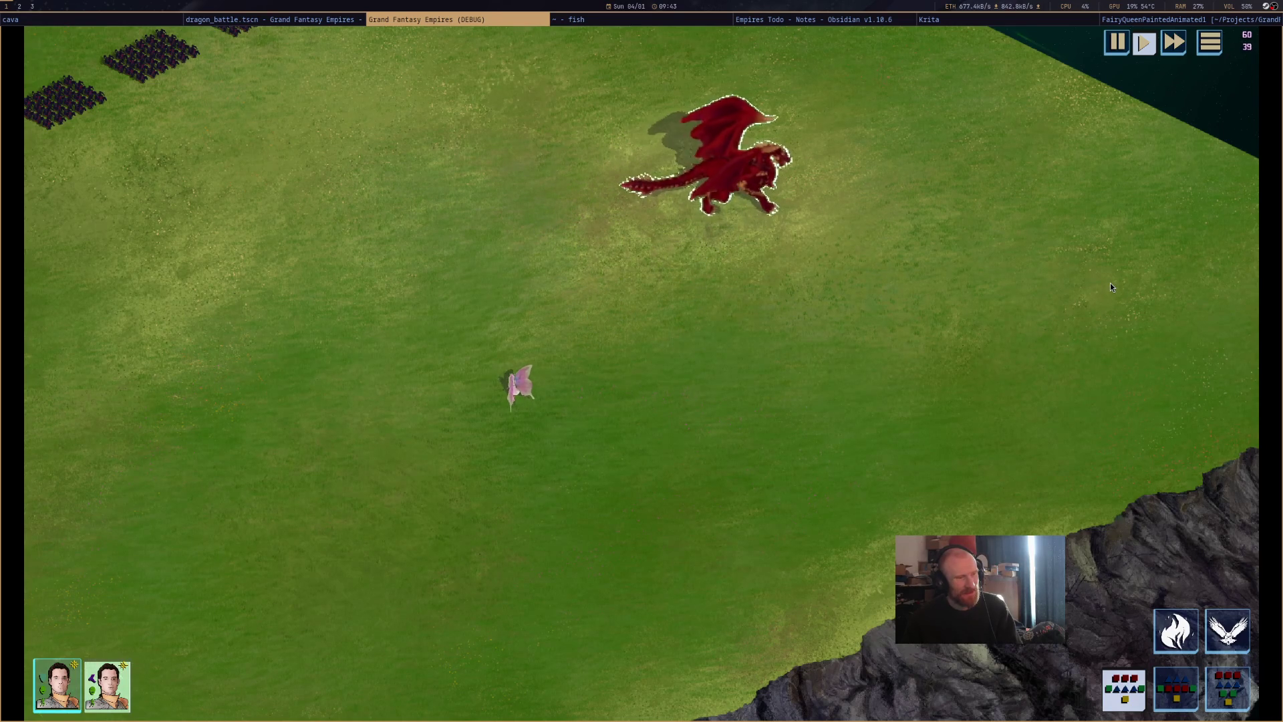
{"action": "right_click", "coordinate": [1014, 458]}
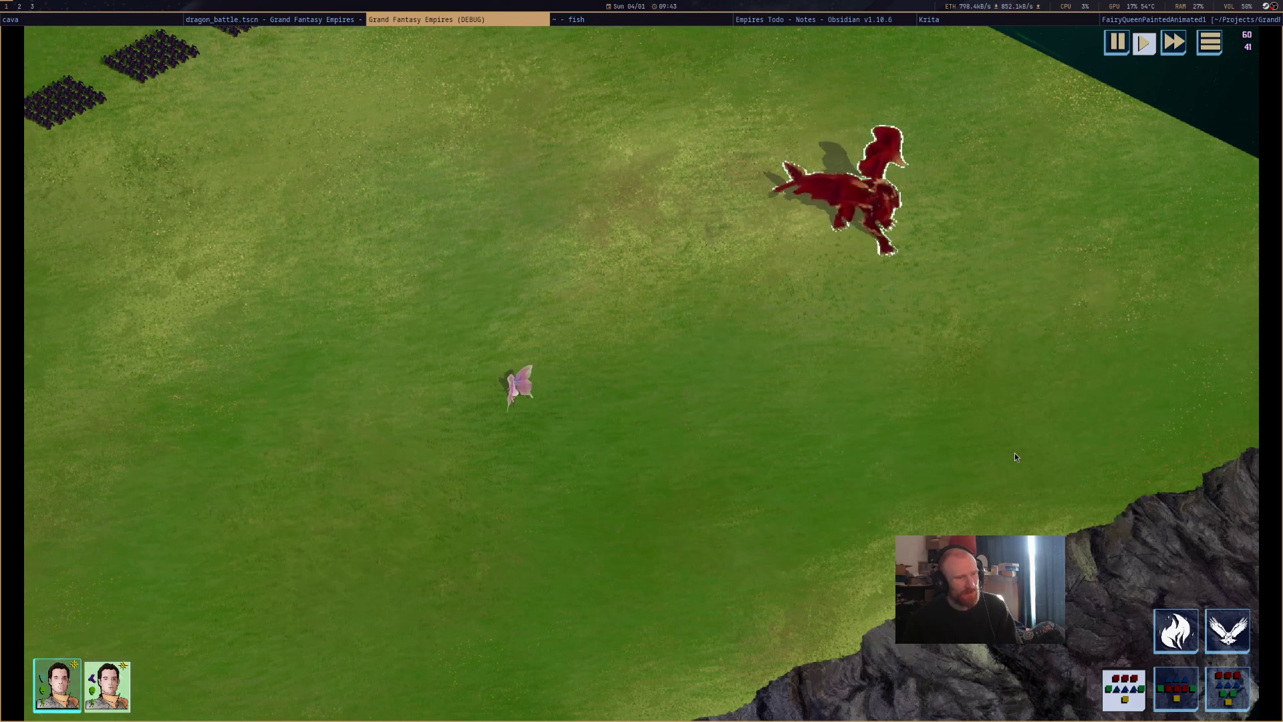
{"action": "right_click", "coordinate": [775, 467]}
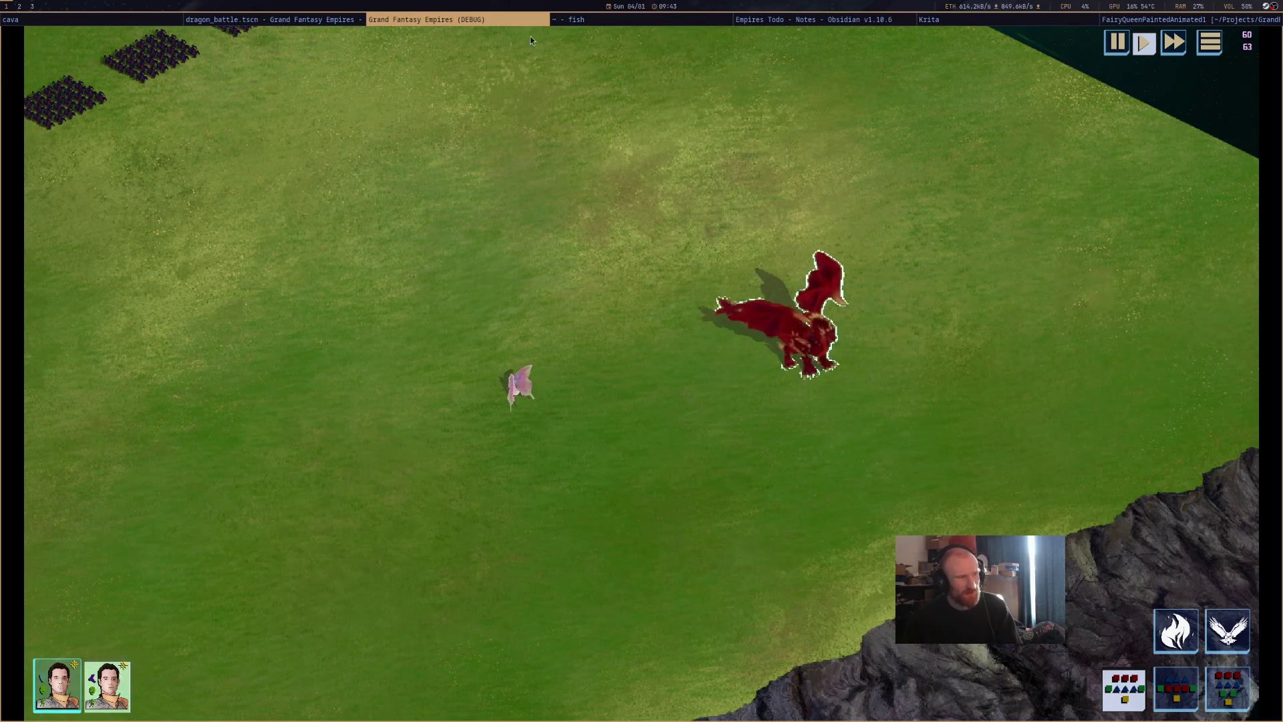
Compare the game with the editor, scroll the script to line 100, and stop the game.
{"action": "left_click", "coordinate": [332, 19]}
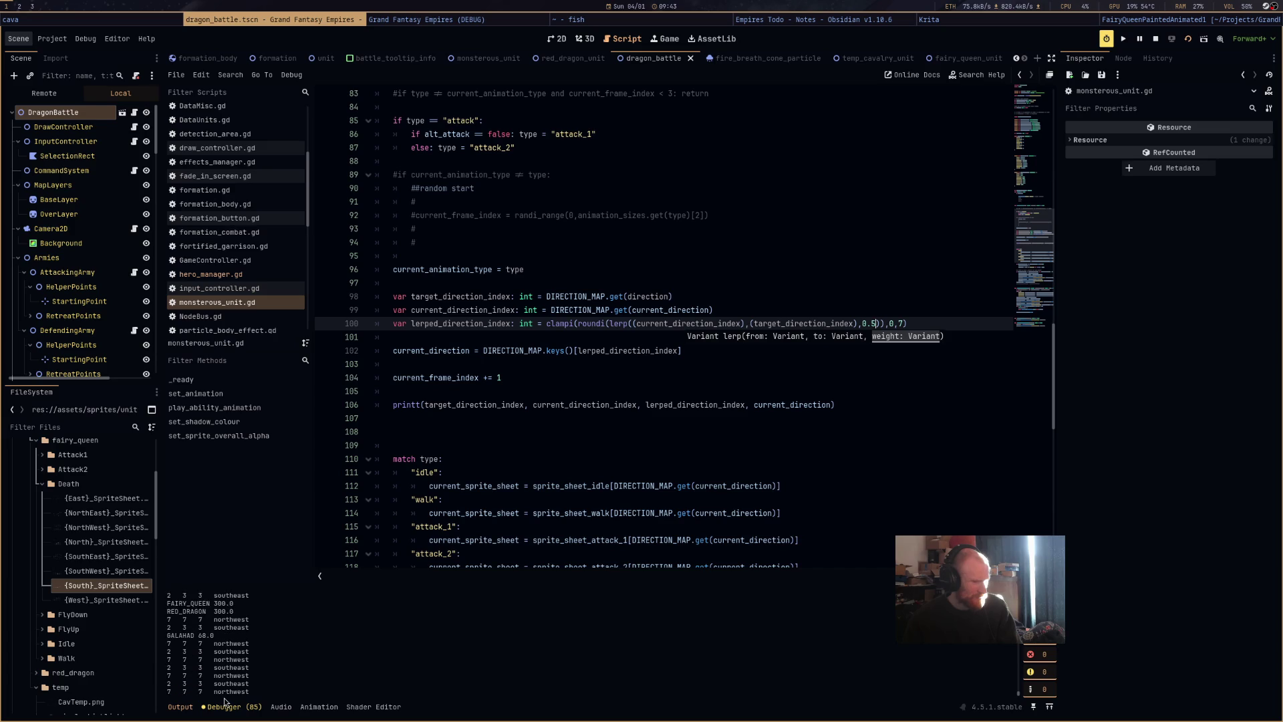
{"action": "left_click", "coordinate": [483, 19]}
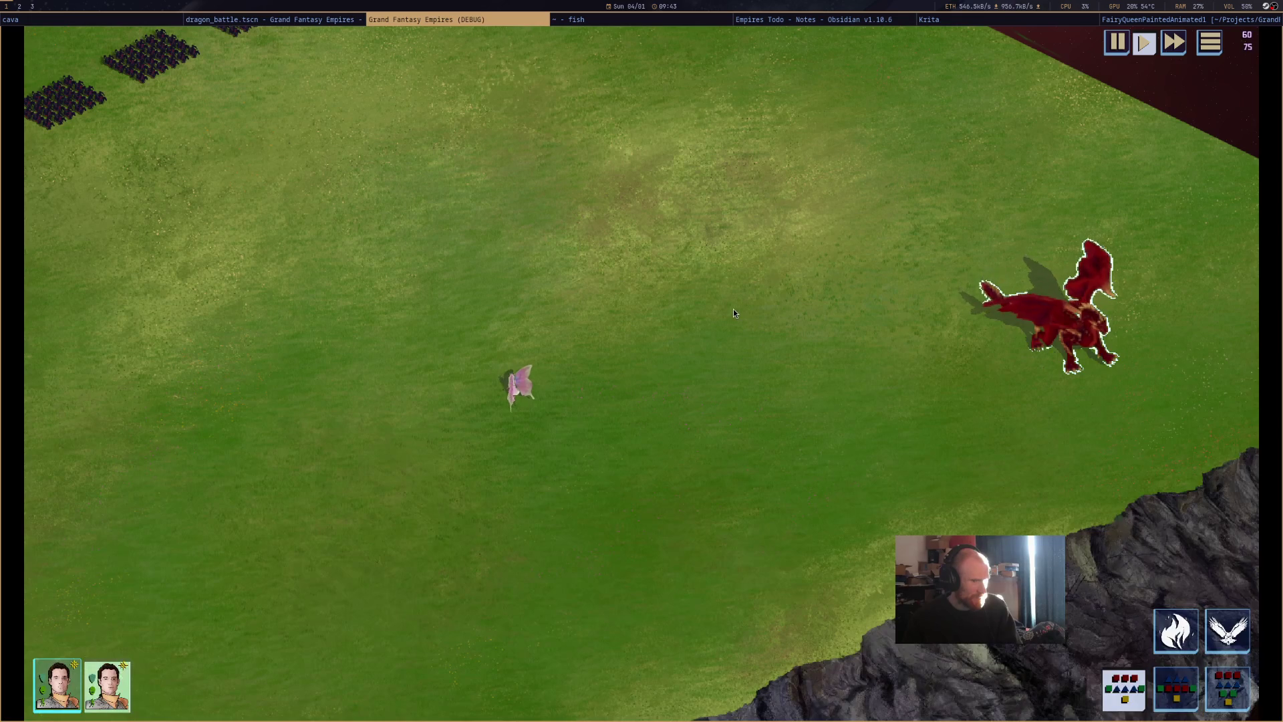
{"action": "left_click", "coordinate": [344, 22]}
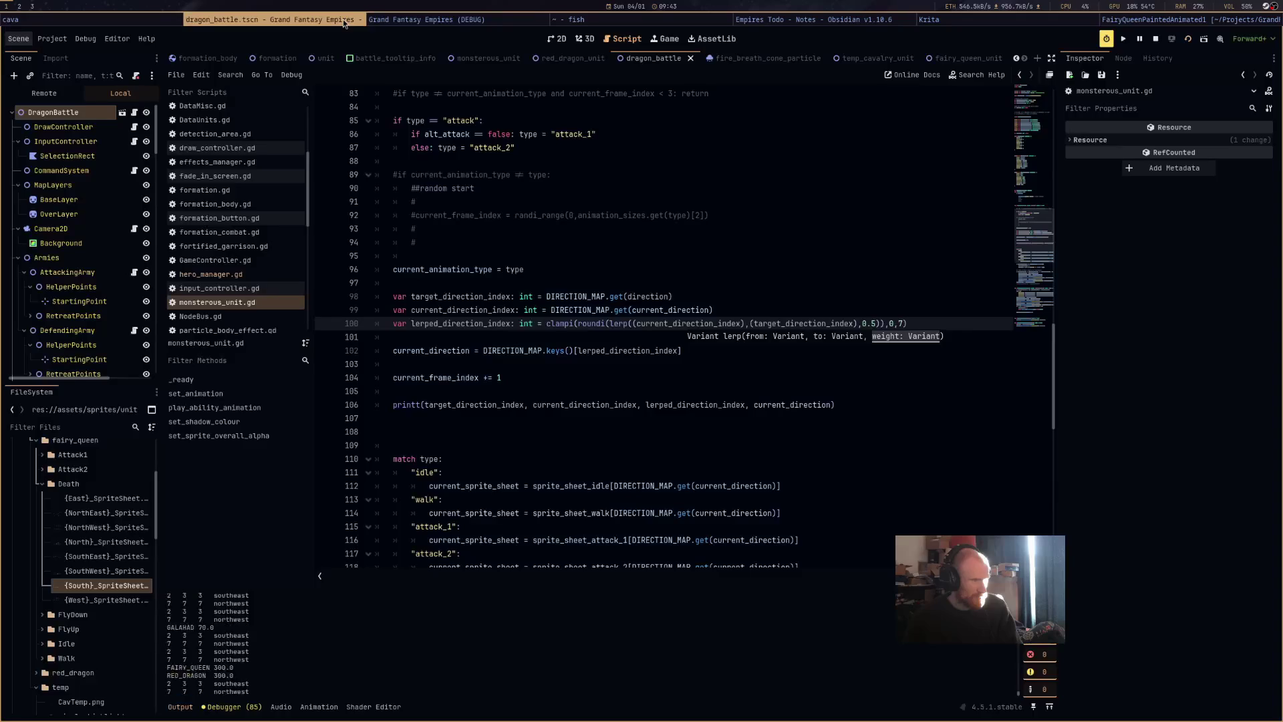
{"action": "left_click", "coordinate": [429, 20]}
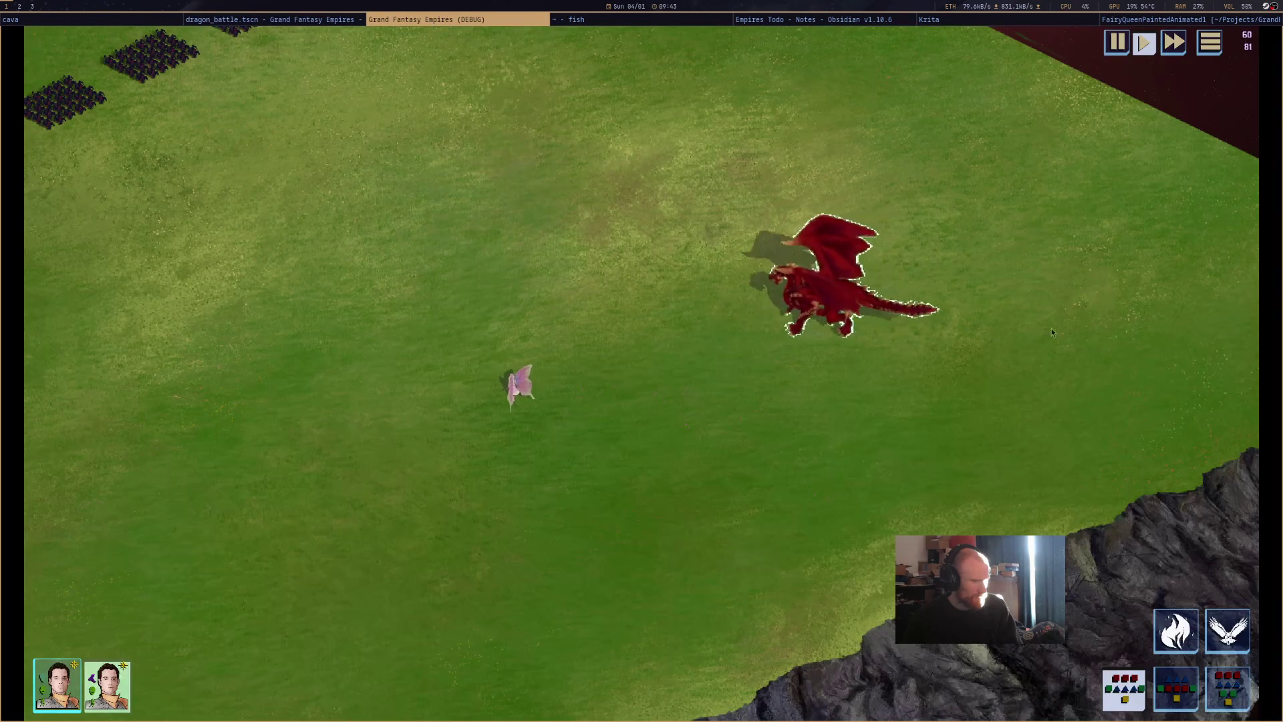
{"action": "left_click", "coordinate": [310, 21]}
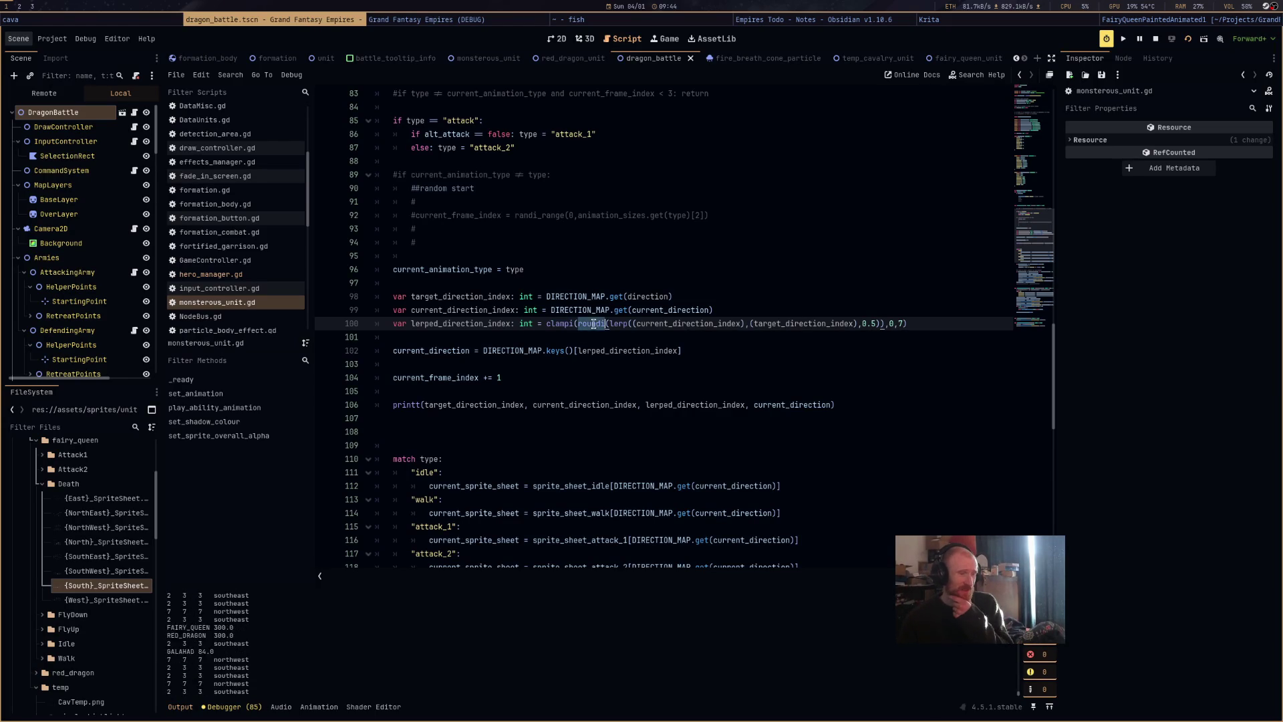
{"action": "scroll", "coordinate": [715, 400], "scroll_direction": "up", "scroll_amount": 15}
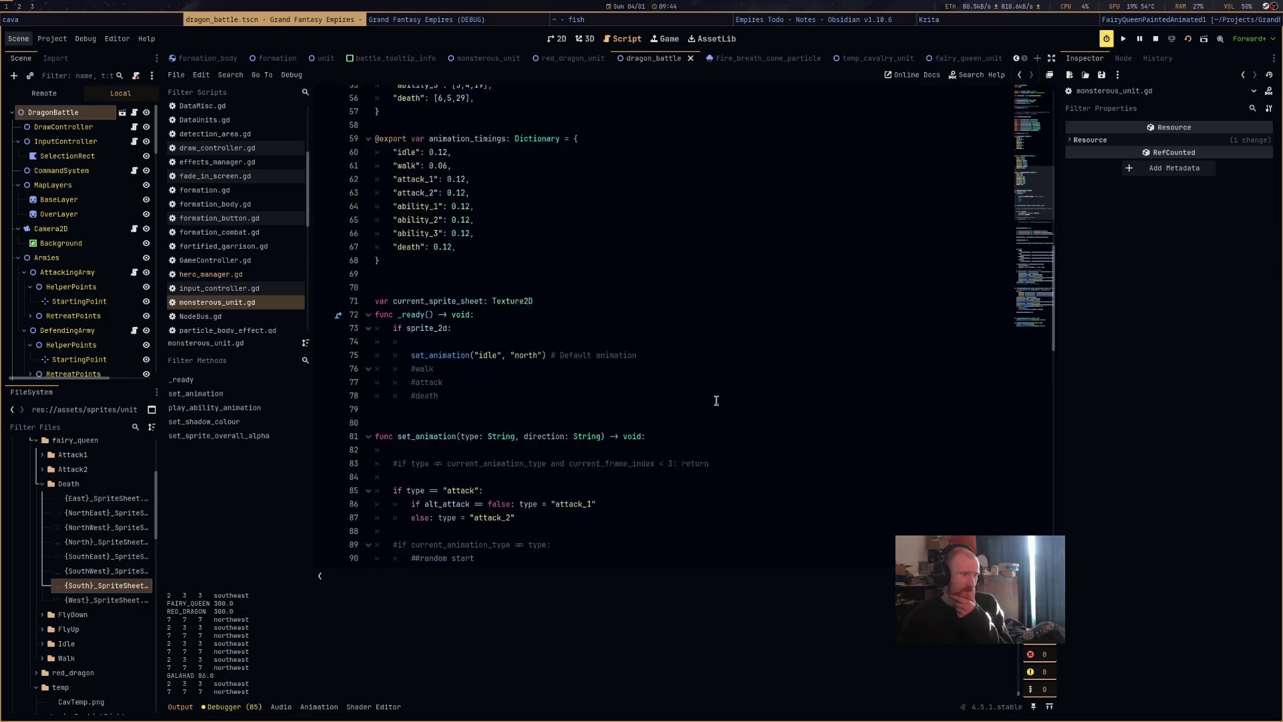
{"action": "scroll", "coordinate": [716, 401], "scroll_direction": "up", "scroll_amount": 2}
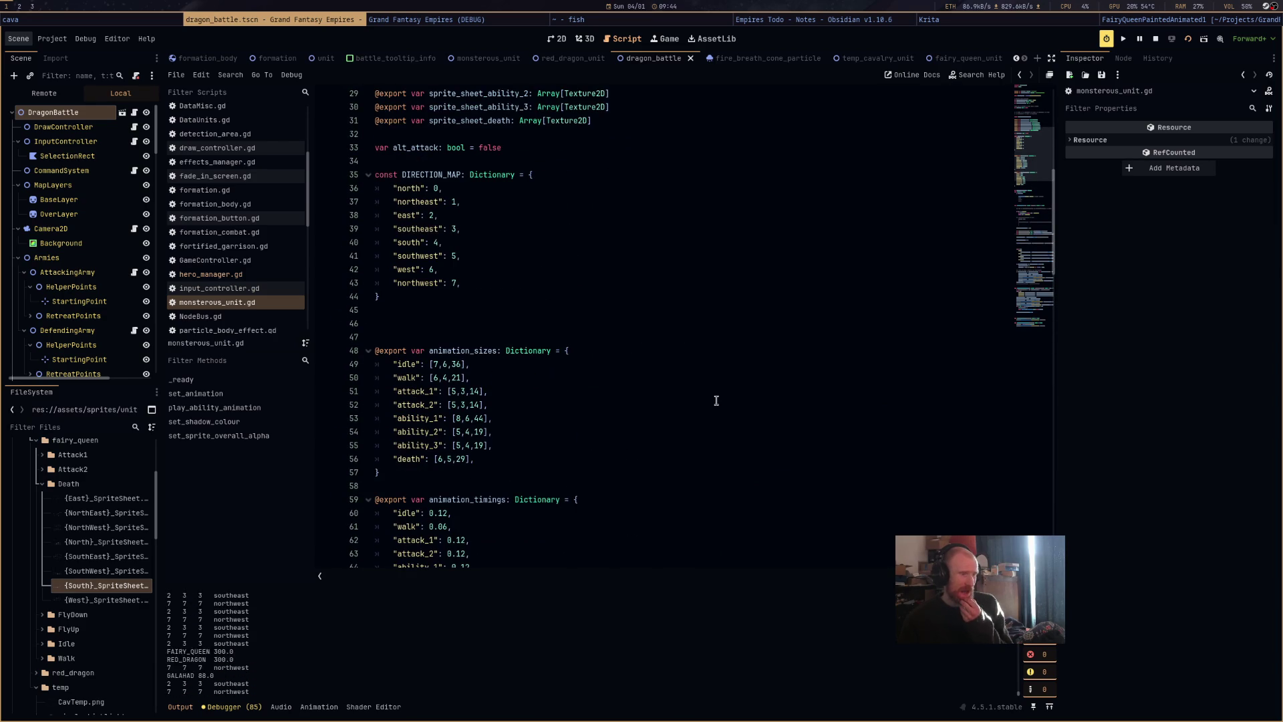
{"action": "scroll", "coordinate": [716, 400], "scroll_direction": "down", "scroll_amount": 15}
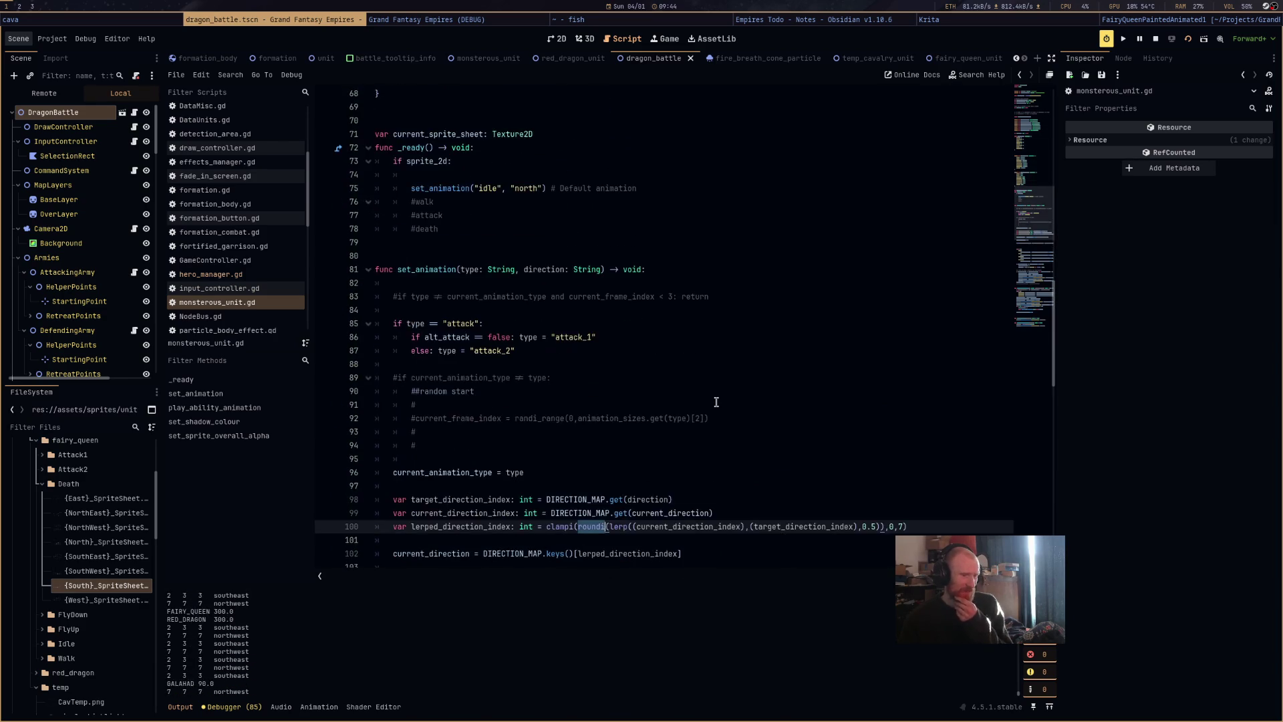
{"action": "mouse_move", "coordinate": [715, 402]}
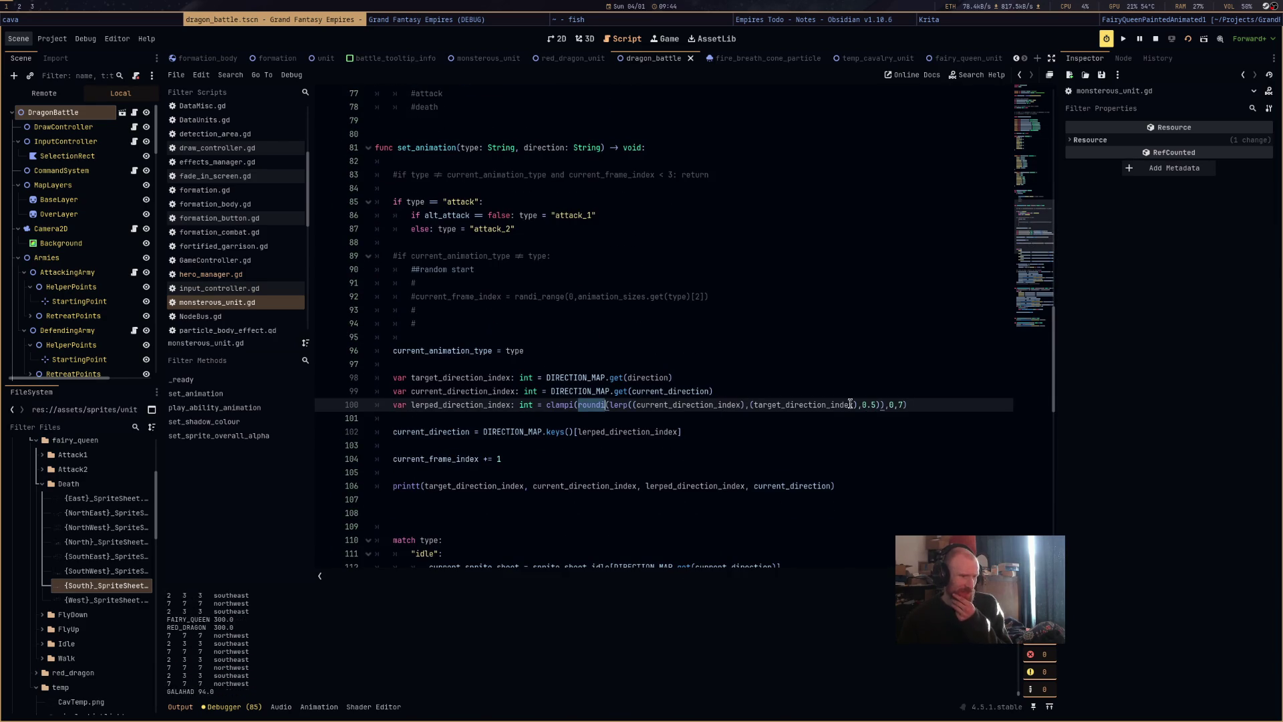
{"action": "left_click", "coordinate": [1158, 43]}
Remove the roundi call from the lerped direction index on line 100.
{"action": "left_click", "coordinate": [596, 406]}
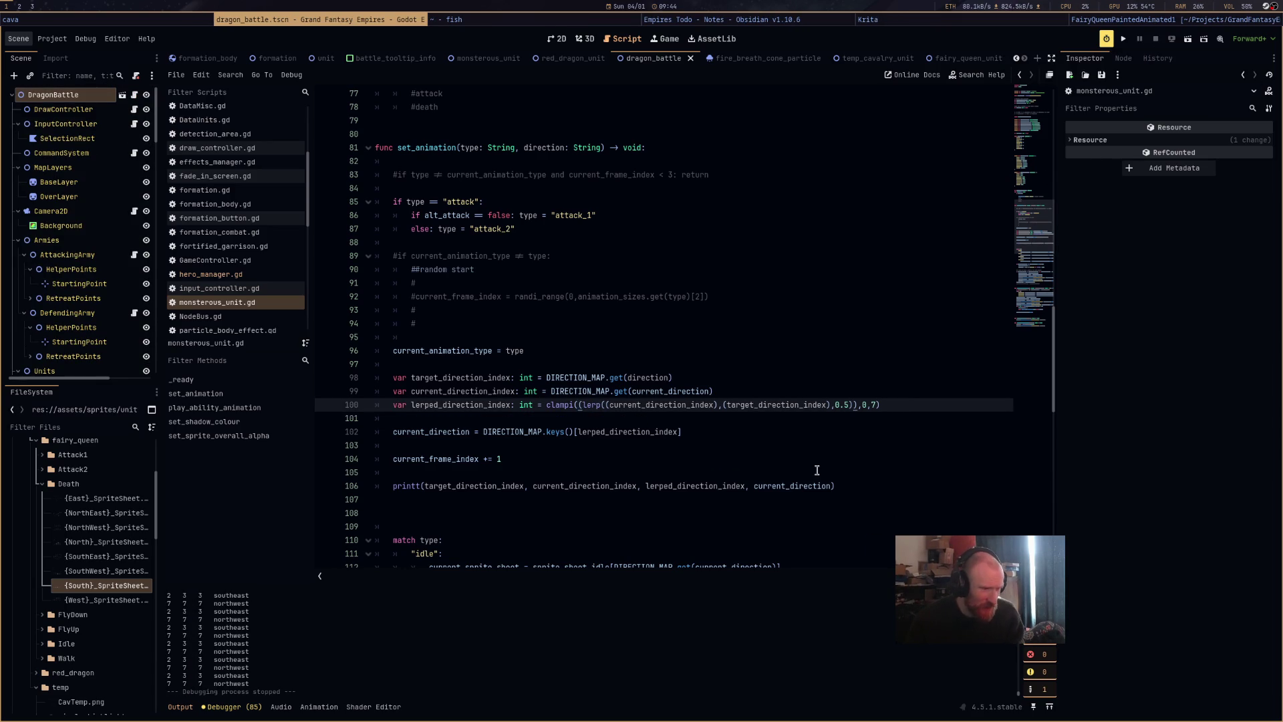
{"action": "mouse_move", "coordinate": [573, 407]}
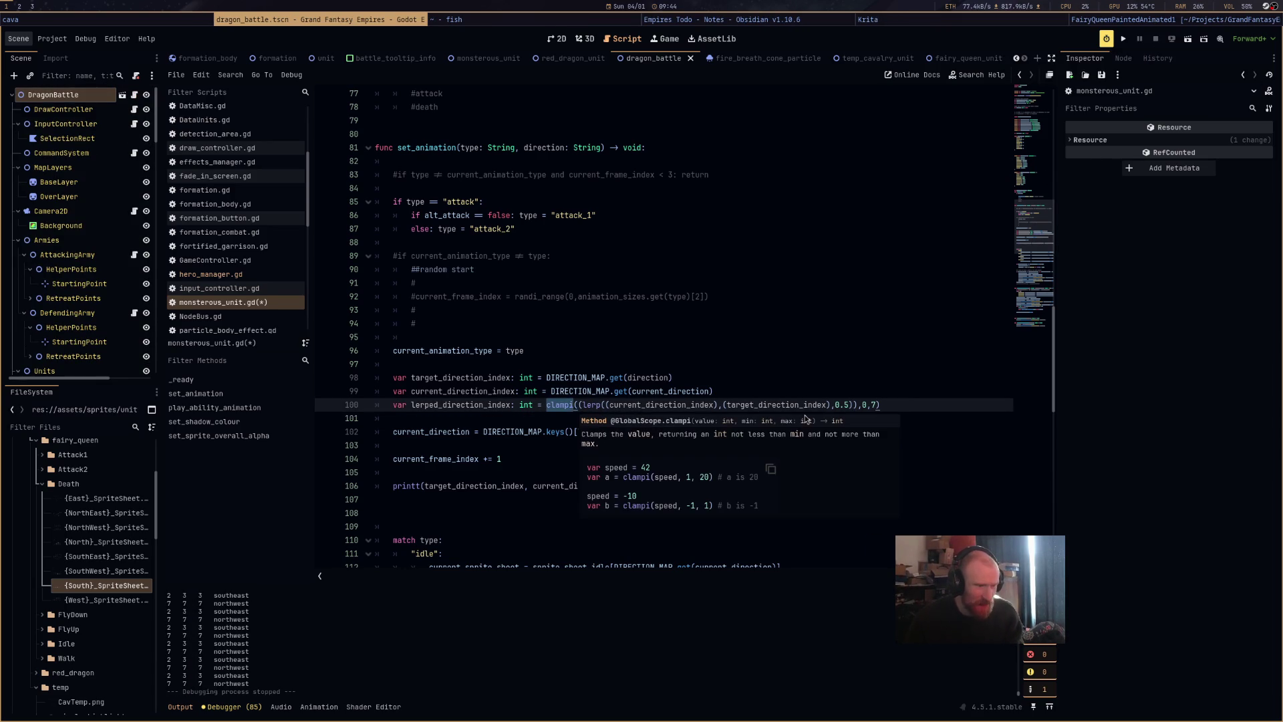
{"action": "left_click", "coordinate": [812, 348]}
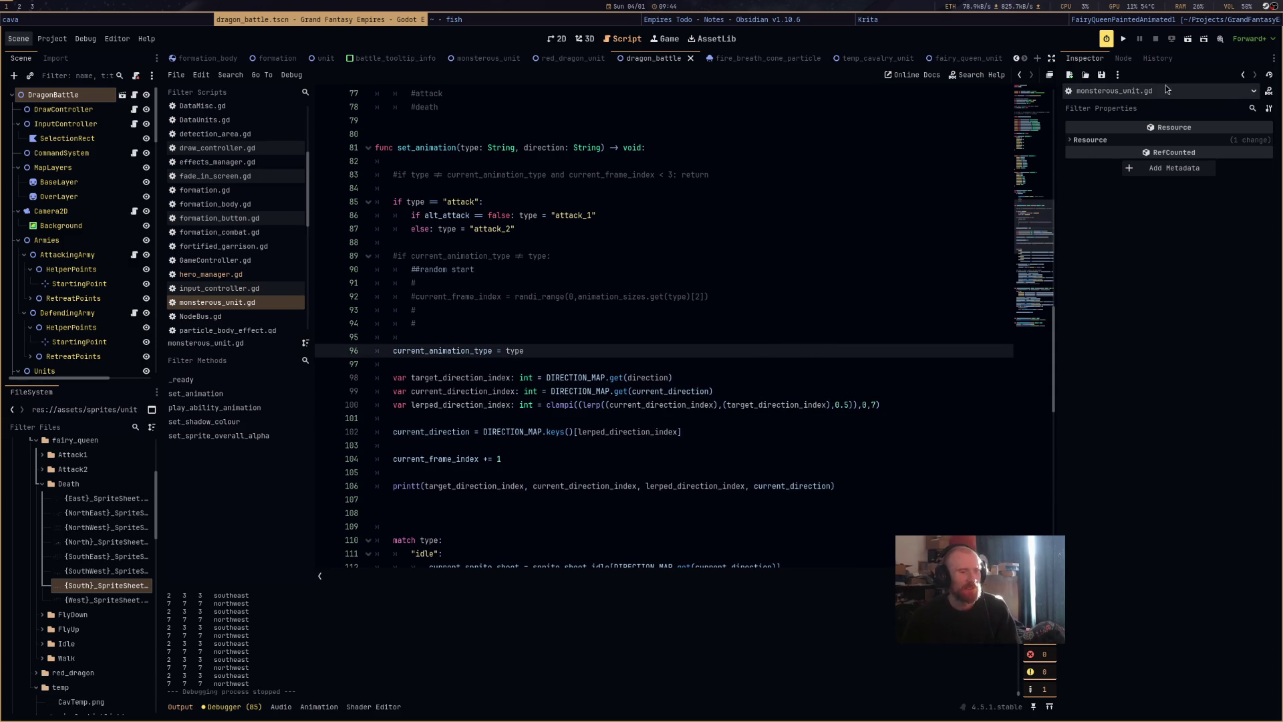
Rerun the battle, fly the dragon right and up-left, then close the game window.
{"action": "left_click", "coordinate": [1194, 43]}
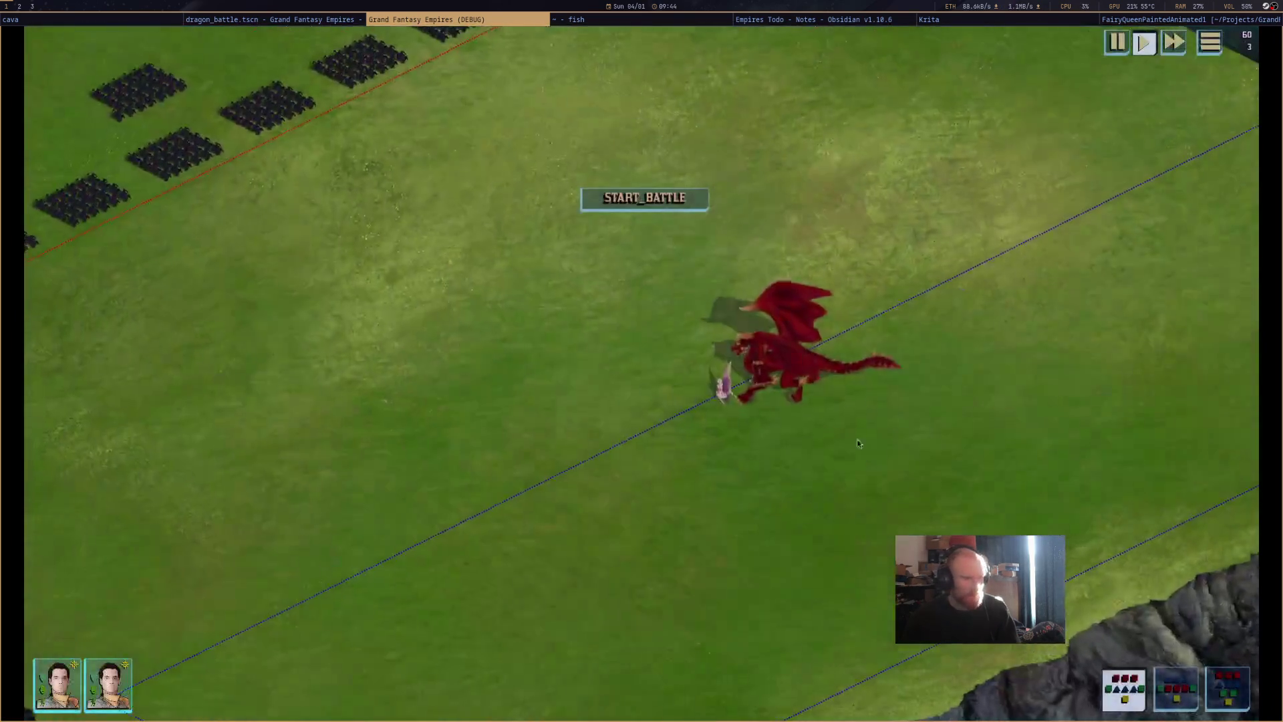
{"action": "left_click", "coordinate": [808, 341]}
{"action": "right_click", "coordinate": [1156, 414]}
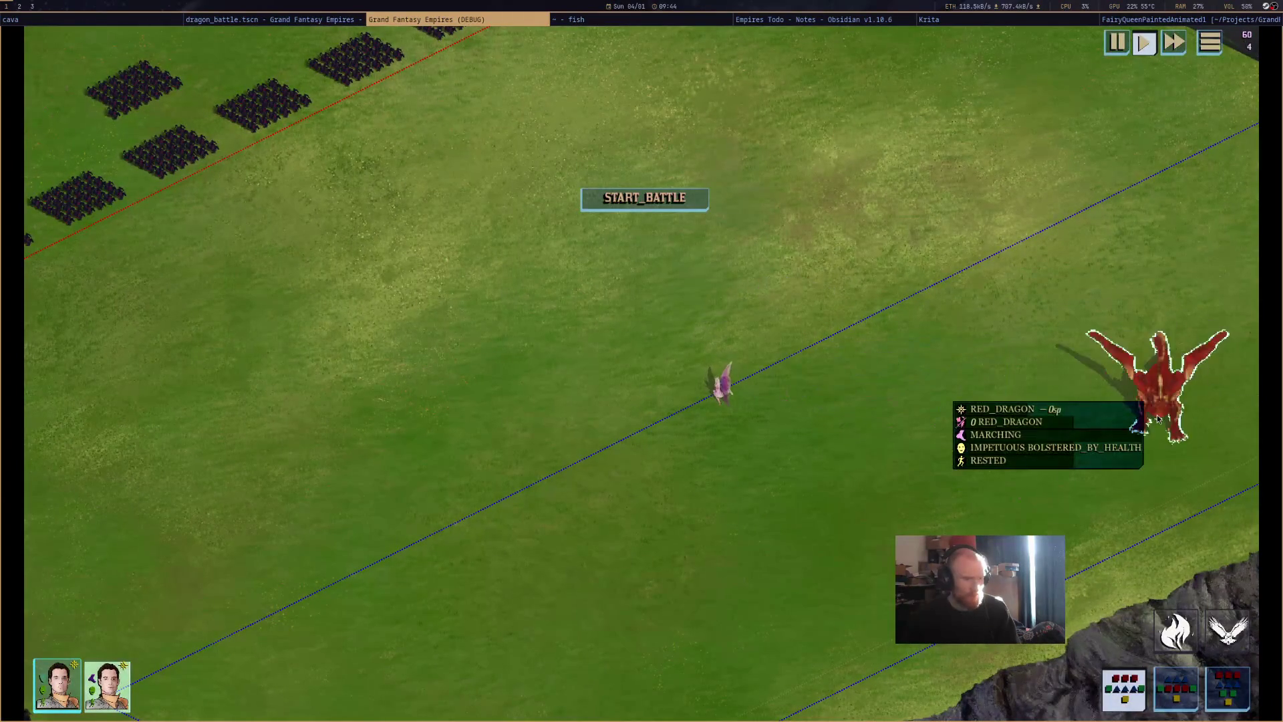
{"action": "left_click", "coordinate": [685, 207]}
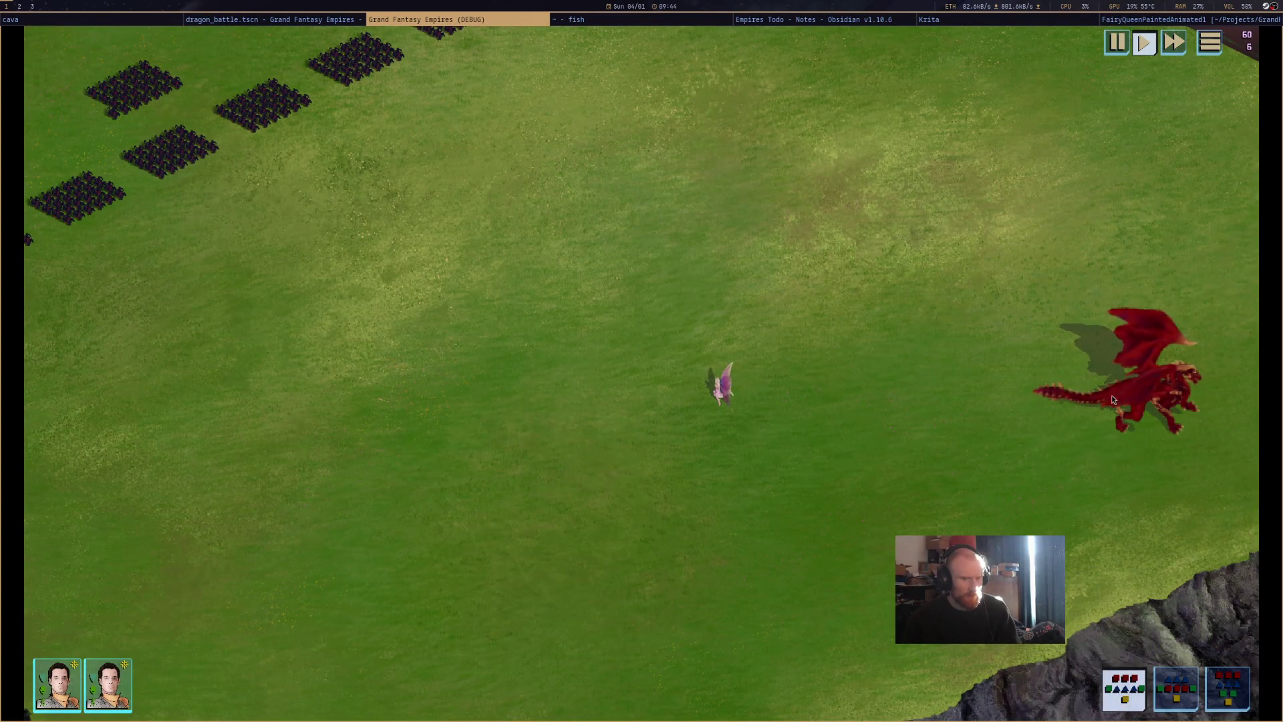
{"action": "right_click", "coordinate": [832, 341]}
{"action": "right_click", "coordinate": [911, 278]}
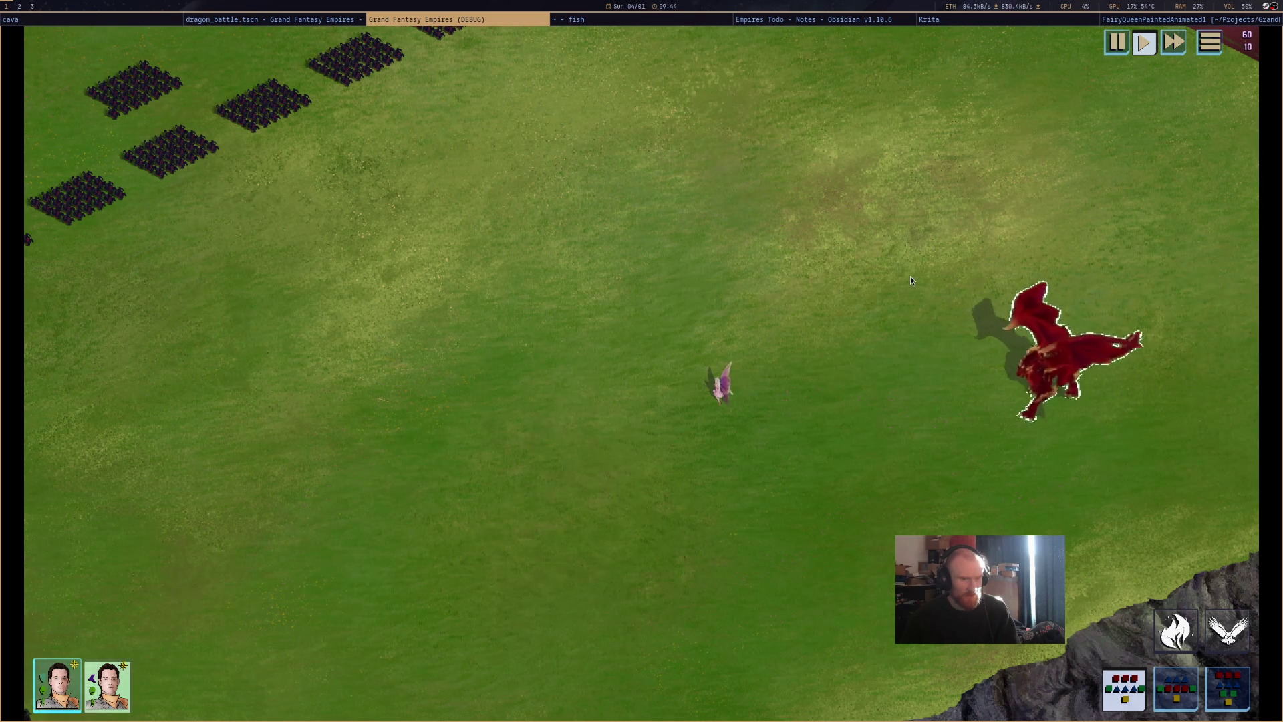
{"action": "middle_click", "coordinate": [525, 22]}
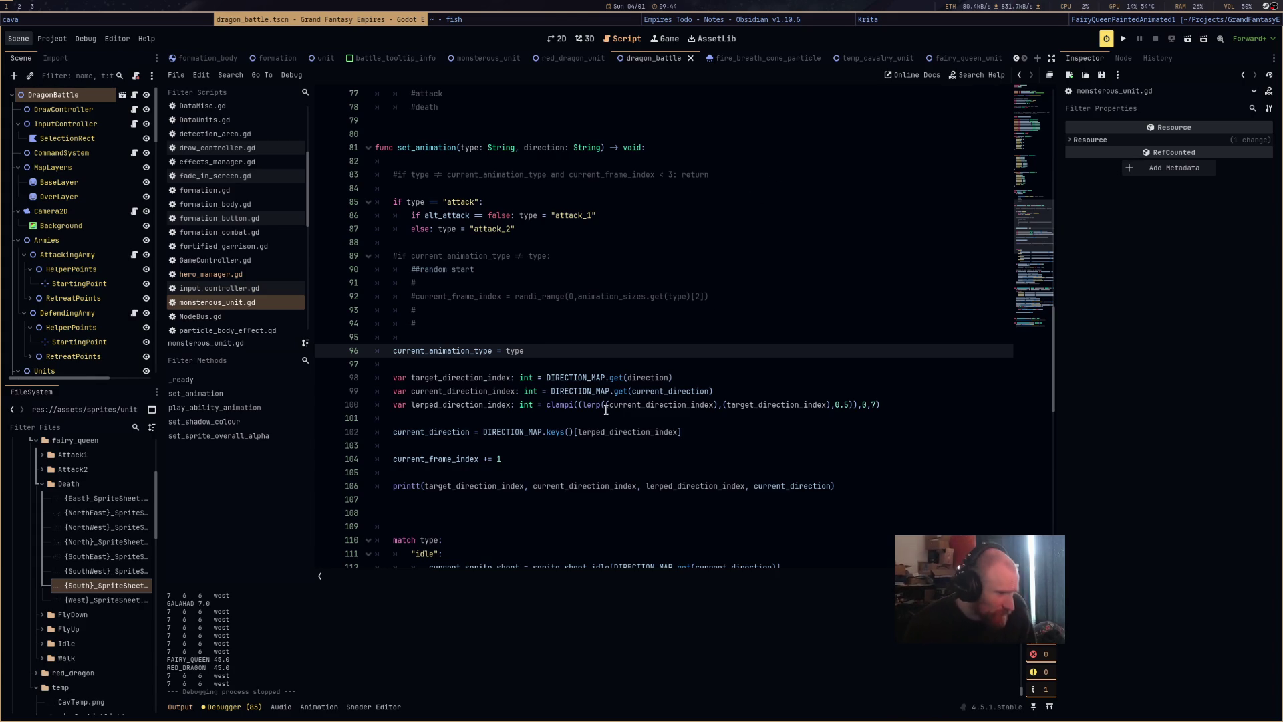
Wrap the 0.5 lerp on line 100 in floori, save, then change it to ceili.
{"action": "left_click", "coordinate": [578, 411]}
{"action": "type", "text": "floor("}
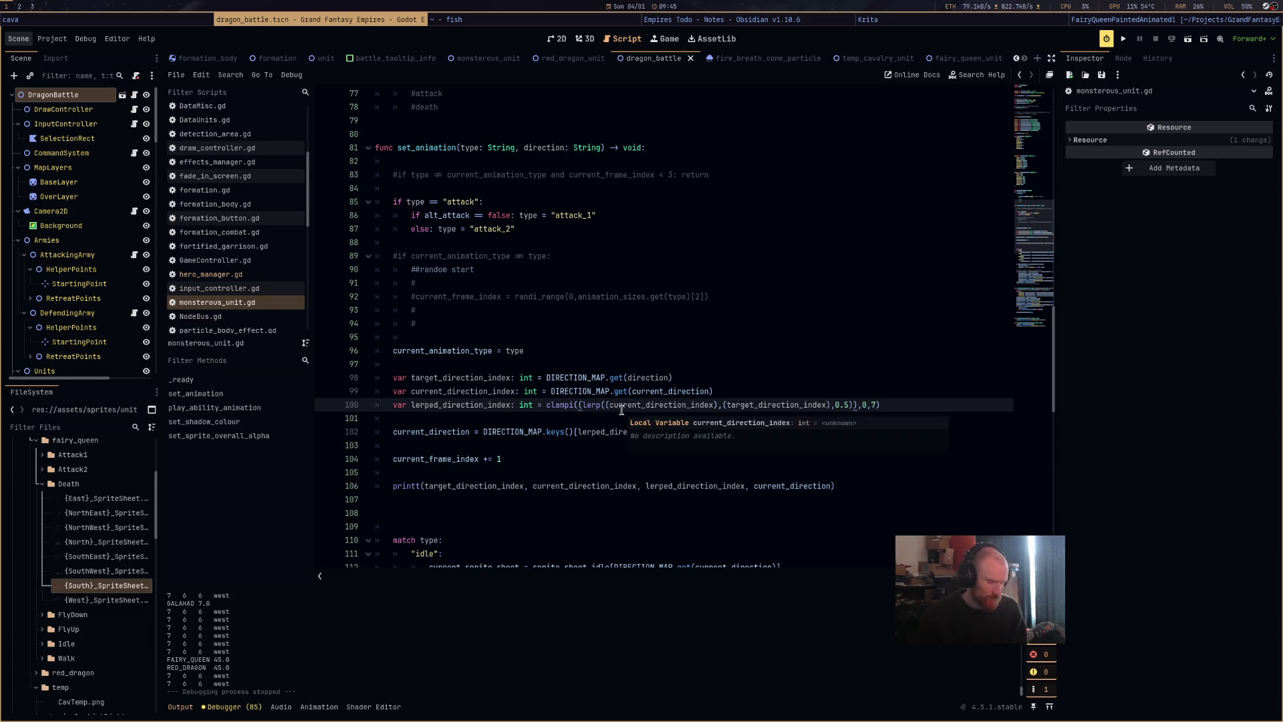
{"action": "type", "text": "i"}
{"action": "key", "text": "ctrl+s"}
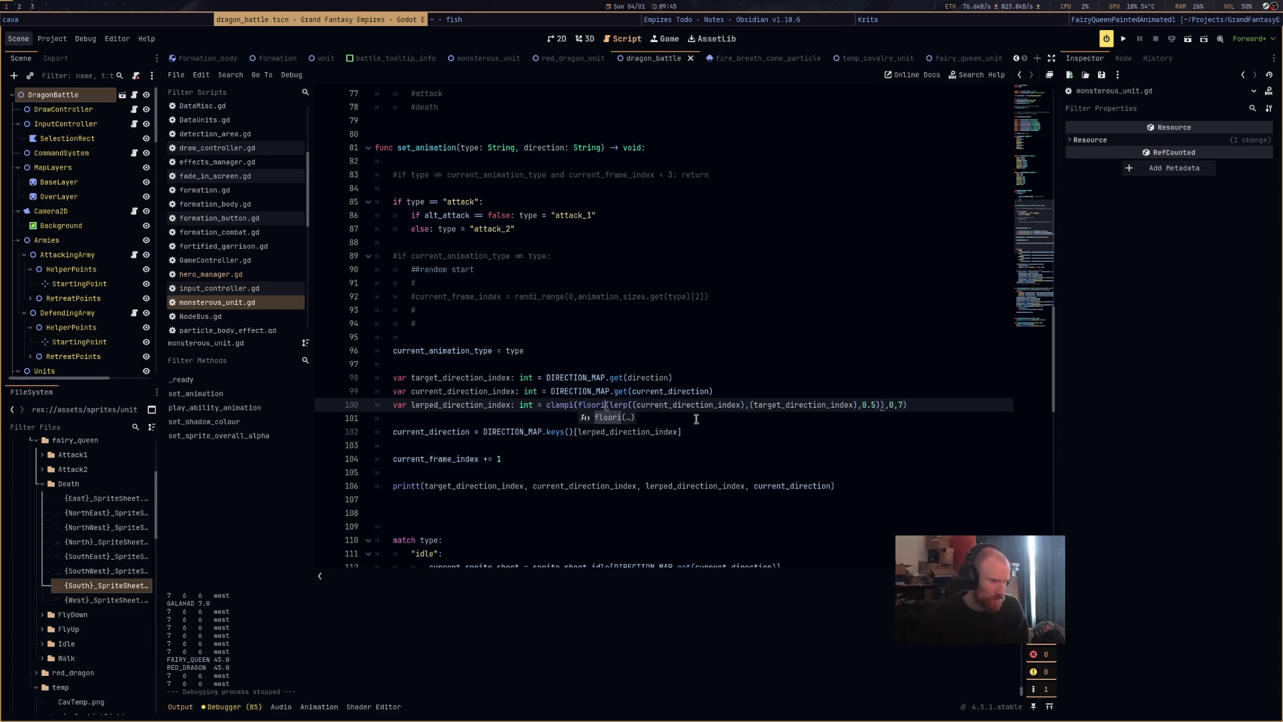
{"action": "double_click", "coordinate": [583, 405]}
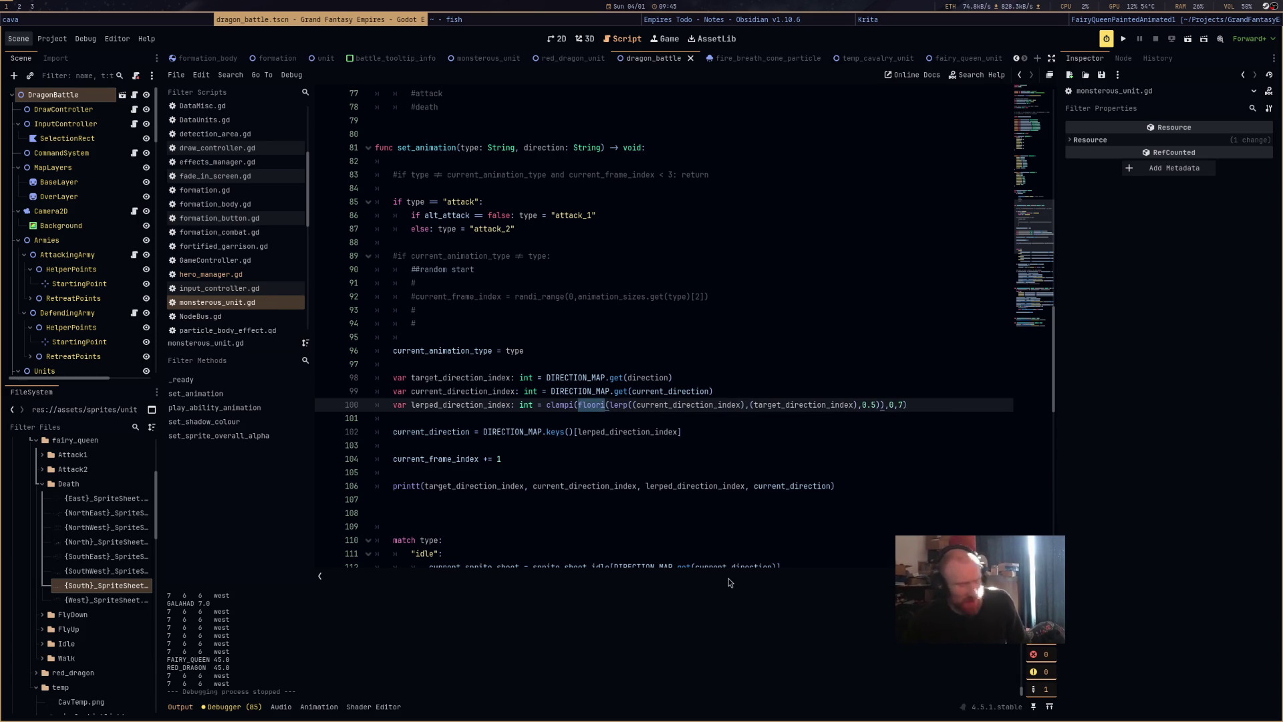
{"action": "type", "text": "ceili"}
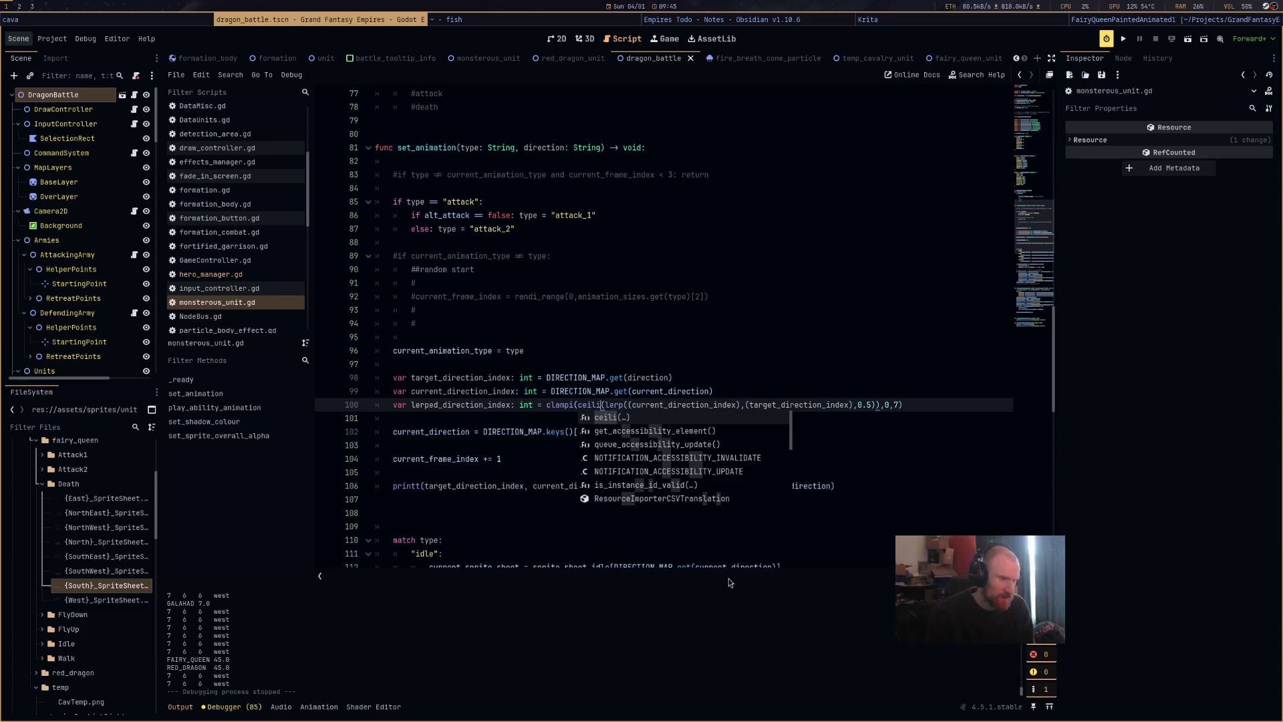
Rerun the battle, send the dragon right, down and up-right, then close the game.
{"action": "left_click", "coordinate": [1192, 38]}
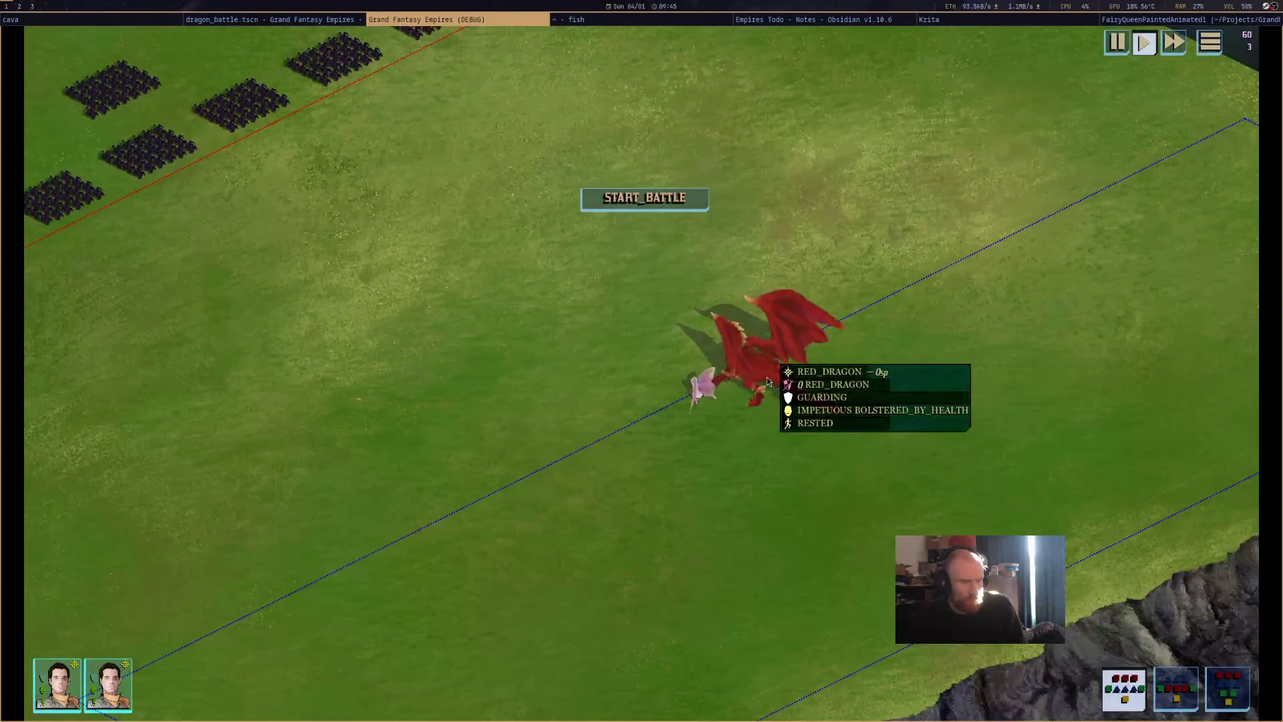
{"action": "left_click", "coordinate": [767, 377]}
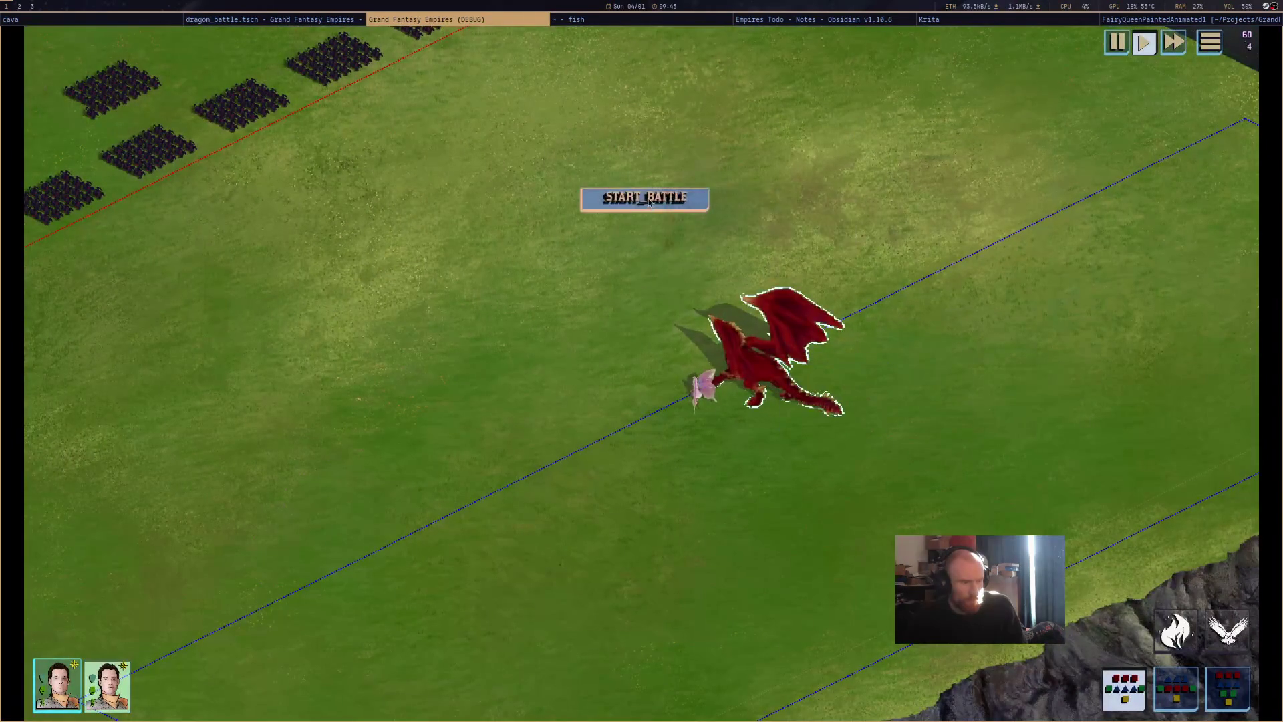
{"action": "right_click", "coordinate": [1156, 366]}
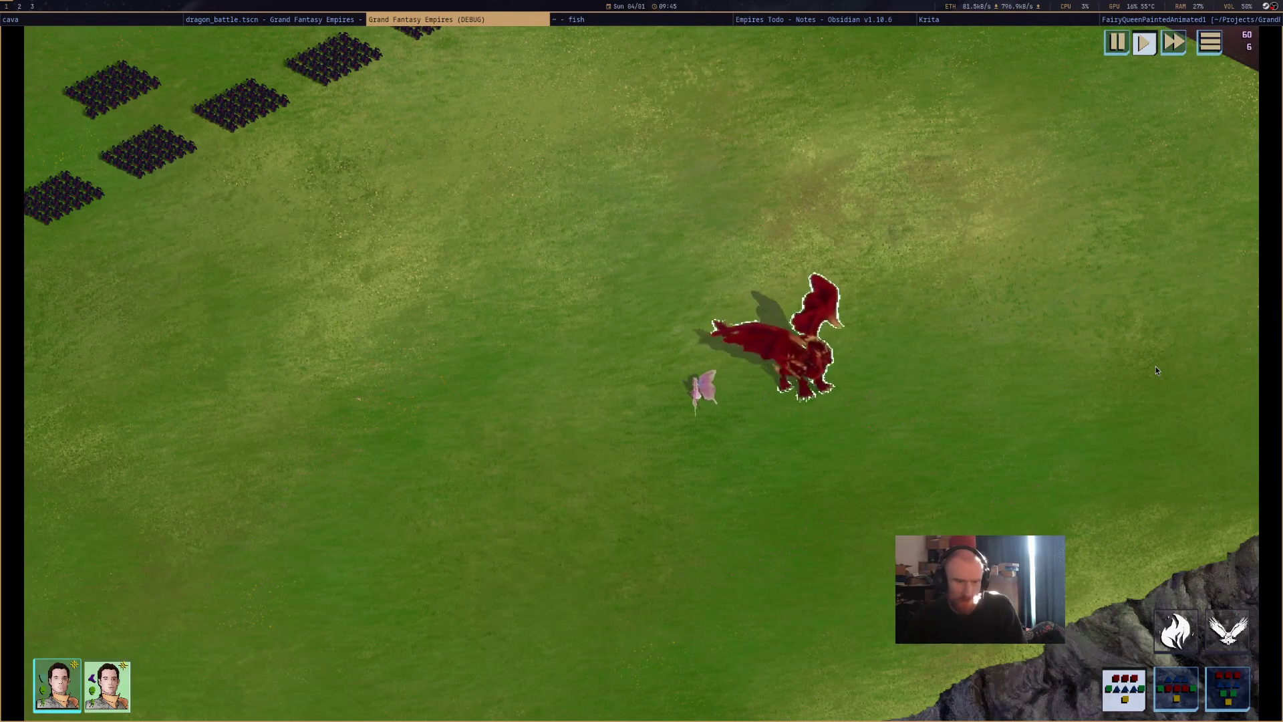
{"action": "right_click", "coordinate": [834, 572]}
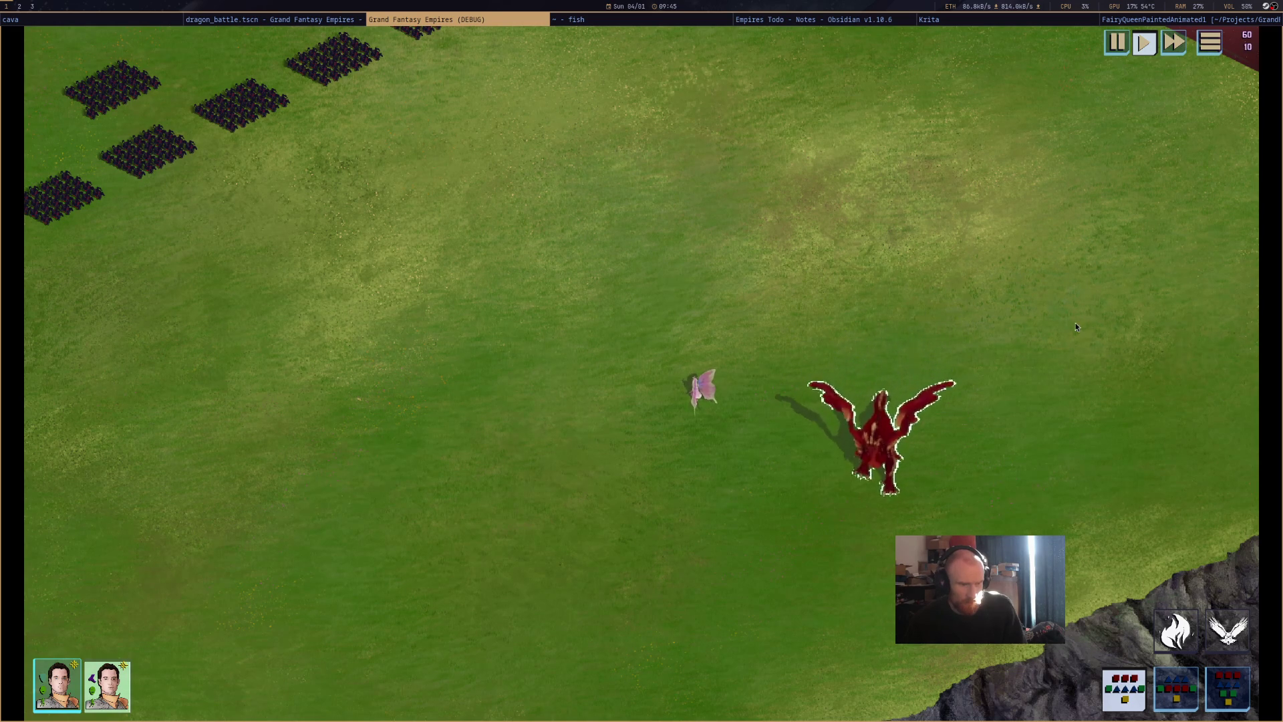
{"action": "right_click", "coordinate": [1132, 360]}
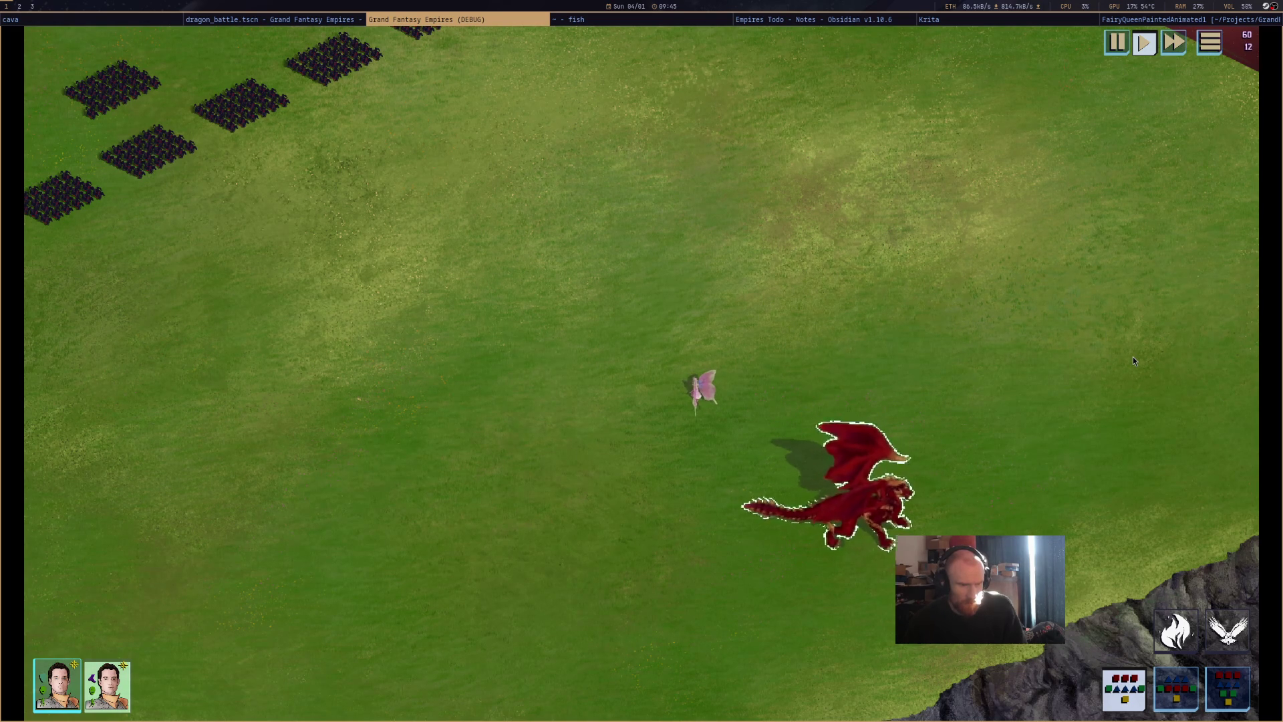
{"action": "middle_click", "coordinate": [535, 21]}
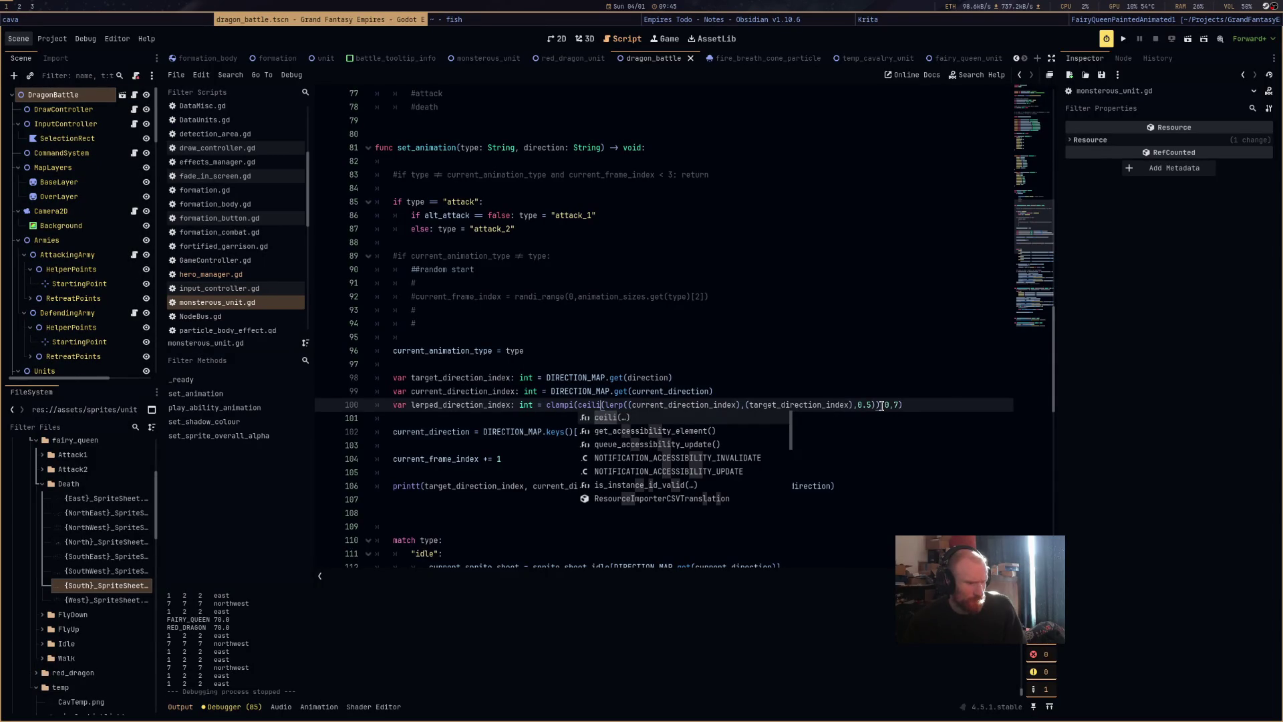
Start a new print line below line 98 of monsterous_unit.gd.
{"action": "left_click", "coordinate": [873, 383]}
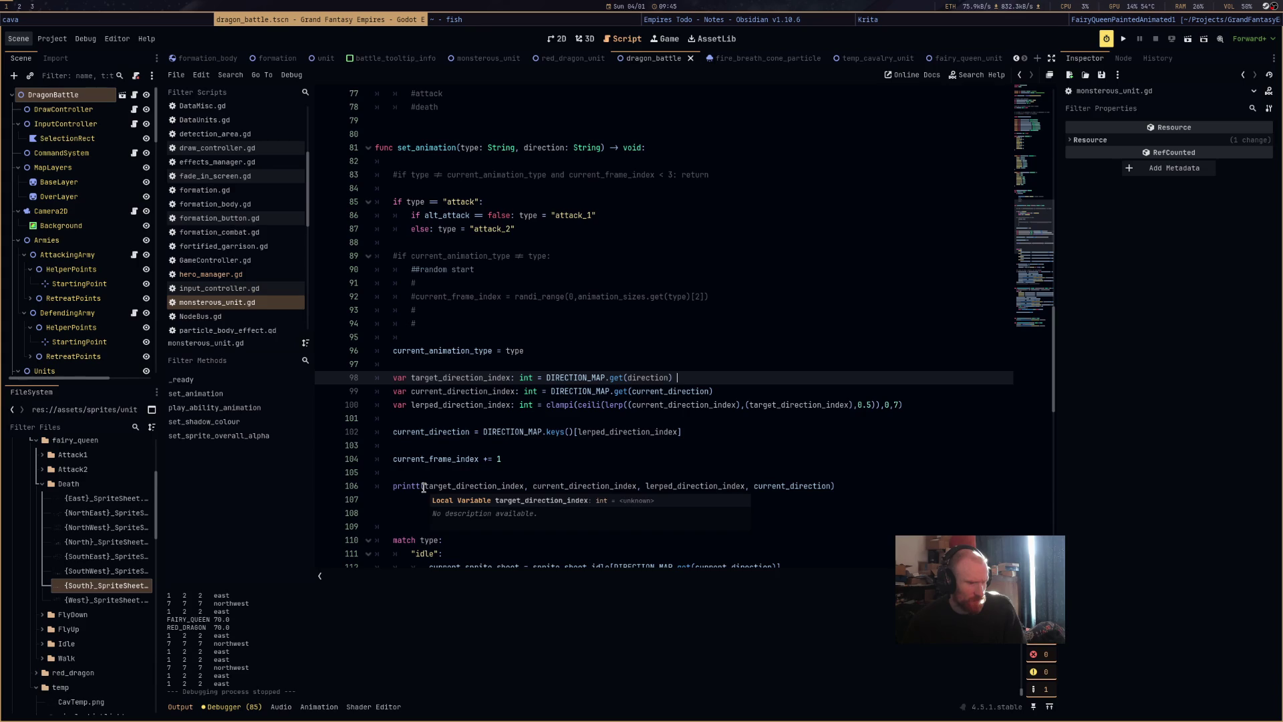
{"action": "left_click_drag", "start_coordinate": [867, 494], "coordinate": [348, 493]}
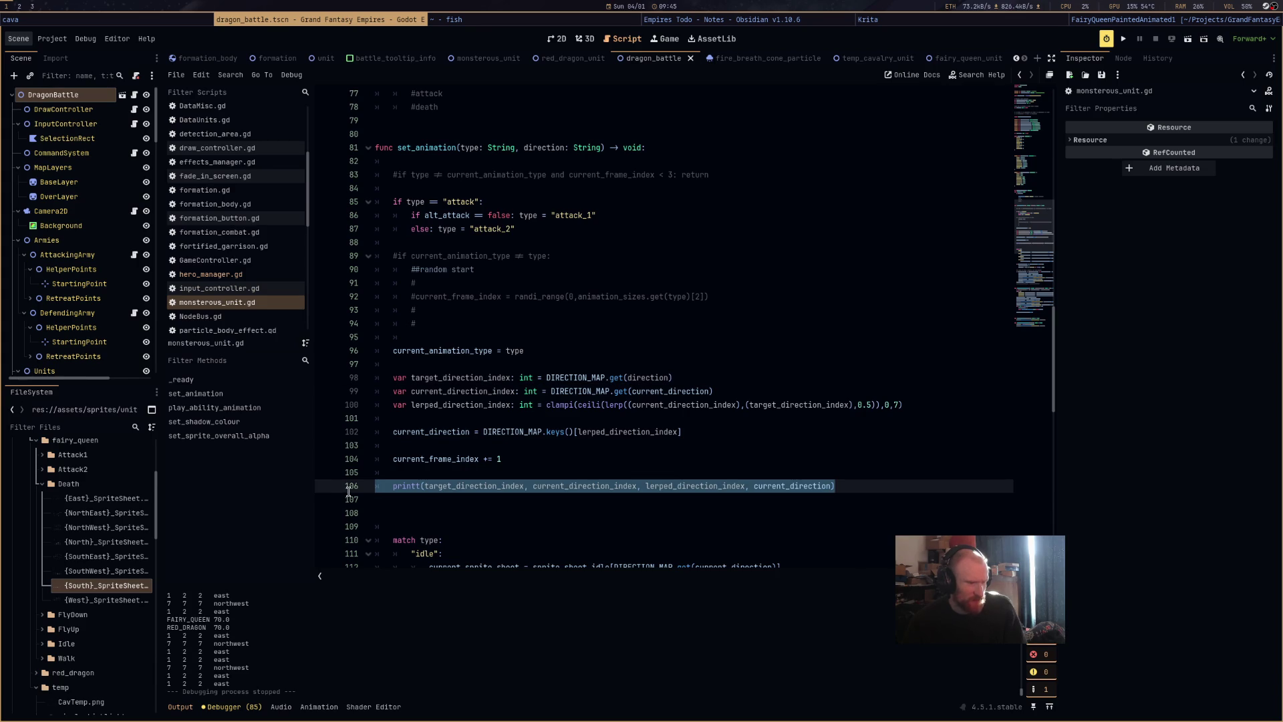
{"action": "left_click", "coordinate": [695, 381]}
{"action": "key", "text": "Return"}
{"action": "type", "text": "print"}
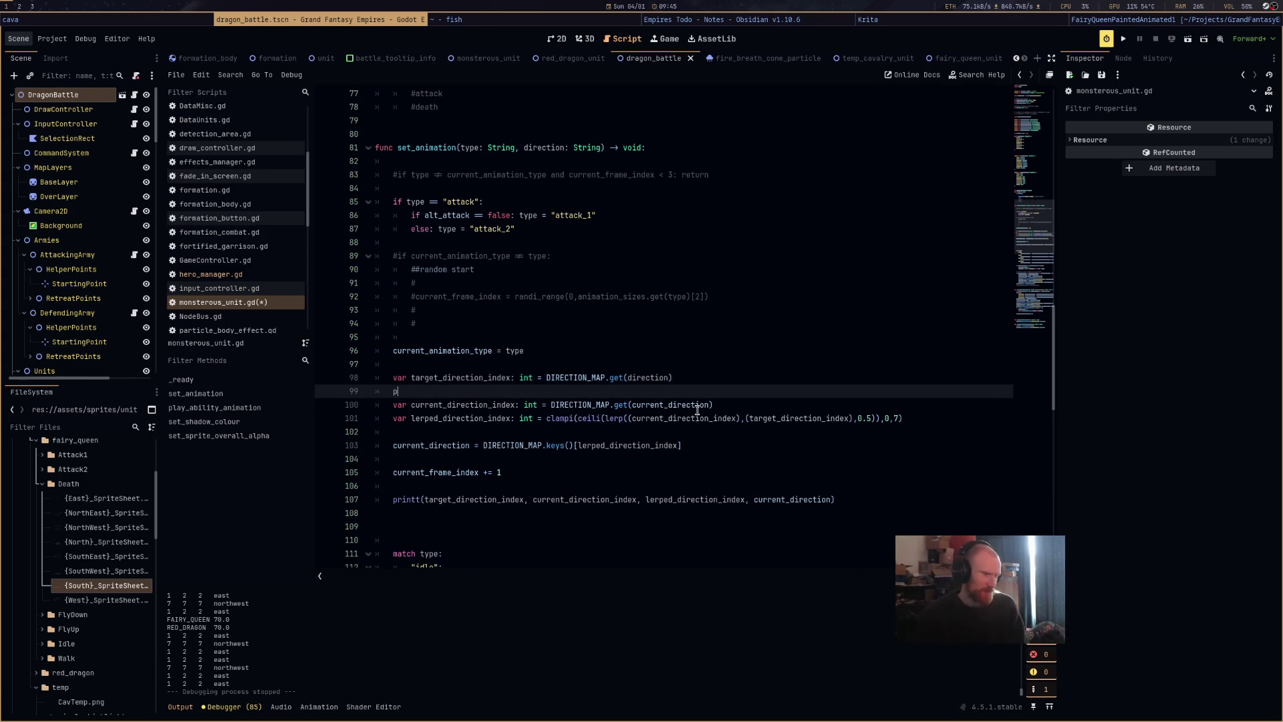
{"action": "key", "text": "BackSpace"}
{"action": "key", "text": "BackSpace"}
{"action": "key", "text": "BackSpace"}
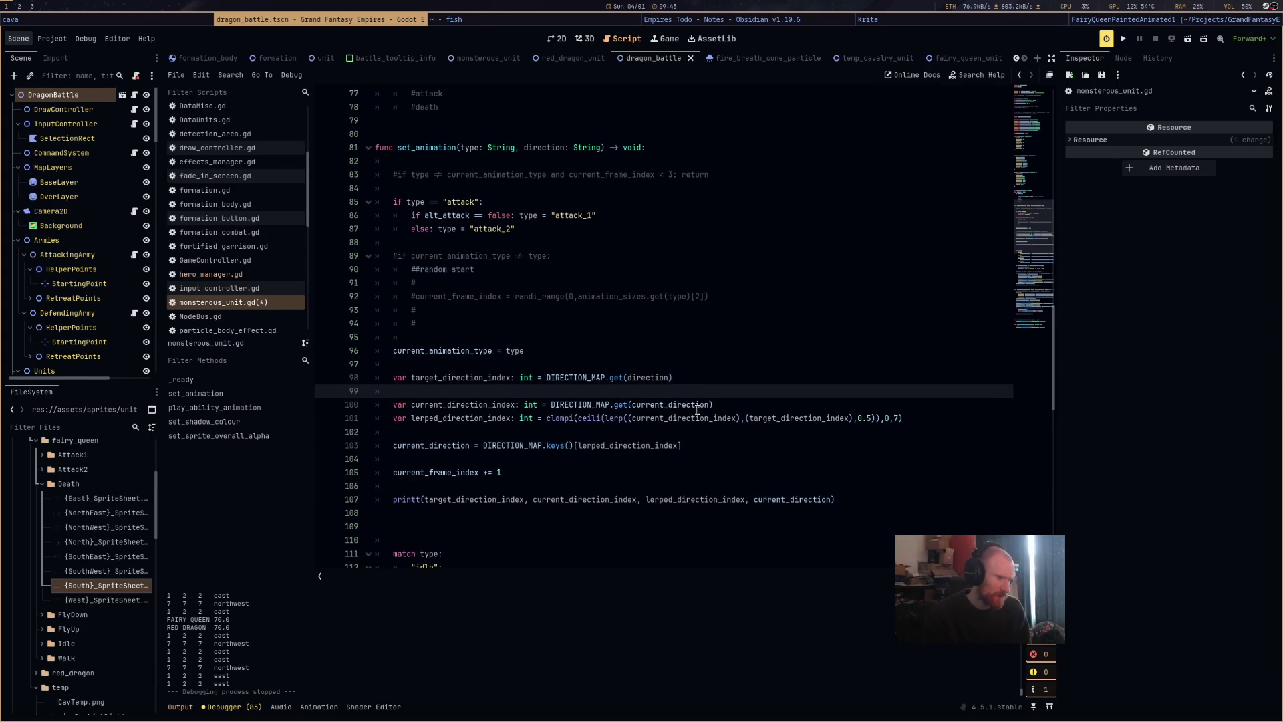
{"action": "type", "text": "print("}
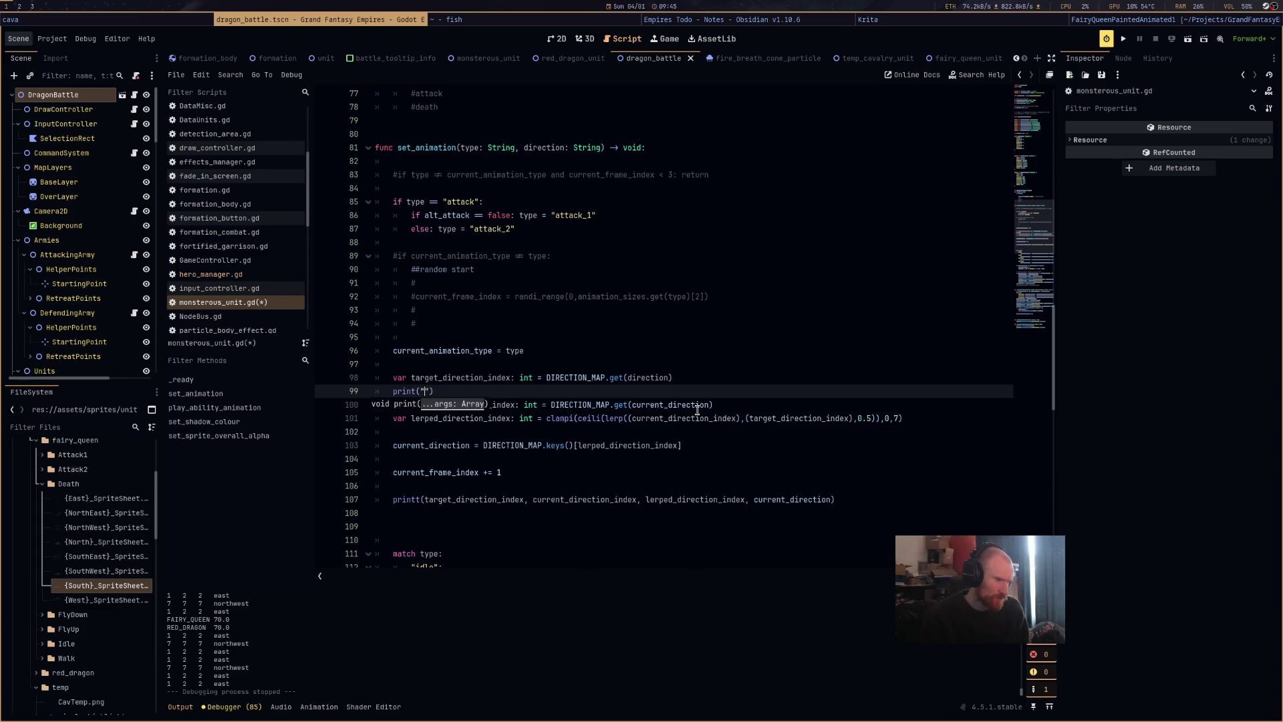
{"action": "type", "text": "on"}
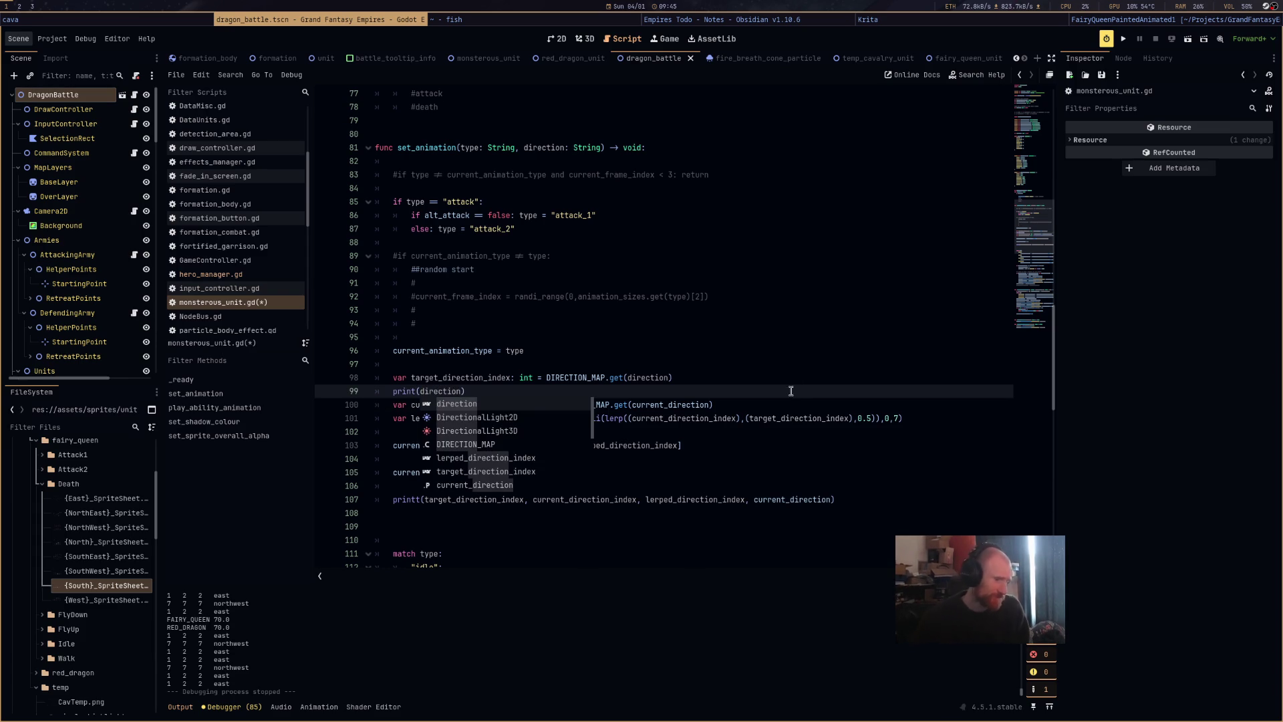
Comment out the old printt direction debug statement with Ctrl+K.
{"action": "left_click", "coordinate": [789, 405]}
{"action": "key", "text": "Return"}
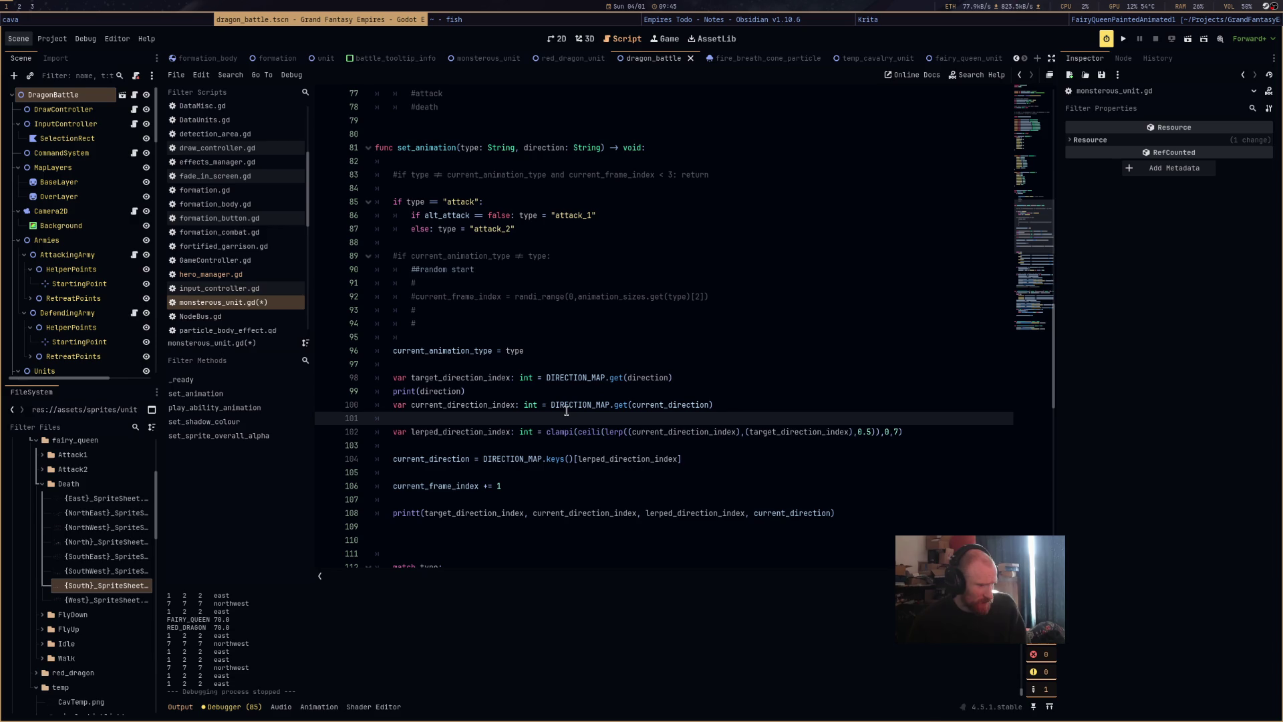
{"action": "mouse_move", "coordinate": [566, 410]}
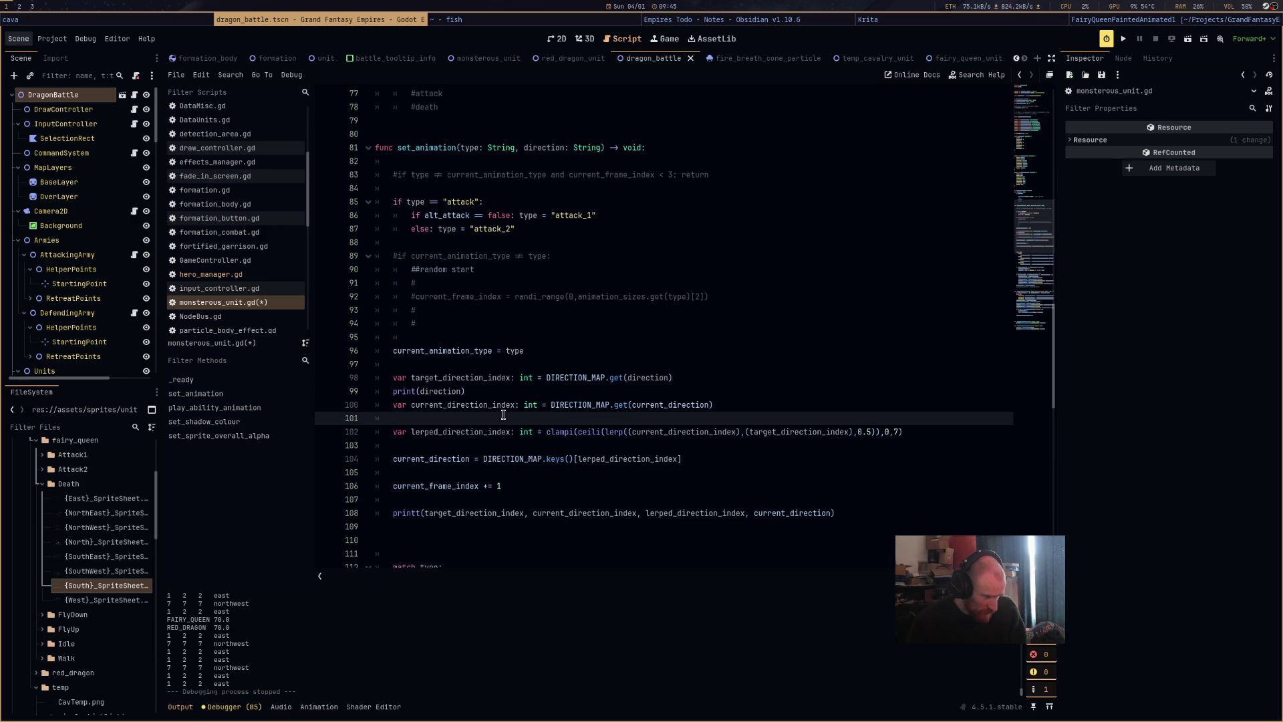
{"action": "left_click_drag", "start_coordinate": [905, 516], "coordinate": [374, 516]}
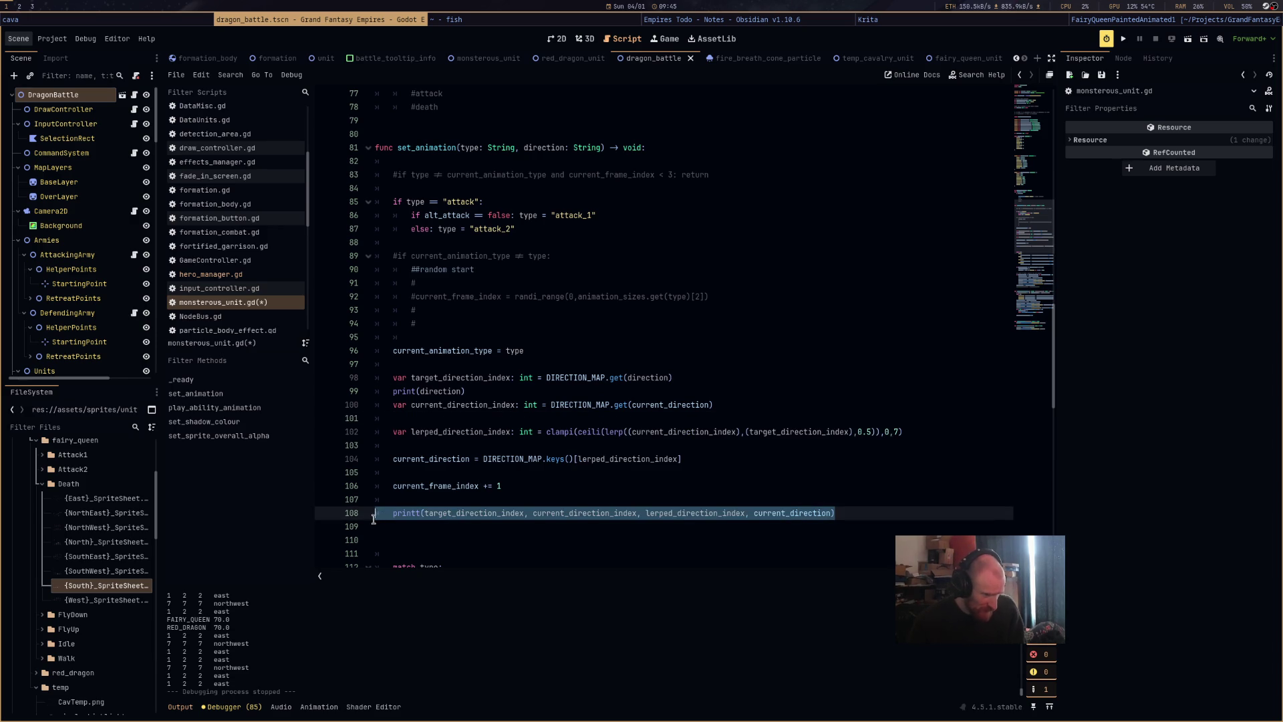
{"action": "key", "text": "ctrl+k"}
Add print(current_direction) below the current_direction assignment and save the script.
{"action": "left_click", "coordinate": [447, 474]}
{"action": "key", "text": "Return"}
{"action": "key", "text": "Up"}
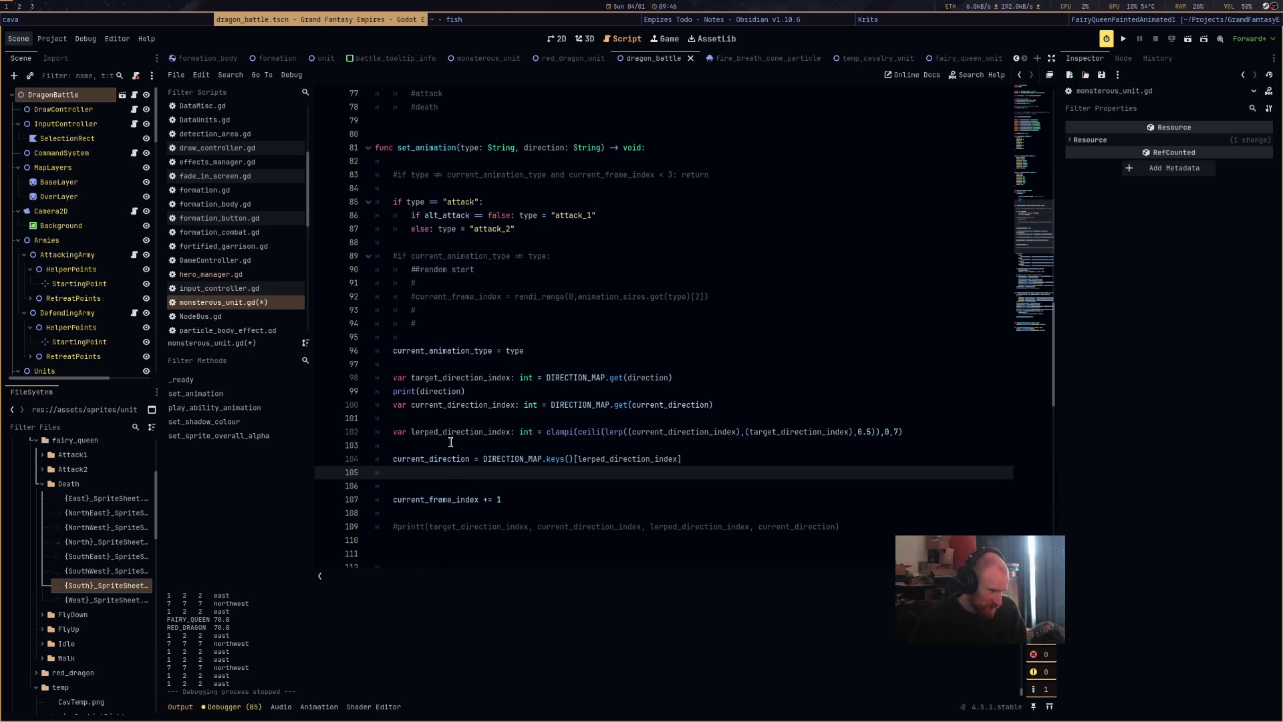
{"action": "left_click", "coordinate": [450, 442]}
{"action": "type", "text": "print("}
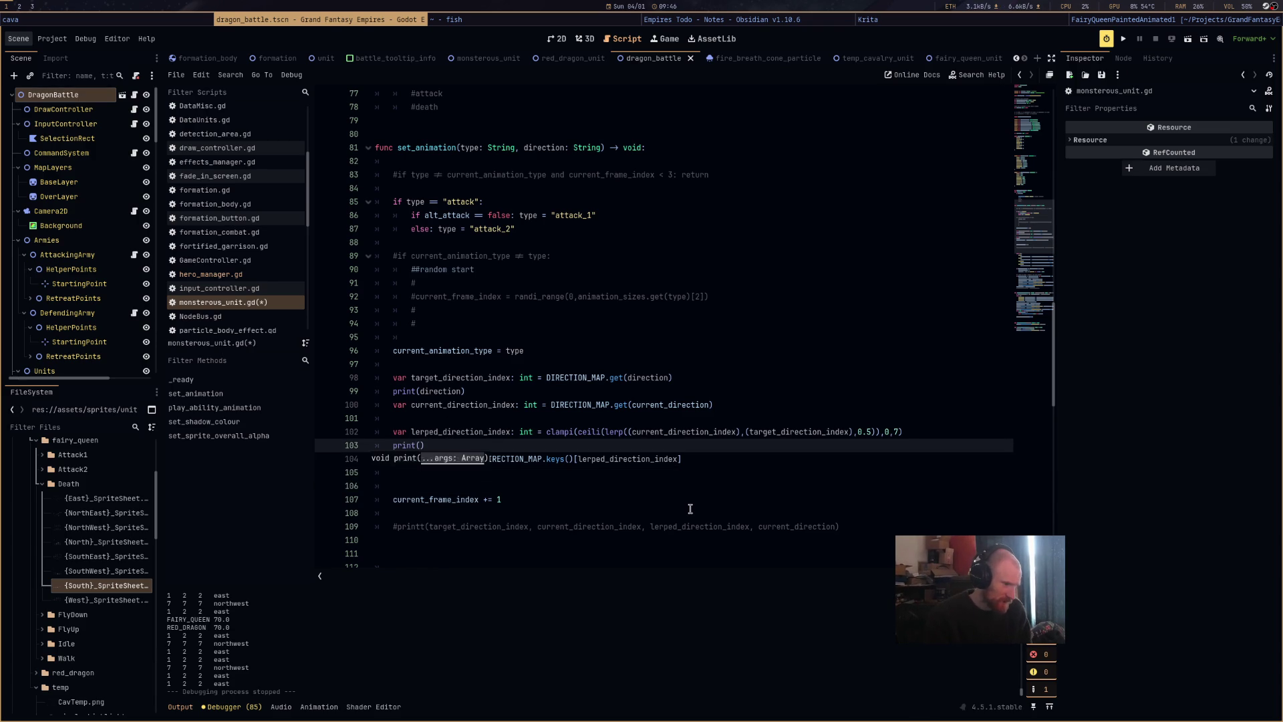
{"action": "left_click_drag", "start_coordinate": [904, 431], "coordinate": [547, 433]}
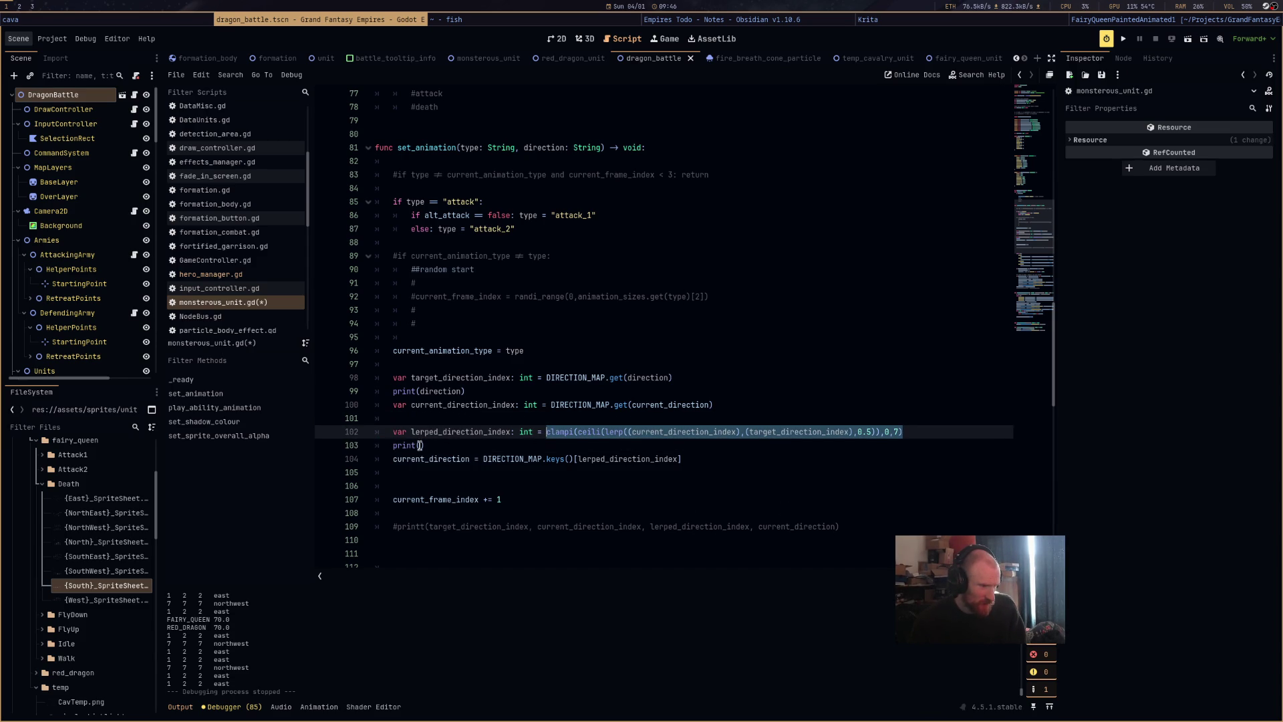
{"action": "mouse_move", "coordinate": [703, 463]}
{"action": "left_mouse_down"}
{"action": "mouse_move", "coordinate": [406, 460]}
{"action": "mouse_move", "coordinate": [389, 446]}
{"action": "mouse_move", "coordinate": [401, 472]}
{"action": "left_mouse_up"}
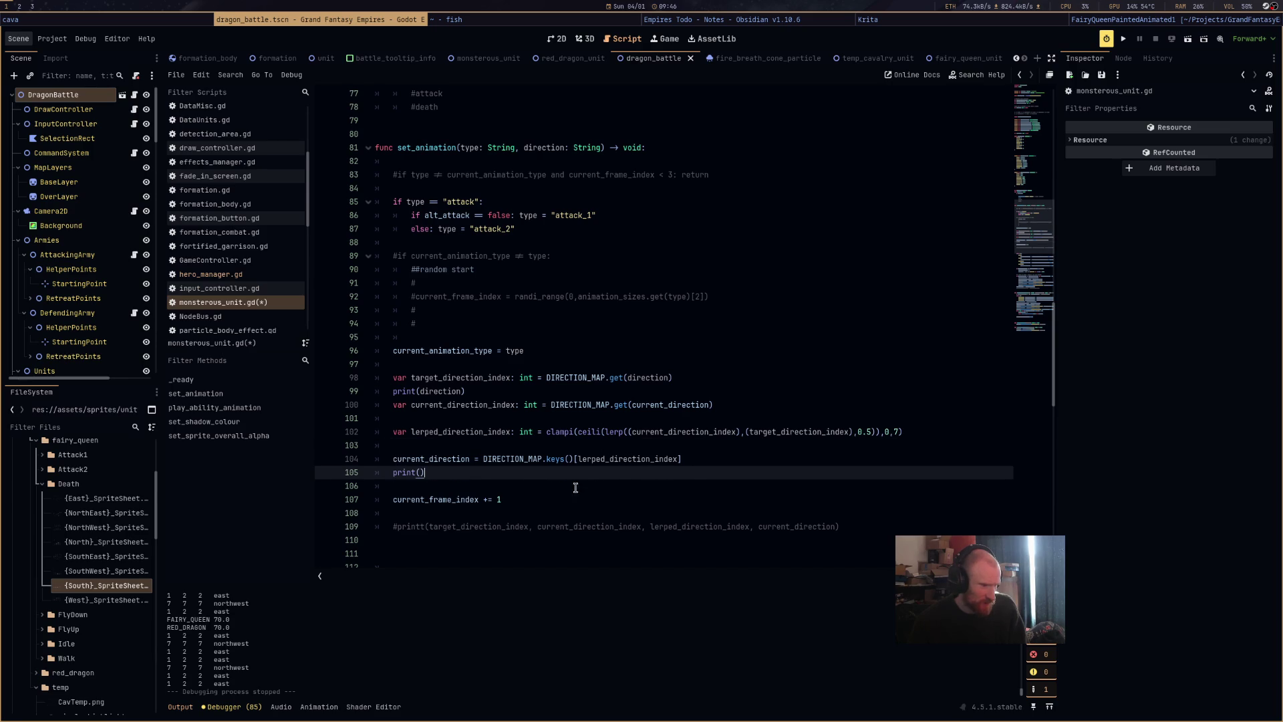
{"action": "double_click", "coordinate": [454, 459]}
{"action": "key", "text": "ctrl+c"}
{"action": "left_click", "coordinate": [420, 472]}
{"action": "key", "text": "ctrl+v"}
{"action": "key", "text": "ctrl+s"}
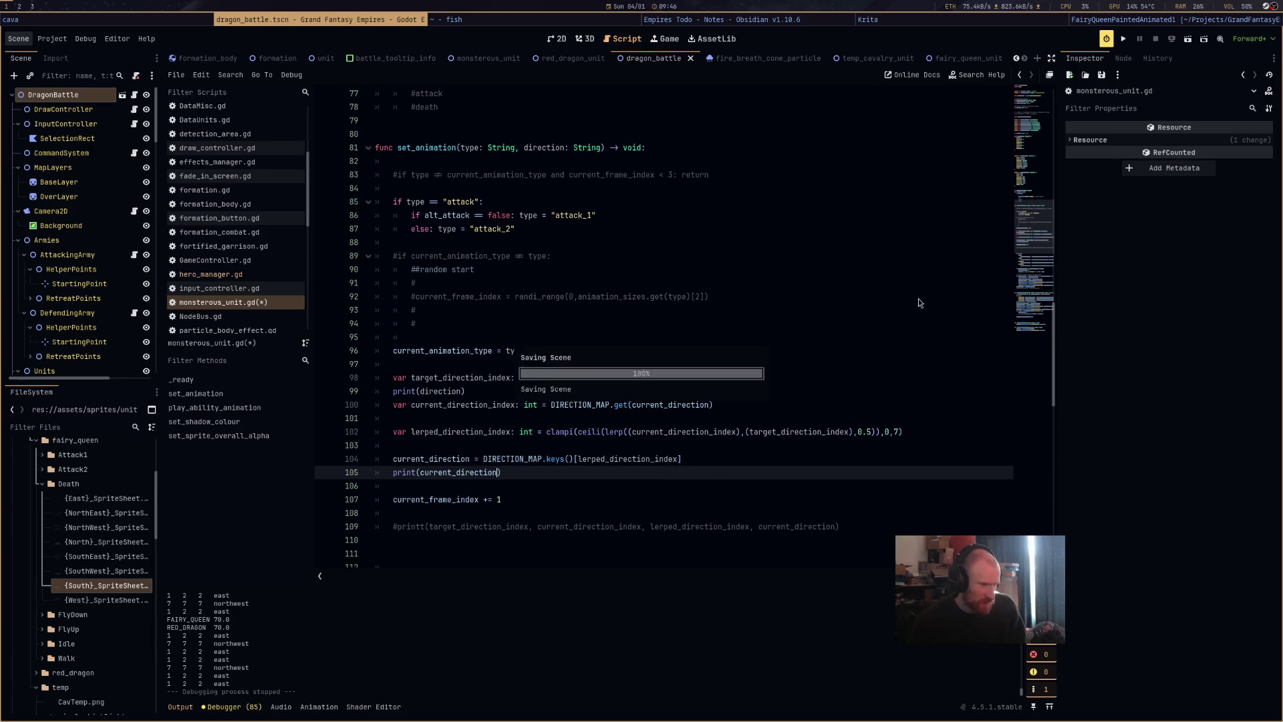
After a brief test run, change it to printt(direction, current_direction) and delete the leftover print line.
{"action": "left_click", "coordinate": [1123, 39]}
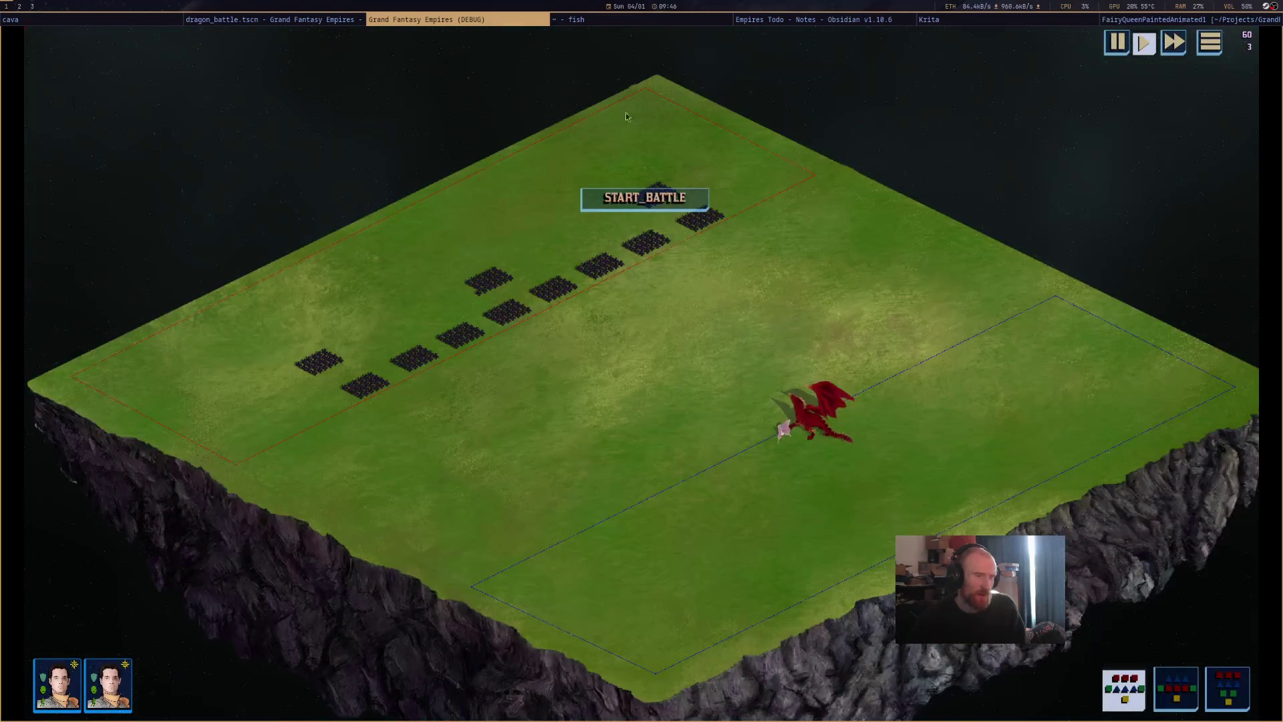
{"action": "left_click", "coordinate": [304, 19]}
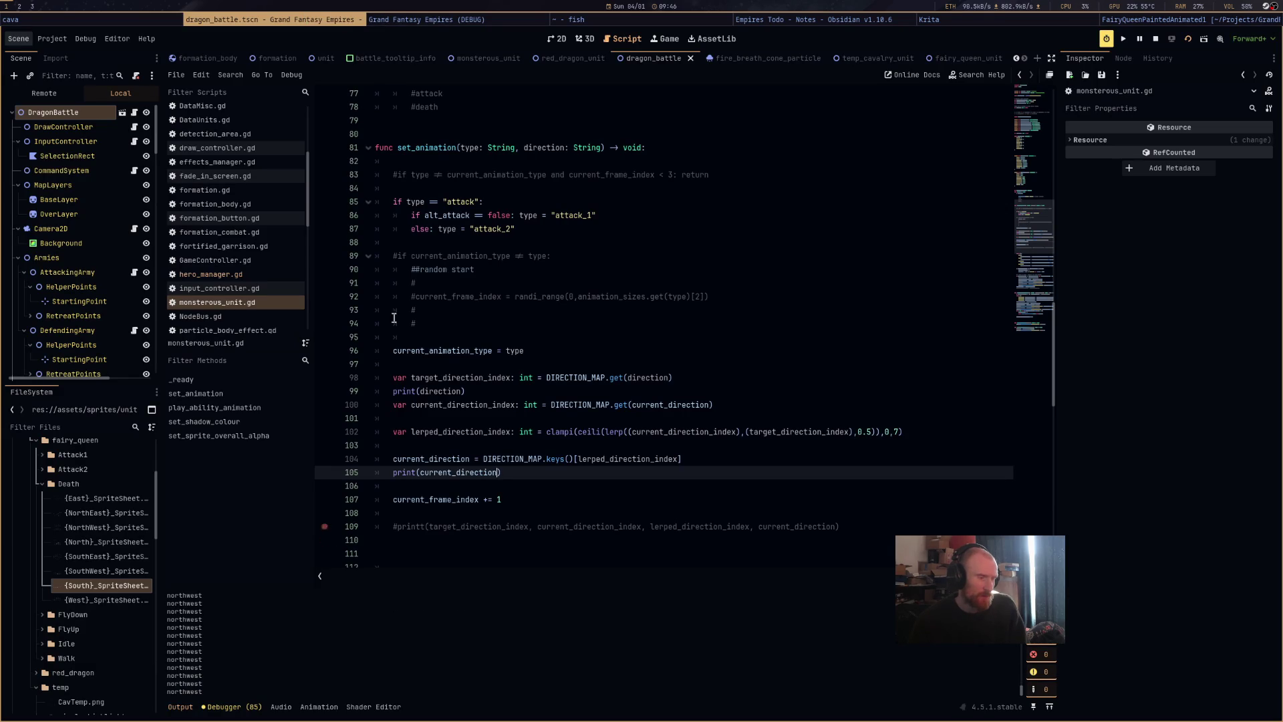
{"action": "left_click", "coordinate": [1155, 39]}
{"action": "left_click", "coordinate": [417, 473]}
{"action": "type", "text": "t( "}
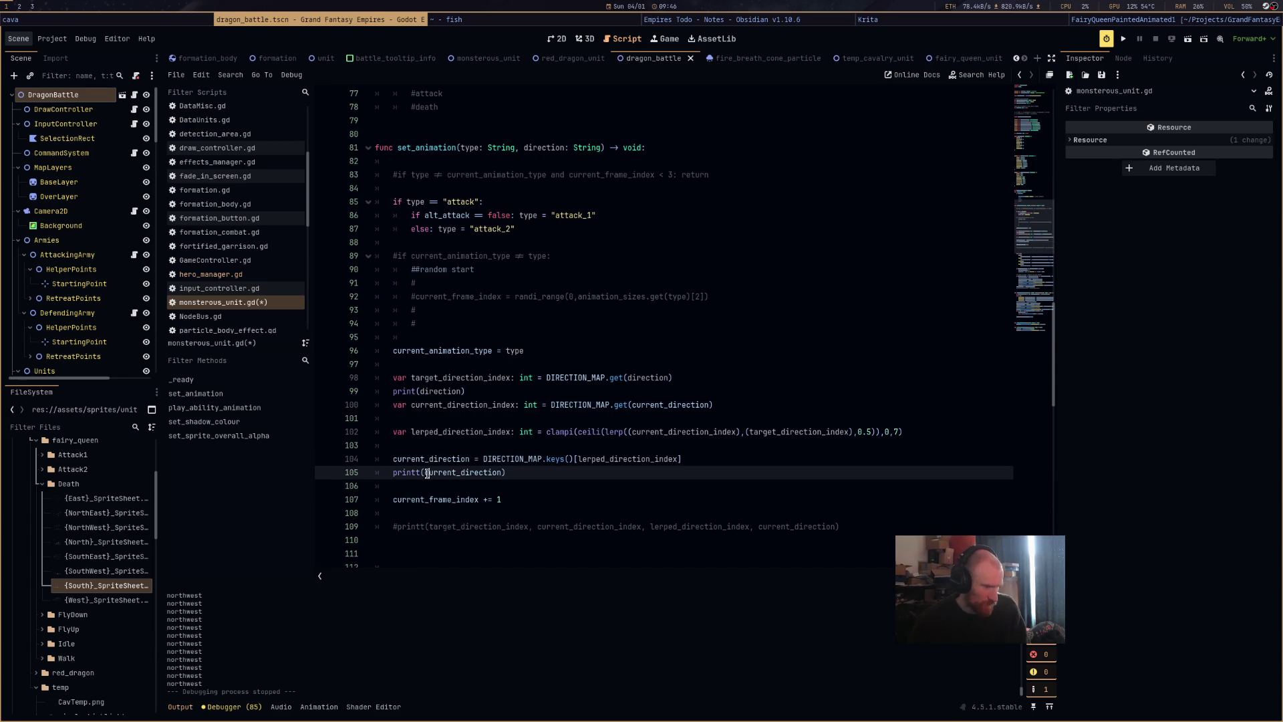
{"action": "type", "text": ","}
{"action": "key", "text": "Left"}
{"action": "key", "text": "Left"}
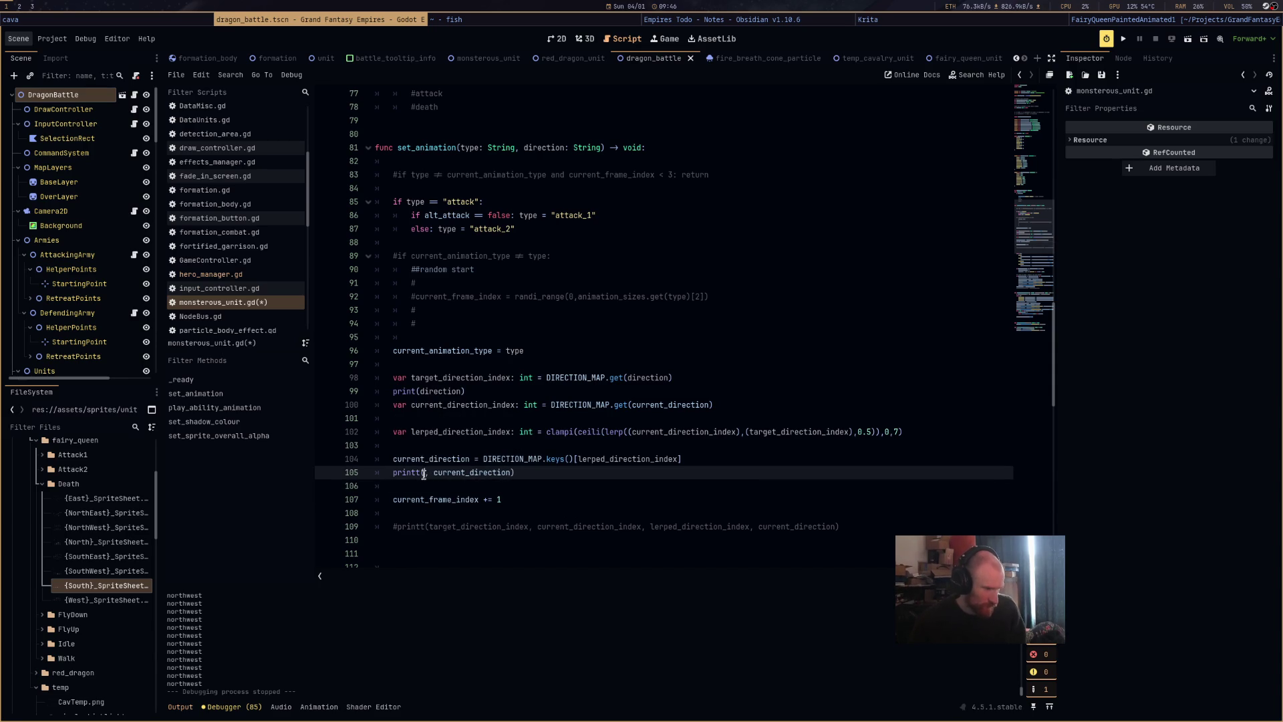
{"action": "double_click", "coordinate": [443, 391]}
{"action": "key", "text": "ctrl+x"}
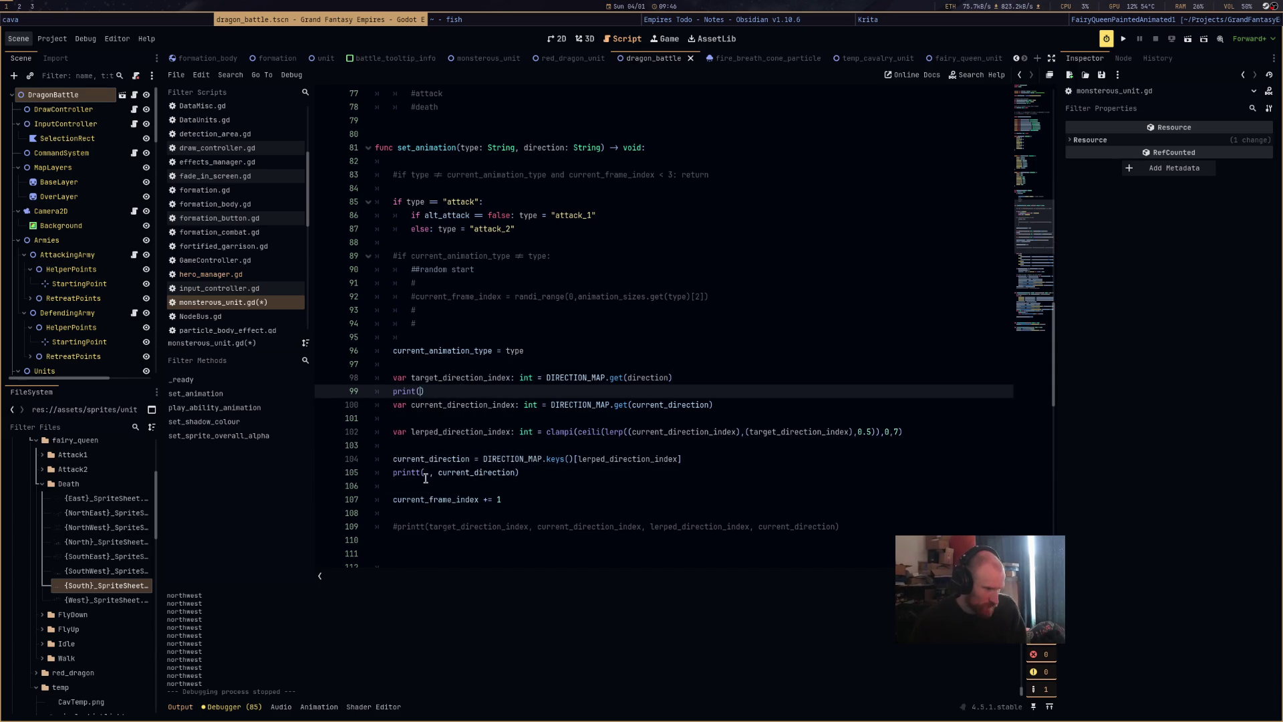
{"action": "left_click", "coordinate": [430, 472]}
{"action": "key", "text": "ctrl+v"}
{"action": "left_click", "coordinate": [432, 393]}
{"action": "key", "text": "BackSpace"}
{"action": "key", "text": "BackSpace"}
{"action": "key", "text": "BackSpace"}
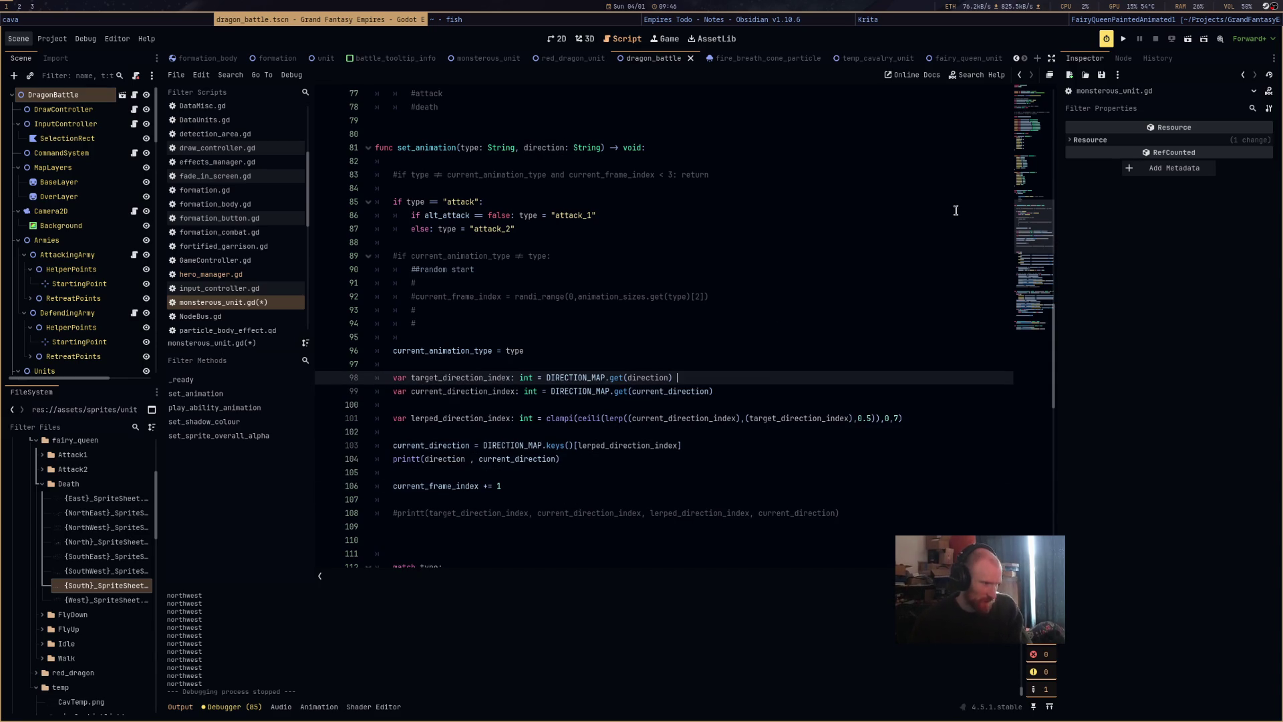
Run the game again and compare the direction pairs logged in the output.
{"action": "left_click", "coordinate": [1187, 39]}
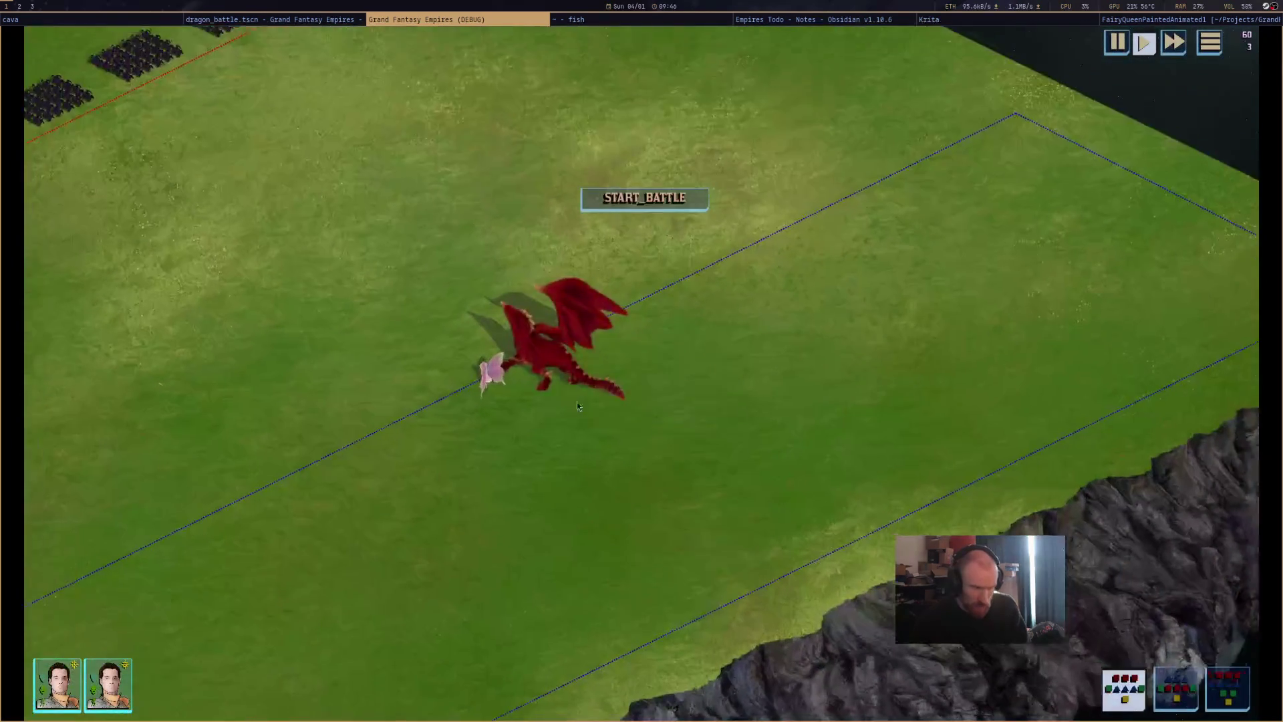
{"action": "mouse_move", "coordinate": [532, 361]}
{"action": "left_click", "coordinate": [348, 20]}
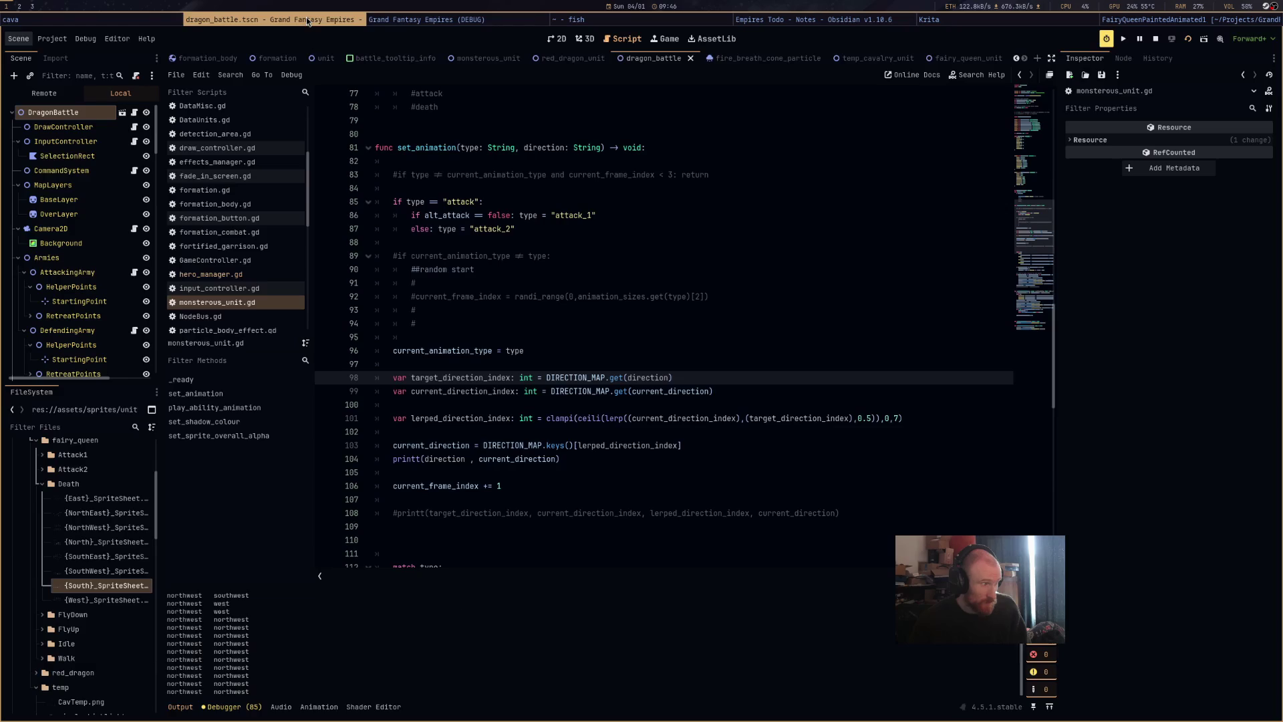
{"action": "left_click", "coordinate": [394, 18]}
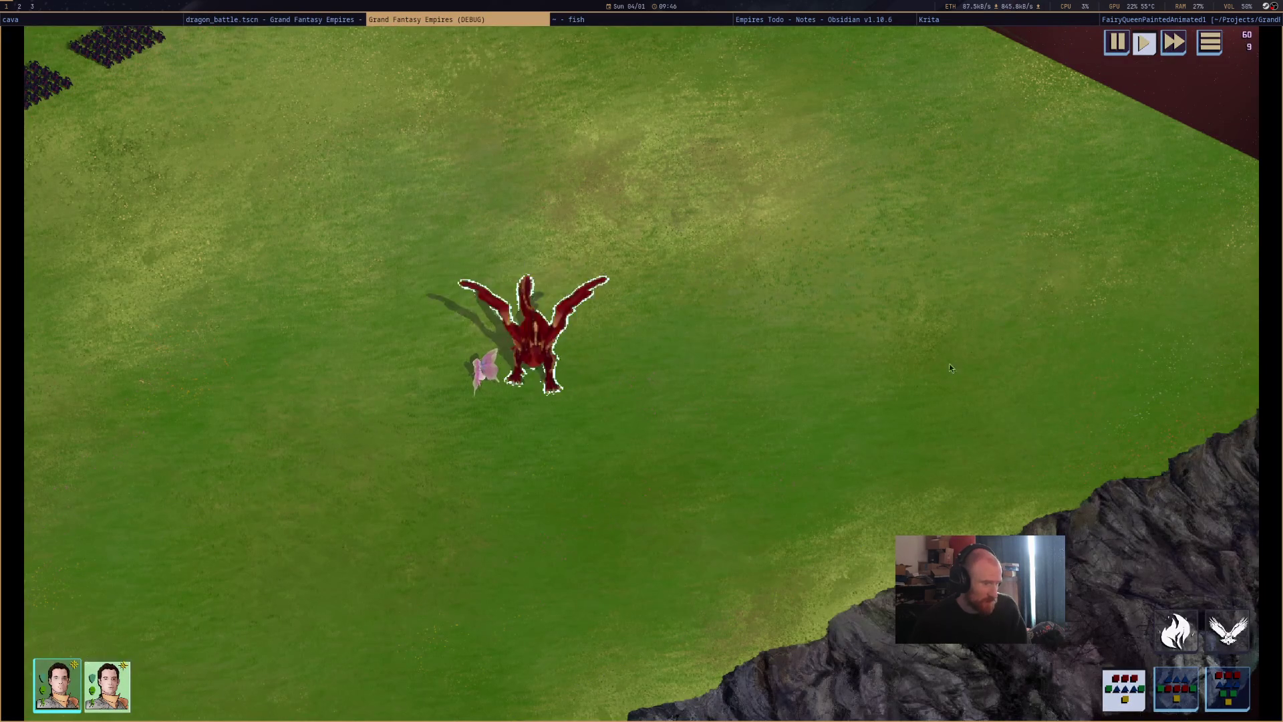
{"action": "left_click", "coordinate": [349, 20]}
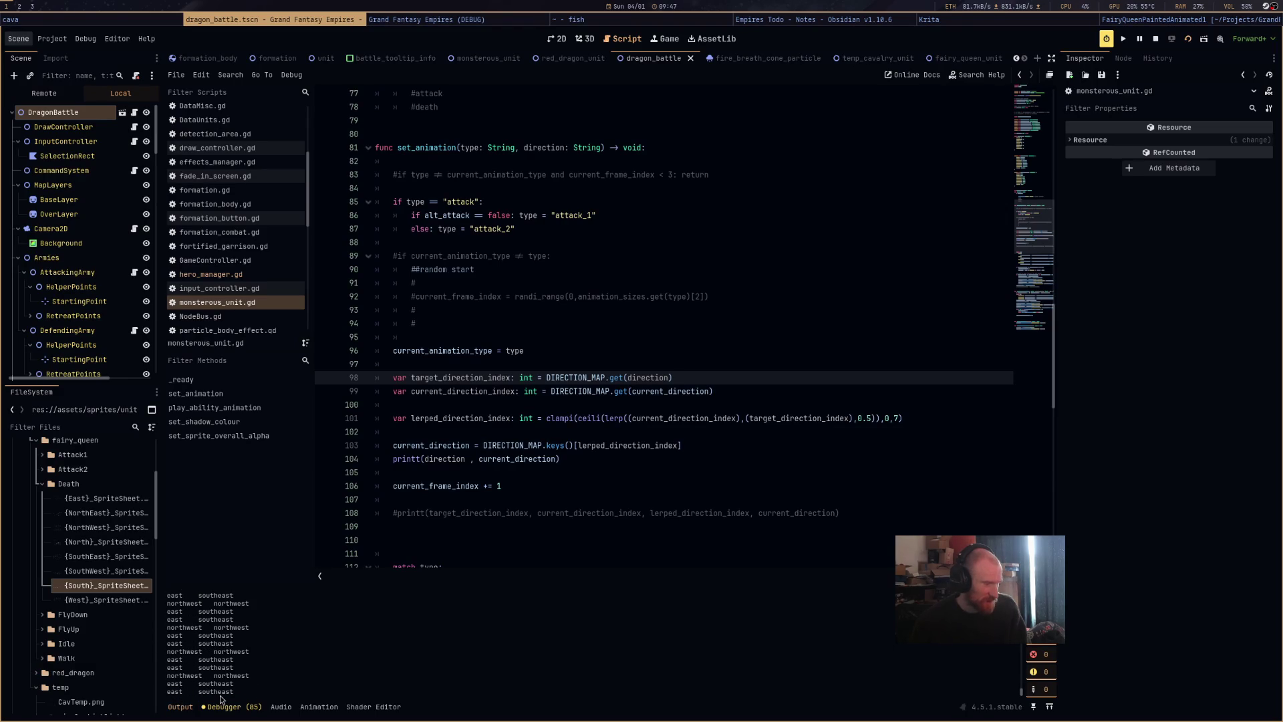
{"action": "left_click", "coordinate": [672, 439]}
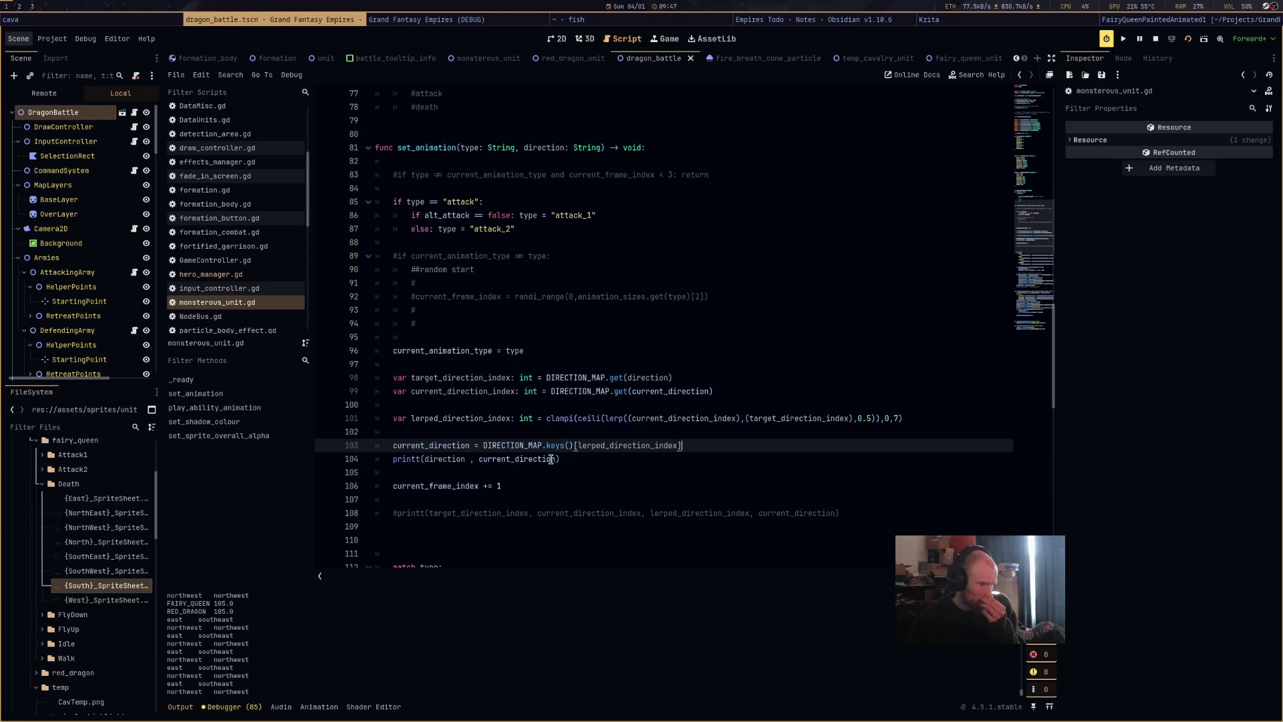
Append target_direction_index and current_direction_index to the printt call and save.
{"action": "key", "text": "Down"}
{"action": "type", "text": ","}
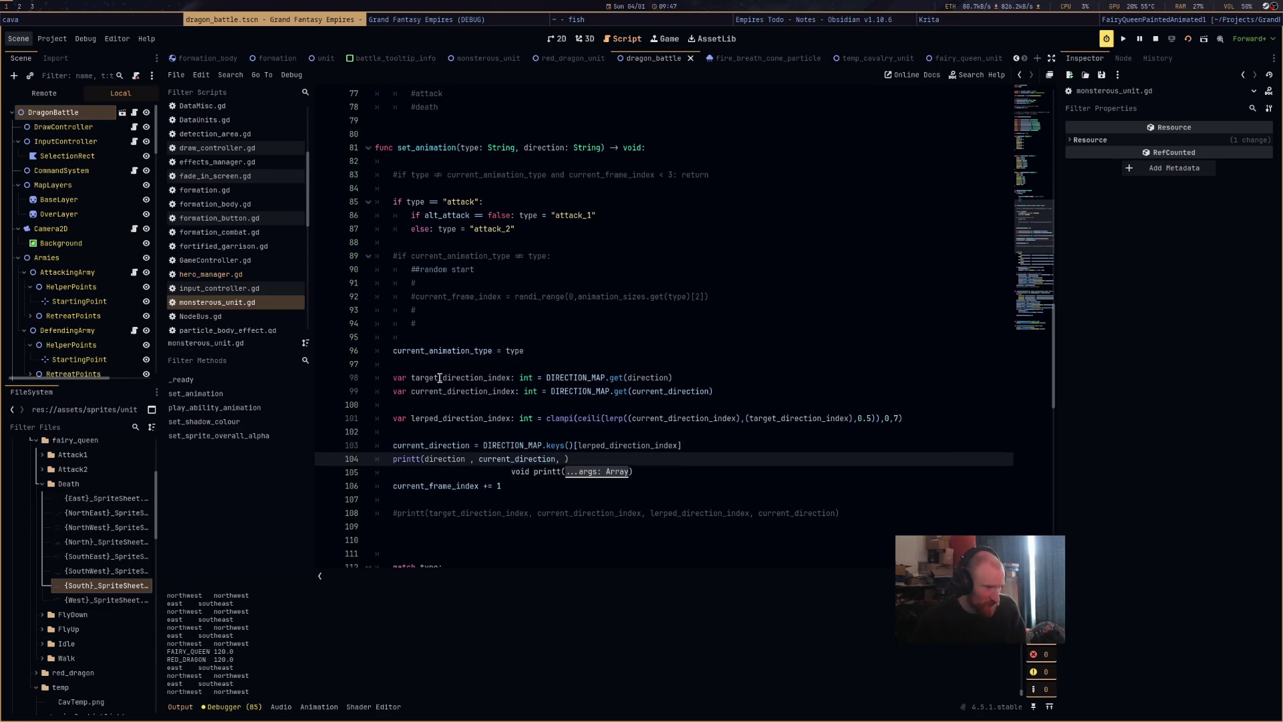
{"action": "double_click", "coordinate": [461, 377]}
{"action": "key", "text": "ctrl+c"}
{"action": "left_click", "coordinate": [565, 459]}
{"action": "key", "text": "ctrl+v"}
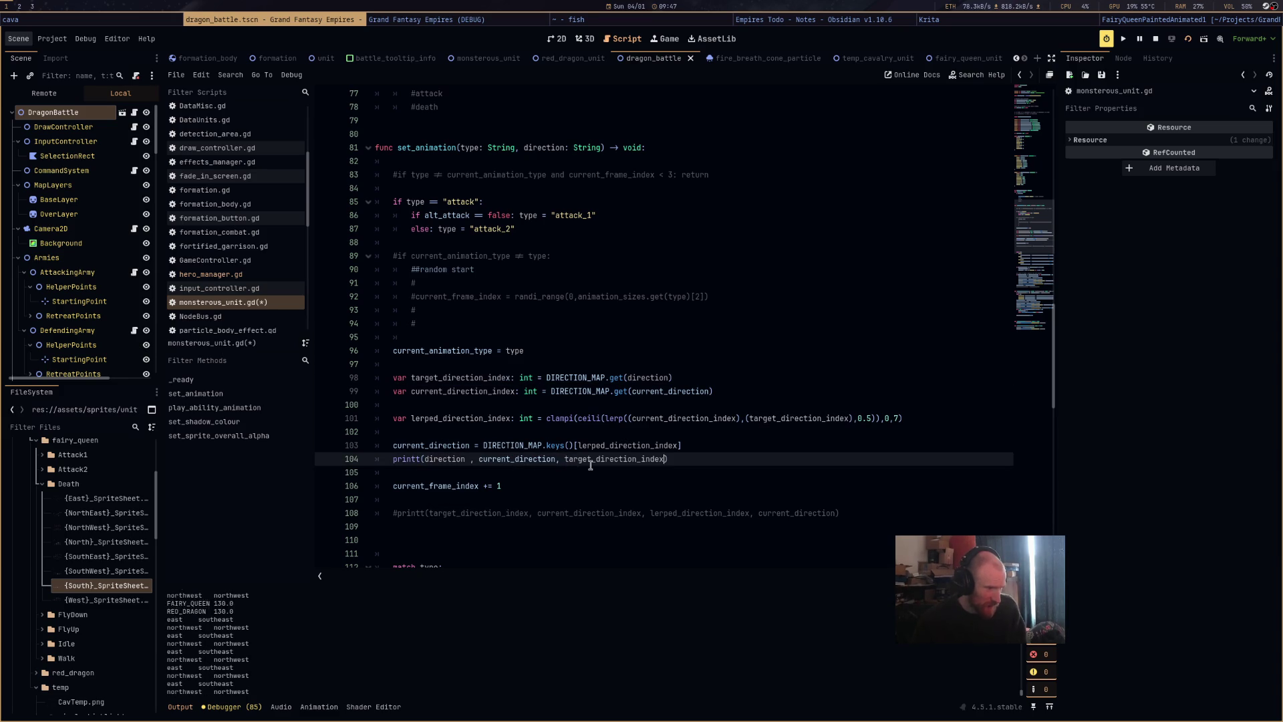
{"action": "type", "text": ","}
{"action": "double_click", "coordinate": [462, 391]}
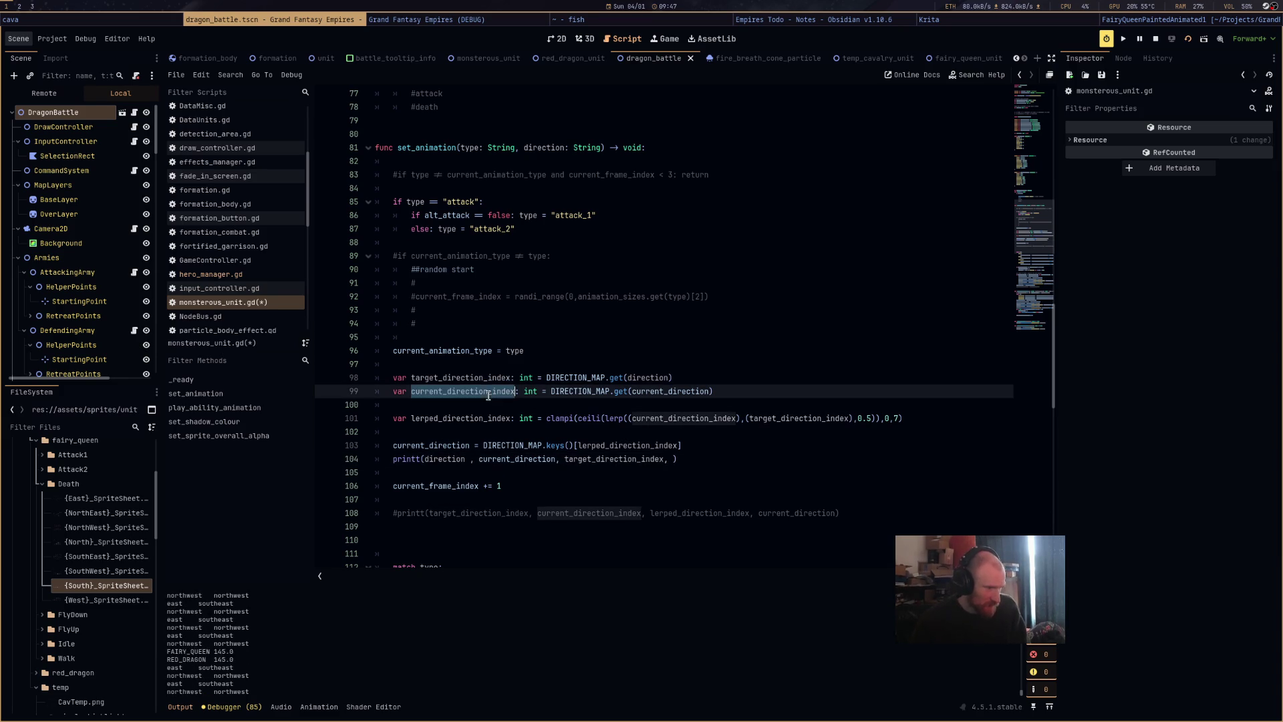
{"action": "key", "text": "ctrl+c"}
{"action": "left_click", "coordinate": [668, 459]}
{"action": "key", "text": "ctrl+v"}
{"action": "key", "text": "ctrl+s"}
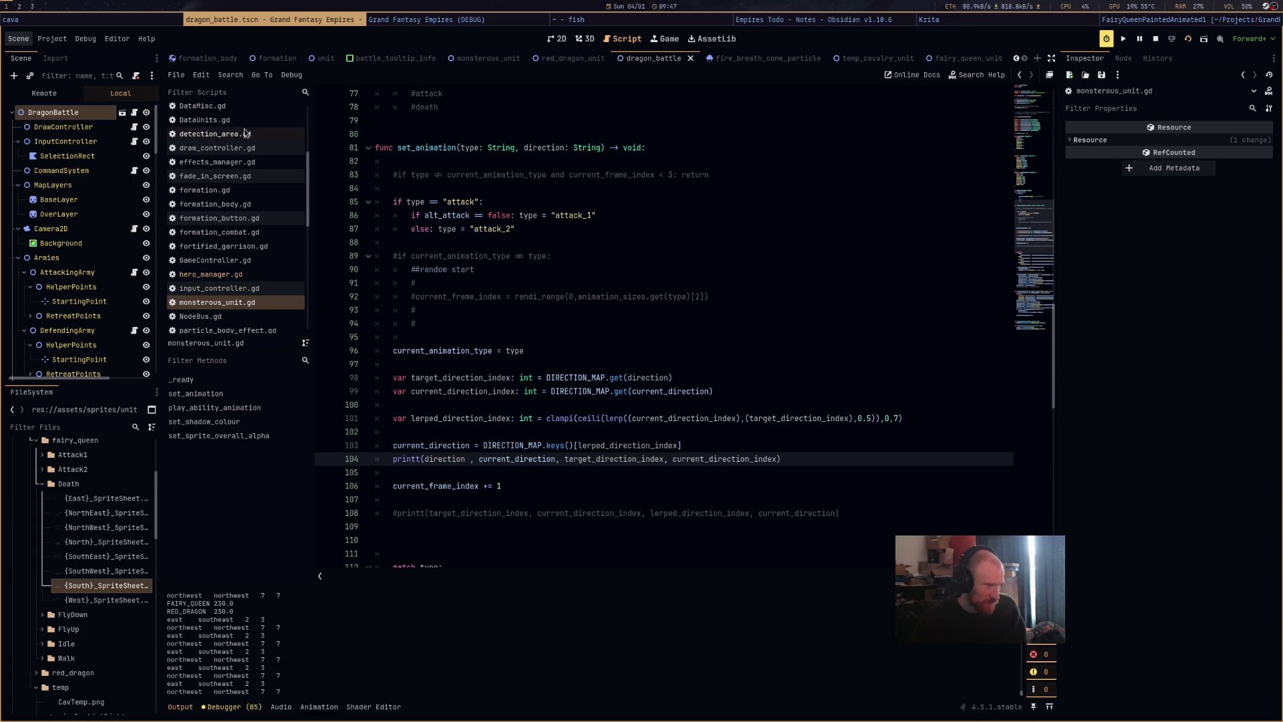
Stop the game with F8, relaunch with F5, and inspect current_direction_index on line 101.
{"action": "key", "text": "F8"}
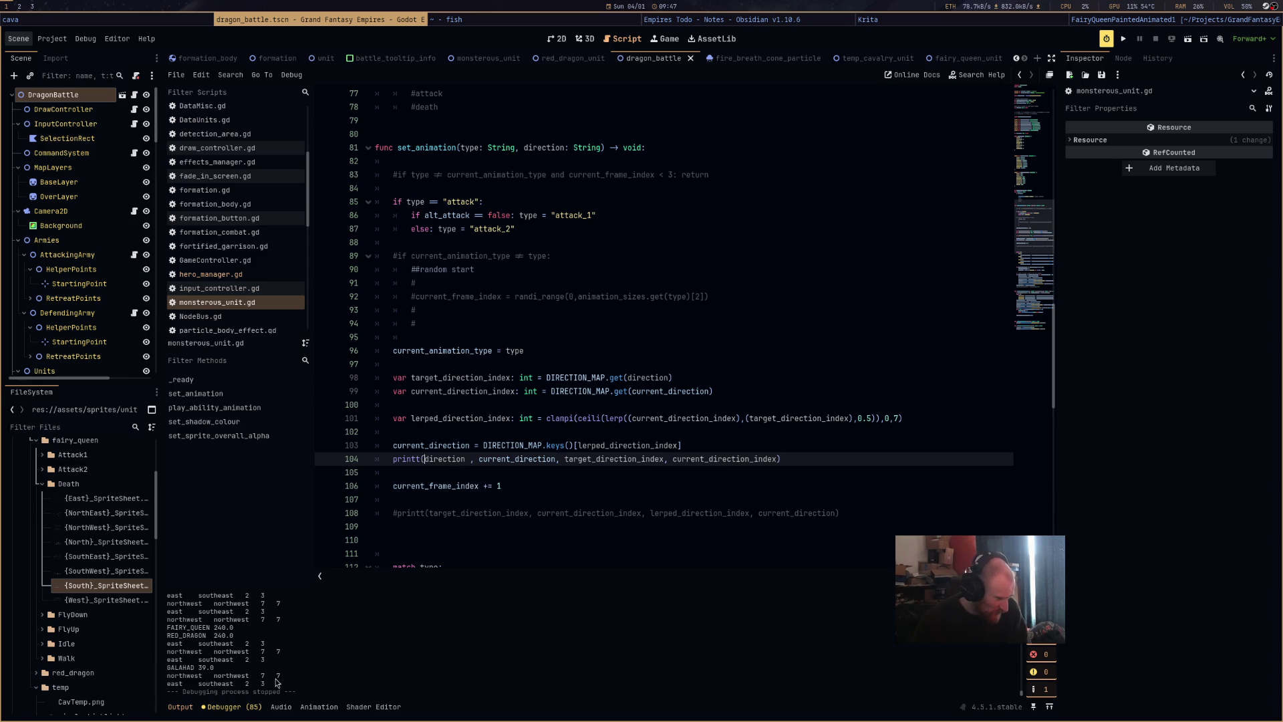
{"action": "key", "text": "F5"}
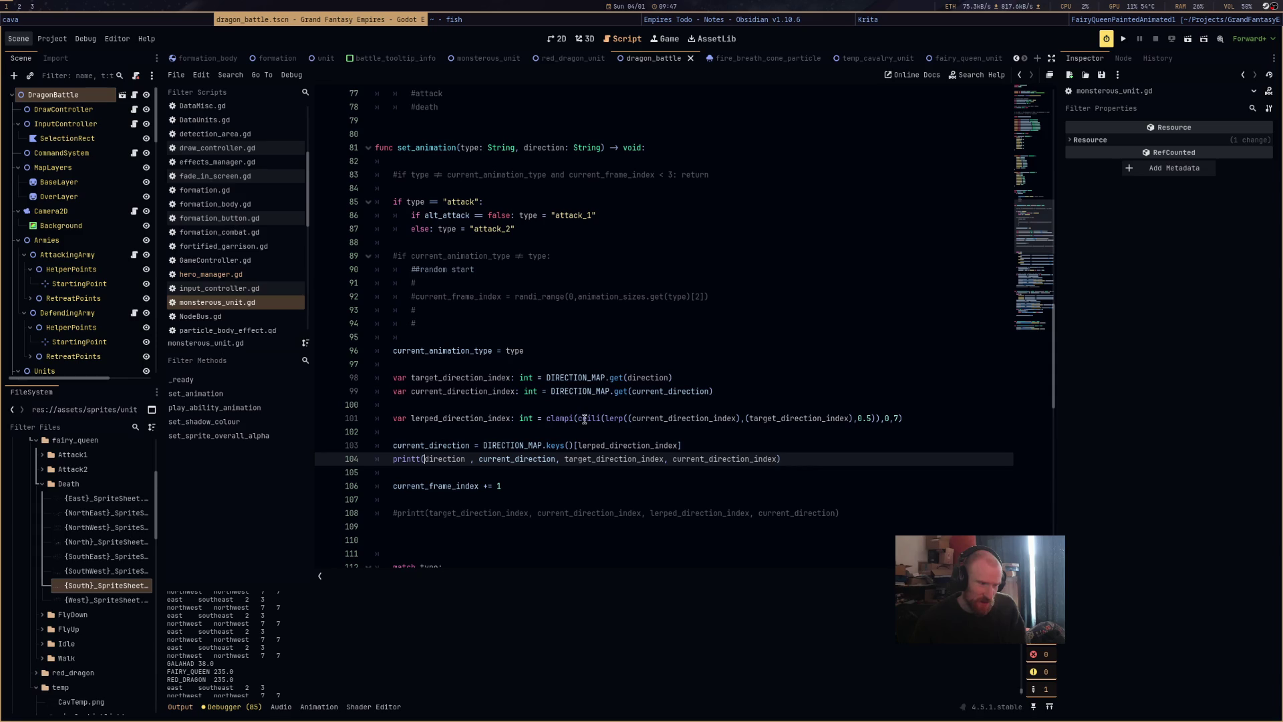
{"action": "mouse_move", "coordinate": [585, 419]}
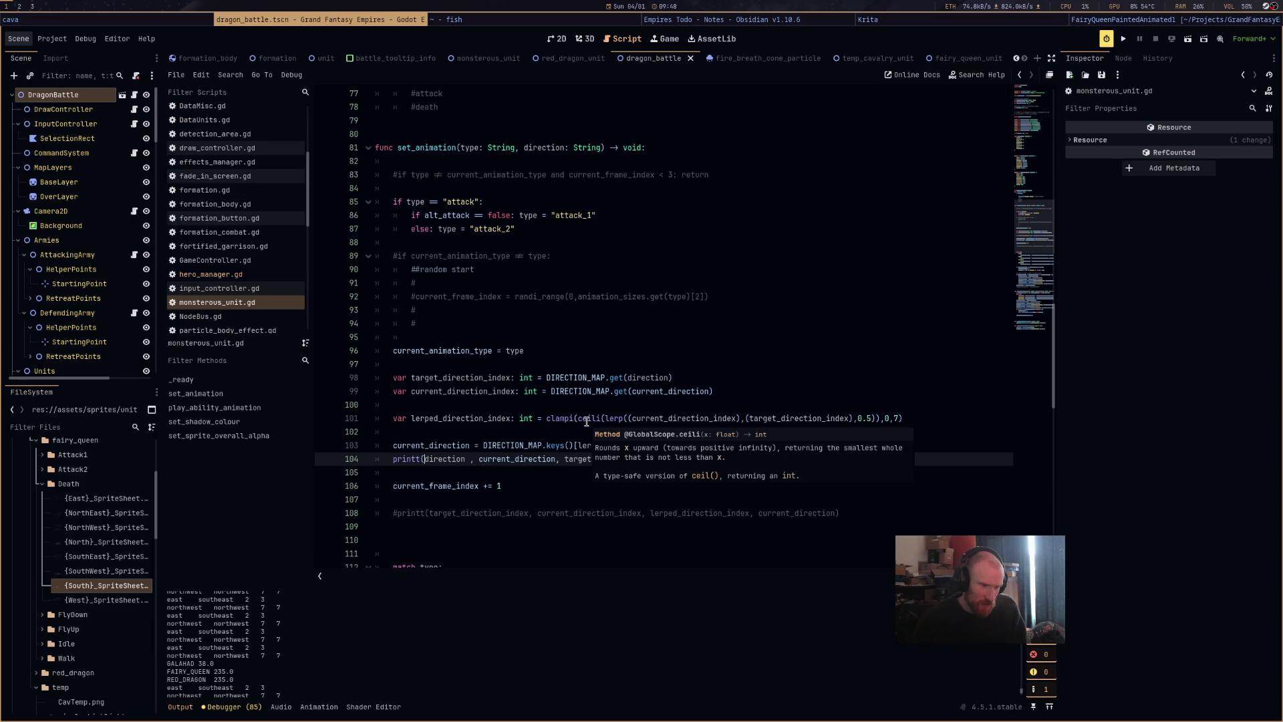
{"action": "double_click", "coordinate": [656, 419]}
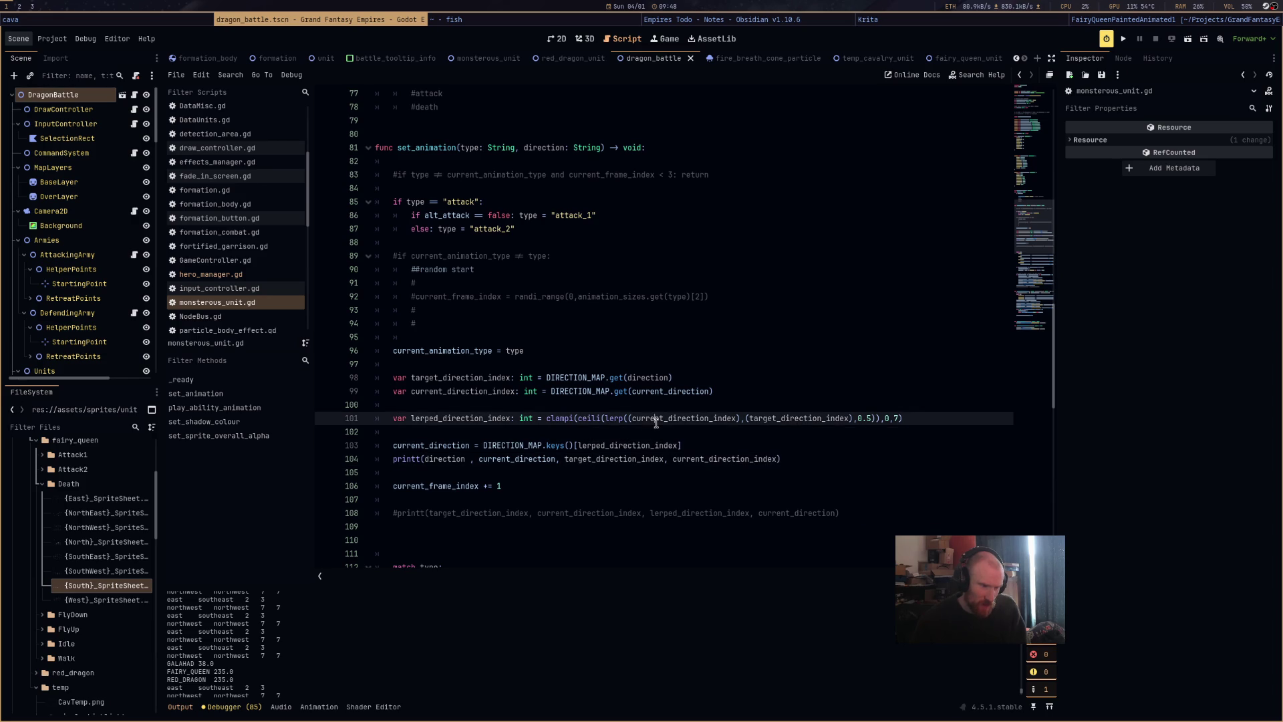
Strip the clampi call and its trailing 0,7 bounds from line 101.
{"action": "double_click", "coordinate": [762, 420]}
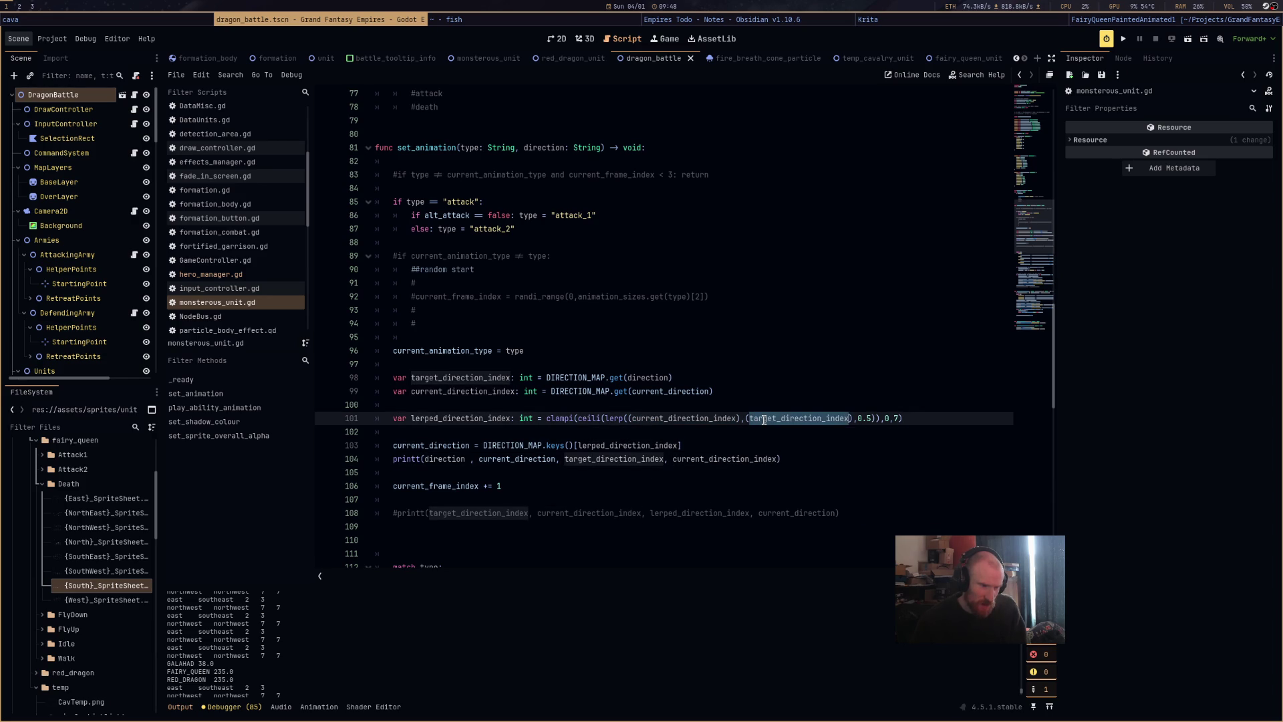
{"action": "left_click", "coordinate": [865, 419]}
{"action": "double_click", "coordinate": [863, 420]}
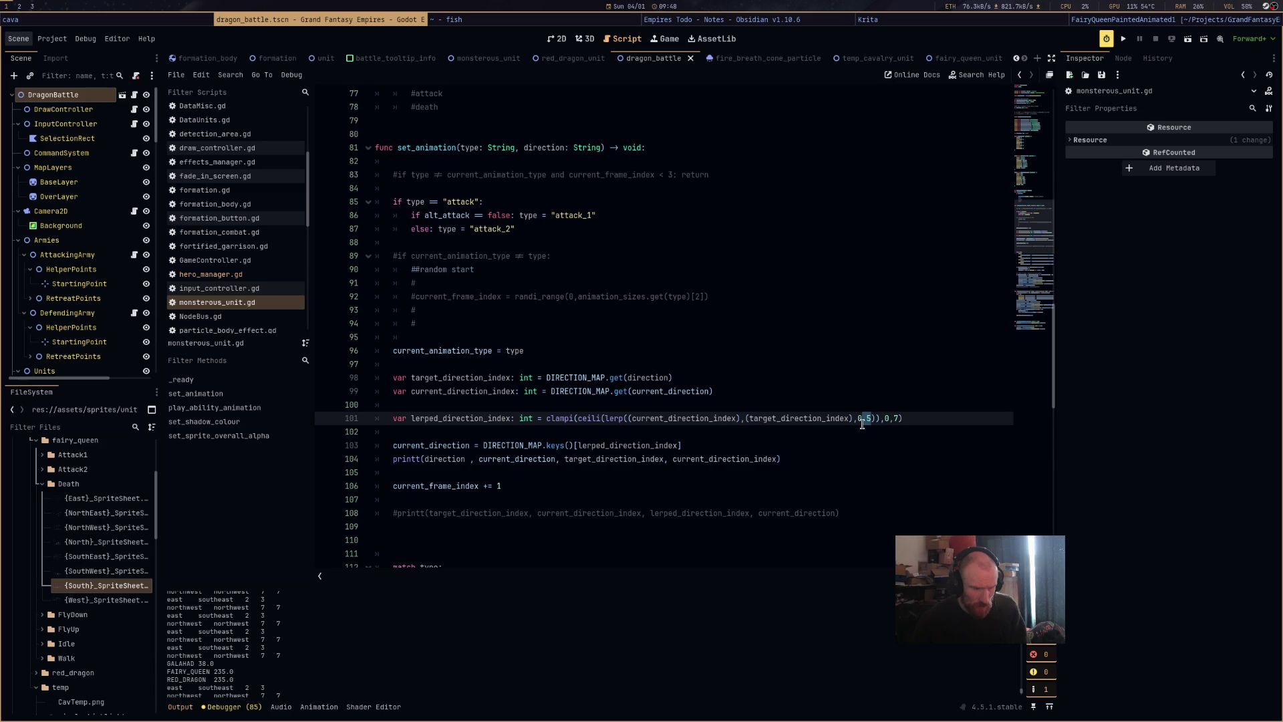
{"action": "double_click", "coordinate": [561, 418]}
{"action": "key", "text": "BackSpace"}
{"action": "left_click", "coordinate": [922, 424]}
{"action": "key", "text": "BackSpace"}
{"action": "key", "text": "BackSpace"}
{"action": "key", "text": "BackSpace"}
{"action": "key", "text": "BackSpace"}
{"action": "left_click", "coordinate": [552, 418]}
{"action": "key", "text": "BackSpace"}
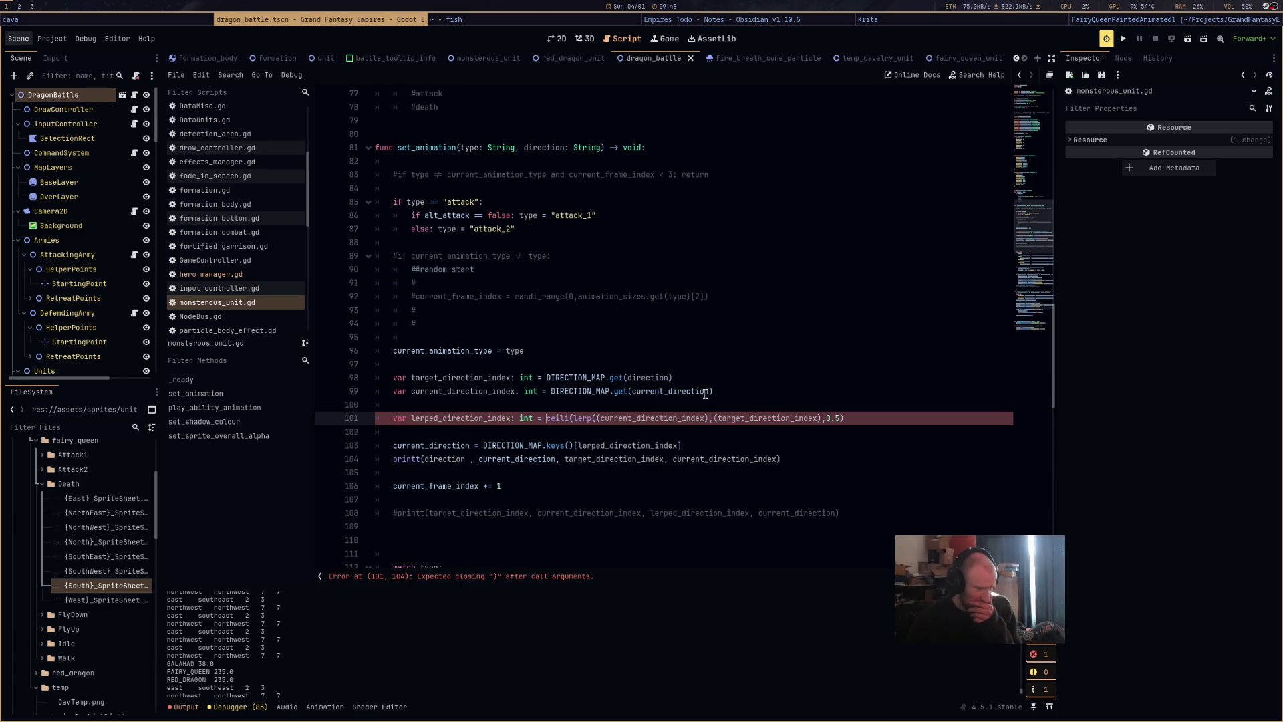
{"action": "left_click", "coordinate": [569, 418], "text": "shift"}
{"action": "type", "text": "(ceili"}
Rewrap line 101 as ceili(lerp(current_direction_index, target_direction_index, 0.5)).
{"action": "left_click", "coordinate": [716, 419]}
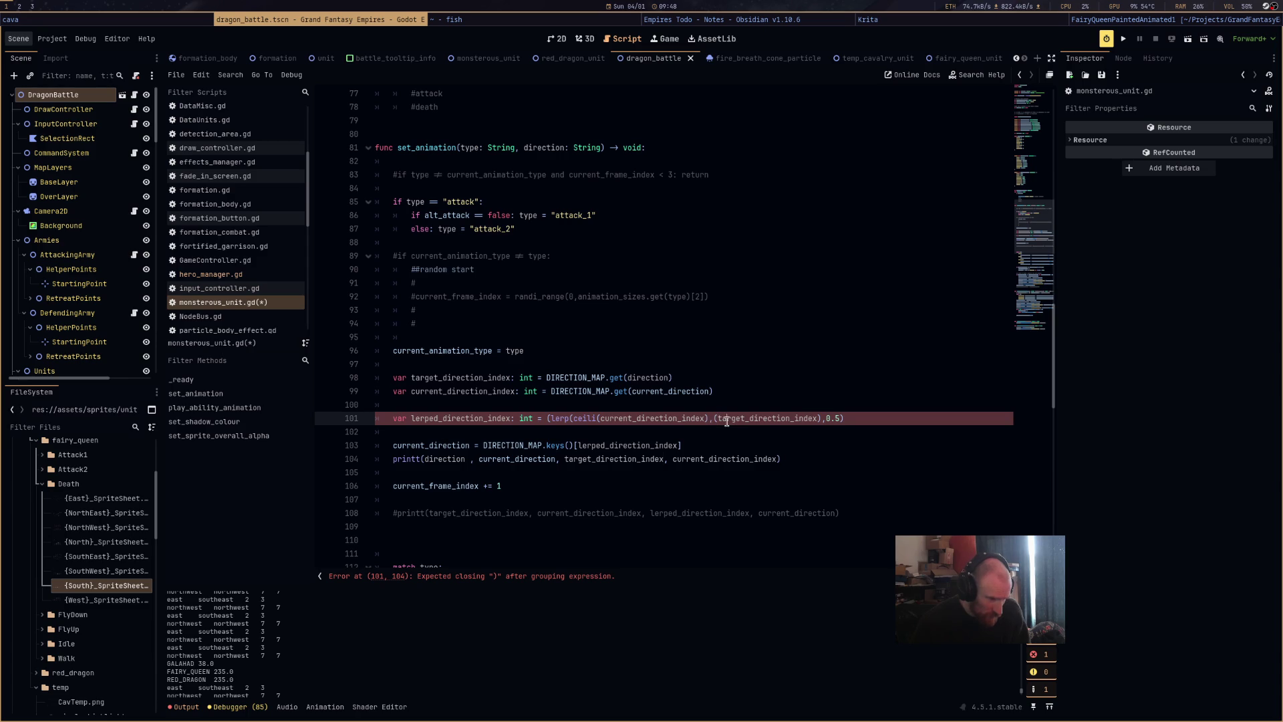
{"action": "double_click", "coordinate": [727, 420]}
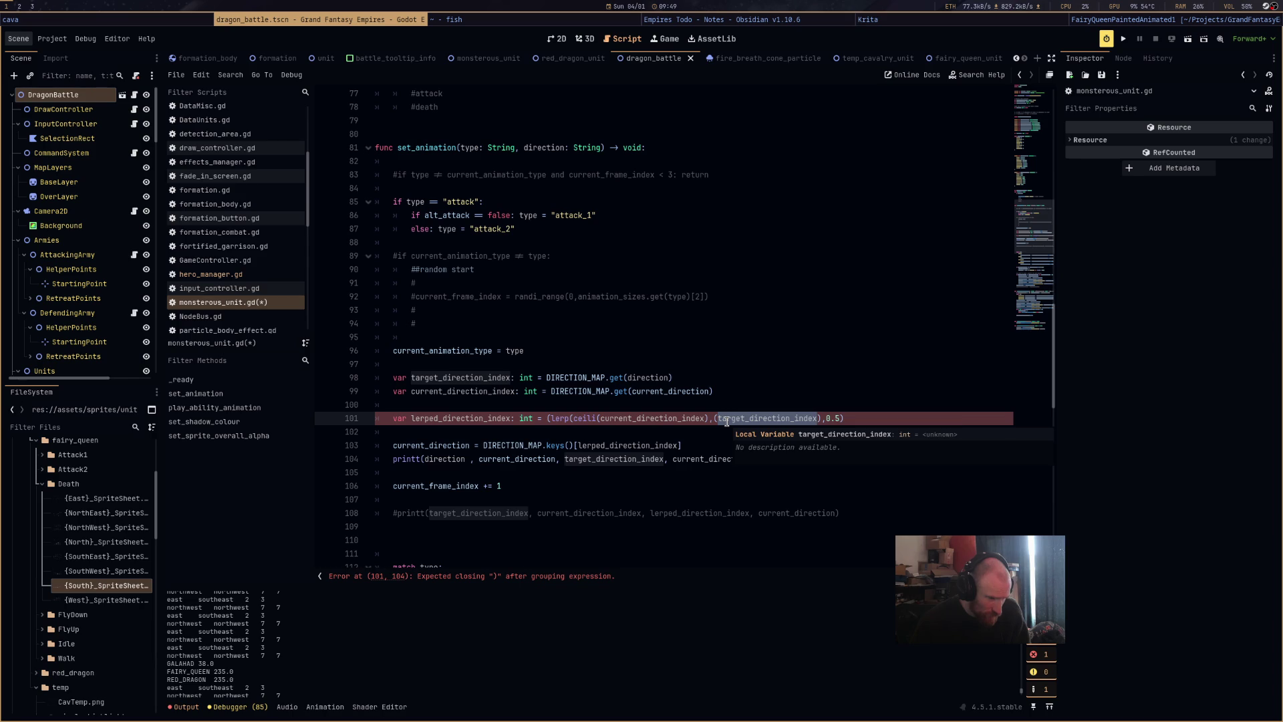
{"action": "key", "text": "ctrl+Left"}
{"action": "key", "text": "ctrl+Left"}
{"action": "key", "text": "ctrl+Left"}
{"action": "key", "text": "BackSpace"}
{"action": "key", "text": "BackSpace"}
{"action": "key", "text": "BackSpace"}
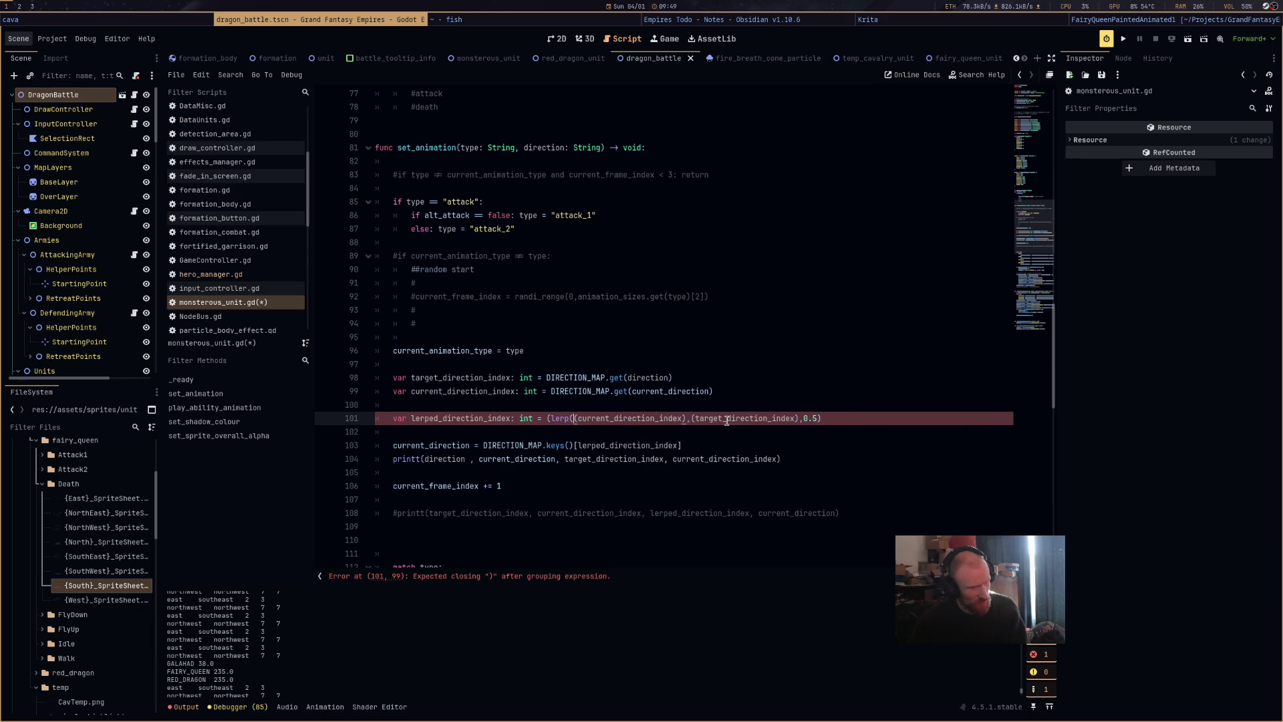
{"action": "left_click", "coordinate": [549, 418]}
{"action": "key", "text": "BackSpace"}
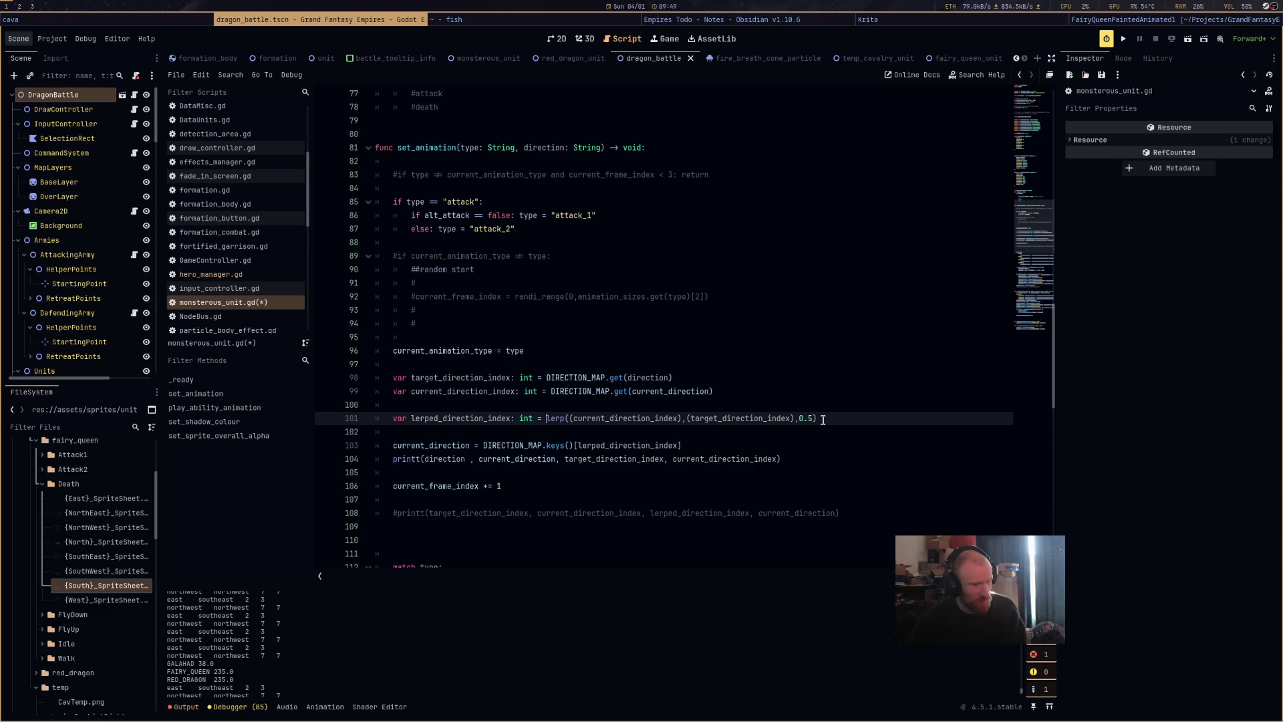
{"action": "left_click_drag", "start_coordinate": [823, 419], "coordinate": [546, 419]}
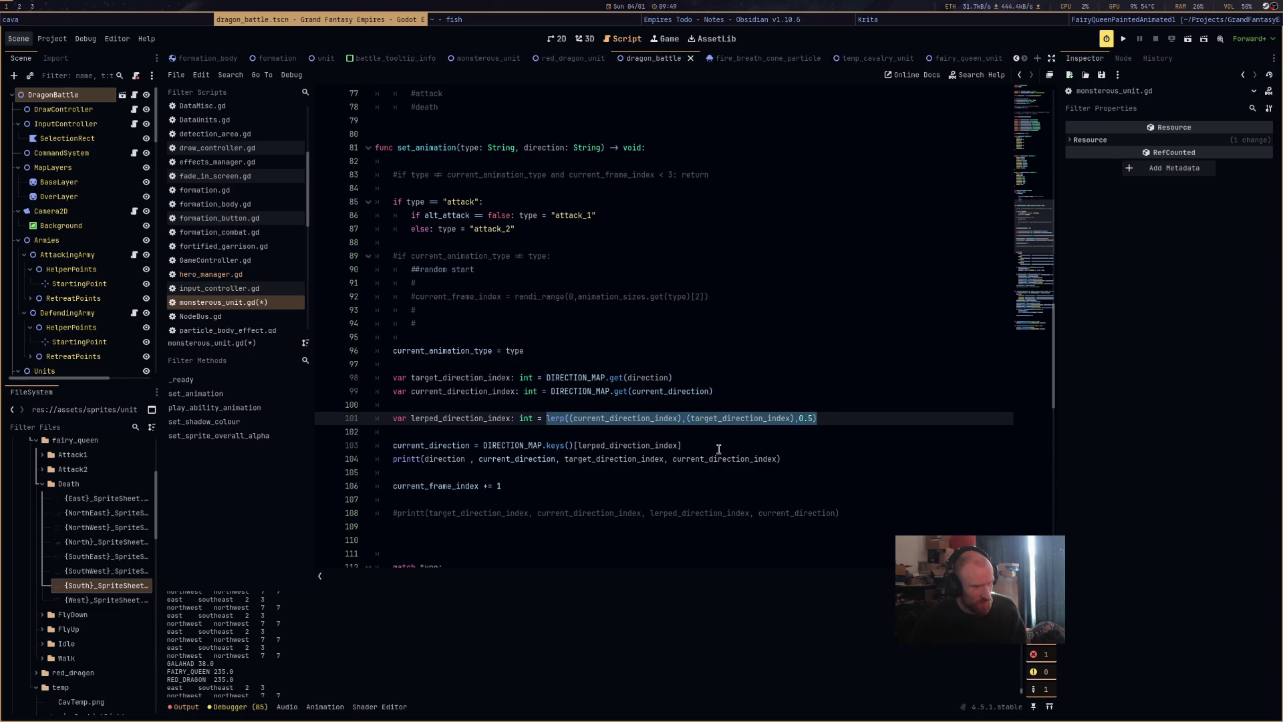
{"action": "type", "text": "("}
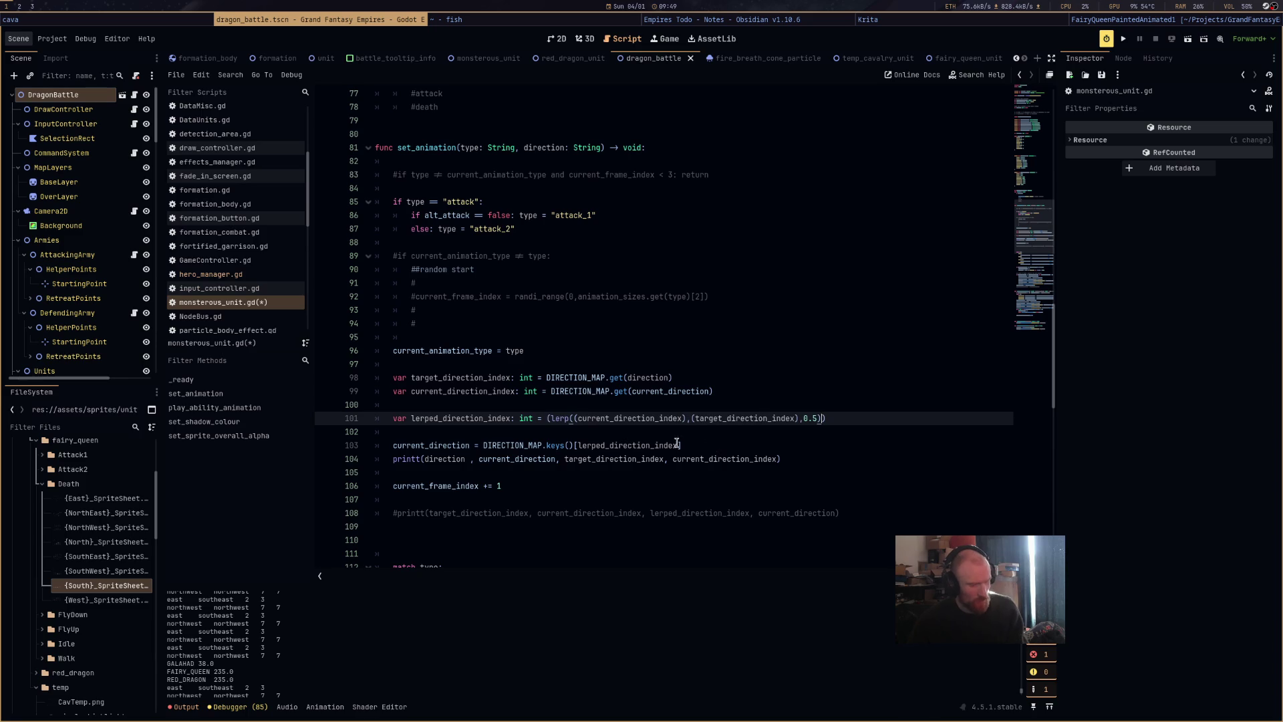
{"action": "key", "text": "Left"}
{"action": "key", "text": "Left"}
{"action": "type", "text": "ceili"}
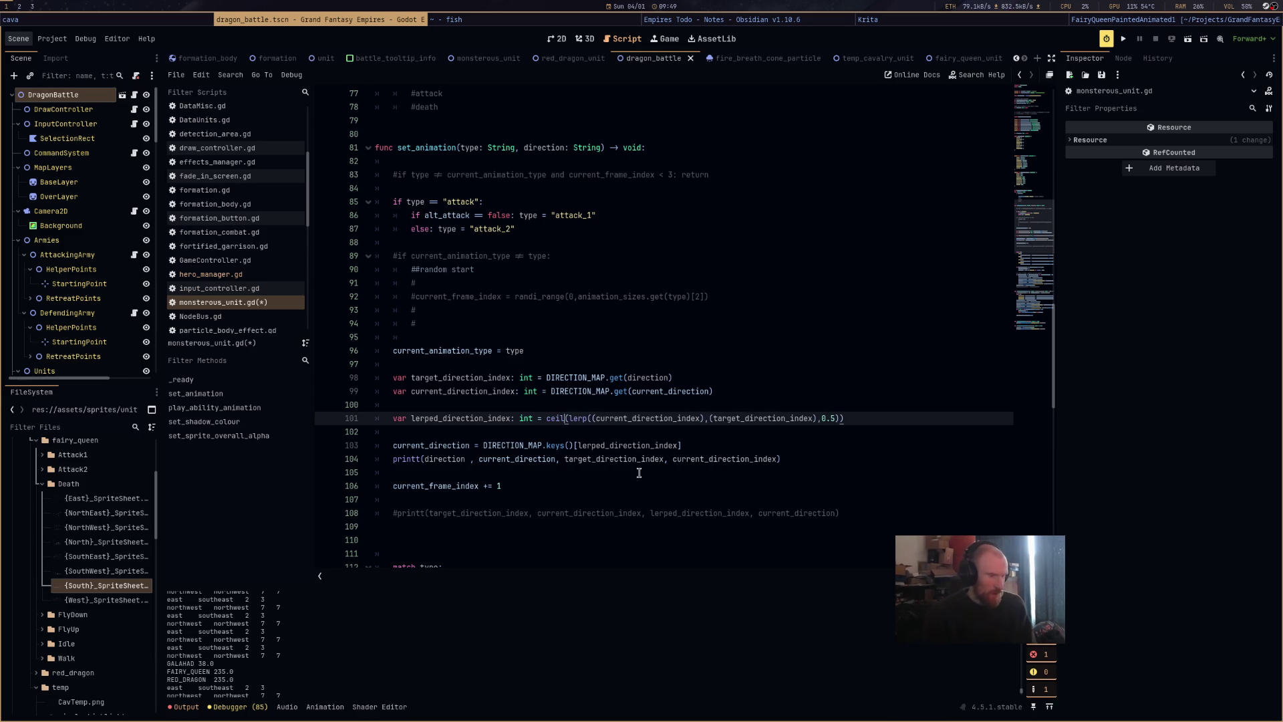
{"action": "key", "text": "Escape"}
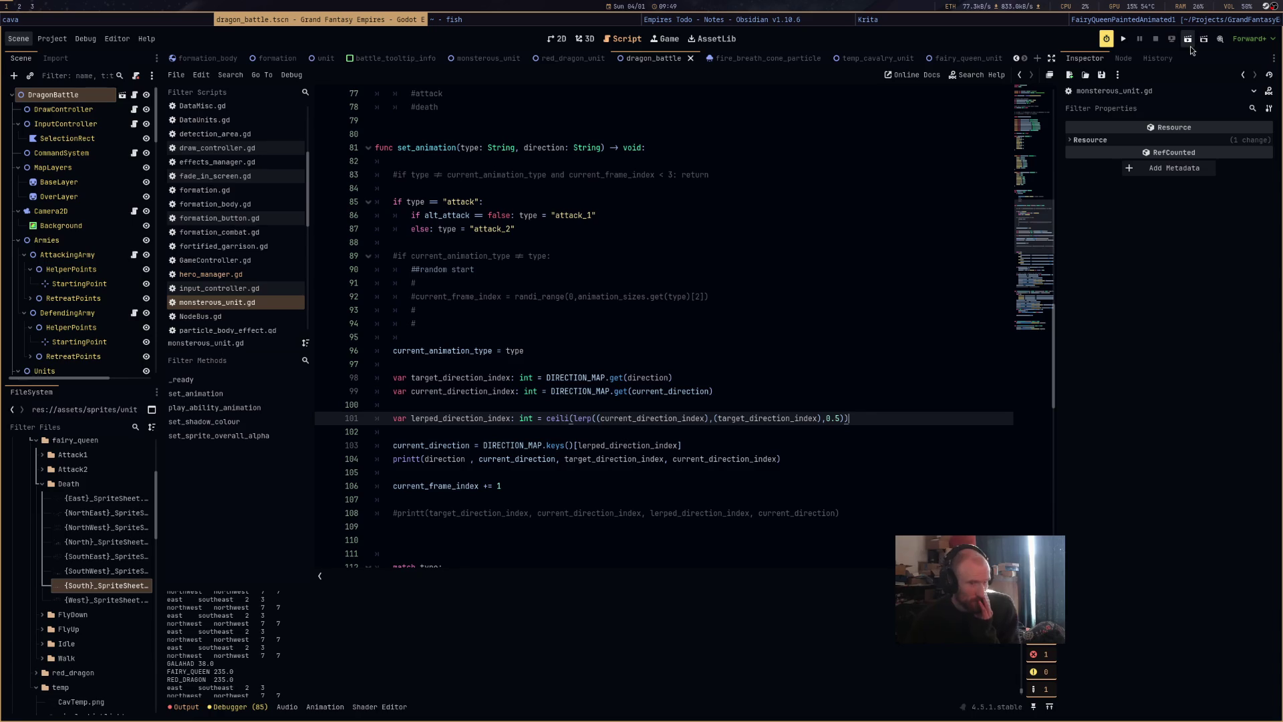
Launch the battle, select the red dragon, then stop the game with F8.
{"action": "left_click", "coordinate": [1124, 39]}
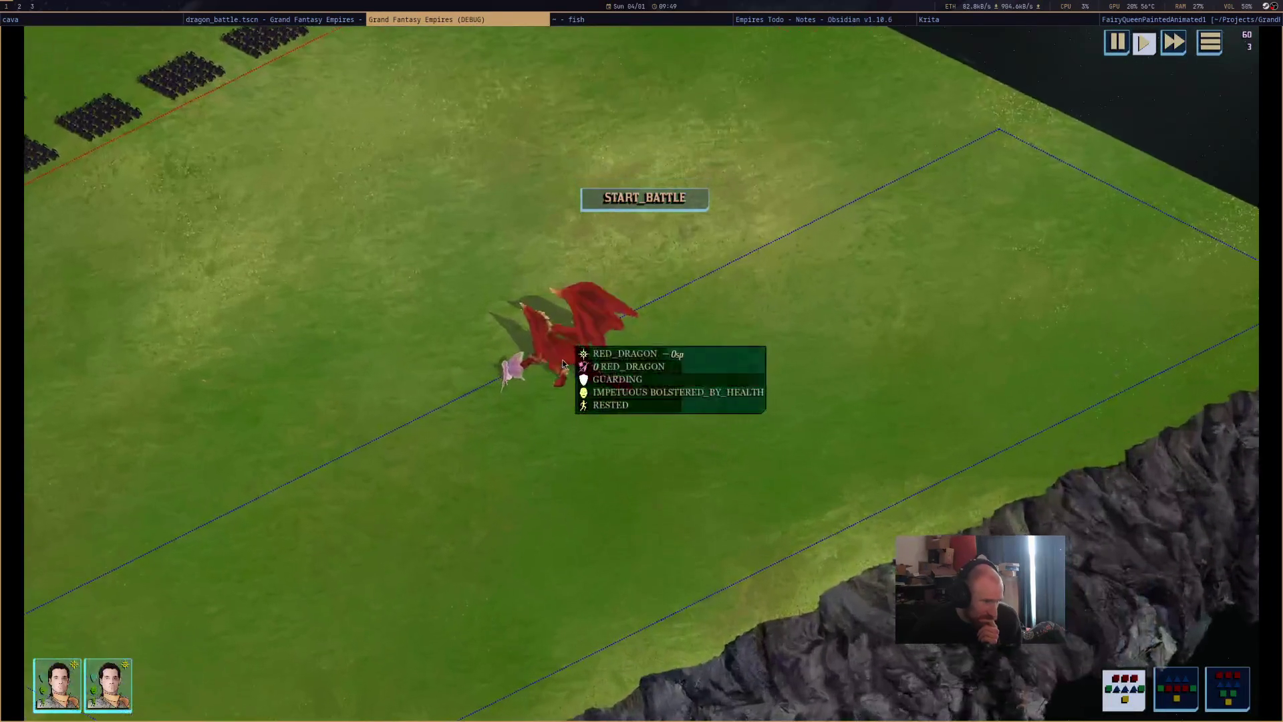
{"action": "left_click", "coordinate": [563, 364]}
{"action": "left_click", "coordinate": [588, 198]}
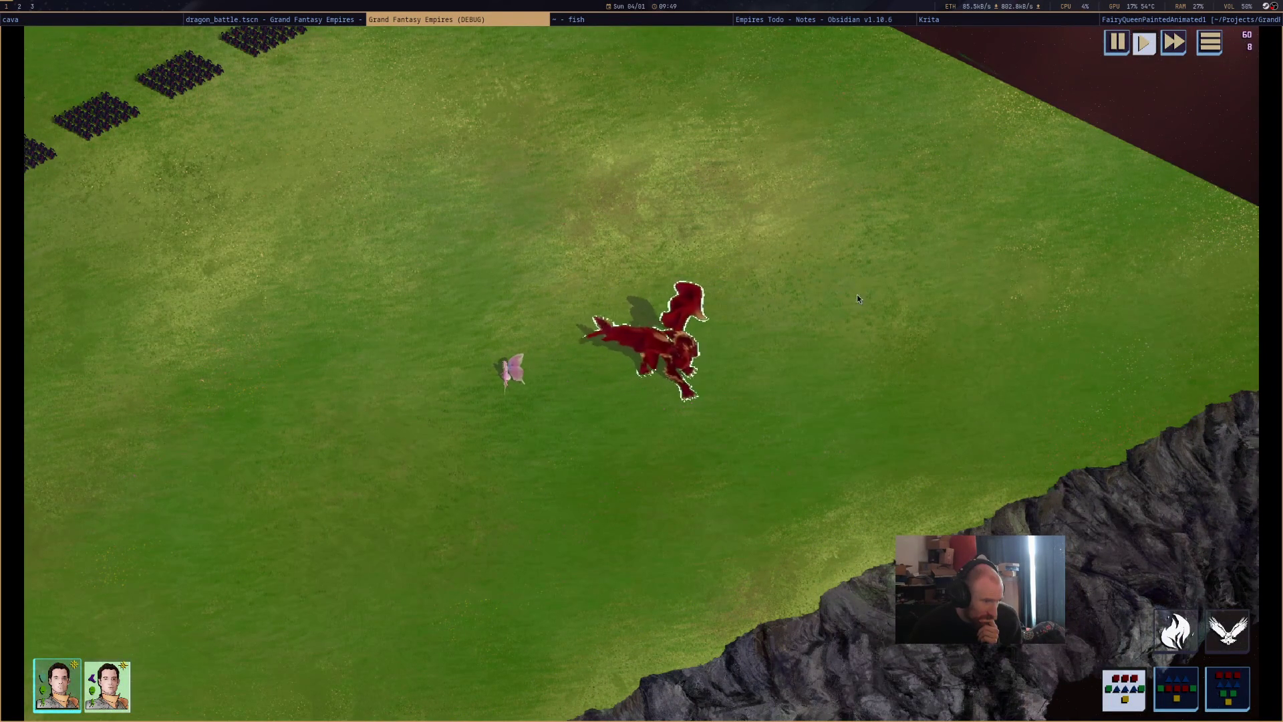
{"action": "key", "text": "super+Left"}
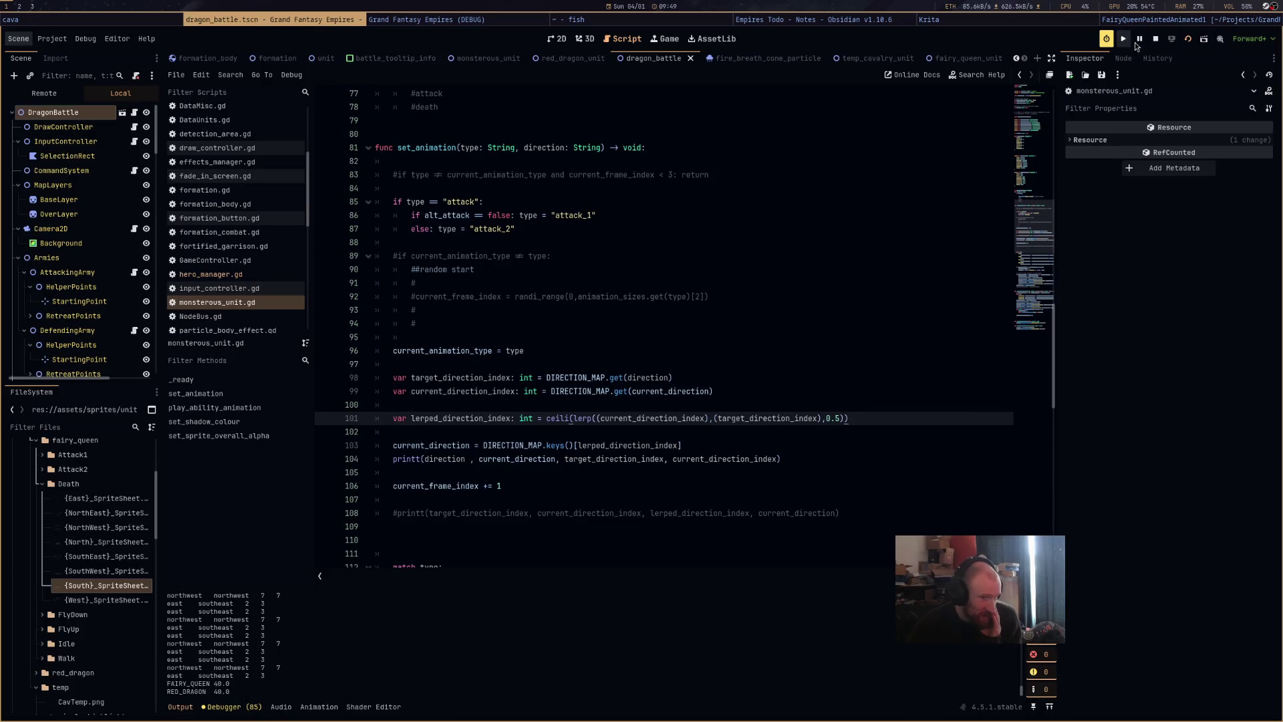
{"action": "key", "text": "F8"}
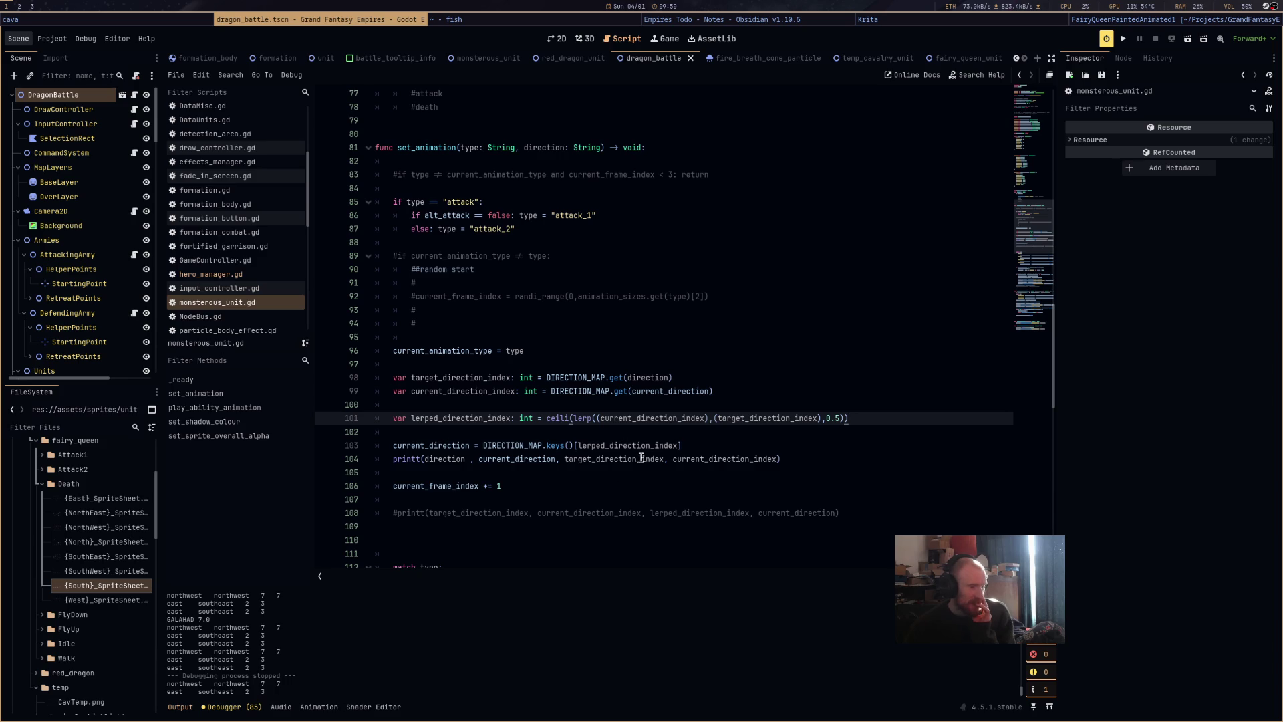
Append lerped_direction_index to printt on line 104, relaunch, and select the red dragon.
{"action": "left_click", "coordinate": [775, 459]}
{"action": "type", "text": ","}
{"action": "left_click", "coordinate": [641, 445], "text": "ctrl"}
{"action": "key", "text": "ctrl+c"}
{"action": "left_click", "coordinate": [788, 459]}
{"action": "key", "text": "ctrl+v"}
{"action": "left_click", "coordinate": [1189, 40]}
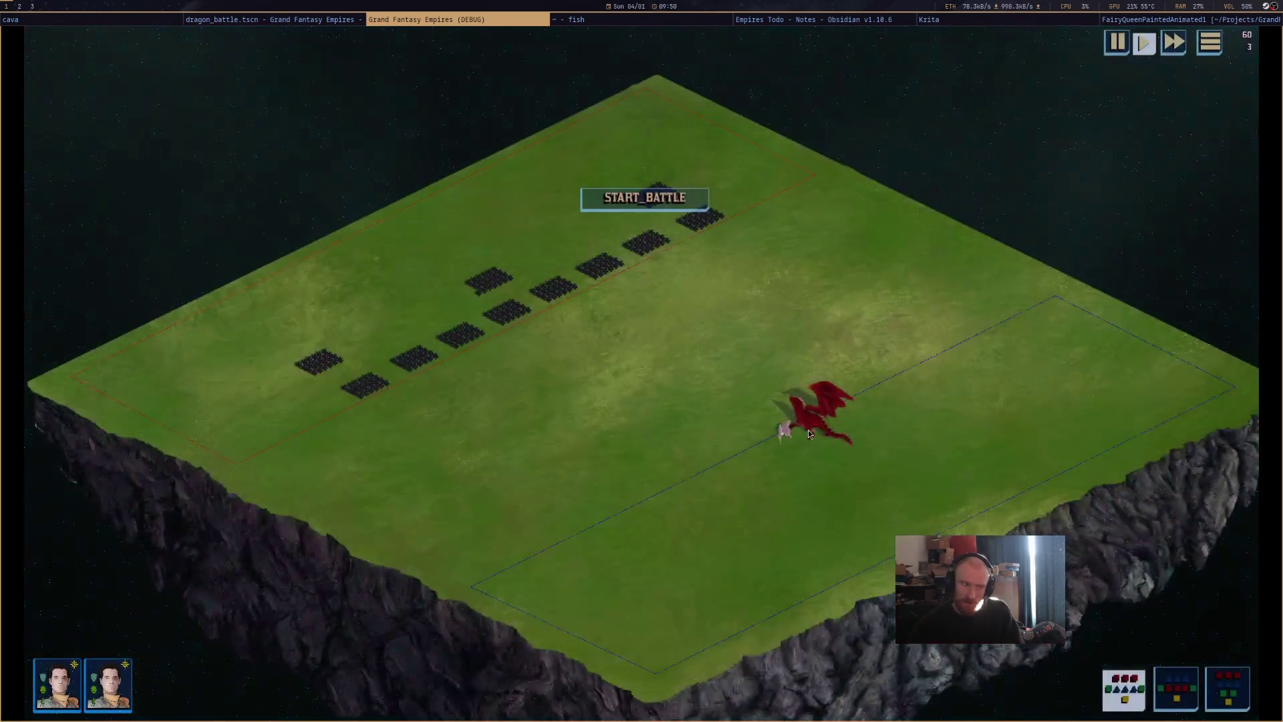
{"action": "left_click", "coordinate": [743, 406]}
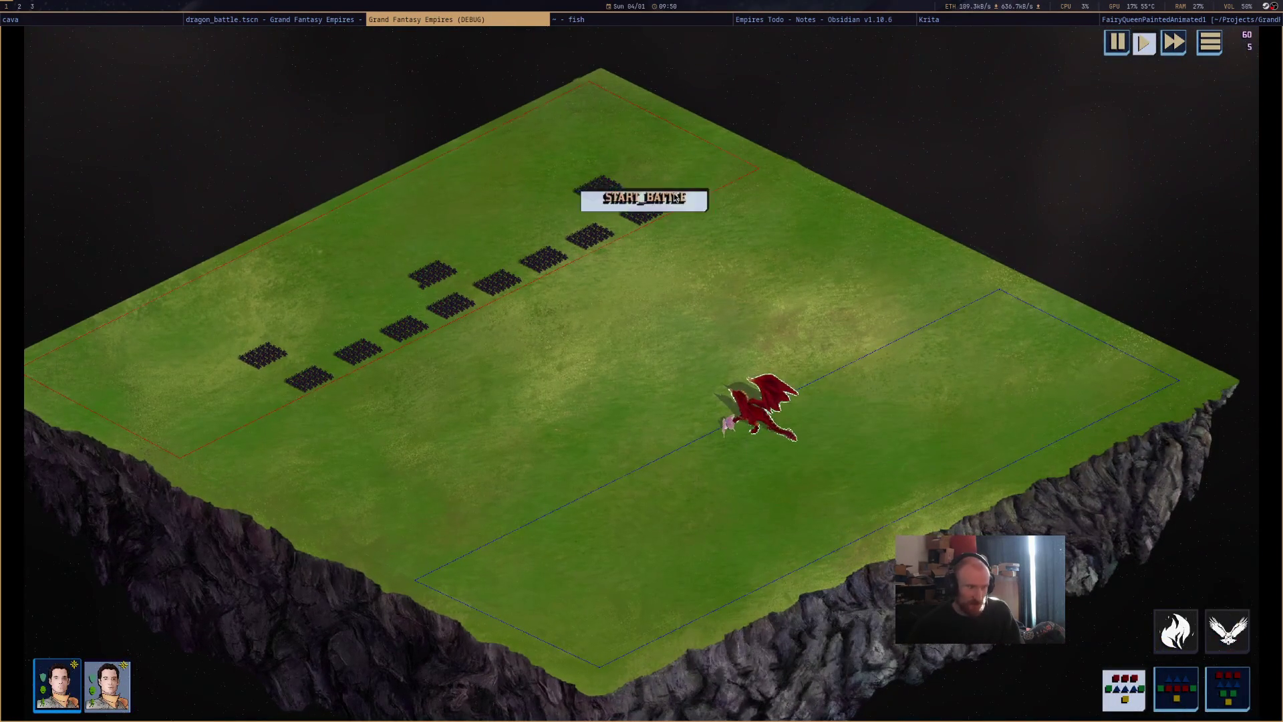
{"action": "left_click", "coordinate": [339, 18]}
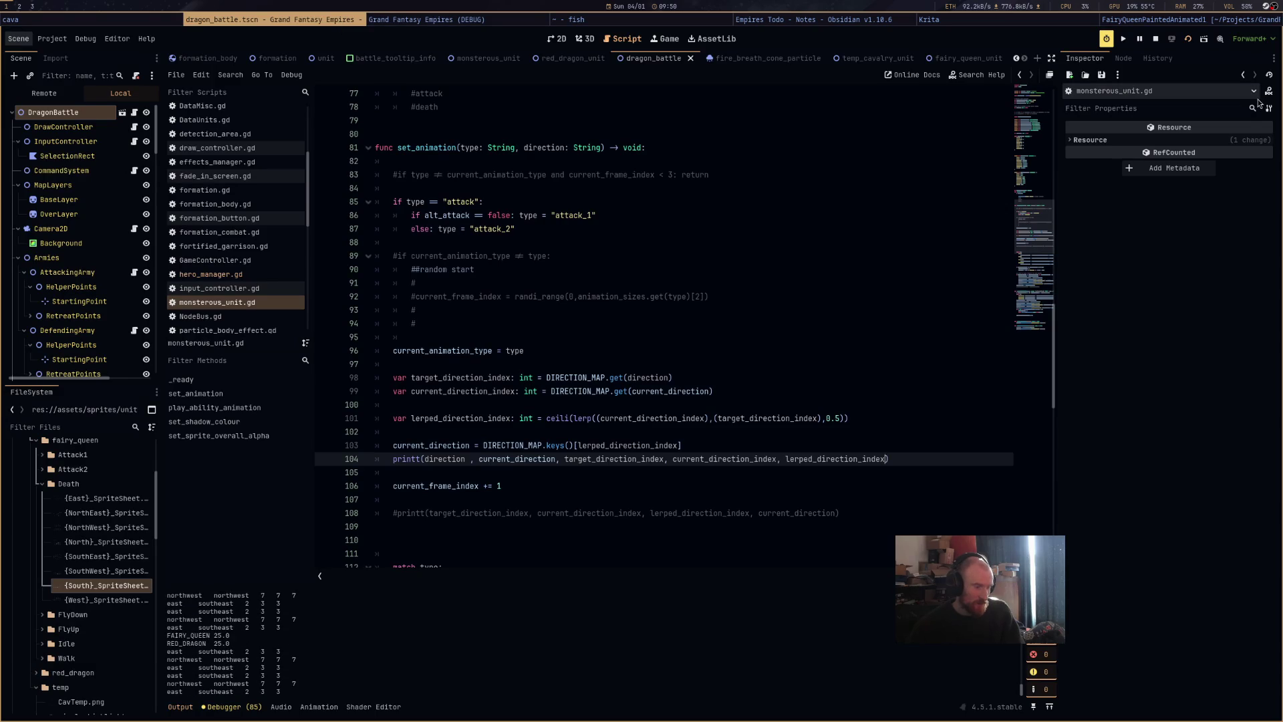
Replace ceili with roundi on line 101 and rerun the battle.
{"action": "key", "text": "F8"}
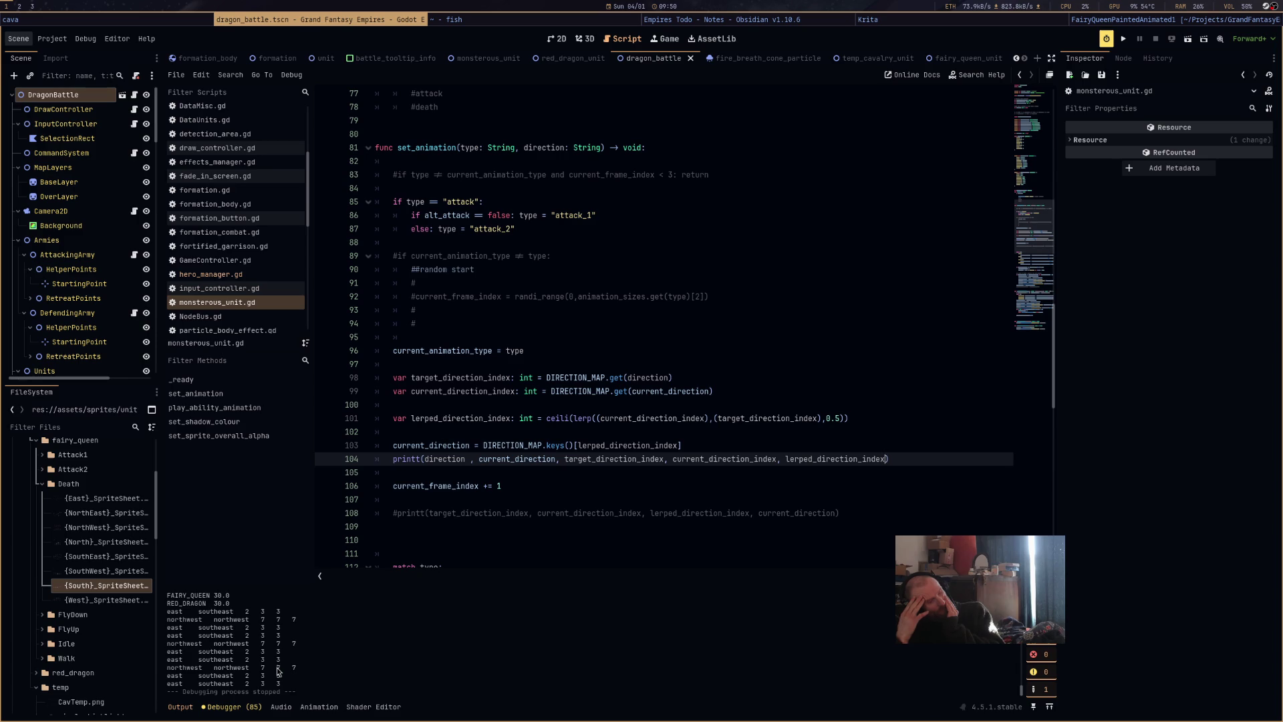
{"action": "double_click", "coordinate": [549, 419]}
{"action": "type", "text": "roundi"}
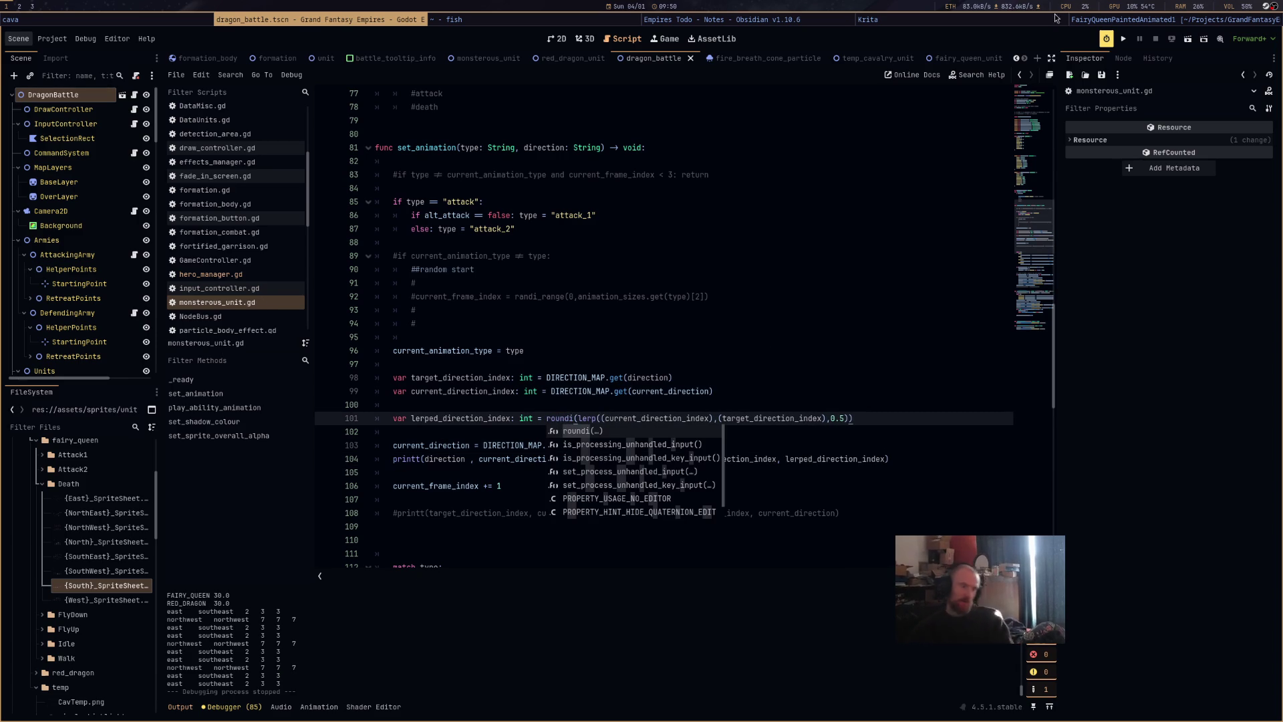
{"action": "key", "text": "F5"}
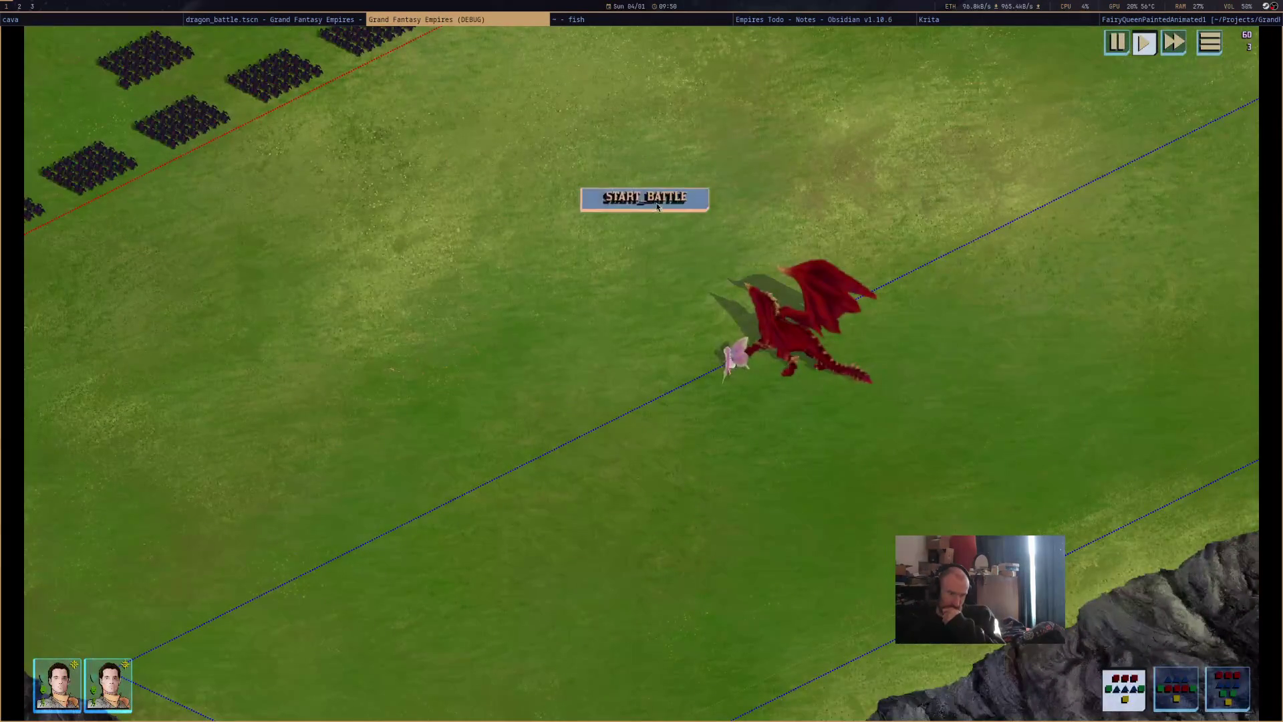
{"action": "left_click", "coordinate": [657, 206]}
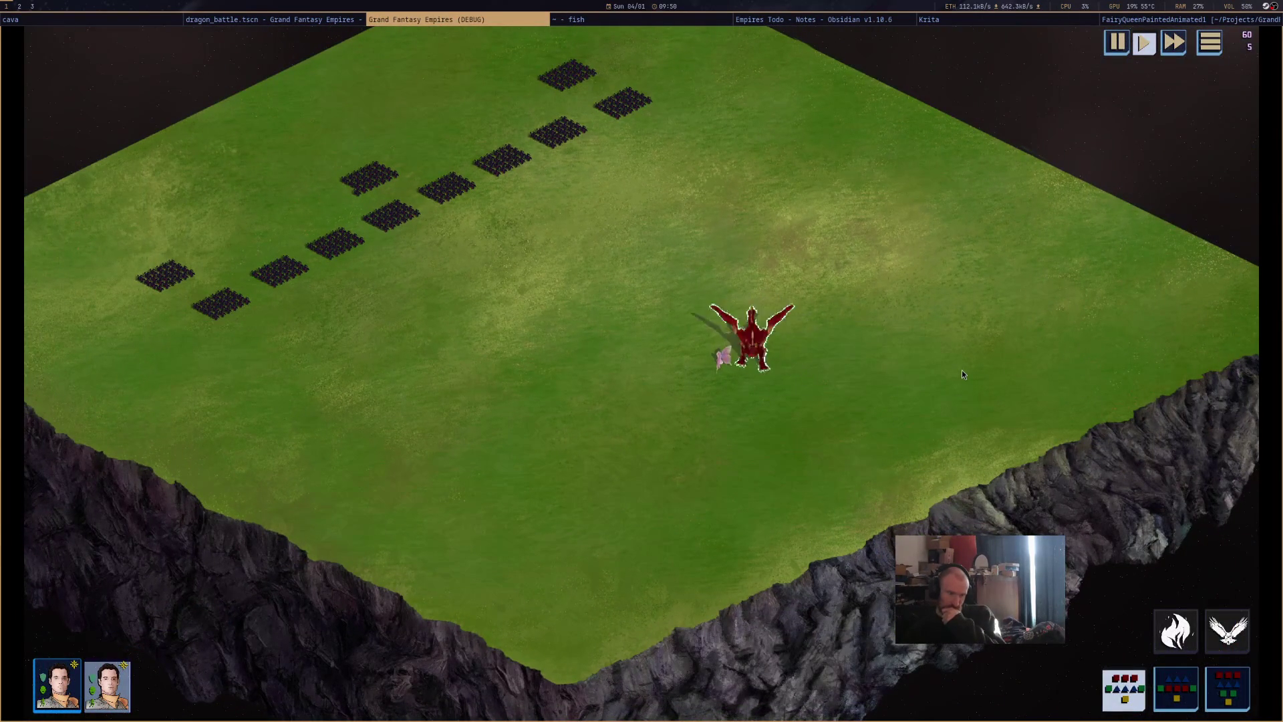
{"action": "left_click", "coordinate": [323, 20]}
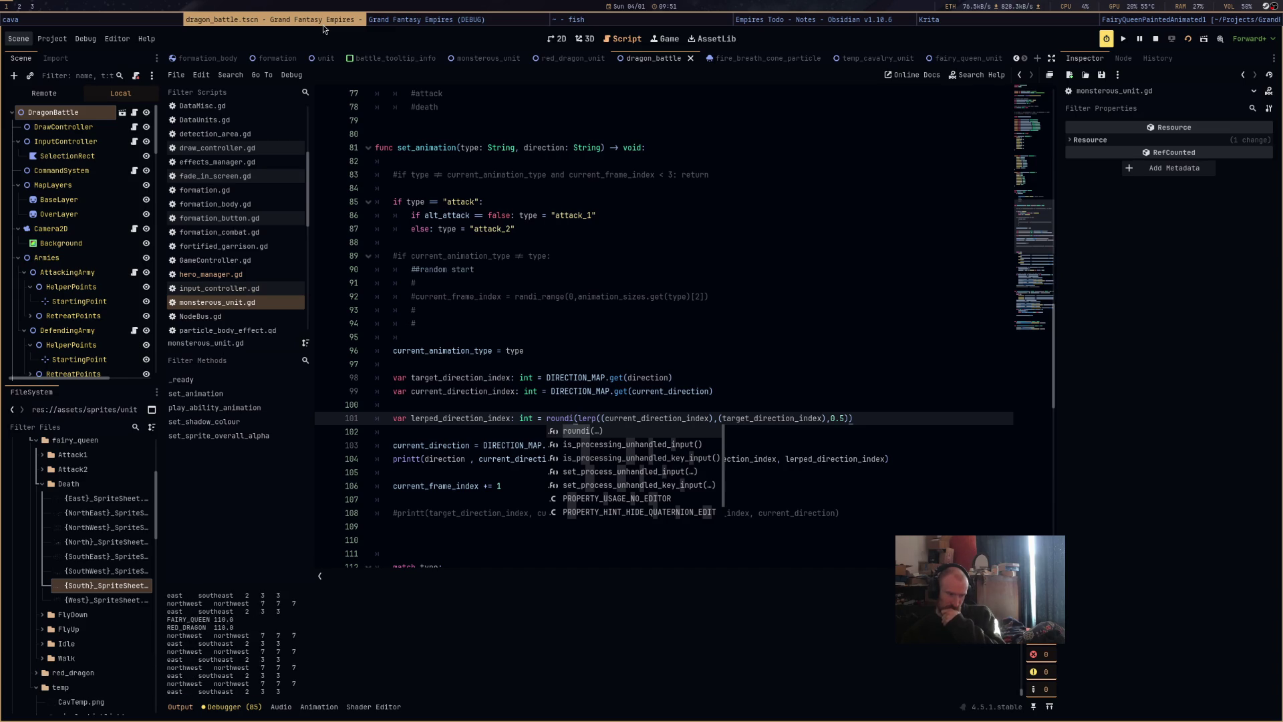
Dismiss autocomplete and examine target_direction_index in the printt line 104.
{"action": "left_click", "coordinate": [565, 256]}
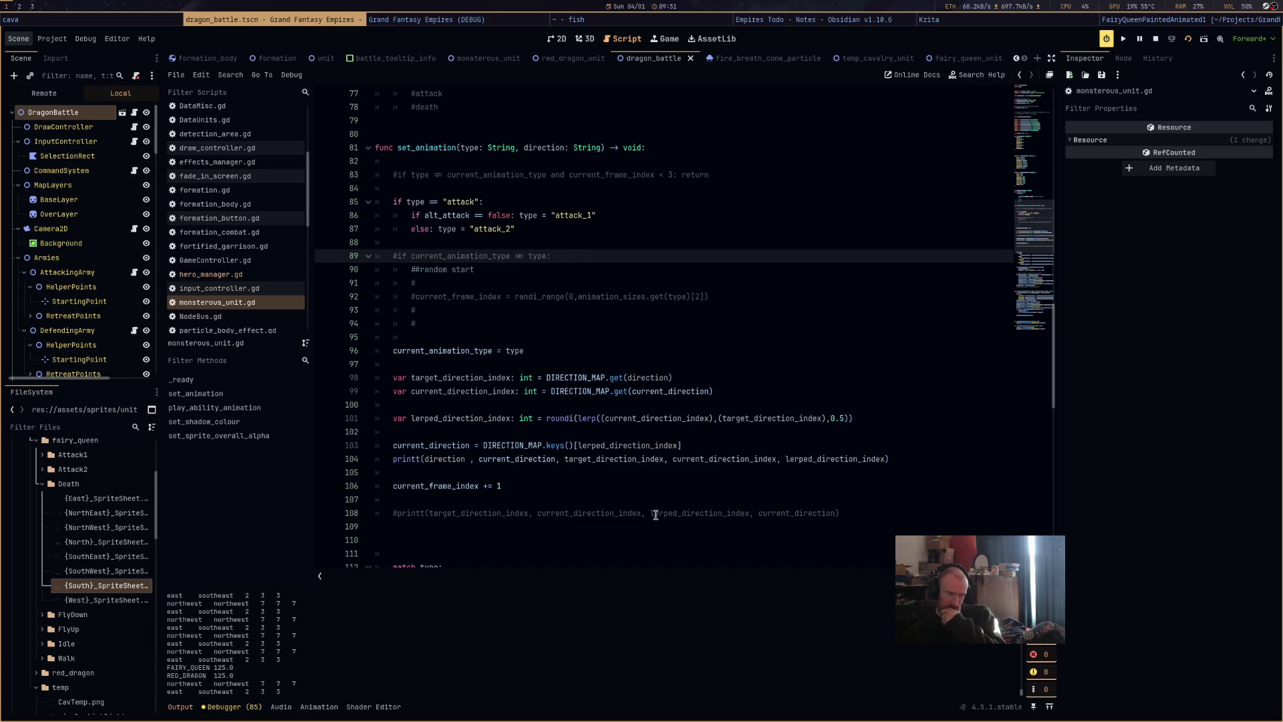
{"action": "double_click", "coordinate": [592, 460]}
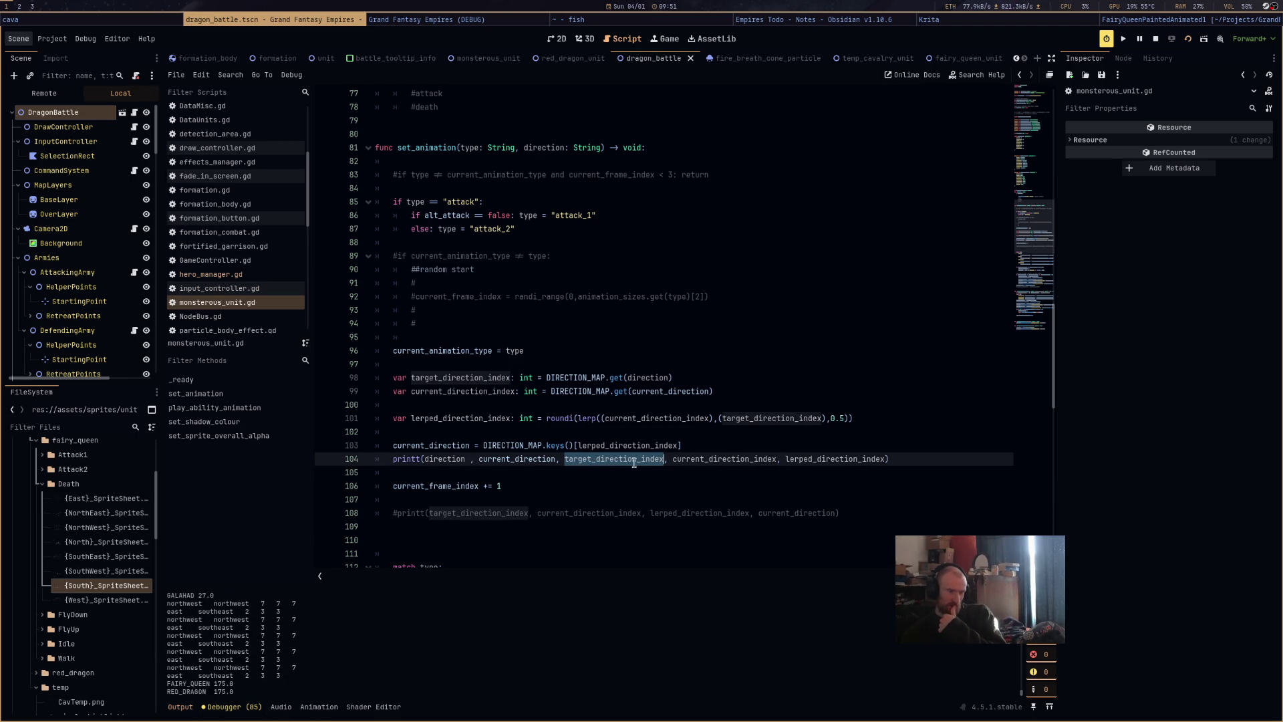
{"action": "mouse_move", "coordinate": [652, 461]}
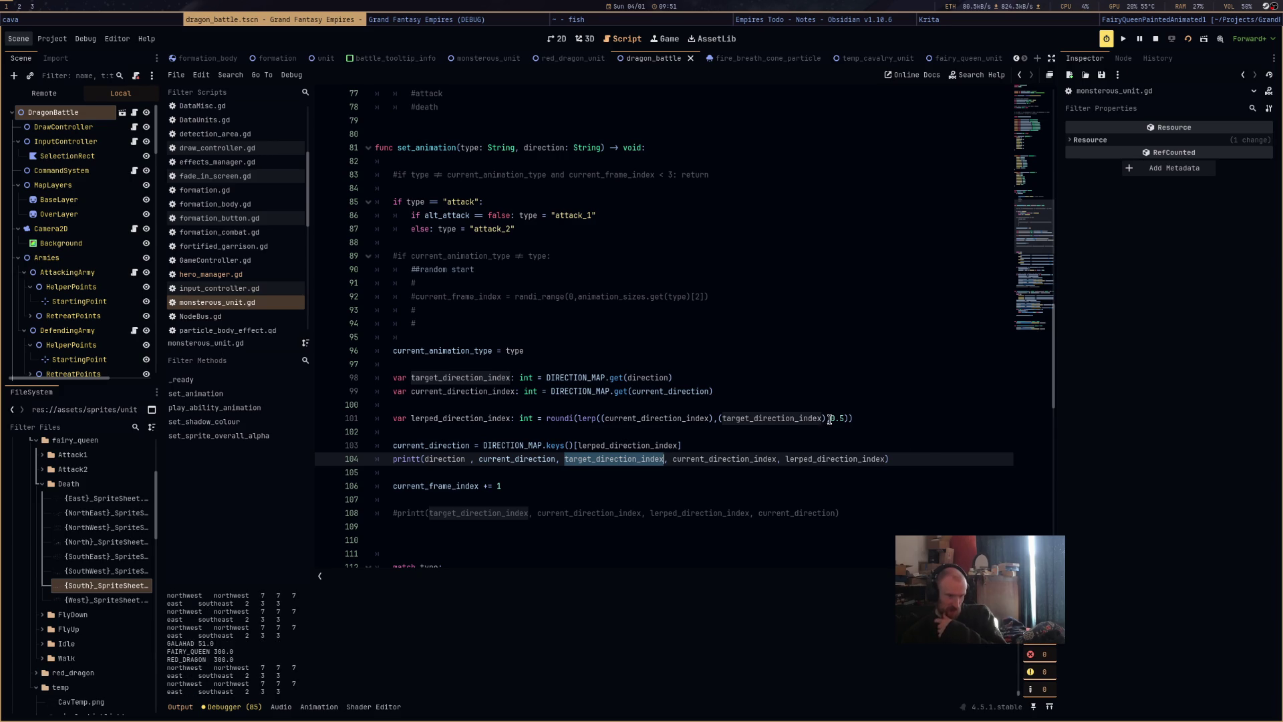
Change the lerp weight on line 101 from 0.5 to 0.3, then 0.1, and bring the game forward.
{"action": "left_click", "coordinate": [698, 421]}
{"action": "double_click", "coordinate": [568, 419]}
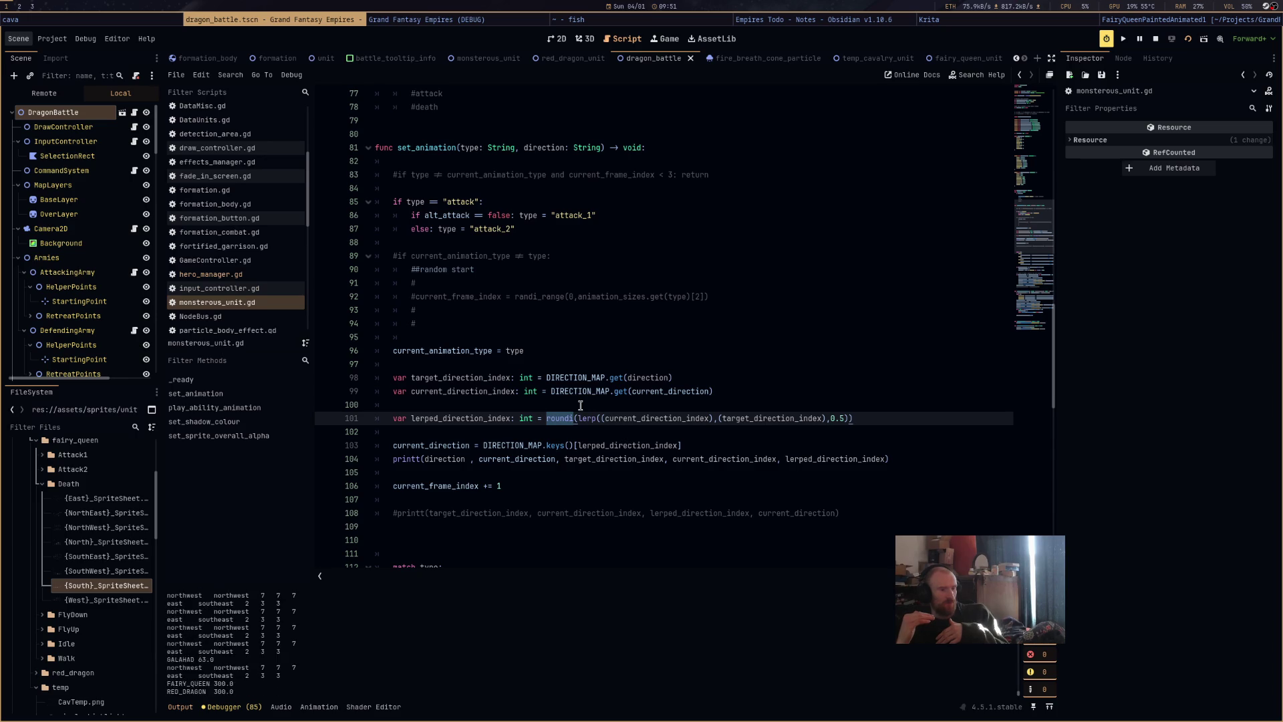
{"action": "left_click", "coordinate": [842, 418]}
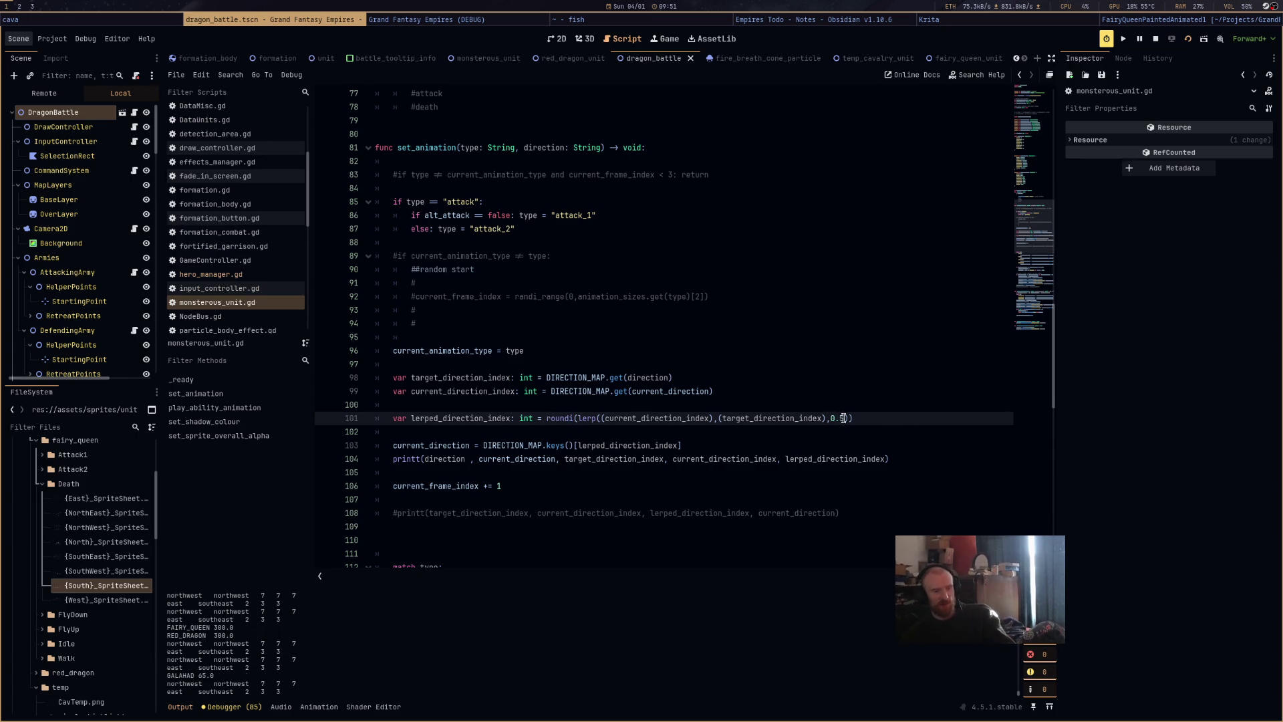
{"action": "key", "text": "BackSpace"}
{"action": "type", "text": "3"}
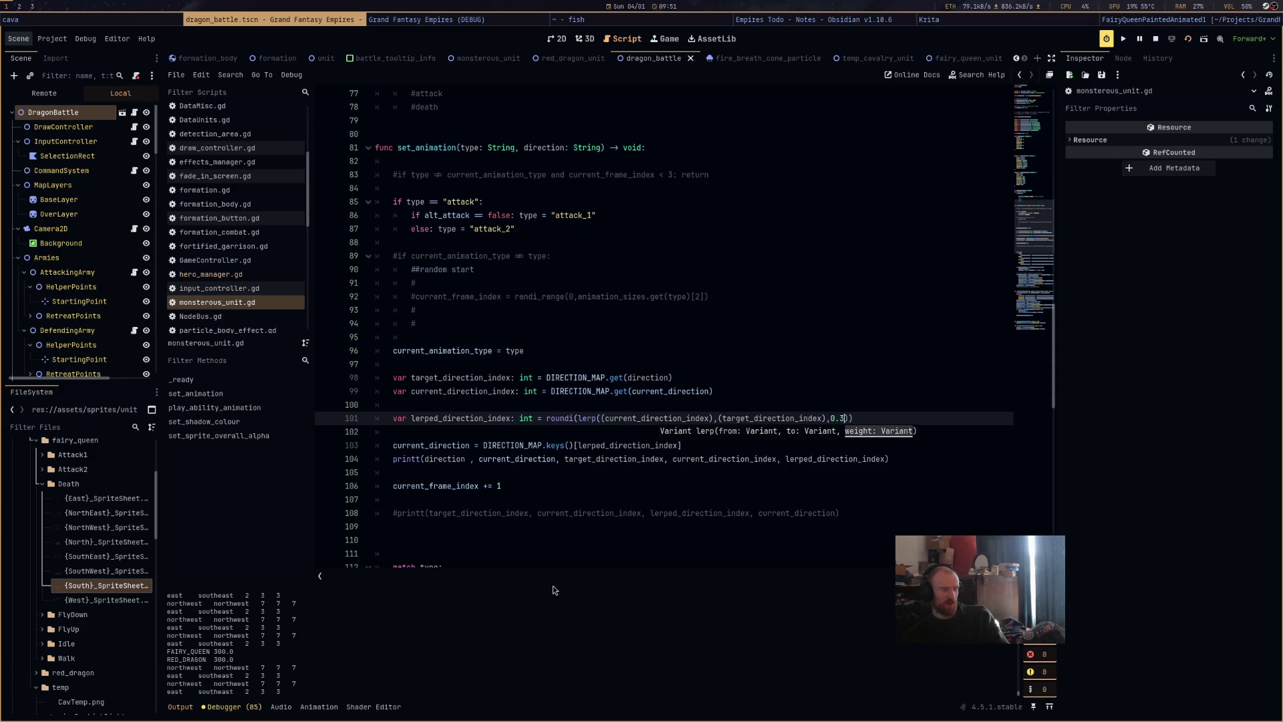
{"action": "double_click", "coordinate": [844, 417]}
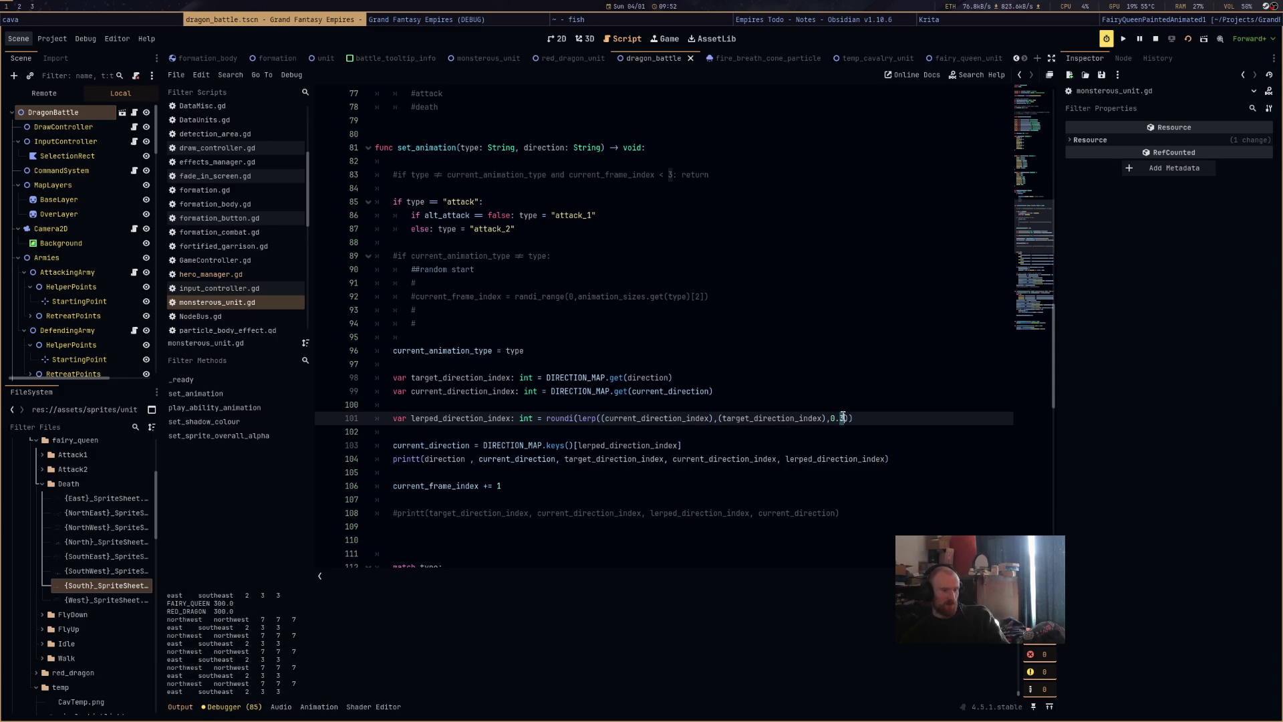
{"action": "type", "text": "1"}
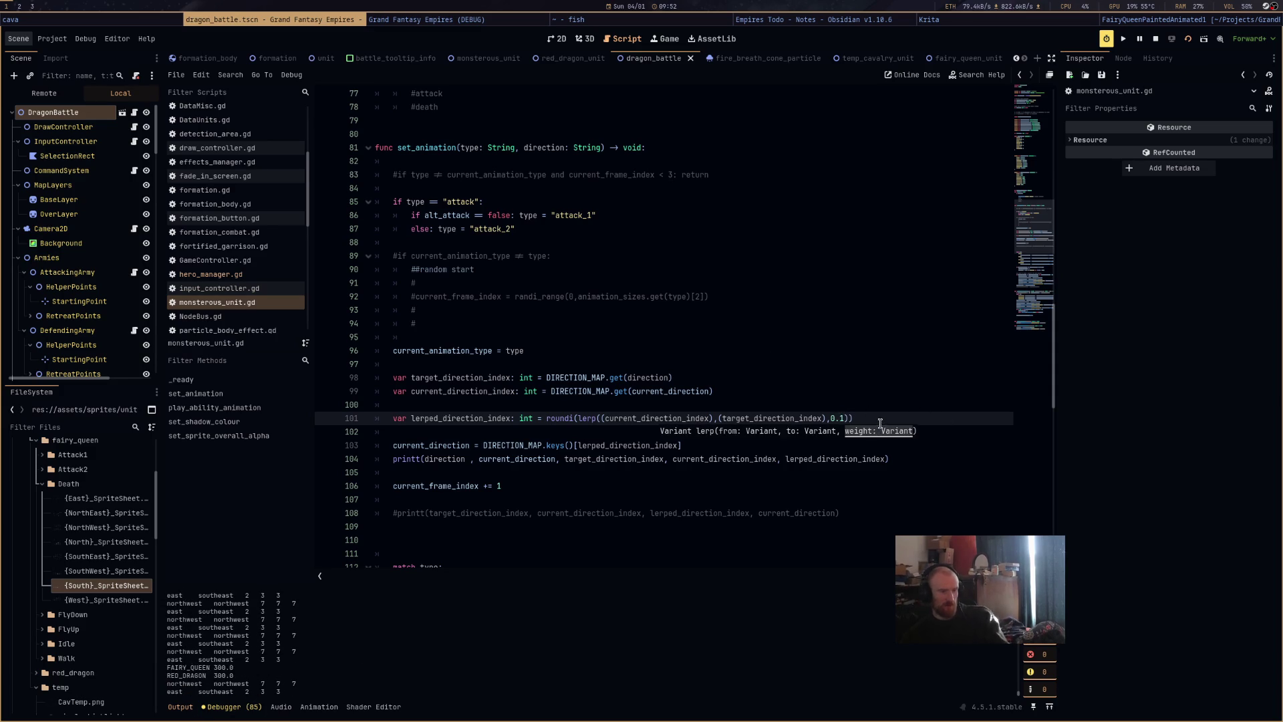
{"action": "left_click", "coordinate": [889, 391]}
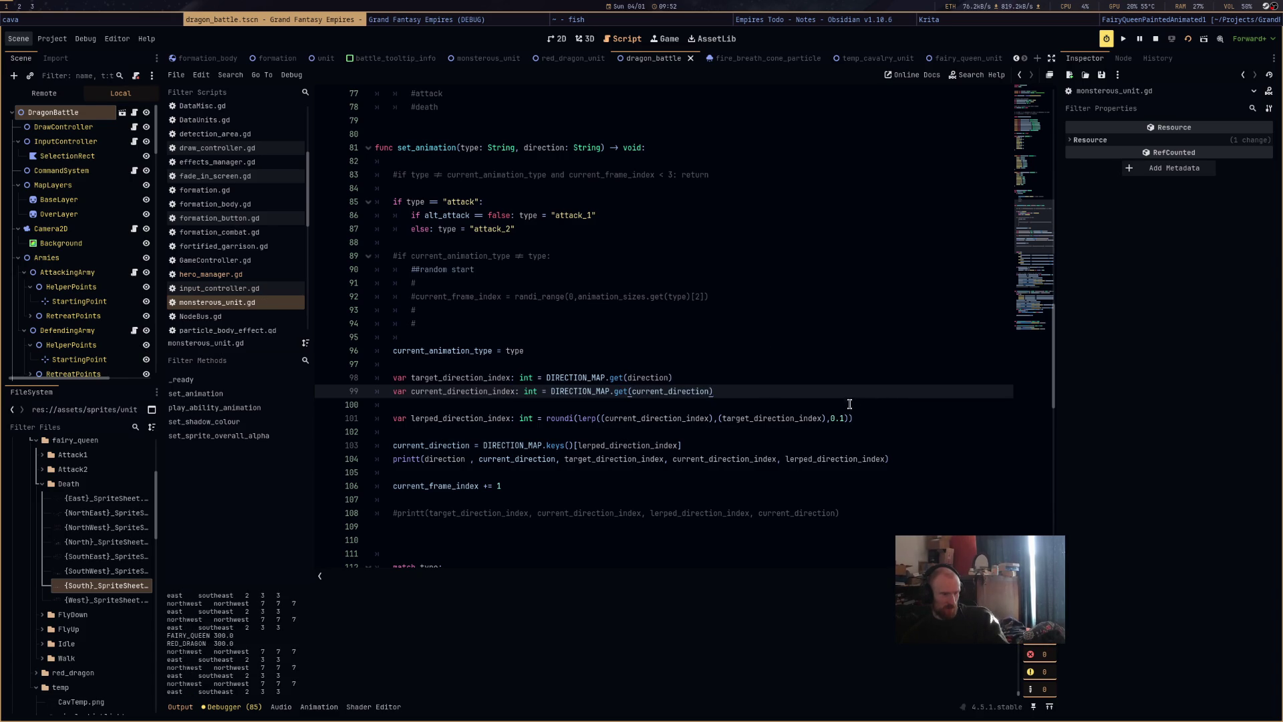
{"action": "left_click", "coordinate": [459, 22]}
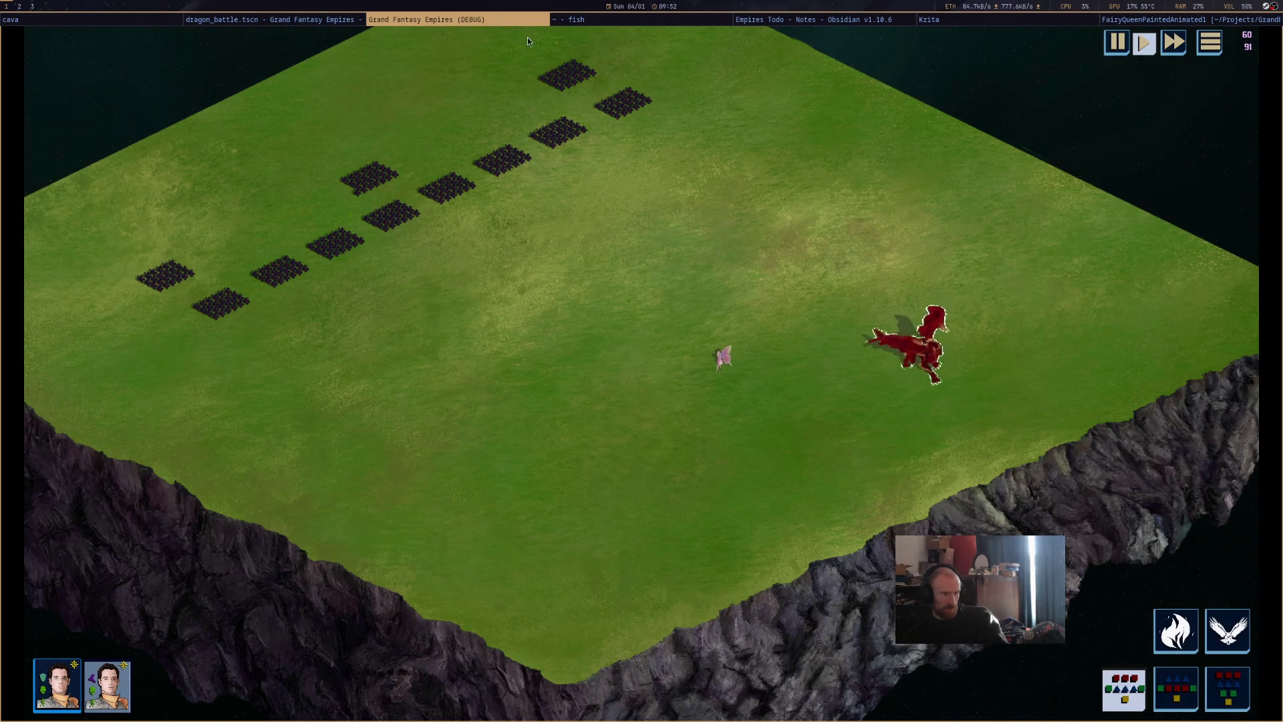
Back in the editor, read the roundi documentation on line 101 and close it.
{"action": "left_click", "coordinate": [250, 22]}
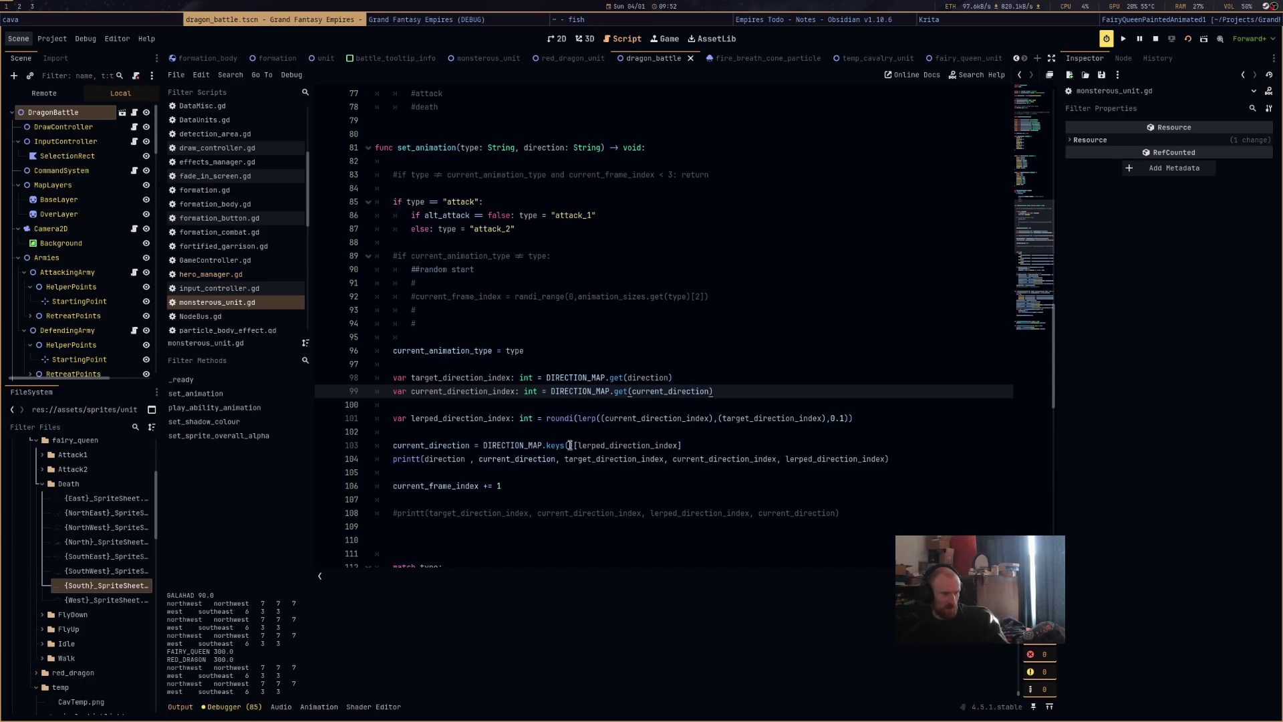
{"action": "mouse_move", "coordinate": [560, 420]}
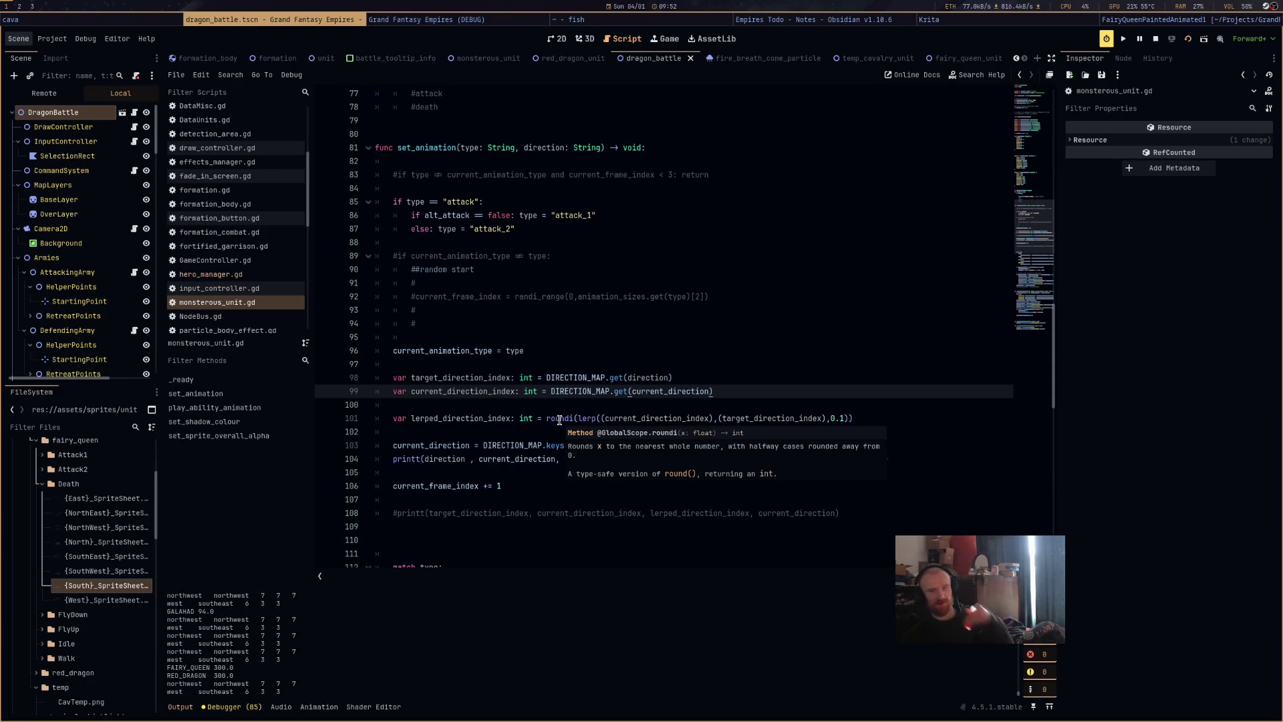
{"action": "left_click", "coordinate": [525, 432]}
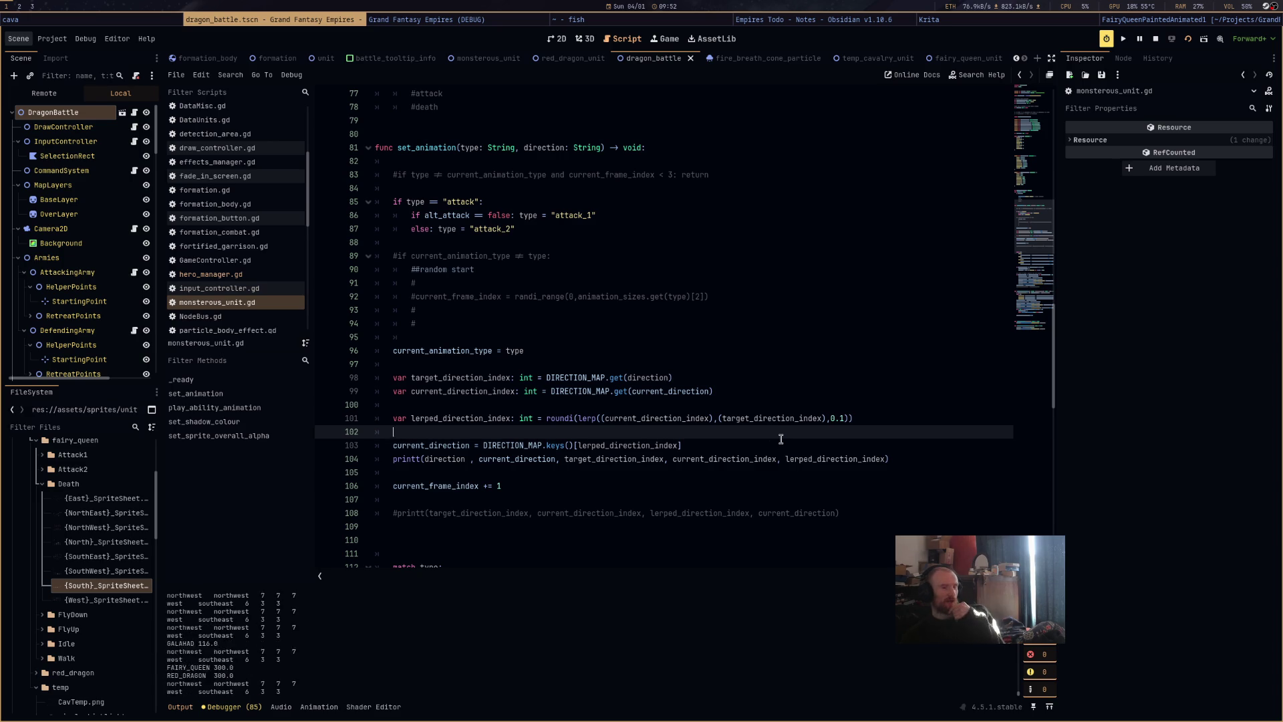
{"action": "scroll", "coordinate": [768, 198], "scroll_direction": "up", "scroll_amount": 6}
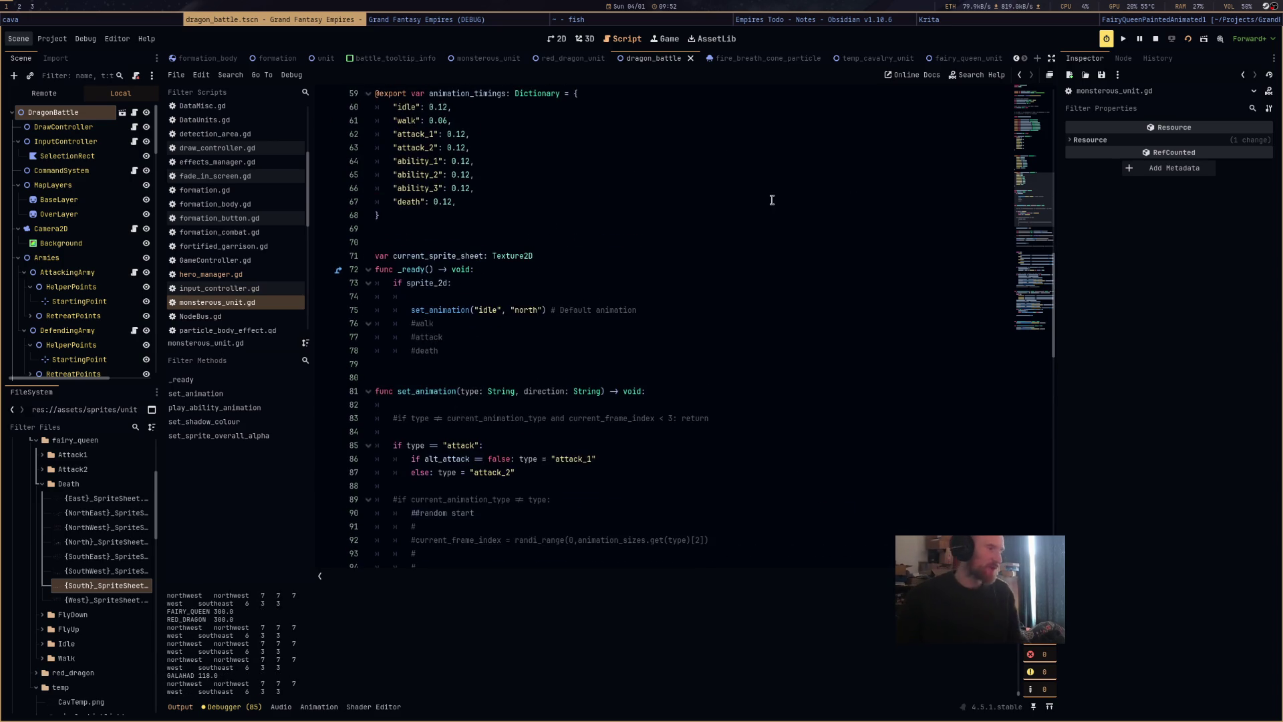
Declare var direction_value: float = 0.0 above set_animation.
{"action": "scroll", "coordinate": [684, 285], "scroll_direction": "up", "scroll_amount": 18}
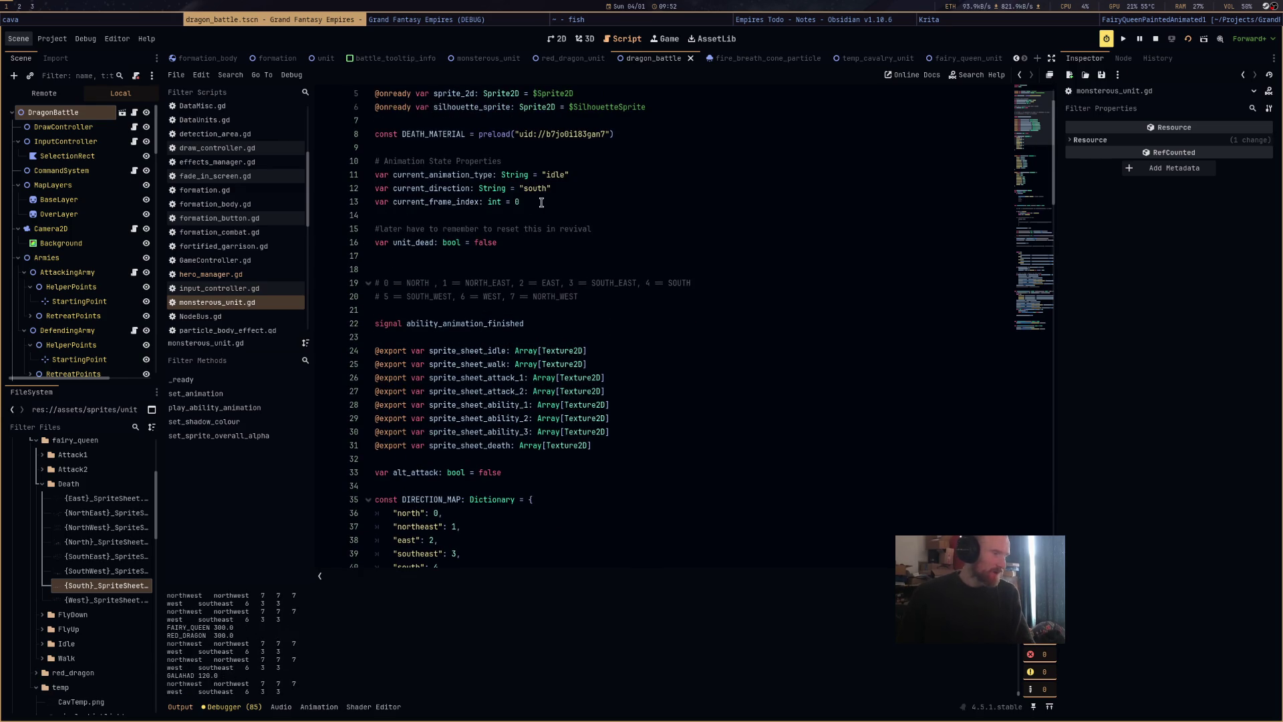
{"action": "scroll", "coordinate": [678, 301], "scroll_direction": "up", "scroll_amount": 2}
{"action": "scroll", "coordinate": [680, 311], "scroll_direction": "down", "scroll_amount": 8}
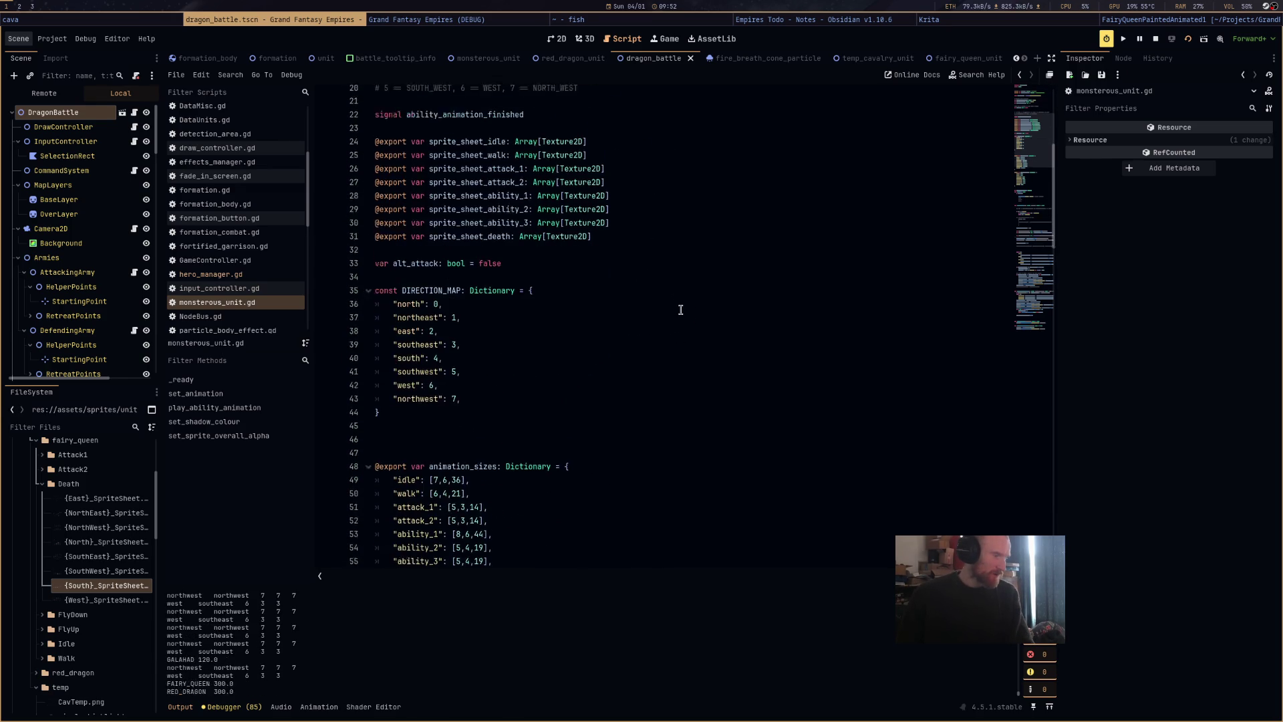
{"action": "scroll", "coordinate": [680, 311], "scroll_direction": "down", "scroll_amount": 19}
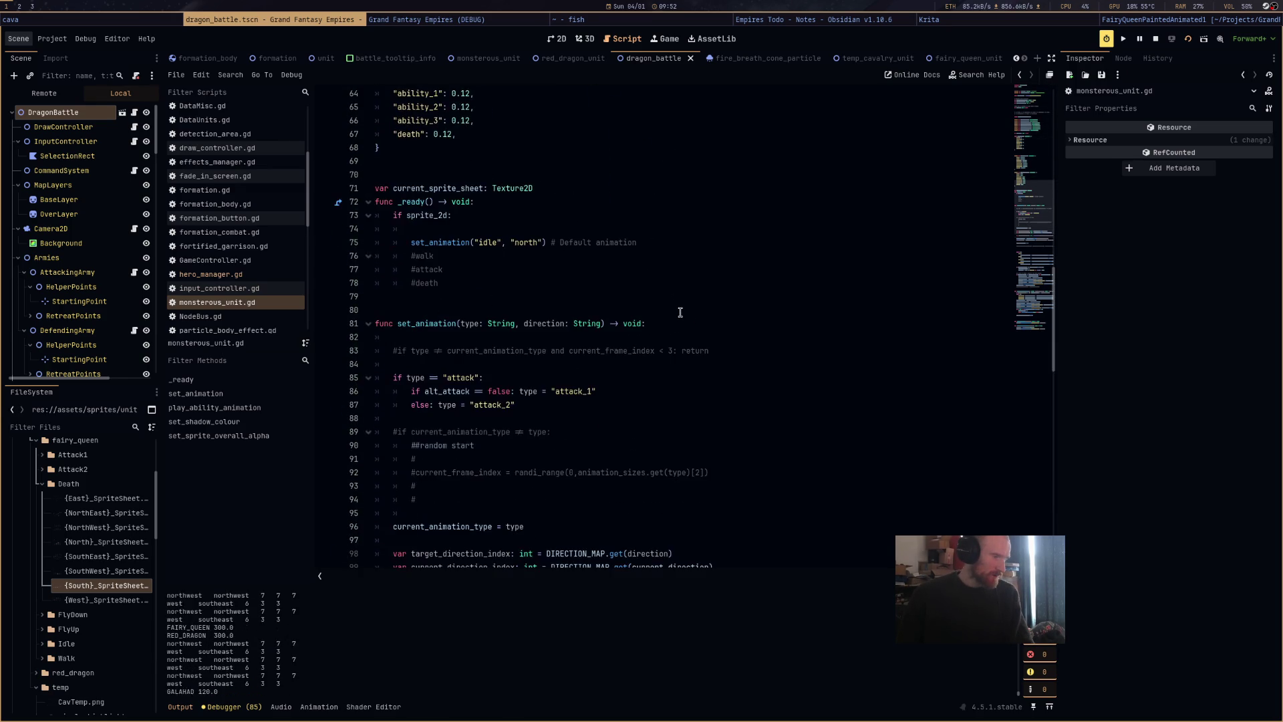
{"action": "scroll", "coordinate": [679, 314], "scroll_direction": "up", "scroll_amount": 4}
{"action": "left_click", "coordinate": [495, 227]}
{"action": "key", "text": "Return"}
{"action": "key", "text": "Return"}
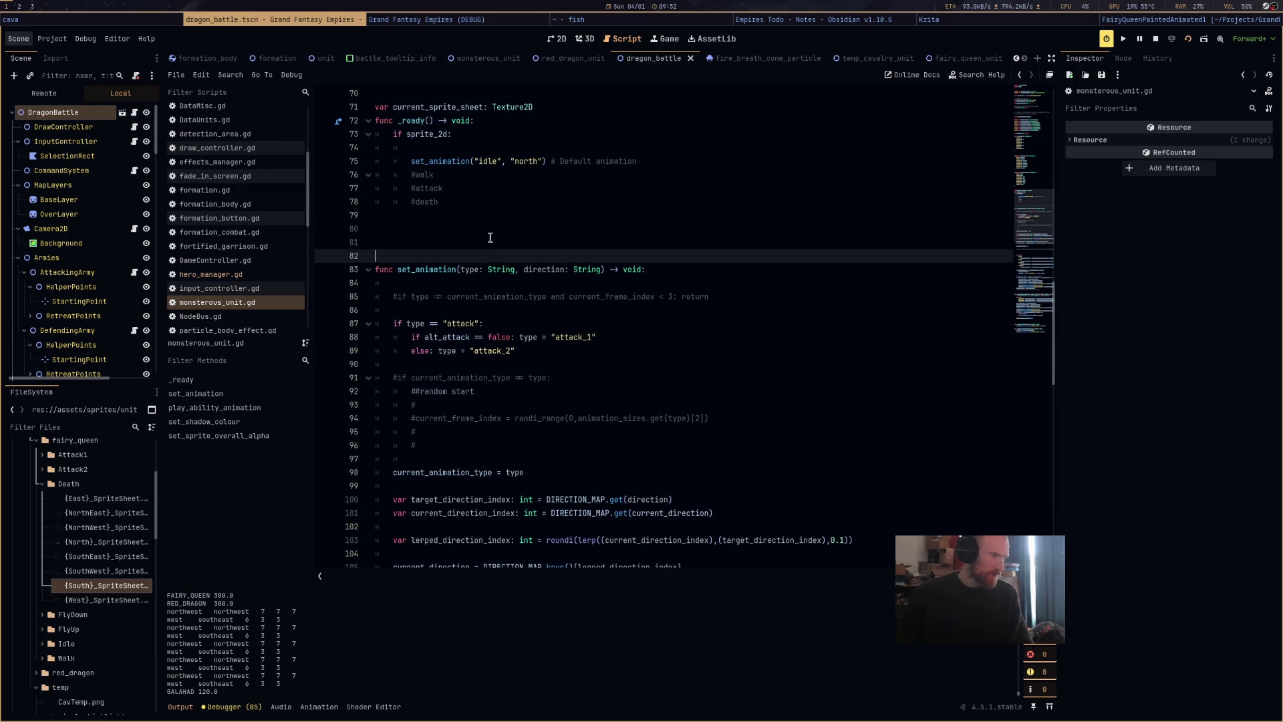
{"action": "type", "text": "var direction_weight"}
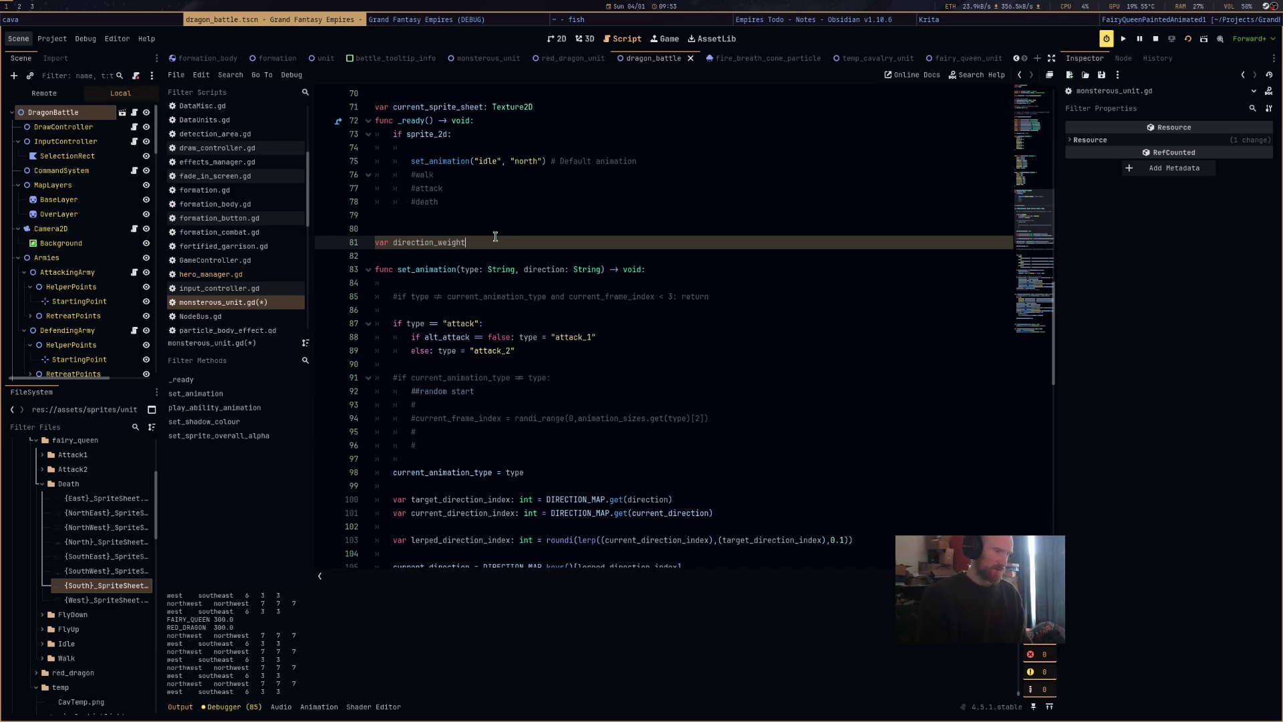
{"action": "key", "text": "BackSpace"}
{"action": "key", "text": "BackSpace"}
{"action": "key", "text": "BackSpace"}
{"action": "type", "text": "value: float ="}
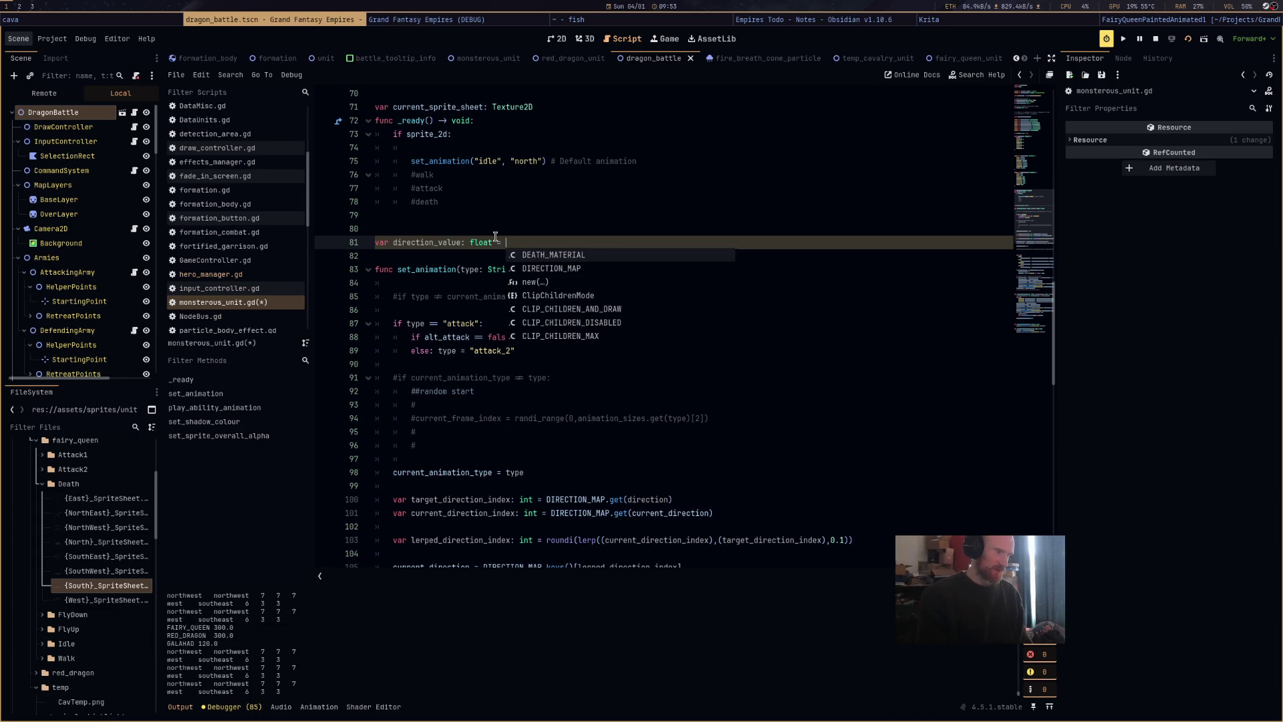
{"action": "type", "text": "0.0"}
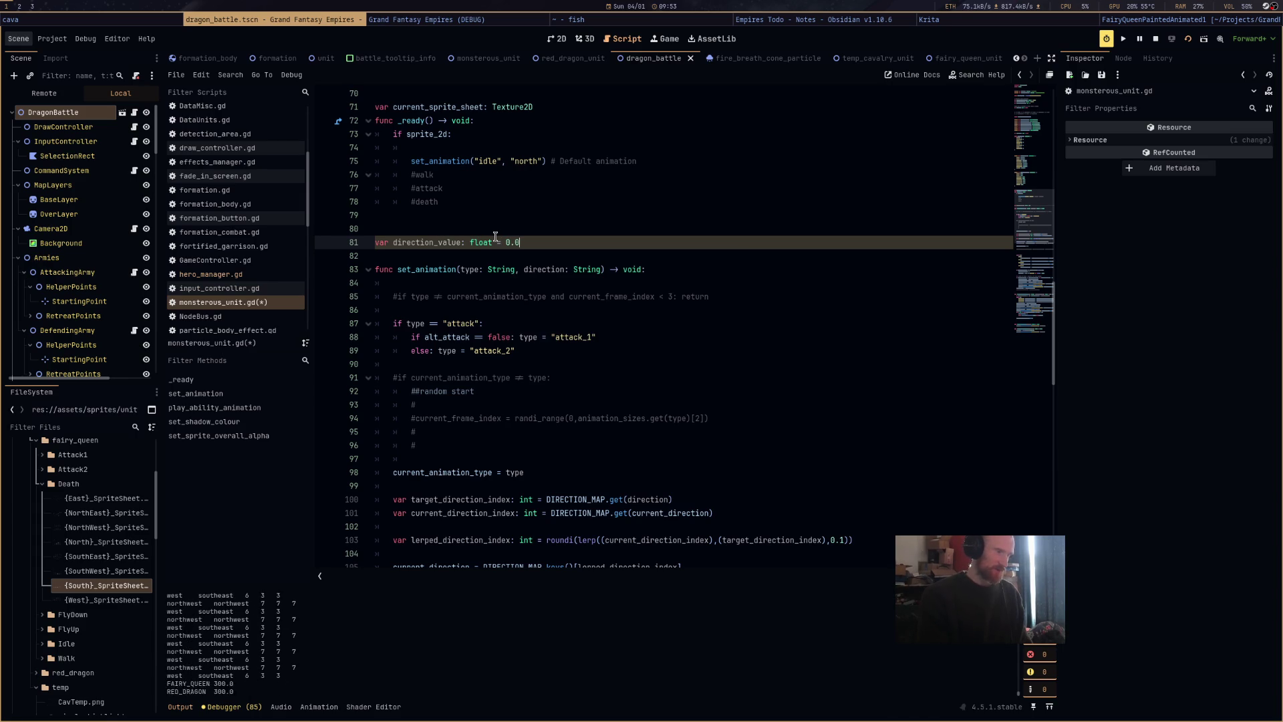
Insert an empty line after the current_direction_index line for a new statement.
{"action": "scroll", "coordinate": [429, 145], "scroll_direction": "down", "scroll_amount": 3}
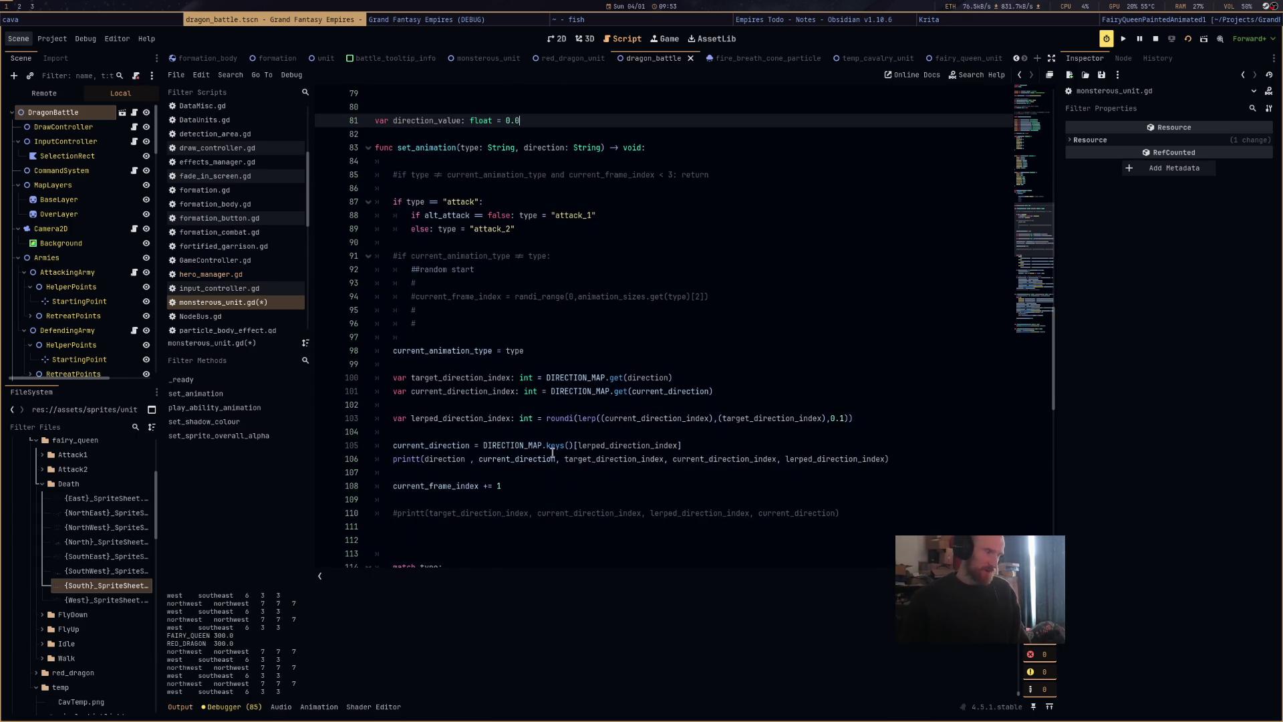
{"action": "double_click", "coordinate": [410, 125]}
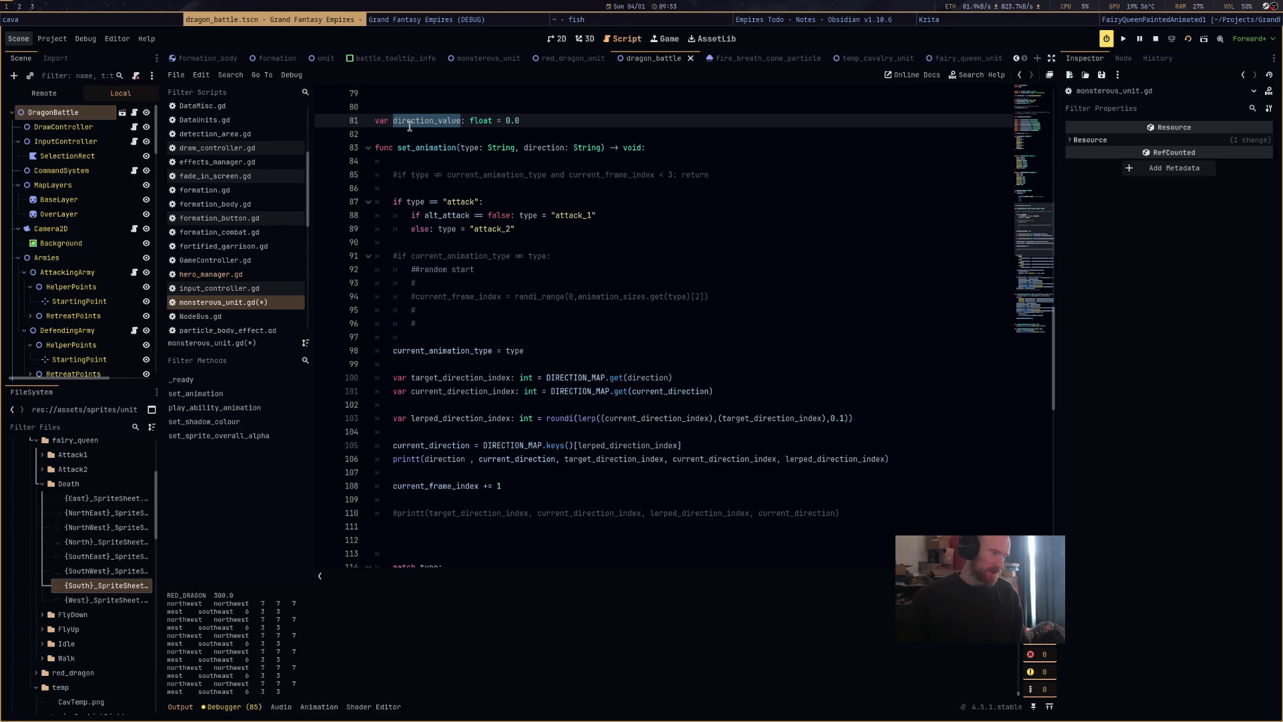
{"action": "left_click", "coordinate": [475, 405]}
{"action": "key", "text": "Return"}
{"action": "key", "text": "Return"}
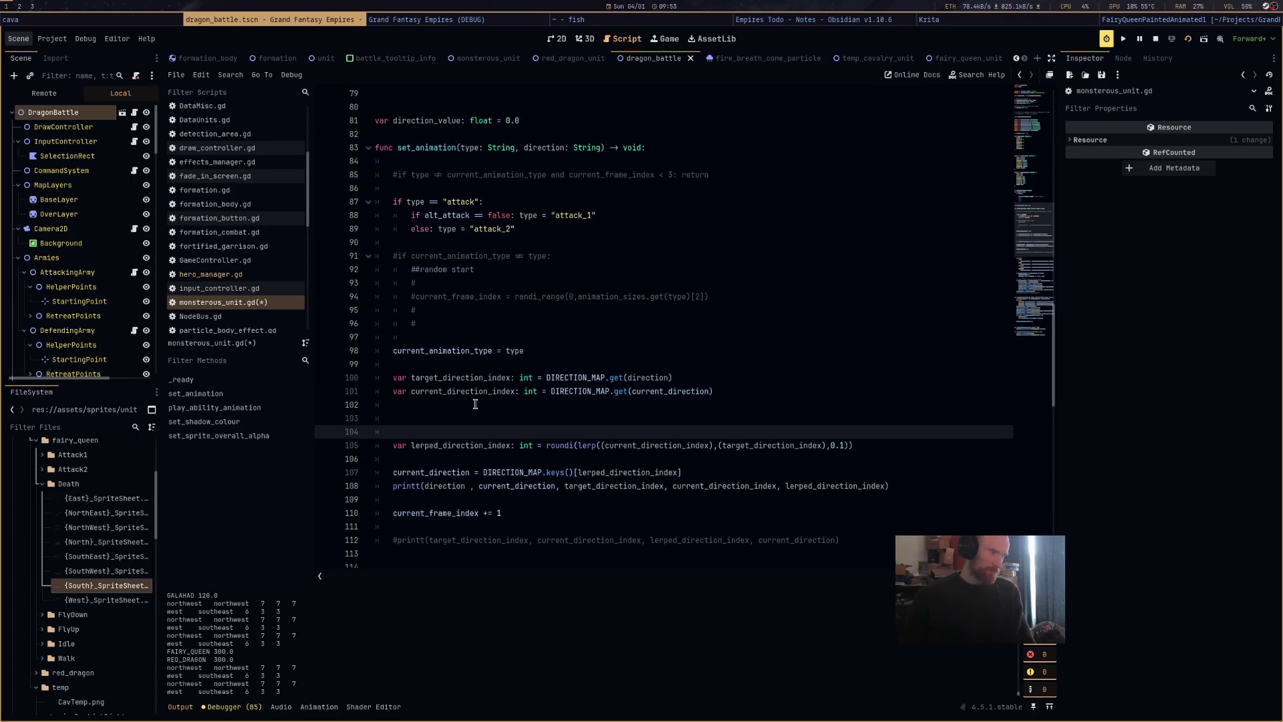
Start a new line 103 with direction_value followed by a copy of line 105's roundi lerp expression.
{"action": "key", "text": "Up"}
{"action": "double_click", "coordinate": [436, 121]}
{"action": "key", "text": "ctrl+c"}
{"action": "left_click", "coordinate": [478, 419]}
{"action": "key", "text": "ctrl+v"}
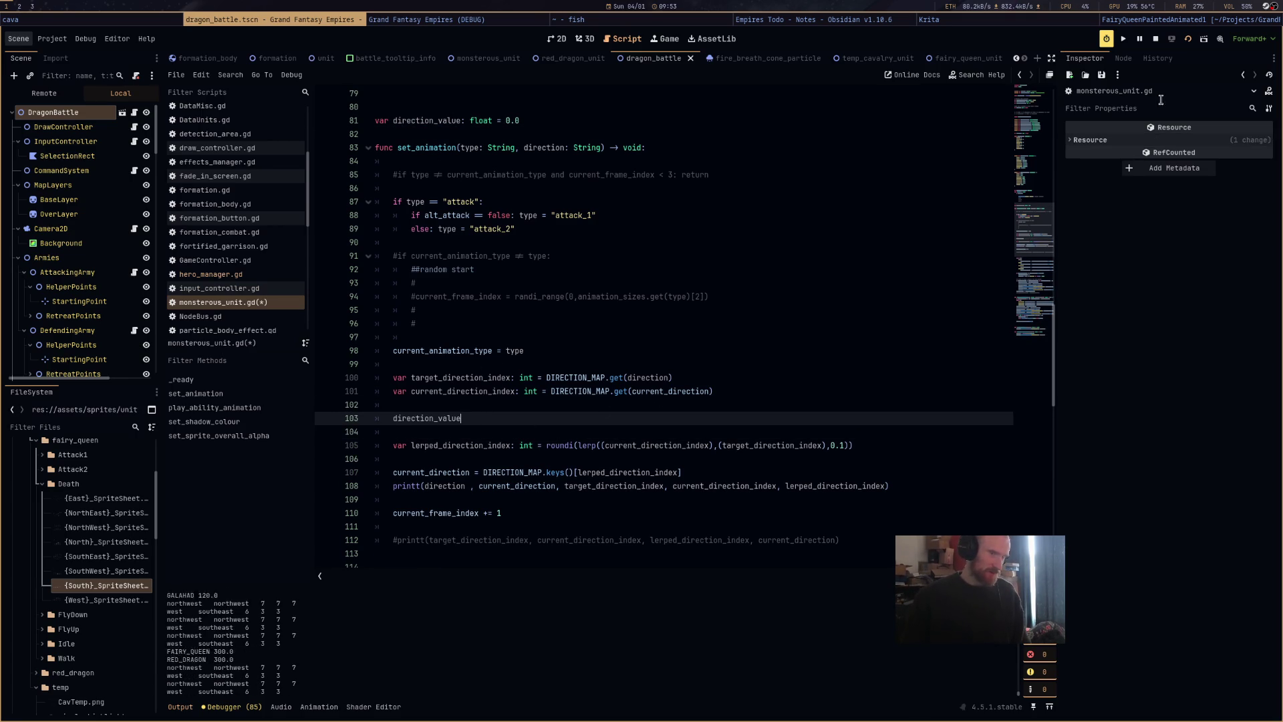
{"action": "left_click_drag", "start_coordinate": [538, 447], "coordinate": [887, 444]}
{"action": "key", "text": "ctrl+c"}
{"action": "left_click", "coordinate": [647, 421]}
{"action": "key", "text": "ctrl+v"}
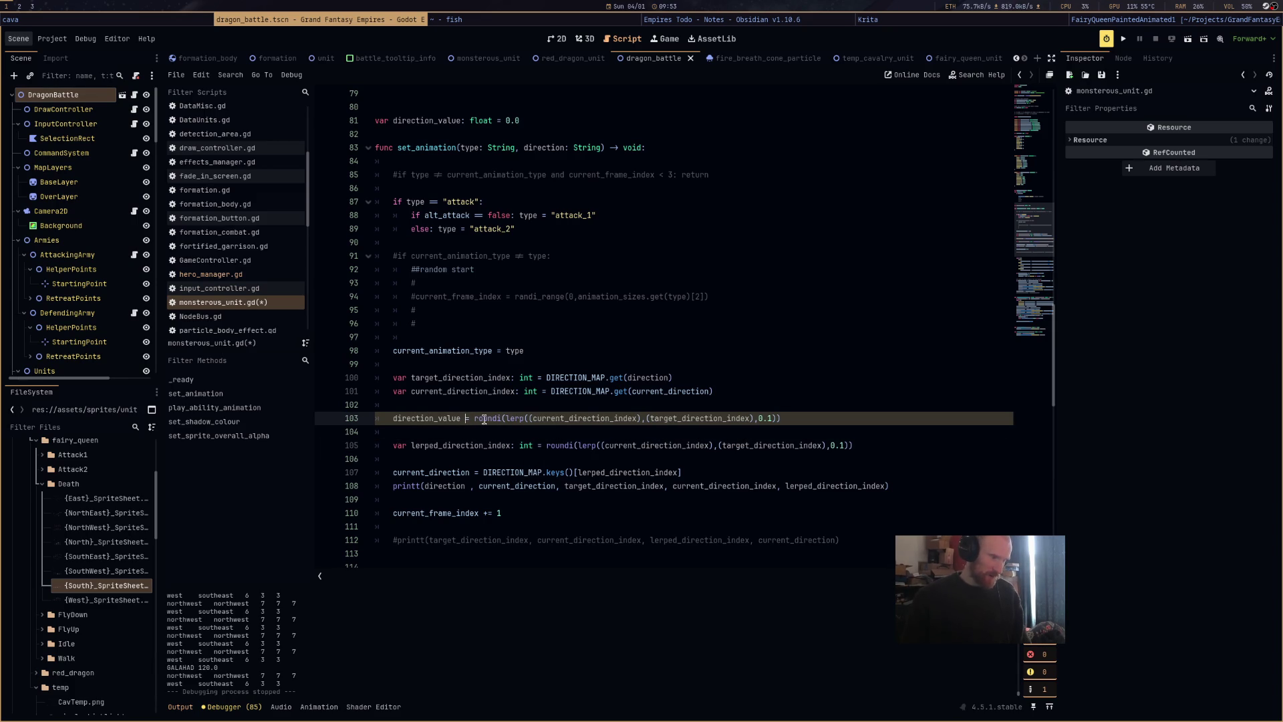
Strip roundi and its extra parentheses from line 103, wrapping the lerp's first argument in float().
{"action": "double_click", "coordinate": [484, 418]}
{"action": "key", "text": "BackSpace"}
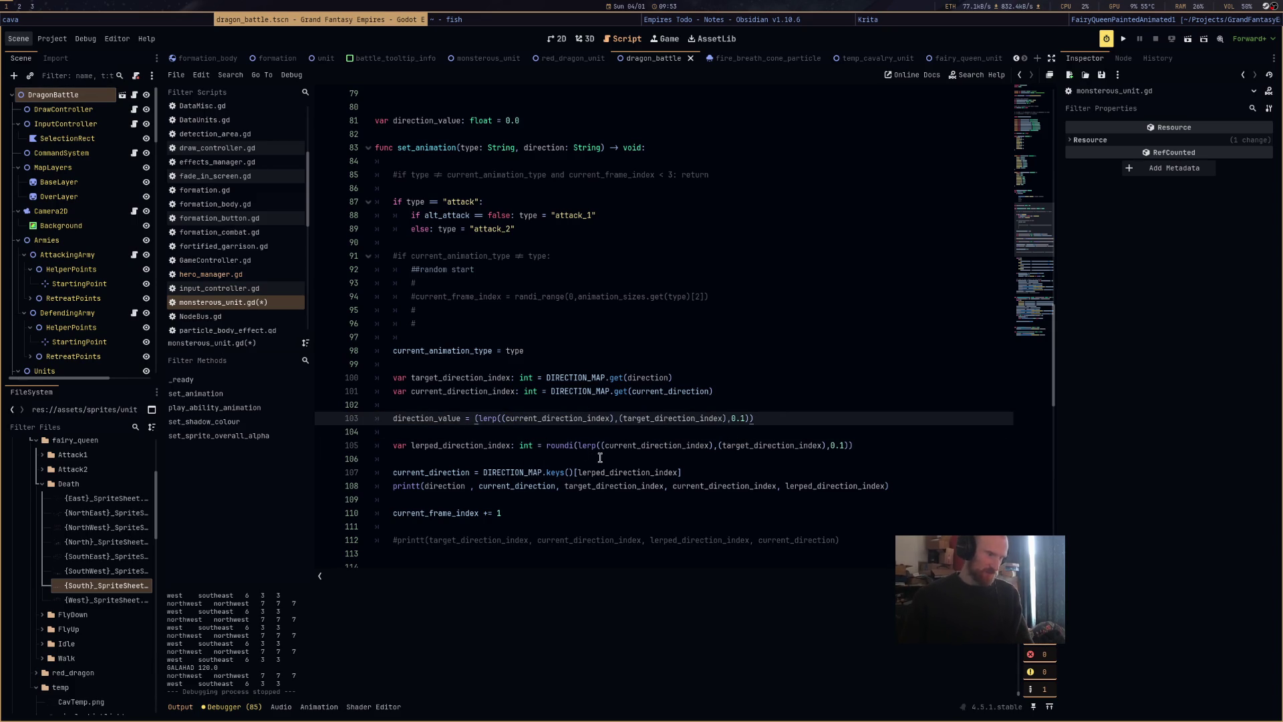
{"action": "key", "text": "BackSpace"}
{"action": "left_click", "coordinate": [479, 418]}
{"action": "key", "text": "BackSpace"}
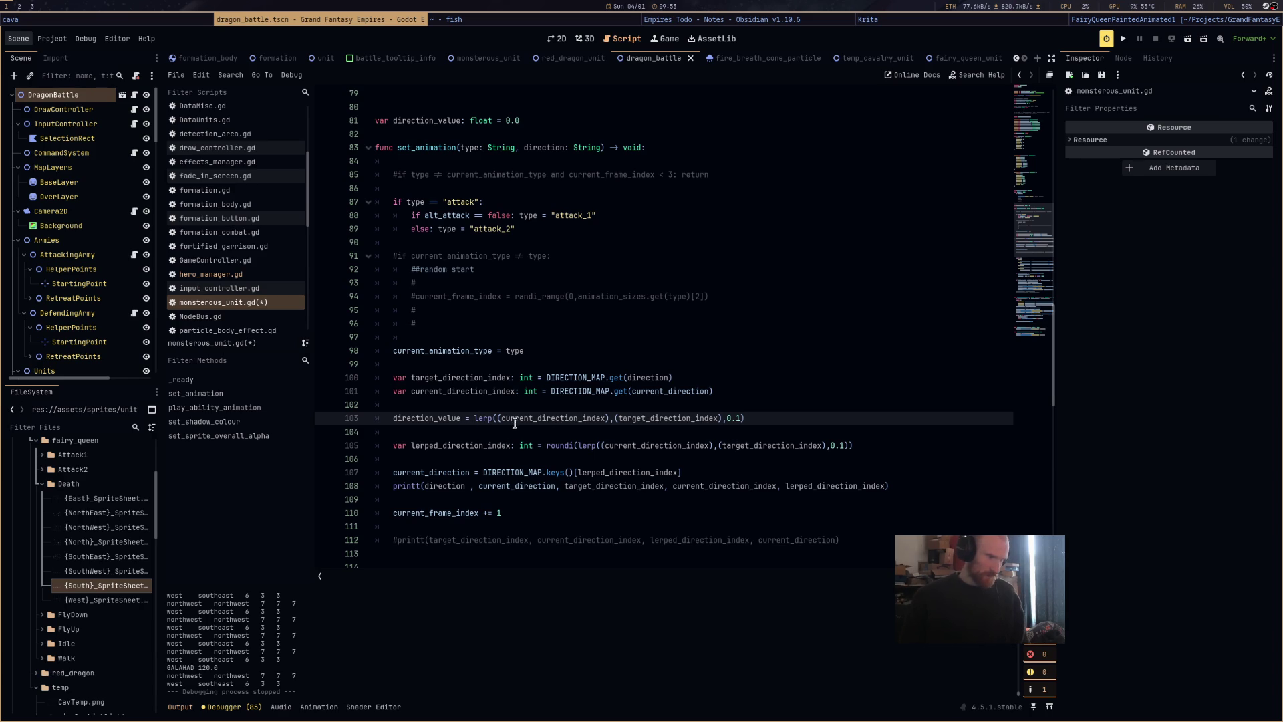
{"action": "left_click", "coordinate": [499, 417]}
{"action": "type", "text": "float"}
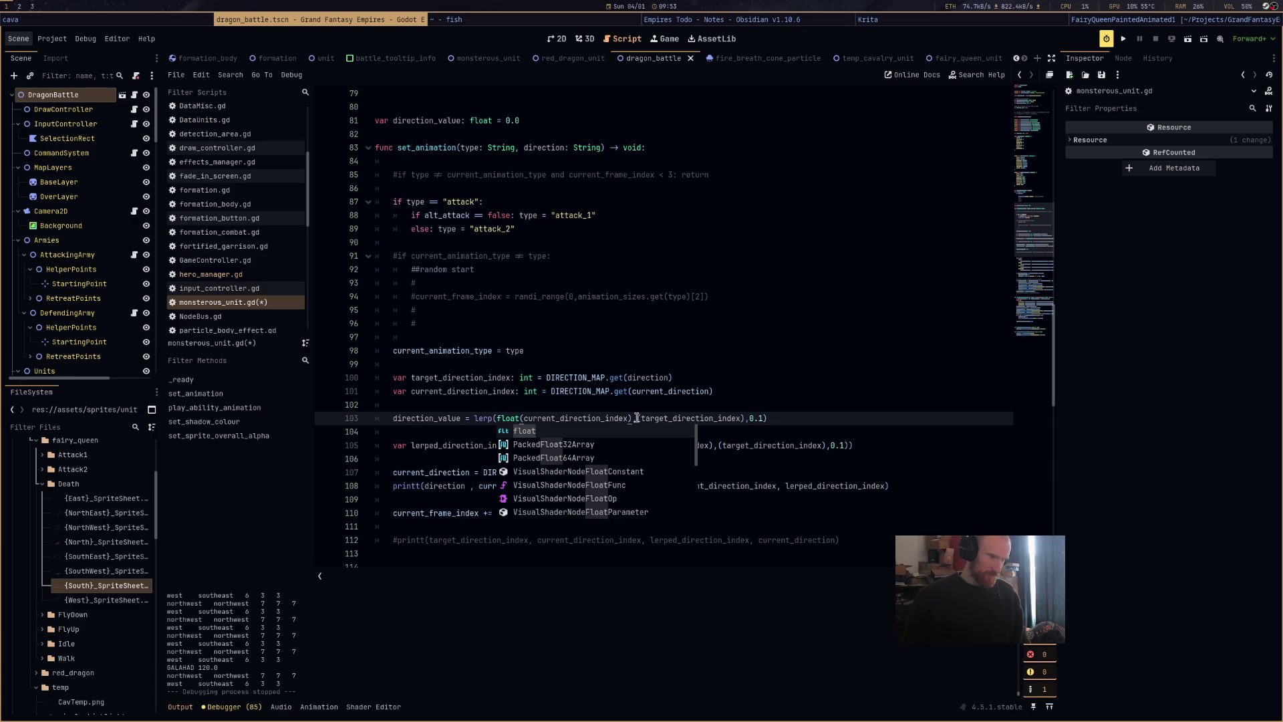
Make line 103 lerp from float(direction_value) instead of current_direction_index.
{"action": "double_click", "coordinate": [425, 419]}
{"action": "key", "text": "ctrl+c"}
{"action": "double_click", "coordinate": [575, 418]}
{"action": "key", "text": "ctrl+v"}
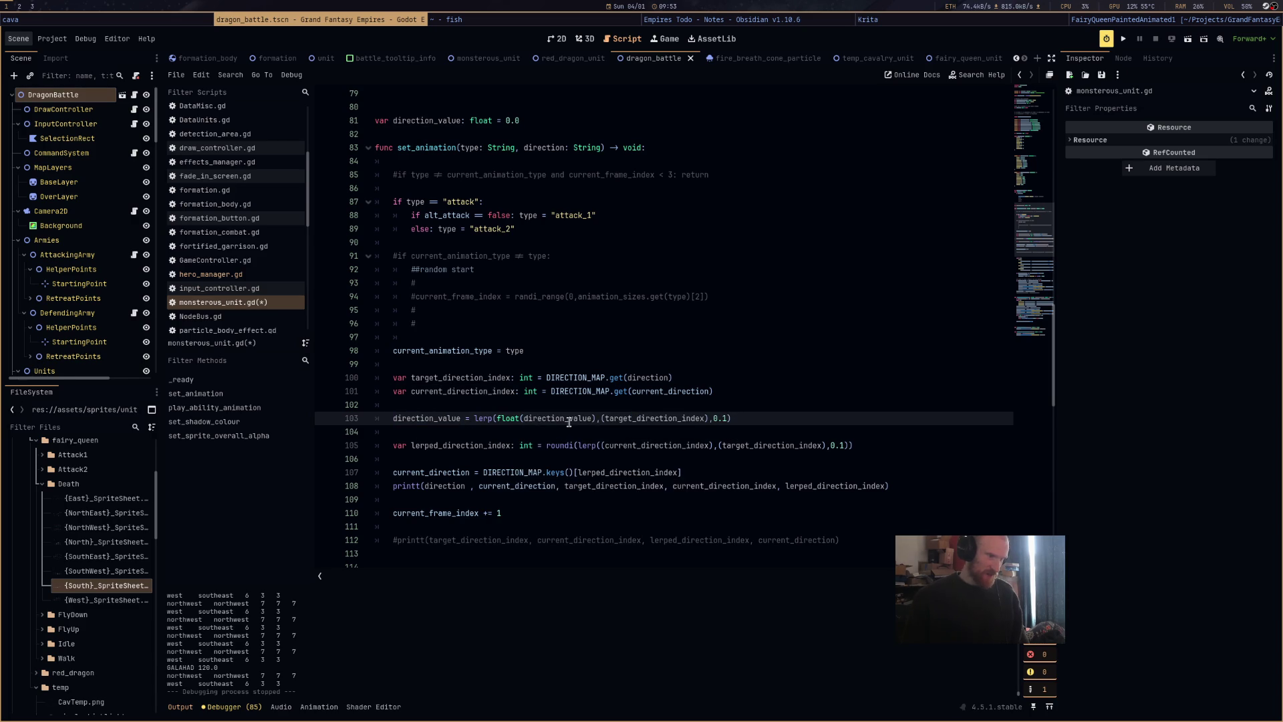
{"action": "type", "text": "float"}
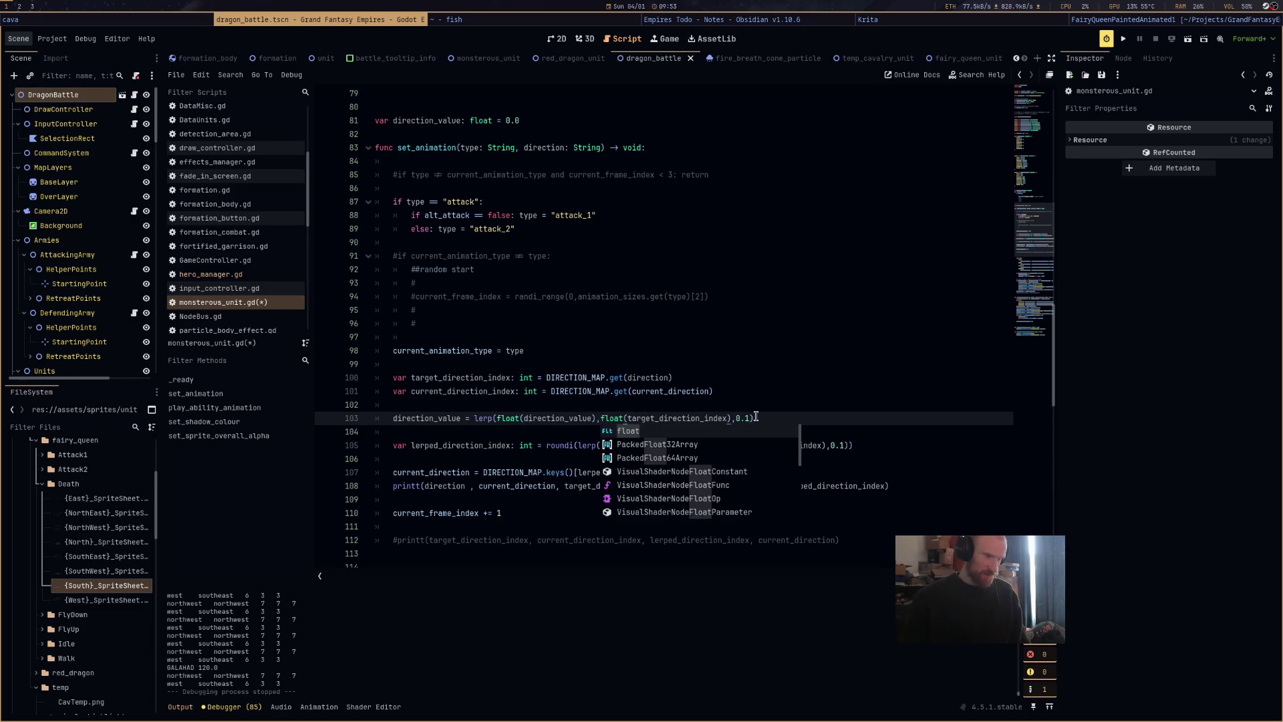
{"action": "left_click", "coordinate": [841, 420]}
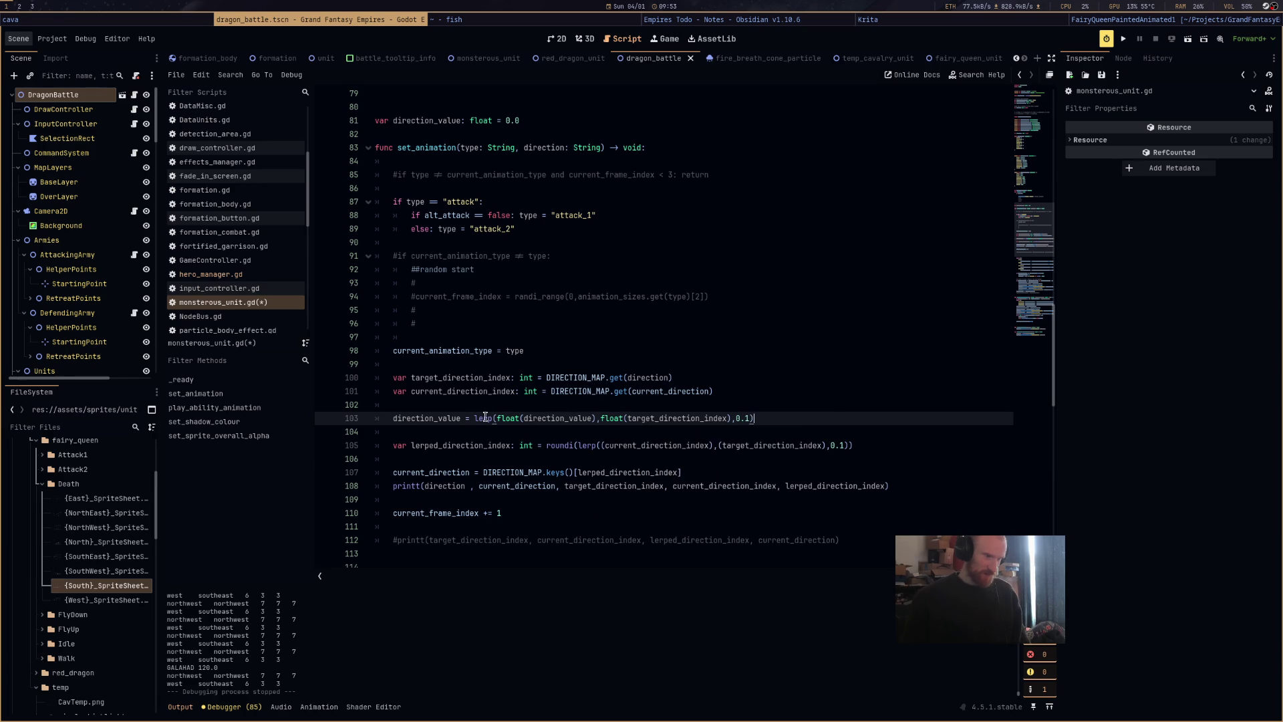
Have line 105 round direction_value instead of its own lerp, save the script, and run the scene.
{"action": "double_click", "coordinate": [433, 420]}
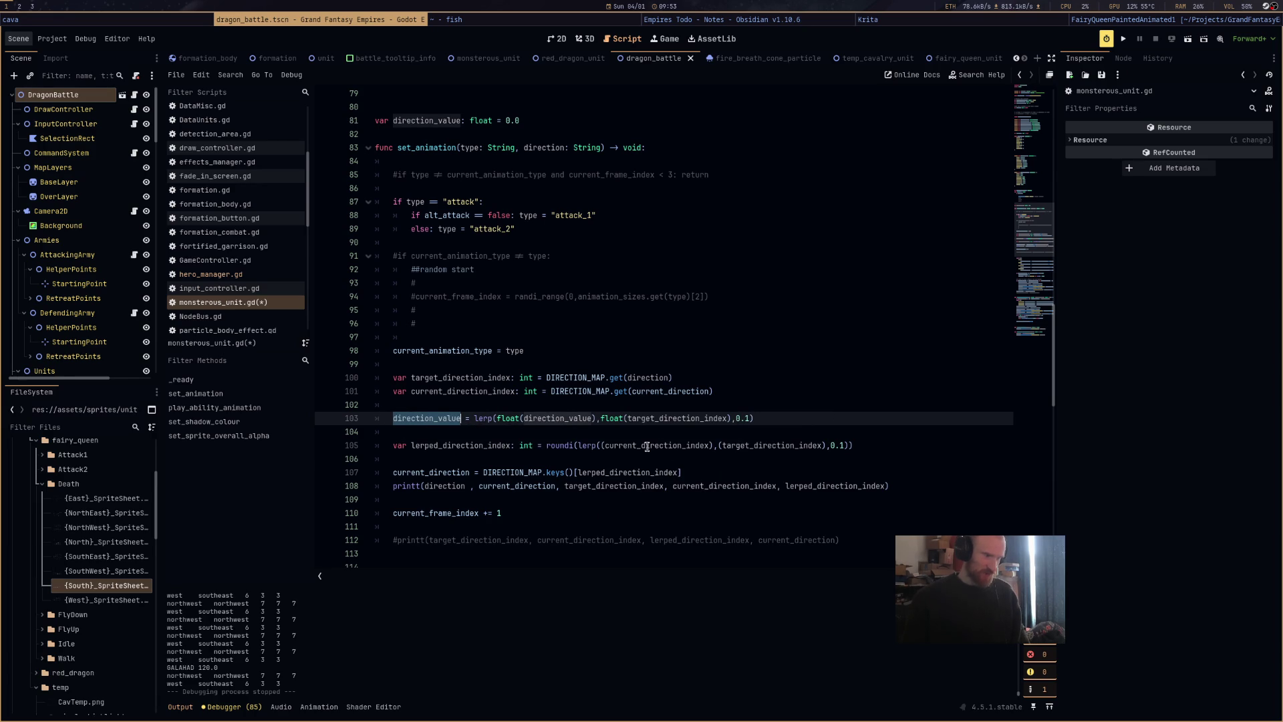
{"action": "left_click_drag", "start_coordinate": [577, 446], "coordinate": [850, 450]}
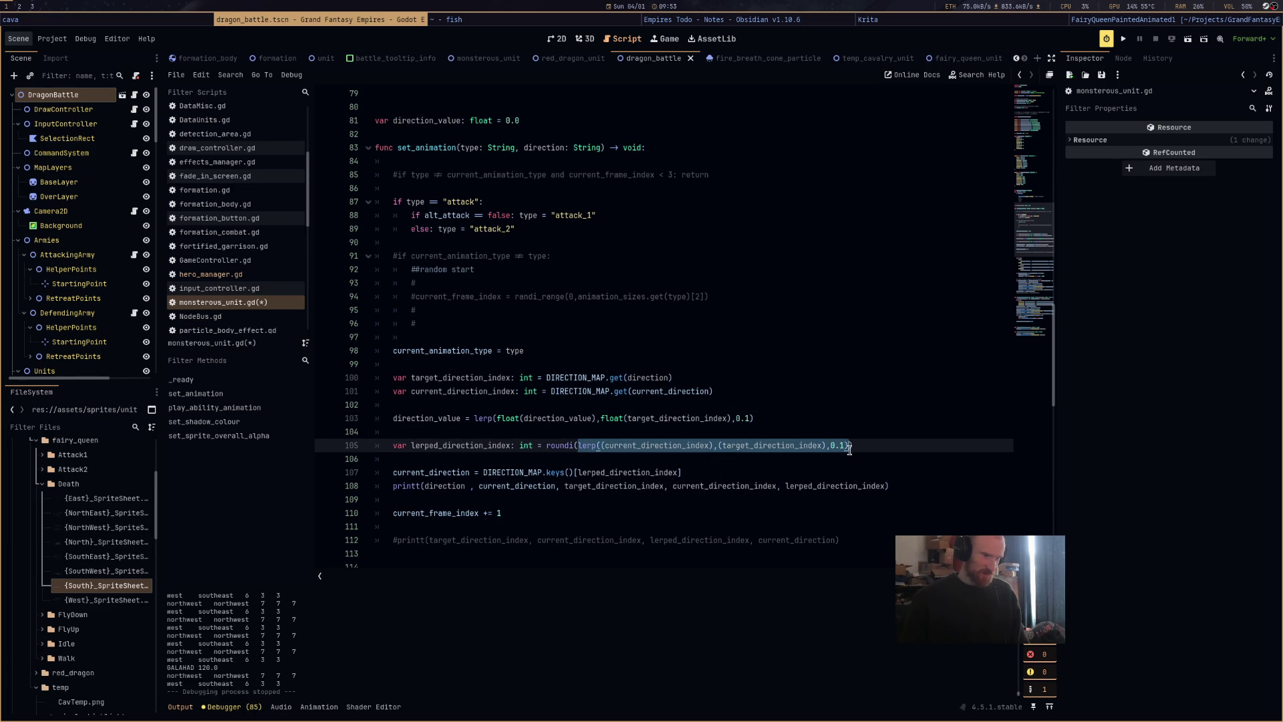
{"action": "key", "text": "ctrl+v"}
{"action": "key", "text": "ctrl+s"}
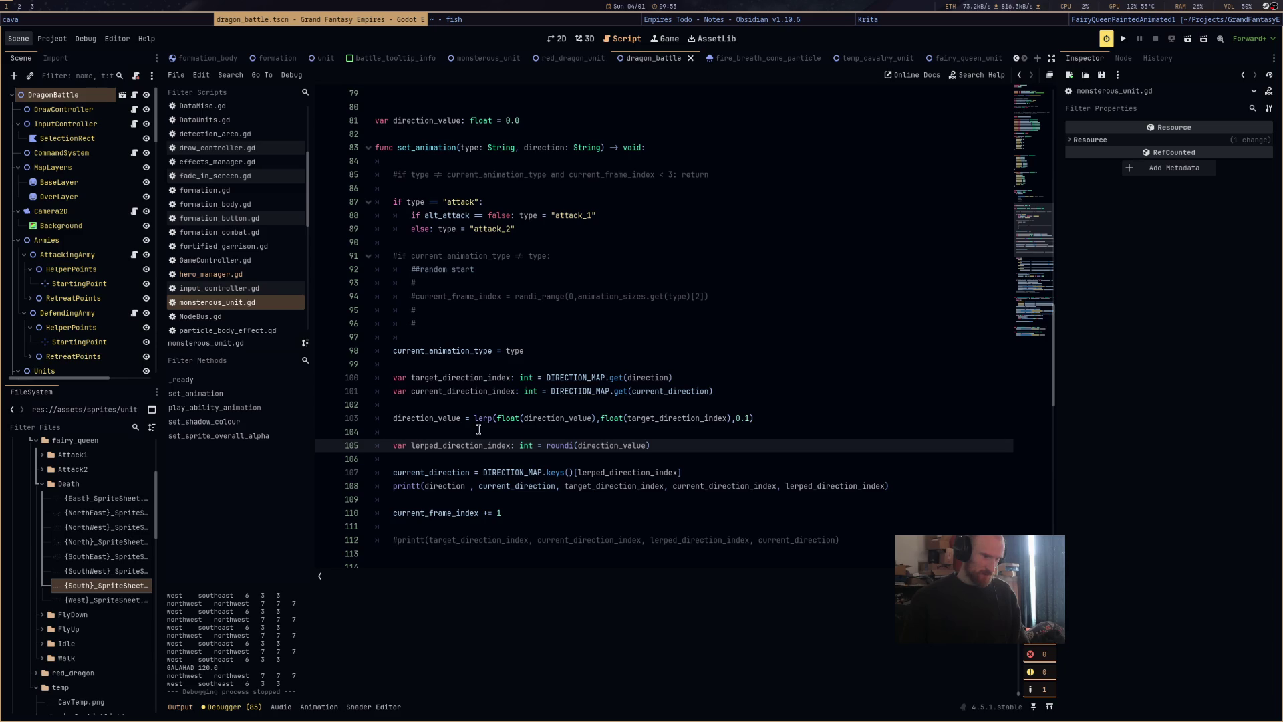
{"action": "left_click", "coordinate": [1188, 39]}
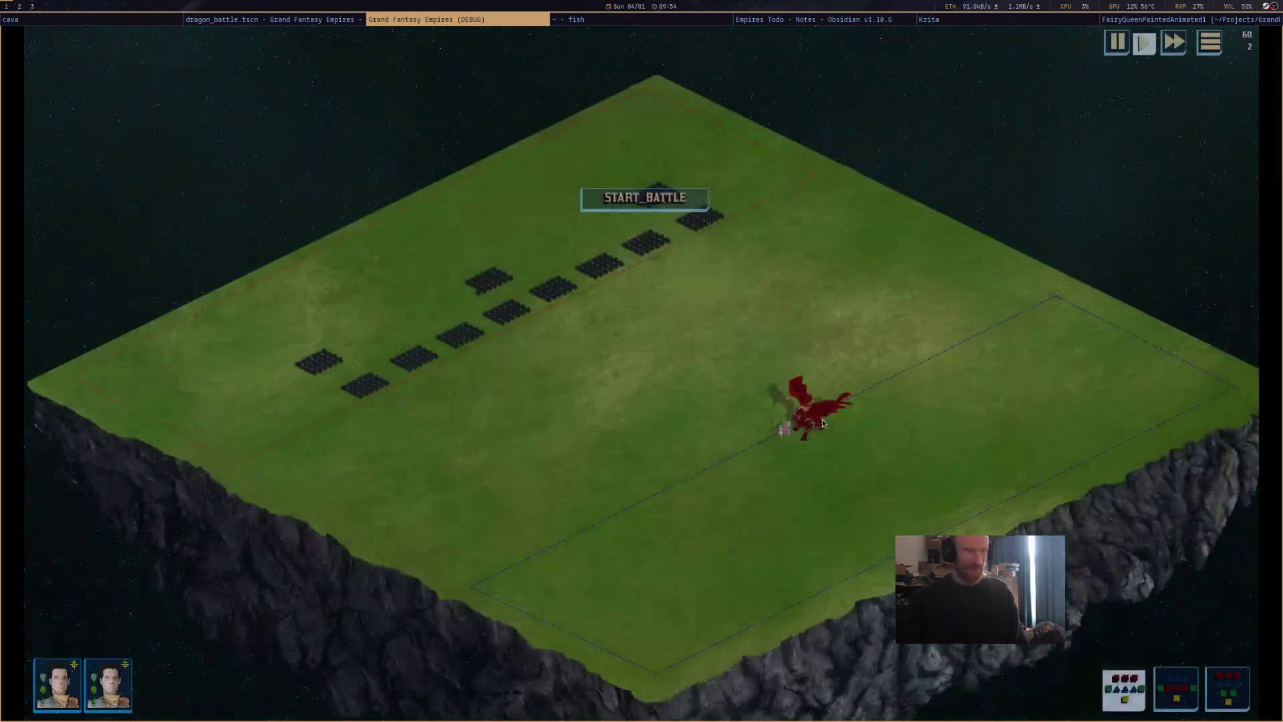
Zoom toward the dragon, pan the camera, start the battle, watch it turn, then stop the game.
{"action": "scroll", "coordinate": [823, 433], "scroll_direction": "up", "scroll_amount": 5}
{"action": "mouse_move", "coordinate": [821, 388]}
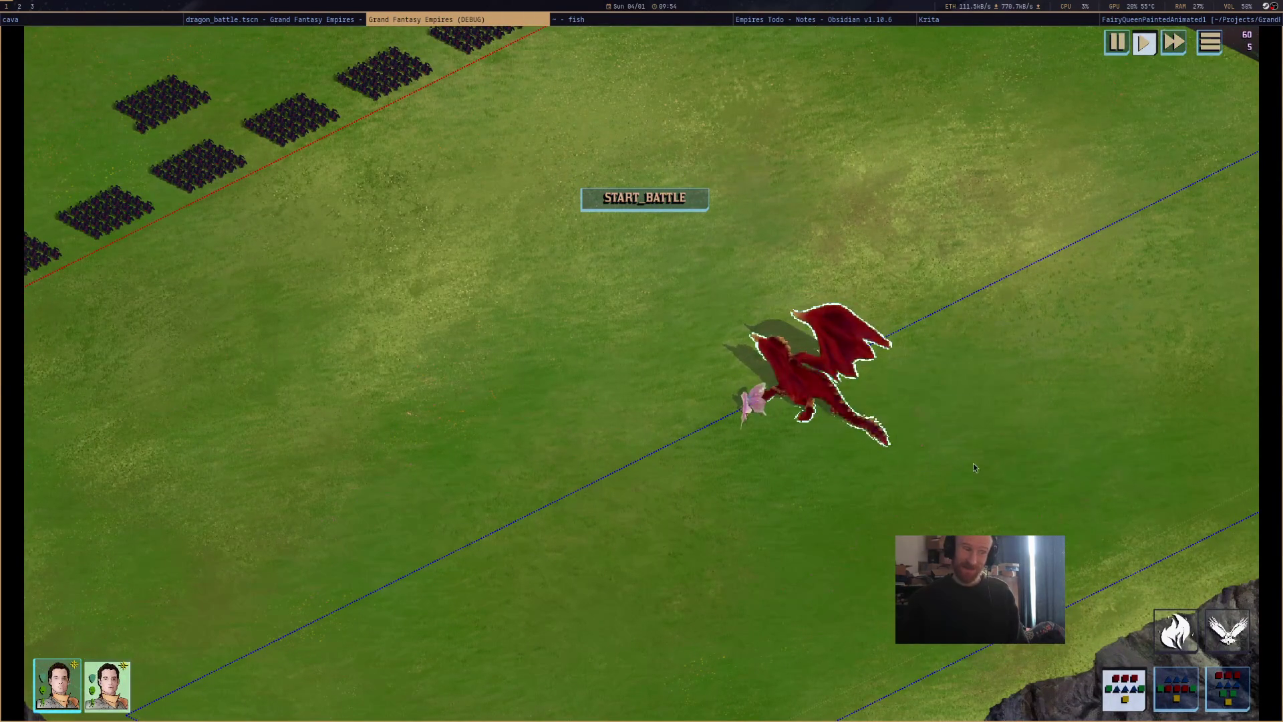
{"action": "key", "text": "d"}
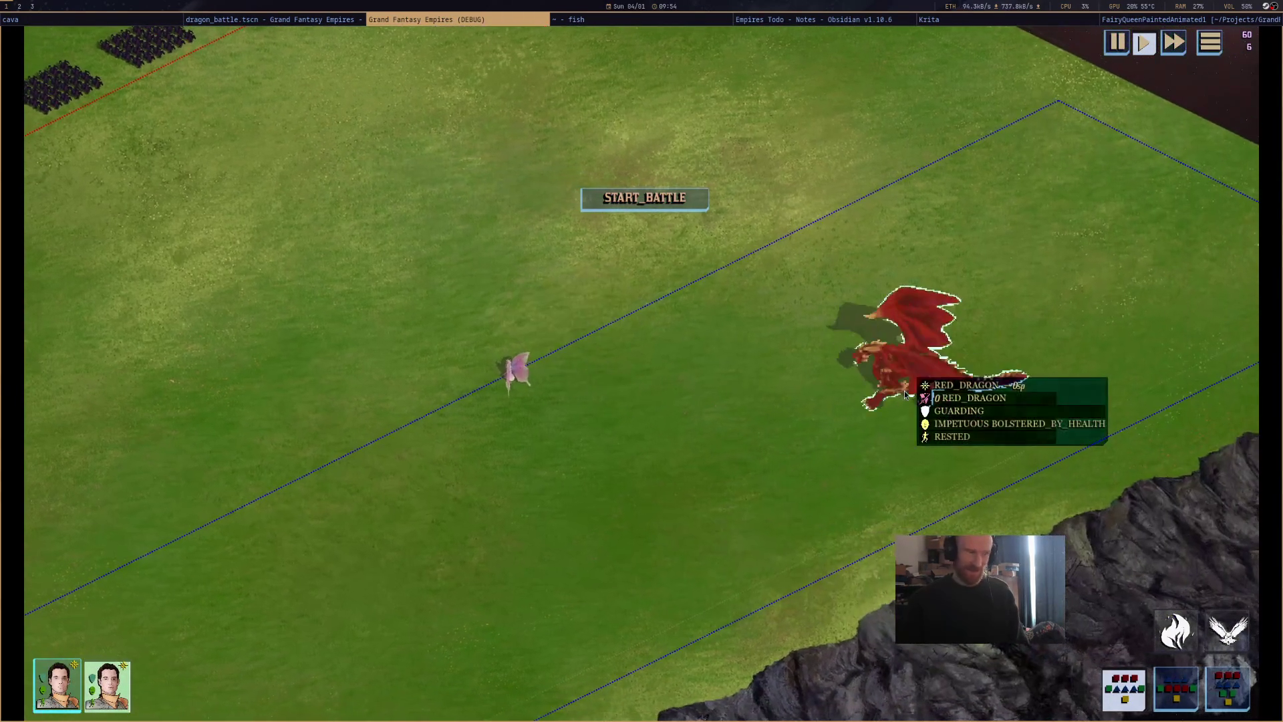
{"action": "left_click", "coordinate": [630, 203]}
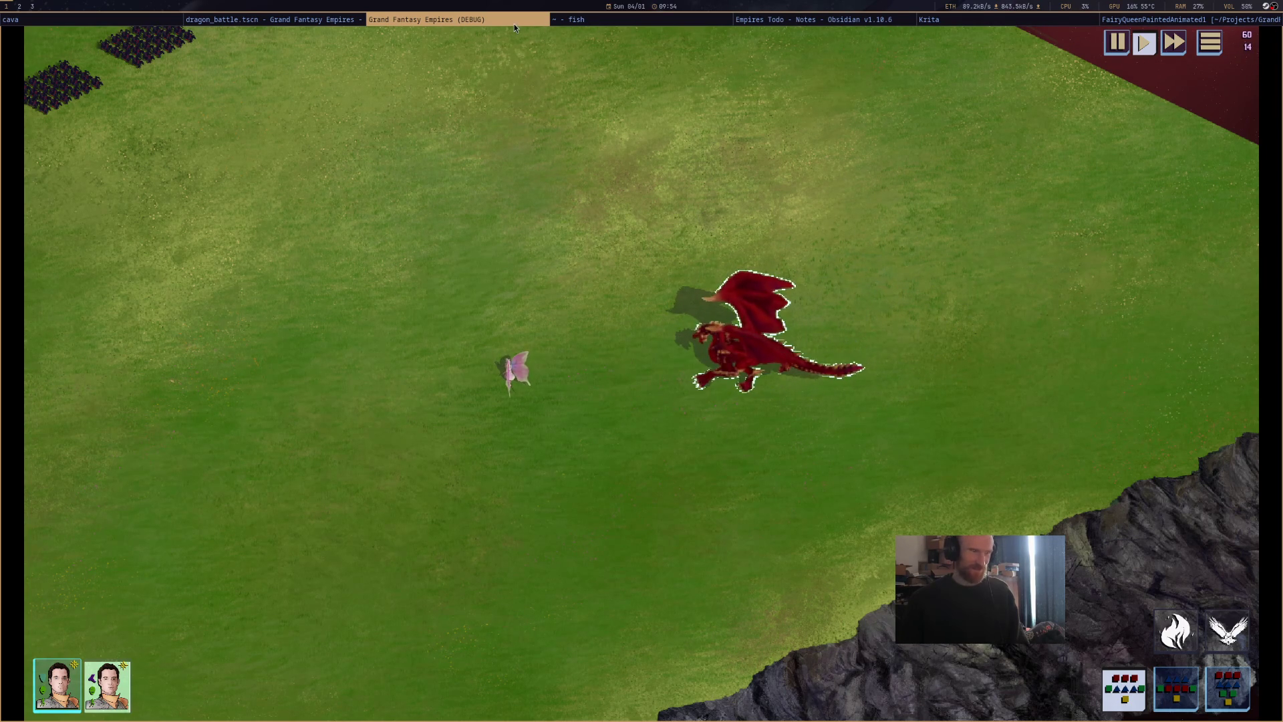
{"action": "key", "text": "F8"}
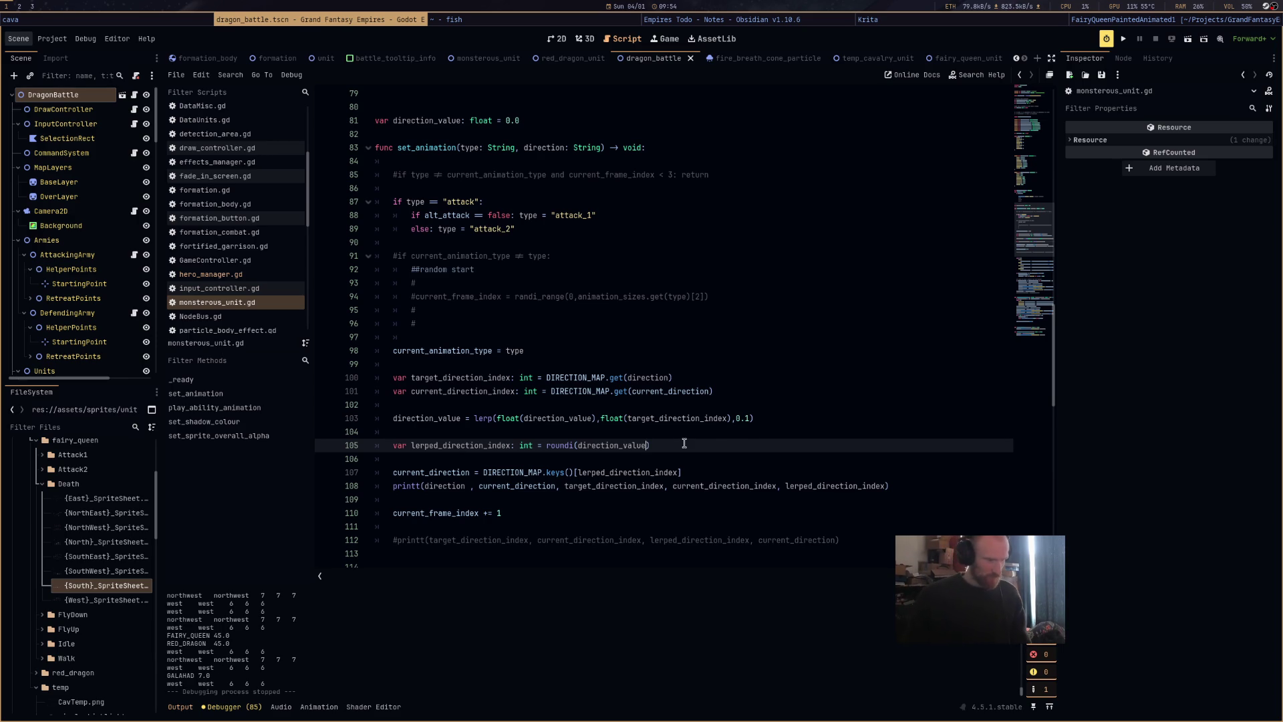
Change the direction lerp weight on line 103 from 0.1 to 0.5 and save.
{"action": "left_click", "coordinate": [749, 419]}
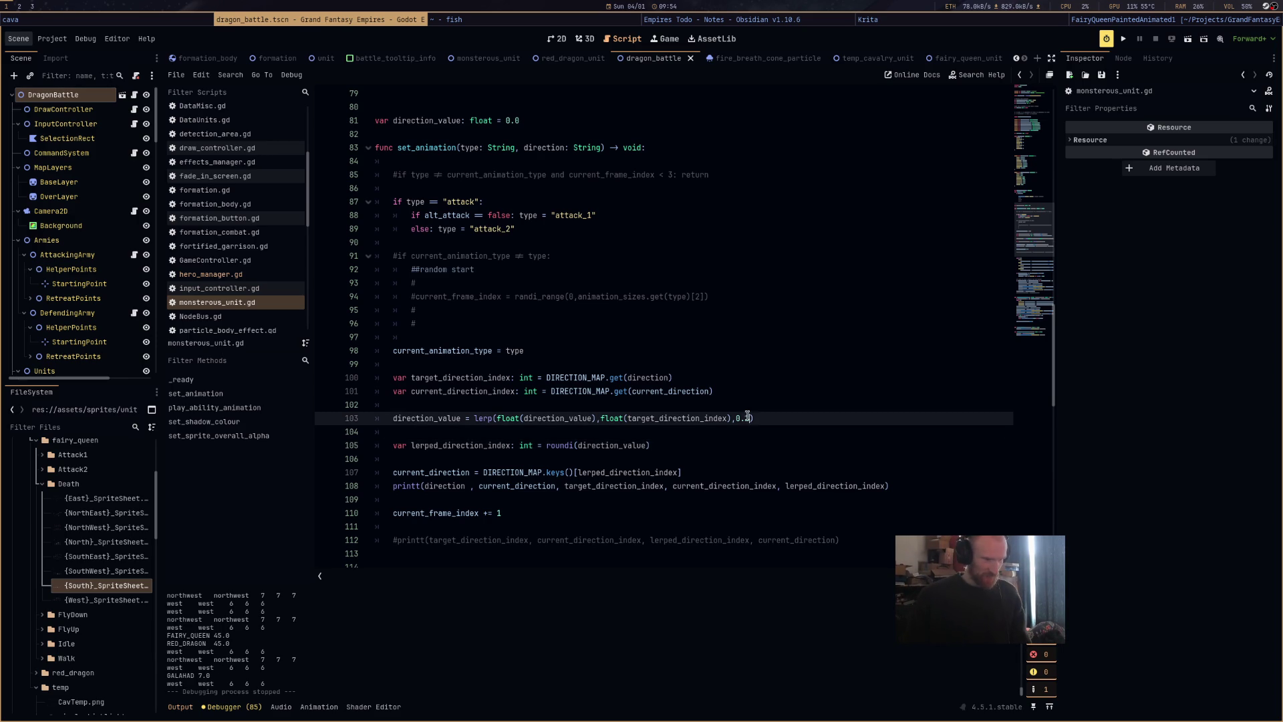
{"action": "key", "text": "BackSpace"}
{"action": "type", "text": "5"}
{"action": "key", "text": "ctrl+s"}
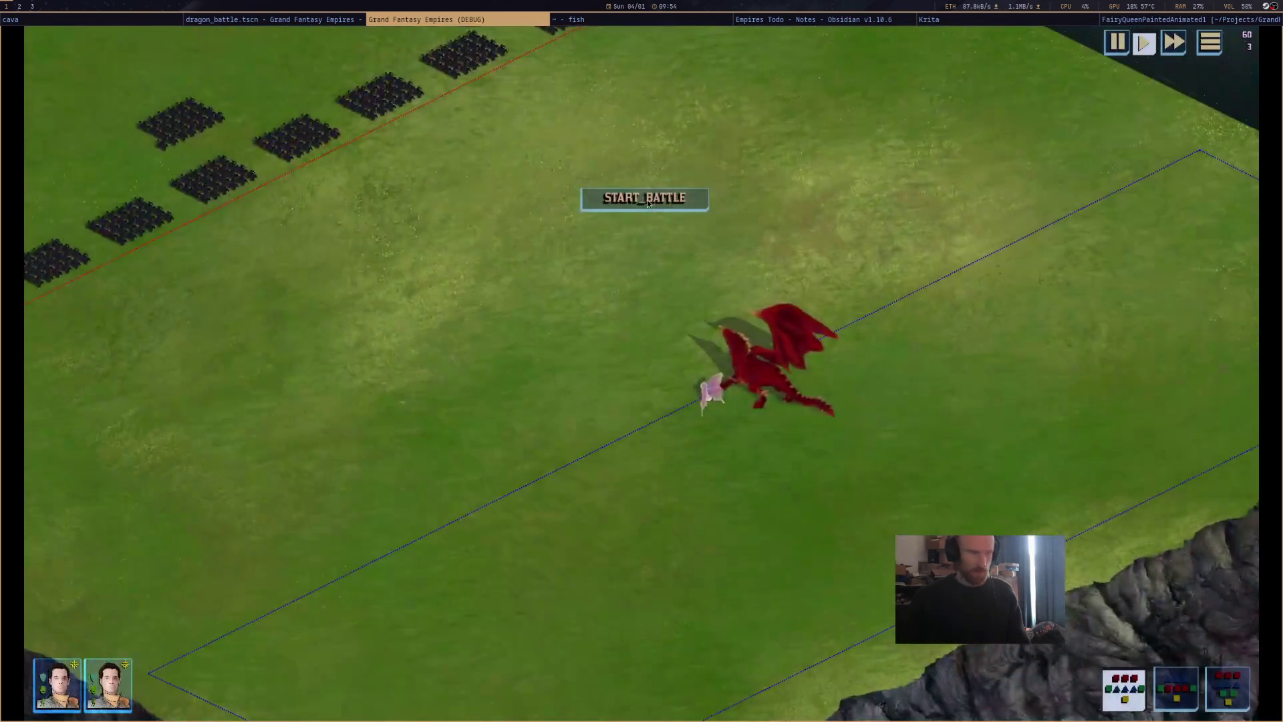
Start the battle and order the red dragon to fly to new spots, including toward the cavalry.
{"action": "left_click", "coordinate": [762, 364]}
{"action": "left_click", "coordinate": [668, 202]}
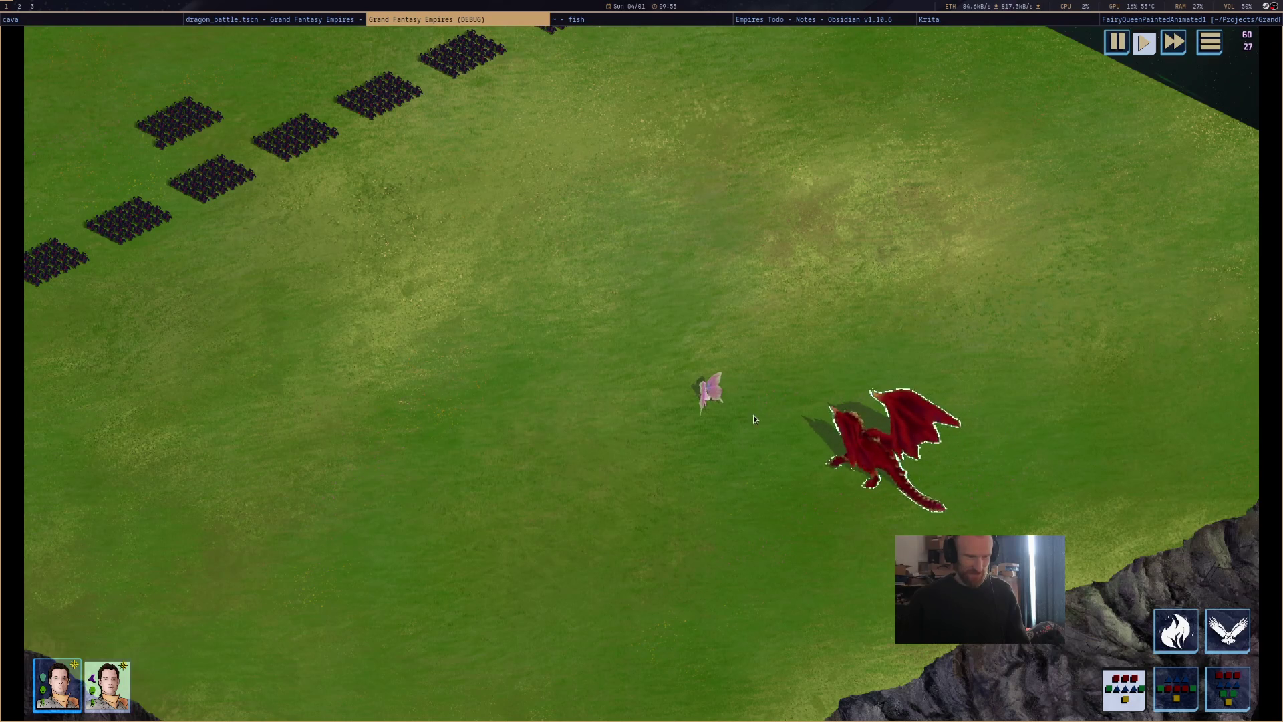
{"action": "right_click", "coordinate": [787, 235]}
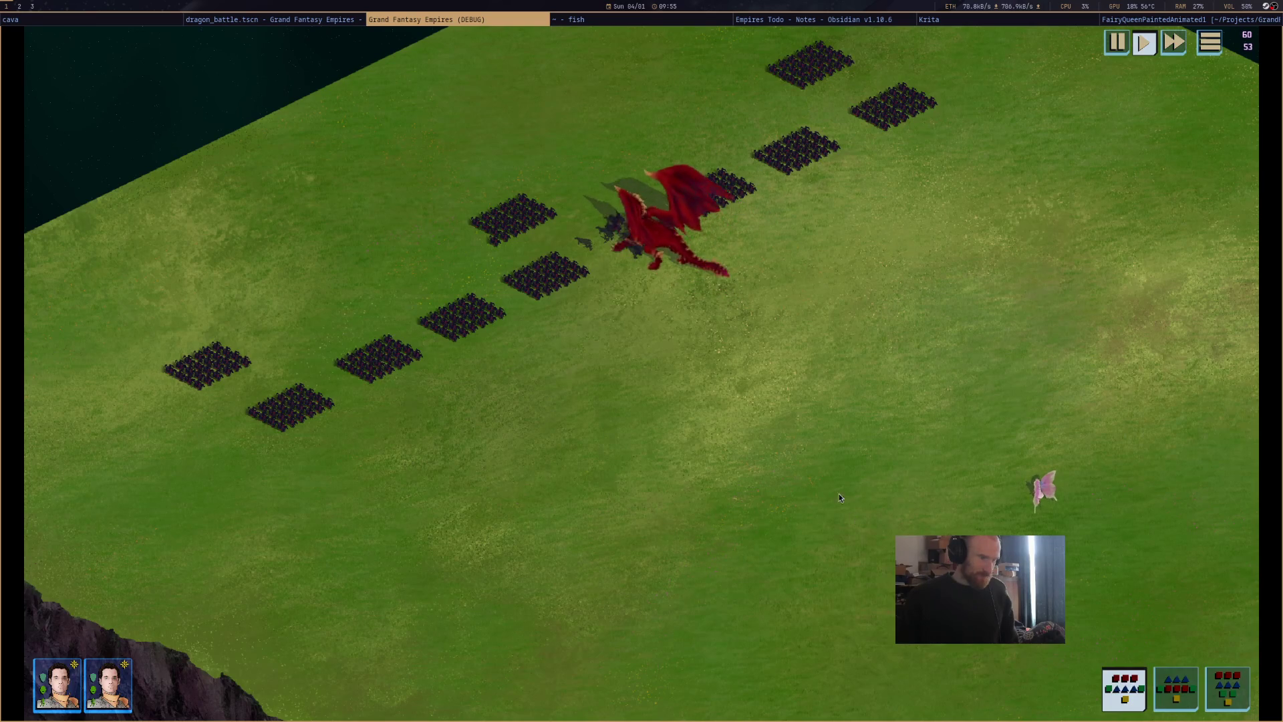
{"action": "left_click", "coordinate": [634, 223]}
{"action": "right_click", "coordinate": [547, 281]}
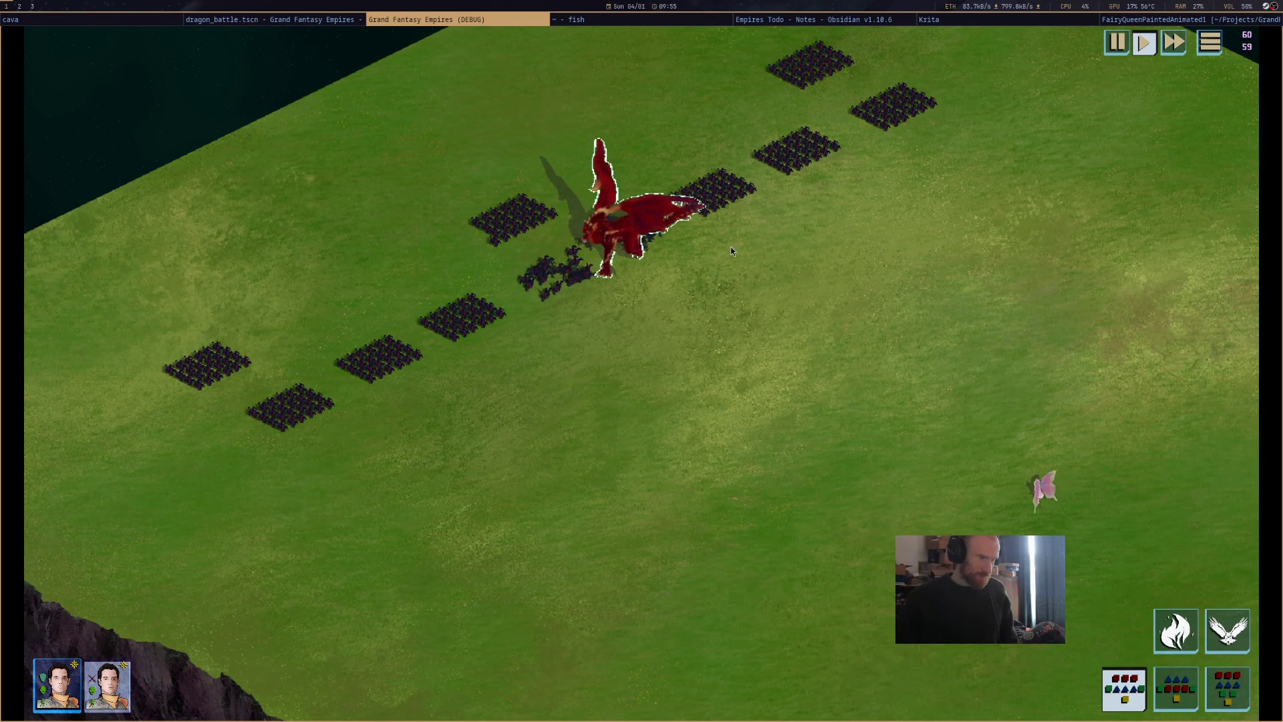
Send the top-right and lower-left unit blocks to attack the dragon, watch the fight, then stop the game.
{"action": "left_click_drag", "start_coordinate": [731, 247], "coordinate": [964, 48]}
{"action": "left_click_drag", "start_coordinate": [214, 430], "coordinate": [472, 187]}
{"action": "right_click", "coordinate": [552, 247]}
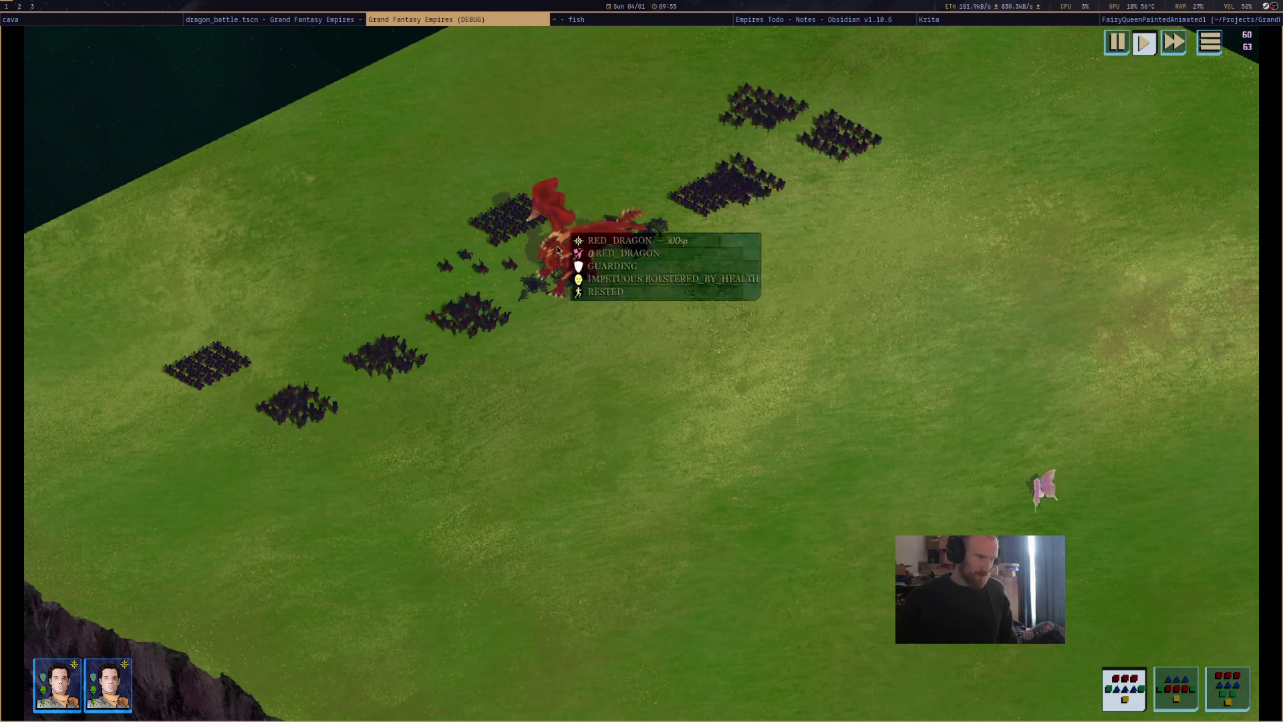
{"action": "mouse_move", "coordinate": [472, 287]}
{"action": "left_mouse_down"}
{"action": "mouse_move", "coordinate": [295, 311]}
{"action": "mouse_move", "coordinate": [174, 391]}
{"action": "left_mouse_up"}
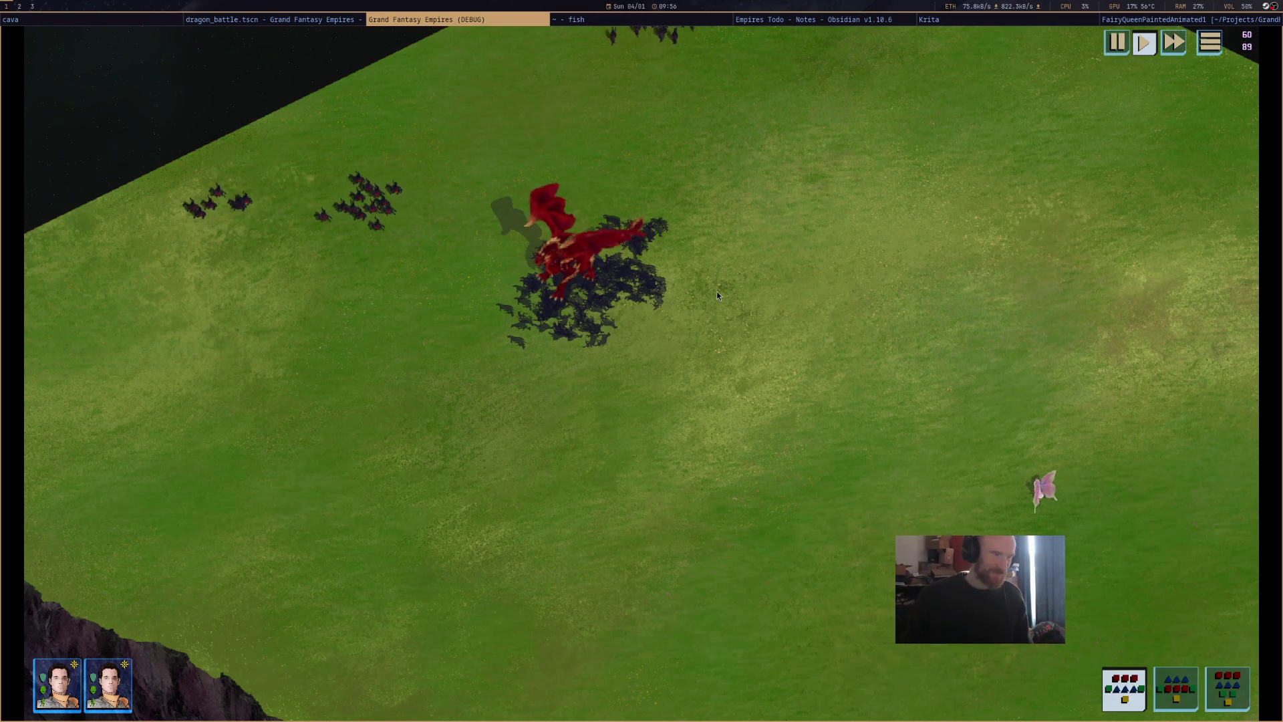
{"action": "scroll", "coordinate": [716, 291], "scroll_direction": "up", "scroll_amount": 1}
{"action": "mouse_move", "coordinate": [496, 279]}
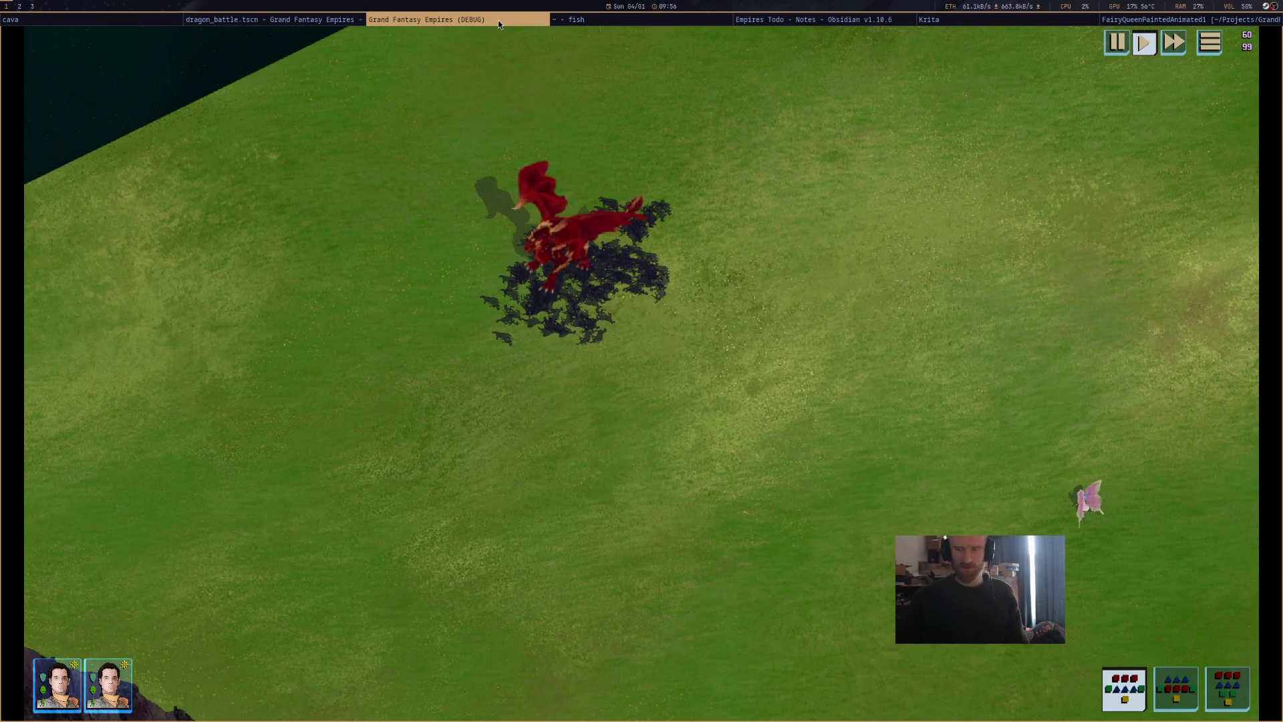
{"action": "key", "text": "Escape"}
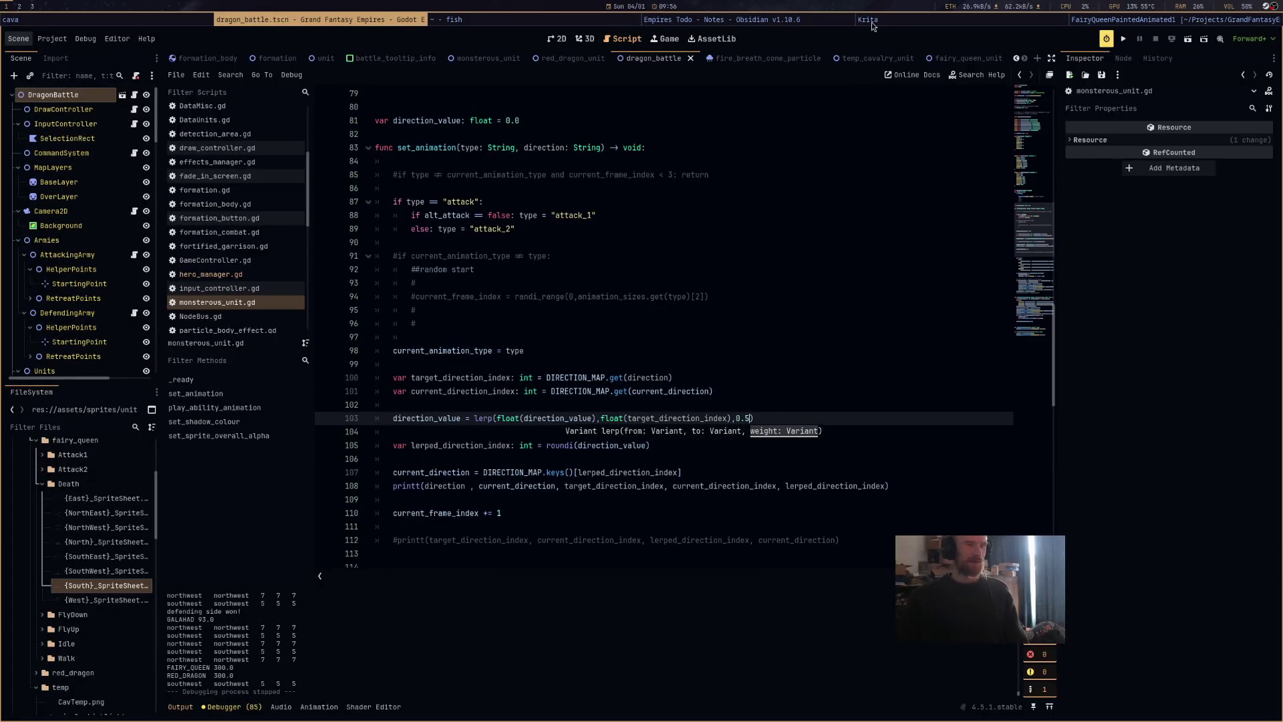
Add a '- [ ] blood decals on death?' todo after 'cursor controller' under UI work in Empires Todo.
{"action": "left_click", "coordinate": [872, 25]}
{"action": "left_click", "coordinate": [721, 21]}
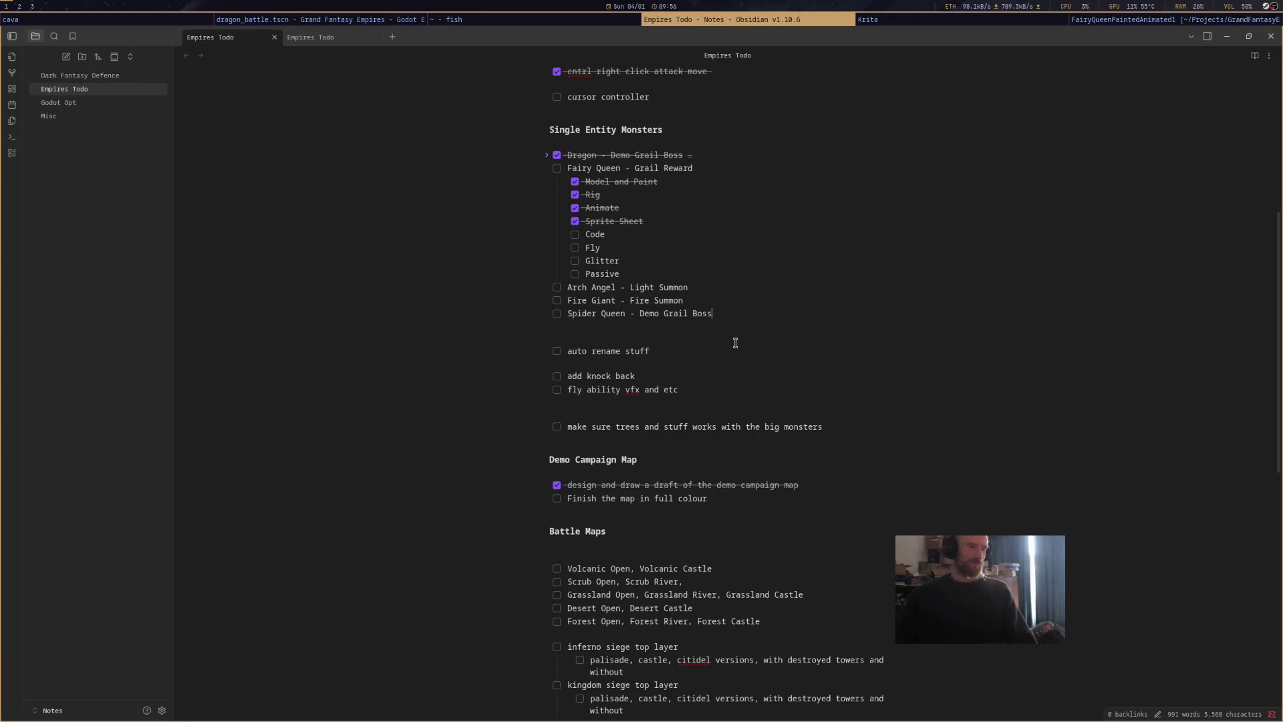
{"action": "scroll", "coordinate": [701, 335], "scroll_direction": "down", "scroll_amount": 2}
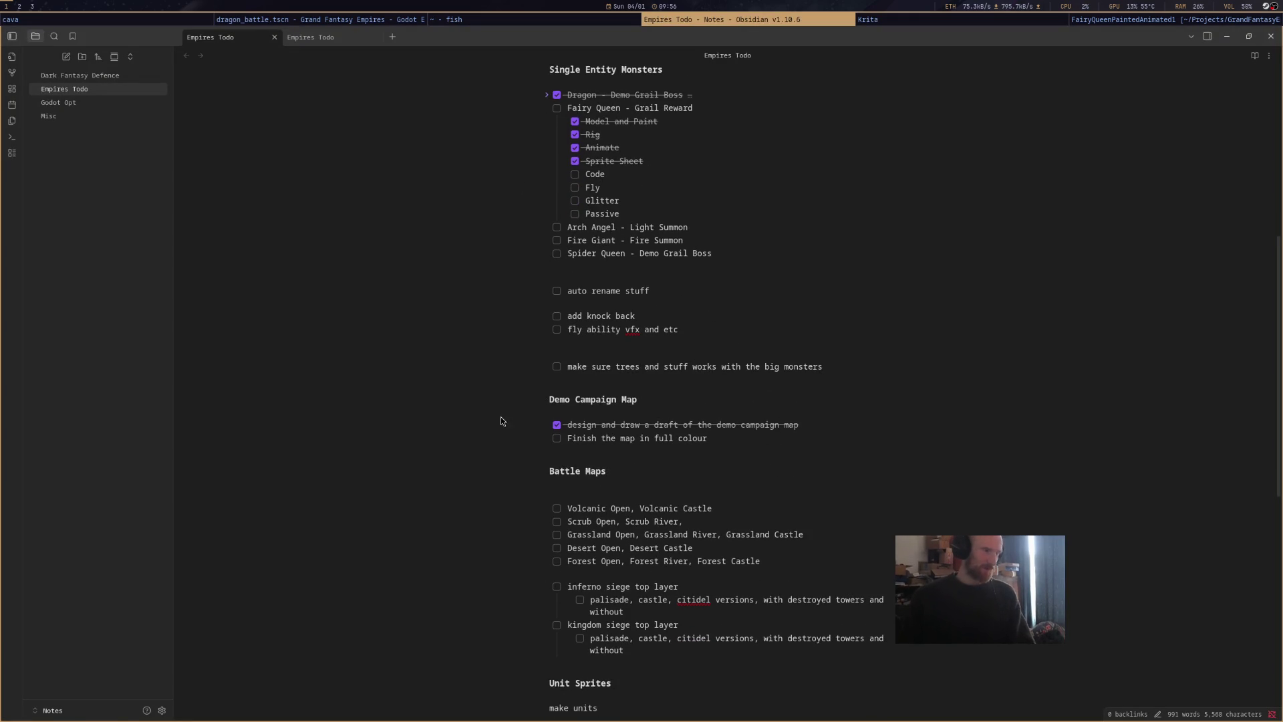
{"action": "scroll", "coordinate": [597, 561], "scroll_direction": "down", "scroll_amount": 4}
{"action": "scroll", "coordinate": [597, 561], "scroll_direction": "up", "scroll_amount": 8}
{"action": "scroll", "coordinate": [597, 562], "scroll_direction": "down", "scroll_amount": 9}
{"action": "scroll", "coordinate": [598, 561], "scroll_direction": "up", "scroll_amount": 9}
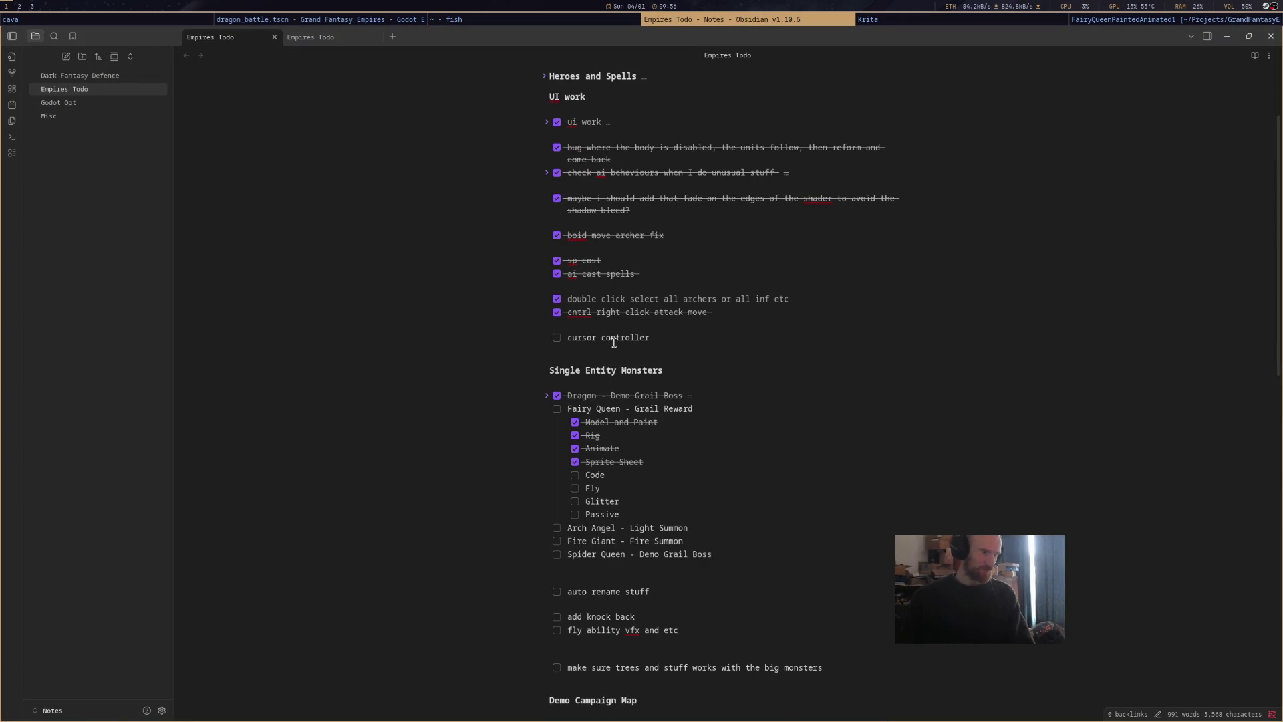
{"action": "key", "text": "Return"}
{"action": "key", "text": "Return"}
{"action": "type", "text": "-"}
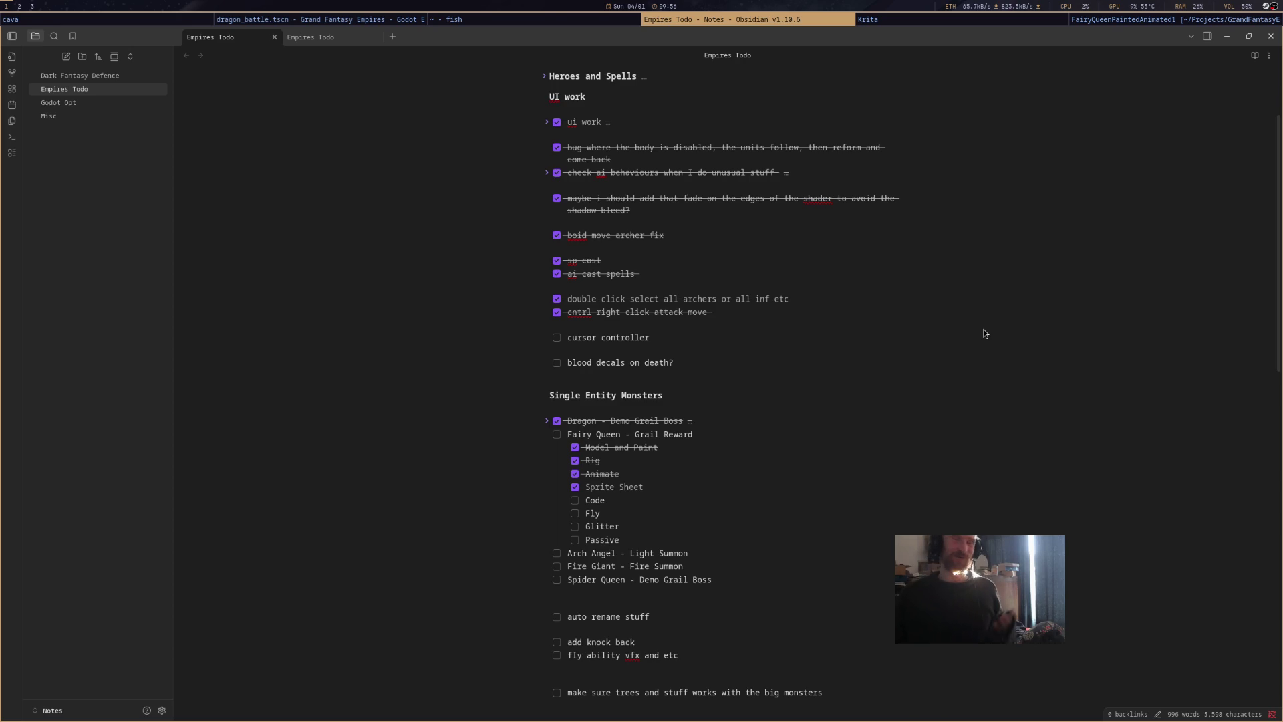
{"action": "left_click", "coordinate": [362, 19]}
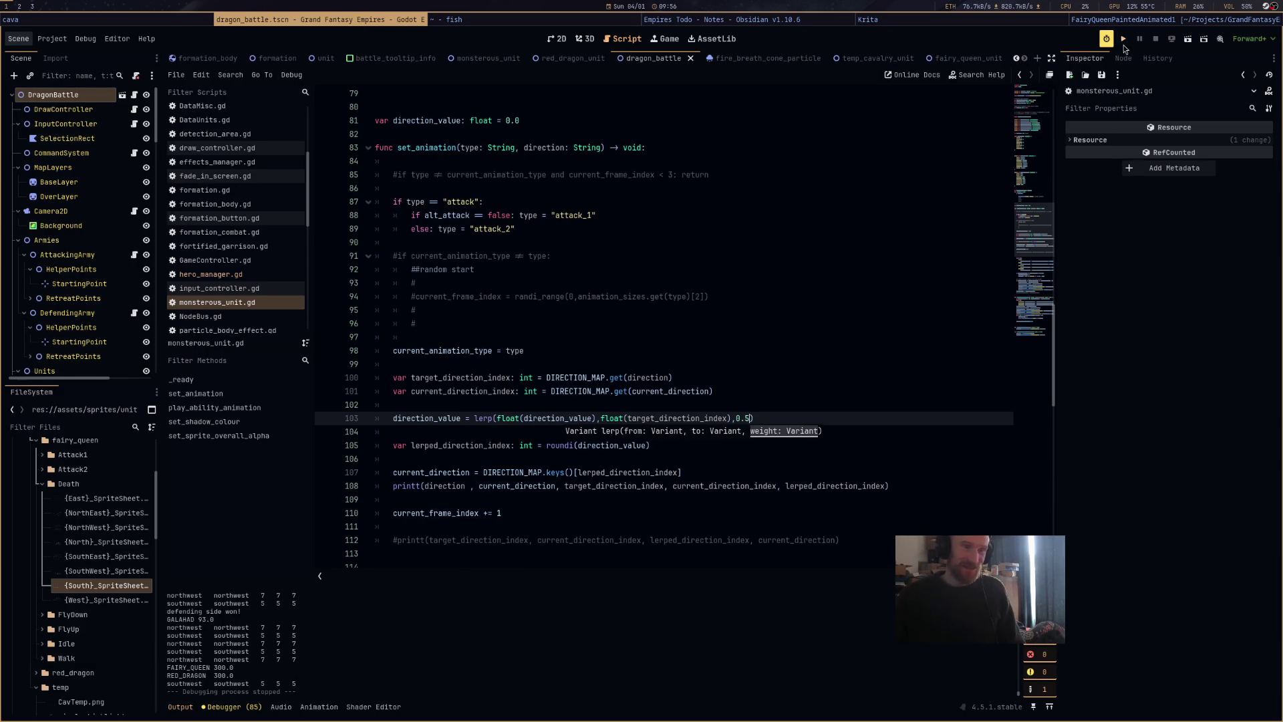
Run the project, select then deselect the blue army, and start the battle.
{"action": "left_click", "coordinate": [1124, 45]}
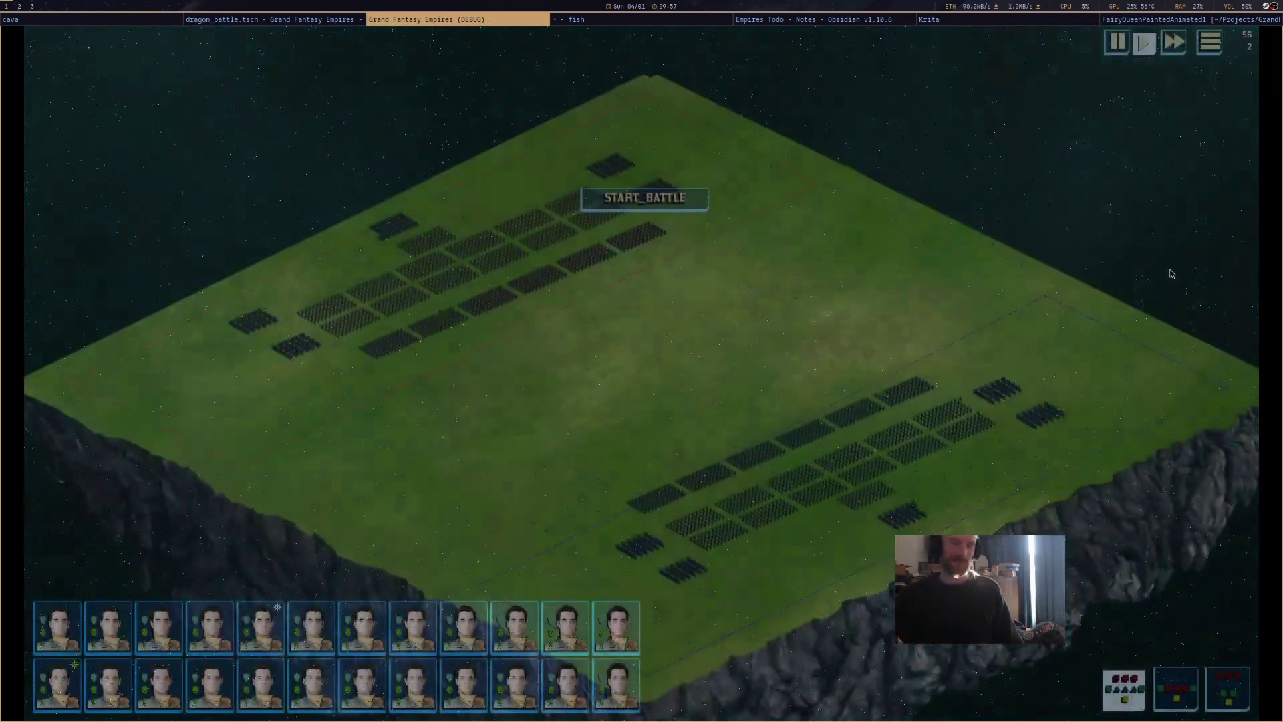
{"action": "mouse_move", "coordinate": [537, 564]}
{"action": "left_mouse_down"}
{"action": "mouse_move", "coordinate": [1029, 331]}
{"action": "mouse_move", "coordinate": [1127, 320]}
{"action": "left_mouse_up"}
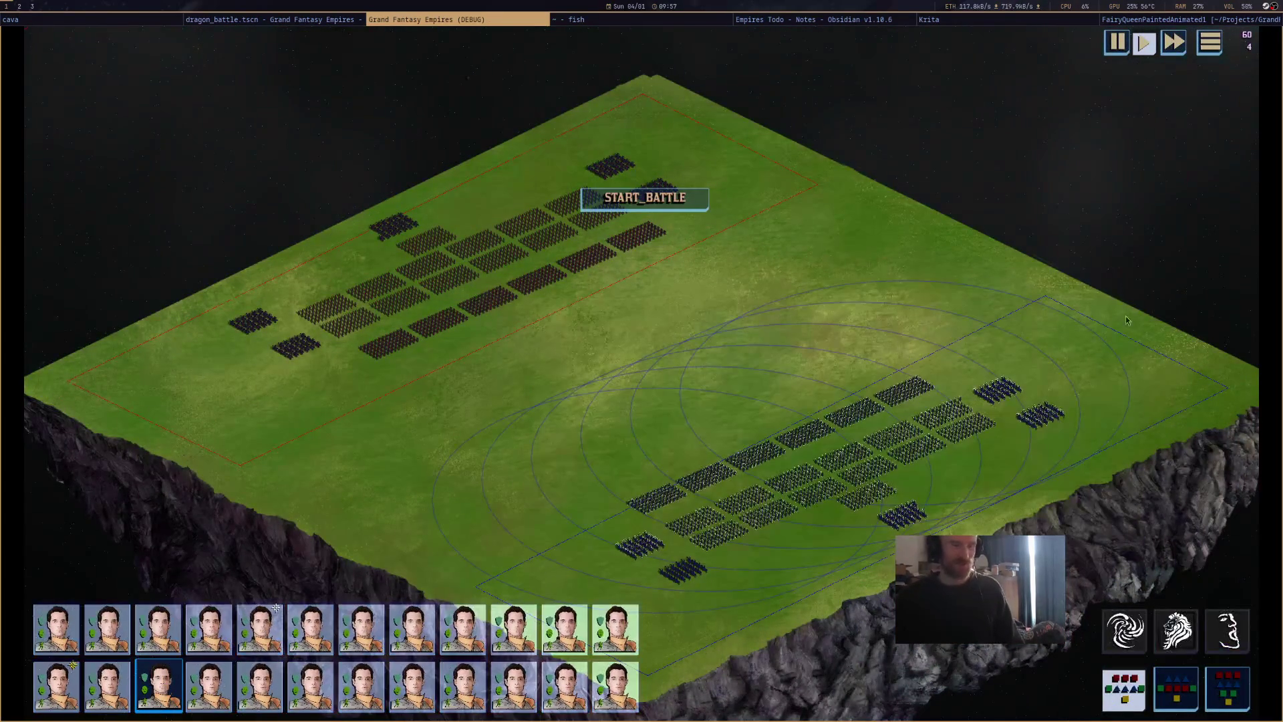
{"action": "left_click", "coordinate": [718, 401]}
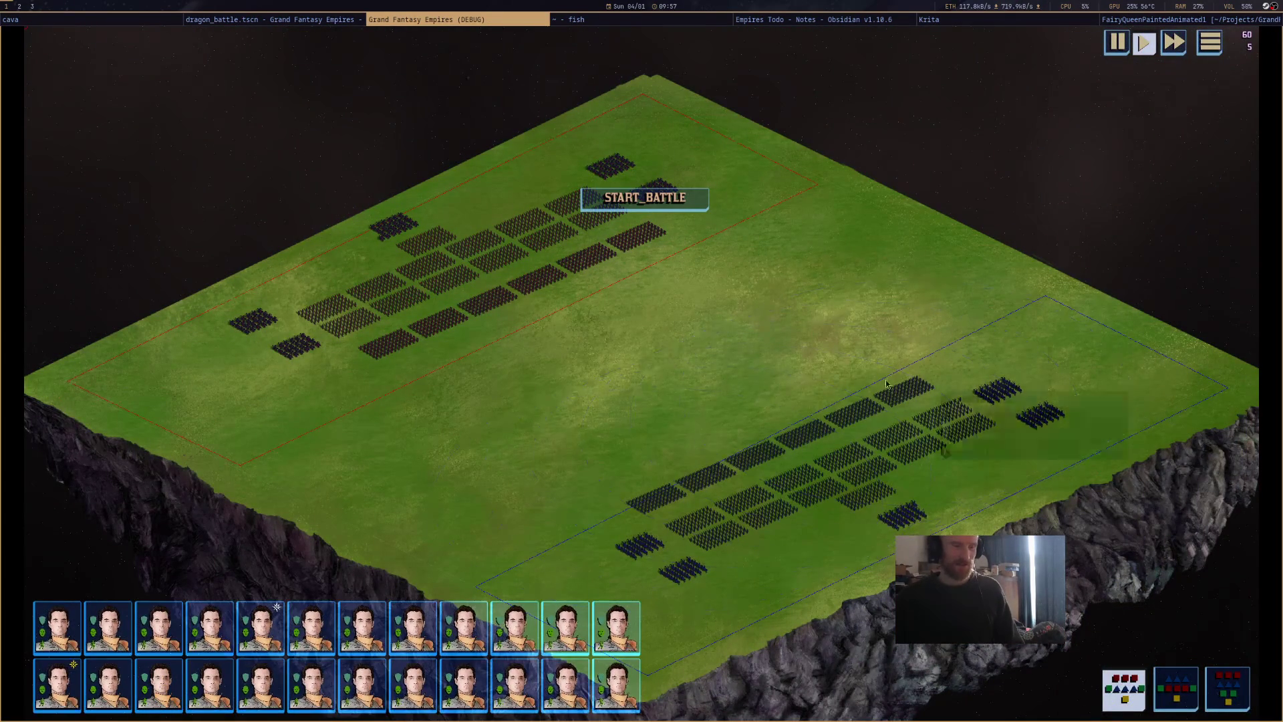
{"action": "left_click", "coordinate": [692, 205]}
Inspect two hero units on the battlefield.
{"action": "scroll", "coordinate": [805, 395], "scroll_direction": "up", "scroll_amount": 5}
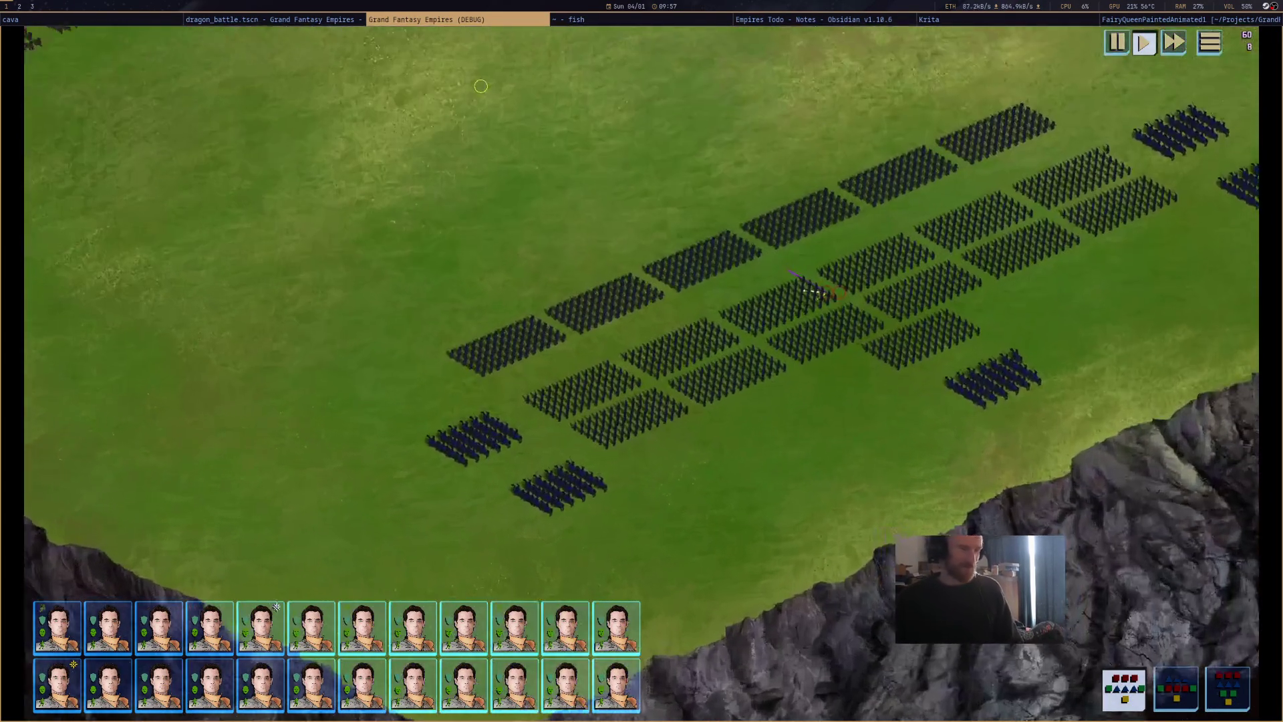
{"action": "scroll", "coordinate": [819, 483], "scroll_direction": "down", "scroll_amount": 5}
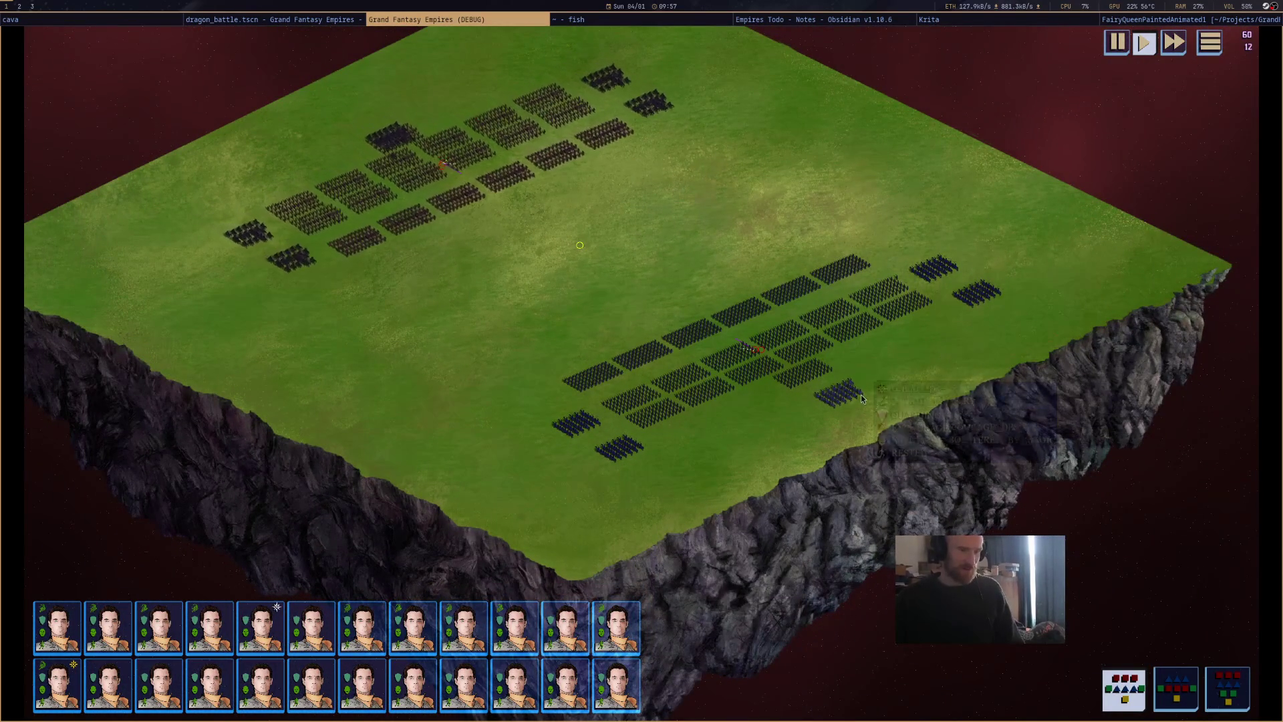
{"action": "left_click", "coordinate": [936, 346]}
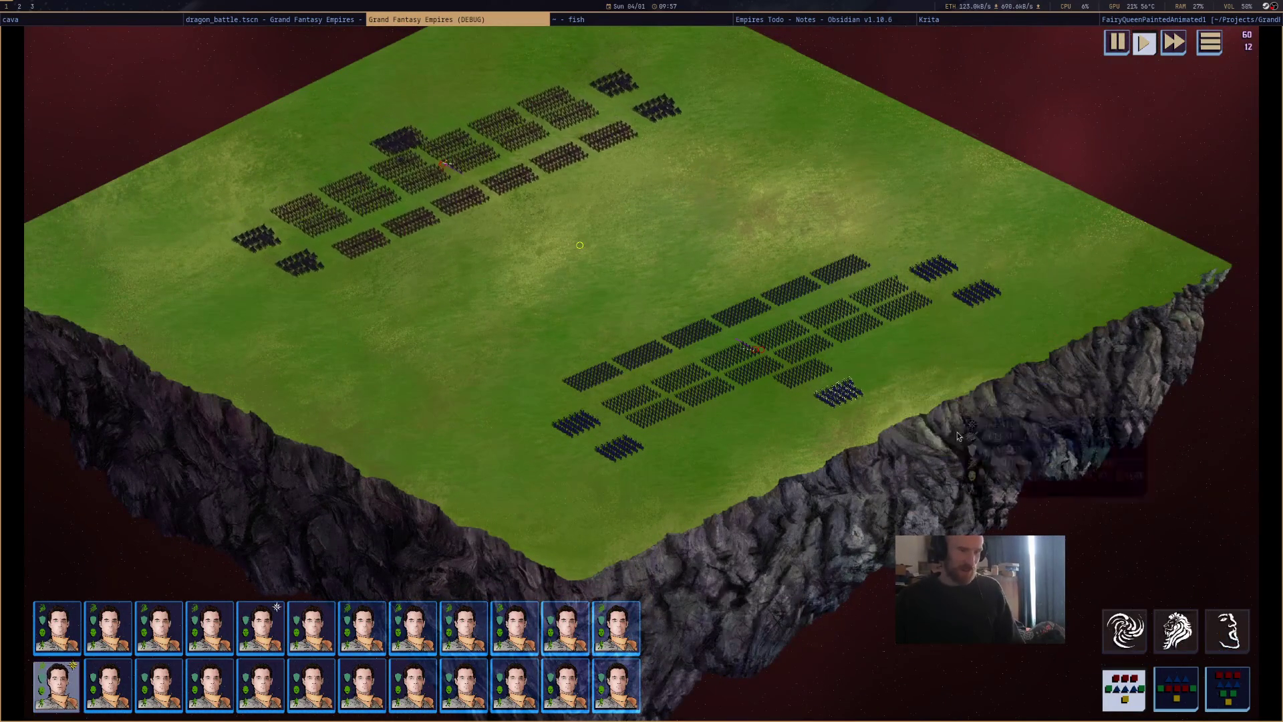
{"action": "scroll", "coordinate": [957, 432], "scroll_direction": "up", "scroll_amount": 2}
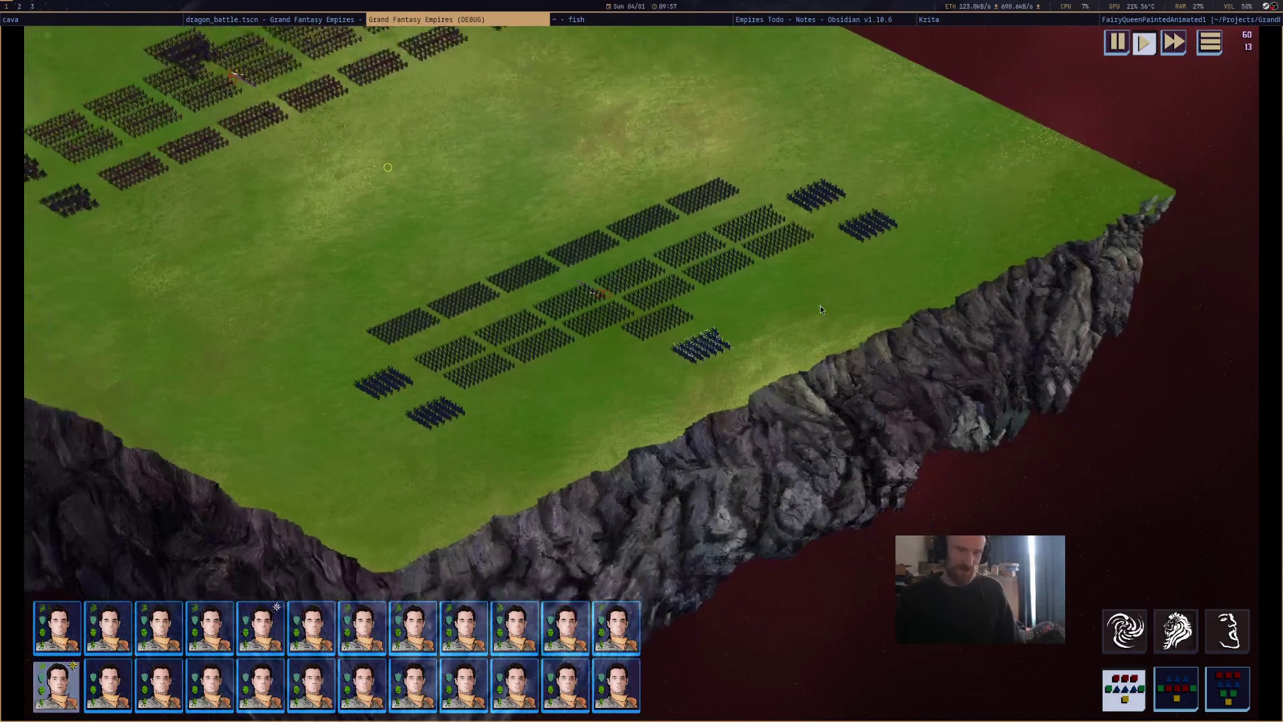
{"action": "scroll", "coordinate": [821, 309], "scroll_direction": "down", "scroll_amount": 2}
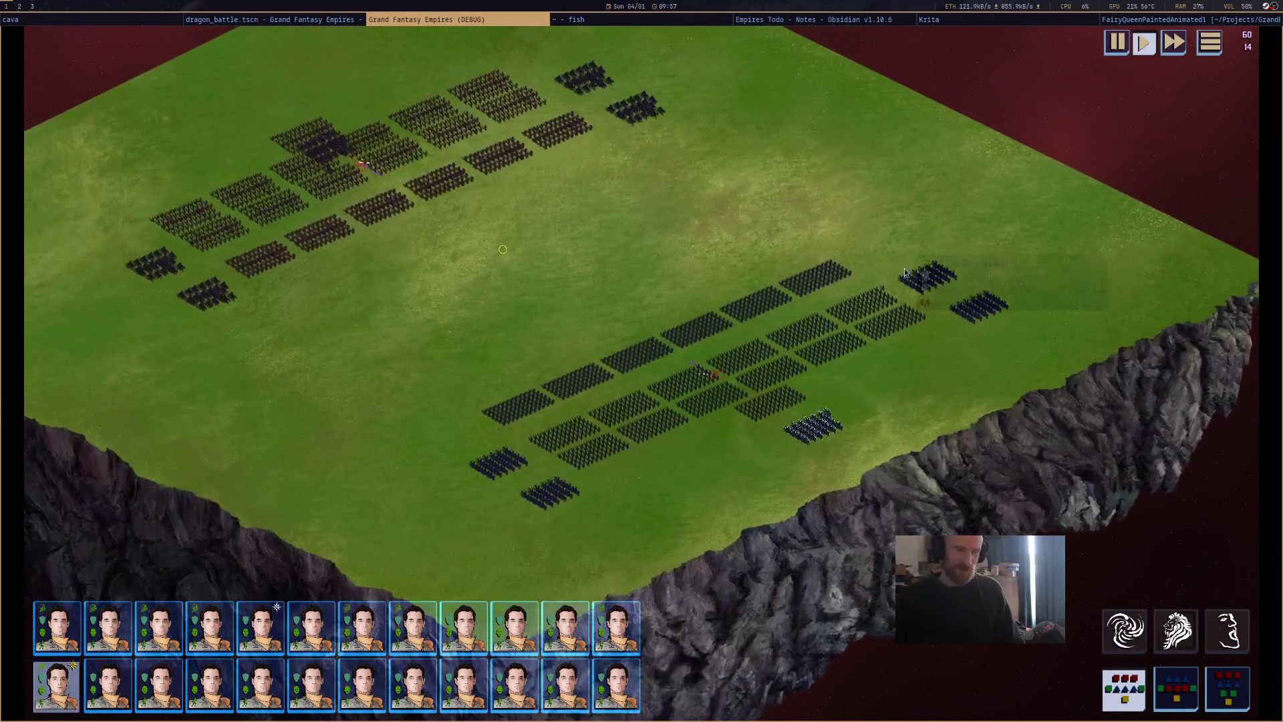
{"action": "left_click", "coordinate": [865, 303]}
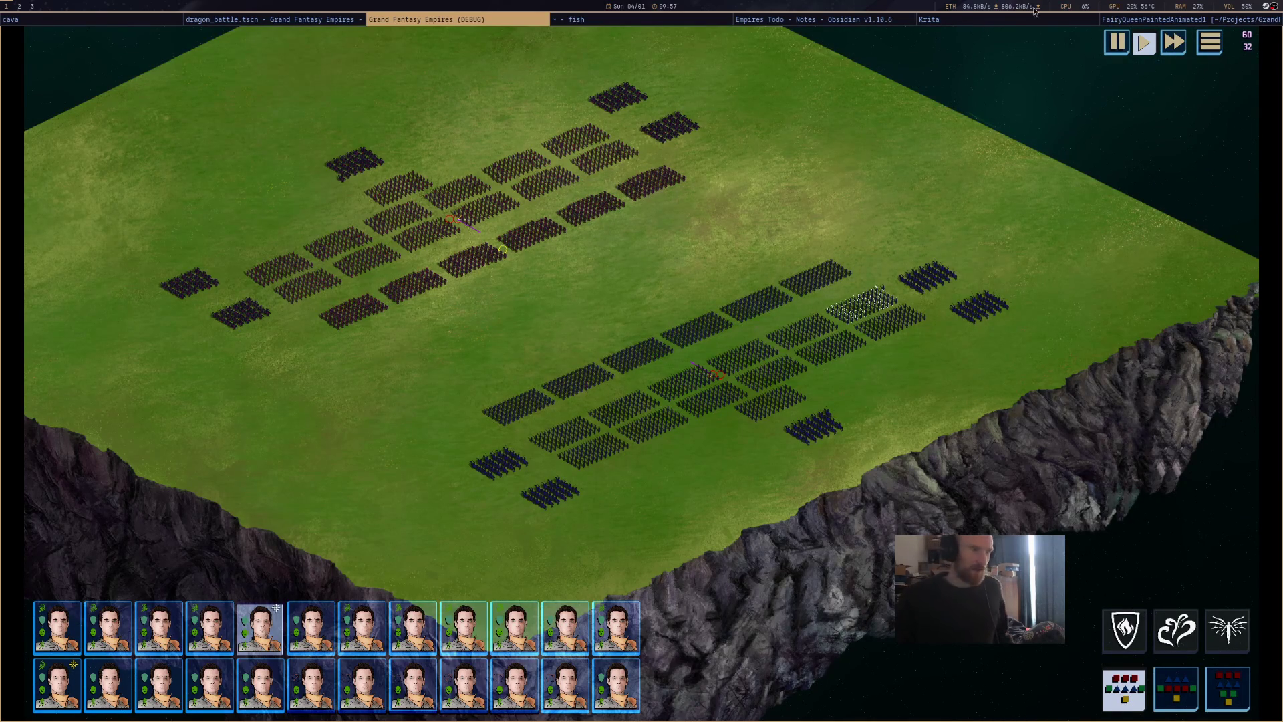
Add a '- [x] refine monsterous animations' task below Spider Queen in the Empires Todo note.
{"action": "key", "text": "a"}
{"action": "left_click", "coordinate": [827, 20]}
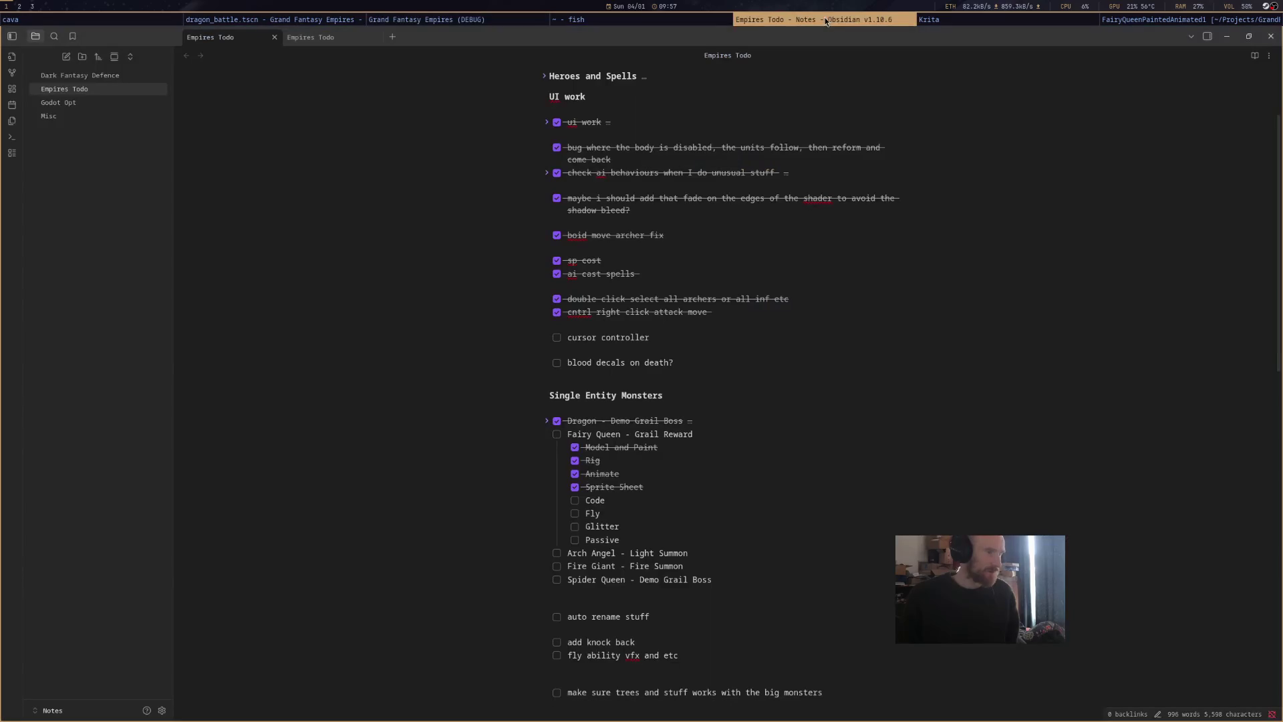
{"action": "scroll", "coordinate": [726, 377], "scroll_direction": "down", "scroll_amount": 3}
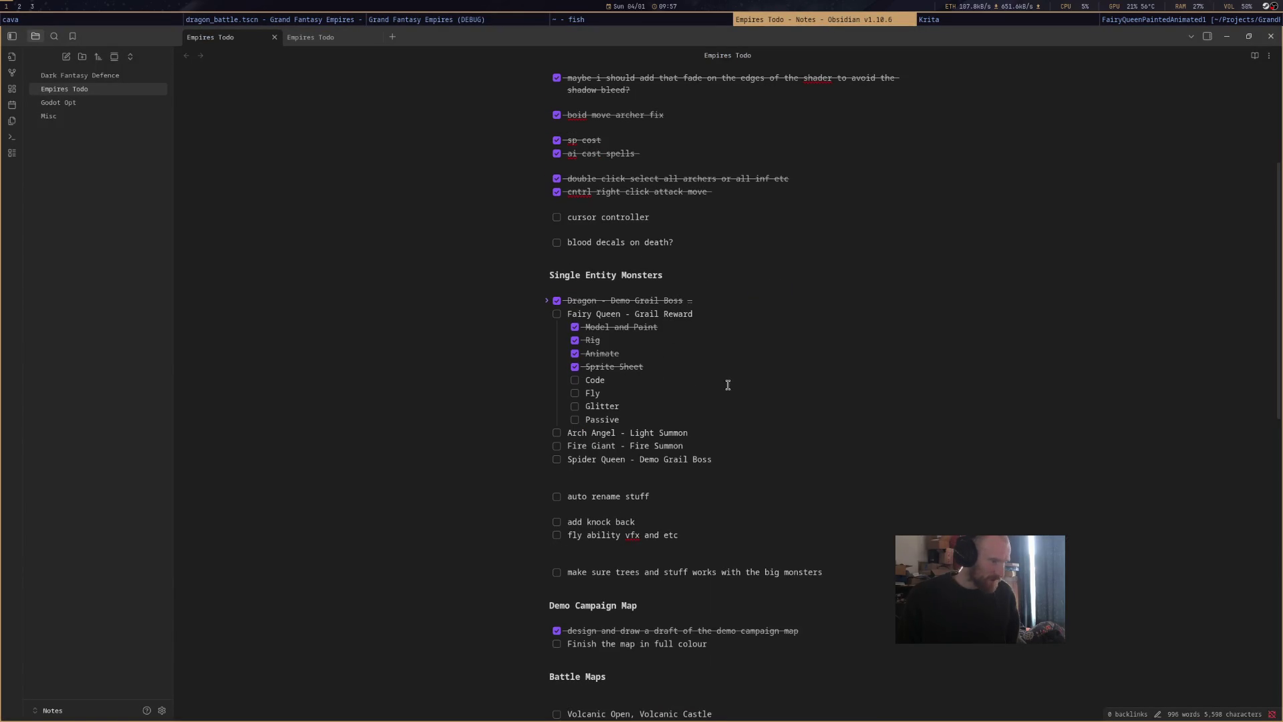
{"action": "scroll", "coordinate": [689, 386], "scroll_direction": "down", "scroll_amount": 3}
{"action": "scroll", "coordinate": [689, 385], "scroll_direction": "up", "scroll_amount": 7}
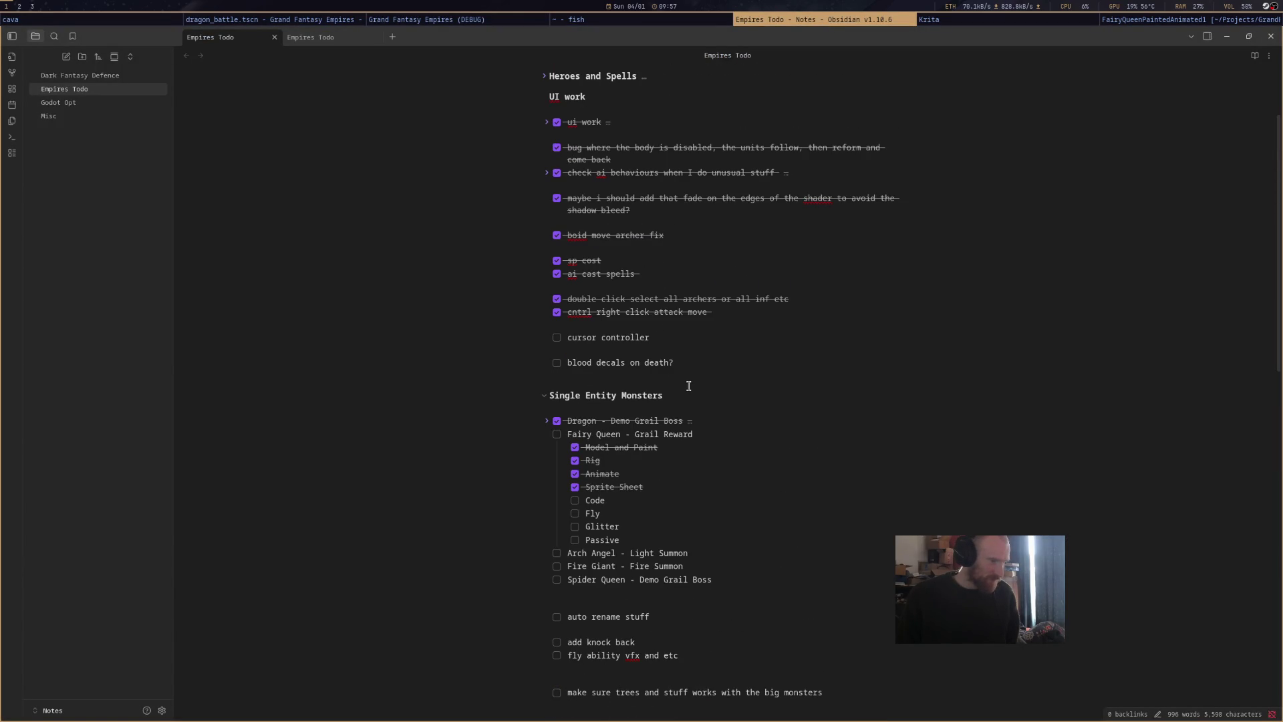
{"action": "scroll", "coordinate": [688, 386], "scroll_direction": "down", "scroll_amount": 5}
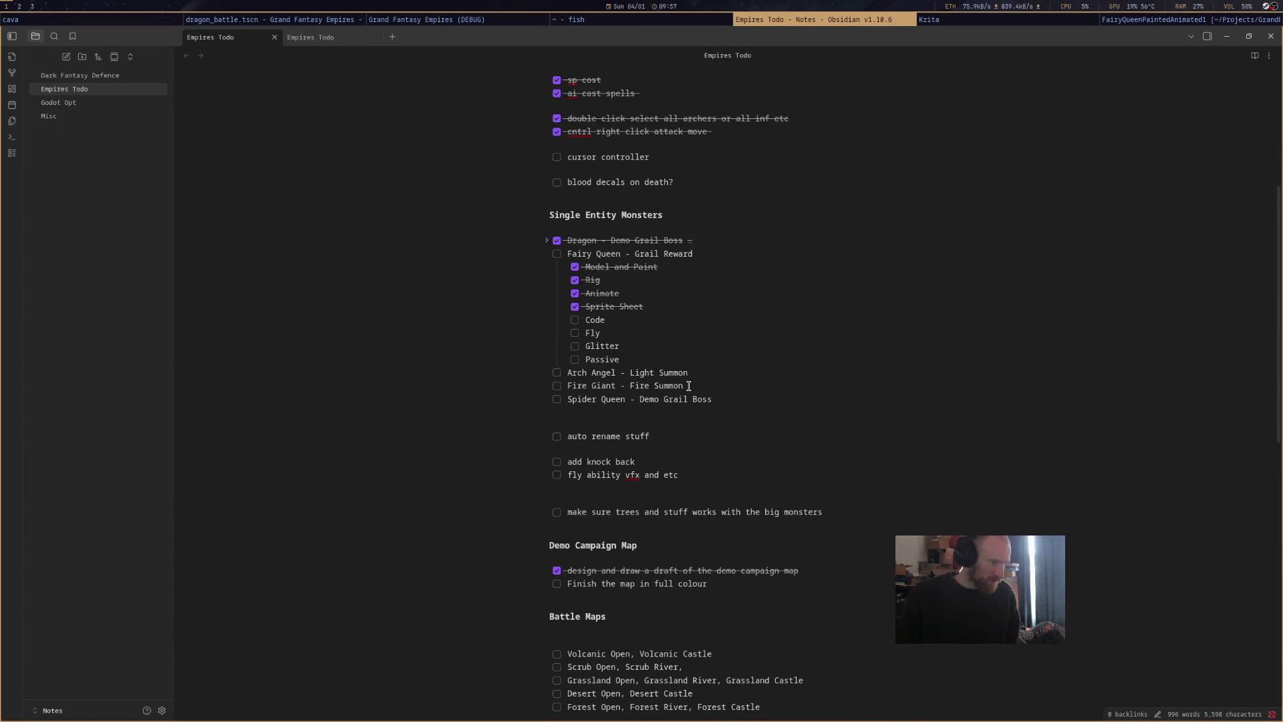
{"action": "scroll", "coordinate": [679, 395], "scroll_direction": "down", "scroll_amount": 6}
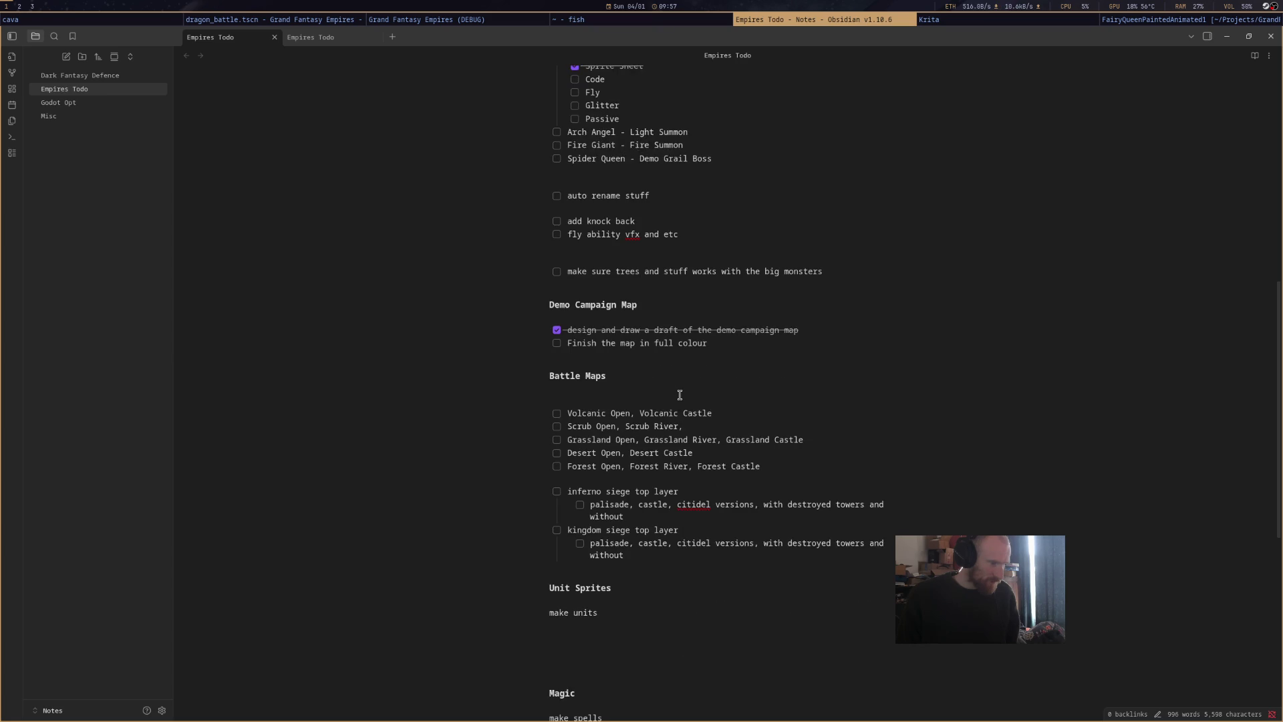
{"action": "scroll", "coordinate": [679, 395], "scroll_direction": "down", "scroll_amount": 5}
{"action": "scroll", "coordinate": [679, 395], "scroll_direction": "up", "scroll_amount": 15}
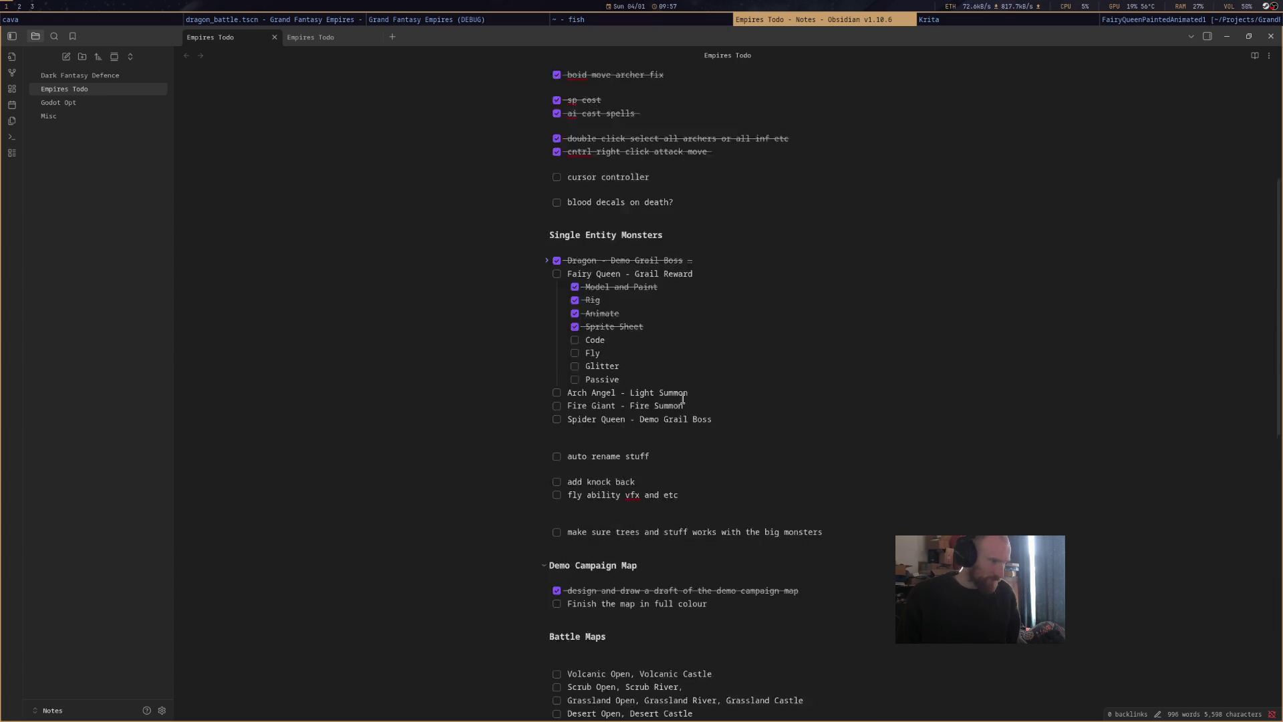
{"action": "scroll", "coordinate": [682, 399], "scroll_direction": "down", "scroll_amount": 4}
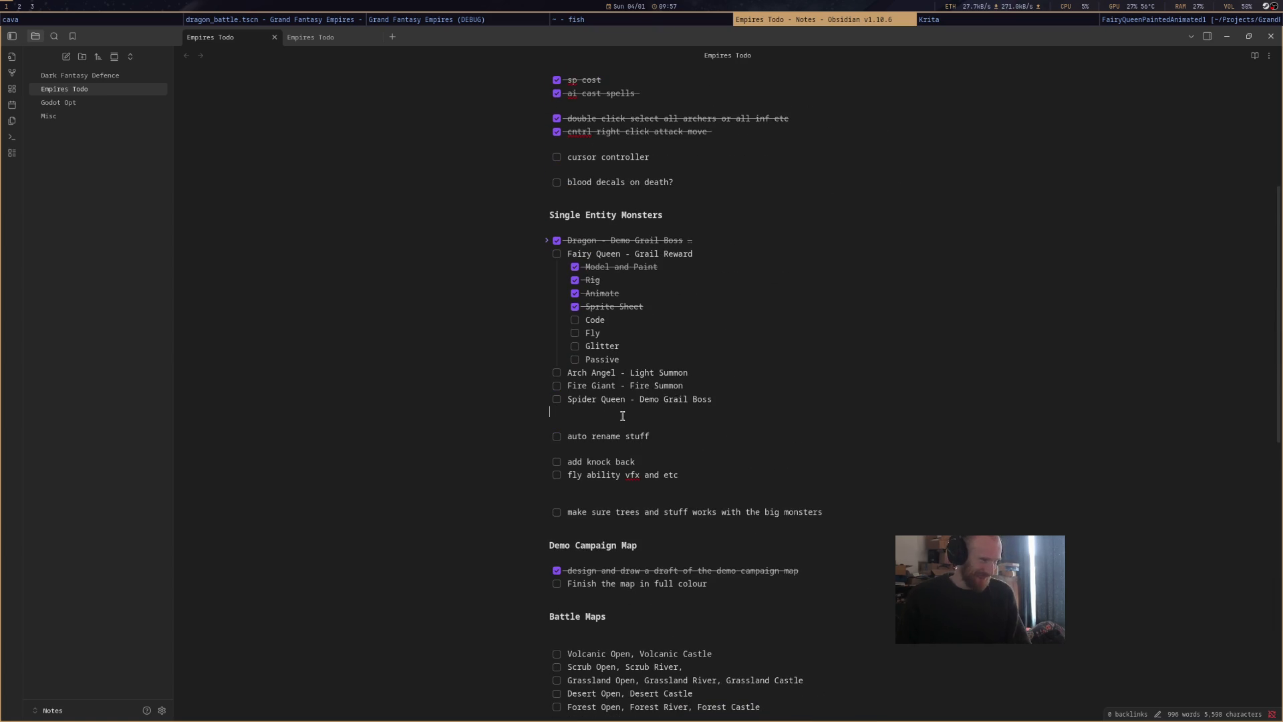
{"action": "key", "text": "Return"}
{"action": "type", "text": "-"}
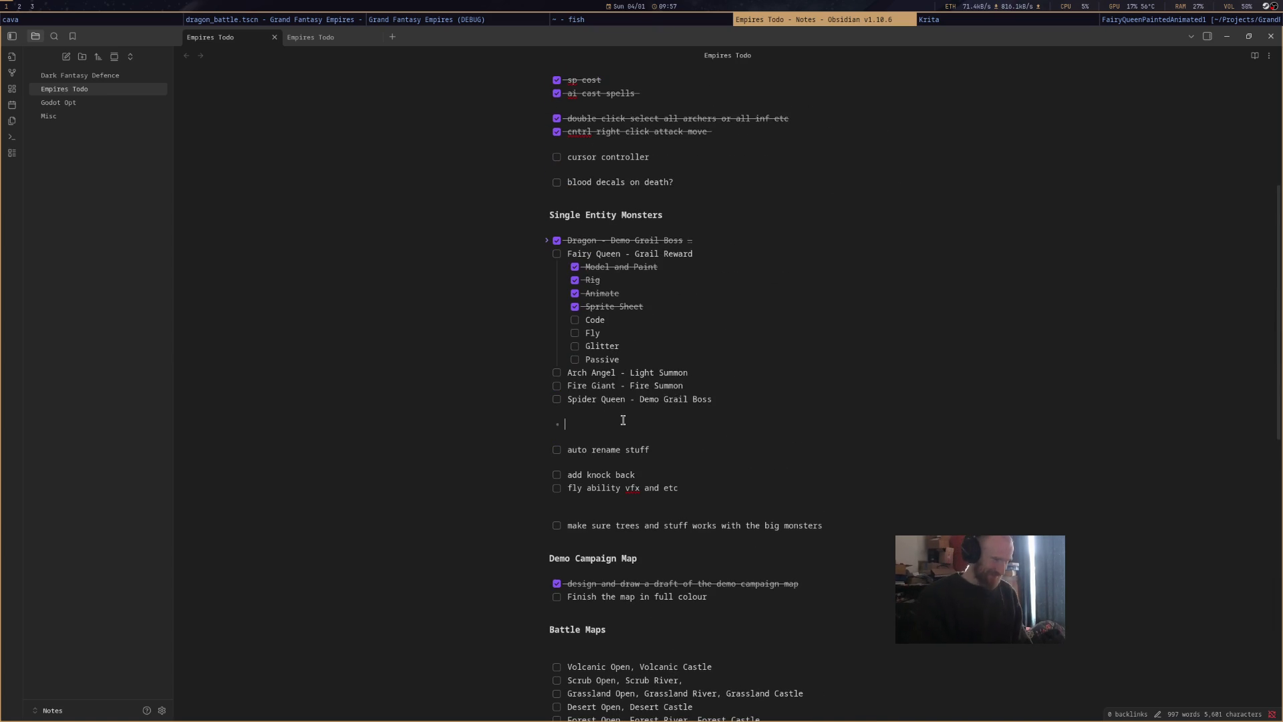
Tick off 'auto rename stuff', close the debug game window, and return to the Empires Todo note.
{"action": "left_click", "coordinate": [558, 451]}
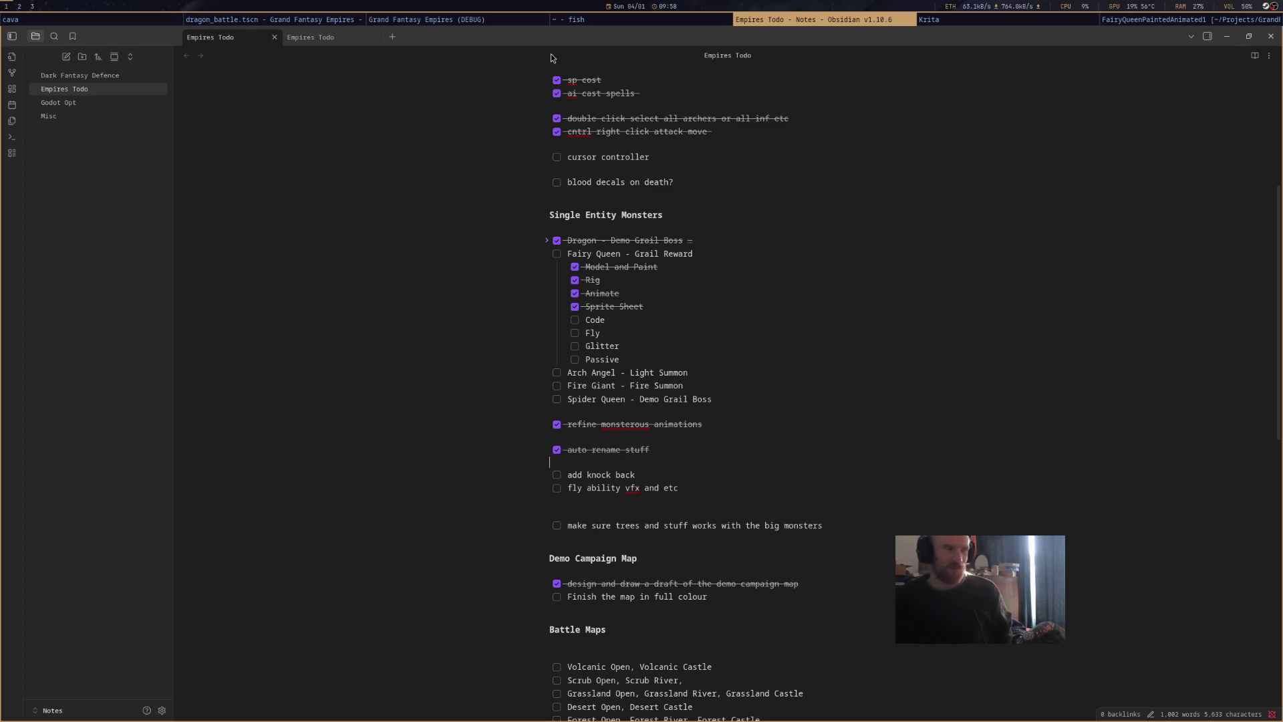
{"action": "left_click", "coordinate": [428, 20]}
{"action": "key", "text": "Left"}
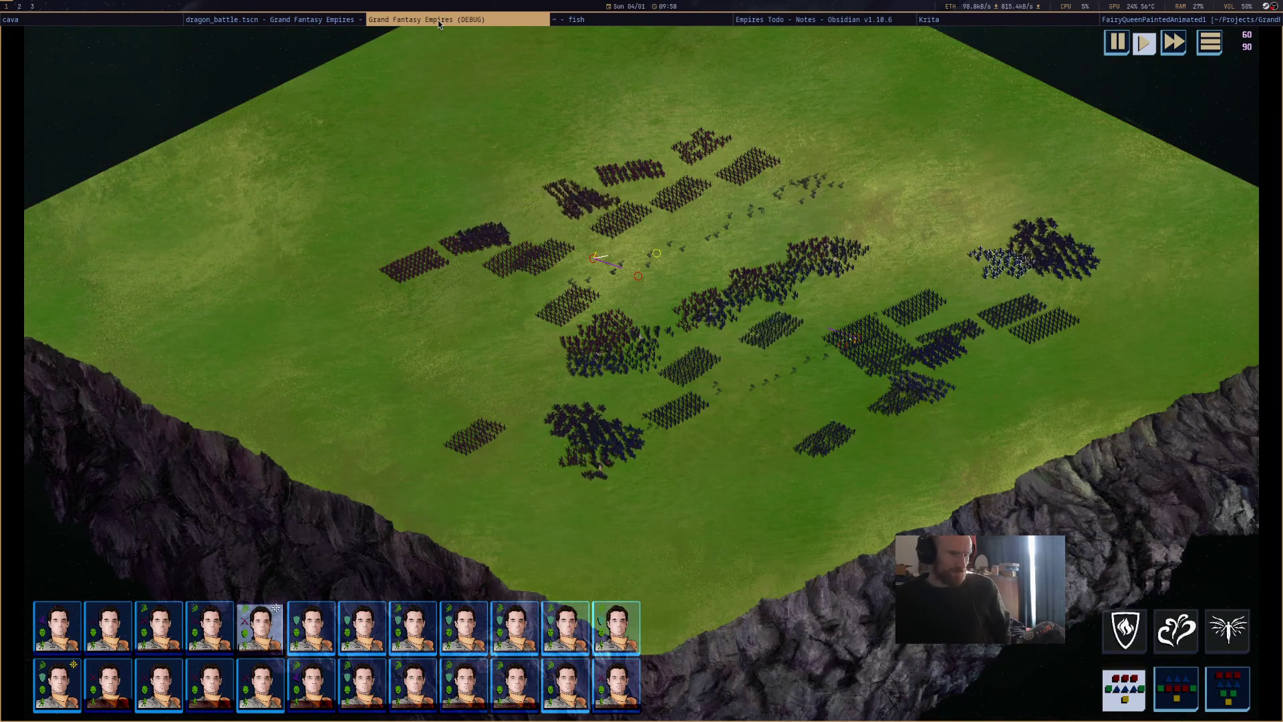
{"action": "key", "text": "super+shift+q"}
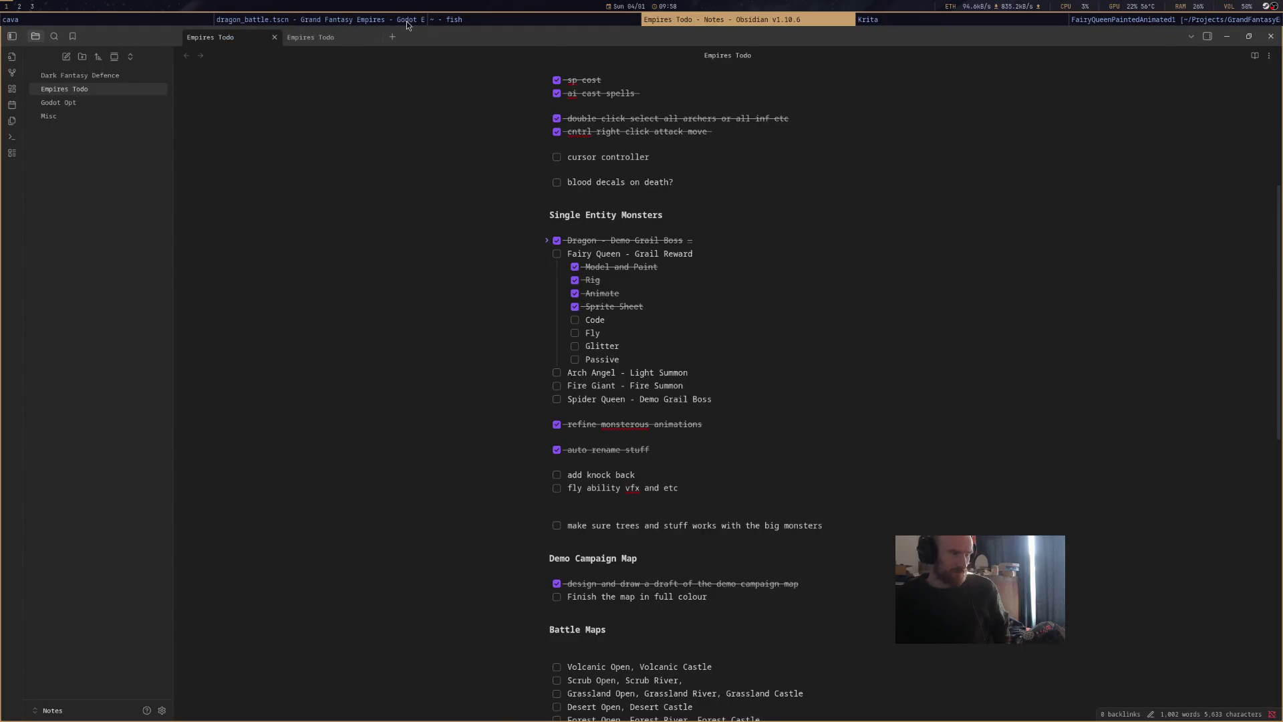
{"action": "left_click", "coordinate": [402, 20]}
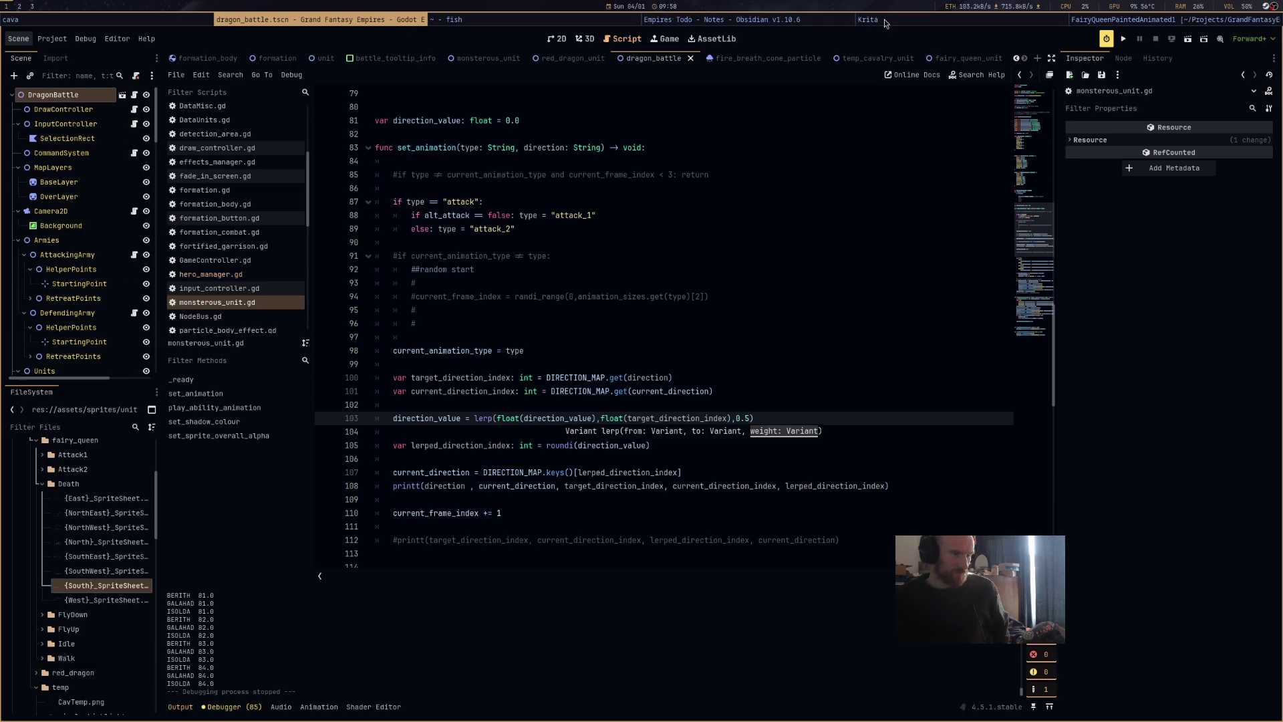
{"action": "left_click", "coordinate": [777, 17]}
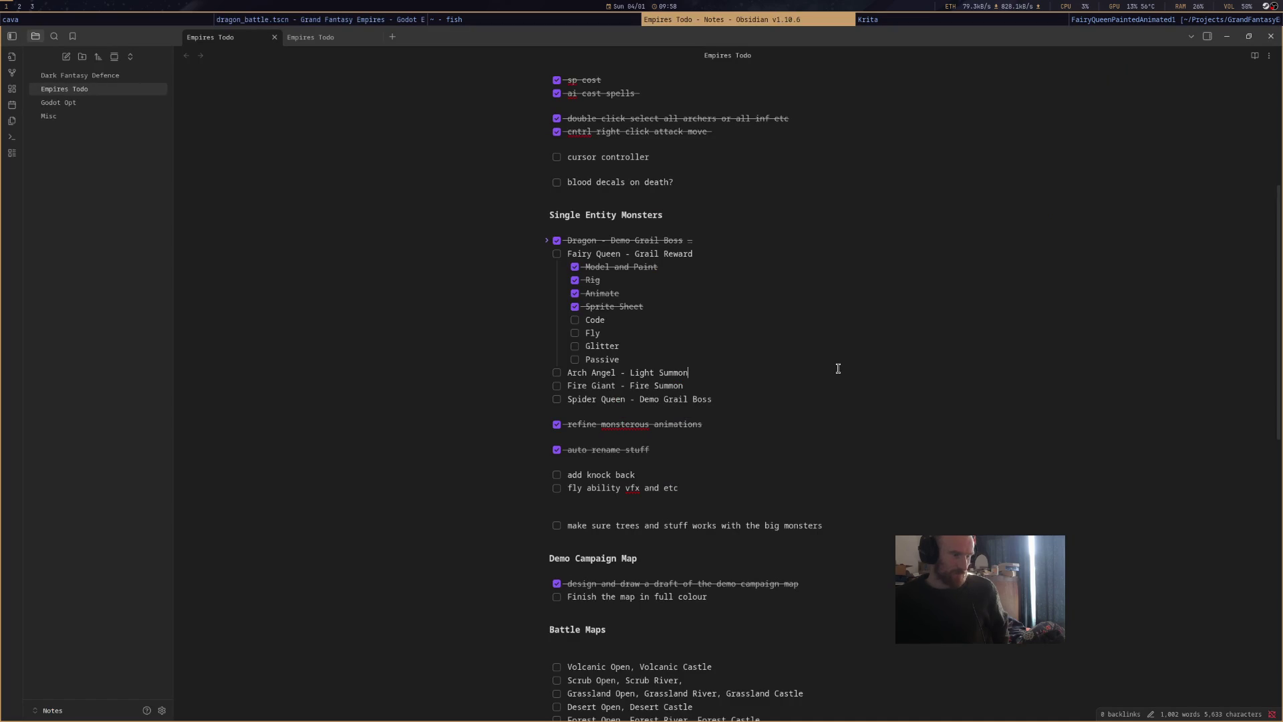
{"action": "scroll", "coordinate": [838, 369], "scroll_direction": "up", "scroll_amount": 3}
{"action": "scroll", "coordinate": [838, 368], "scroll_direction": "up", "scroll_amount": 3}
{"action": "scroll", "coordinate": [838, 368], "scroll_direction": "down", "scroll_amount": 6}
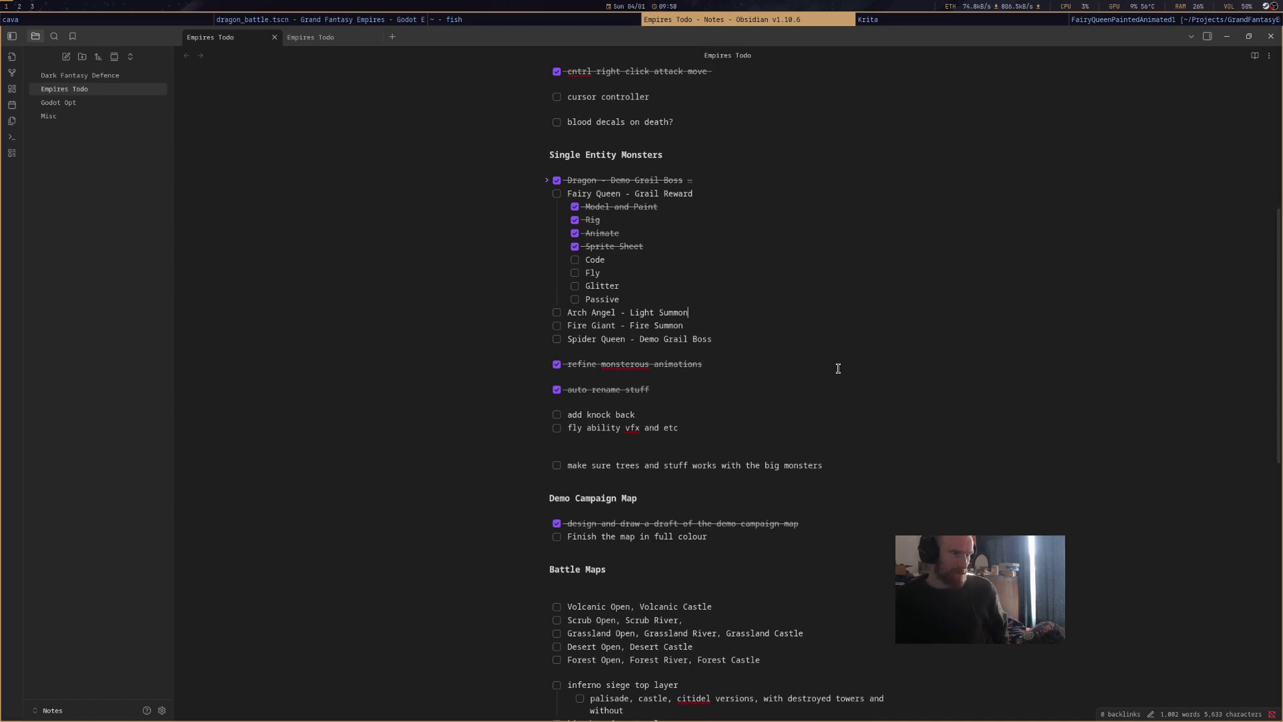
{"action": "scroll", "coordinate": [838, 368], "scroll_direction": "up", "scroll_amount": 3}
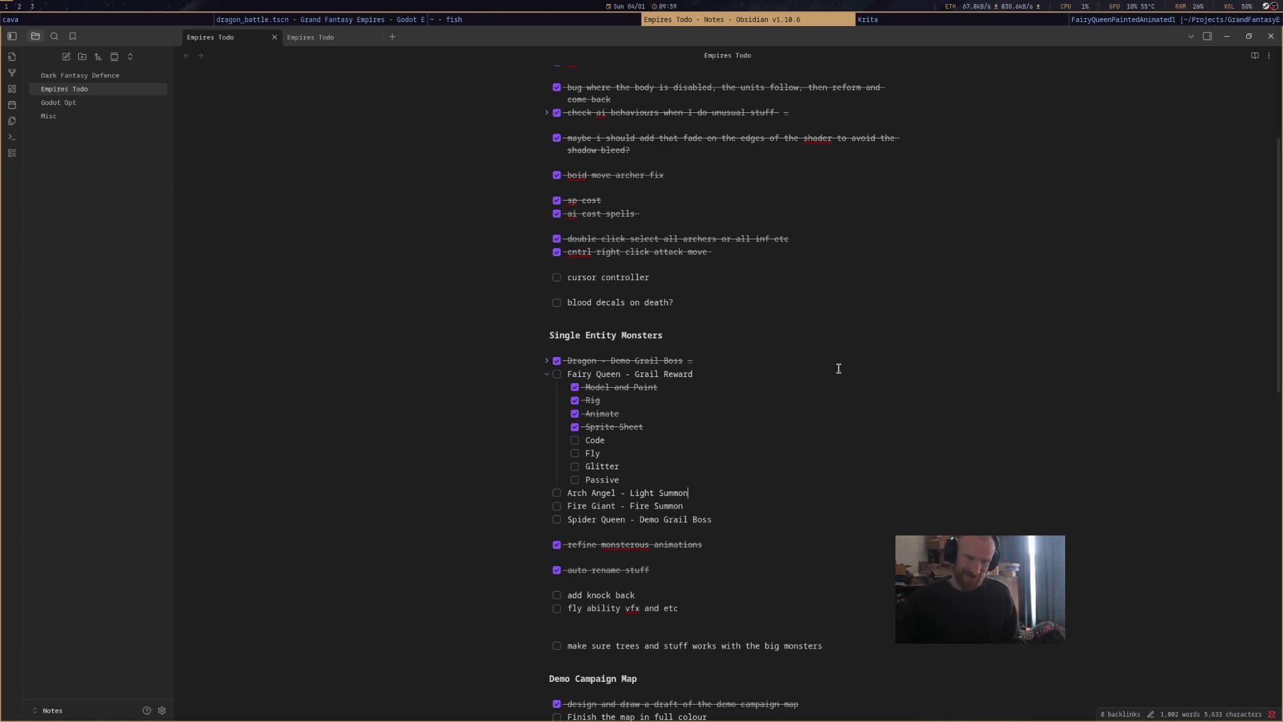
Bring the Krita window with DemoCampaignMap1.kra to the front.
{"action": "left_click", "coordinate": [935, 19]}
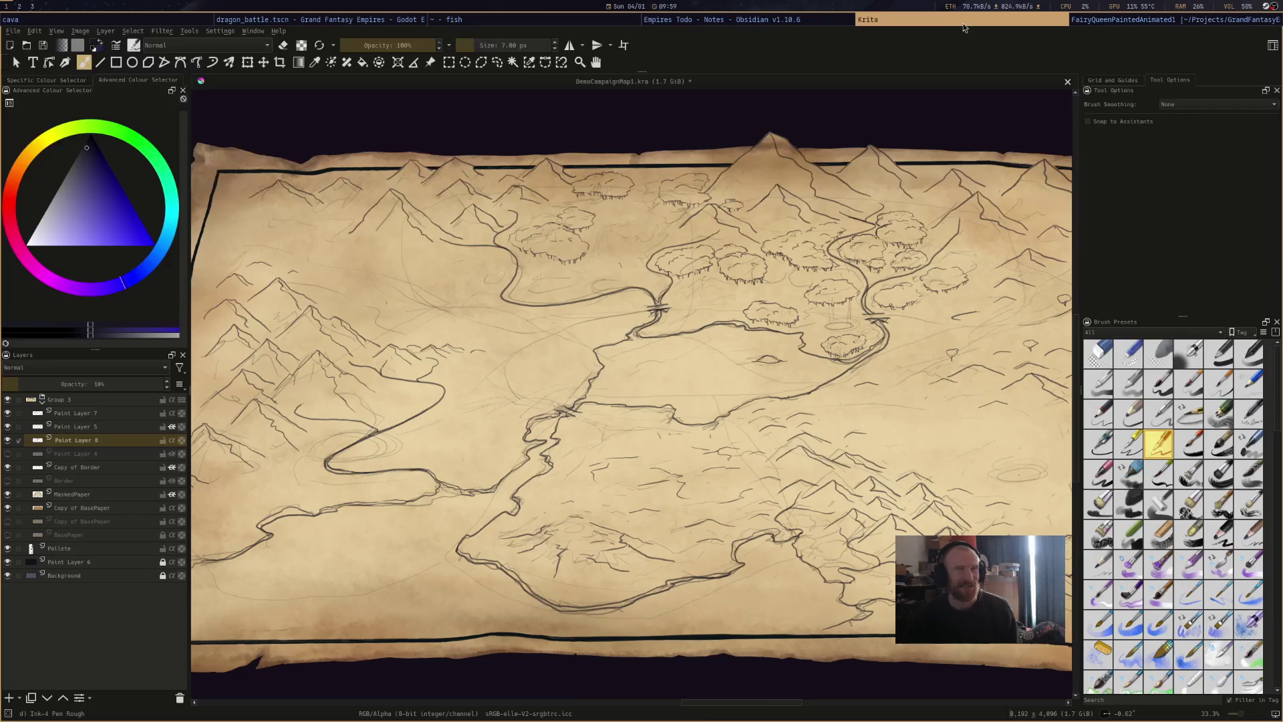
Delete the empty '#' comment lines 95–96 from set_animation in monsterous_unit.gd.
{"action": "left_click", "coordinate": [707, 22]}
{"action": "left_click", "coordinate": [531, 21]}
{"action": "left_click", "coordinate": [370, 22]}
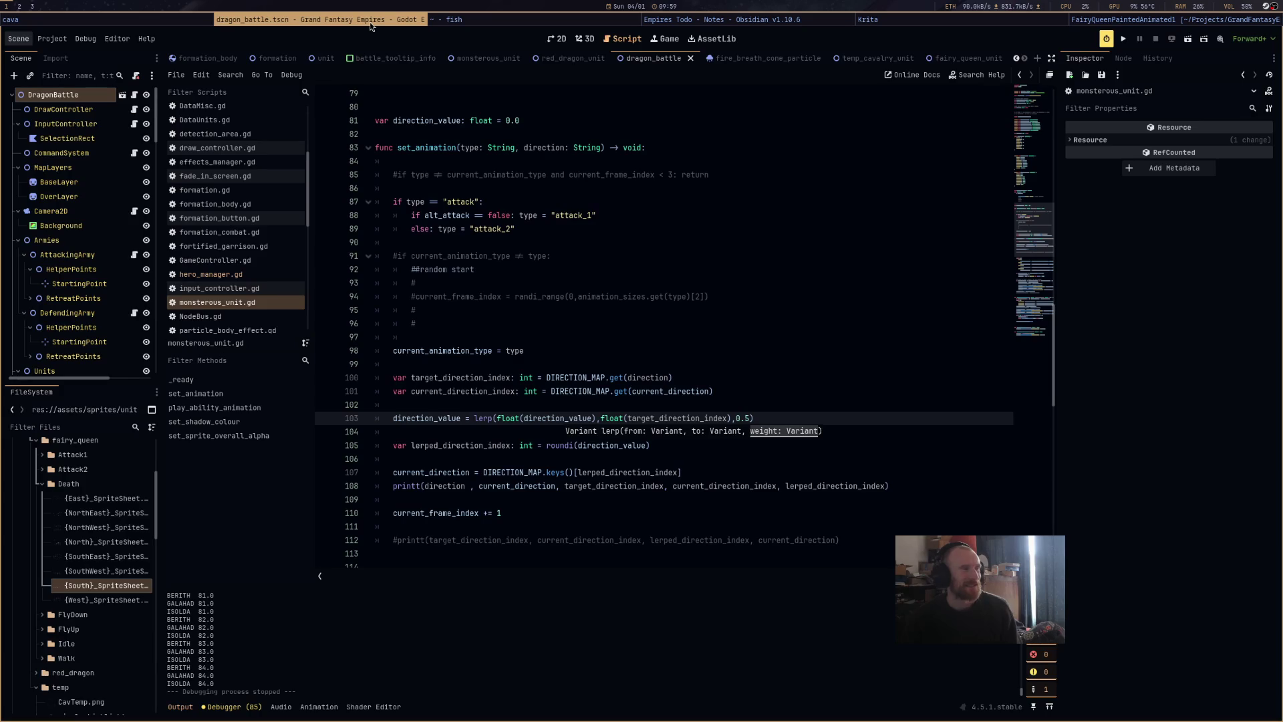
{"action": "left_click", "coordinate": [621, 323]}
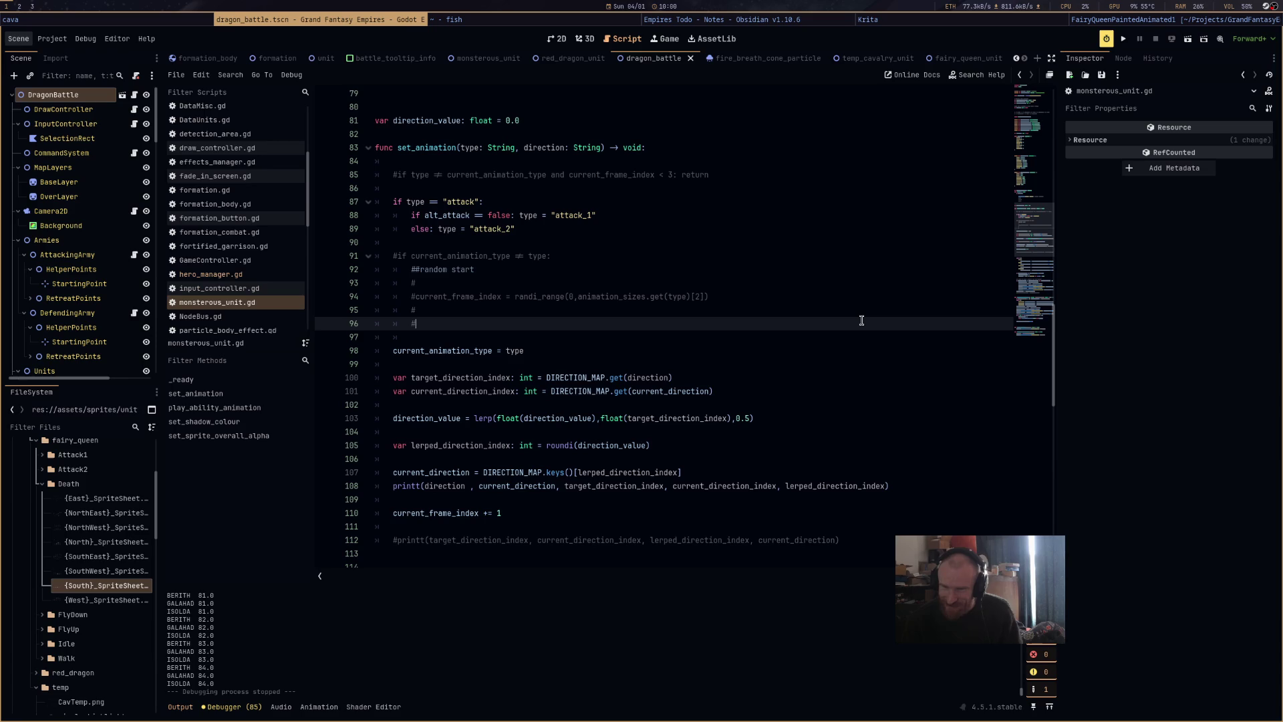
{"action": "left_click_drag", "start_coordinate": [481, 326], "coordinate": [376, 309]}
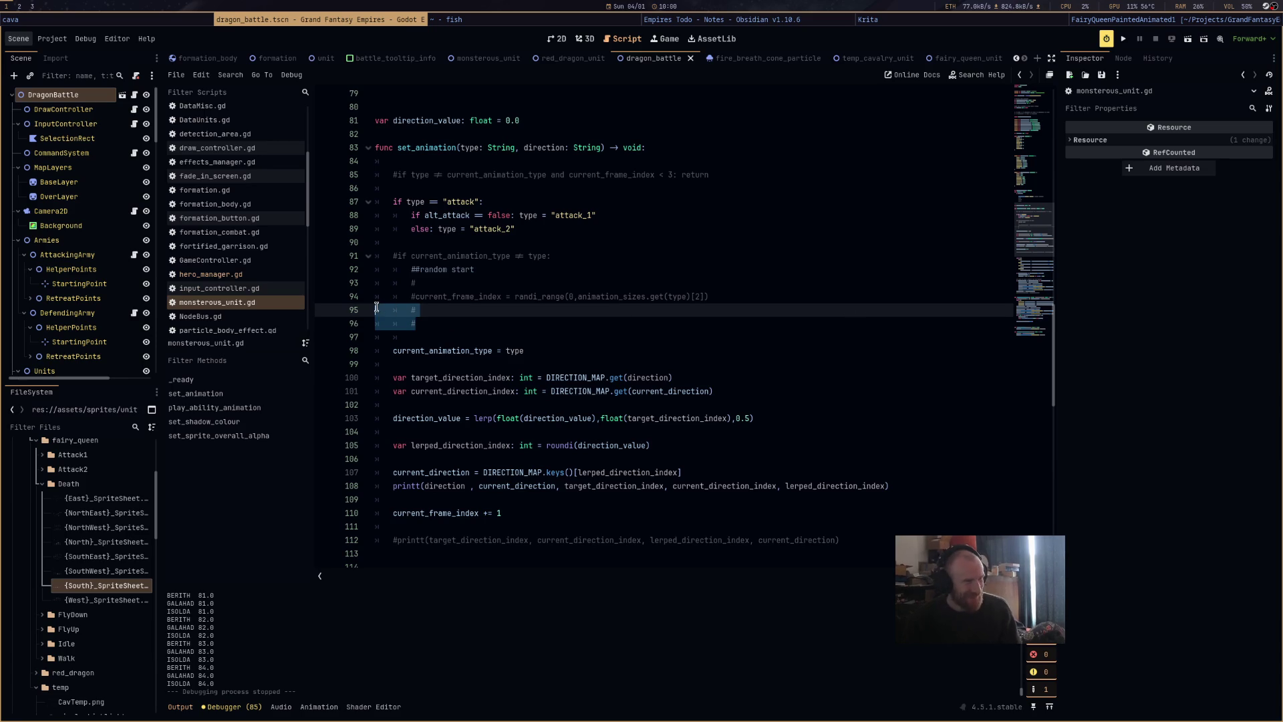
{"action": "key", "text": "BackSpace"}
{"action": "key", "text": "BackSpace"}
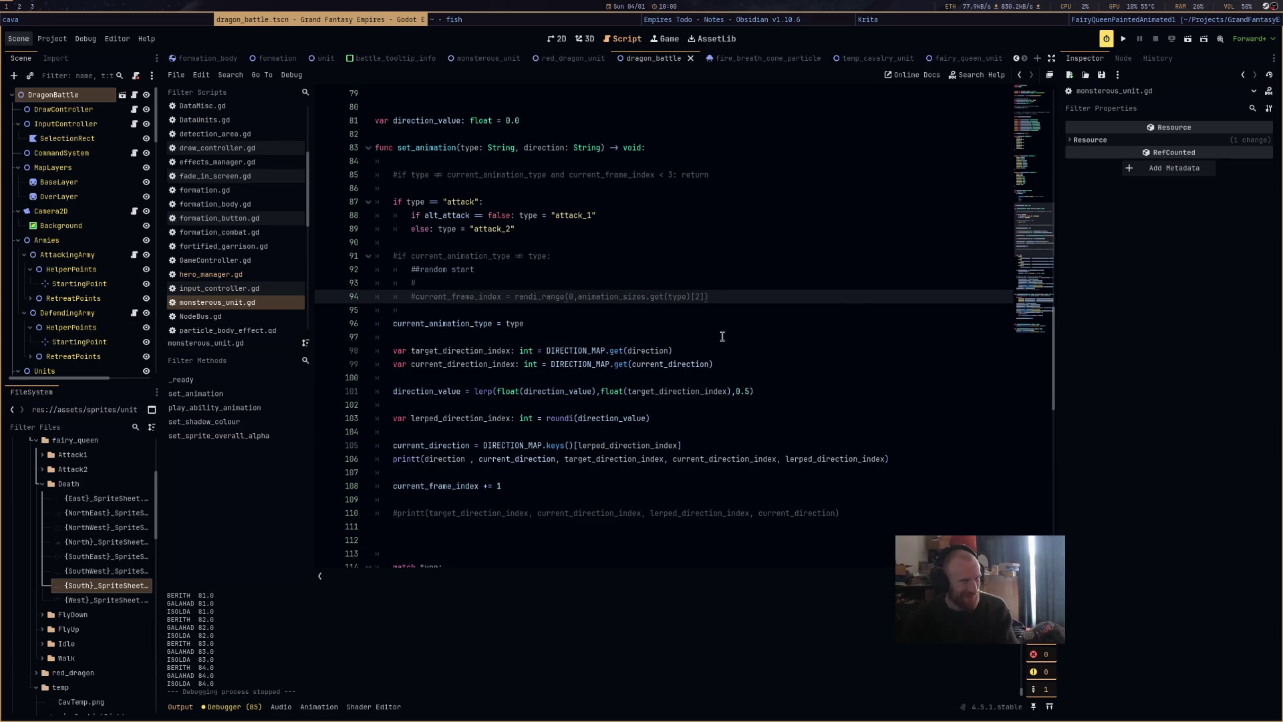
{"action": "scroll", "coordinate": [765, 323], "scroll_direction": "down", "scroll_amount": 8}
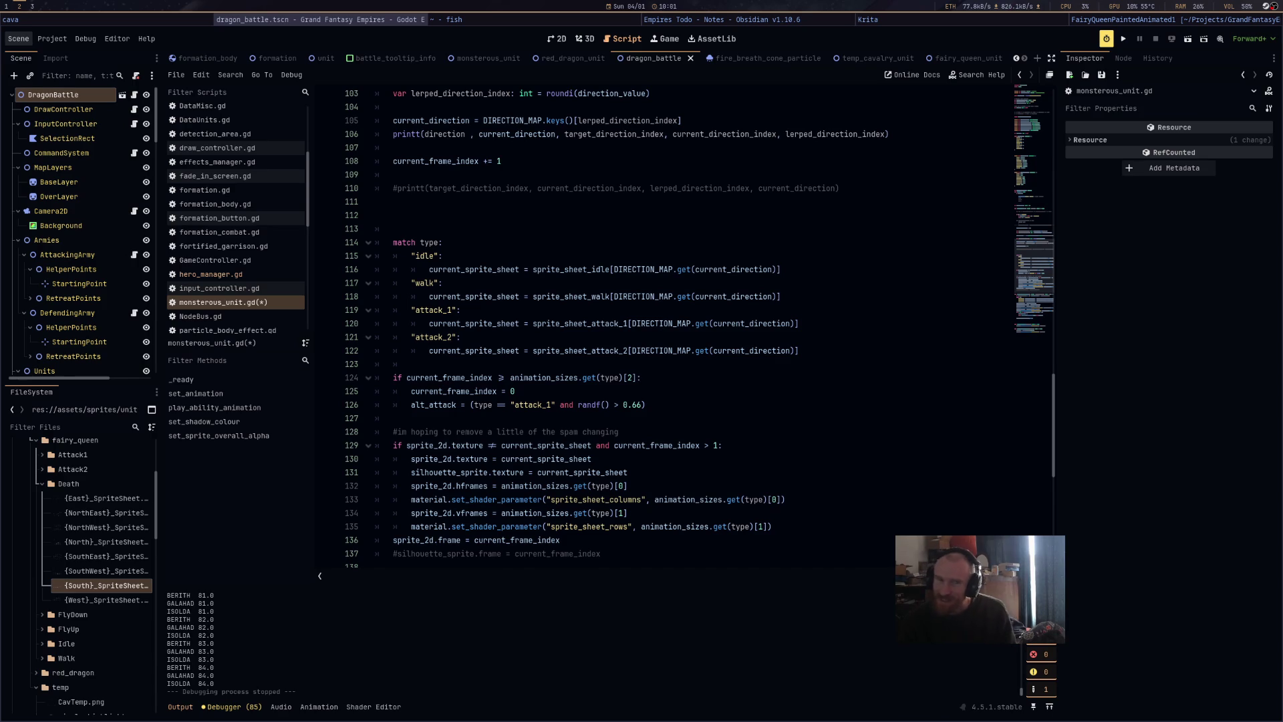
Cycle through the terminal, Godot, Krita and Blender windows, ending on the Empires Todo note.
{"action": "left_click", "coordinate": [598, 25]}
{"action": "left_click", "coordinate": [742, 20]}
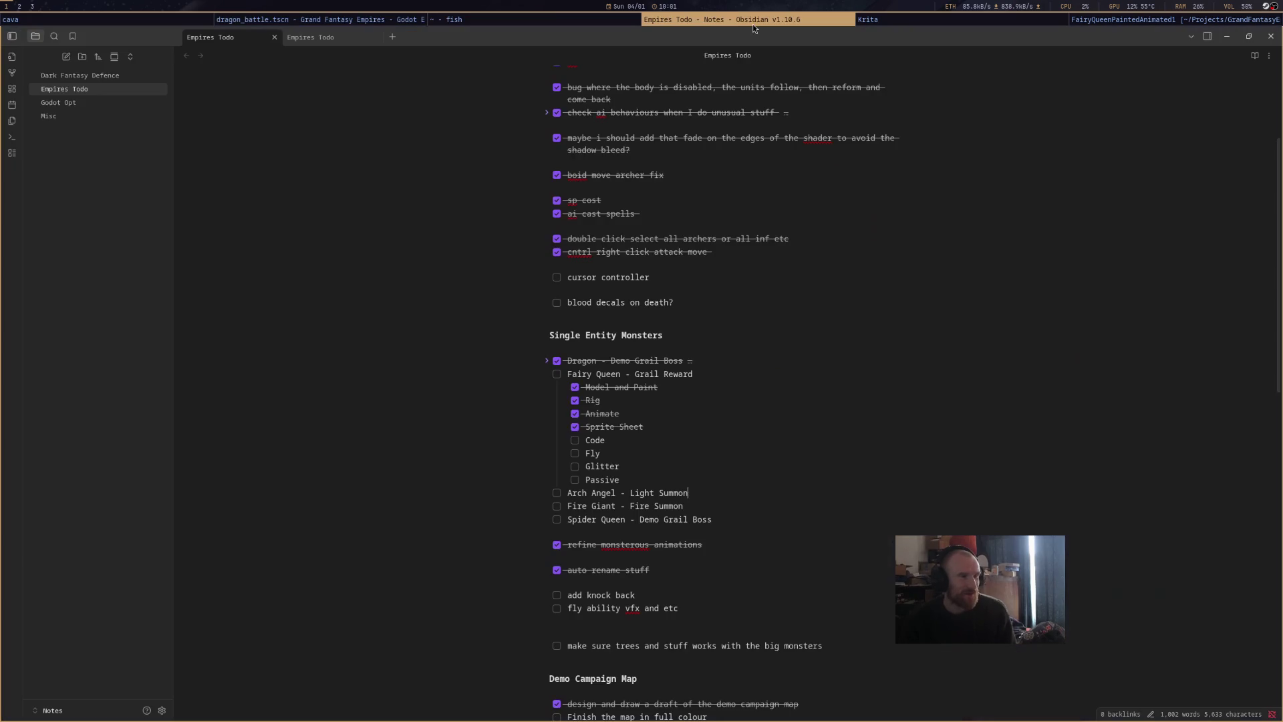
{"action": "left_click", "coordinate": [562, 19]}
{"action": "left_click", "coordinate": [344, 18]}
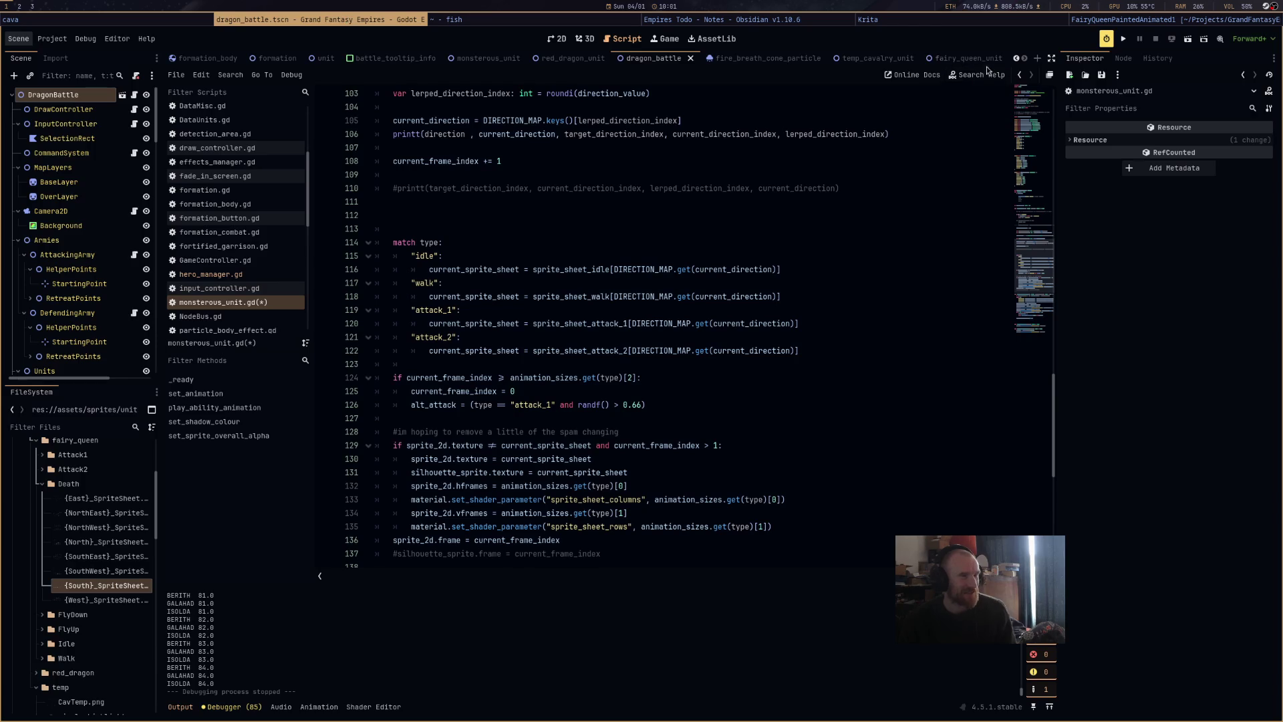
{"action": "left_click", "coordinate": [969, 24]}
{"action": "left_click", "coordinate": [1124, 24]}
{"action": "left_click", "coordinate": [1054, 27]}
{"action": "left_click", "coordinate": [812, 24]}
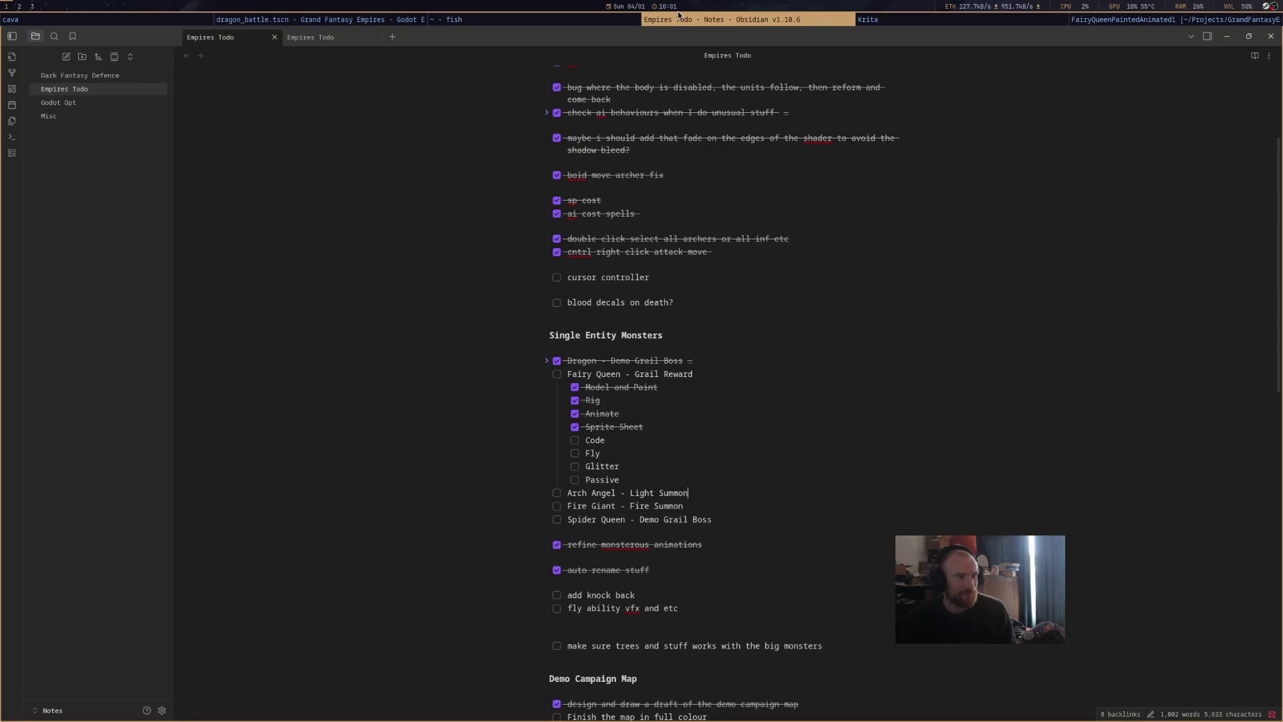
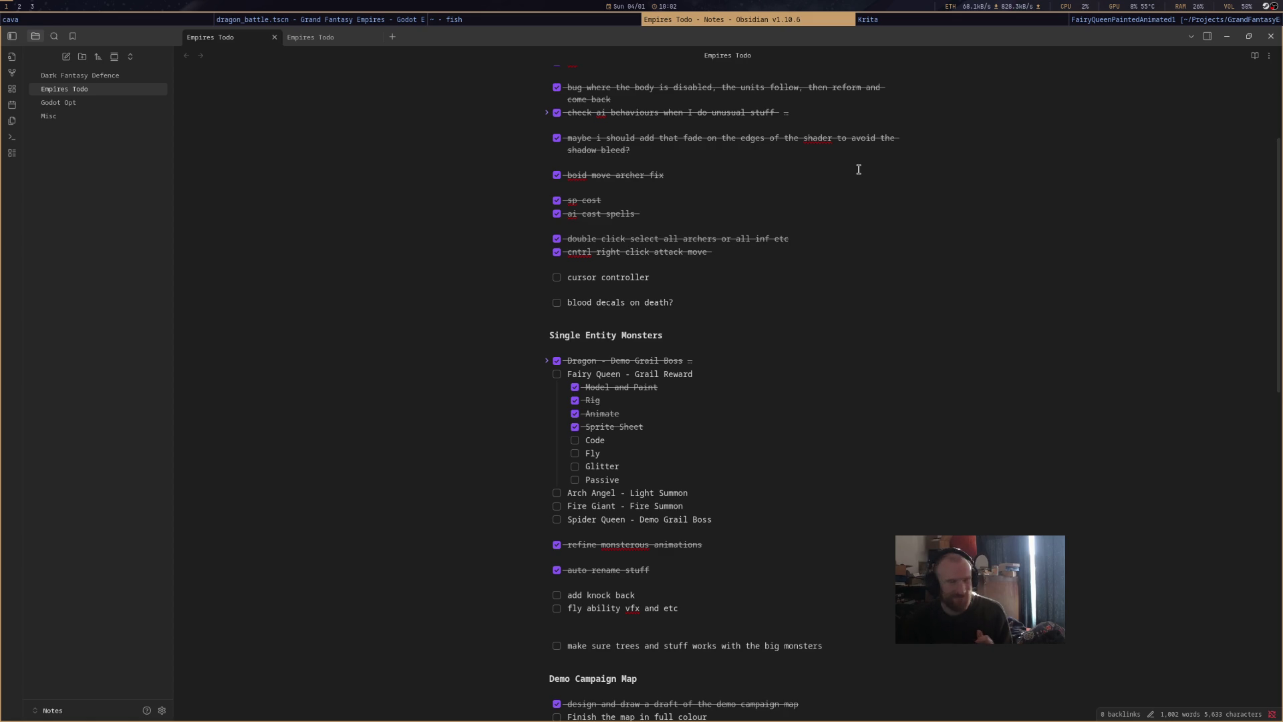
Review the full-colour map task and Fairy Queen subtasks in Empires Todo, then switch windows.
{"action": "scroll", "coordinate": [783, 482], "scroll_direction": "down", "scroll_amount": 3}
{"action": "left_click", "coordinate": [787, 482]}
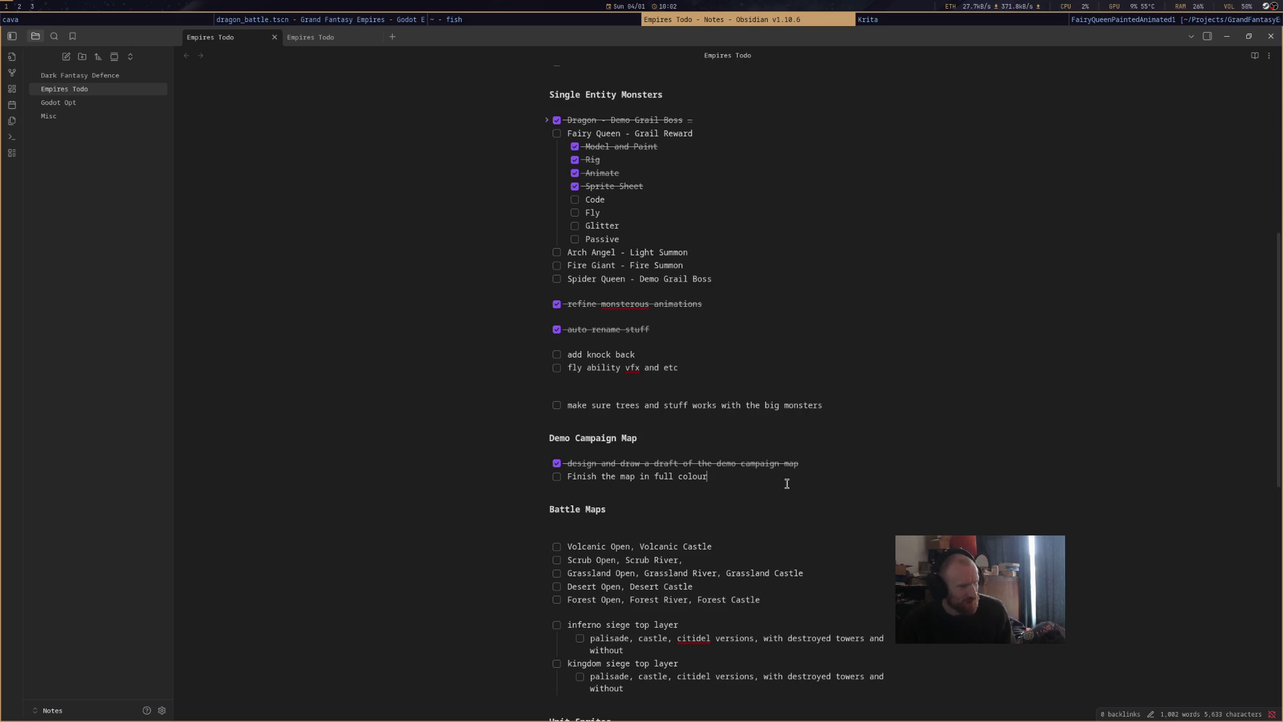
{"action": "scroll", "coordinate": [786, 483], "scroll_direction": "up", "scroll_amount": 5}
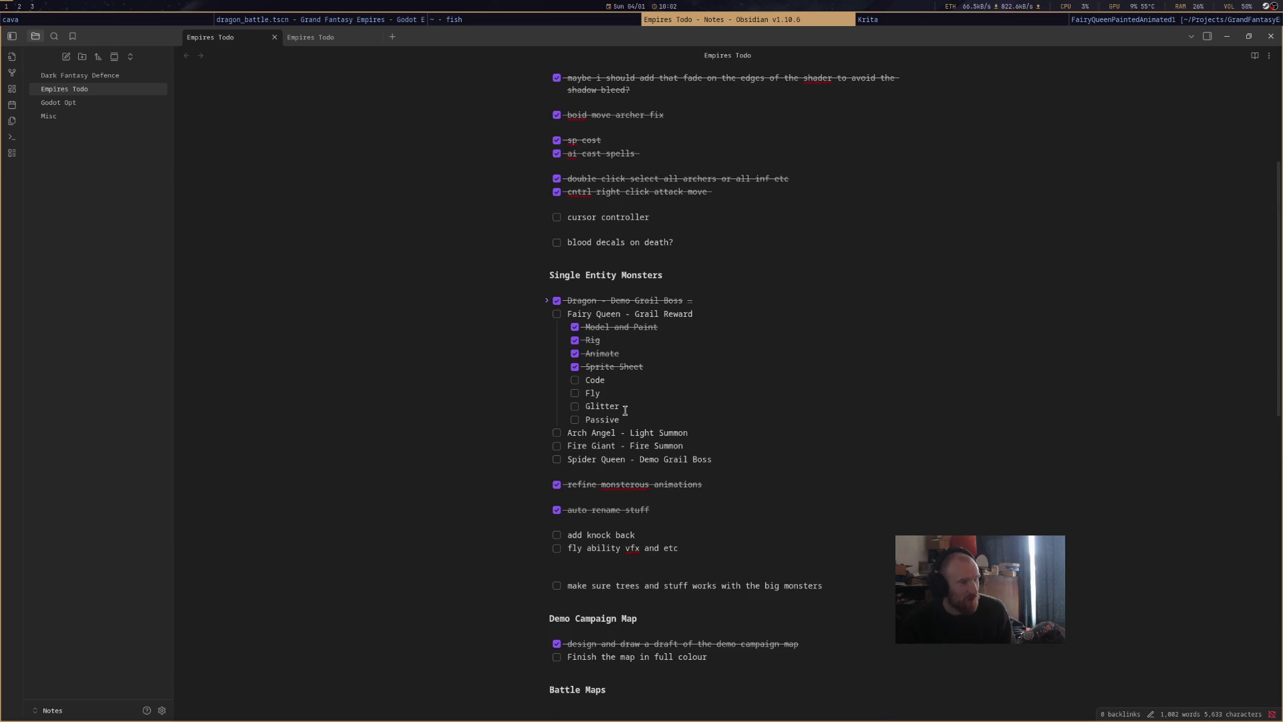
{"action": "left_click_drag", "start_coordinate": [636, 419], "coordinate": [576, 379]}
{"action": "key", "text": "alt+Tab"}
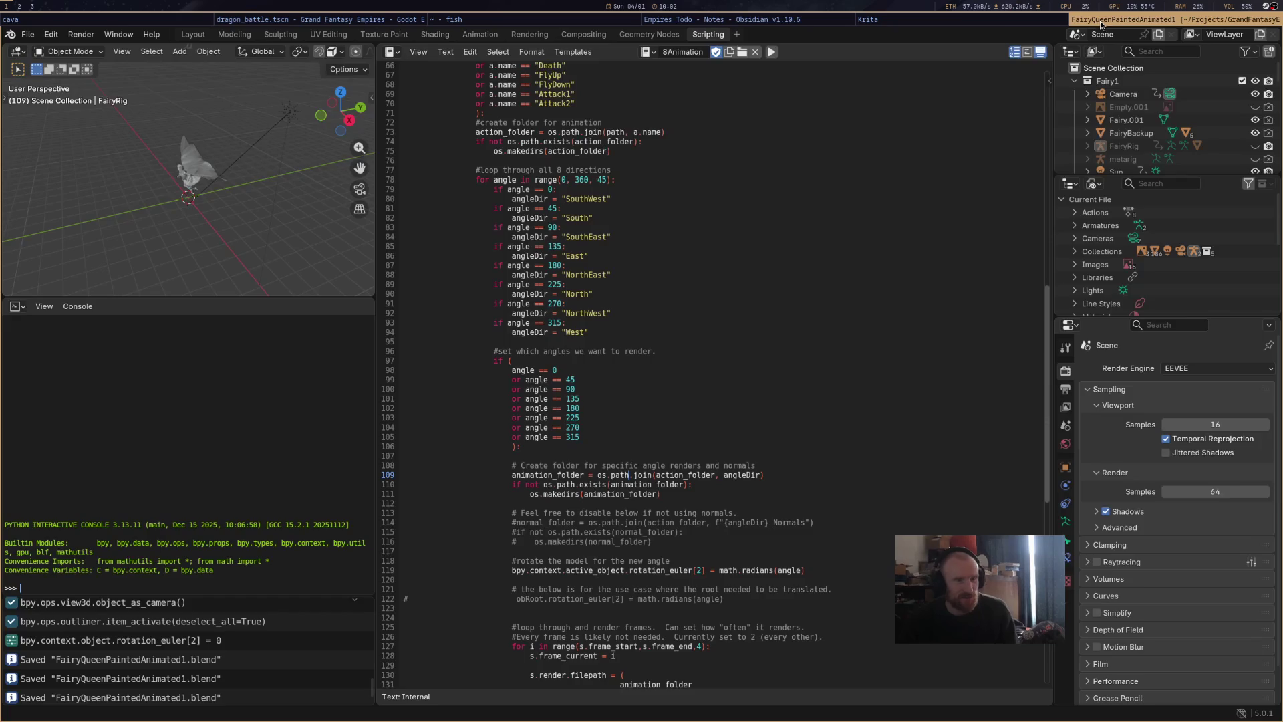
Playtest the dragon battle, check the fairy queen, stop the game and open hero_manager.gd.
{"action": "key", "text": "alt+Tab"}
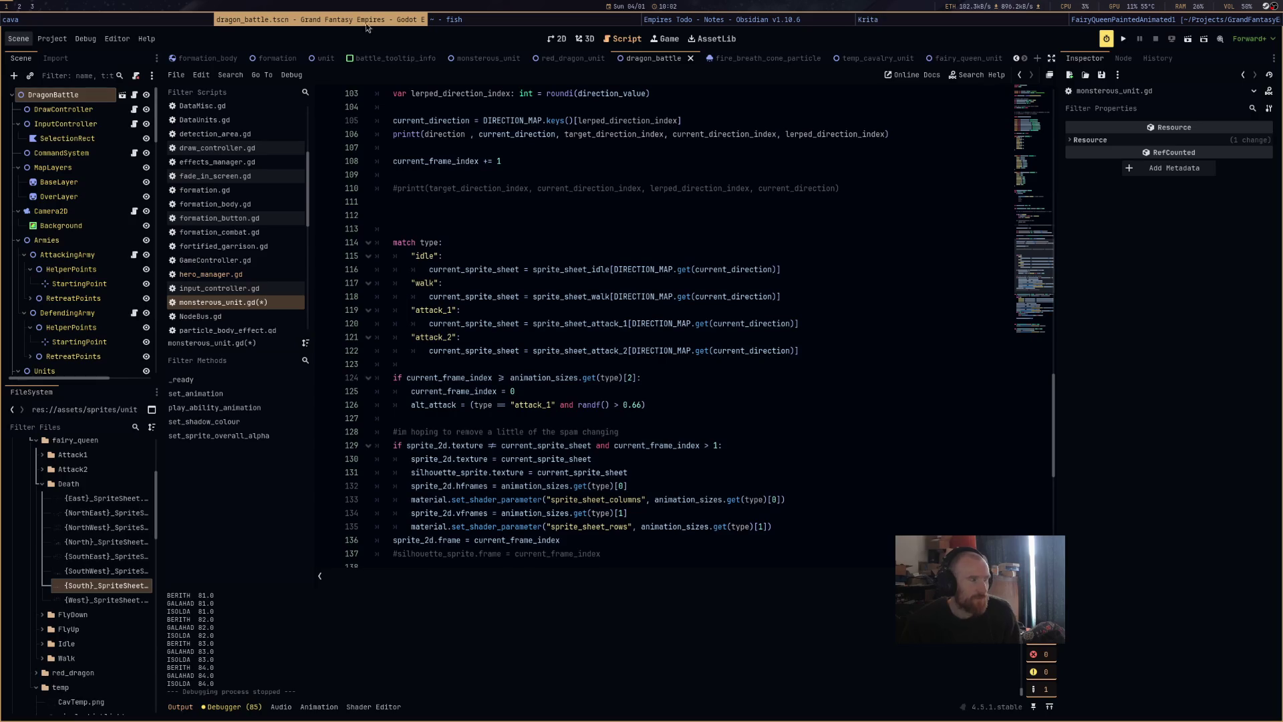
{"action": "left_click", "coordinate": [1187, 41]}
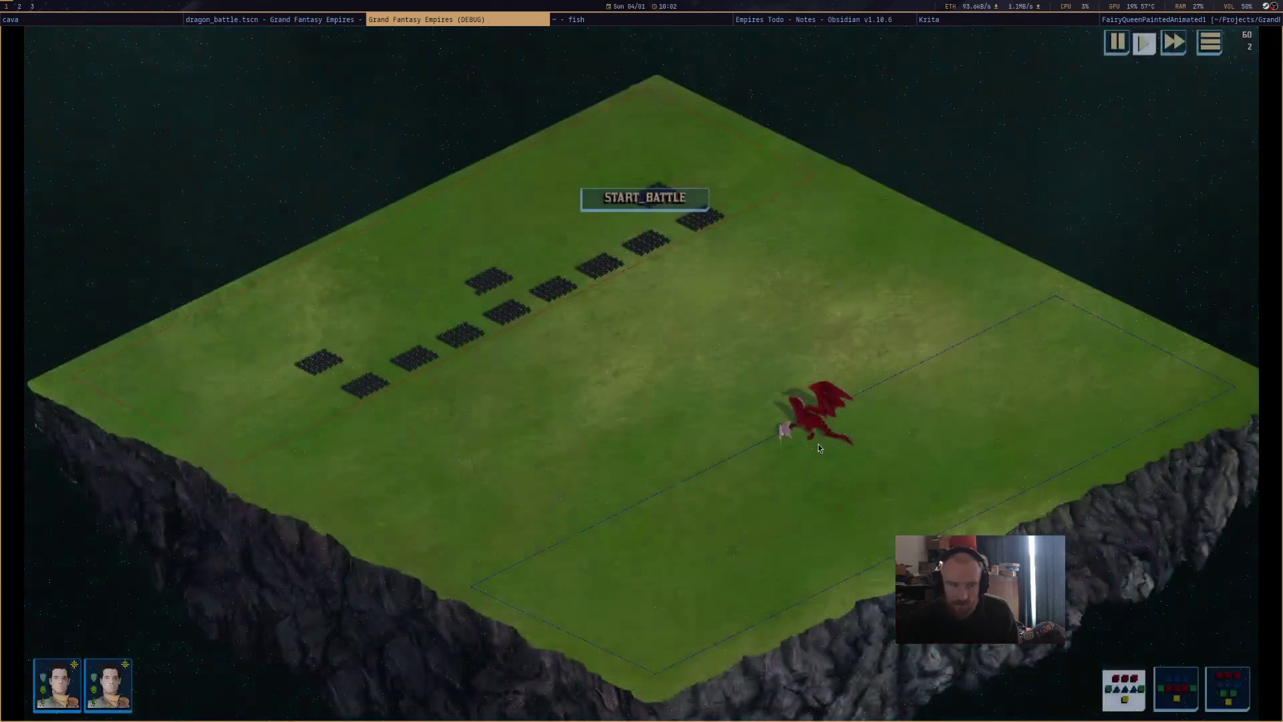
{"action": "mouse_move", "coordinate": [780, 431]}
{"action": "scroll", "coordinate": [780, 431], "scroll_direction": "up", "scroll_amount": 4}
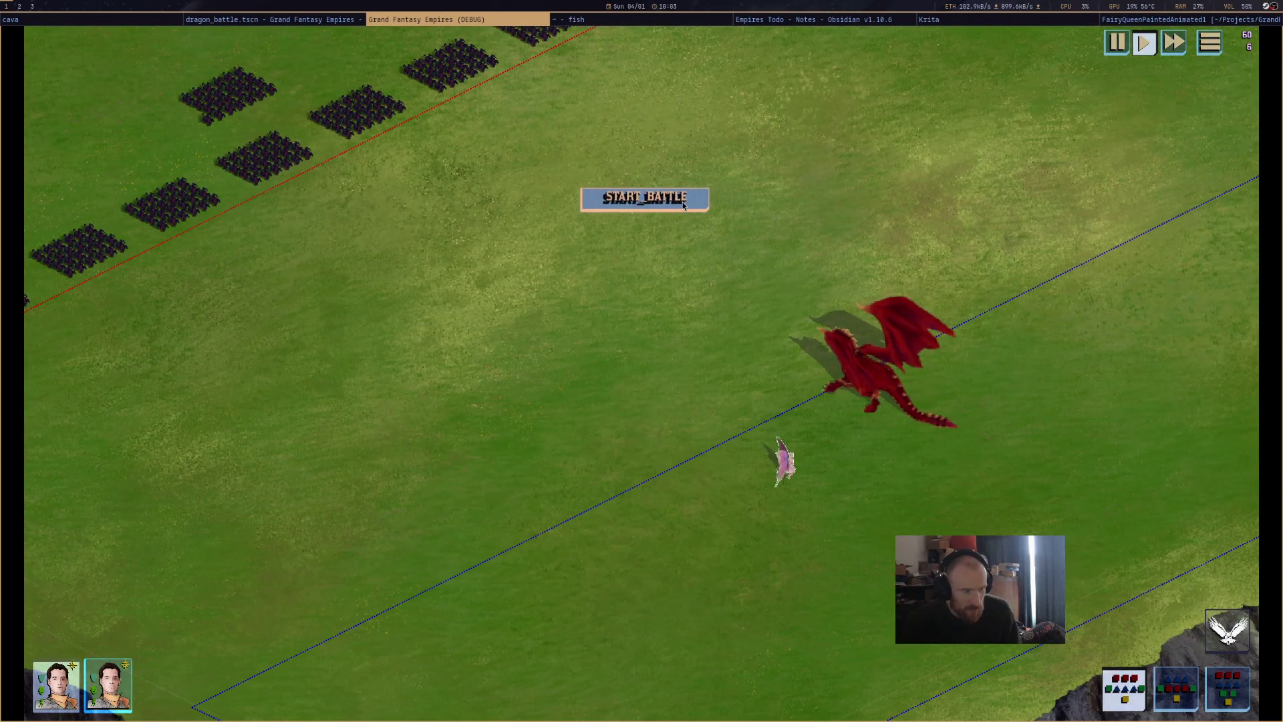
{"action": "middle_click", "coordinate": [456, 25]}
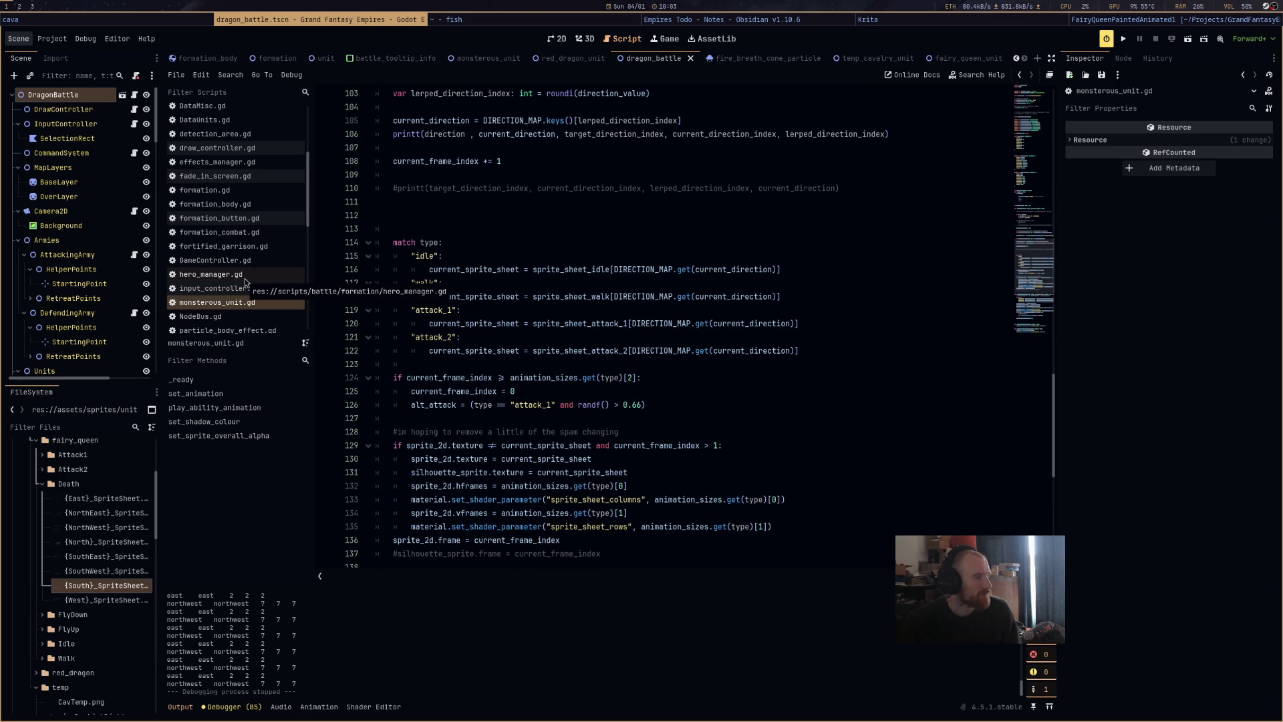
{"action": "left_click", "coordinate": [245, 274]}
In hero_manager.gd, inspect the SP_REGEN constant and the 100 divisor in the stamina formula.
{"action": "left_click", "coordinate": [1051, 91]}
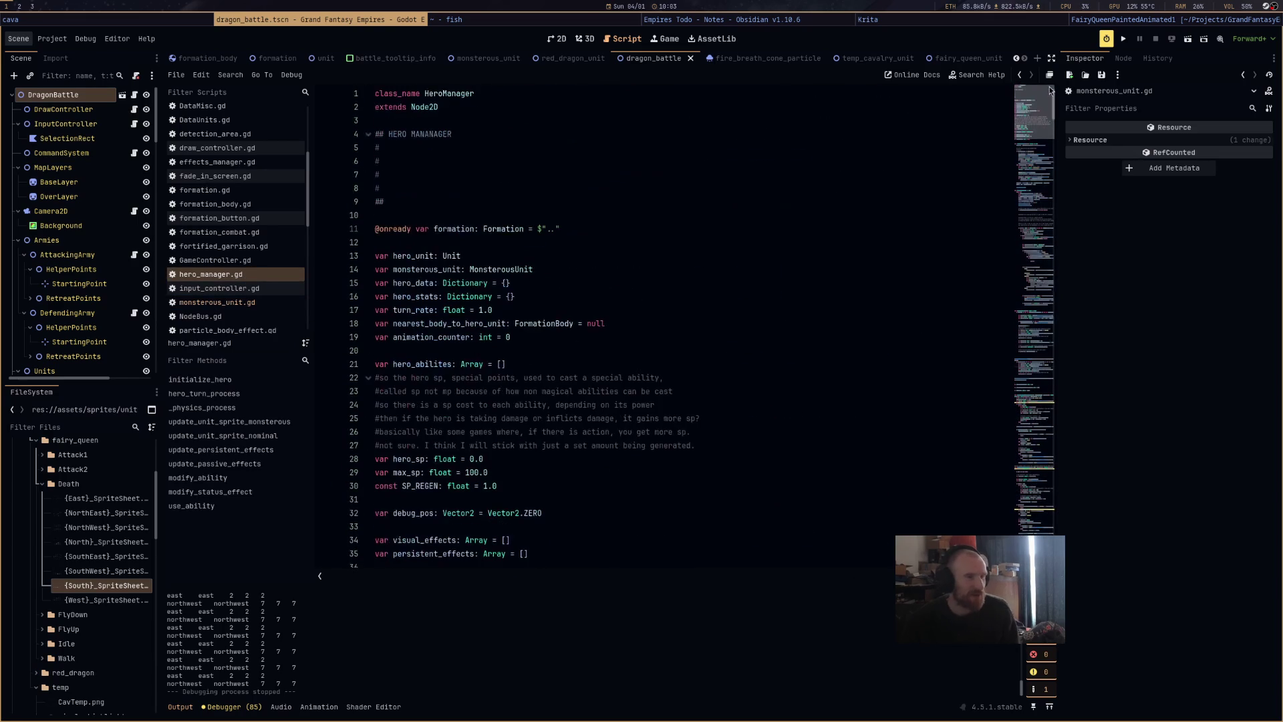
{"action": "scroll", "coordinate": [530, 373], "scroll_direction": "down", "scroll_amount": 4}
{"action": "left_click_drag", "start_coordinate": [401, 325], "coordinate": [437, 326]}
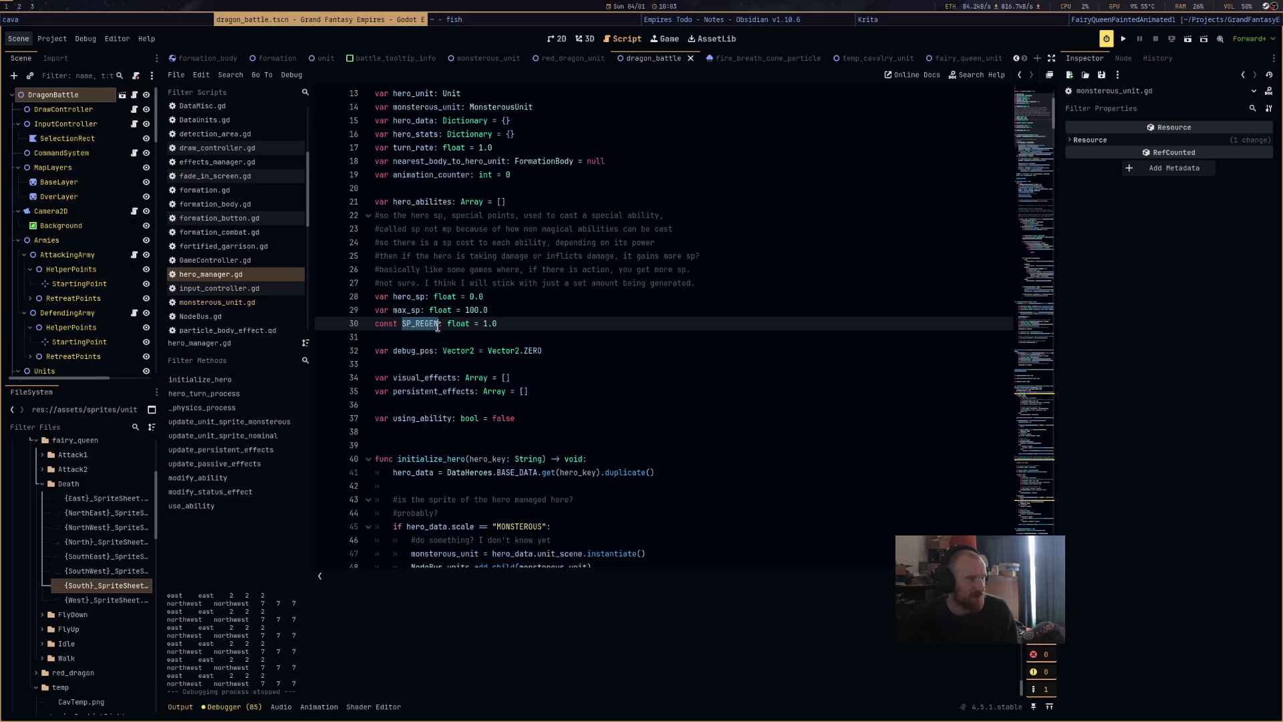
{"action": "left_click", "coordinate": [485, 324]}
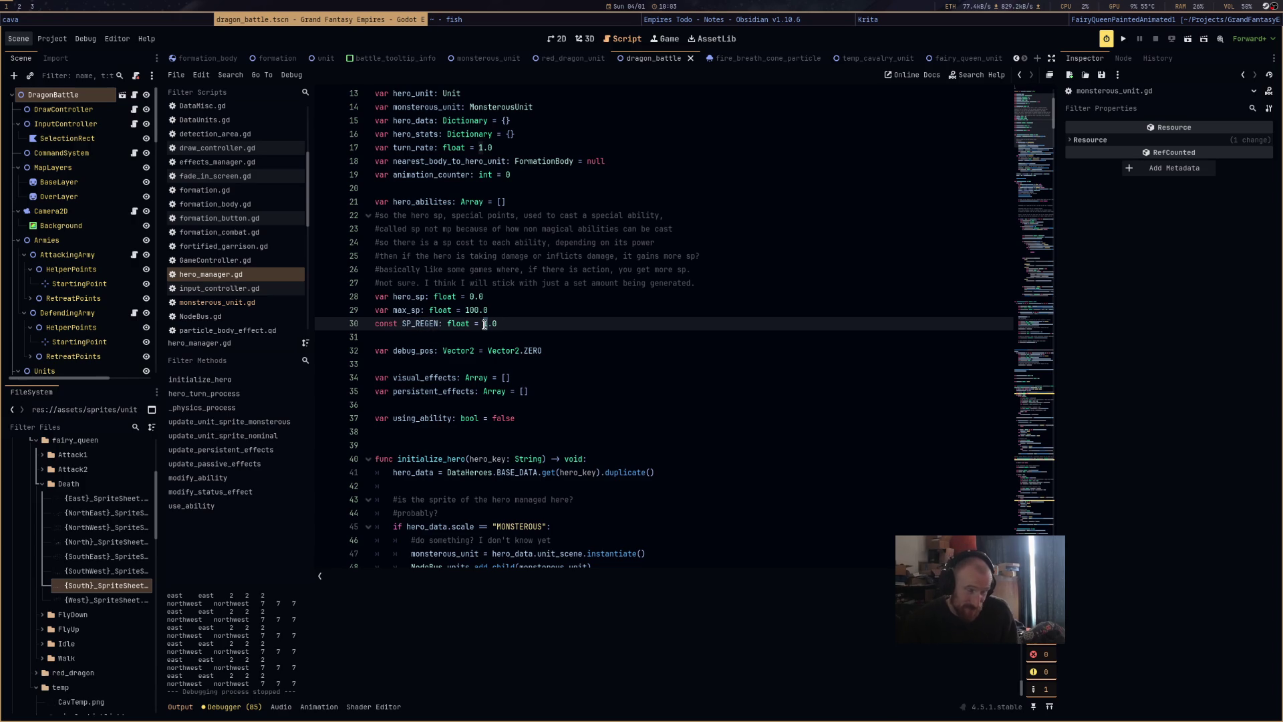
{"action": "scroll", "coordinate": [565, 406], "scroll_direction": "down", "scroll_amount": 15}
{"action": "scroll", "coordinate": [565, 406], "scroll_direction": "down", "scroll_amount": 4}
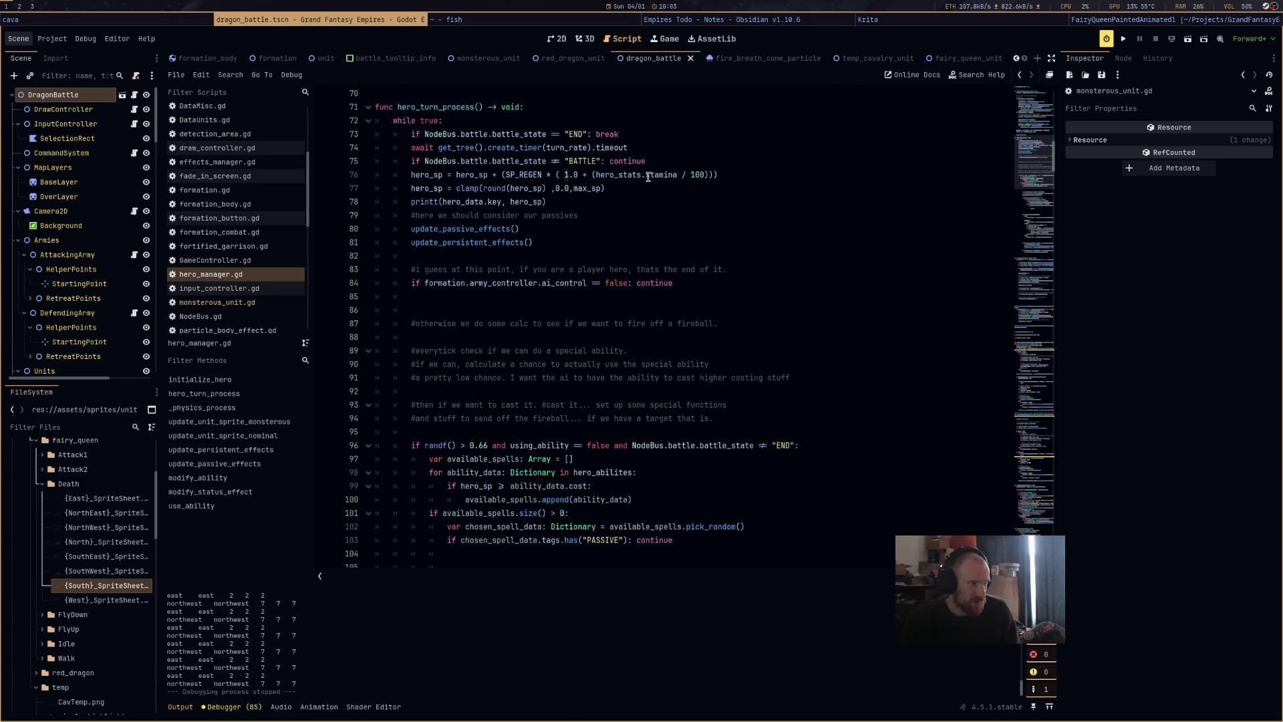
{"action": "double_click", "coordinate": [700, 175]}
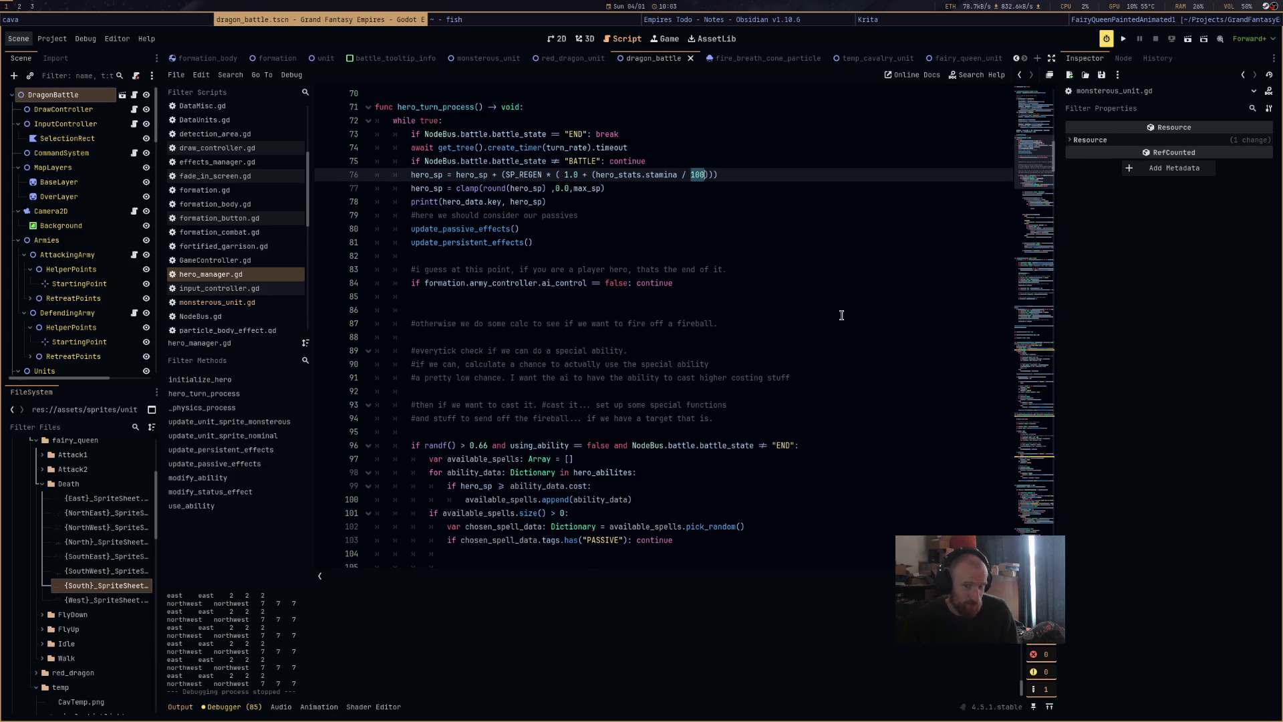
Insert blank lines after the using_ability variable, above initialize_hero, then open battle.gd.
{"action": "scroll", "coordinate": [838, 312], "scroll_direction": "up", "scroll_amount": 6}
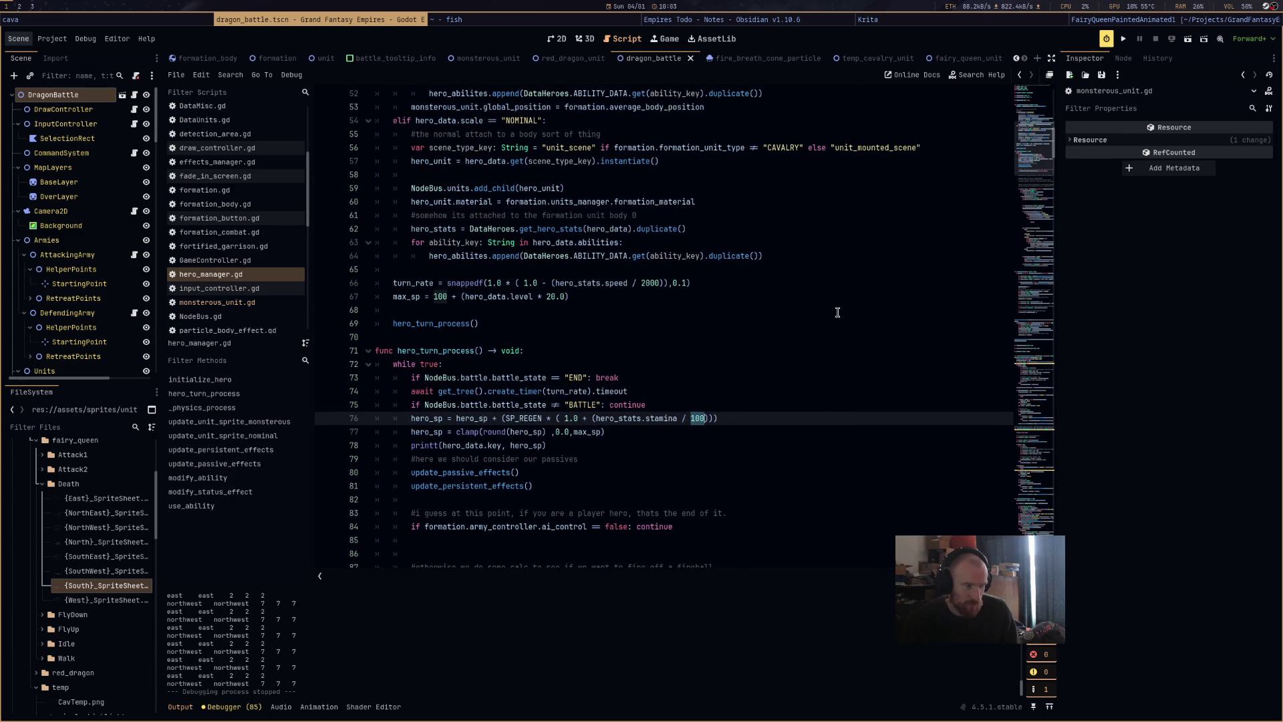
{"action": "scroll", "coordinate": [837, 312], "scroll_direction": "up", "scroll_amount": 4}
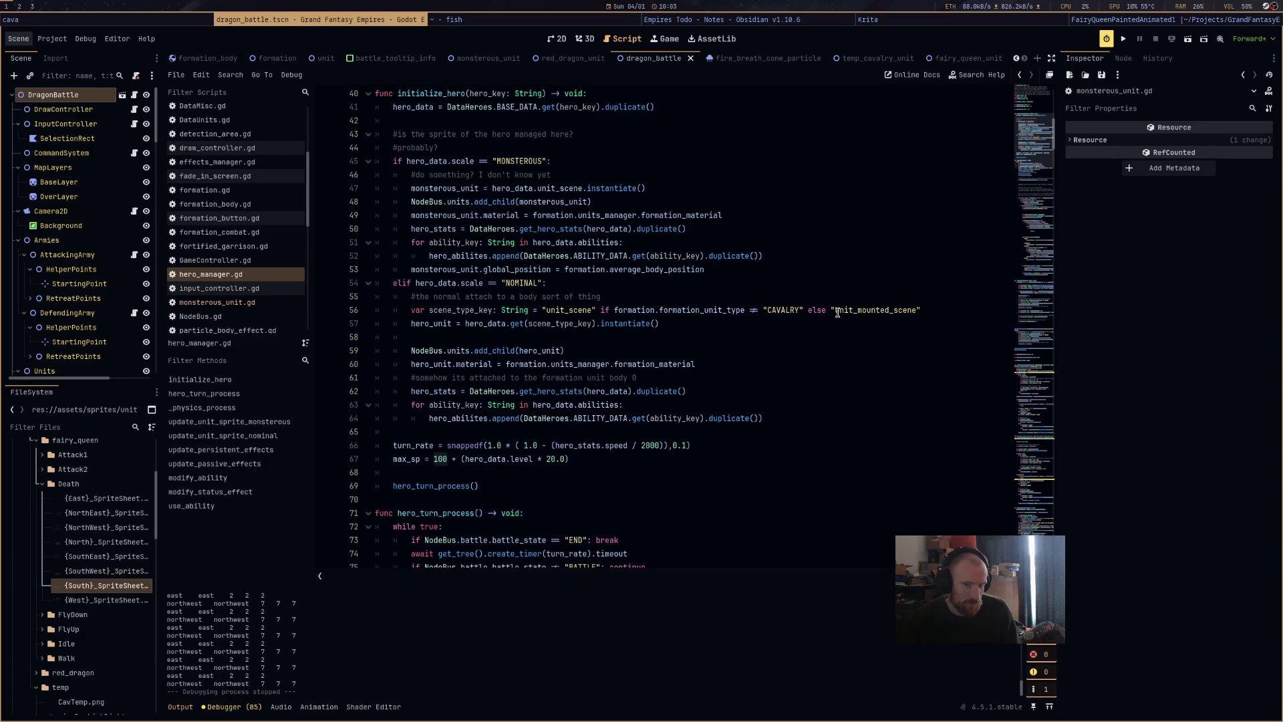
{"action": "scroll", "coordinate": [838, 312], "scroll_direction": "up", "scroll_amount": 6}
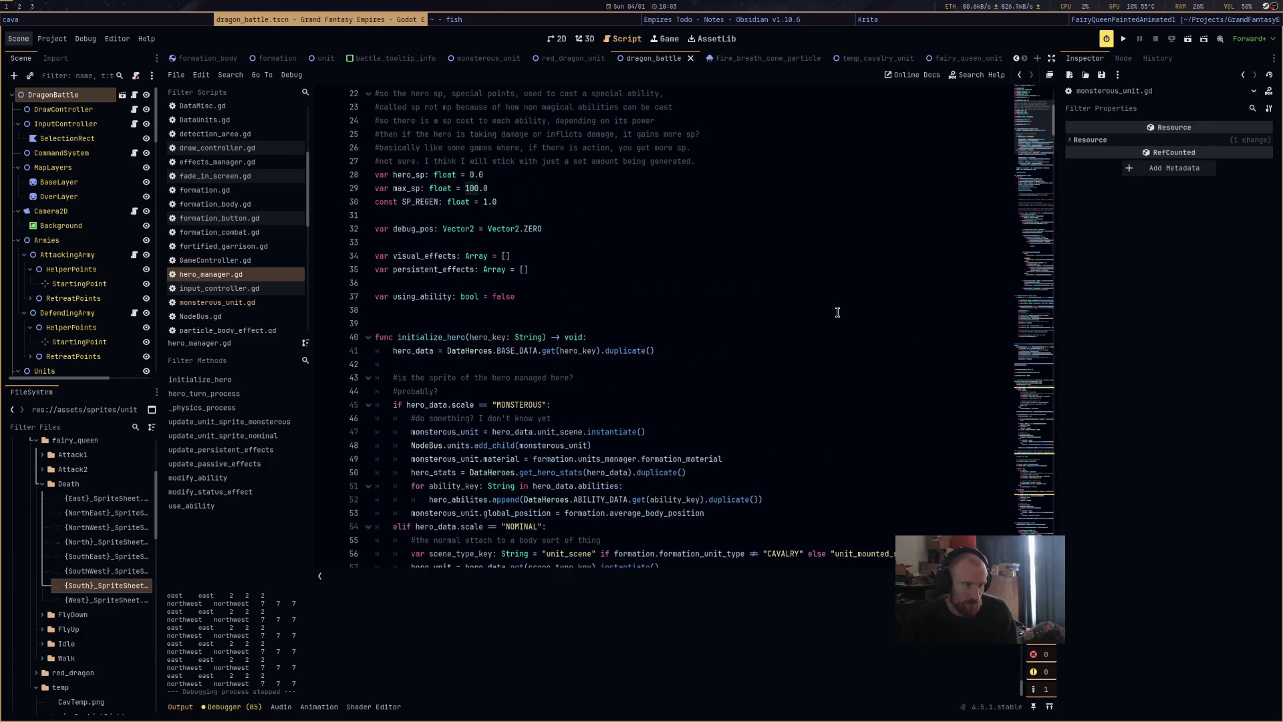
{"action": "scroll", "coordinate": [837, 312], "scroll_direction": "down", "scroll_amount": 10}
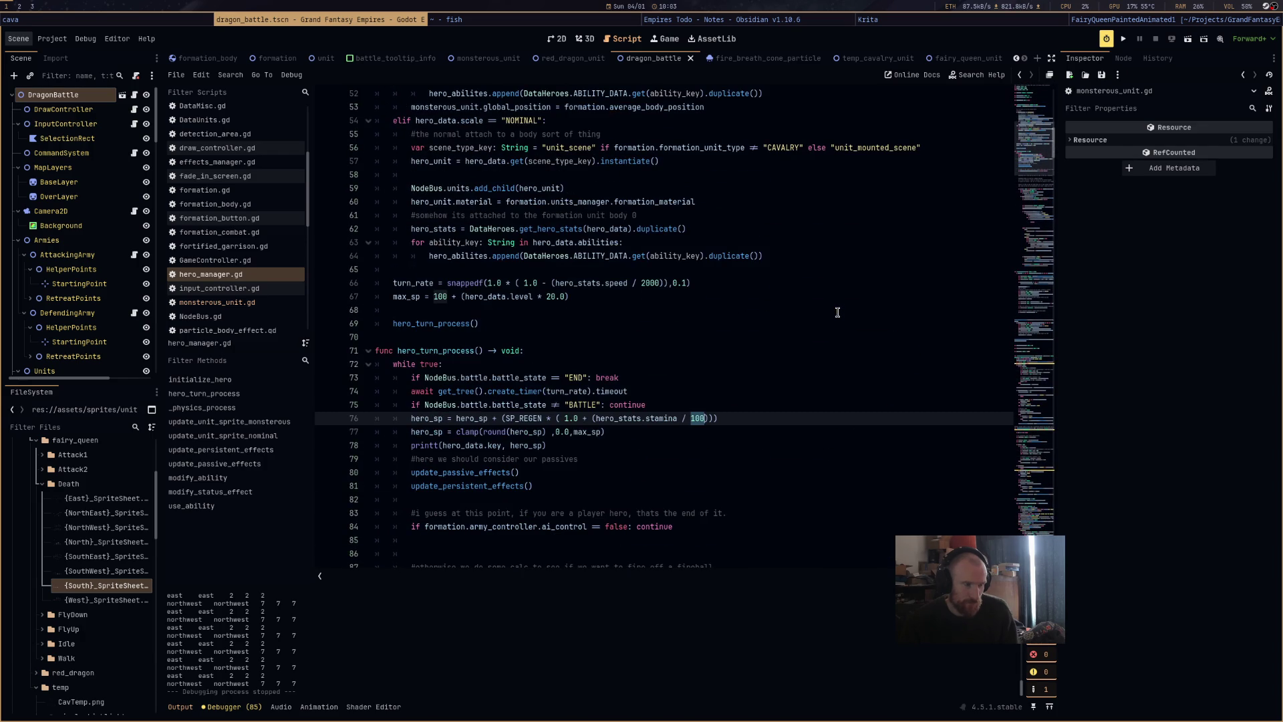
{"action": "scroll", "coordinate": [837, 312], "scroll_direction": "down", "scroll_amount": 3}
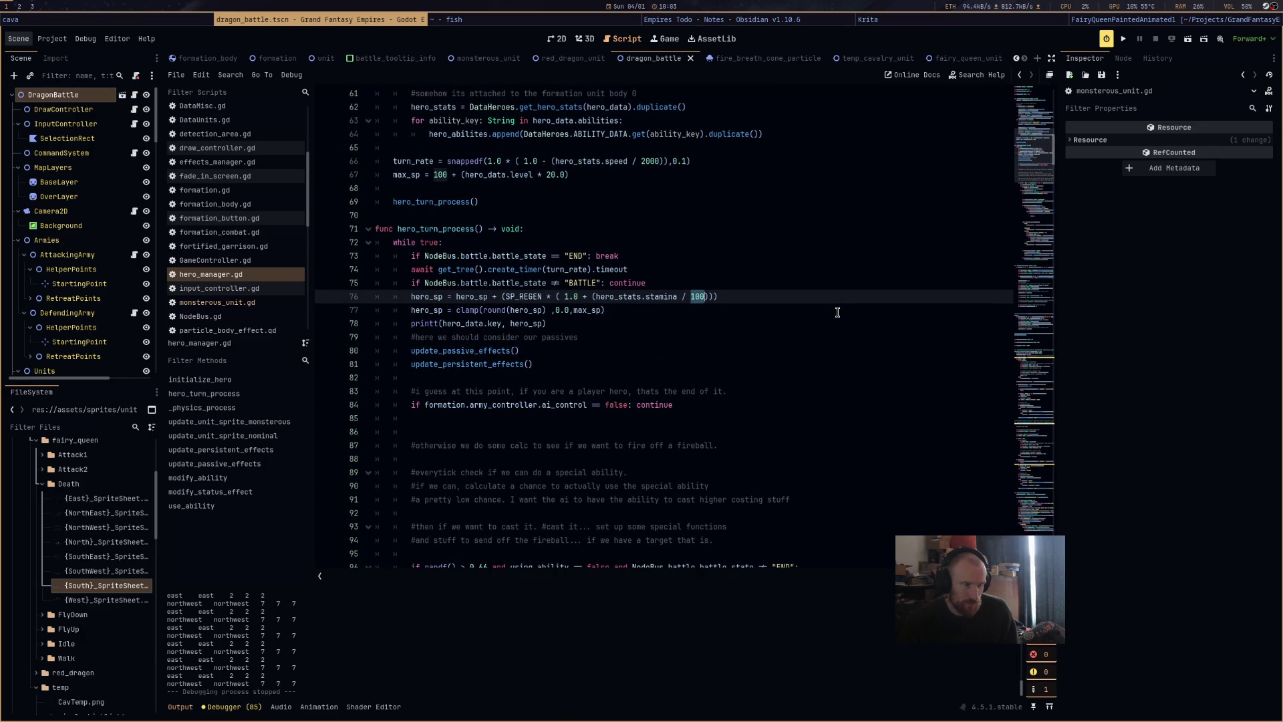
{"action": "scroll", "coordinate": [837, 312], "scroll_direction": "up", "scroll_amount": 4}
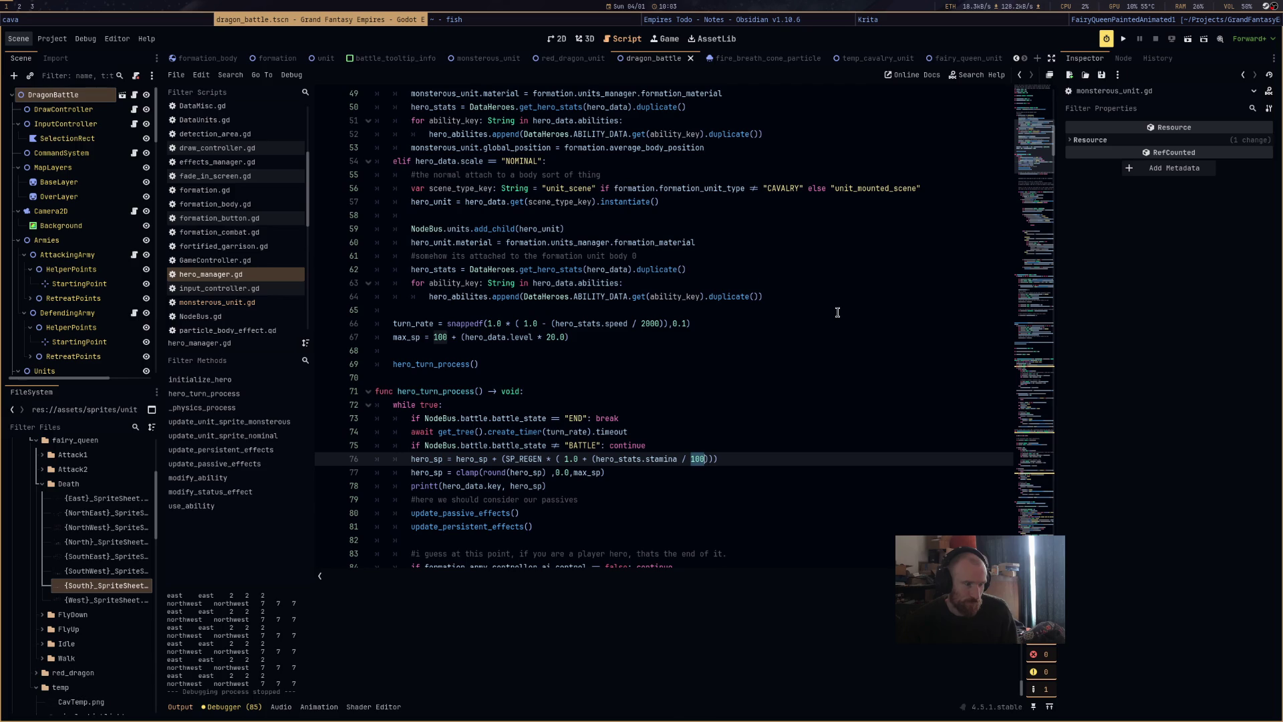
{"action": "scroll", "coordinate": [837, 312], "scroll_direction": "up", "scroll_amount": 14}
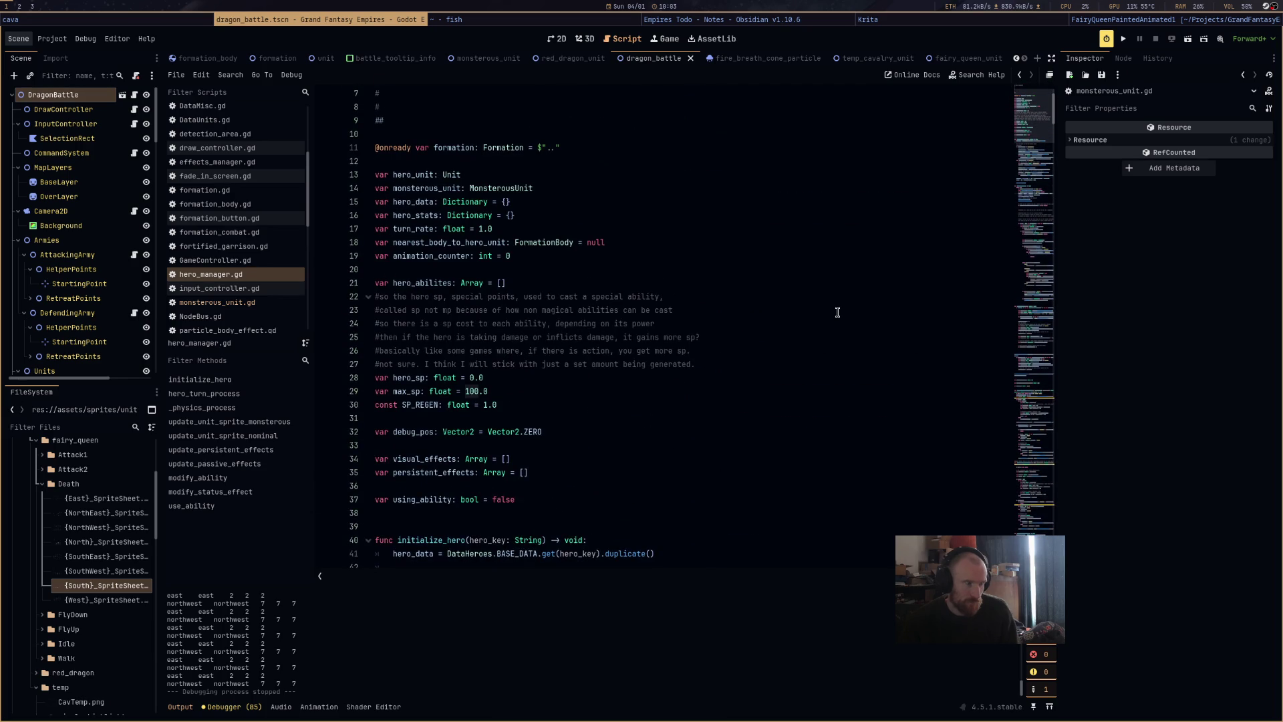
{"action": "scroll", "coordinate": [838, 312], "scroll_direction": "down", "scroll_amount": 3}
{"action": "left_click", "coordinate": [514, 392]}
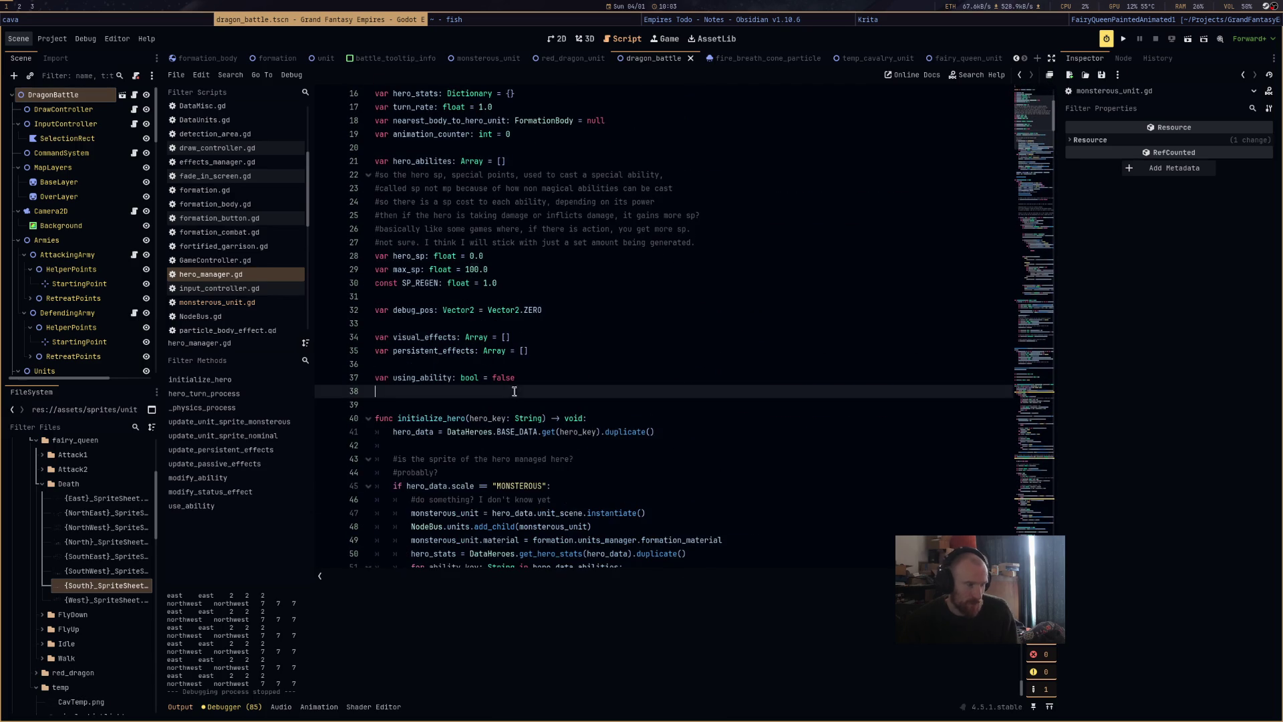
{"action": "key", "text": "Return"}
{"action": "key", "text": "Return"}
{"action": "scroll", "coordinate": [247, 169], "scroll_direction": "up", "scroll_amount": 2}
{"action": "scroll", "coordinate": [248, 169], "scroll_direction": "up", "scroll_amount": 2}
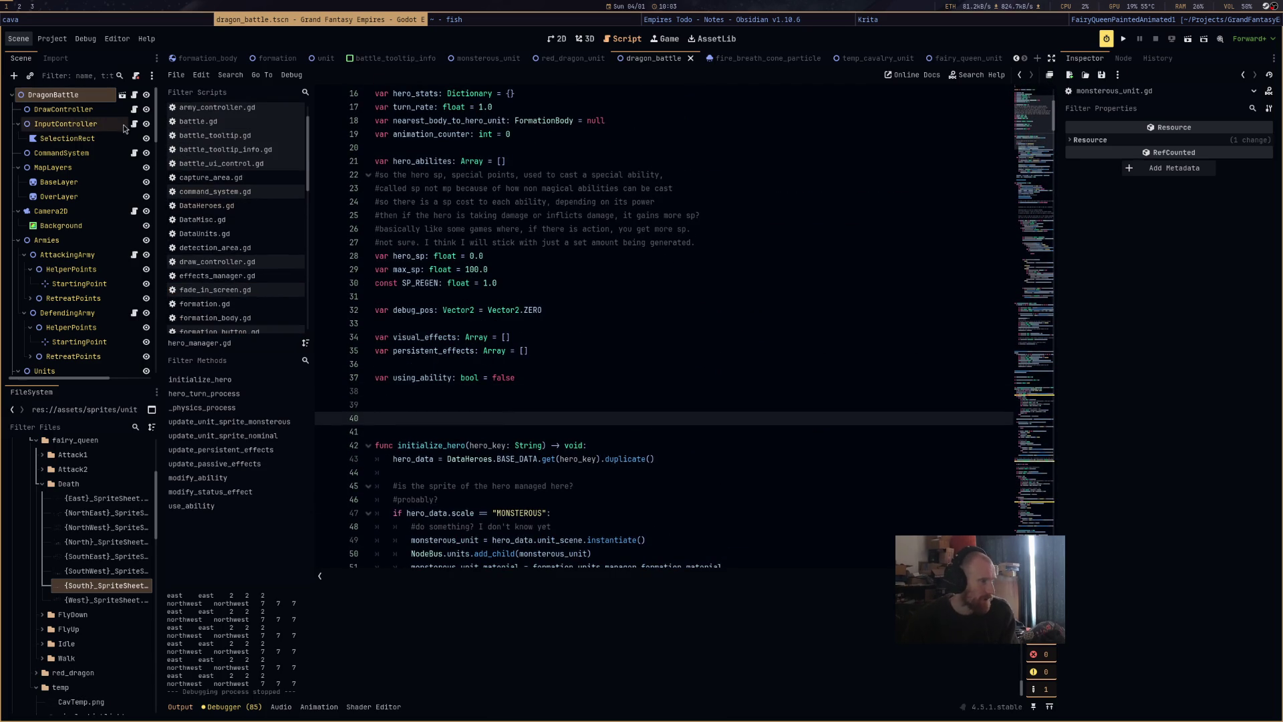
{"action": "left_click", "coordinate": [199, 121]}
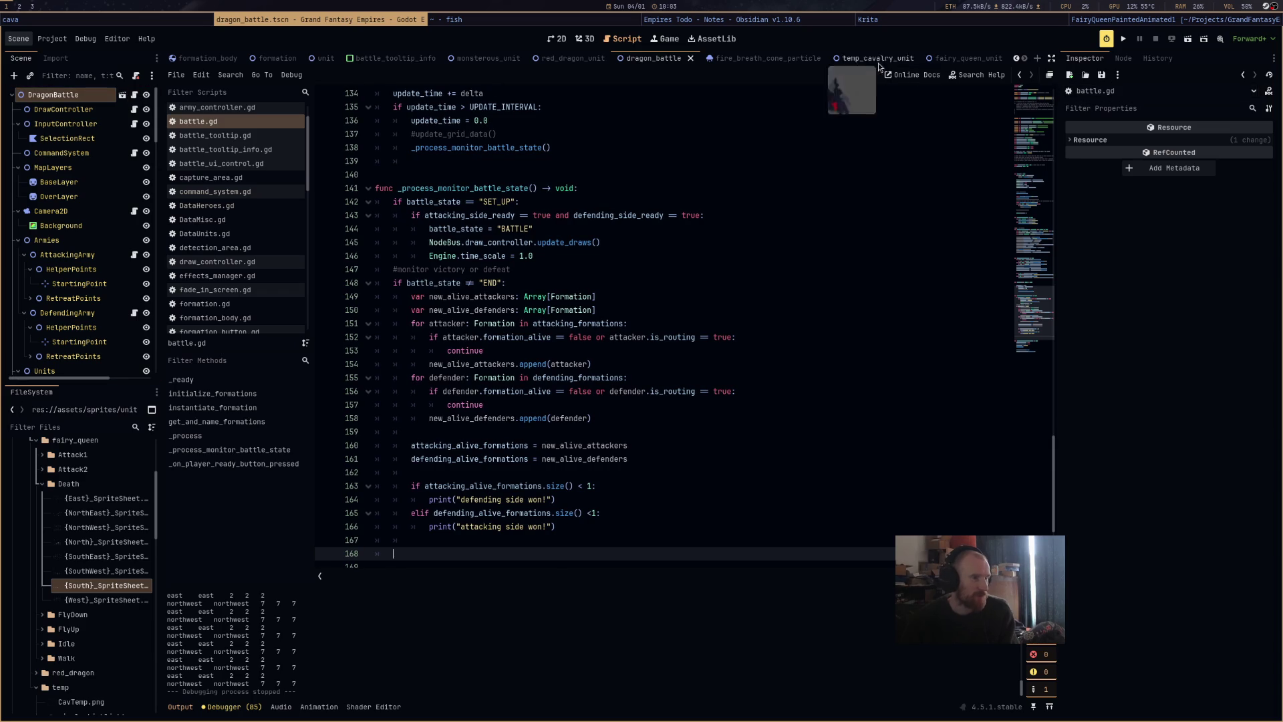
Select the DragonBattle root and add blank lines below the FORMATION preload in battle.gd.
{"action": "left_click", "coordinate": [53, 94]}
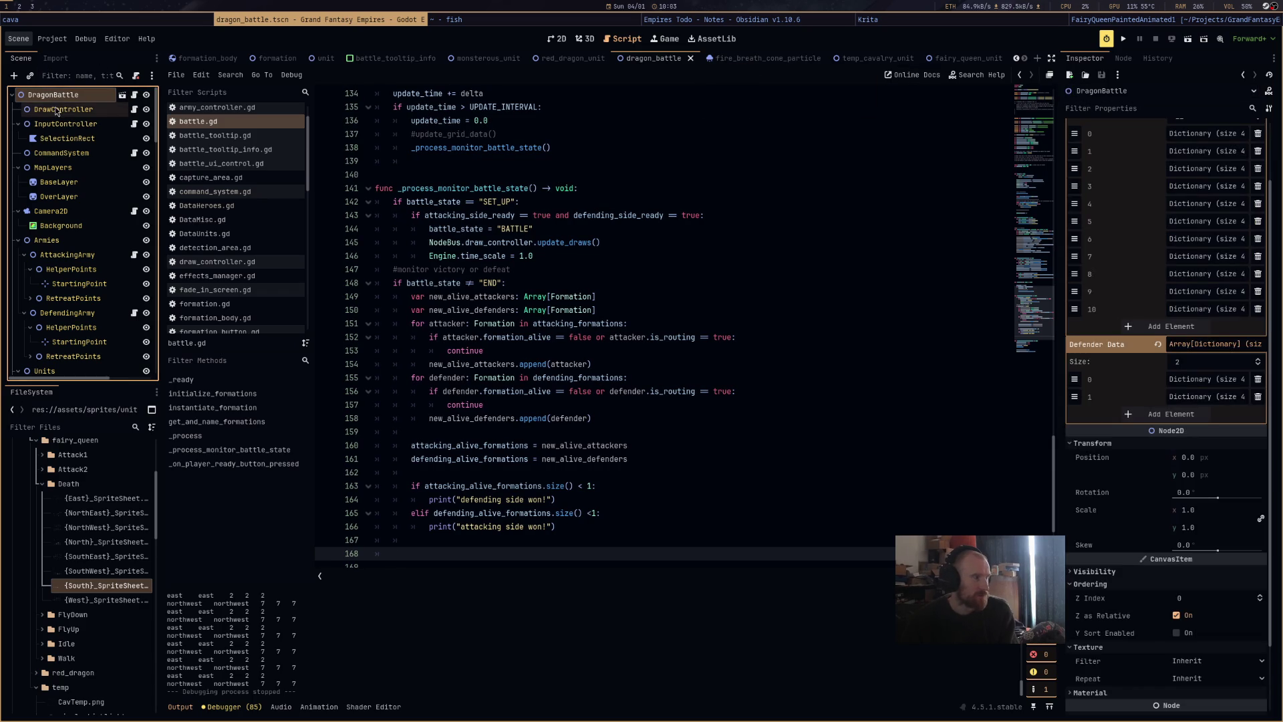
{"action": "left_click", "coordinate": [496, 155]}
{"action": "scroll", "coordinate": [627, 174], "scroll_direction": "up", "scroll_amount": 10}
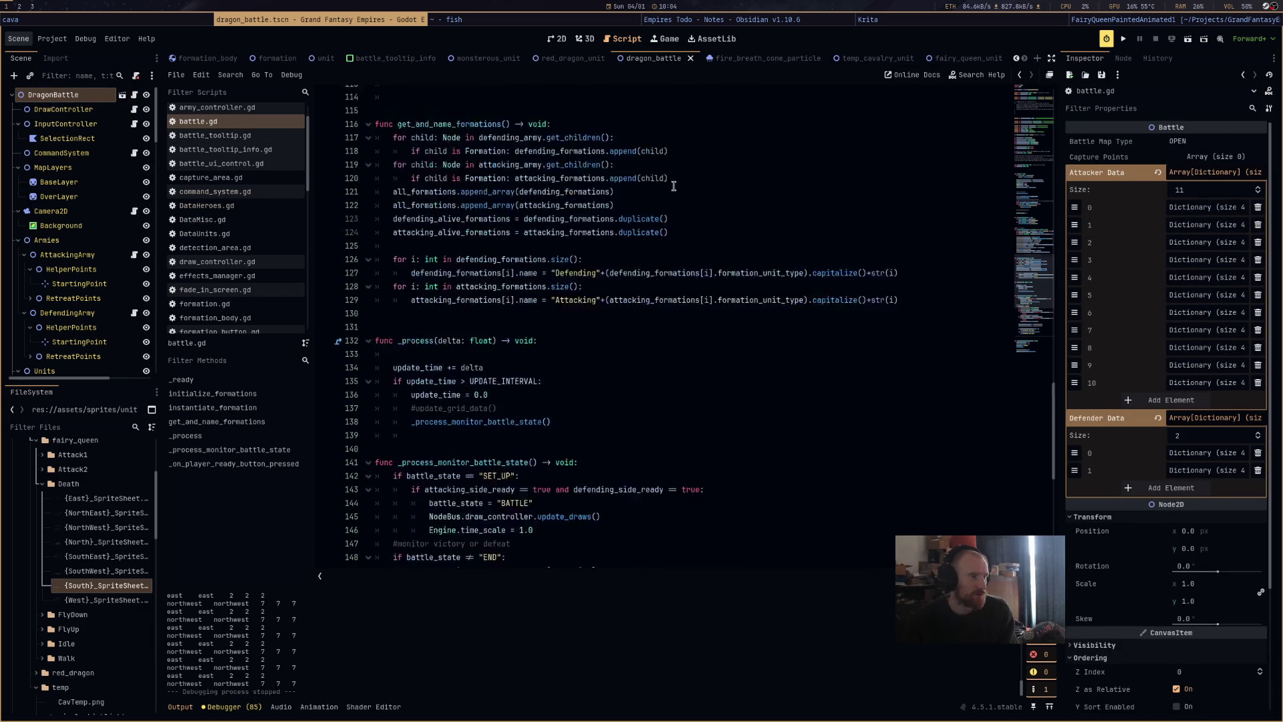
{"action": "scroll", "coordinate": [1028, 197], "scroll_direction": "up", "scroll_amount": 20}
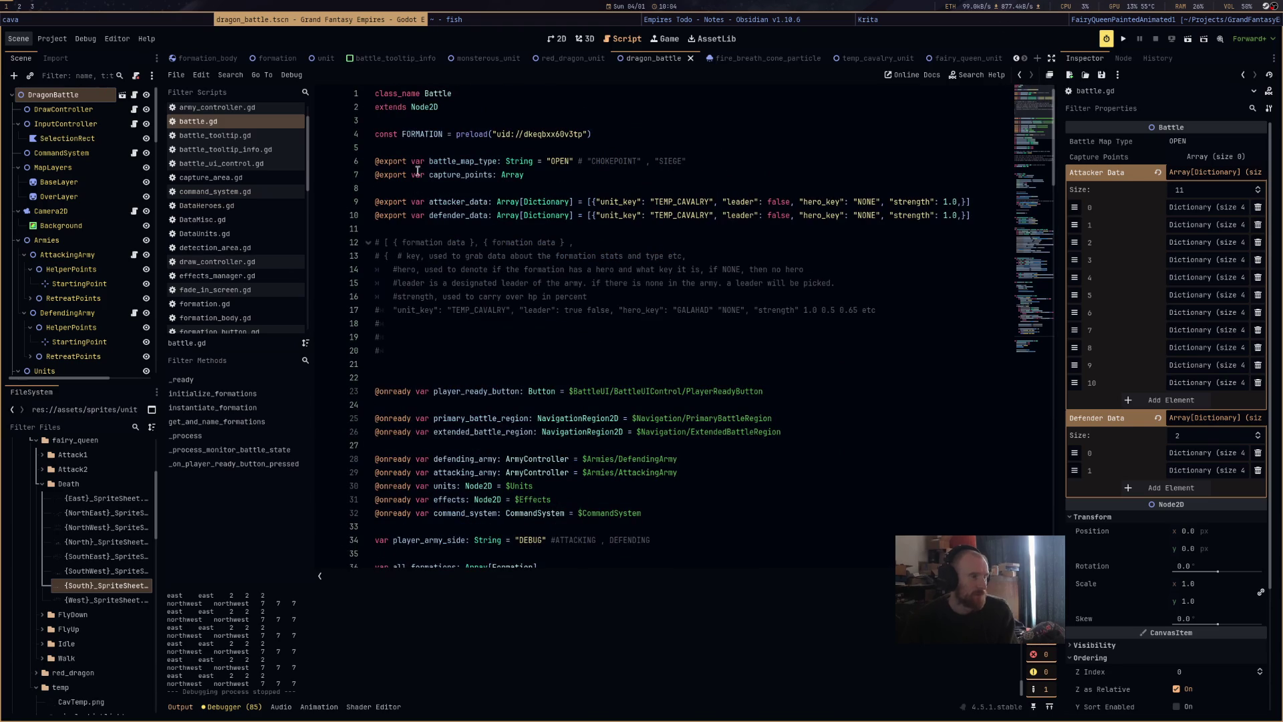
{"action": "left_click", "coordinate": [445, 155]}
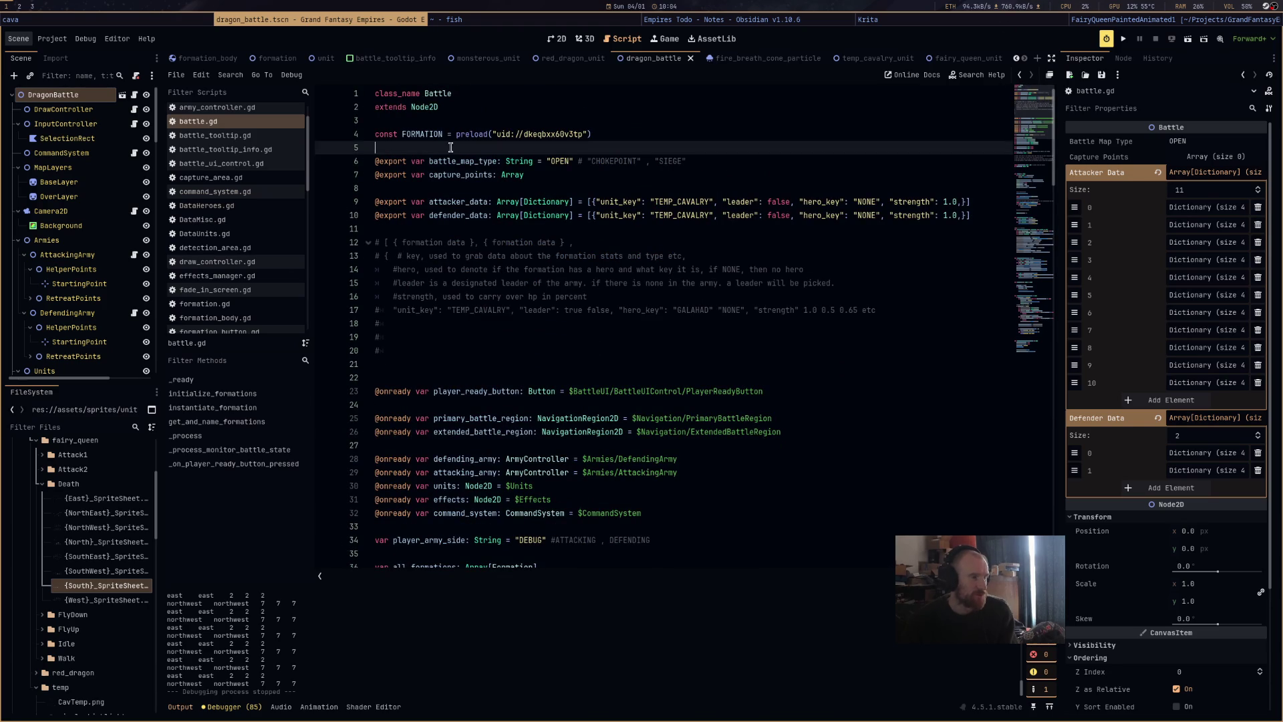
{"action": "key", "text": "Return"}
{"action": "key", "text": "Return"}
{"action": "left_click", "coordinate": [457, 154]}
{"action": "key", "text": "Return"}
{"action": "type", "text": "@"}
{"action": "key", "text": "Return"}
{"action": "type", "text": "var debug_"}
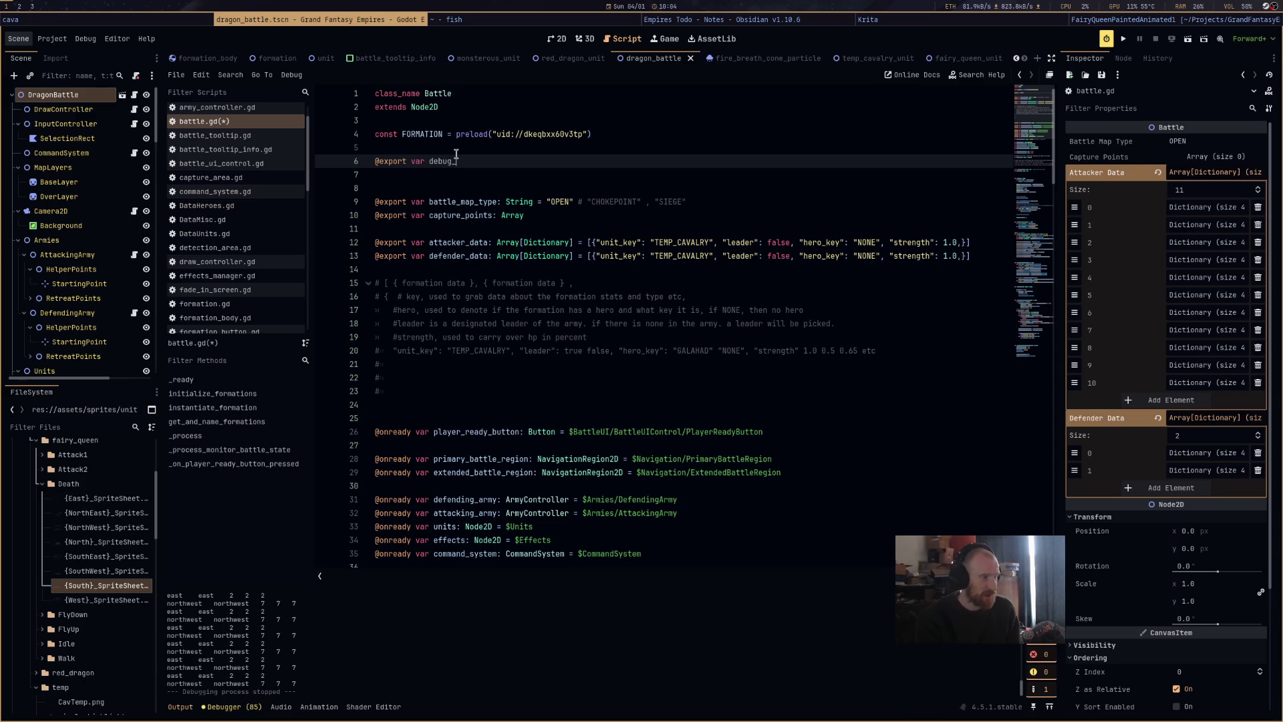
{"action": "type", "text": "abilites"}
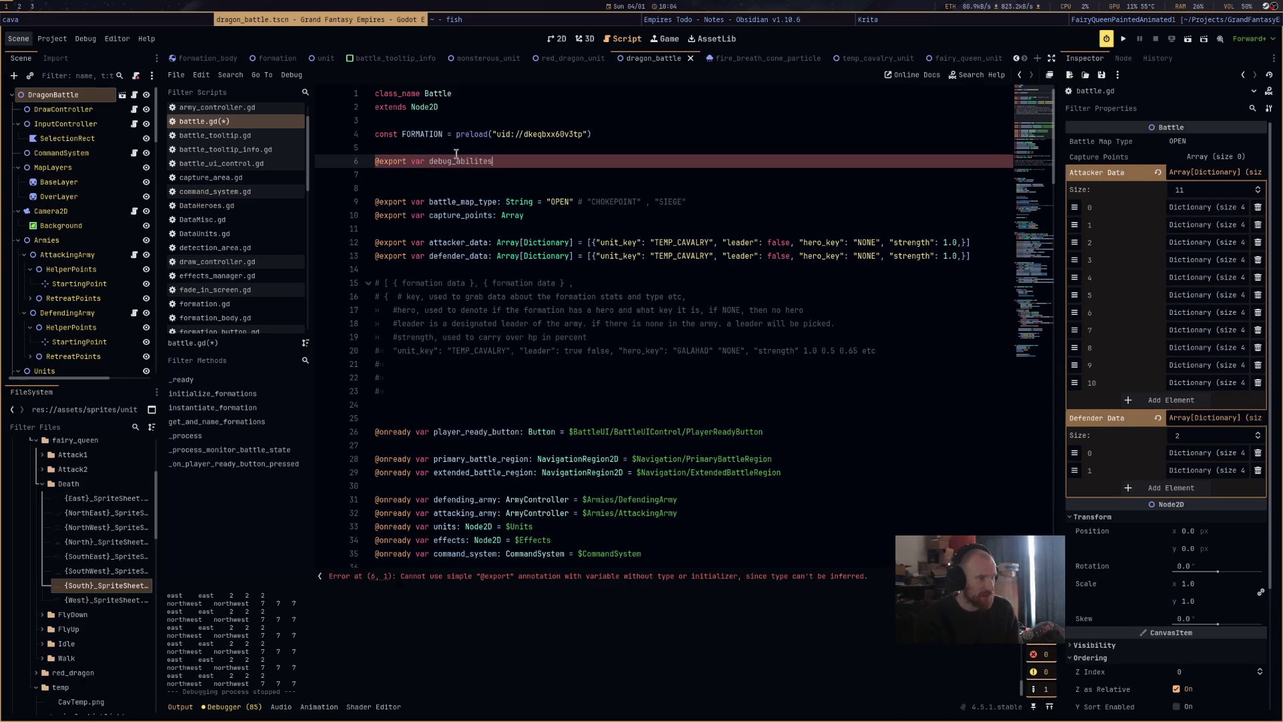
{"action": "type", "text": ": bool = false"}
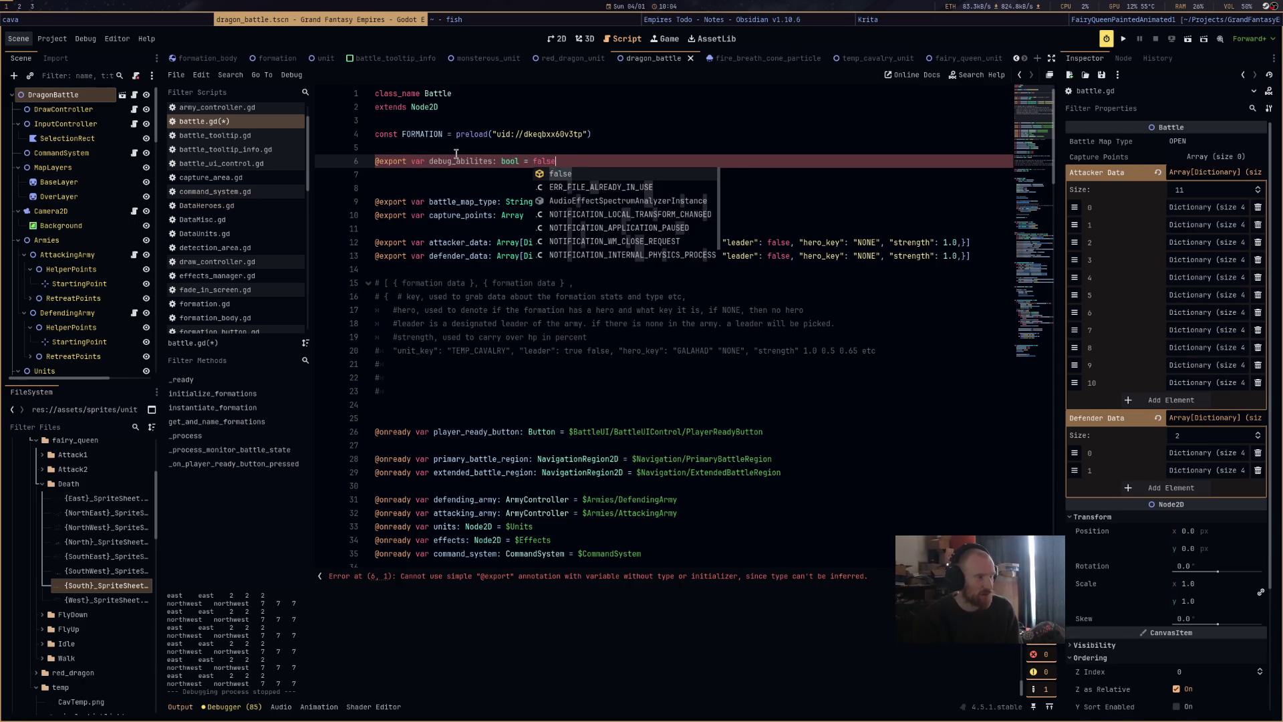
{"action": "key", "text": "ctrl+s"}
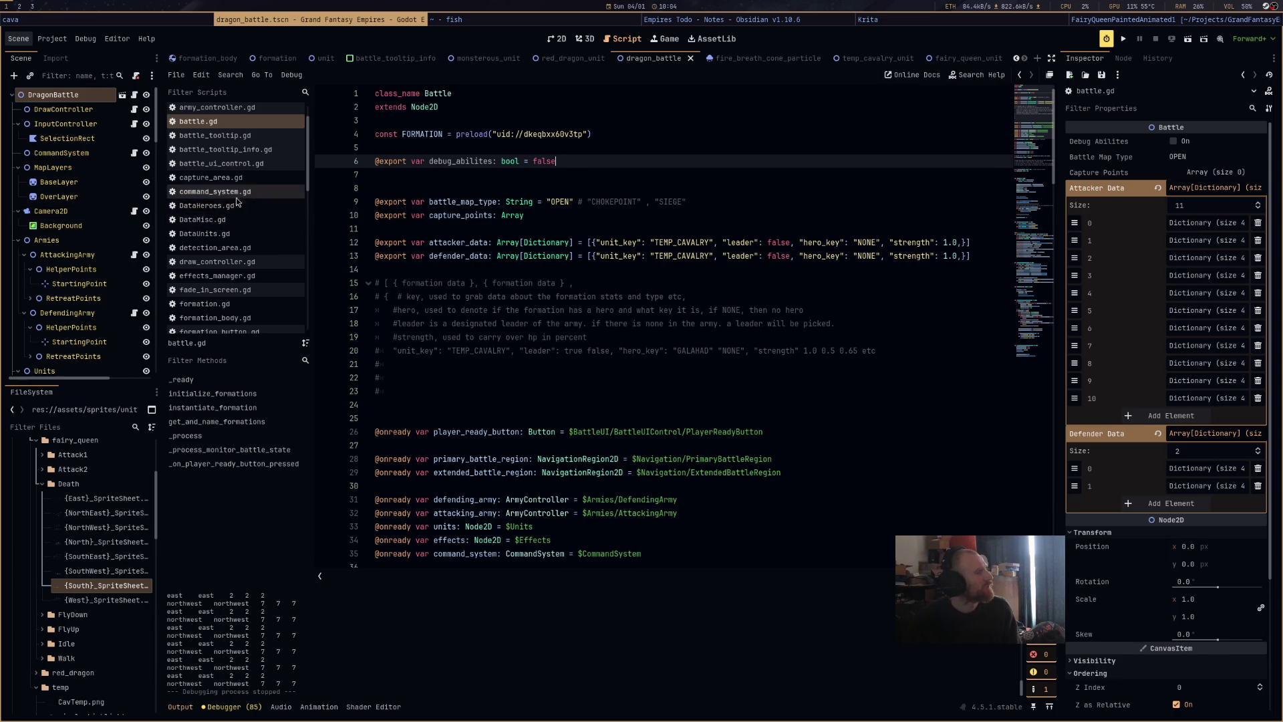
{"action": "scroll", "coordinate": [236, 227], "scroll_direction": "down", "scroll_amount": 2}
{"action": "scroll", "coordinate": [243, 275], "scroll_direction": "down", "scroll_amount": 5}
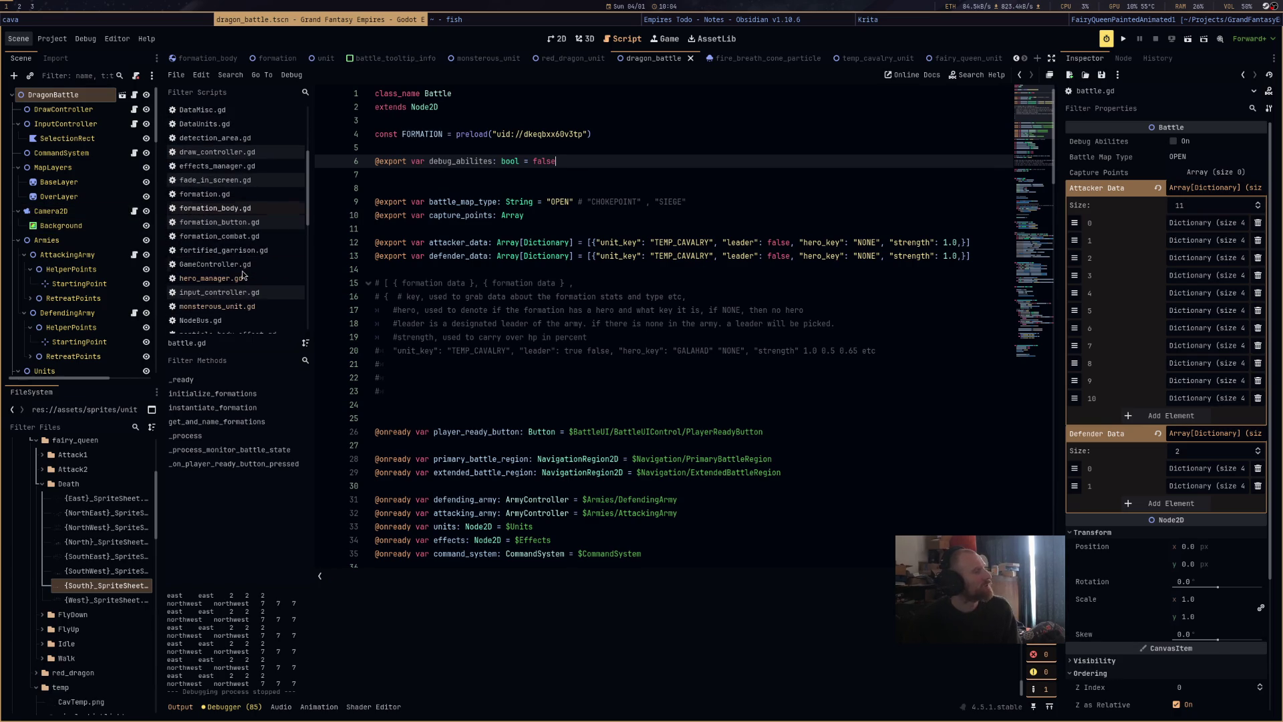
In hero_manager.gd, add stamina_division: 100.0, or 1.0 when debug_abilites is true, and save.
{"action": "left_click", "coordinate": [256, 193]}
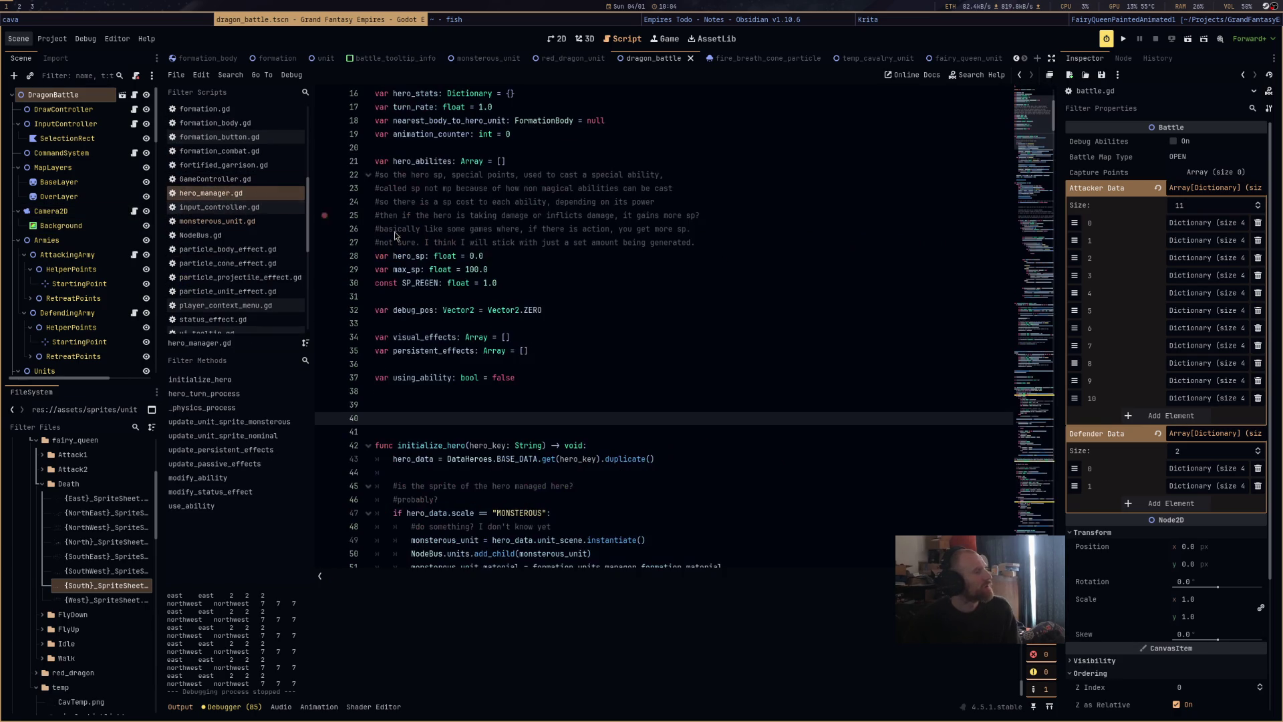
{"action": "scroll", "coordinate": [666, 350], "scroll_direction": "down", "scroll_amount": 10}
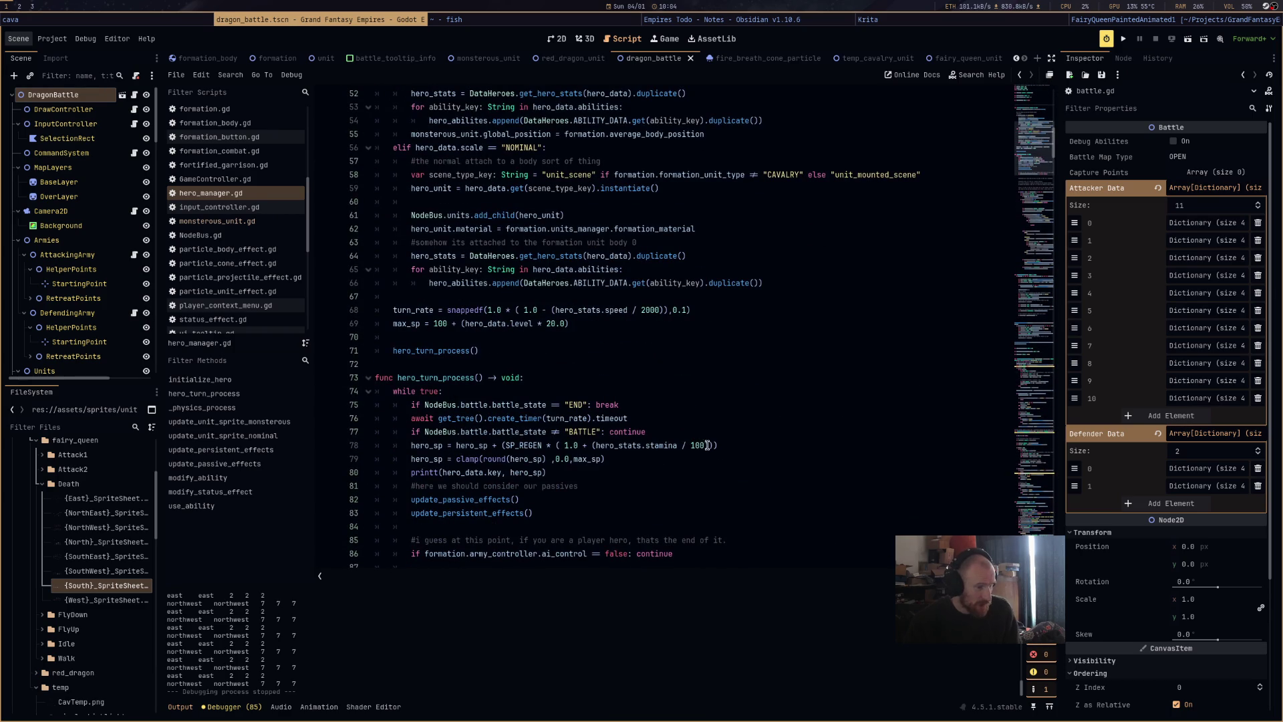
{"action": "left_click", "coordinate": [707, 445]}
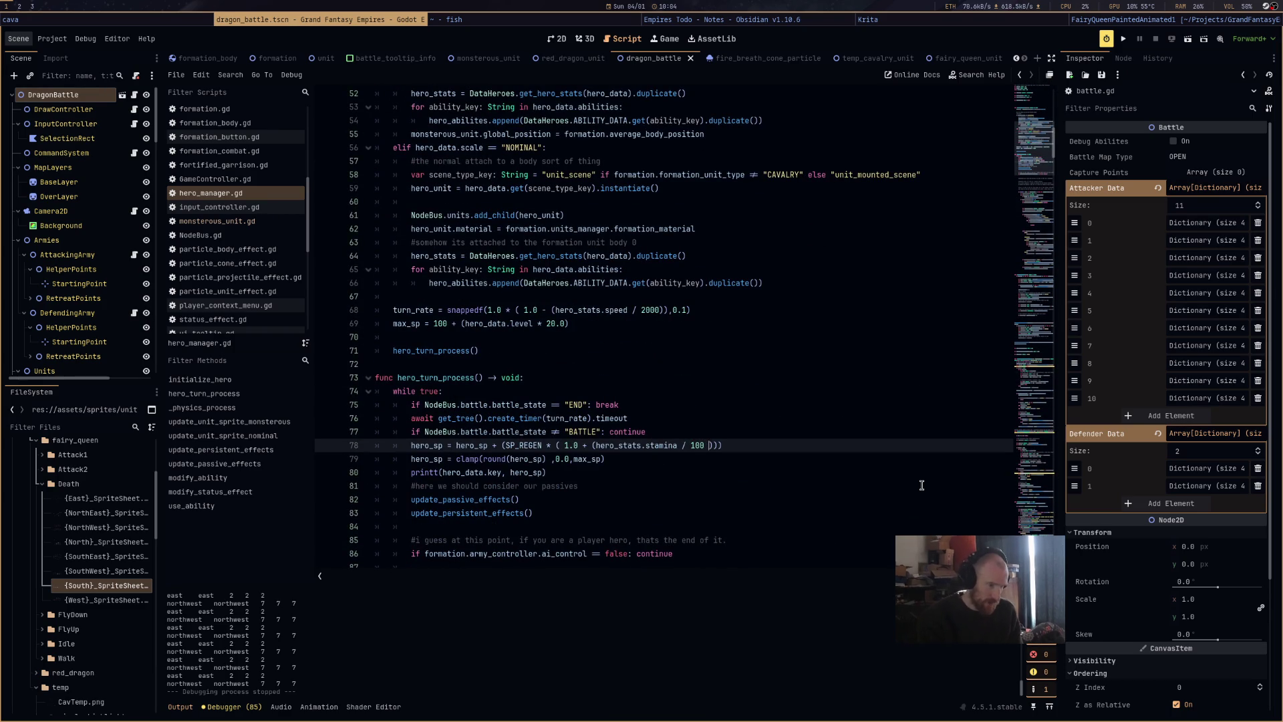
{"action": "key", "text": "BackSpace"}
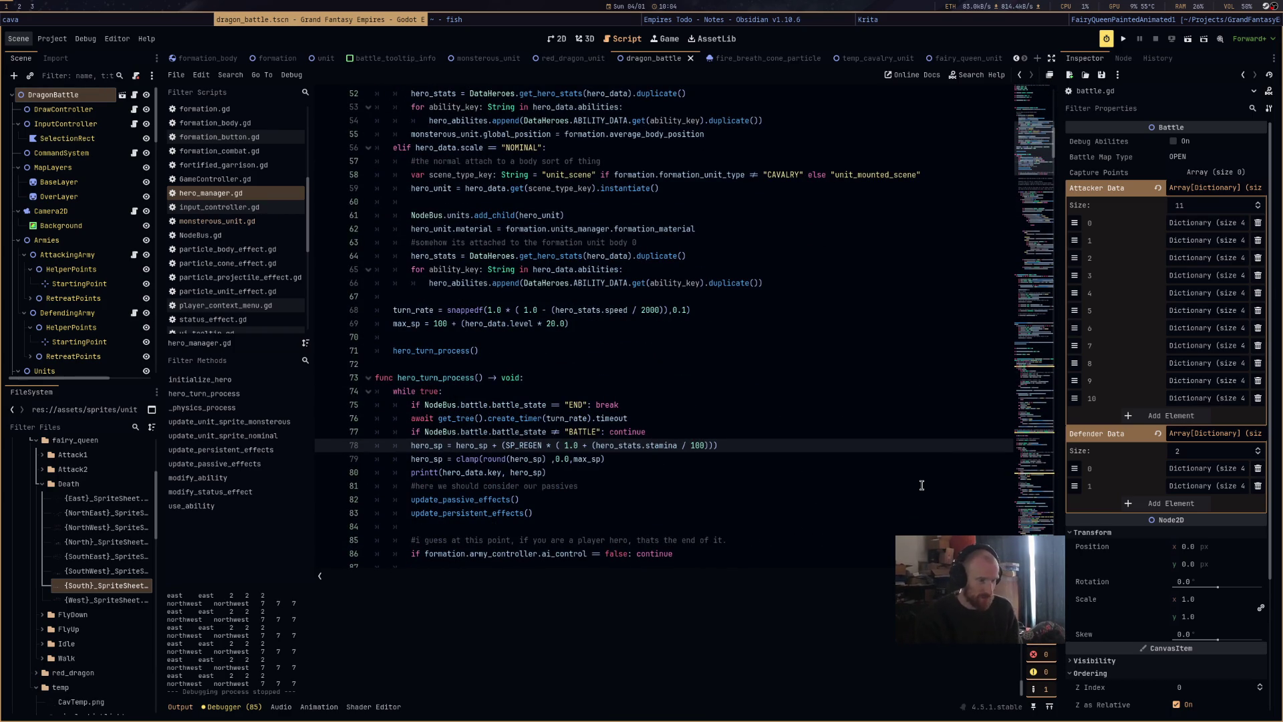
{"action": "left_click", "coordinate": [700, 432]}
{"action": "key", "text": "Return"}
{"action": "type", "text": "var s"}
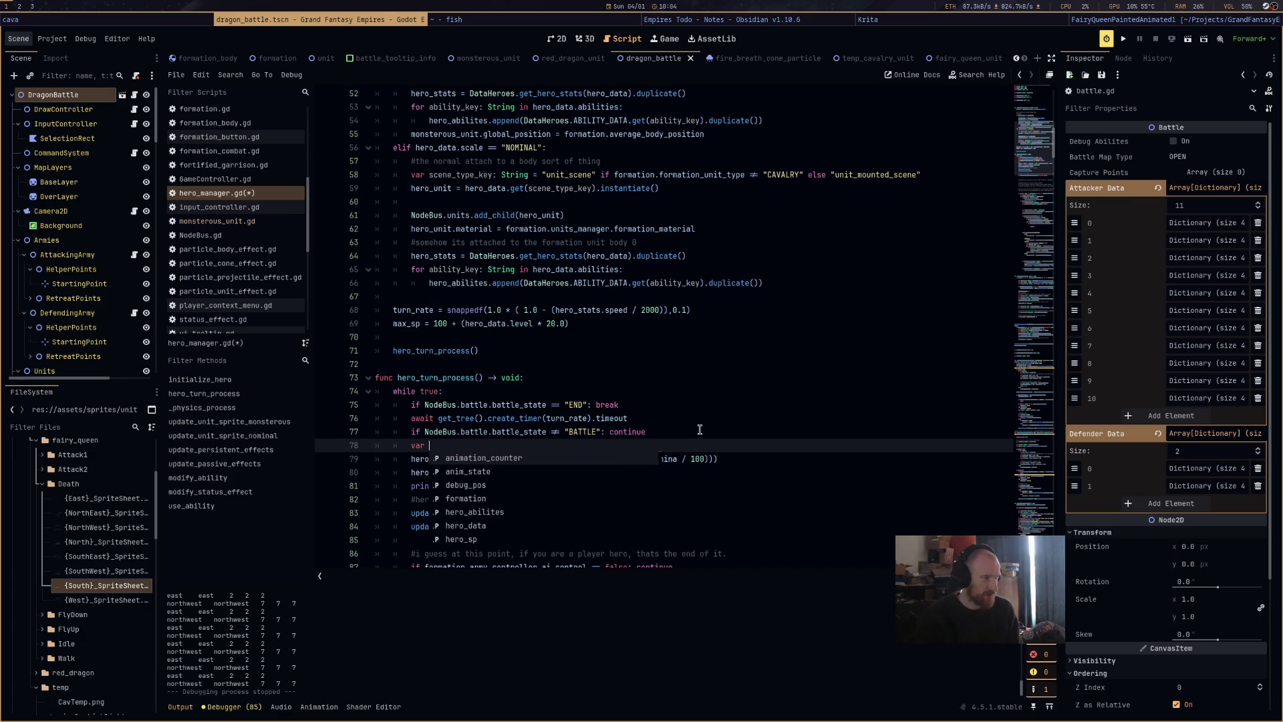
{"action": "type", "text": "tamin"}
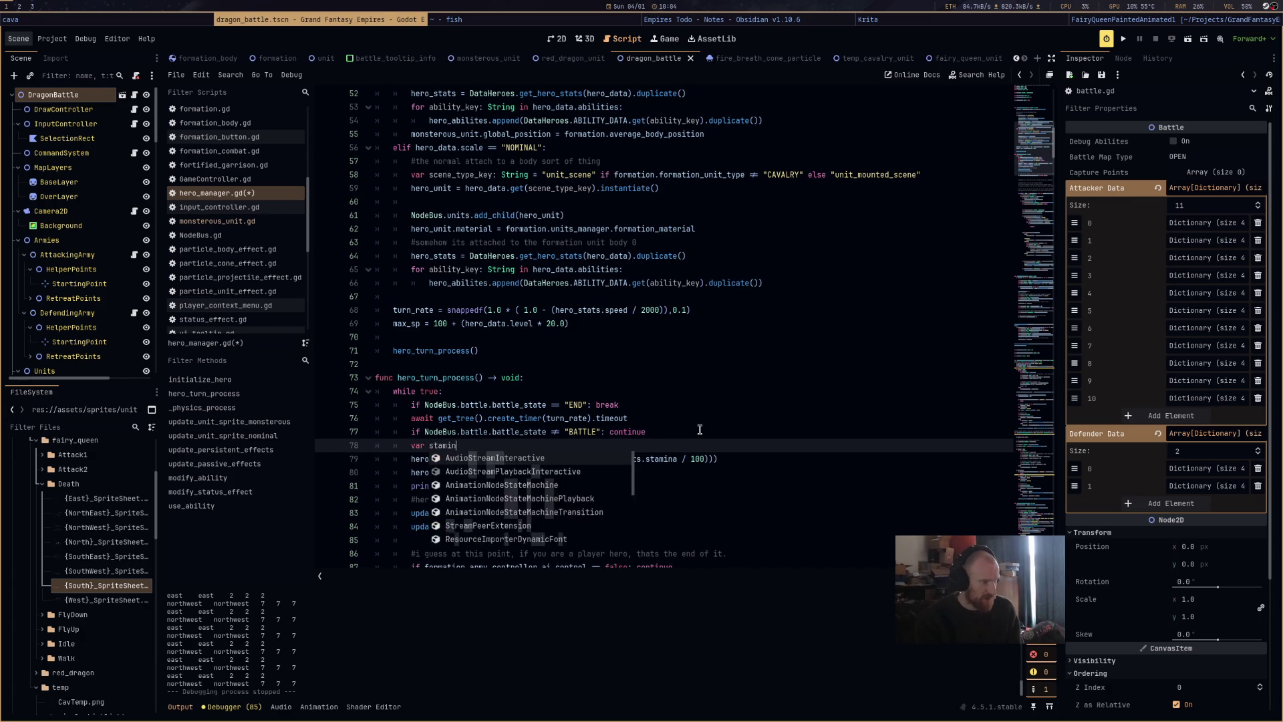
{"action": "type", "text": "a_di"}
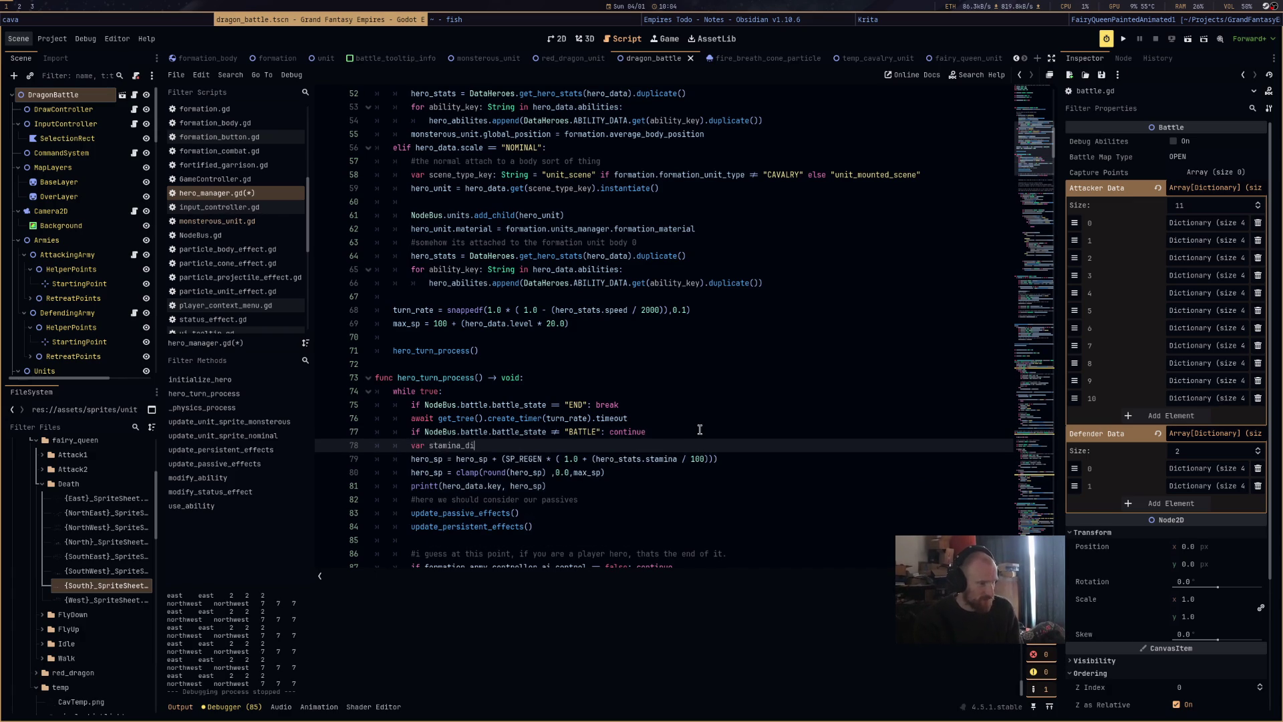
{"action": "type", "text": "vision: float = "}
{"action": "type", "text": "100.0 if "}
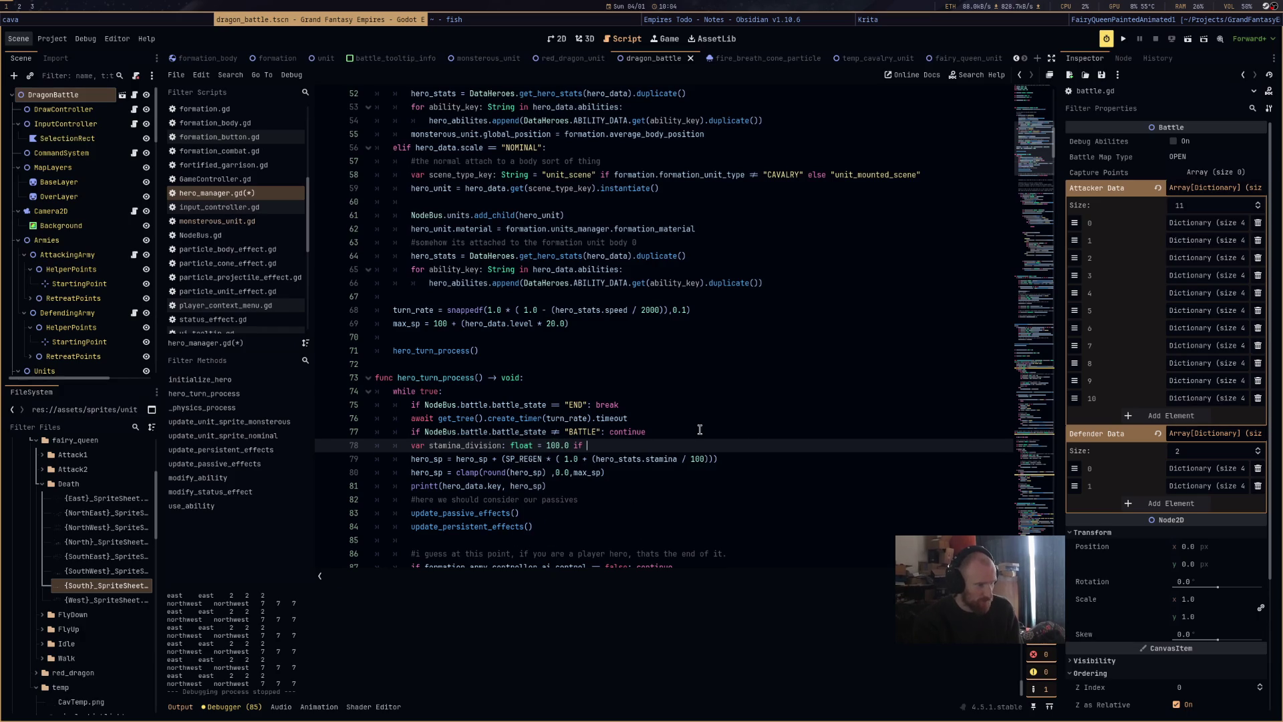
{"action": "type", "text": "NodeBus.battle.de"}
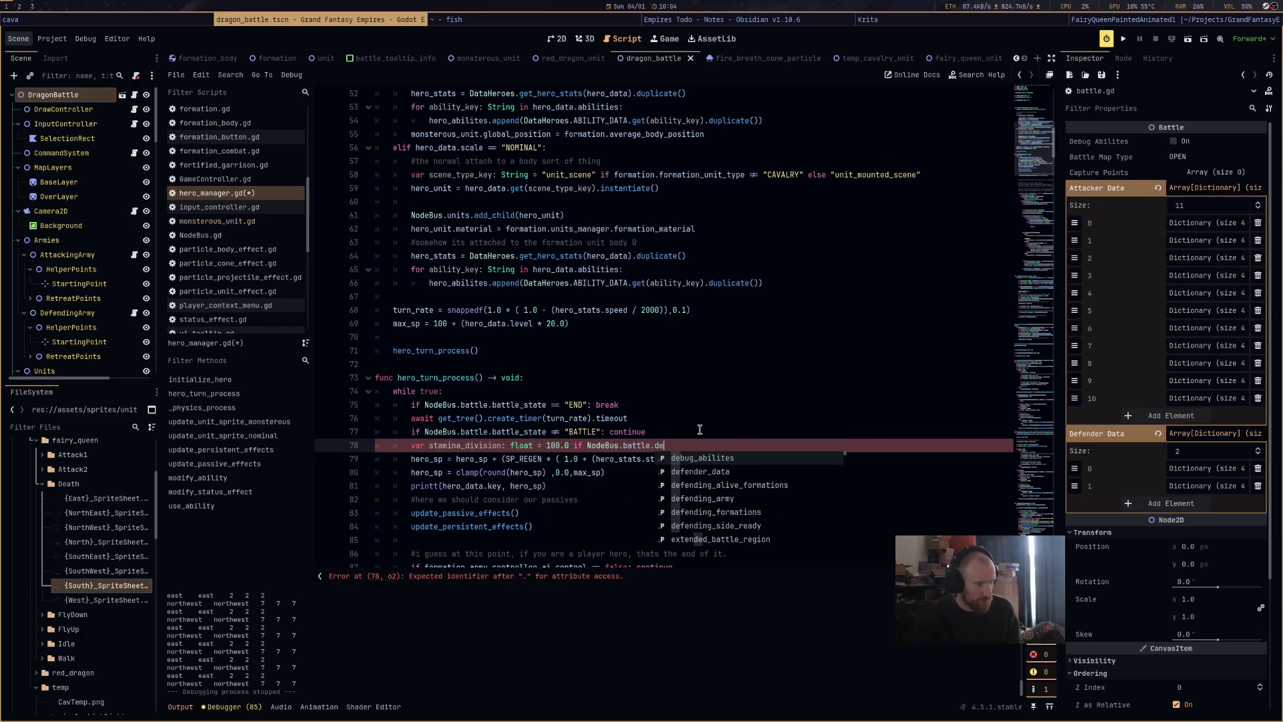
{"action": "key", "text": "Return"}
{"action": "type", "text": "== false "}
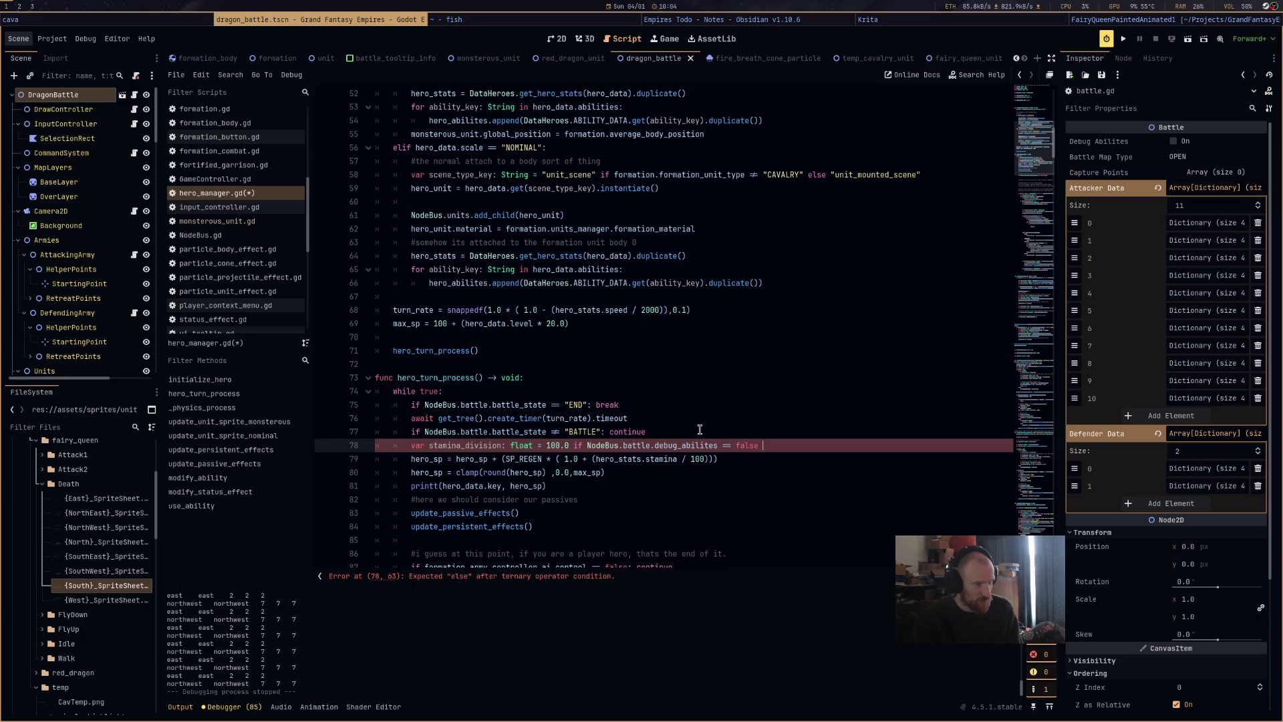
{"action": "type", "text": "else "}
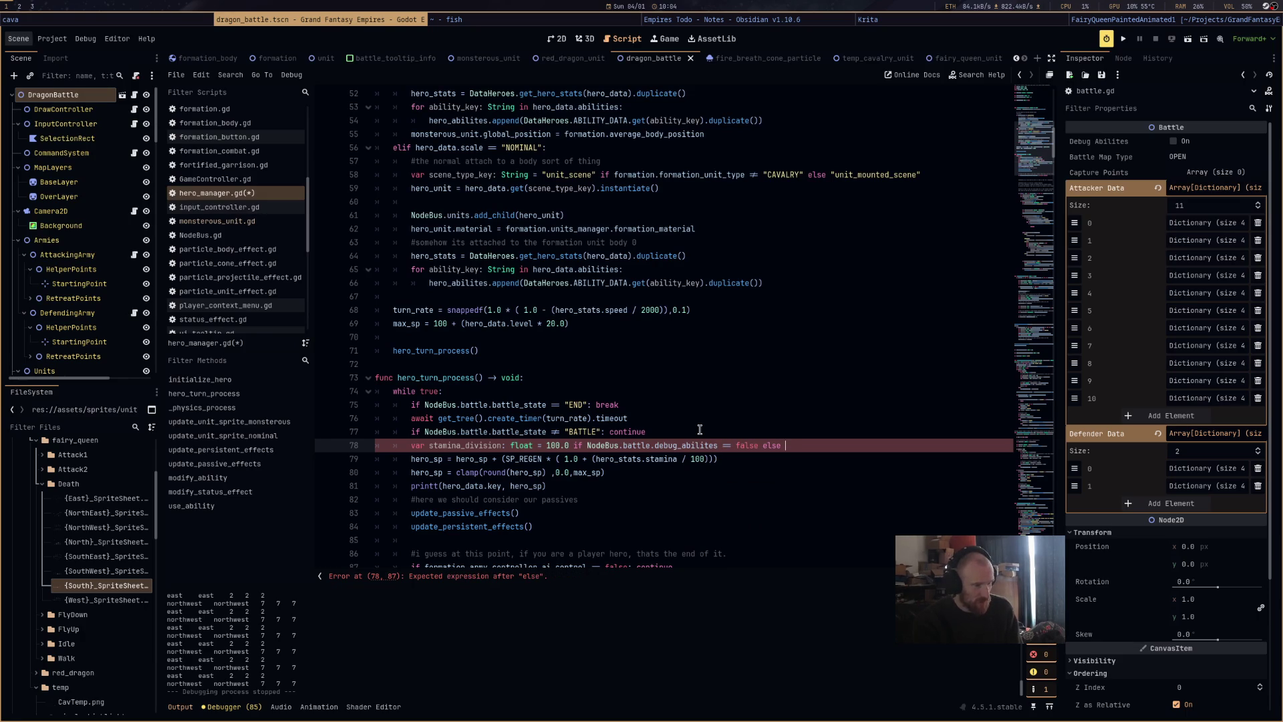
{"action": "type", "text": "1.0"}
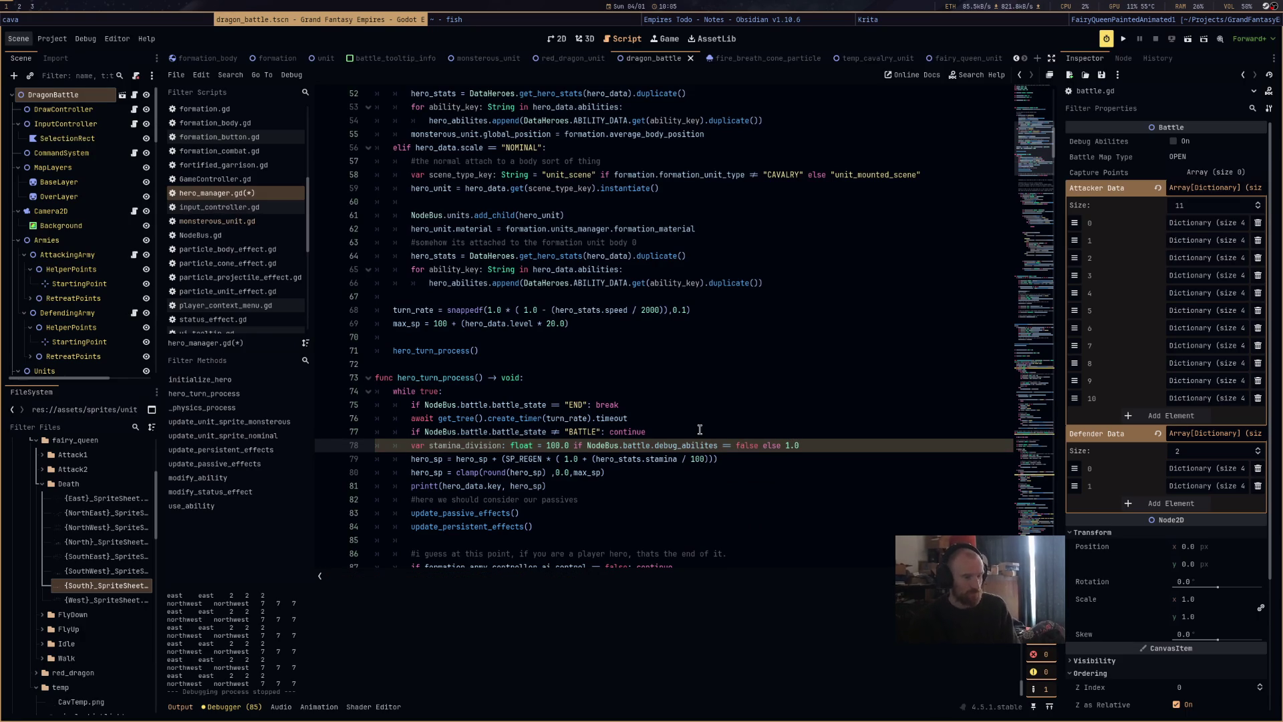
{"action": "key", "text": "BackSpace"}
{"action": "key", "text": "BackSpace"}
{"action": "key", "text": "BackSpace"}
{"action": "type", "text": "0.0"}
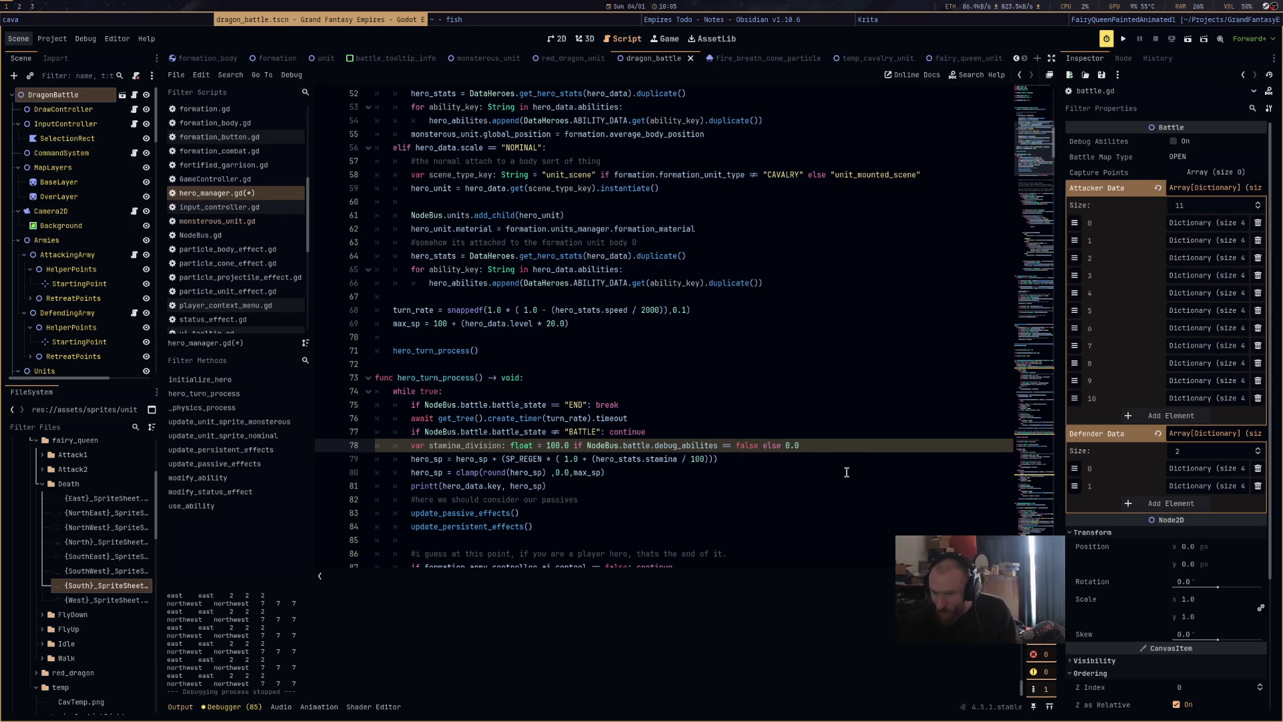
{"action": "type", "text": "1"}
{"action": "left_click", "coordinate": [846, 472]}
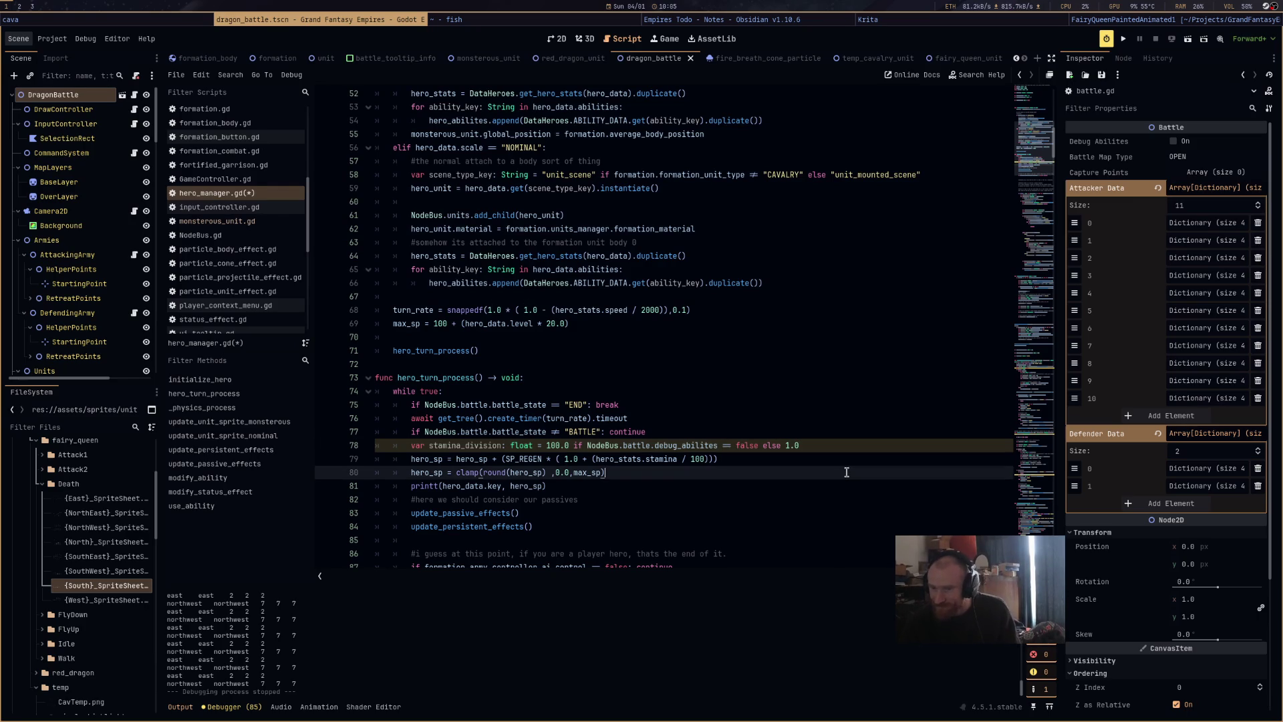
{"action": "key", "text": "ctrl+s"}
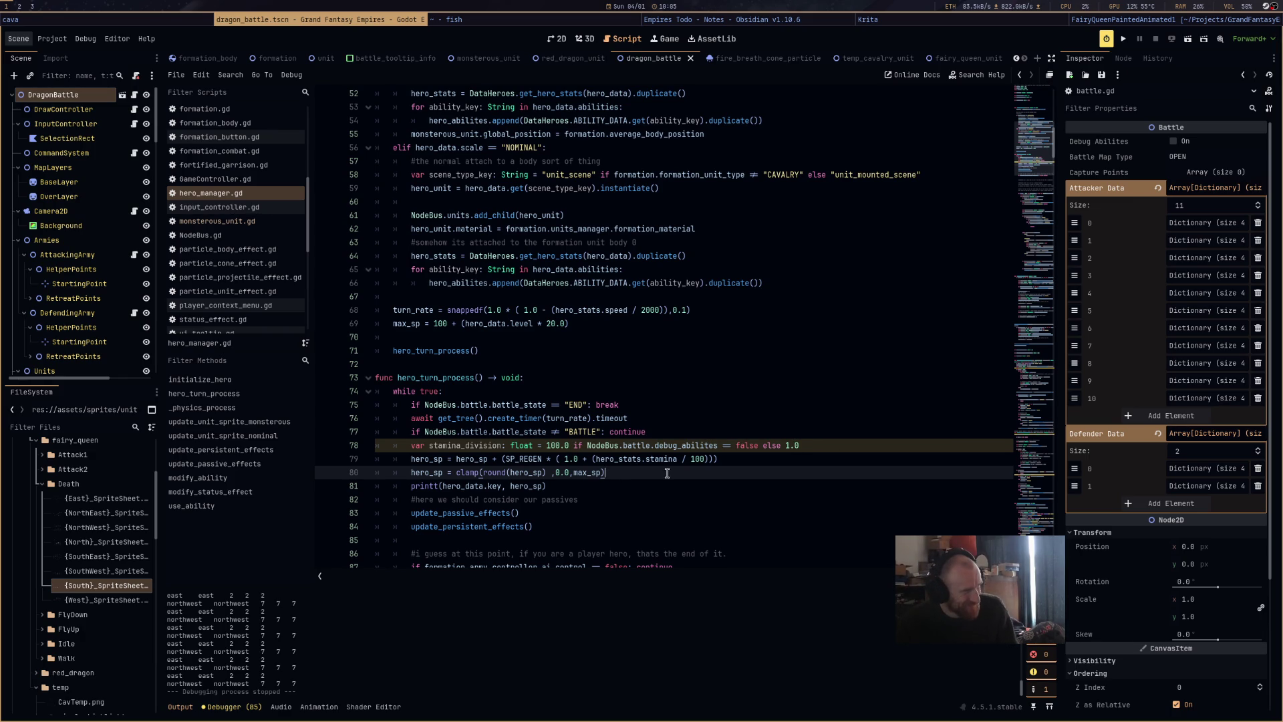
Replace the 100 SP regen divisor with stamina_division and tick Debug Abilities.
{"action": "double_click", "coordinate": [466, 445]}
{"action": "key", "text": "ctrl+c"}
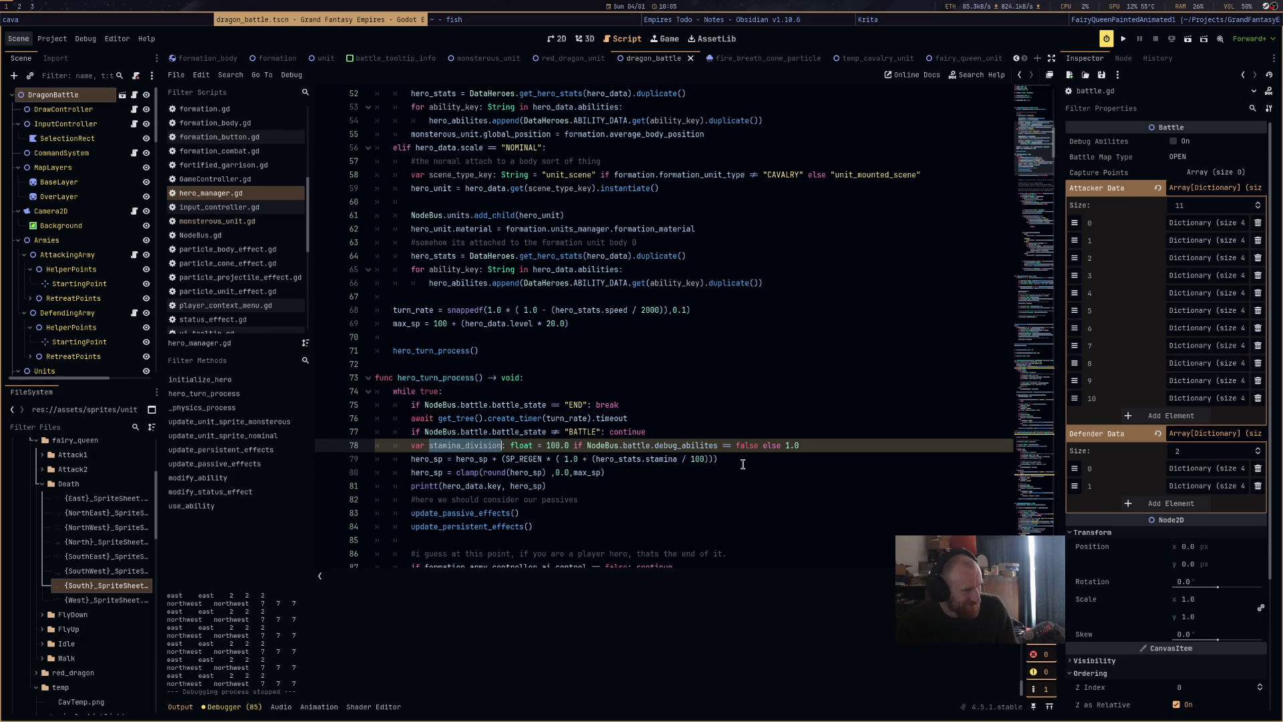
{"action": "double_click", "coordinate": [702, 459]}
{"action": "key", "text": "ctrl+v"}
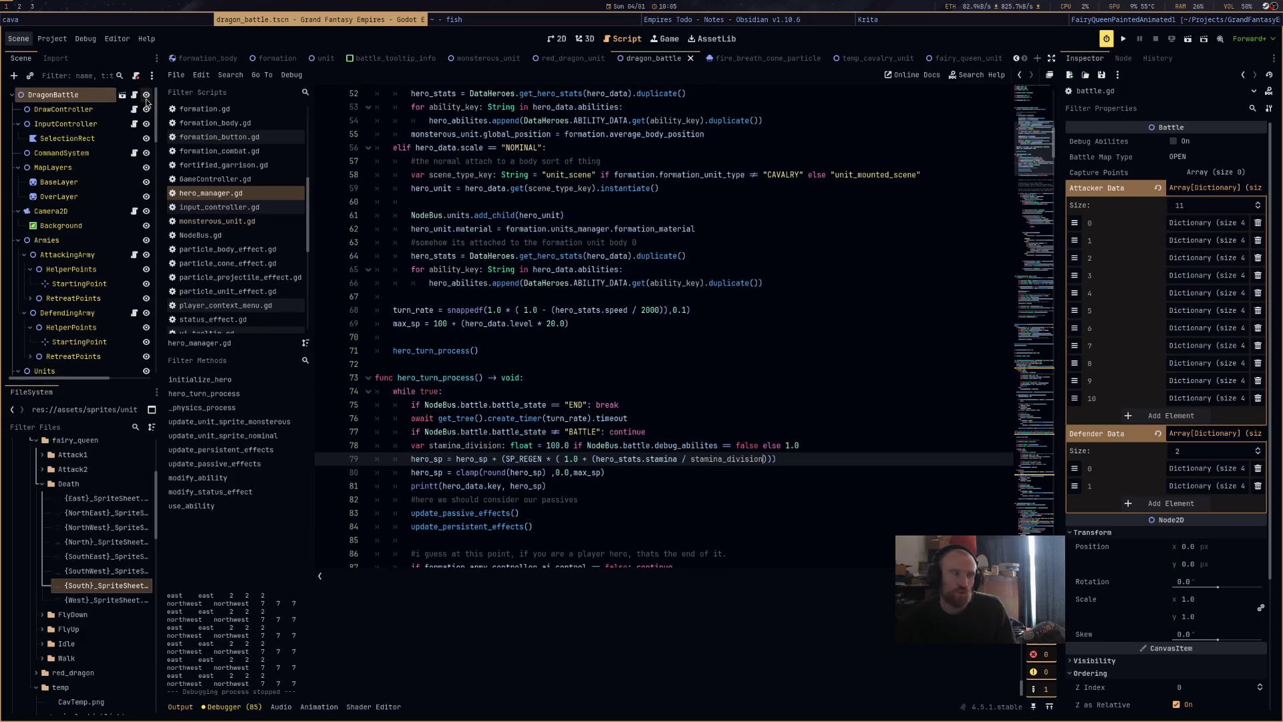
{"action": "left_click", "coordinate": [1166, 139]}
Test-run the battle with debug abilities on, start the battle, then close the game.
{"action": "key", "text": "F6"}
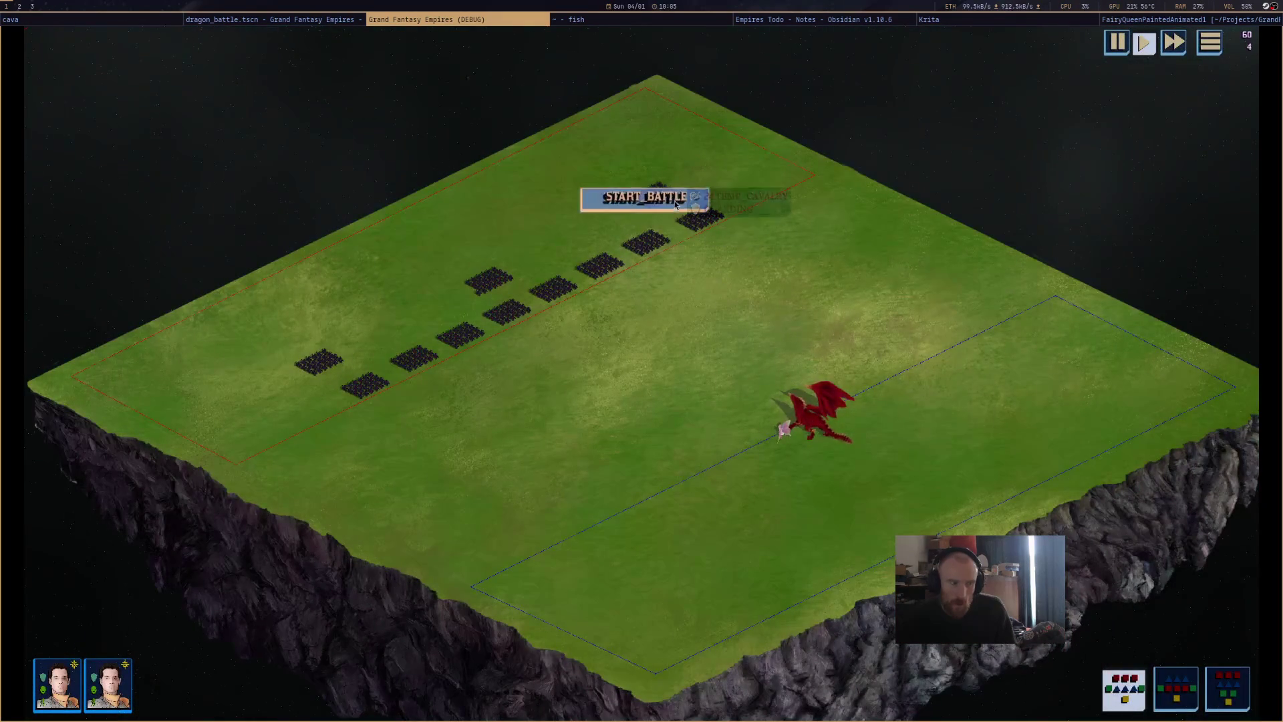
{"action": "left_click", "coordinate": [675, 204]}
{"action": "mouse_move", "coordinate": [820, 428]}
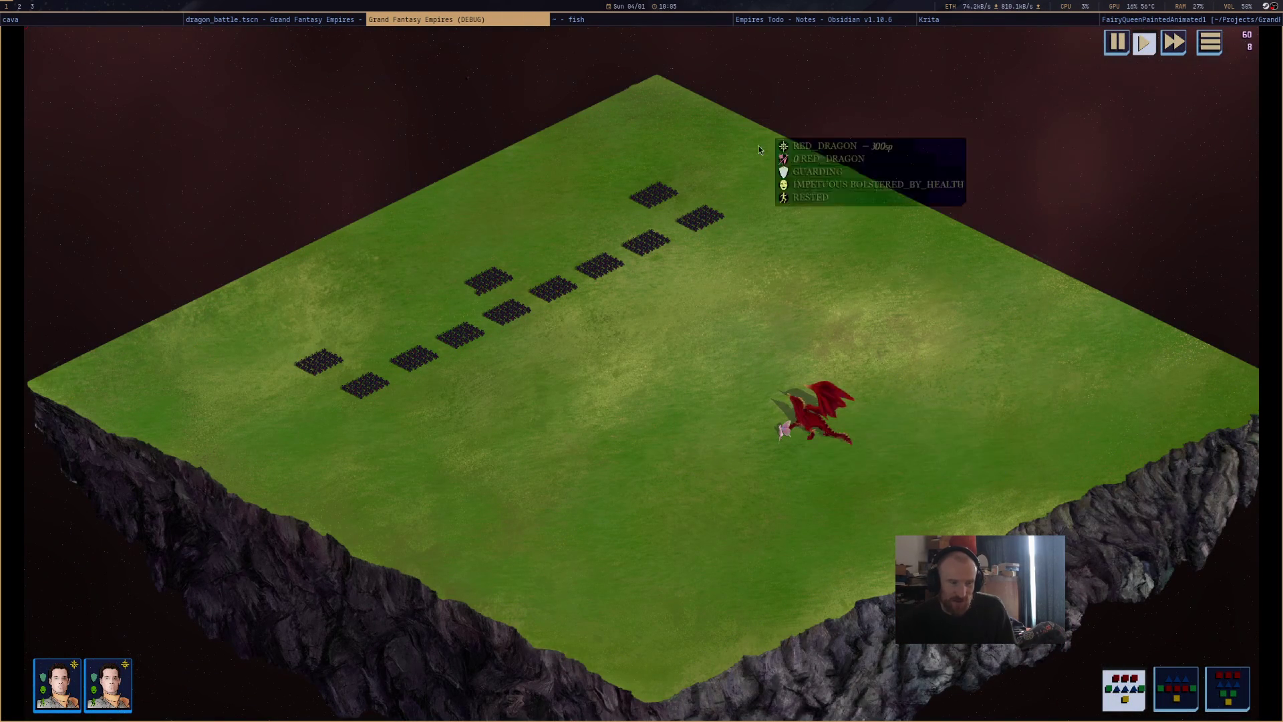
{"action": "middle_click", "coordinate": [516, 23]}
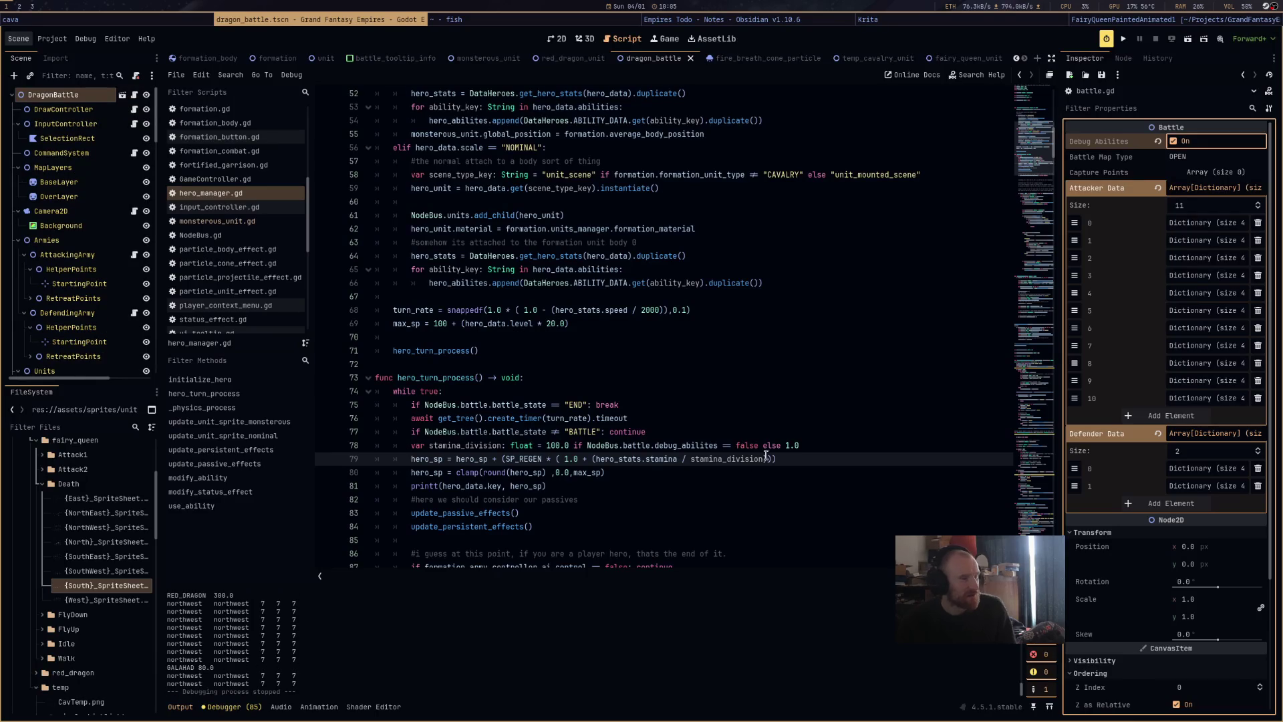
Change the debug stamina divisor from 1.0 to 50.0 and run the game again.
{"action": "left_click", "coordinate": [786, 446]}
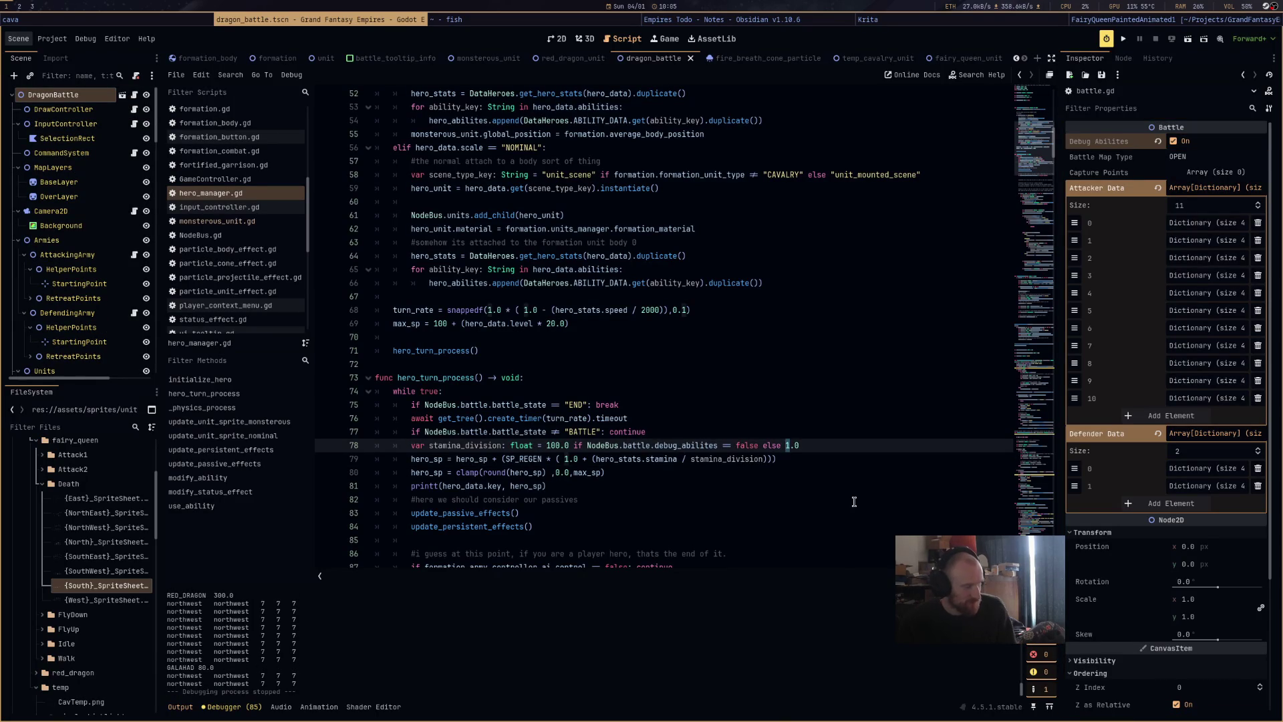
{"action": "key", "text": "Delete"}
{"action": "type", "text": "50"}
{"action": "key", "text": "F5"}
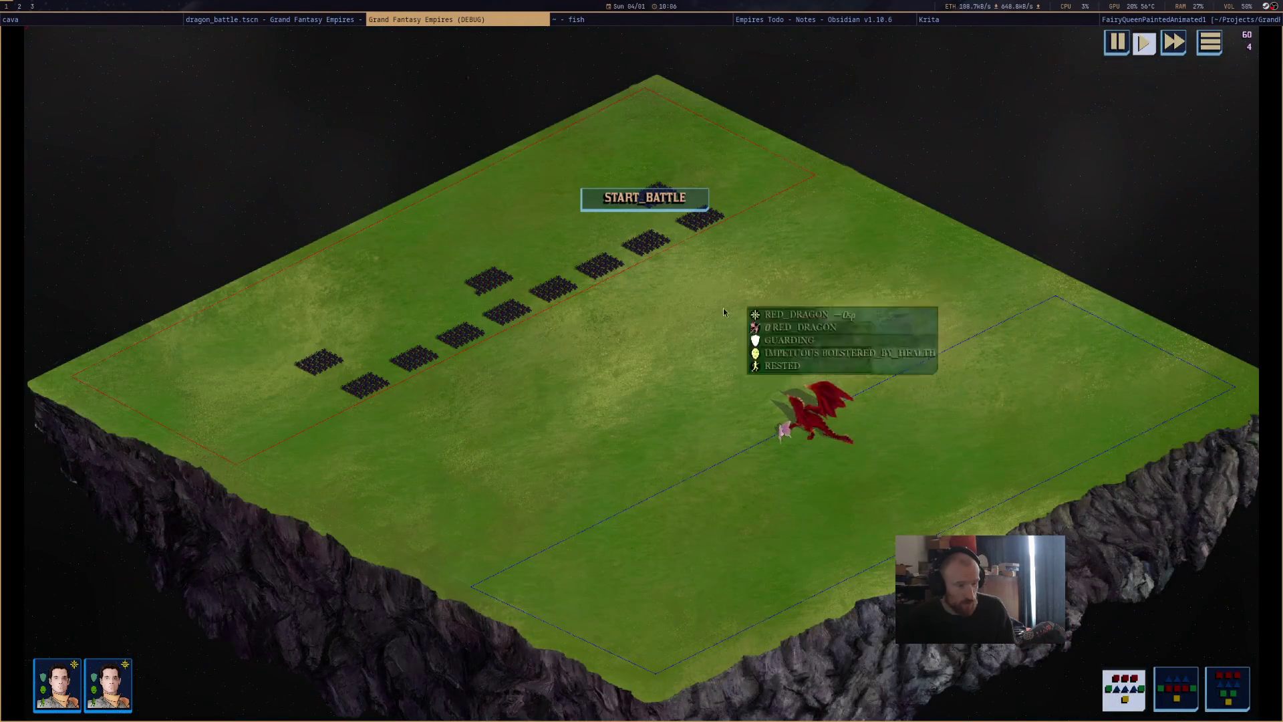
Use the fairy queen's Fly ability to send her to a new battlefield spot.
{"action": "mouse_move", "coordinate": [804, 418]}
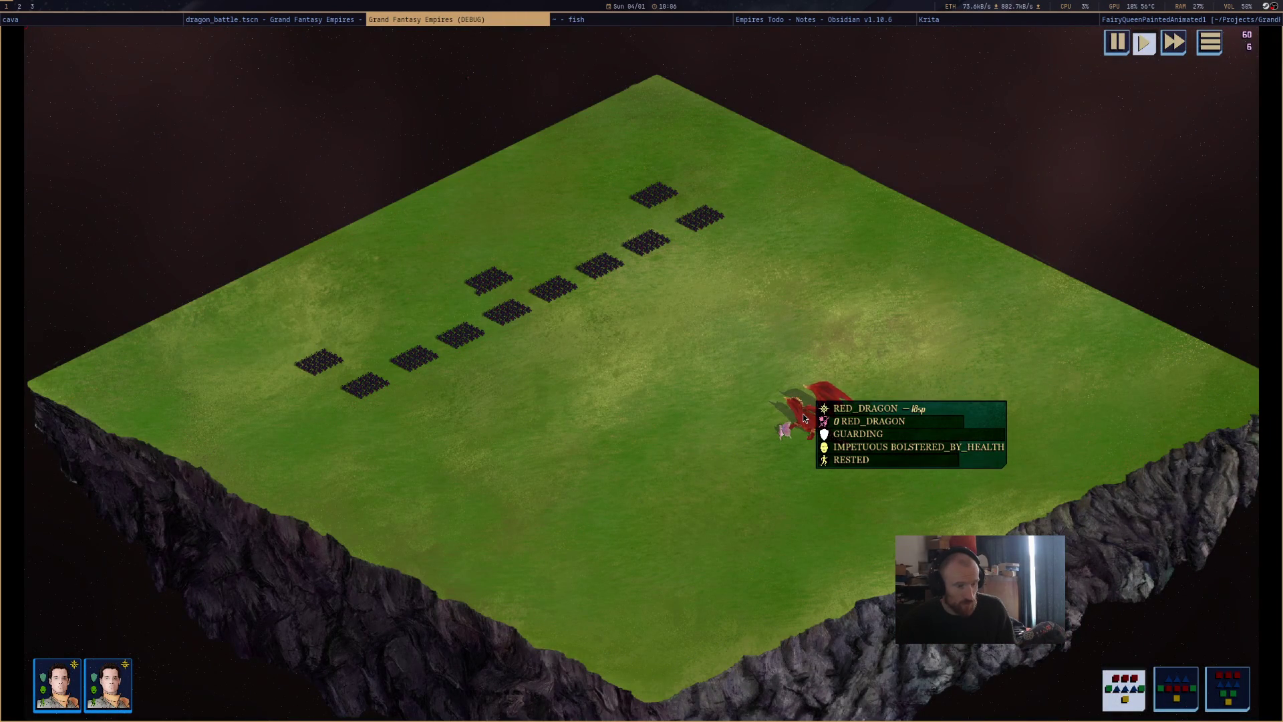
{"action": "scroll", "coordinate": [804, 419], "scroll_direction": "up", "scroll_amount": 3}
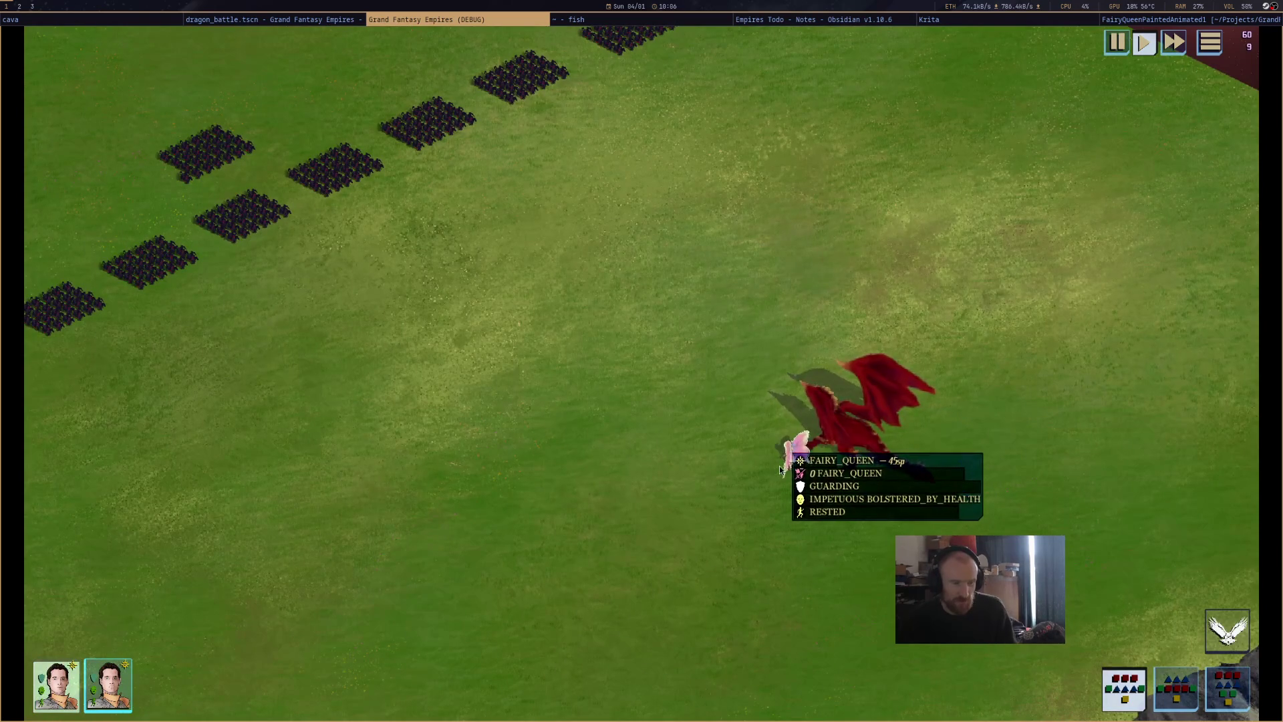
{"action": "left_click_drag", "start_coordinate": [777, 468], "coordinate": [733, 560]}
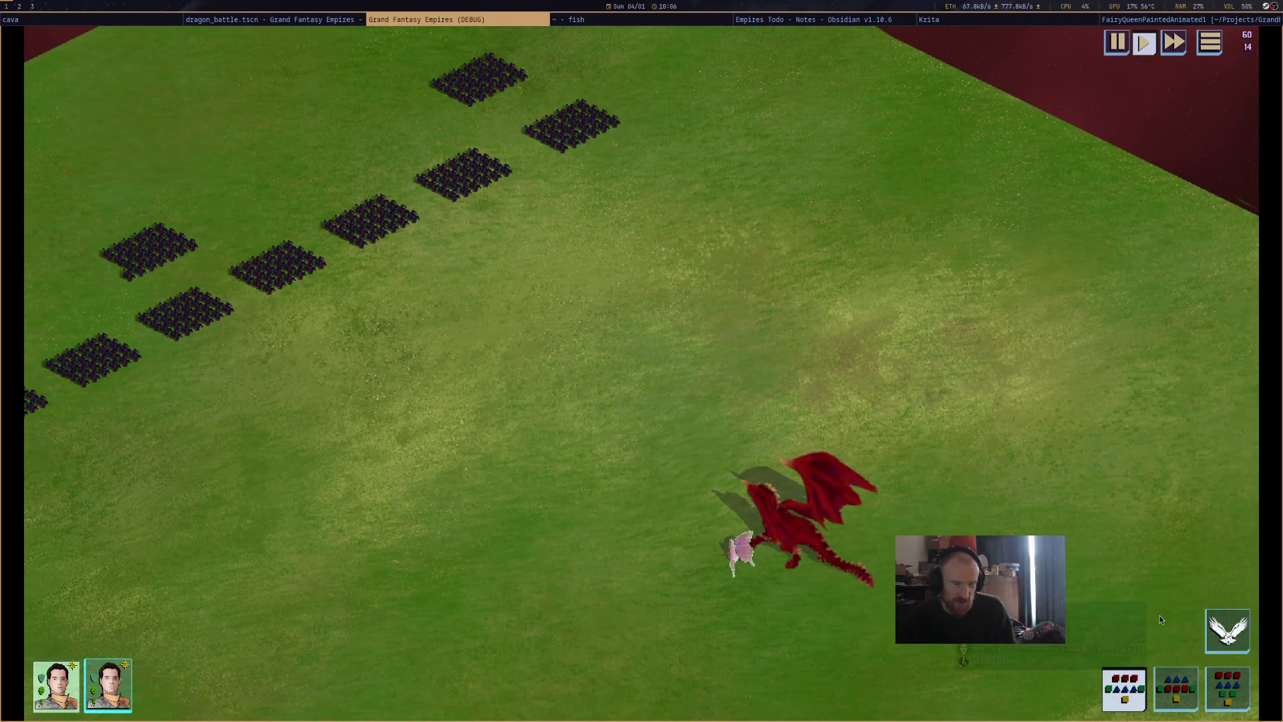
{"action": "left_click", "coordinate": [1243, 628]}
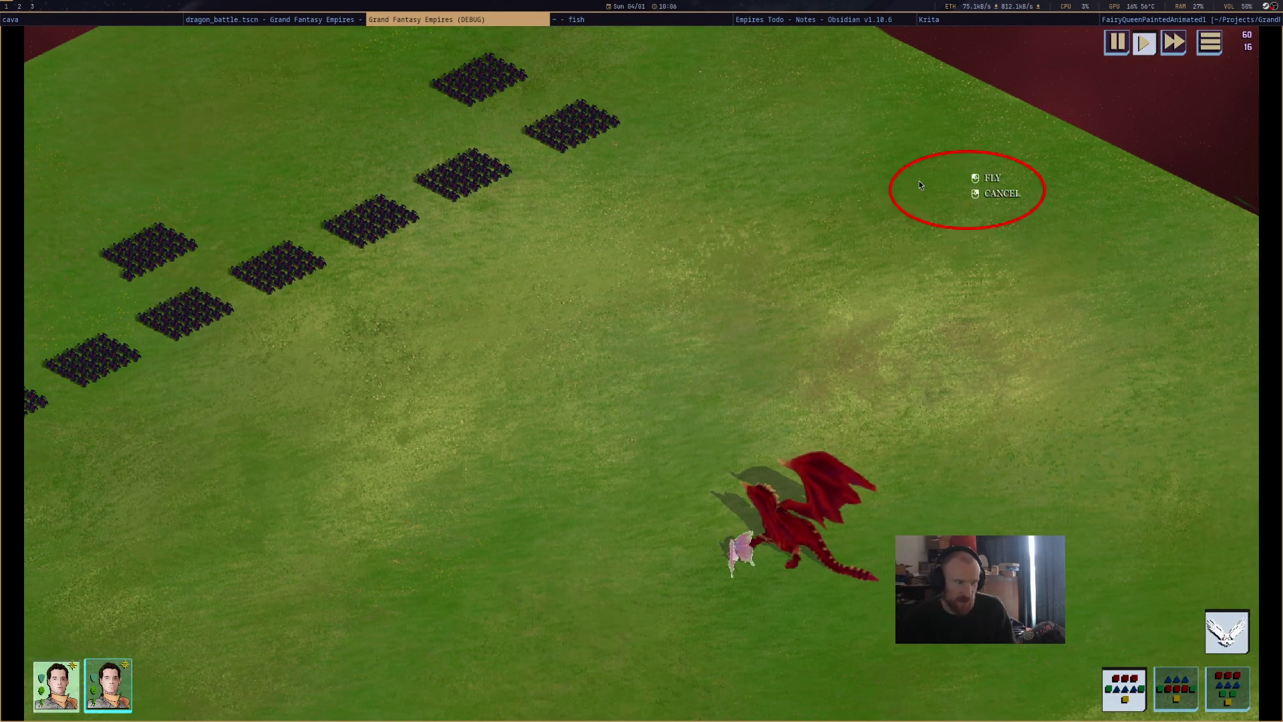
{"action": "left_click", "coordinate": [673, 344]}
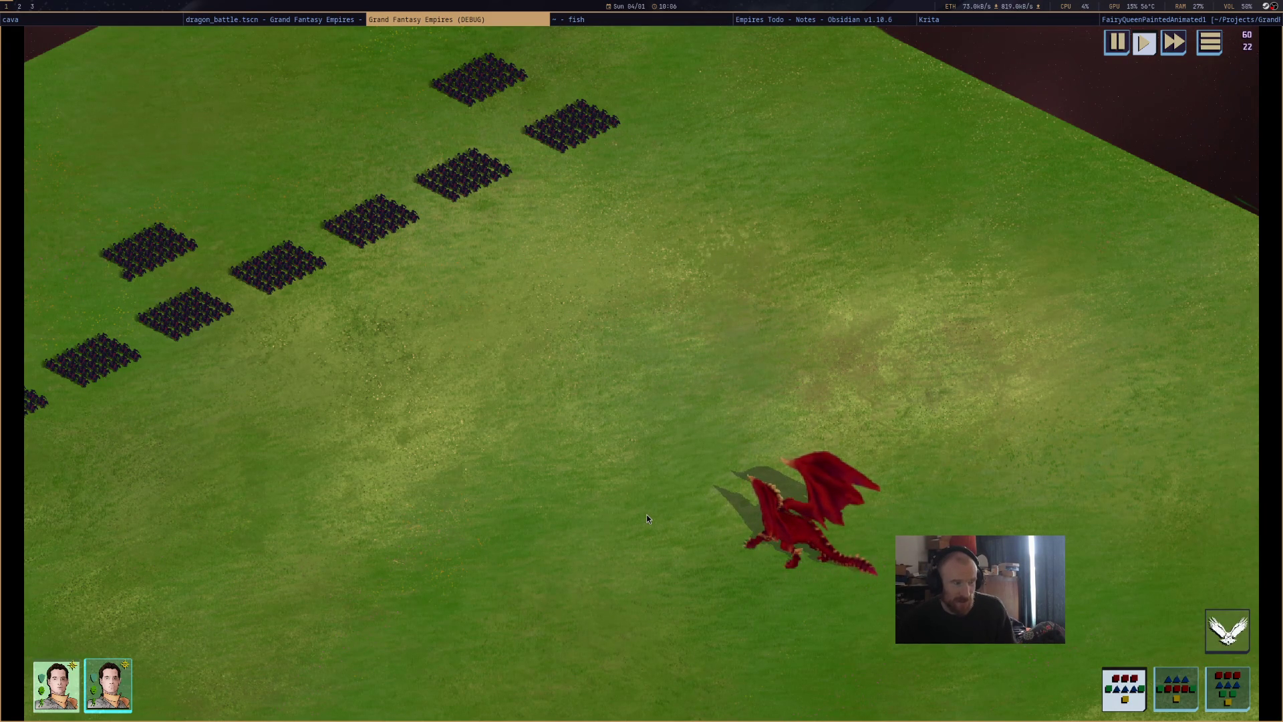
Move the fairy queen across the grass toward the map top, then stop the game.
{"action": "left_click_drag", "start_coordinate": [684, 371], "coordinate": [728, 438]}
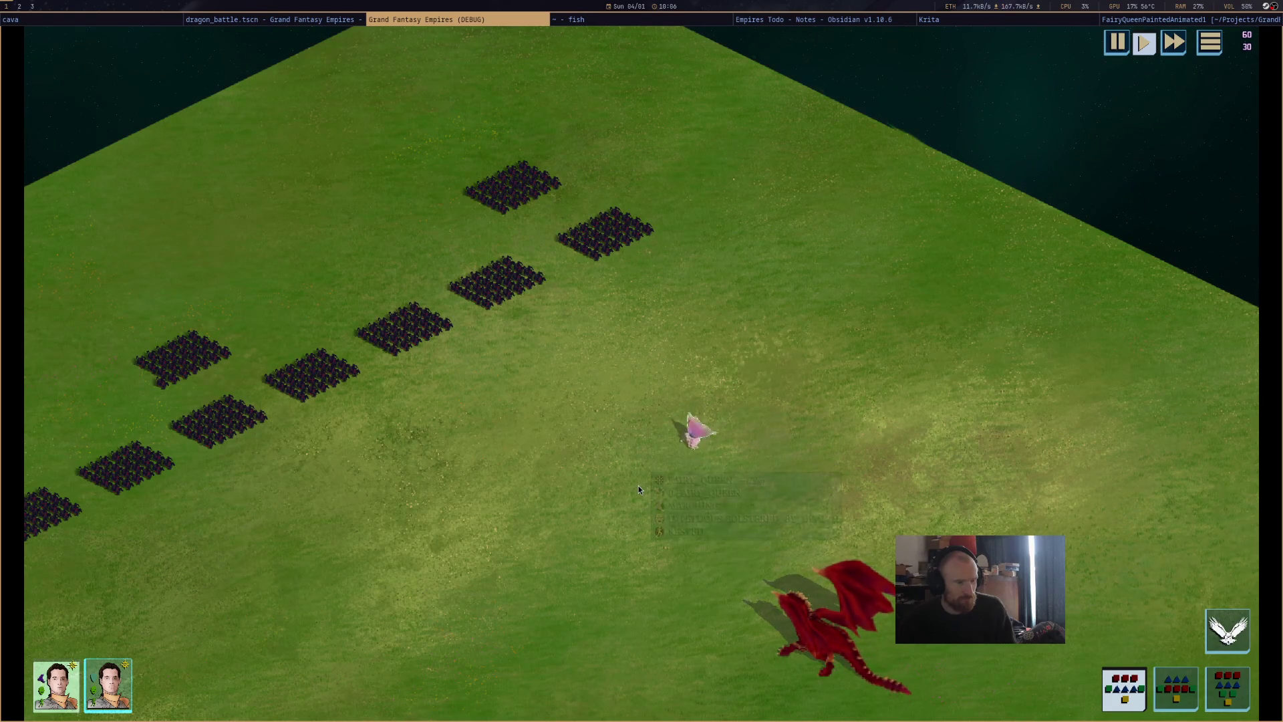
{"action": "key", "text": "Down"}
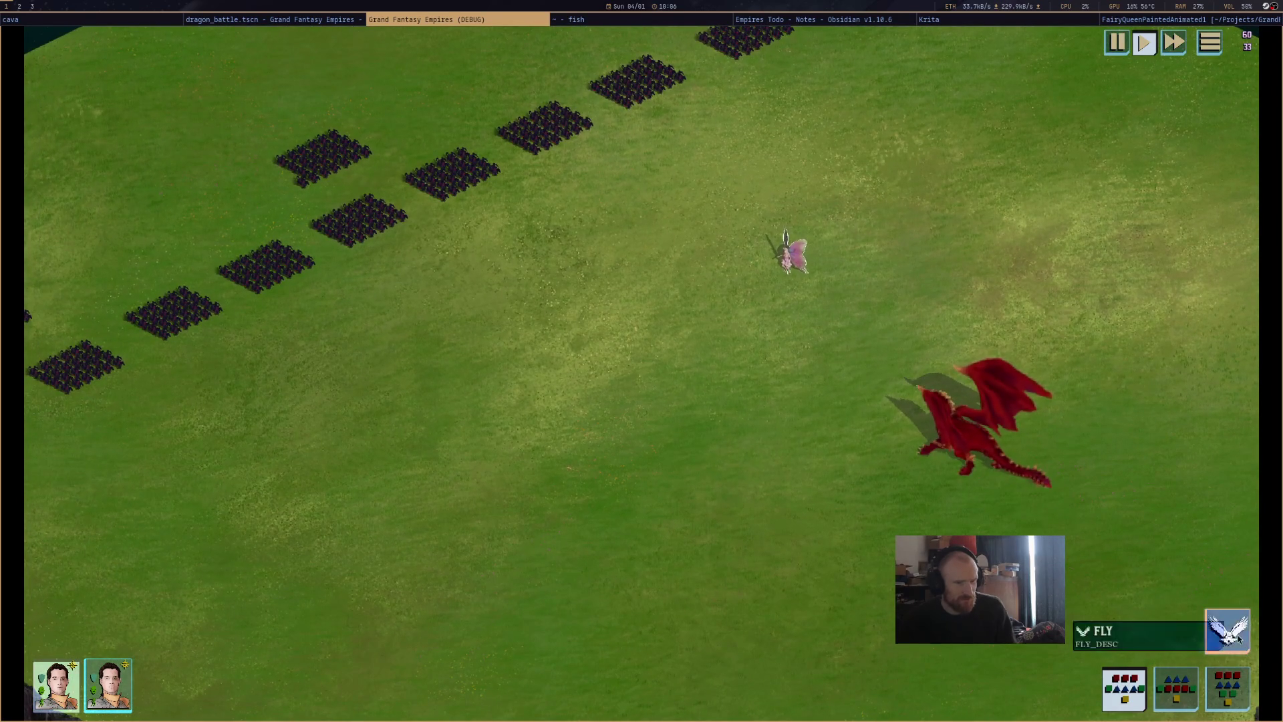
{"action": "right_click", "coordinate": [723, 405]}
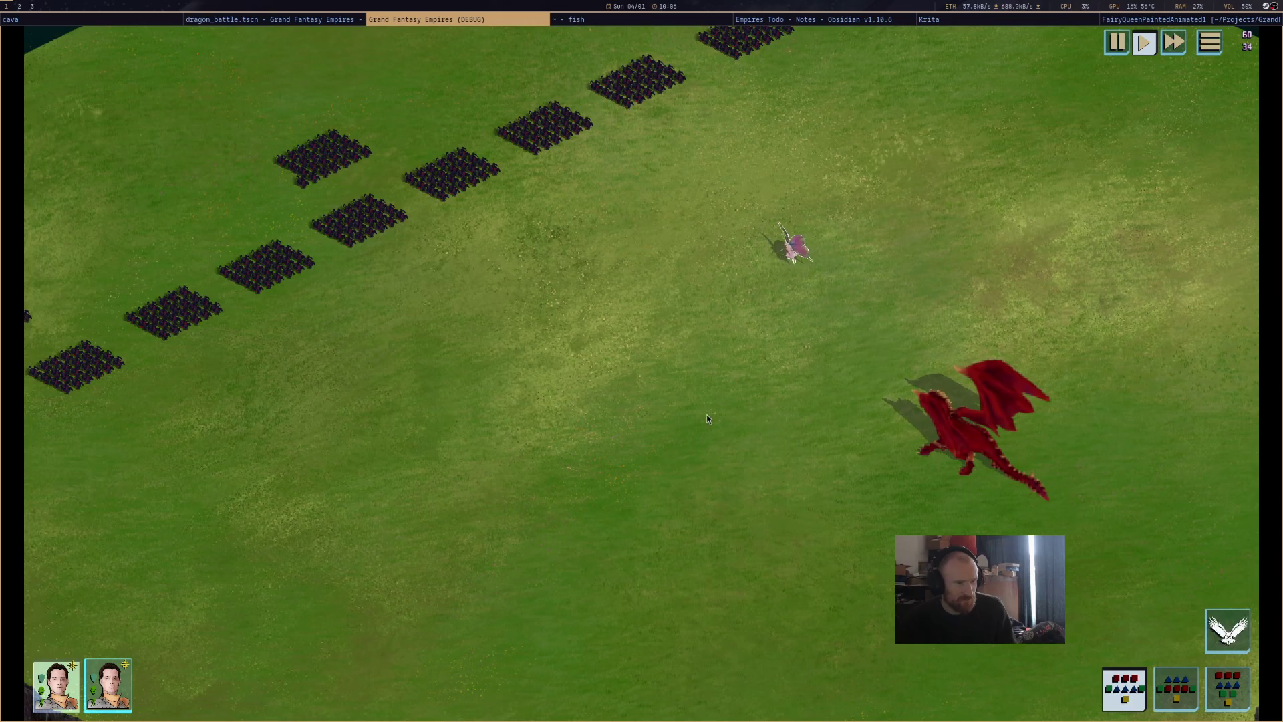
{"action": "right_click", "coordinate": [765, 61]}
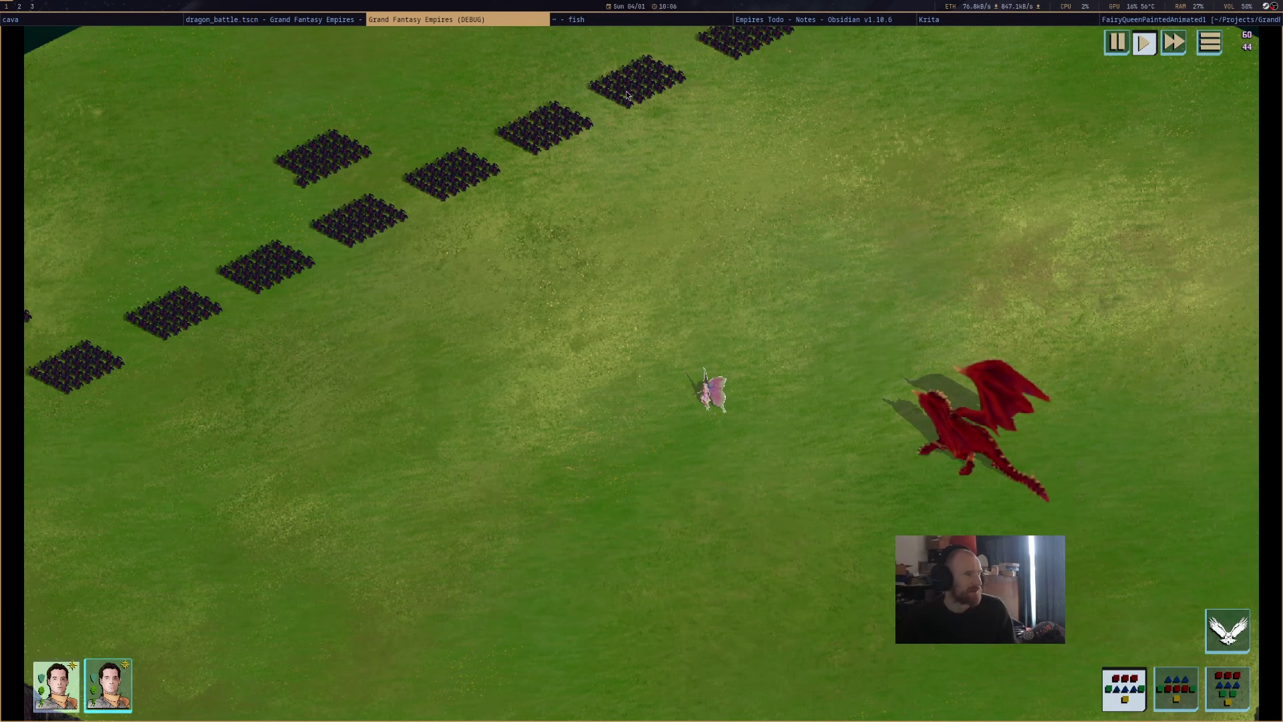
{"action": "key", "text": "F8"}
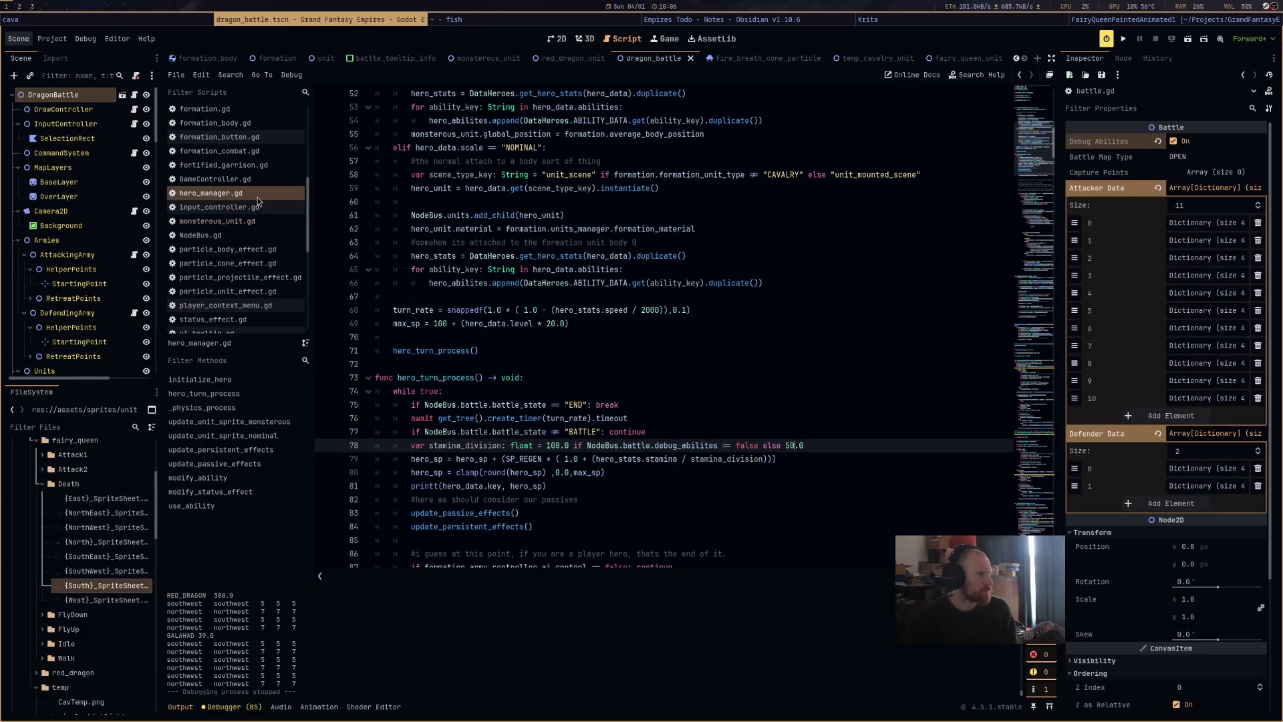
Scroll through hero_manager.gd's spell-casting and movement code, then switch to Firefox.
{"action": "scroll", "coordinate": [604, 393], "scroll_direction": "down", "scroll_amount": 3}
{"action": "scroll", "coordinate": [605, 393], "scroll_direction": "down", "scroll_amount": 20}
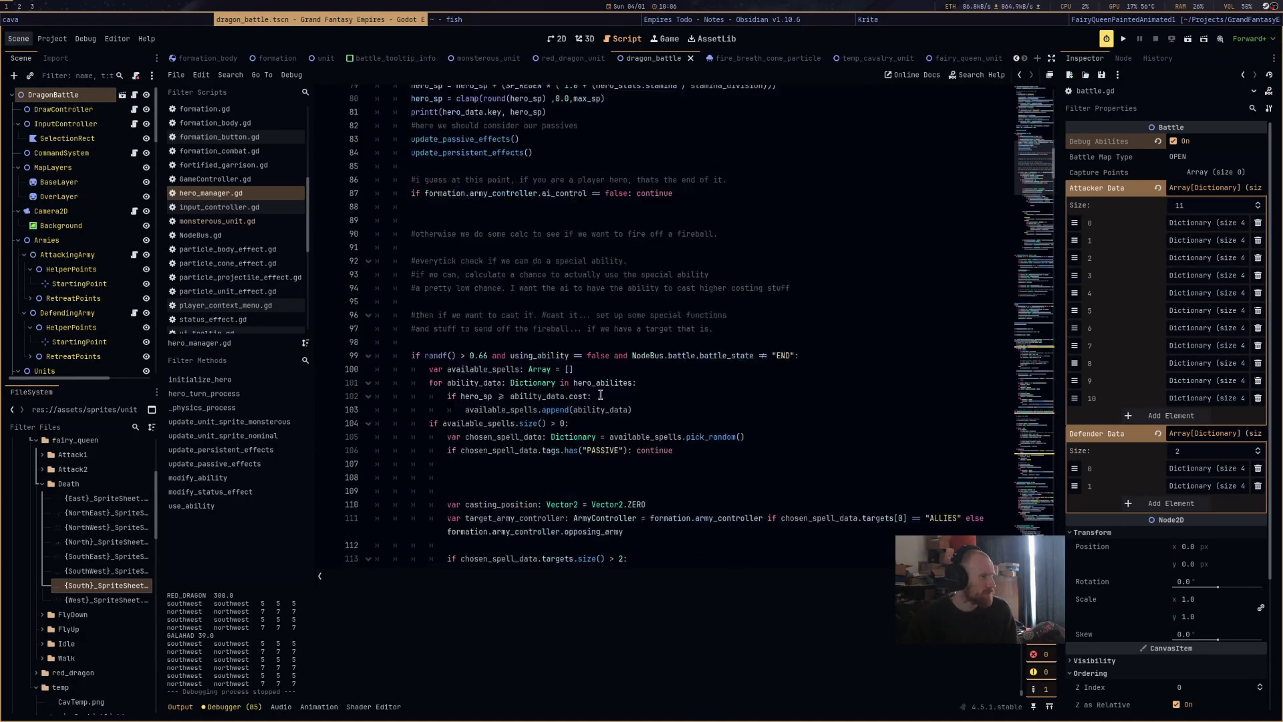
{"action": "scroll", "coordinate": [606, 387], "scroll_direction": "down", "scroll_amount": 13}
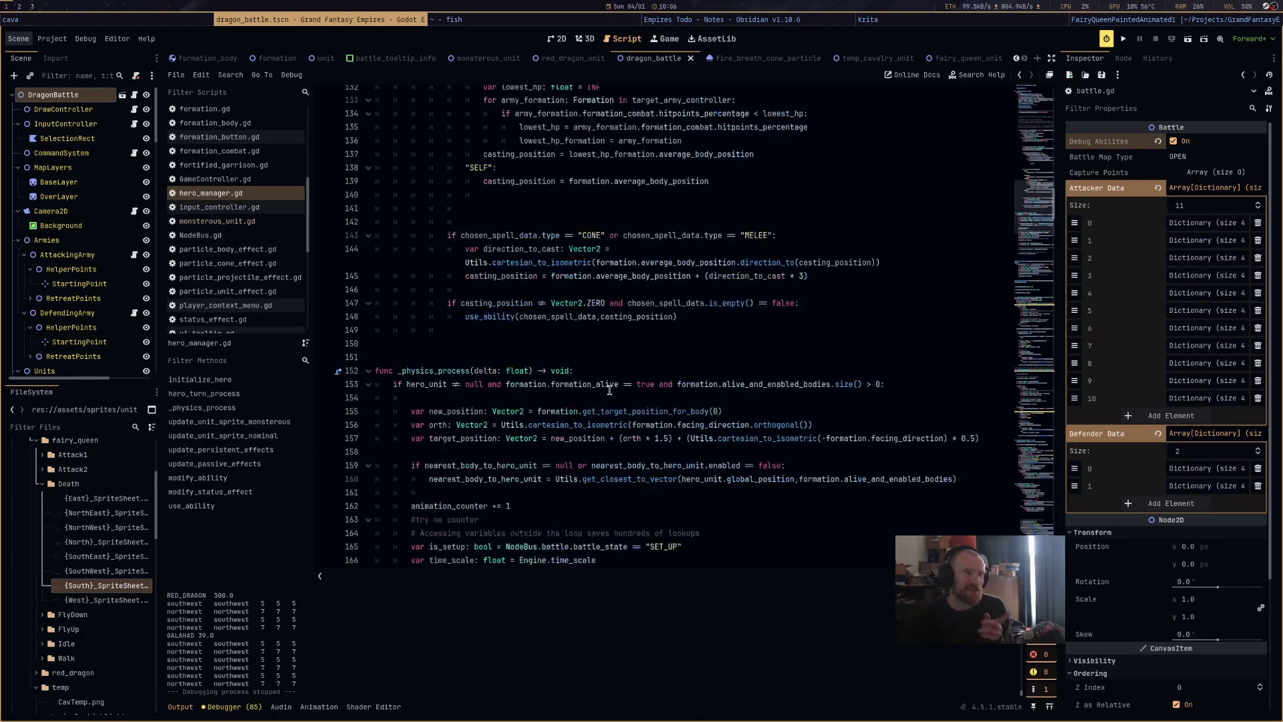
{"action": "scroll", "coordinate": [609, 390], "scroll_direction": "down", "scroll_amount": 4}
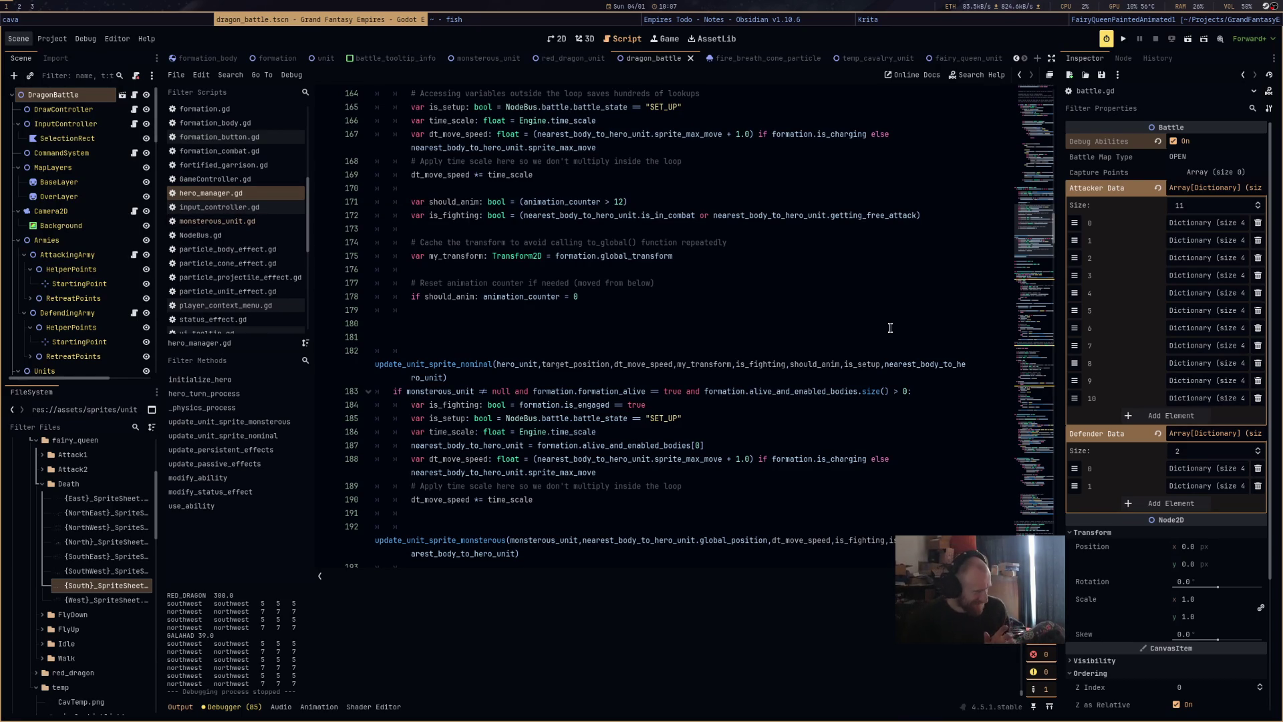
{"action": "key", "text": "super+2"}
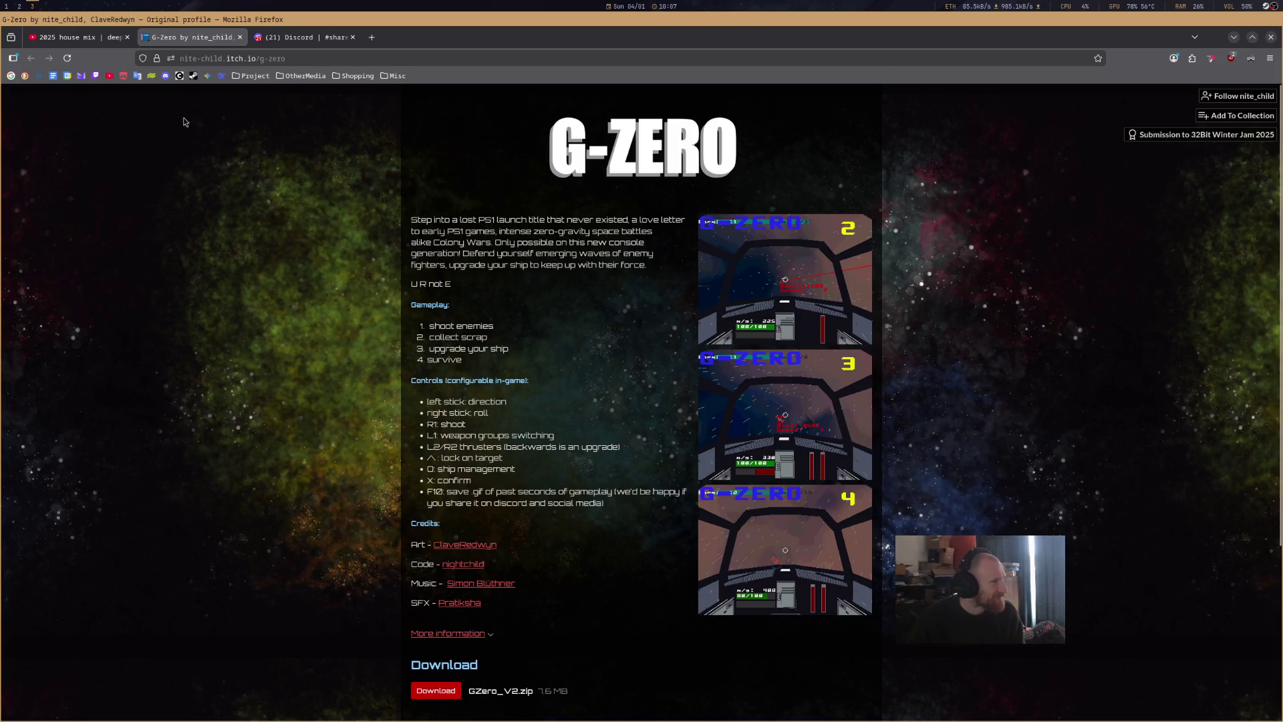
Play '2025 house mix | warming up' on the YouTube tab and return to Godot.
{"action": "left_click", "coordinate": [94, 38]}
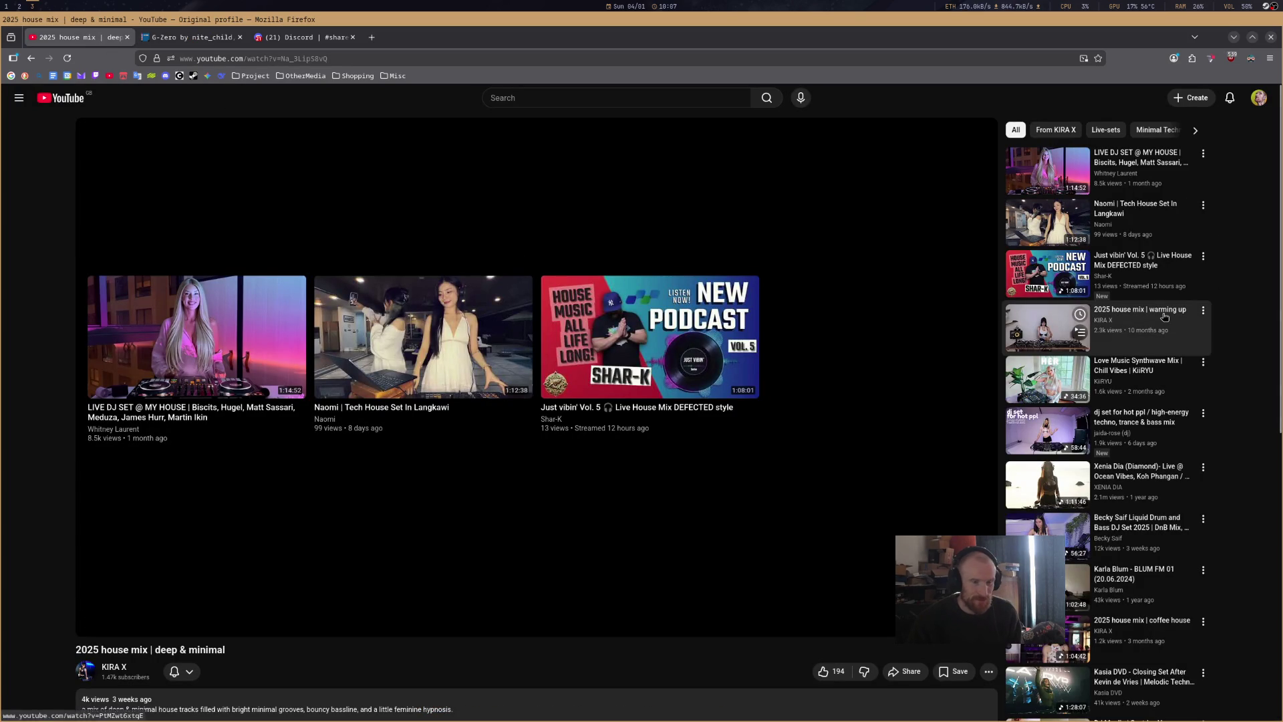
{"action": "left_click", "coordinate": [1049, 328]}
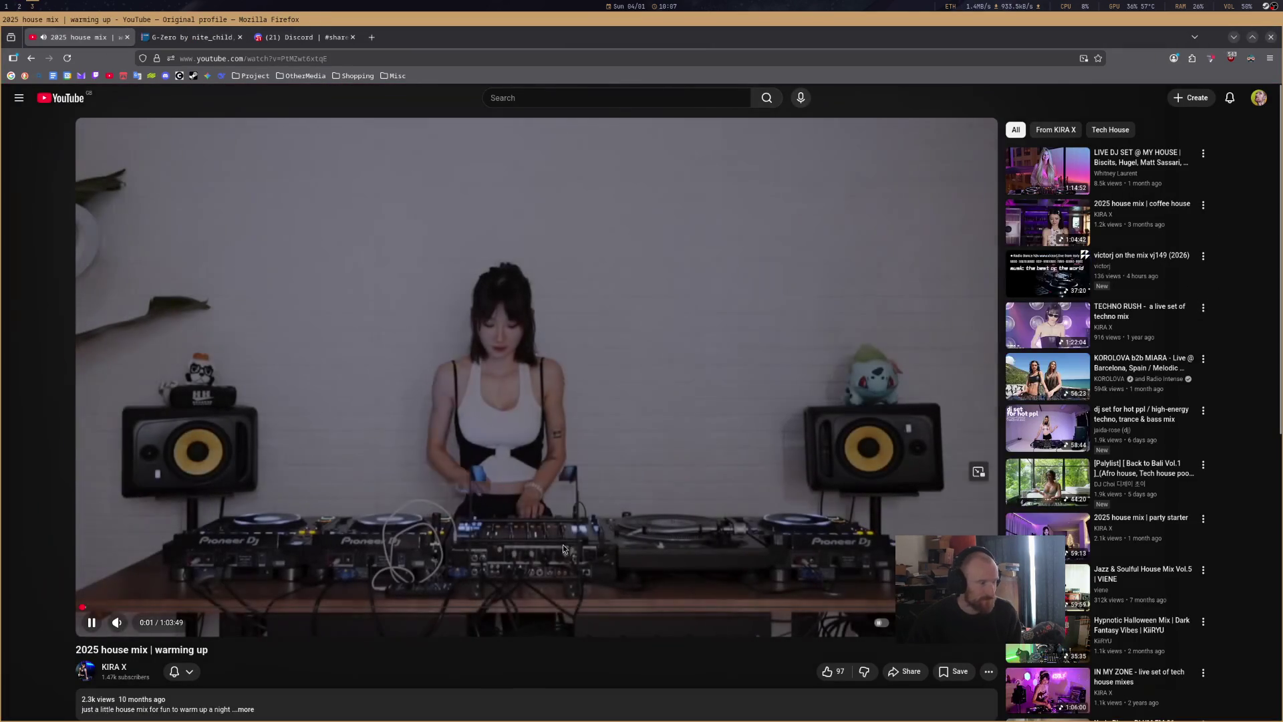
{"action": "key", "text": "super+1"}
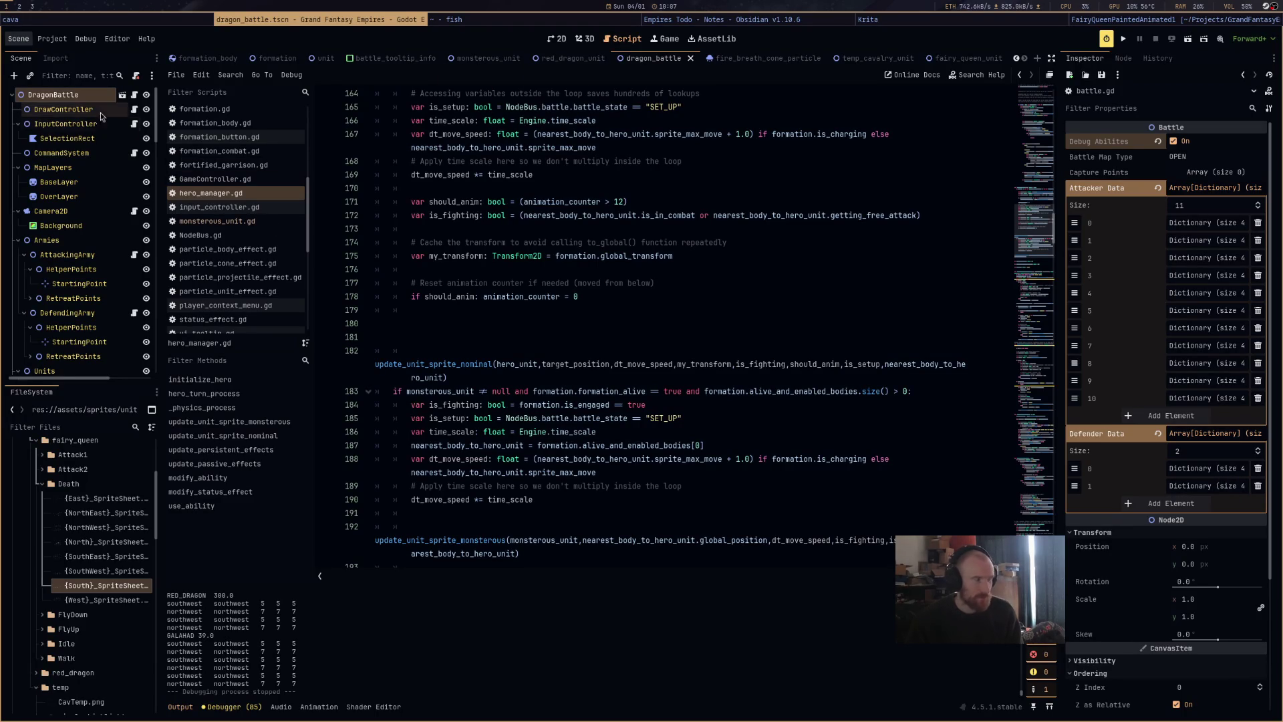
Open red_dragon_unit and inspect its Animation Sizes, Sprite Sheet Idle and shader parameters.
{"action": "left_click", "coordinate": [80, 95]}
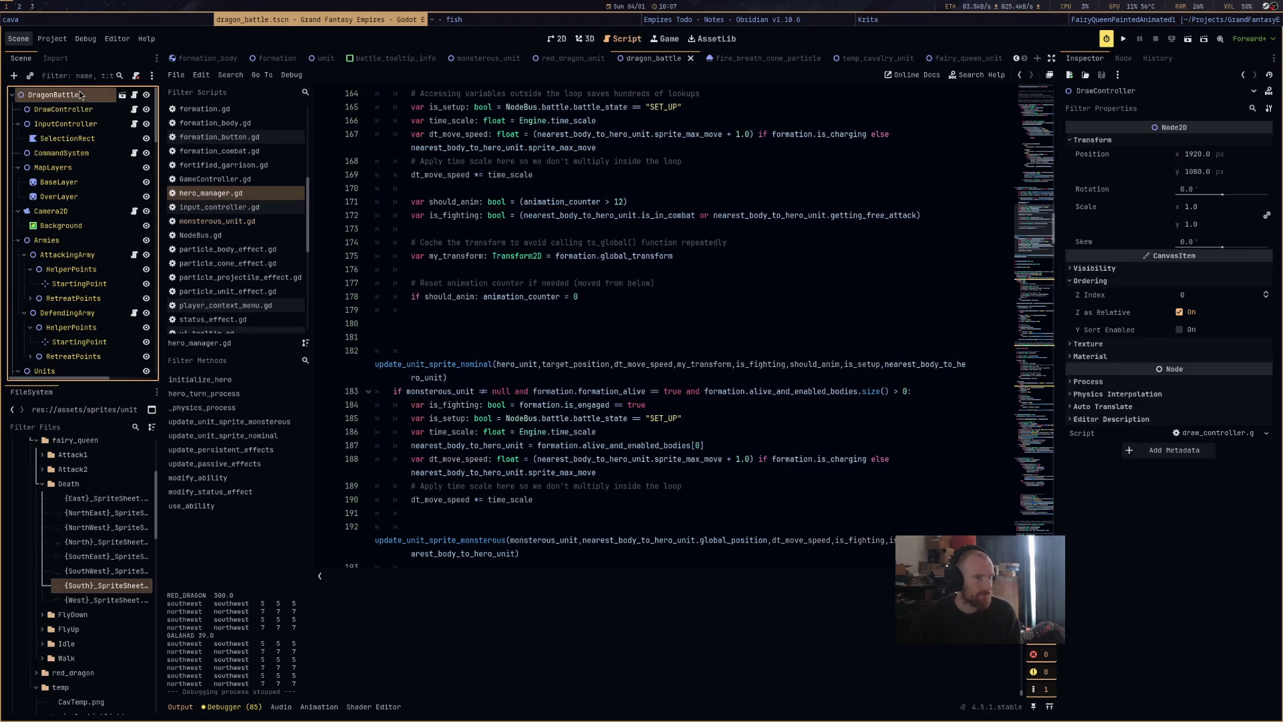
{"action": "left_click", "coordinate": [575, 60]}
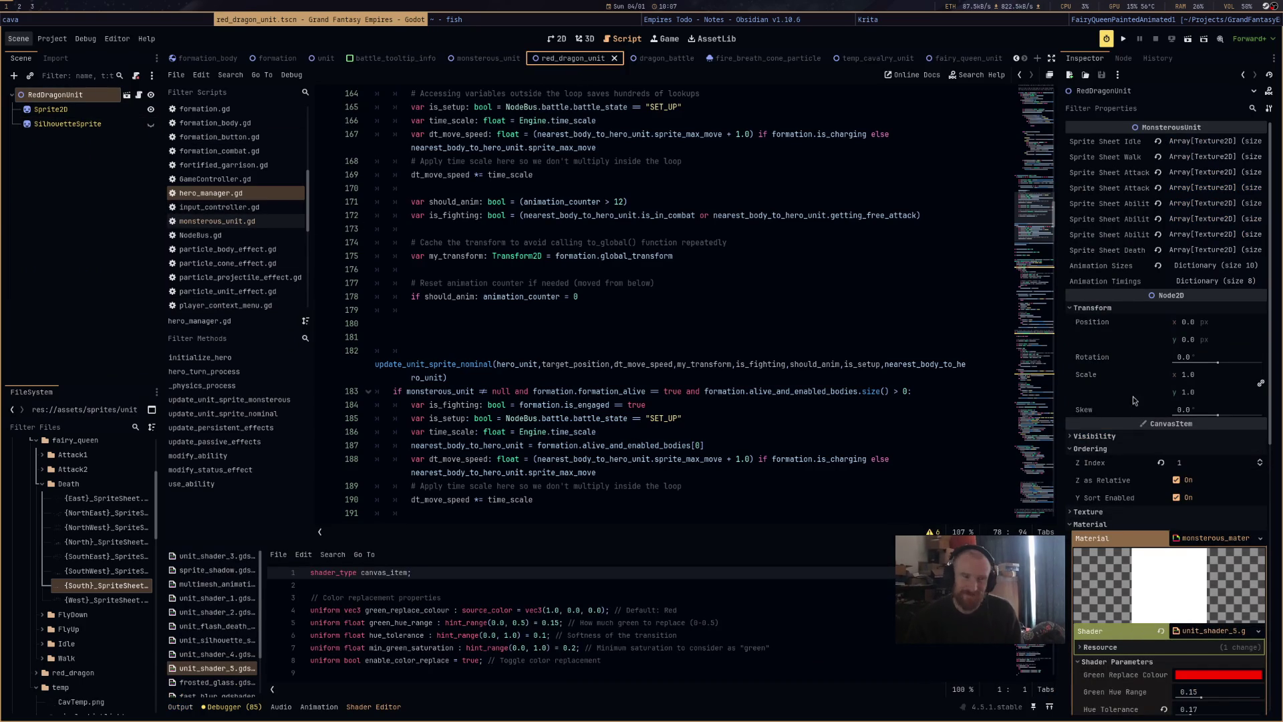
{"action": "left_click", "coordinate": [1201, 267]}
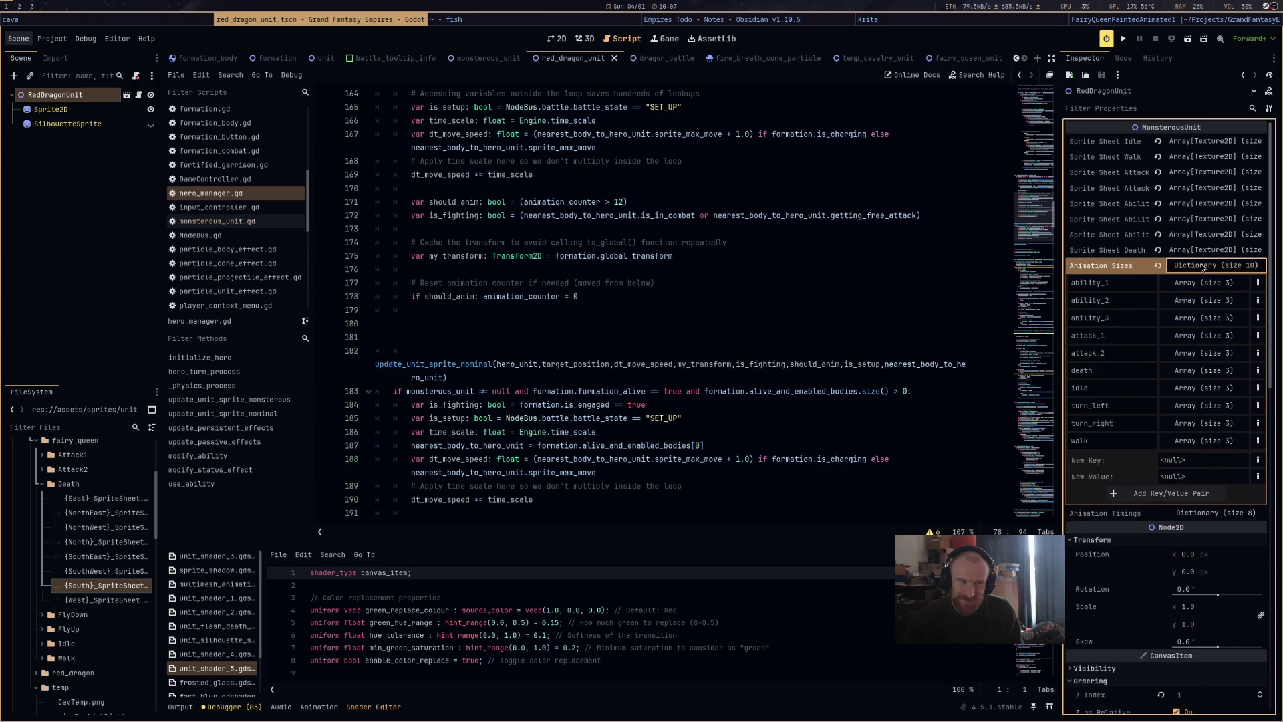
{"action": "left_click", "coordinate": [1201, 267]}
{"action": "left_click", "coordinate": [1207, 145]}
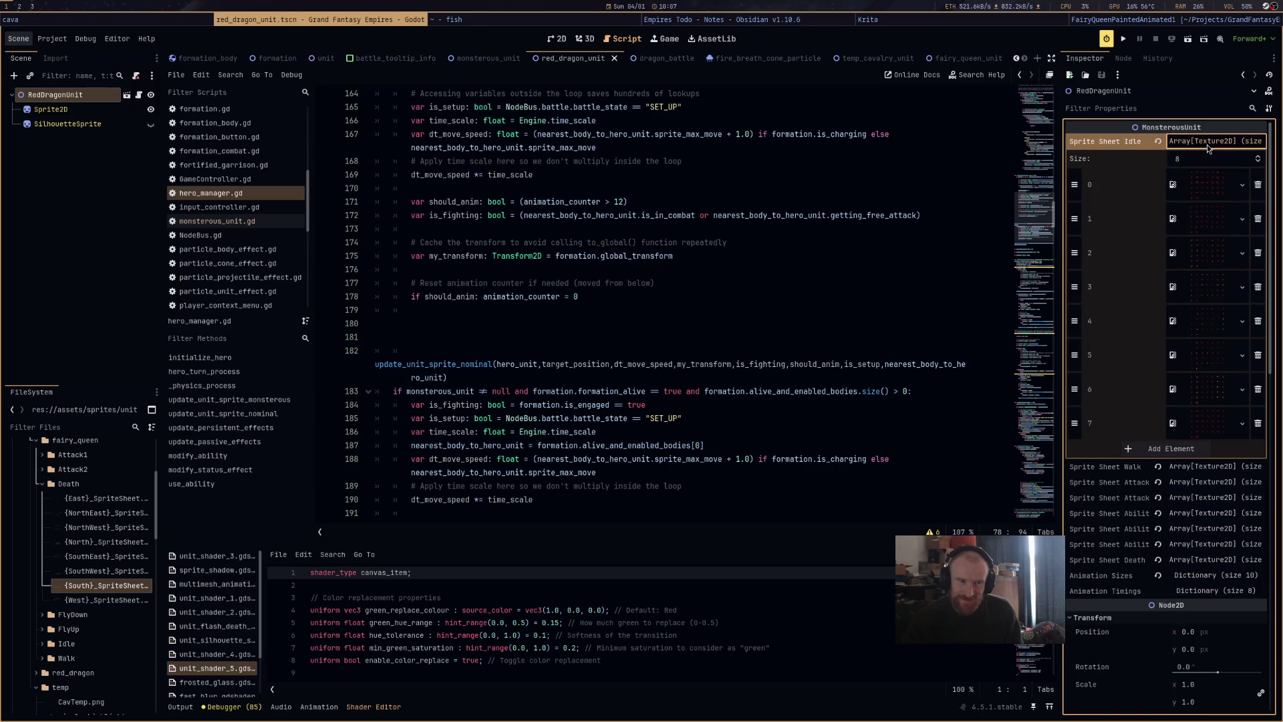
{"action": "left_click", "coordinate": [1207, 143]}
{"action": "scroll", "coordinate": [1192, 578], "scroll_direction": "down", "scroll_amount": 5}
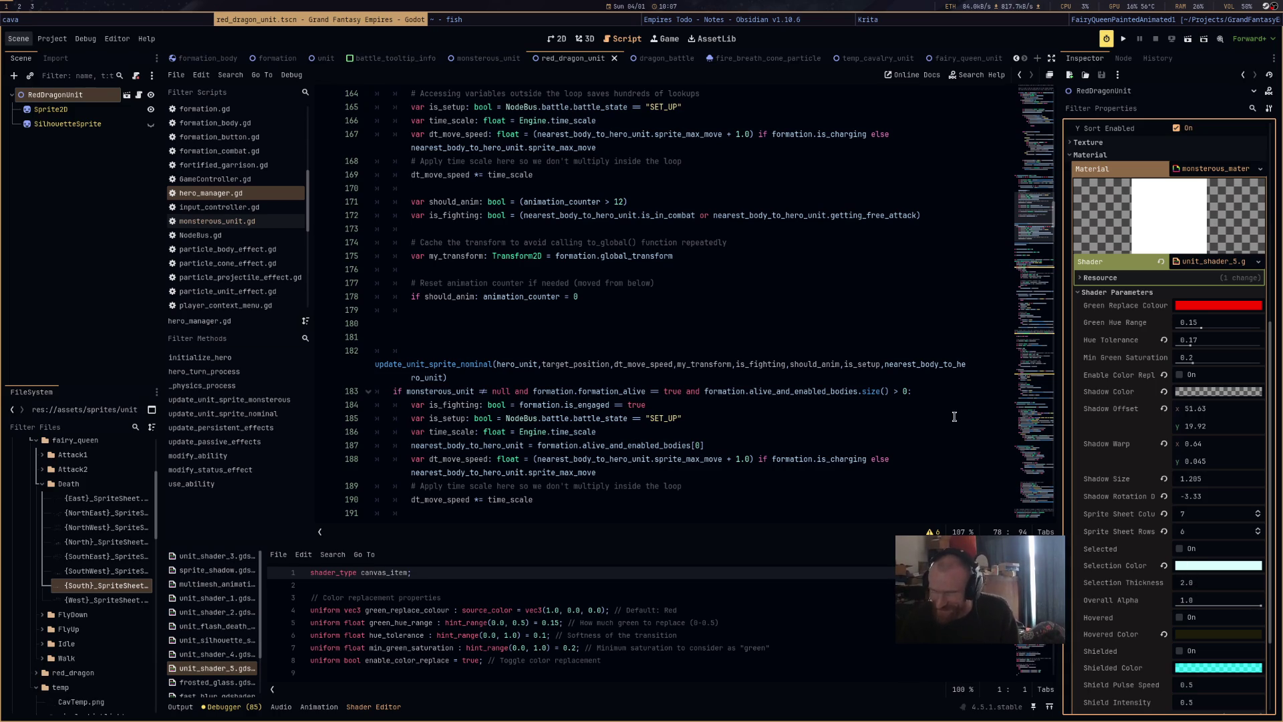
{"action": "left_click", "coordinate": [757, 349]}
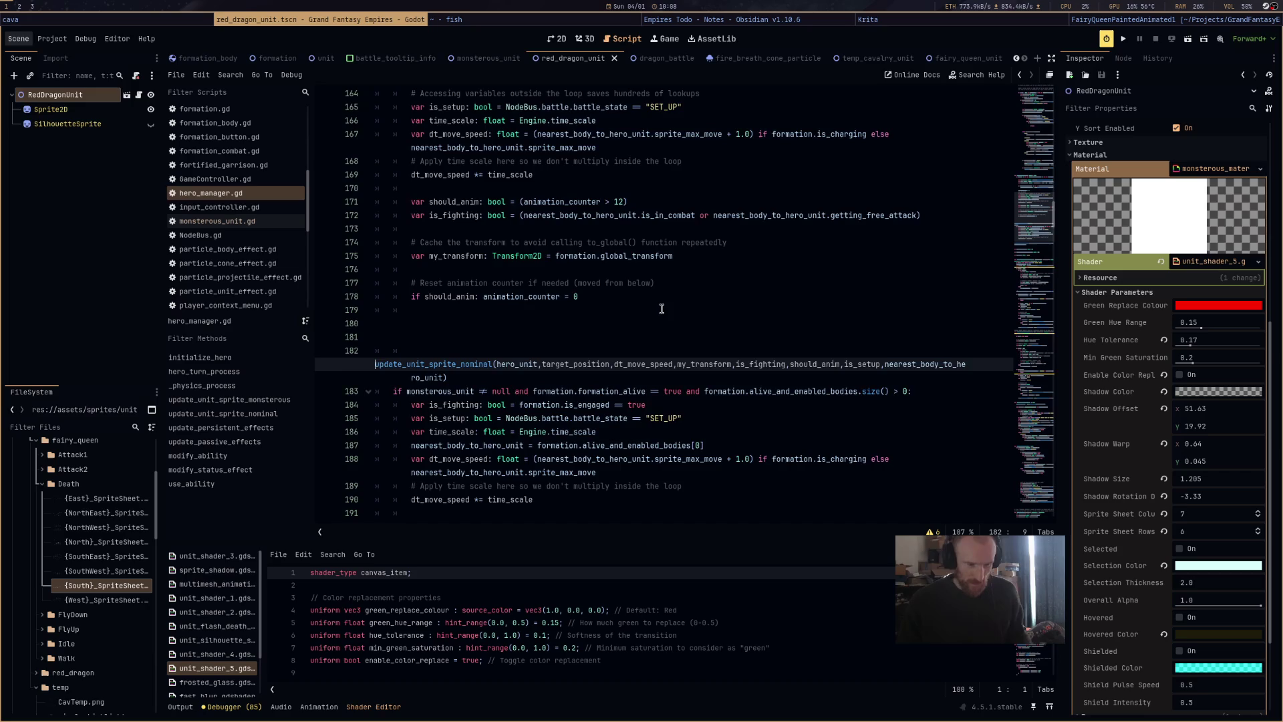
Review the sprite direction code in hero_manager.gd and save the scene.
{"action": "scroll", "coordinate": [662, 308], "scroll_direction": "down", "scroll_amount": 3}
{"action": "scroll", "coordinate": [662, 311], "scroll_direction": "down", "scroll_amount": 10}
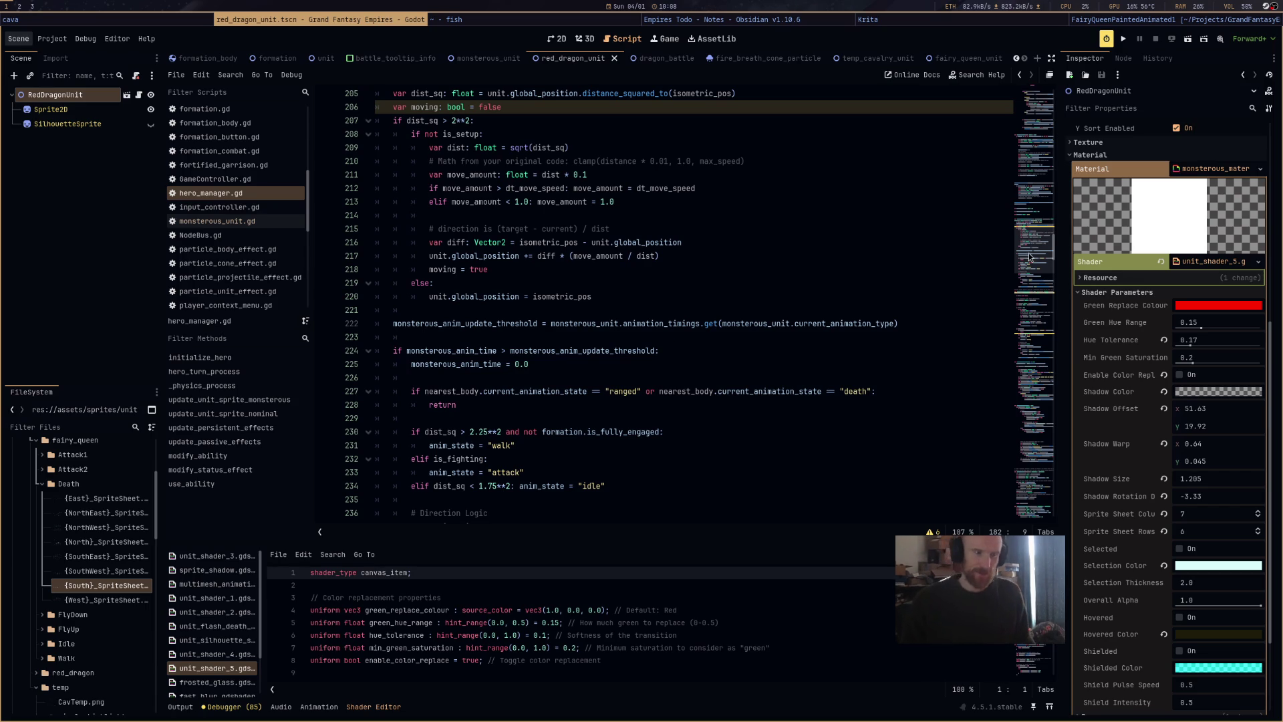
{"action": "left_click", "coordinate": [1035, 278]}
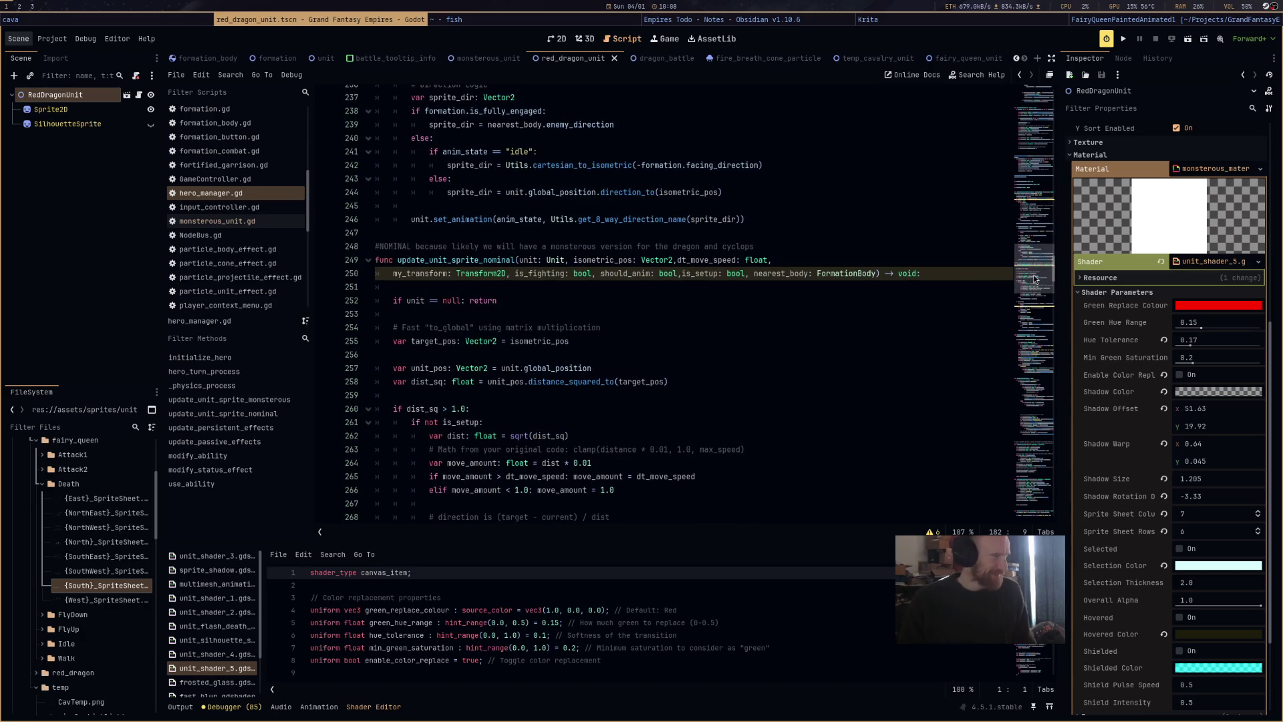
{"action": "scroll", "coordinate": [826, 362], "scroll_direction": "up", "scroll_amount": 6}
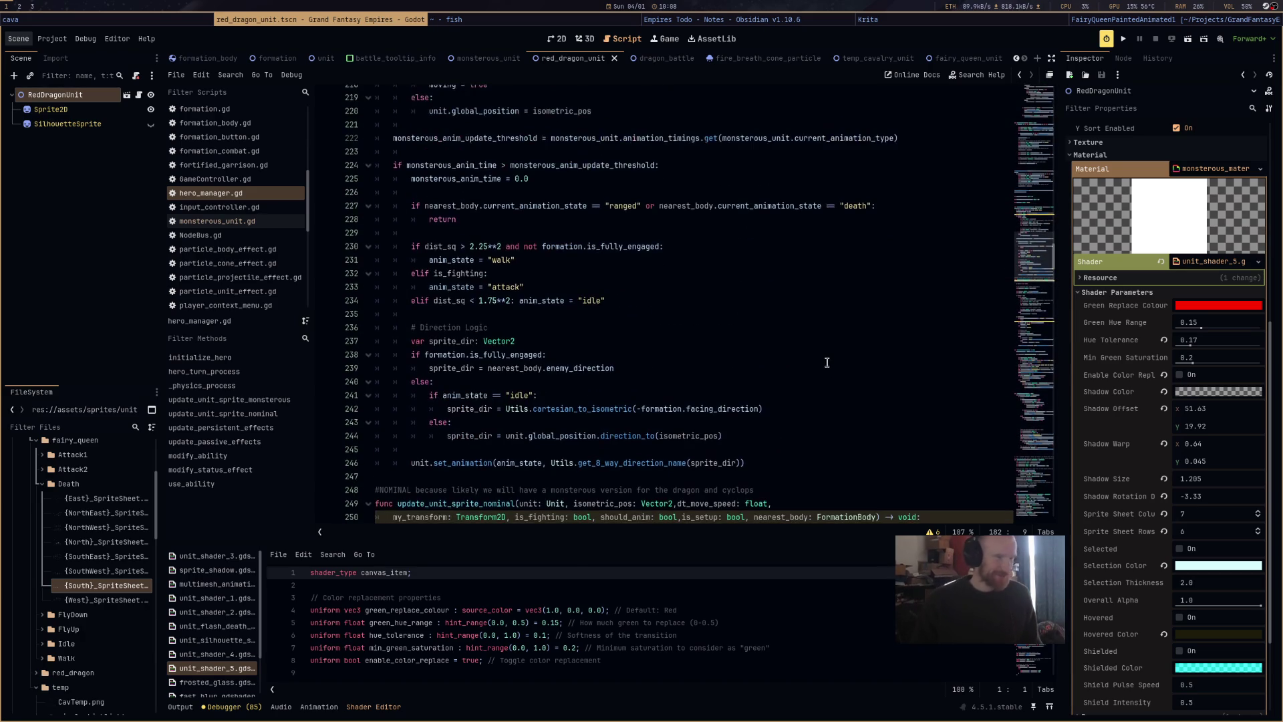
{"action": "scroll", "coordinate": [827, 362], "scroll_direction": "up", "scroll_amount": 2}
{"action": "scroll", "coordinate": [827, 362], "scroll_direction": "up", "scroll_amount": 4}
{"action": "key", "text": "ctrl+s"}
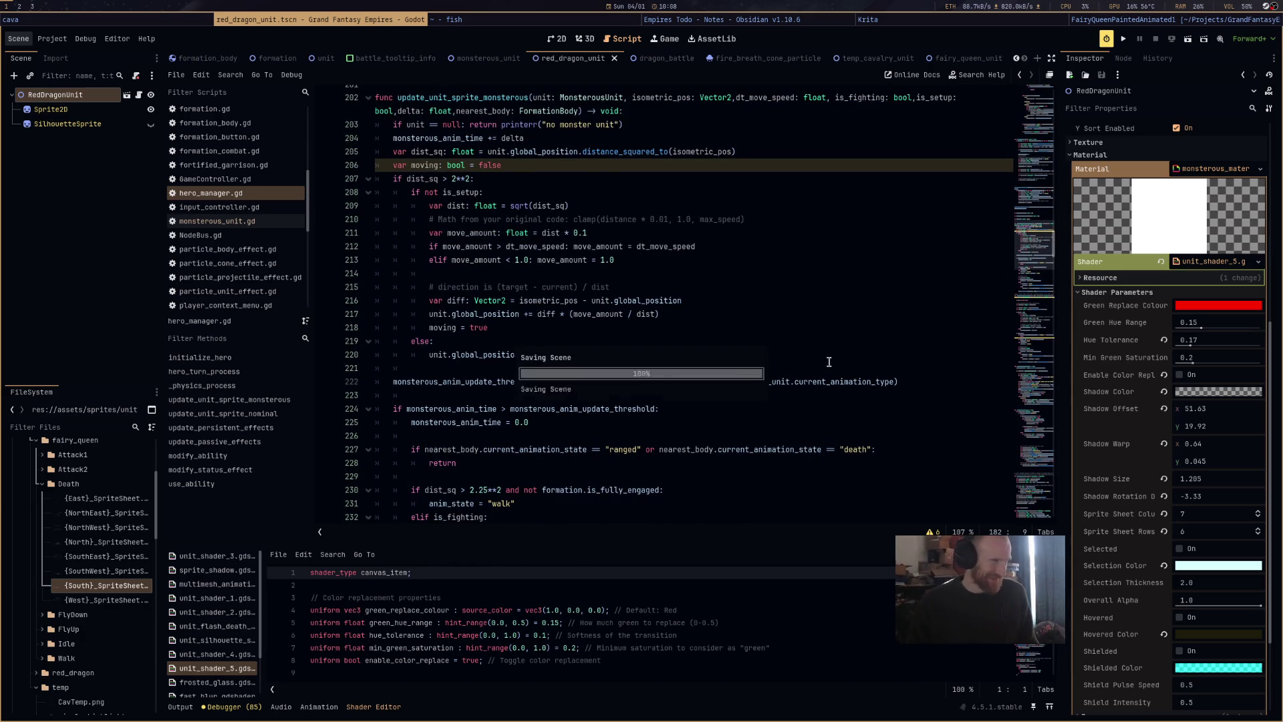
In monsterous_unit.gd, insert a blank line above the play_ability_animation function.
{"action": "left_click", "coordinate": [218, 222]}
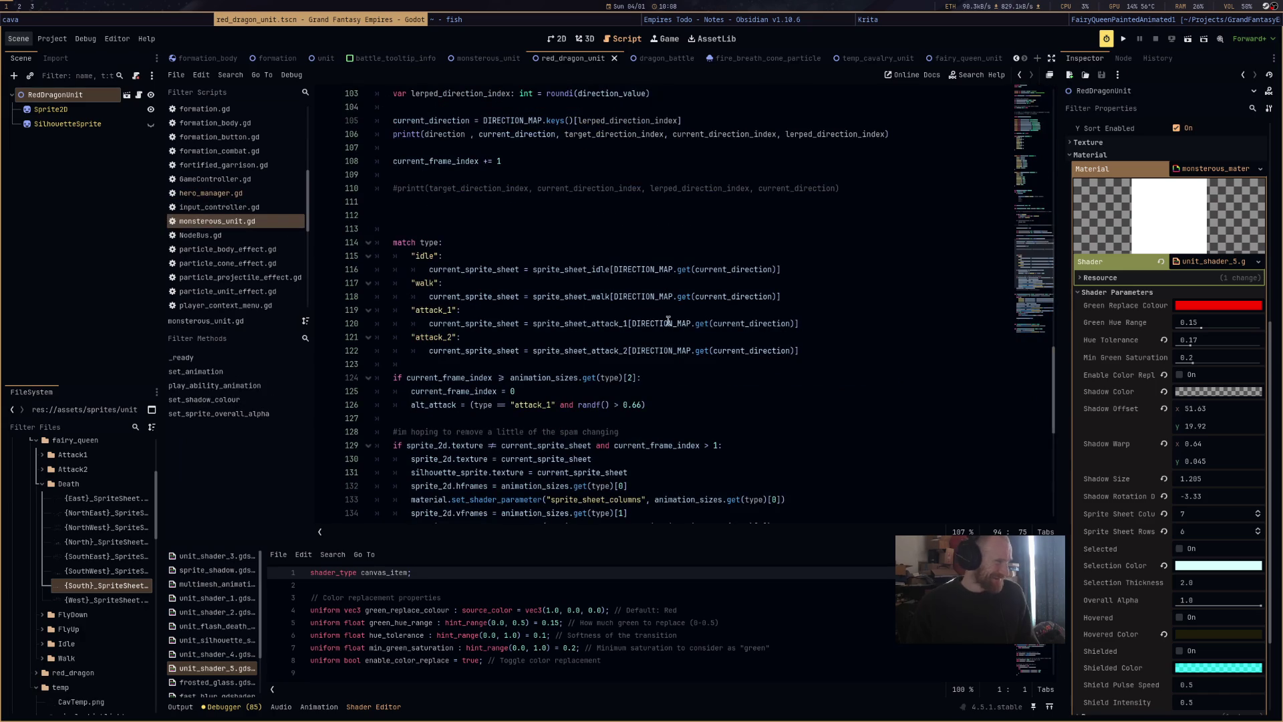
{"action": "scroll", "coordinate": [880, 392], "scroll_direction": "down", "scroll_amount": 3}
{"action": "scroll", "coordinate": [882, 391], "scroll_direction": "down", "scroll_amount": 7}
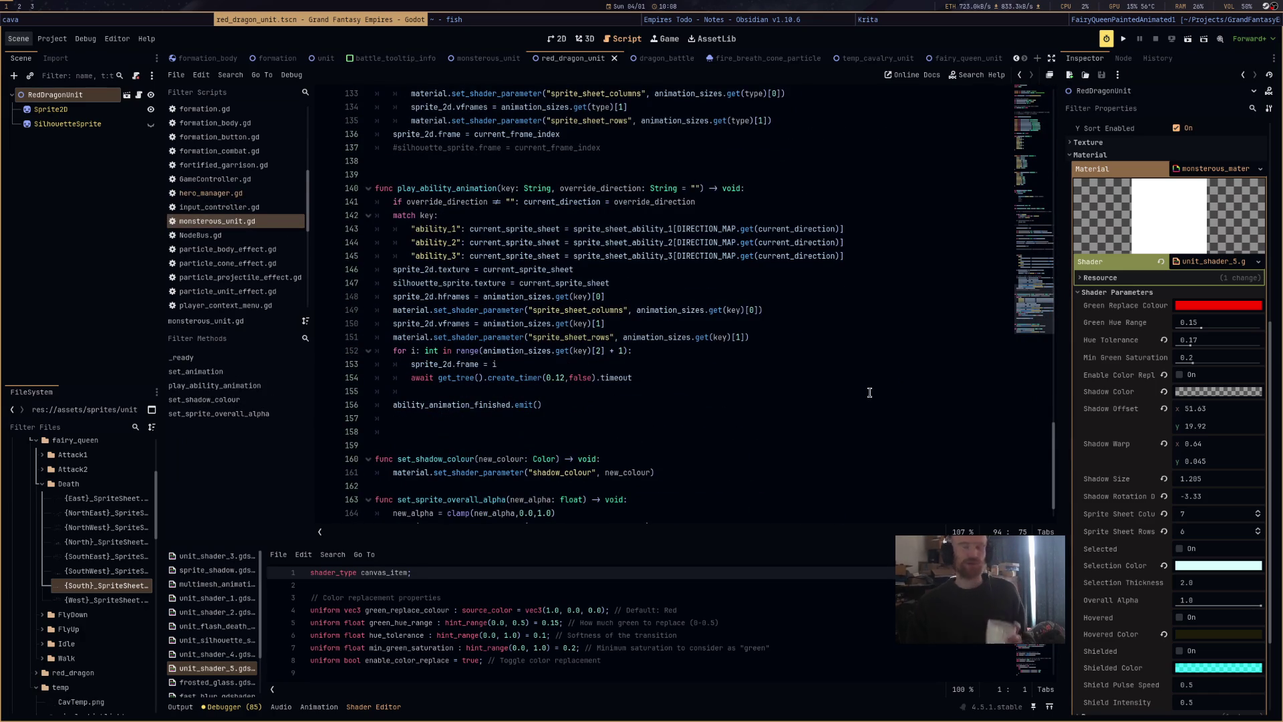
{"action": "left_click", "coordinate": [486, 174]}
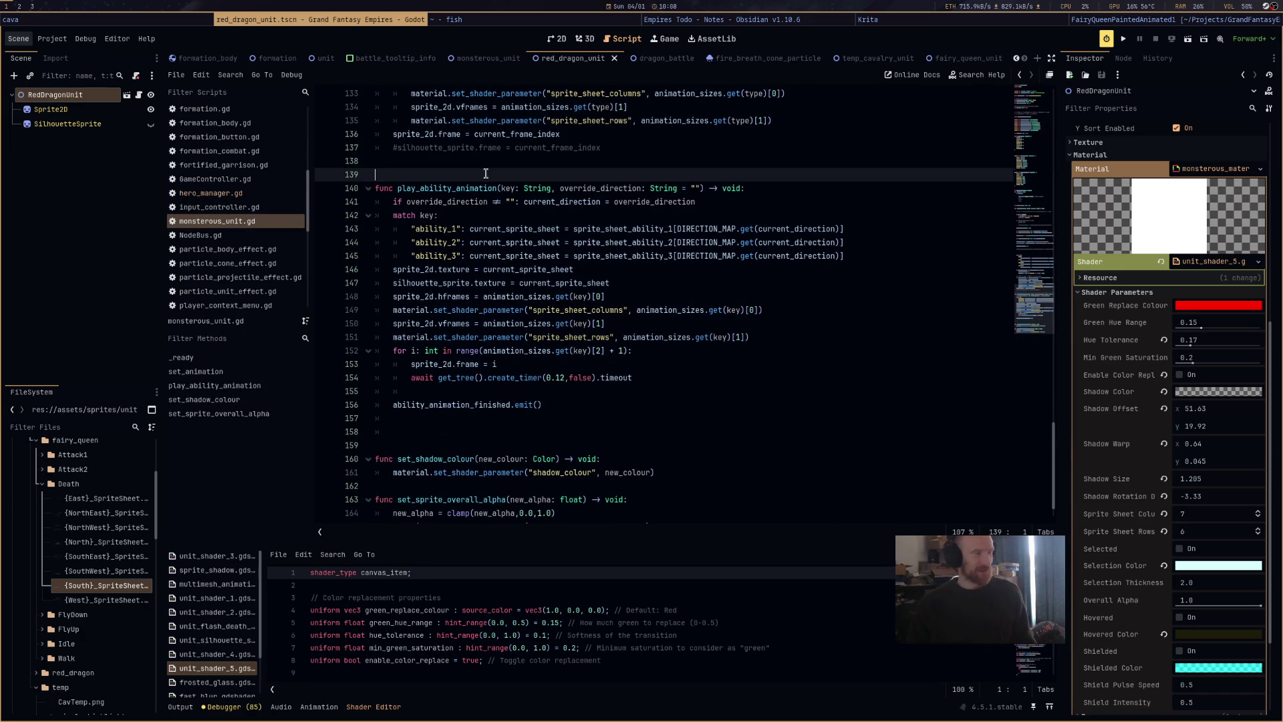
{"action": "key", "text": "Return"}
{"action": "key", "text": "Up"}
Add a test line 'var x: int = 0', delete it again, and save the script.
{"action": "type", "text": "var x"}
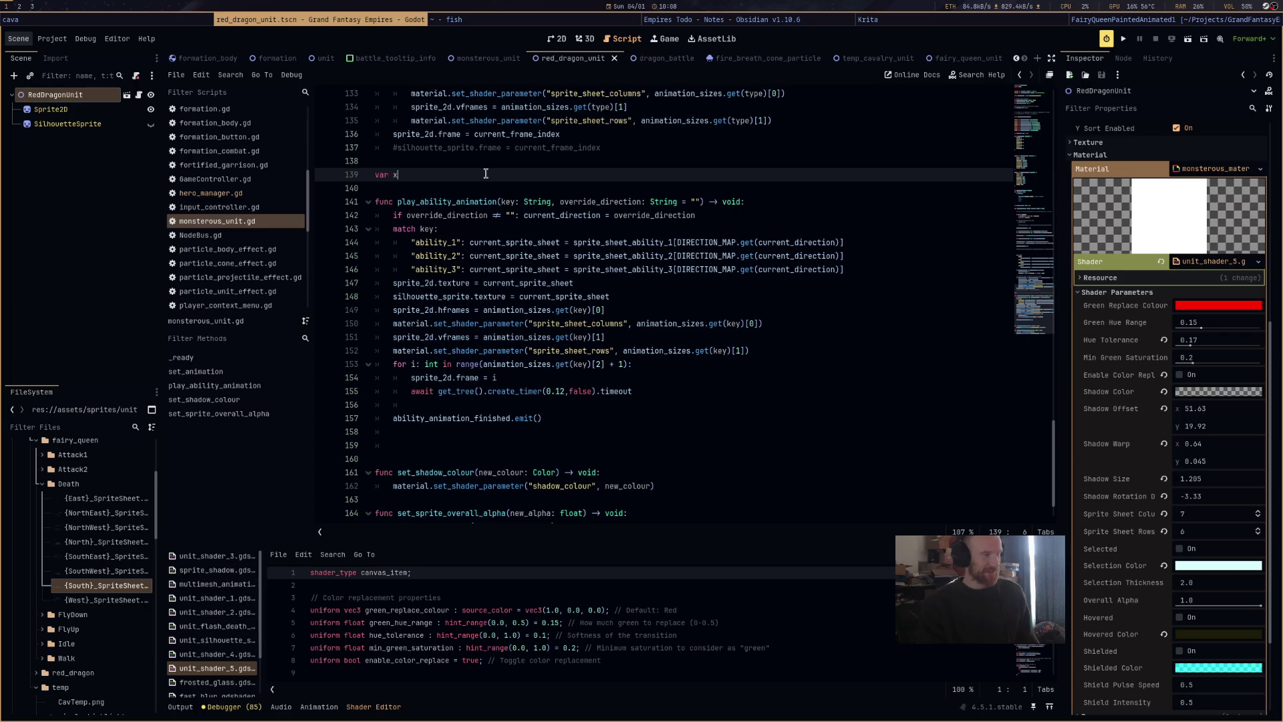
{"action": "type", "text": ": int = 0"}
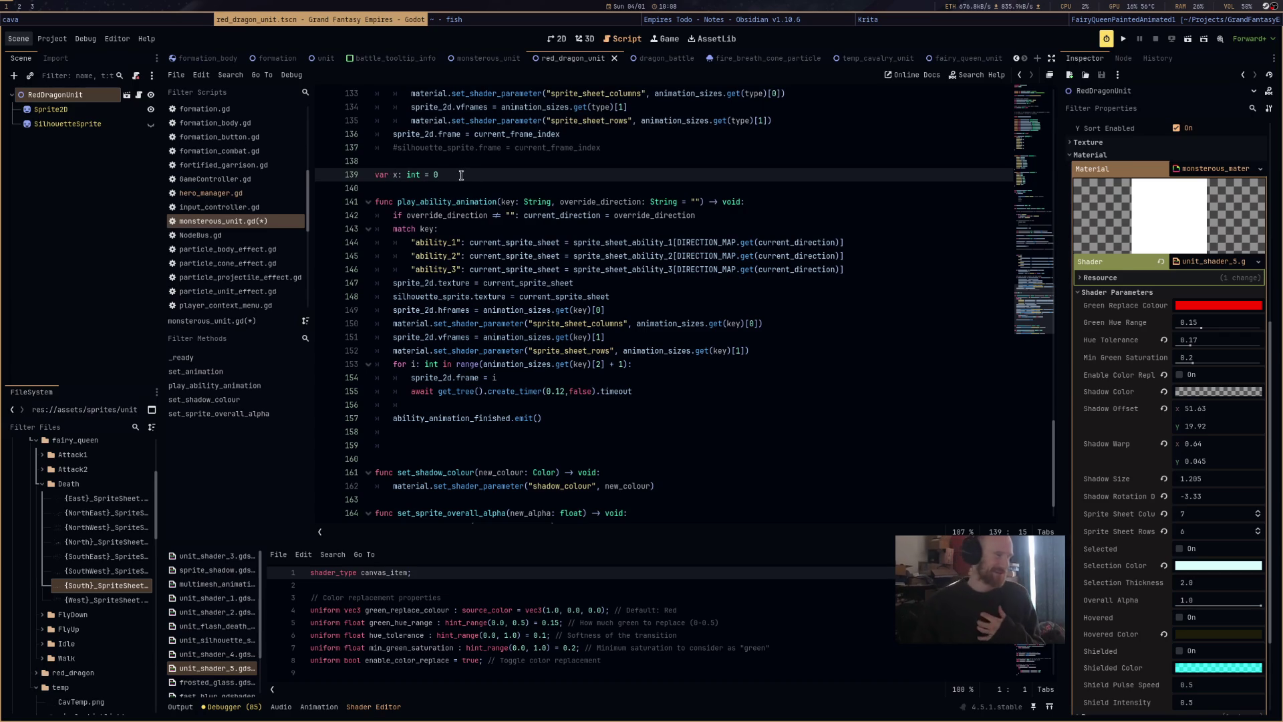
{"action": "left_click_drag", "start_coordinate": [439, 175], "coordinate": [372, 179]}
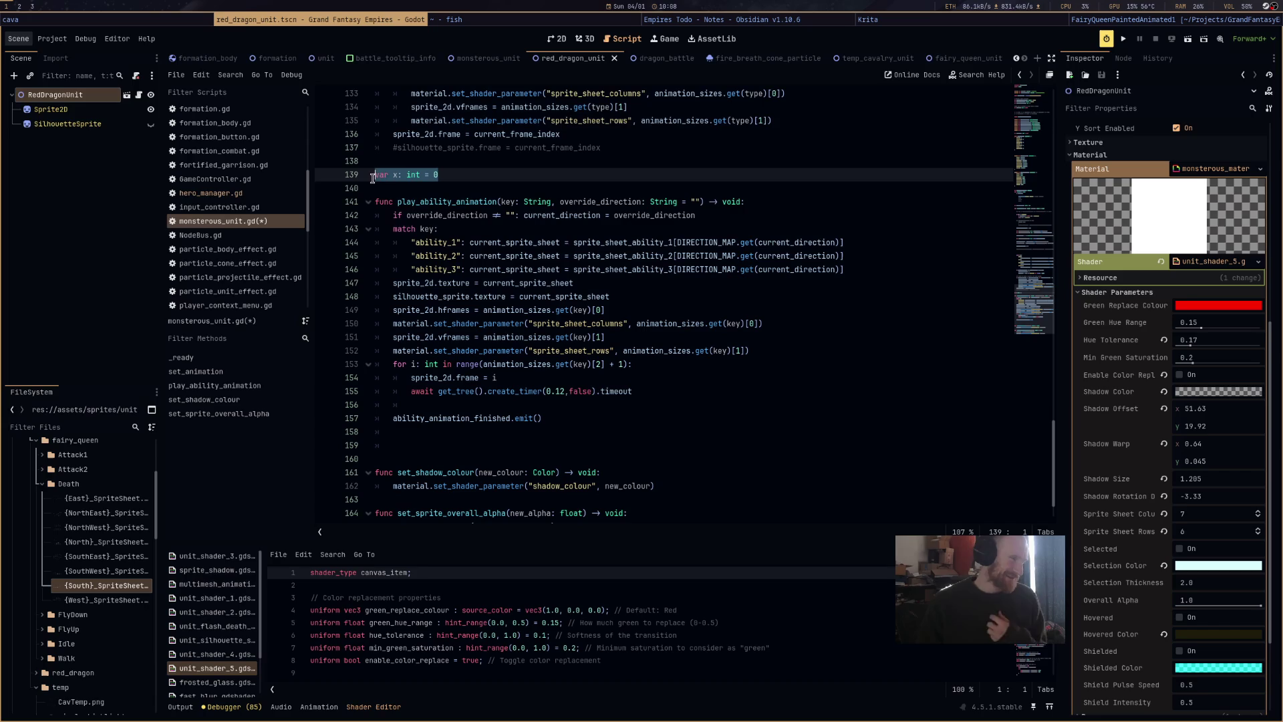
{"action": "key", "text": "BackSpace"}
{"action": "key", "text": "ctrl+s"}
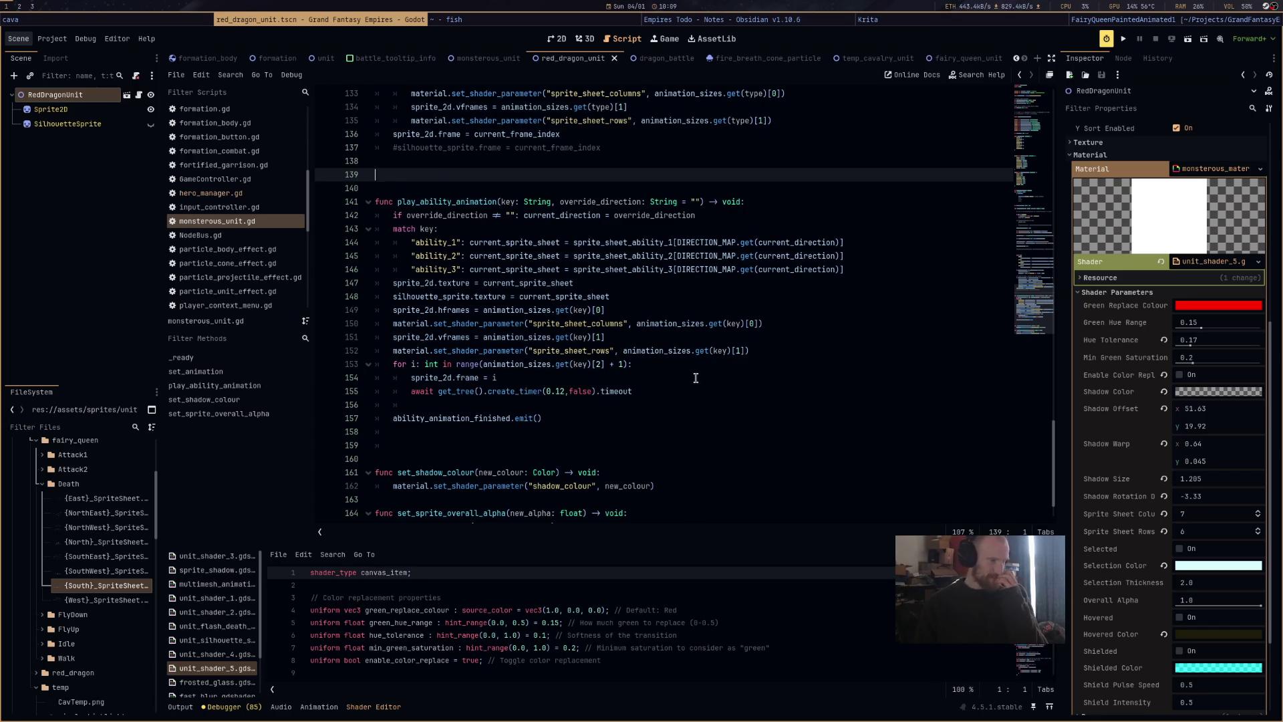
{"action": "scroll", "coordinate": [696, 381], "scroll_direction": "down", "scroll_amount": 1}
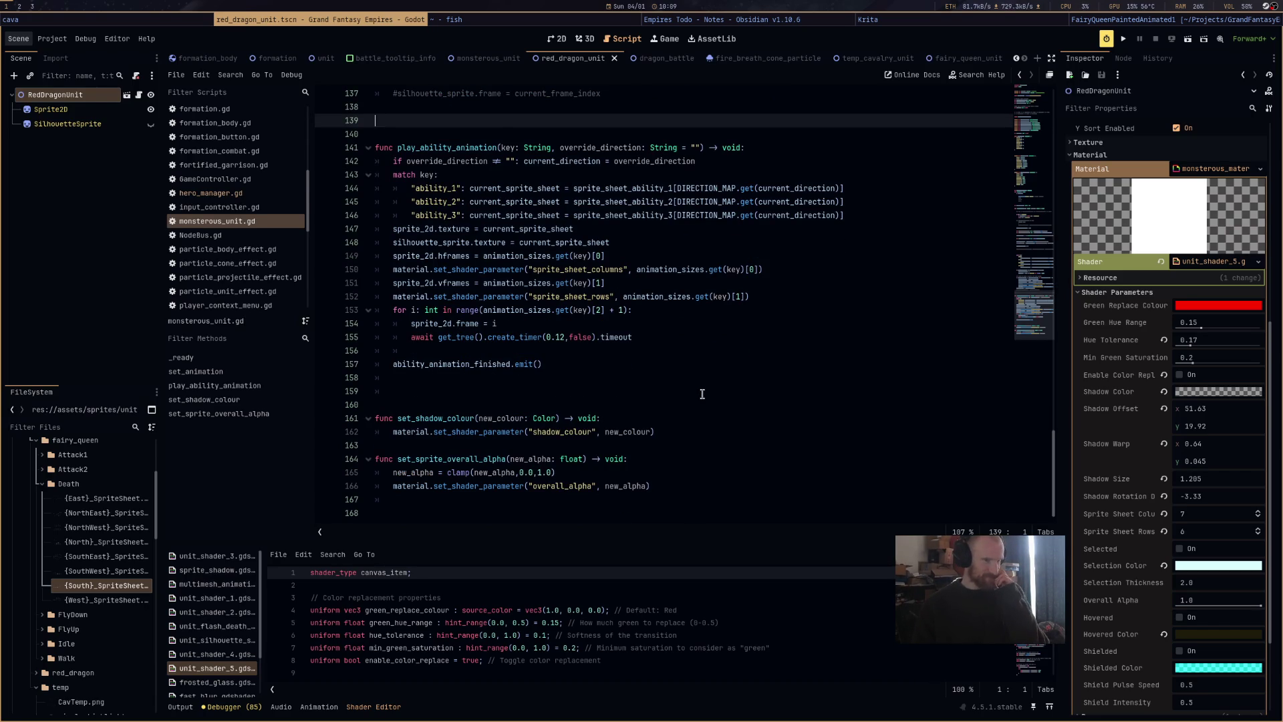
{"action": "scroll", "coordinate": [703, 393], "scroll_direction": "up", "scroll_amount": 10}
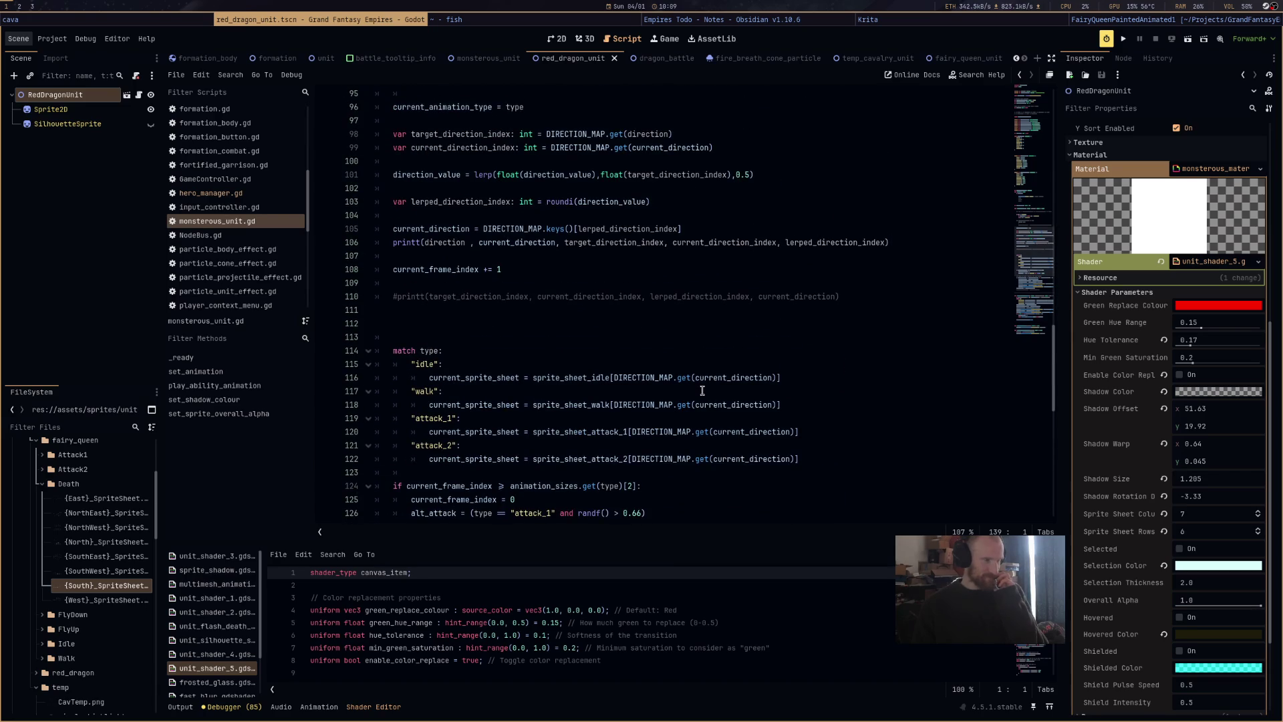
{"action": "scroll", "coordinate": [702, 391], "scroll_direction": "up", "scroll_amount": 2}
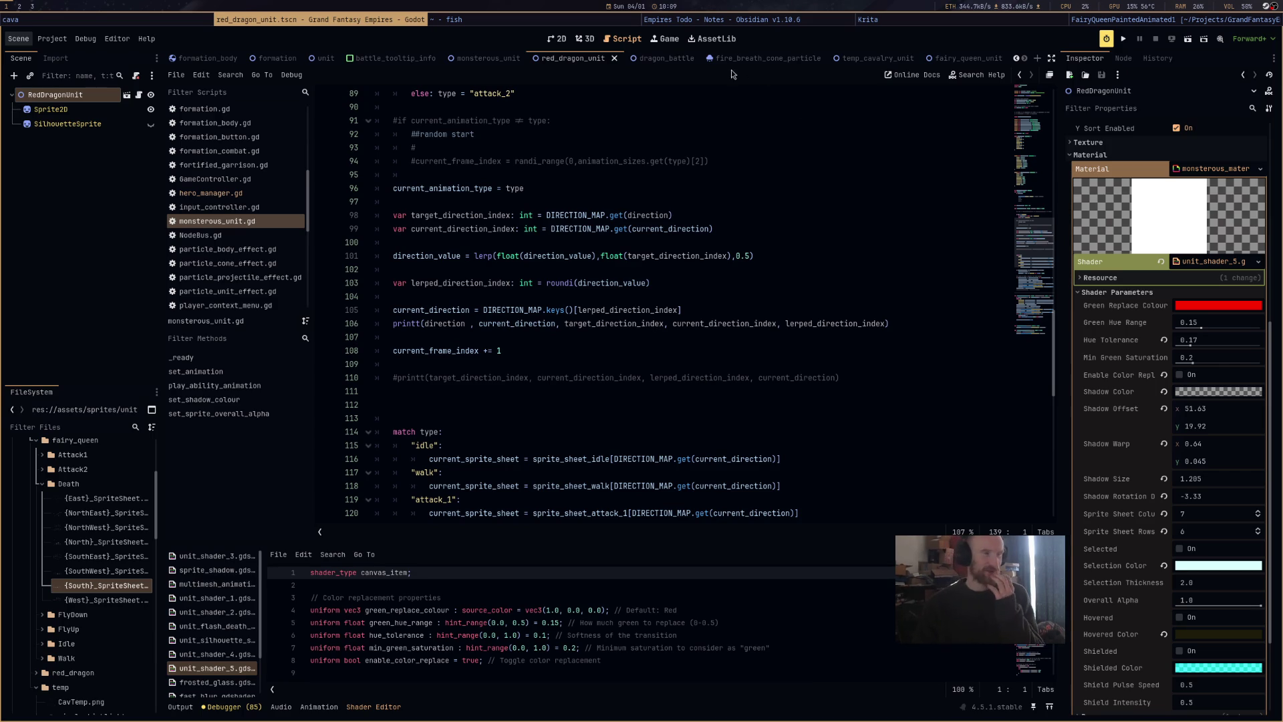
In fairy_queen_unit, select FairyQueenUnit and inspect its Sprite Sheet Ability arrays and textures.
{"action": "left_click", "coordinate": [651, 61]}
{"action": "left_click", "coordinate": [576, 62]}
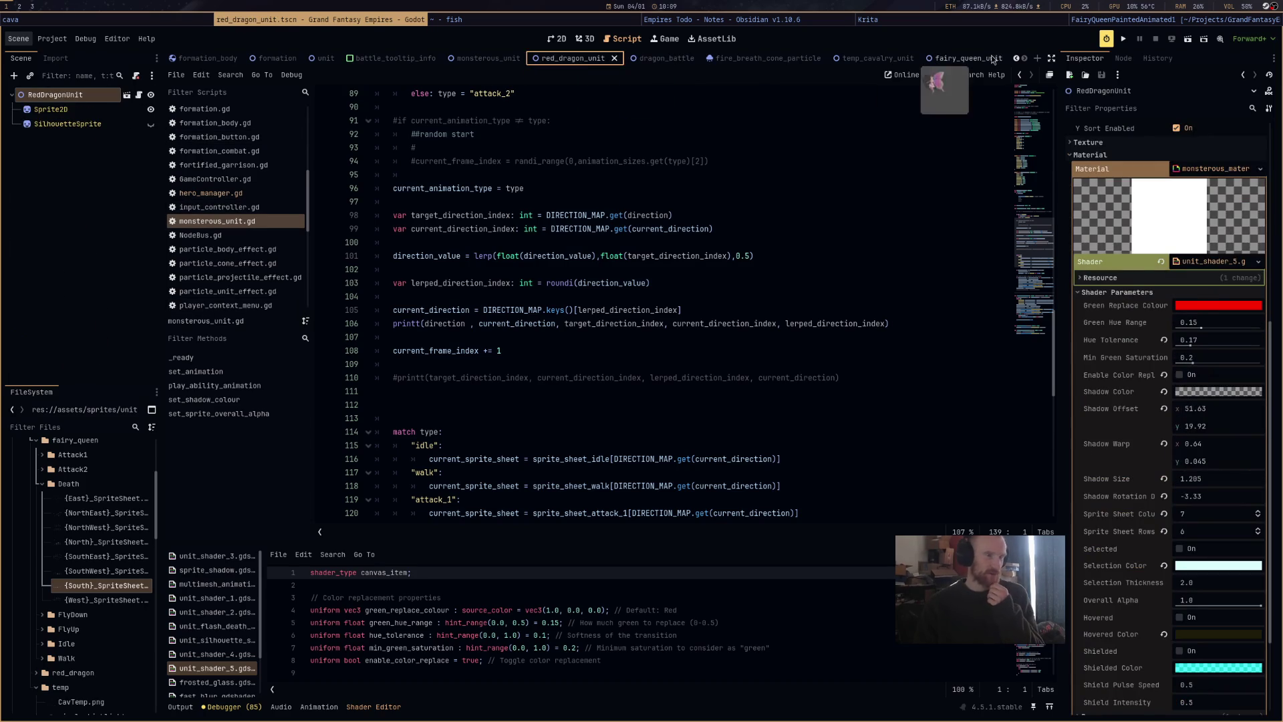
{"action": "left_click", "coordinate": [993, 60]}
{"action": "left_click", "coordinate": [144, 97]}
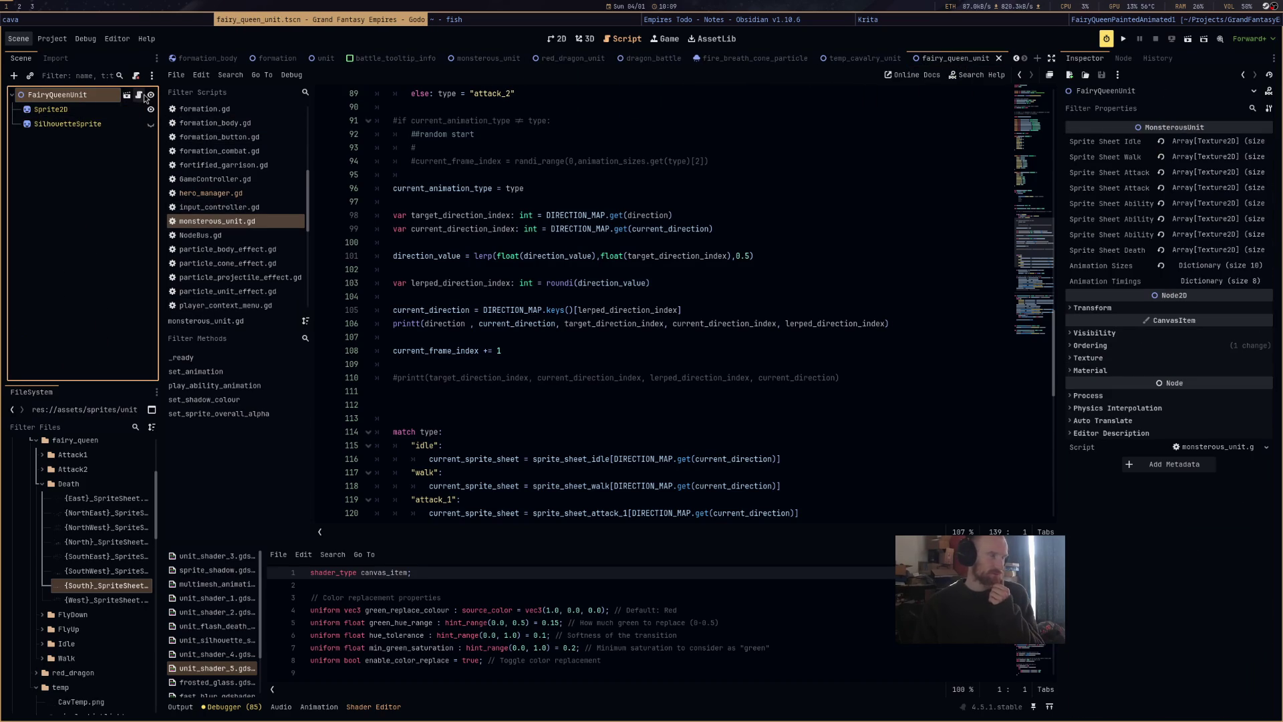
{"action": "left_click", "coordinate": [1228, 221]}
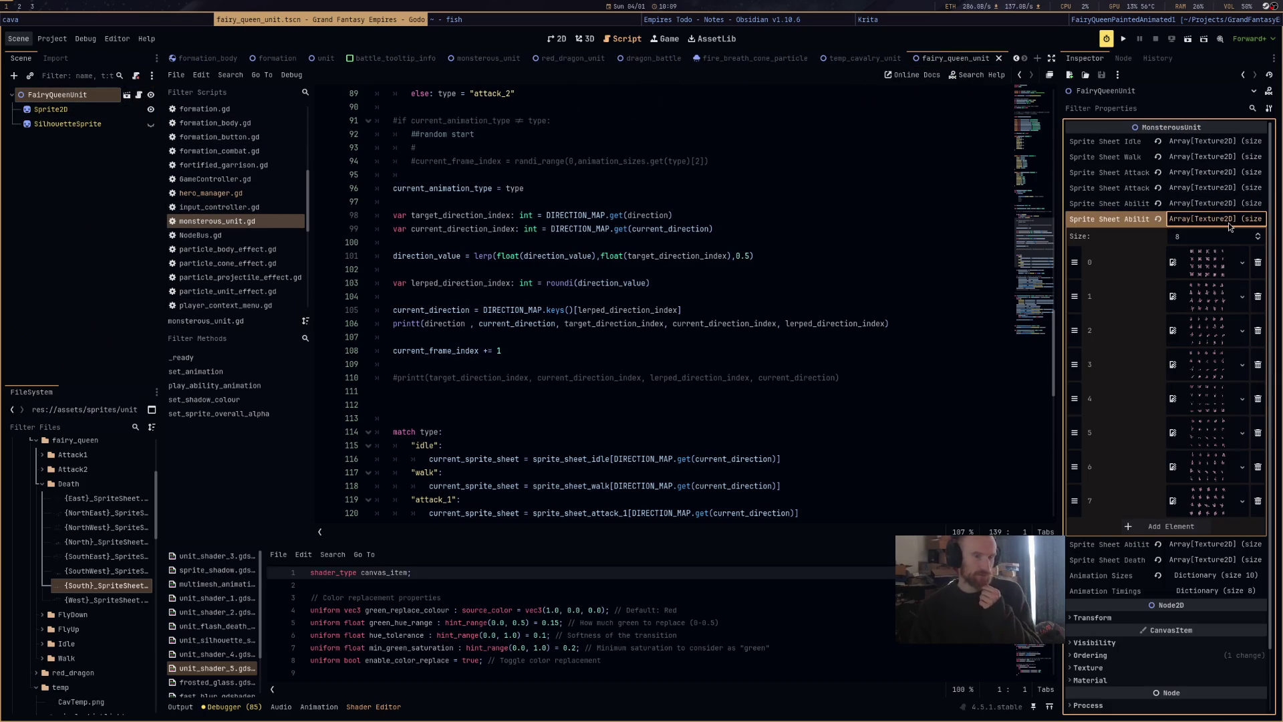
{"action": "left_click", "coordinate": [1214, 304]}
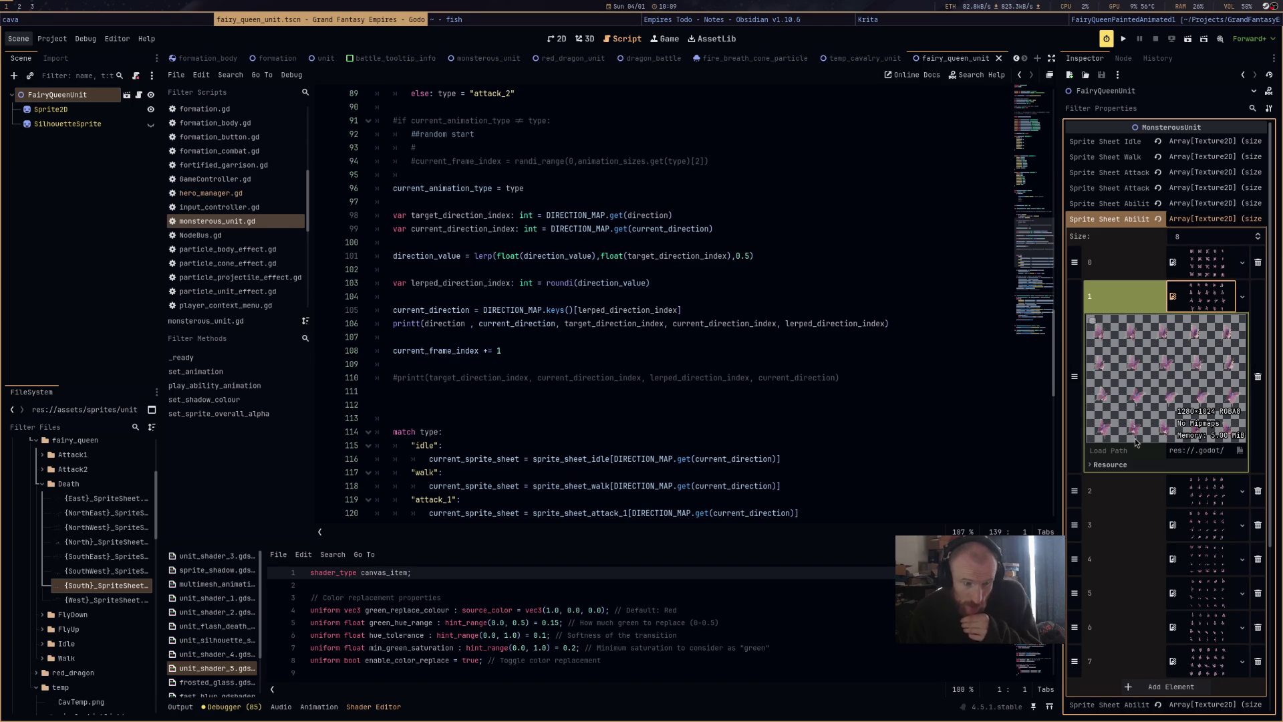
{"action": "left_click", "coordinate": [1184, 304]}
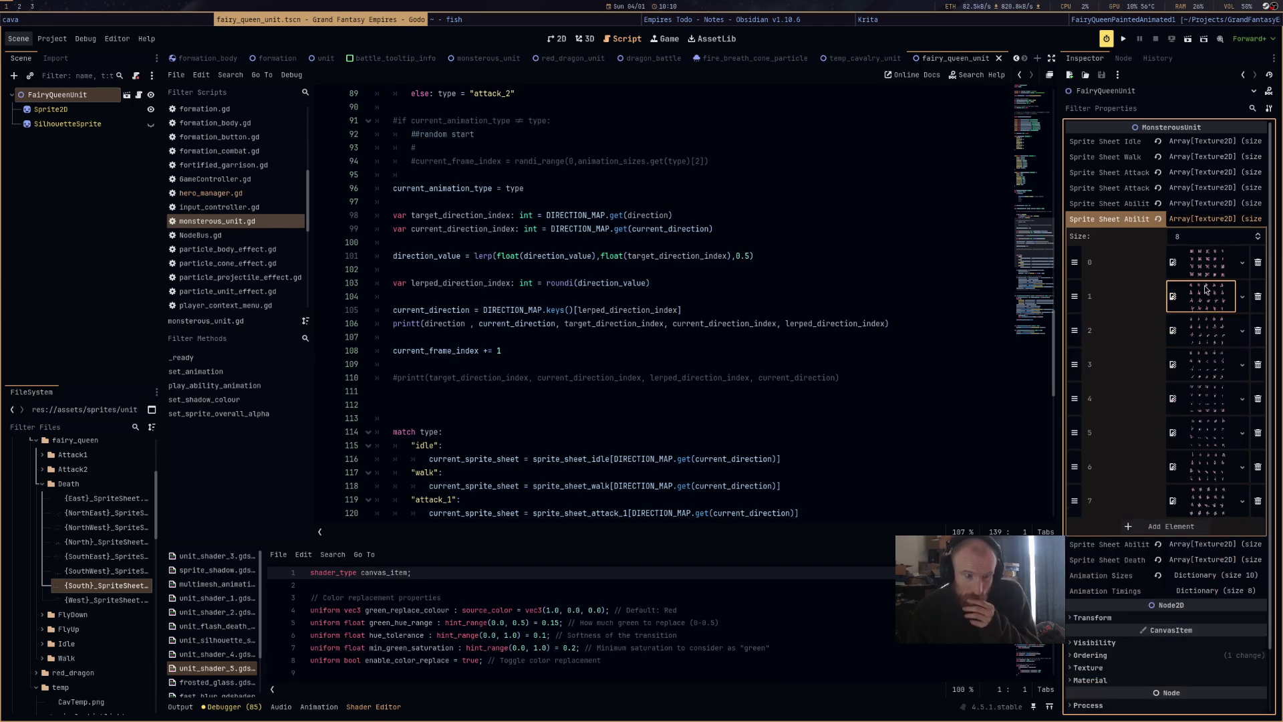
{"action": "left_click", "coordinate": [1213, 217]}
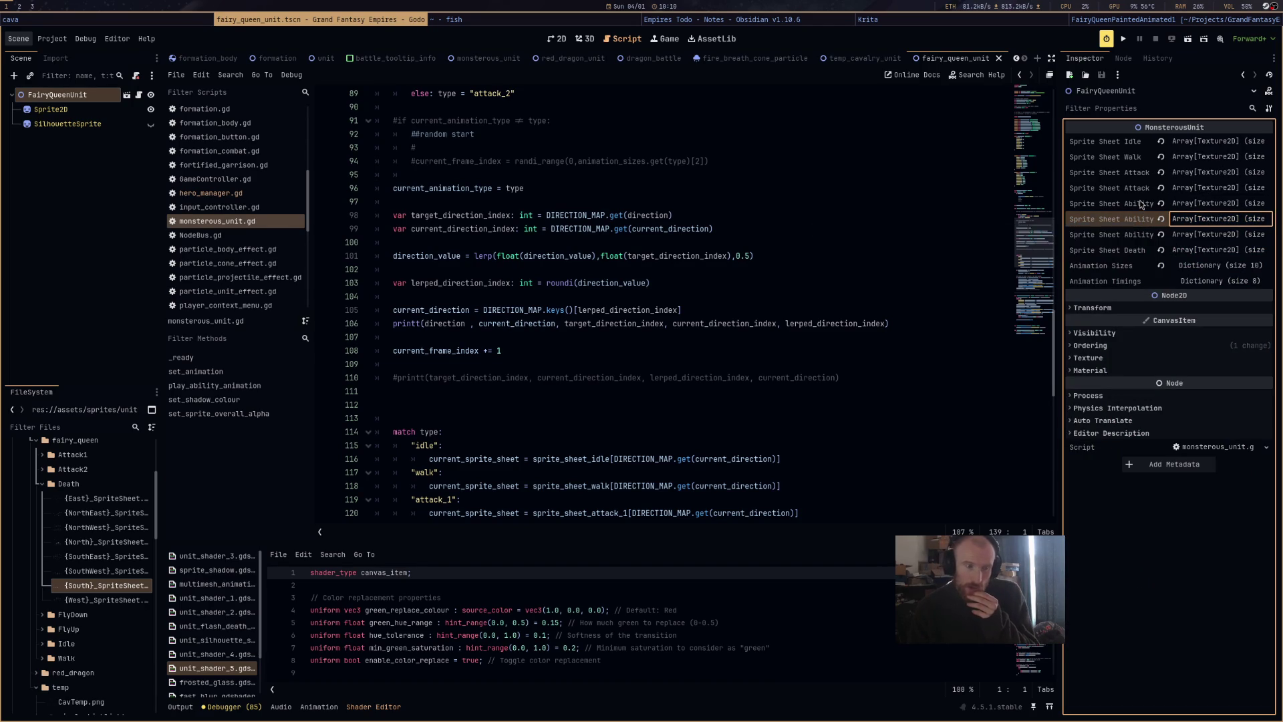
{"action": "left_click", "coordinate": [1203, 204]}
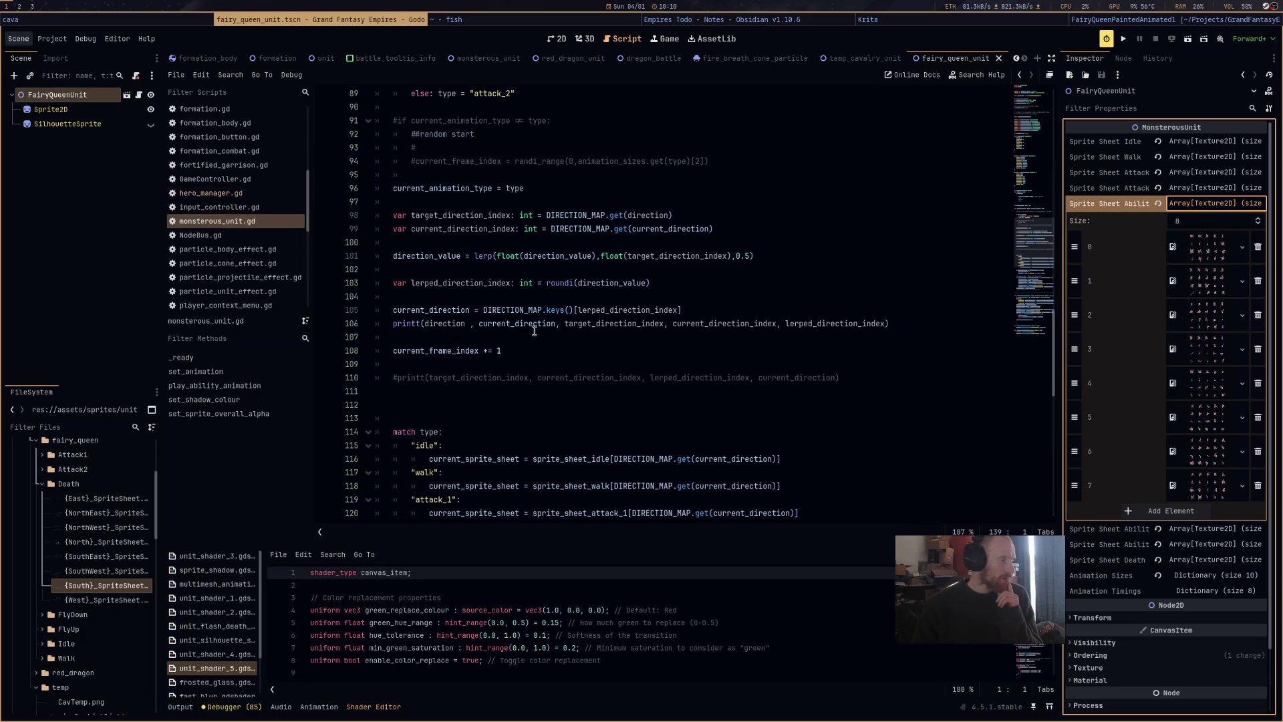
Show hero_manager.gd at the FLY ability match block.
{"action": "scroll", "coordinate": [654, 428], "scroll_direction": "down", "scroll_amount": 10}
{"action": "scroll", "coordinate": [655, 429], "scroll_direction": "down", "scroll_amount": 4}
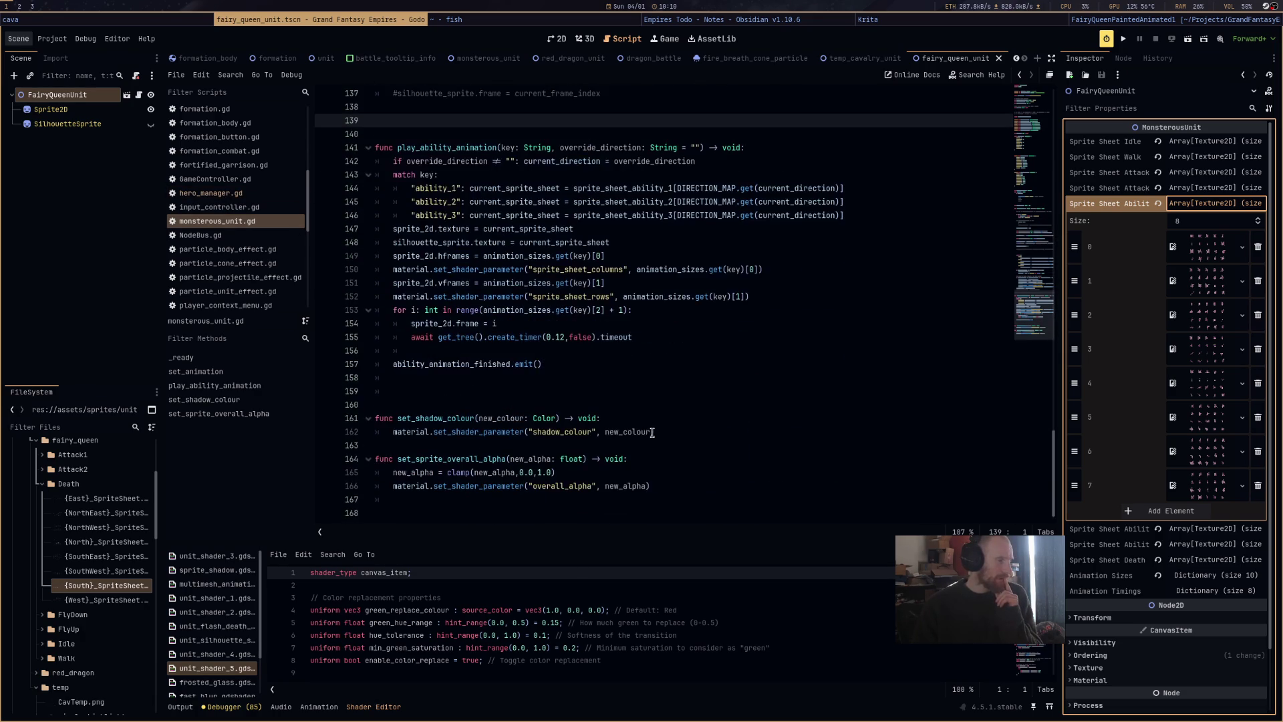
{"action": "left_click", "coordinate": [230, 193]}
{"action": "left_click_drag", "start_coordinate": [1035, 257], "coordinate": [1039, 416]}
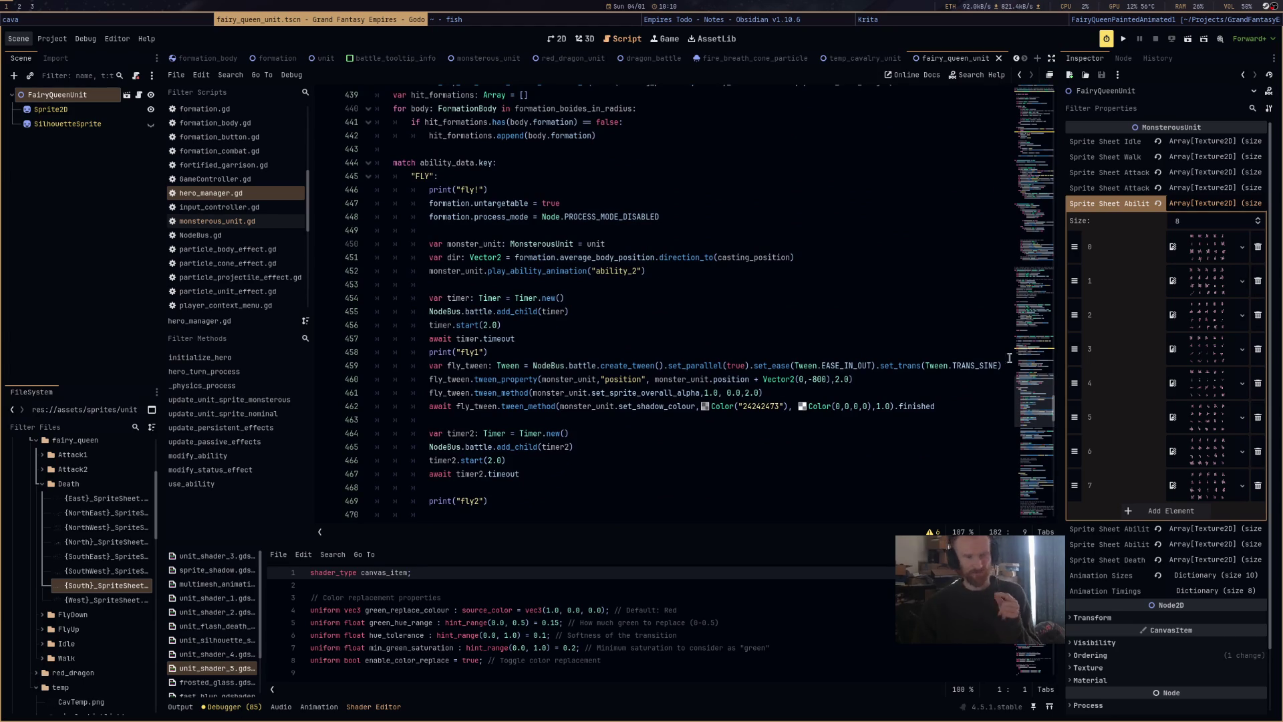
Check the ability sprite sheet arrays and save the fairy queen scene.
{"action": "left_click", "coordinate": [1196, 203]}
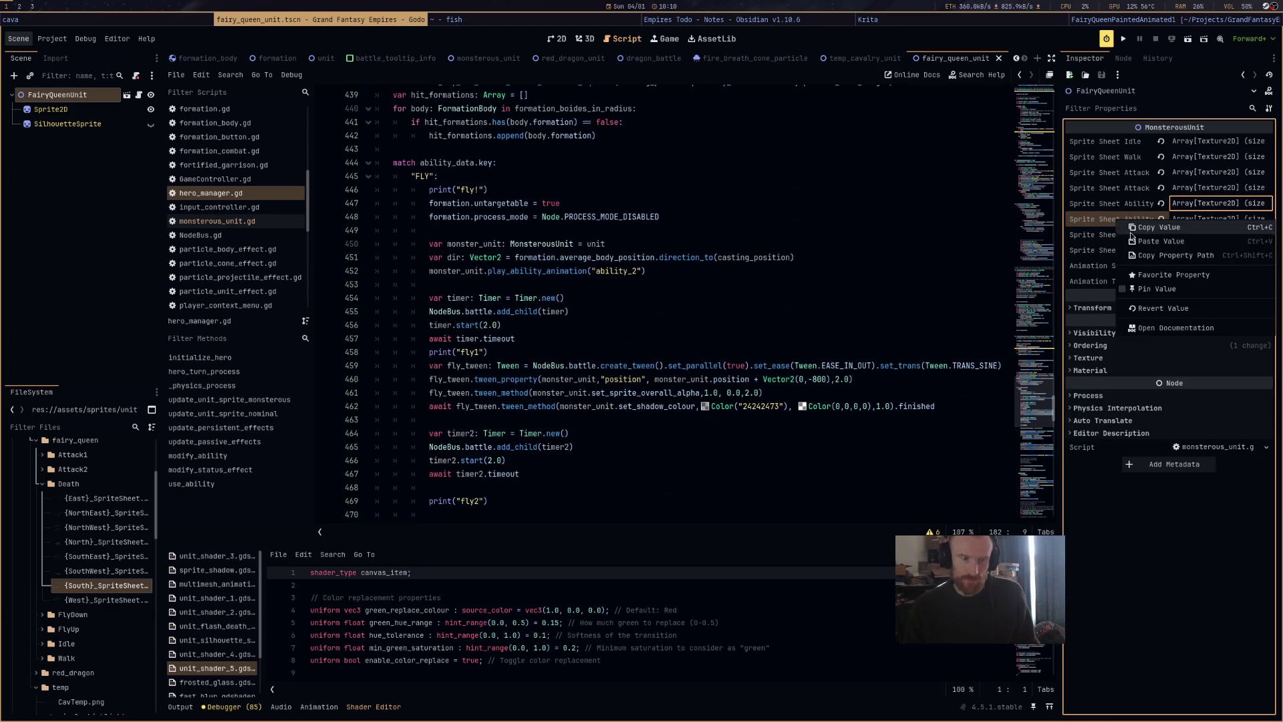
{"action": "left_click", "coordinate": [1201, 220]}
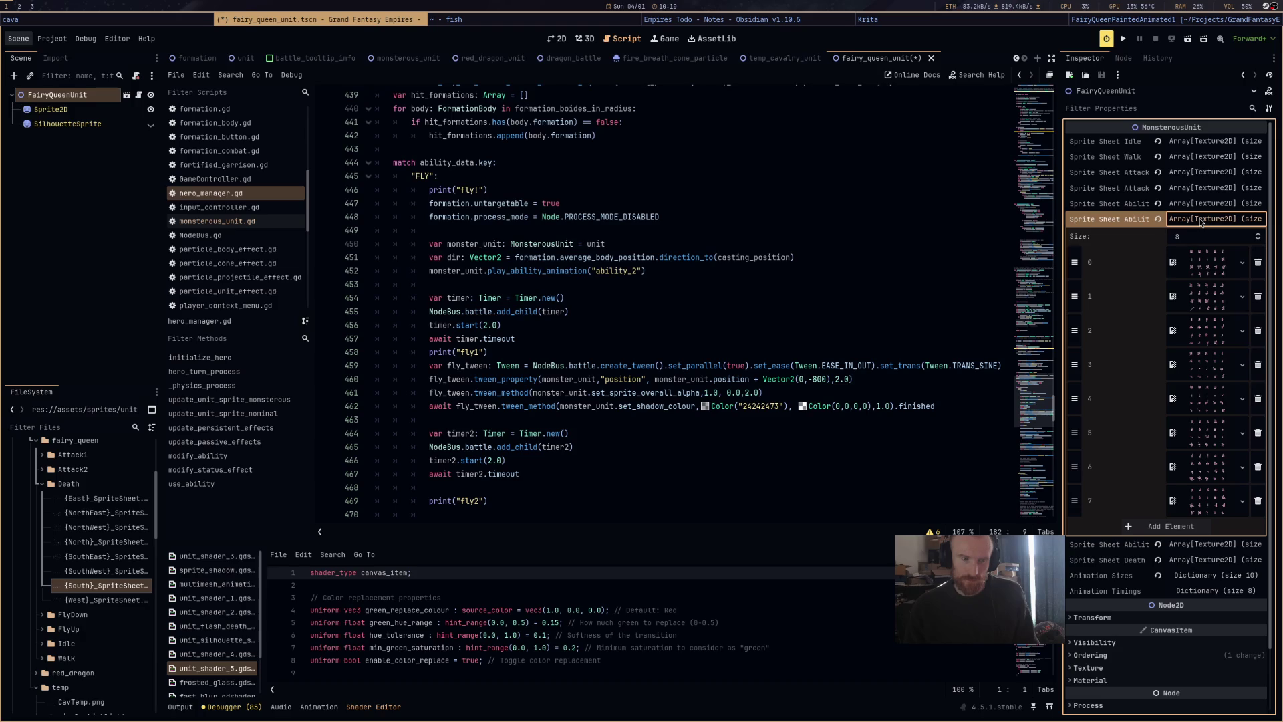
{"action": "left_click", "coordinate": [1201, 222]}
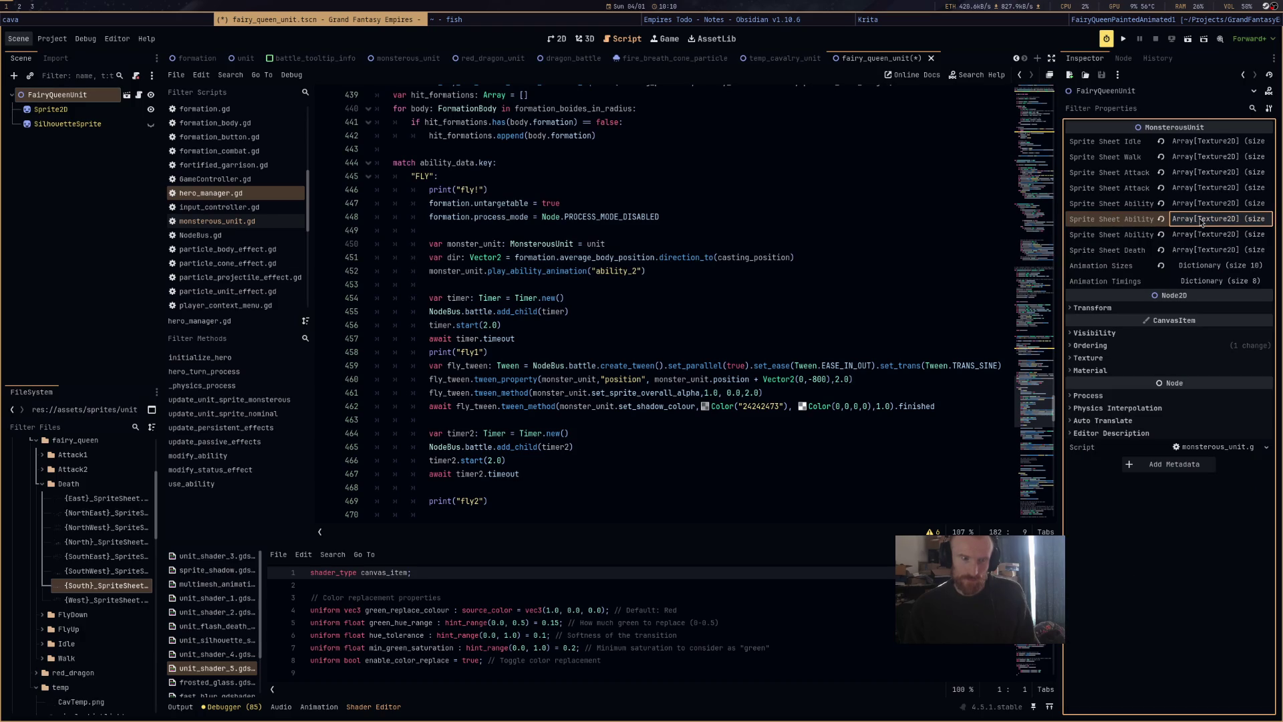
{"action": "key", "text": "ctrl+s"}
{"action": "left_click", "coordinate": [1200, 222]}
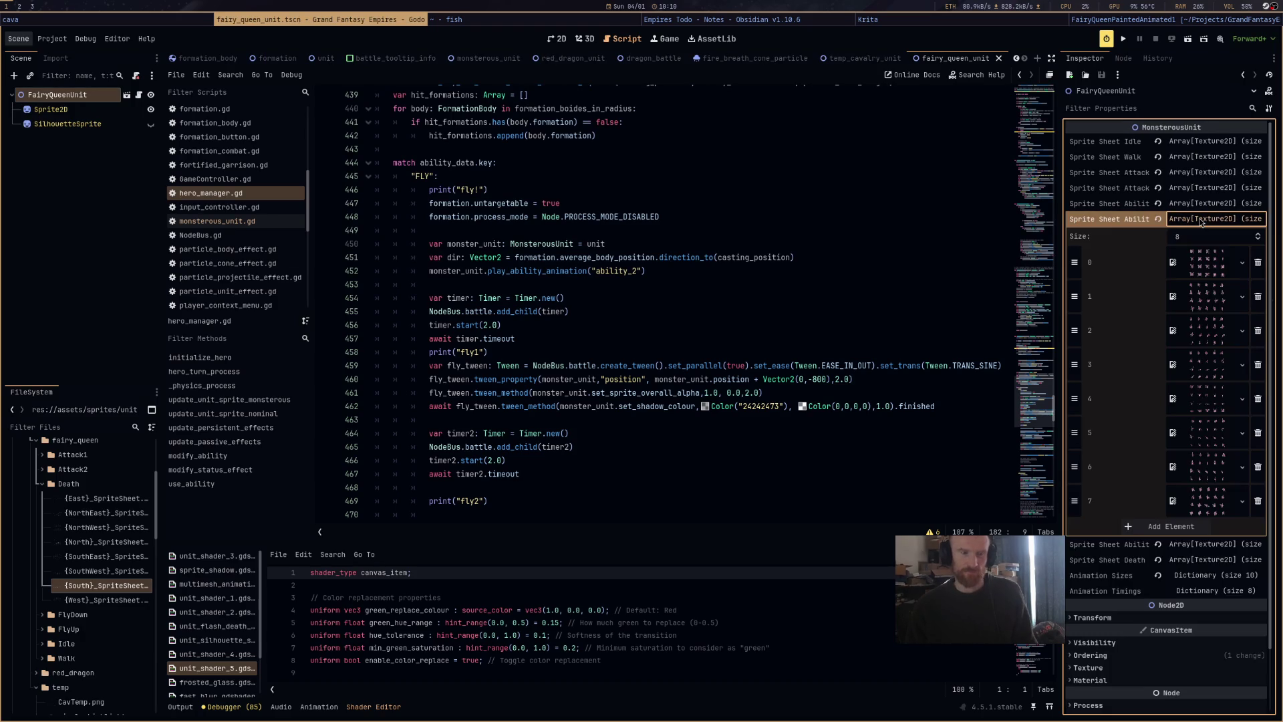
{"action": "left_click", "coordinate": [1207, 260]}
Copy the FlyUp ability sprite sheet array and paste it into the next ability slot.
{"action": "right_click", "coordinate": [1139, 225]}
{"action": "left_click", "coordinate": [1155, 229]}
{"action": "right_click", "coordinate": [1137, 235]}
{"action": "left_click", "coordinate": [1161, 255]}
{"action": "left_click", "coordinate": [1203, 234]}
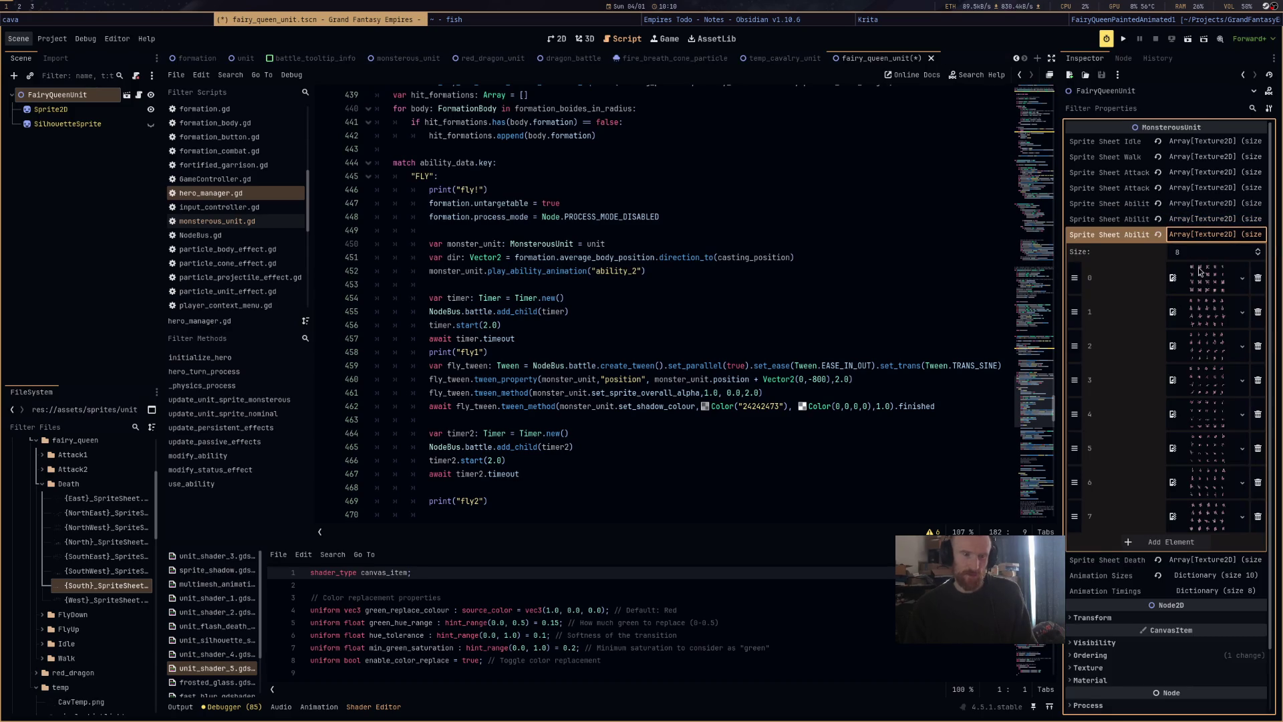
{"action": "left_click", "coordinate": [1198, 235]}
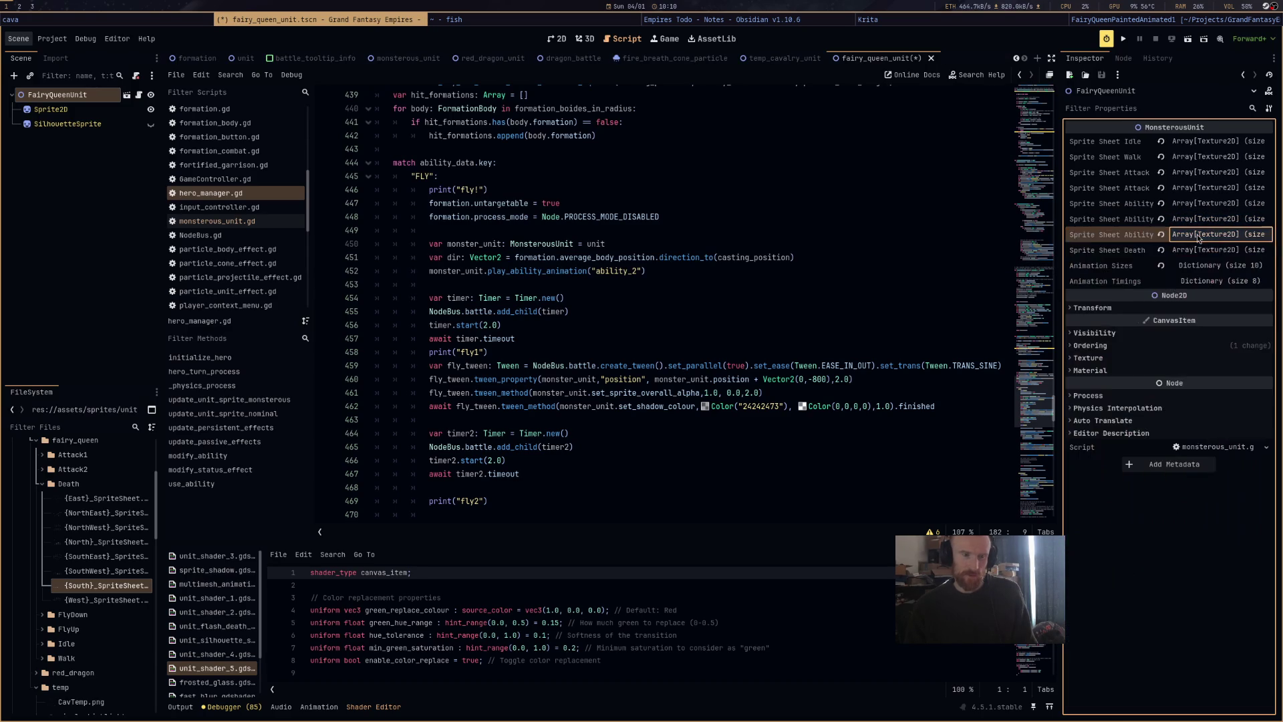
Paste the copied textures into another ability slot and verify each slot's textures.
{"action": "right_click", "coordinate": [1137, 206]}
{"action": "left_click", "coordinate": [1155, 225]}
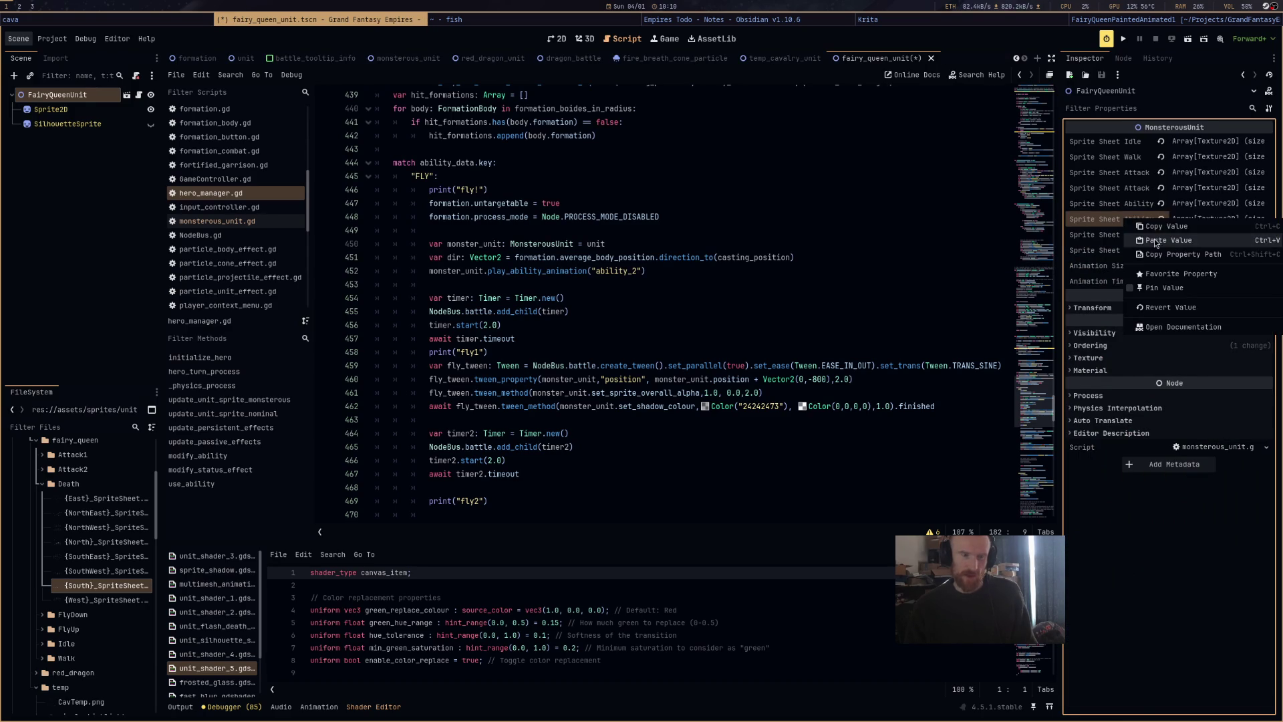
{"action": "left_click", "coordinate": [1190, 221]}
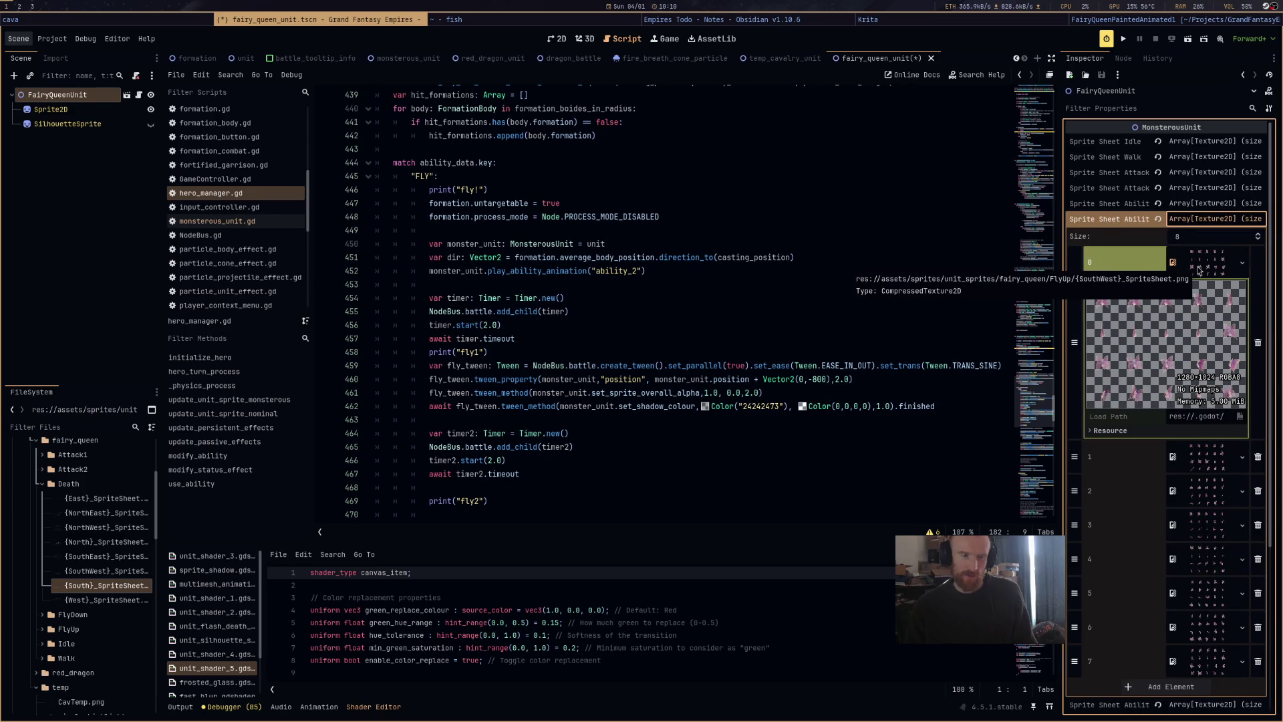
{"action": "left_click", "coordinate": [1200, 218]}
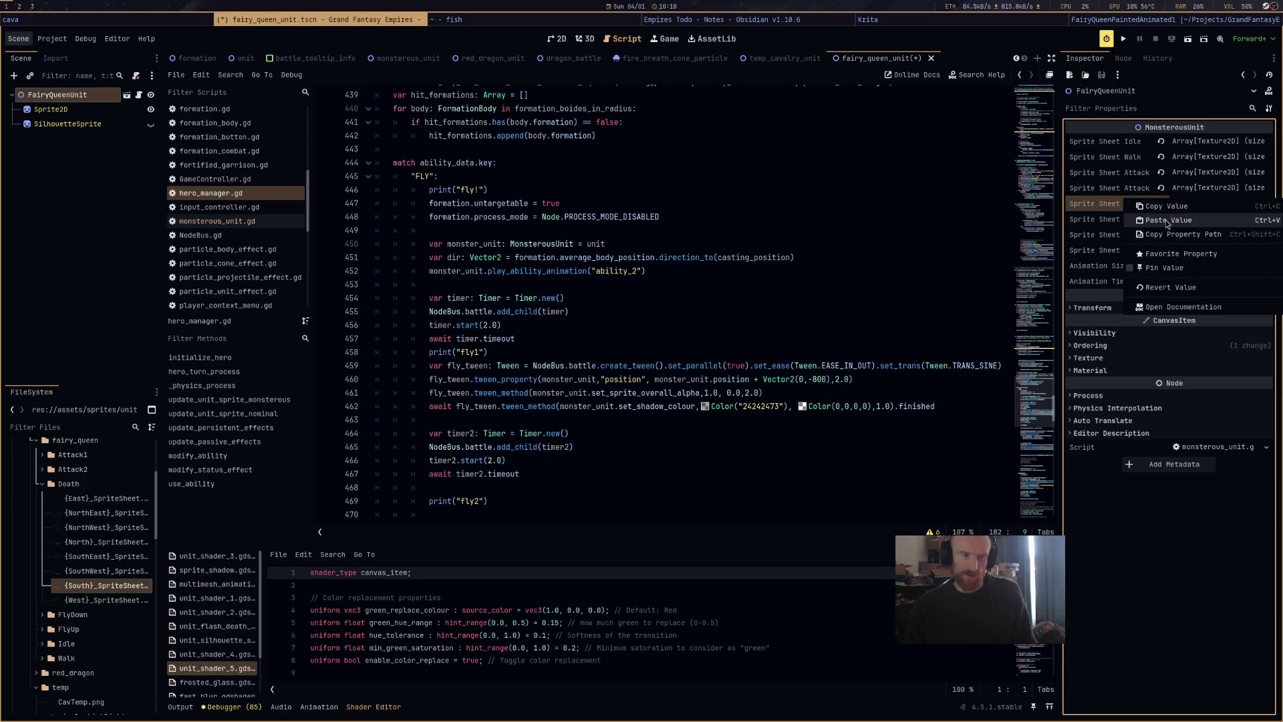
{"action": "left_click", "coordinate": [1201, 203]}
{"action": "left_click", "coordinate": [1201, 203]}
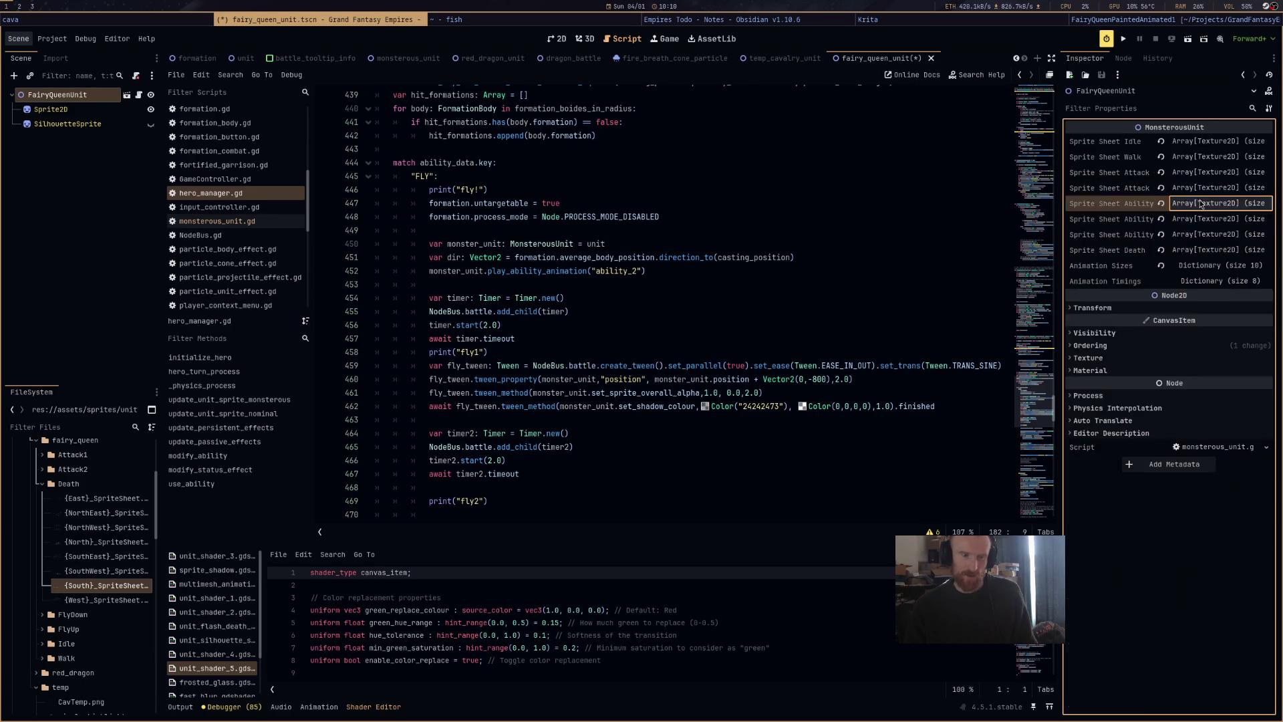
{"action": "left_click", "coordinate": [1203, 218]}
{"action": "left_click", "coordinate": [1203, 218]}
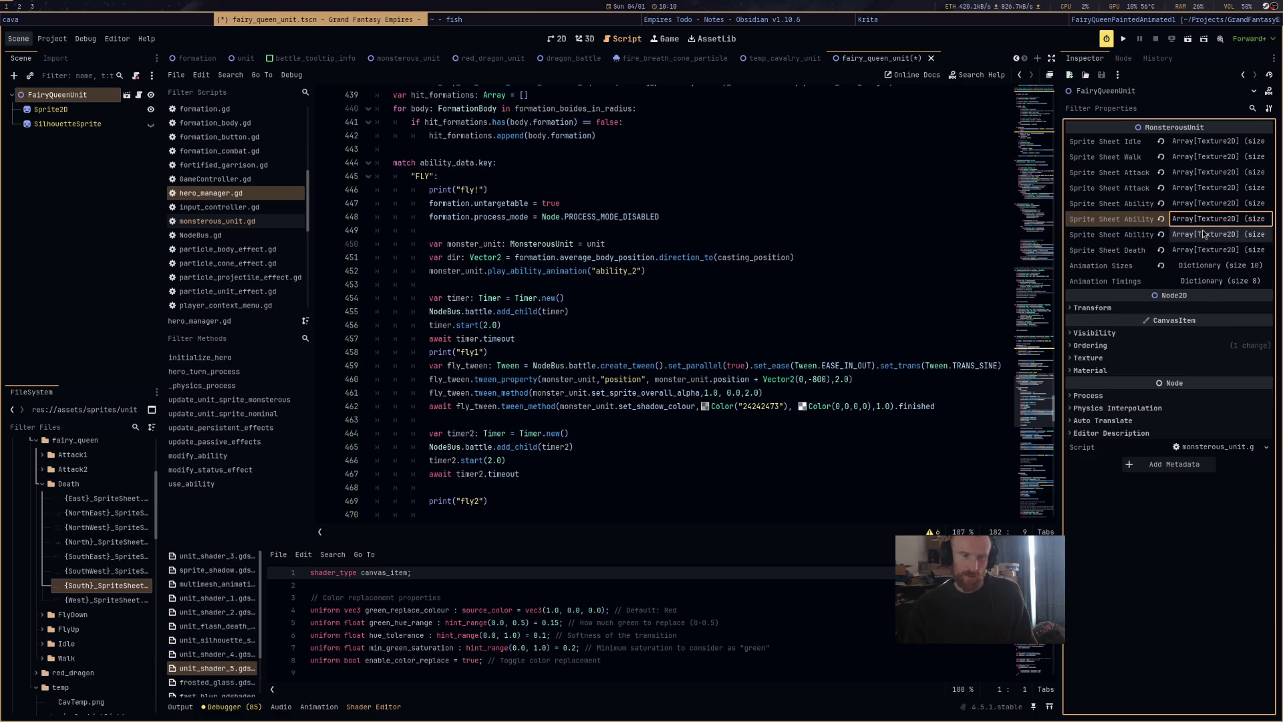
Inspect ability_1's Animation Sizes and the ability sprite sheet textures.
{"action": "left_click", "coordinate": [1217, 266]}
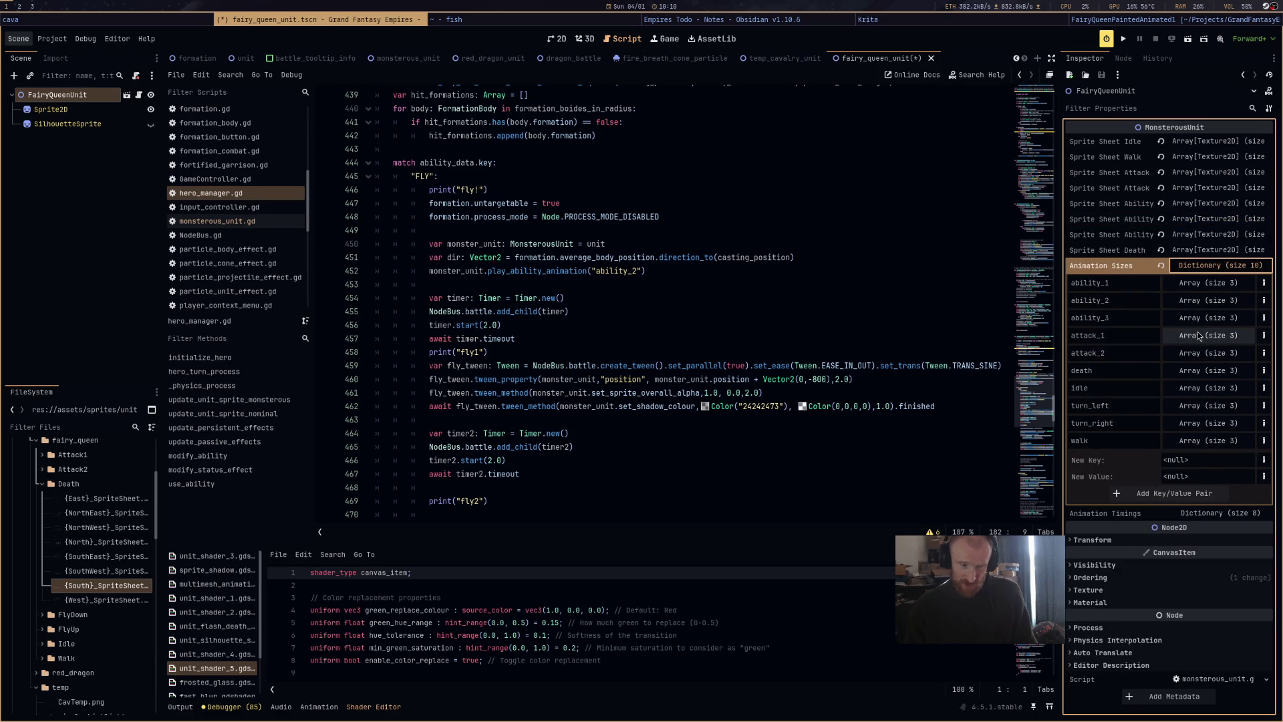
{"action": "left_click", "coordinate": [1196, 285]}
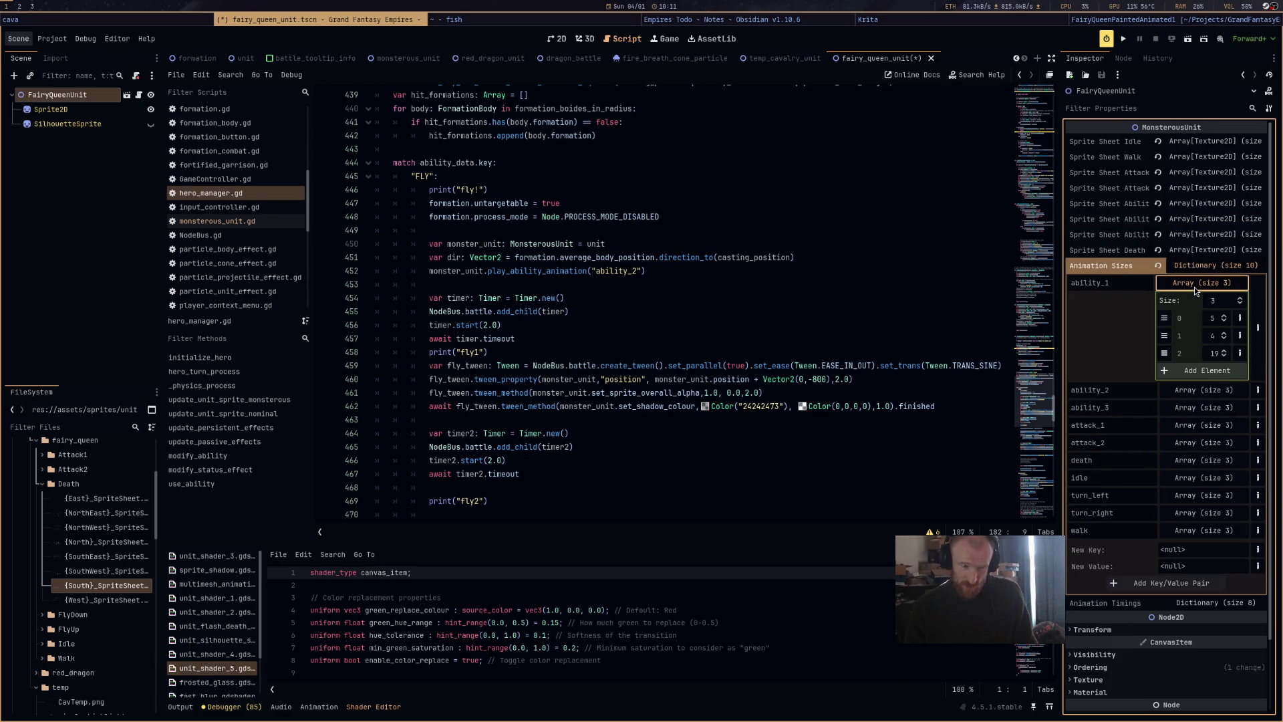
{"action": "left_click", "coordinate": [1204, 204]}
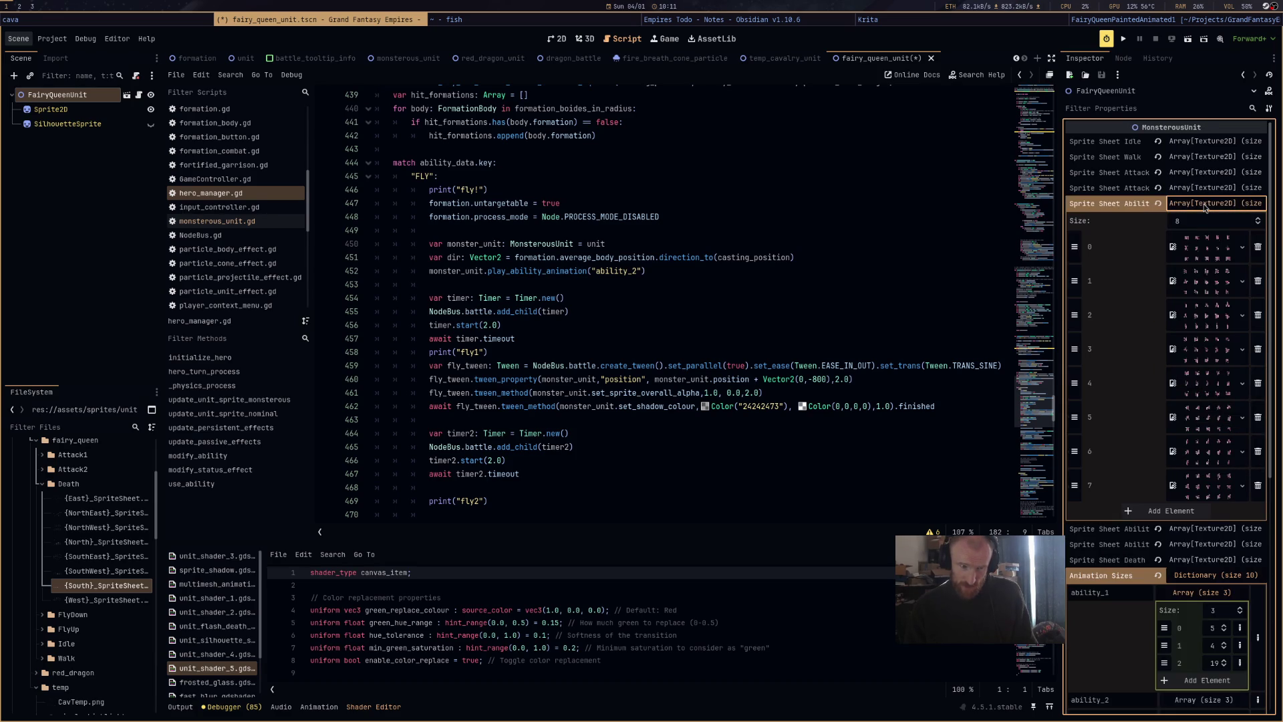
{"action": "left_click", "coordinate": [1204, 204]}
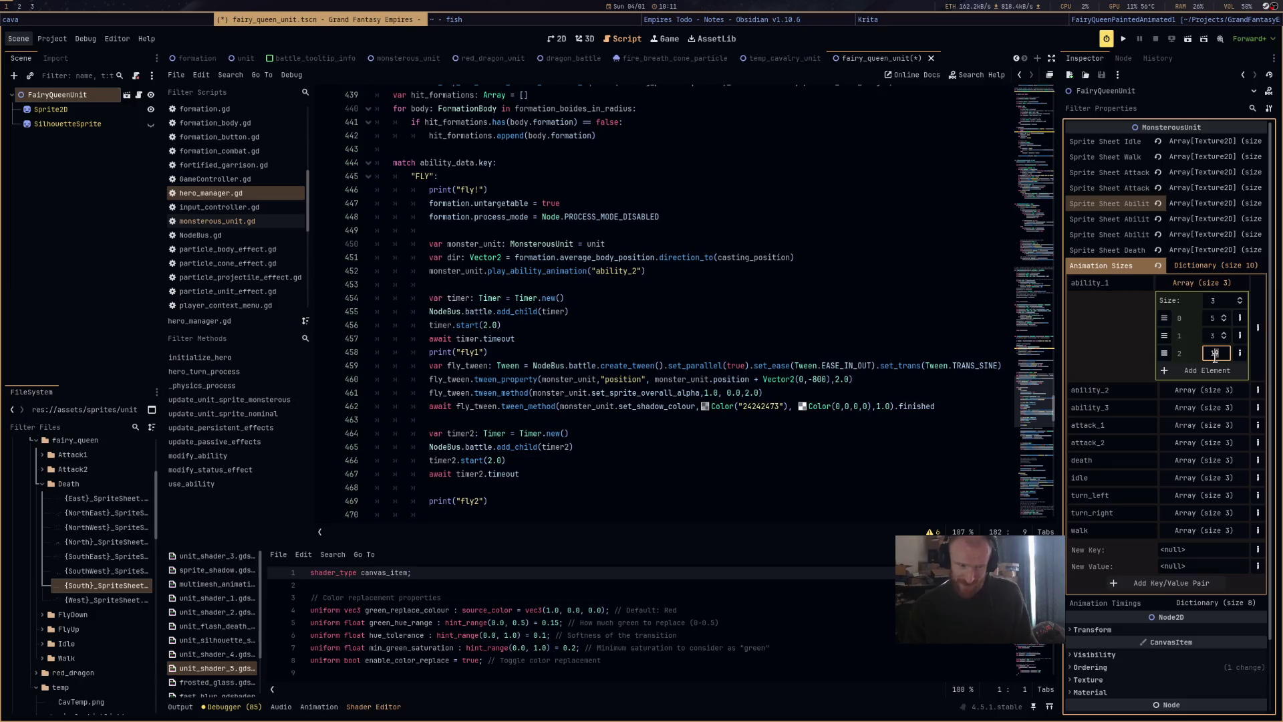
{"action": "left_click", "coordinate": [1222, 267]}
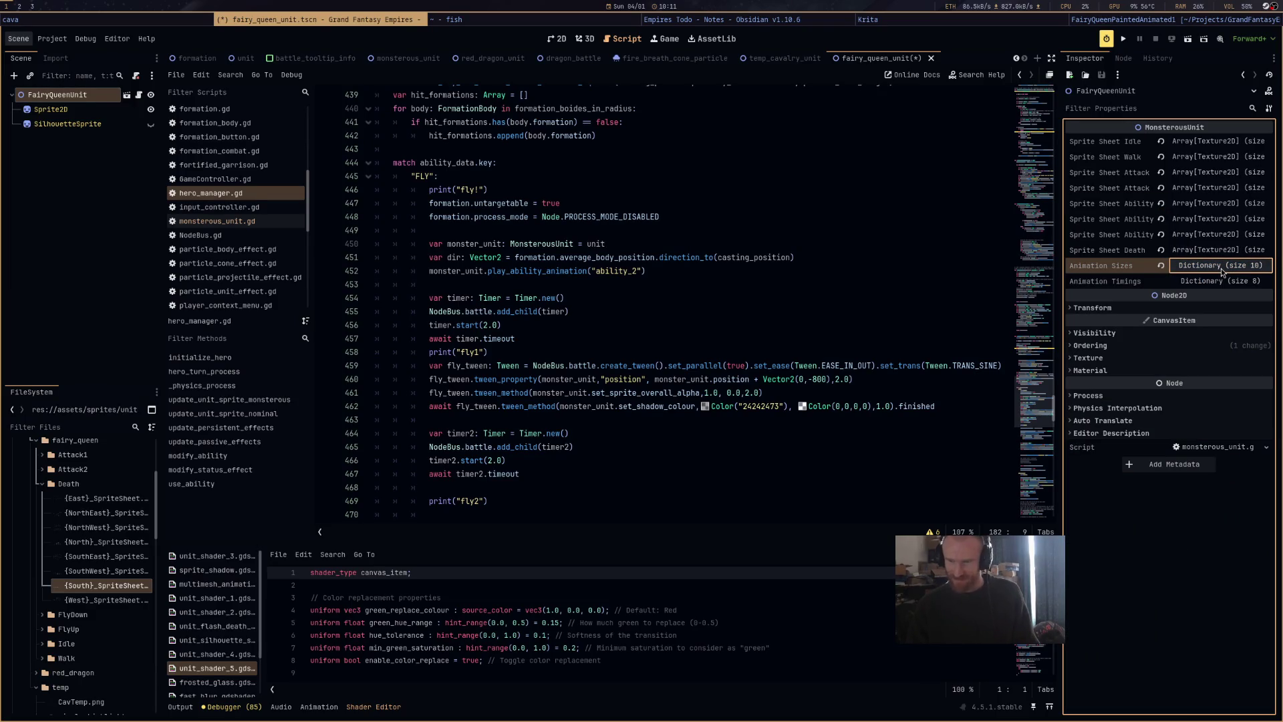
{"action": "left_click", "coordinate": [1225, 204]}
{"action": "left_click", "coordinate": [1226, 204]}
{"action": "left_click", "coordinate": [1222, 219]}
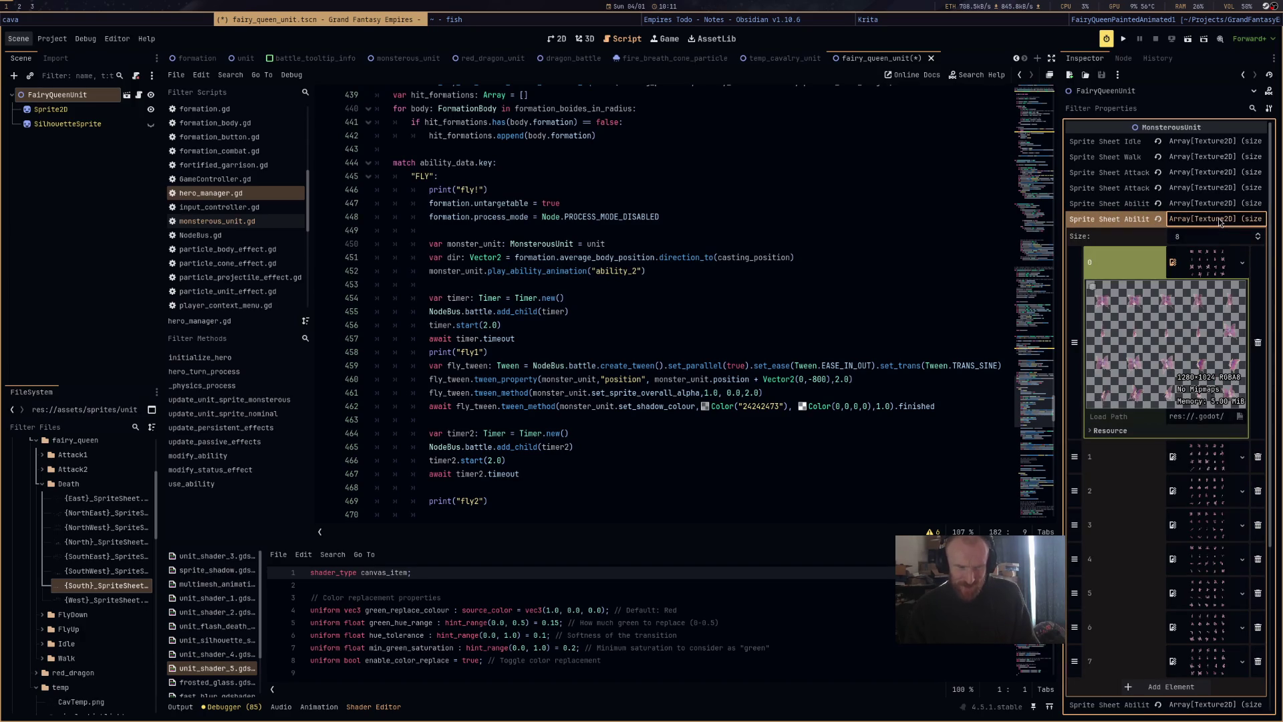
{"action": "left_click", "coordinate": [1220, 219]}
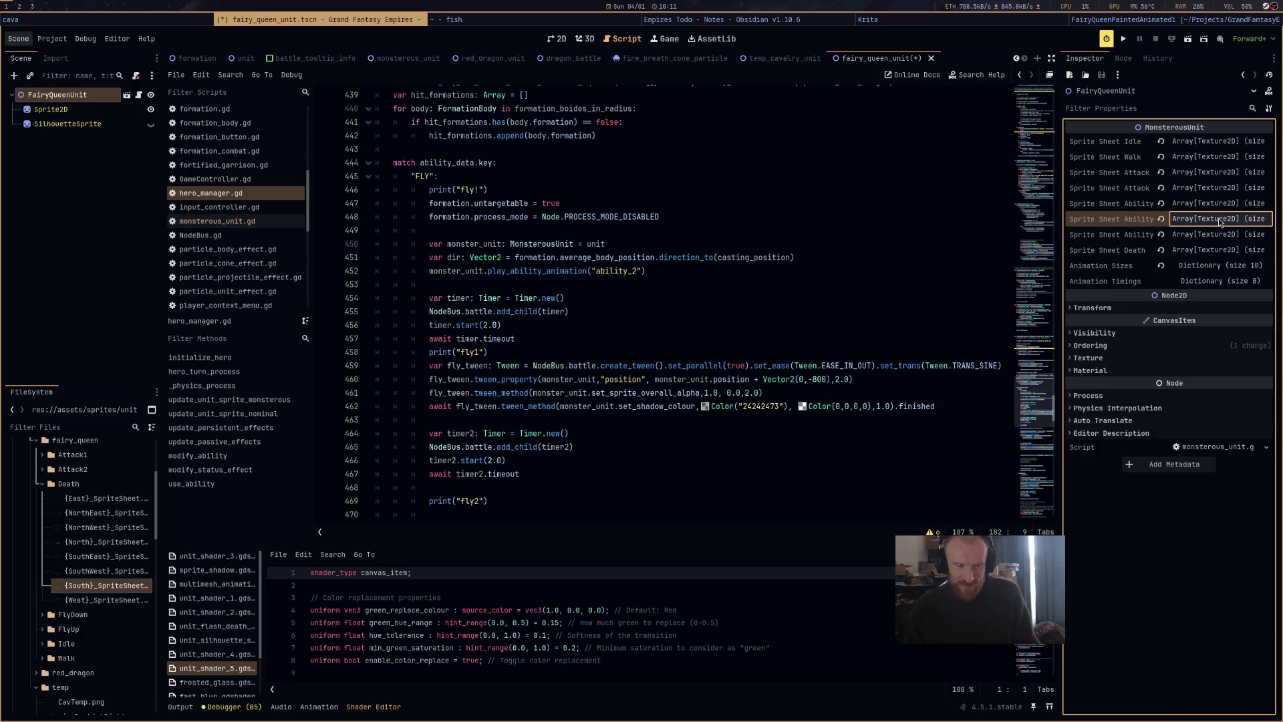
Set ability_3's second animation size to 4, save, and switch to dragon_battle.
{"action": "left_click", "coordinate": [1213, 265]}
{"action": "left_click", "coordinate": [1205, 389]}
{"action": "left_click", "coordinate": [1214, 427]}
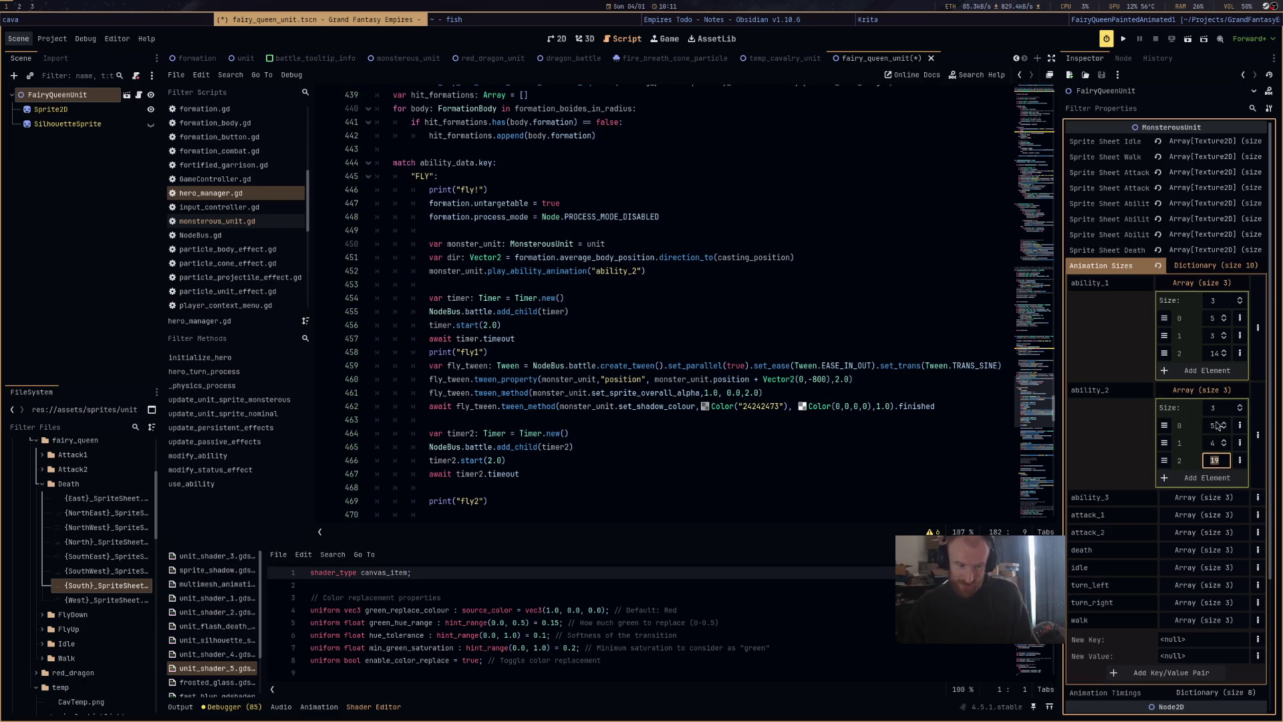
{"action": "left_click", "coordinate": [1219, 497]}
{"action": "left_click", "coordinate": [1212, 551]}
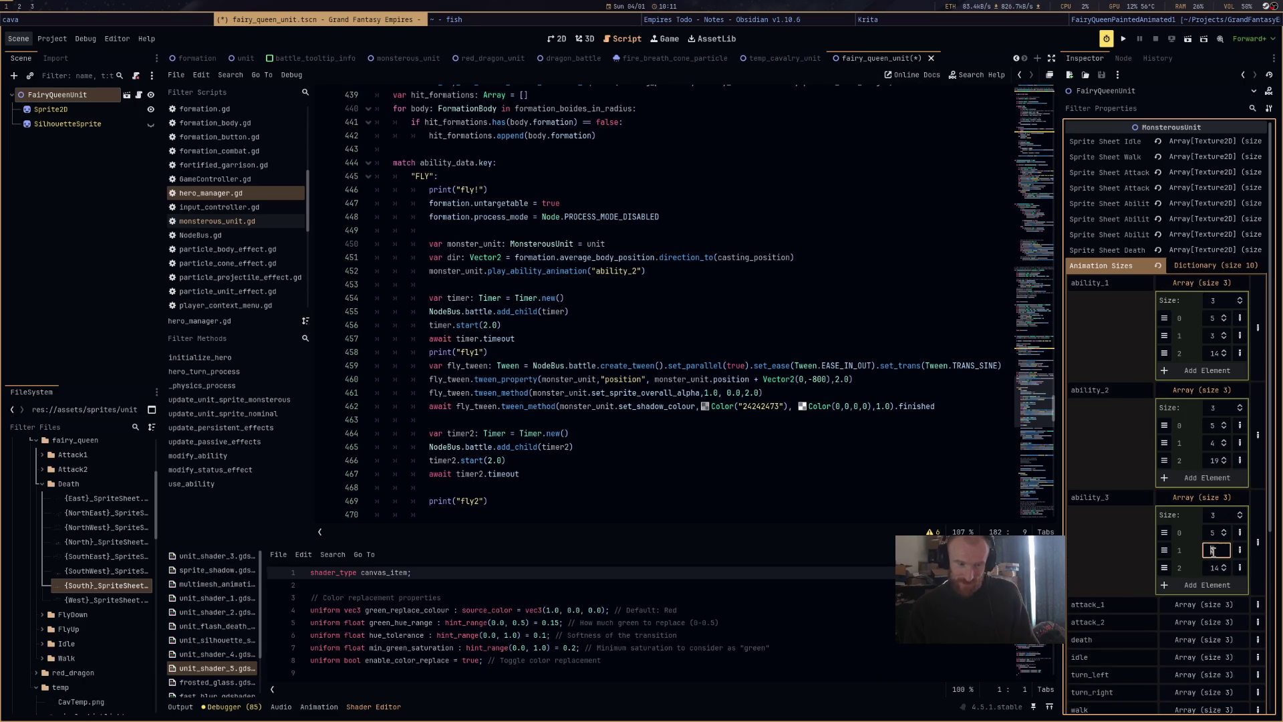
{"action": "type", "text": "4"}
{"action": "left_click", "coordinate": [1214, 567]}
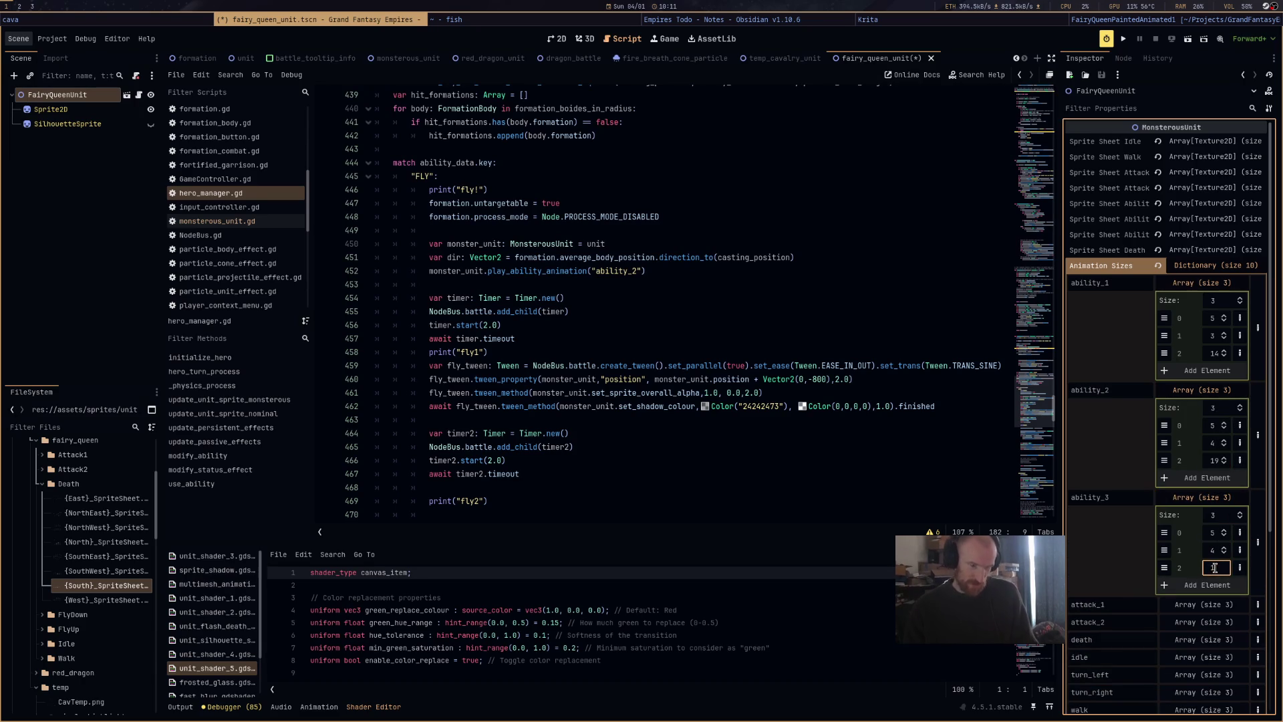
{"action": "type", "text": "19"}
{"action": "left_click", "coordinate": [1224, 497]}
{"action": "key", "text": "ctrl+s"}
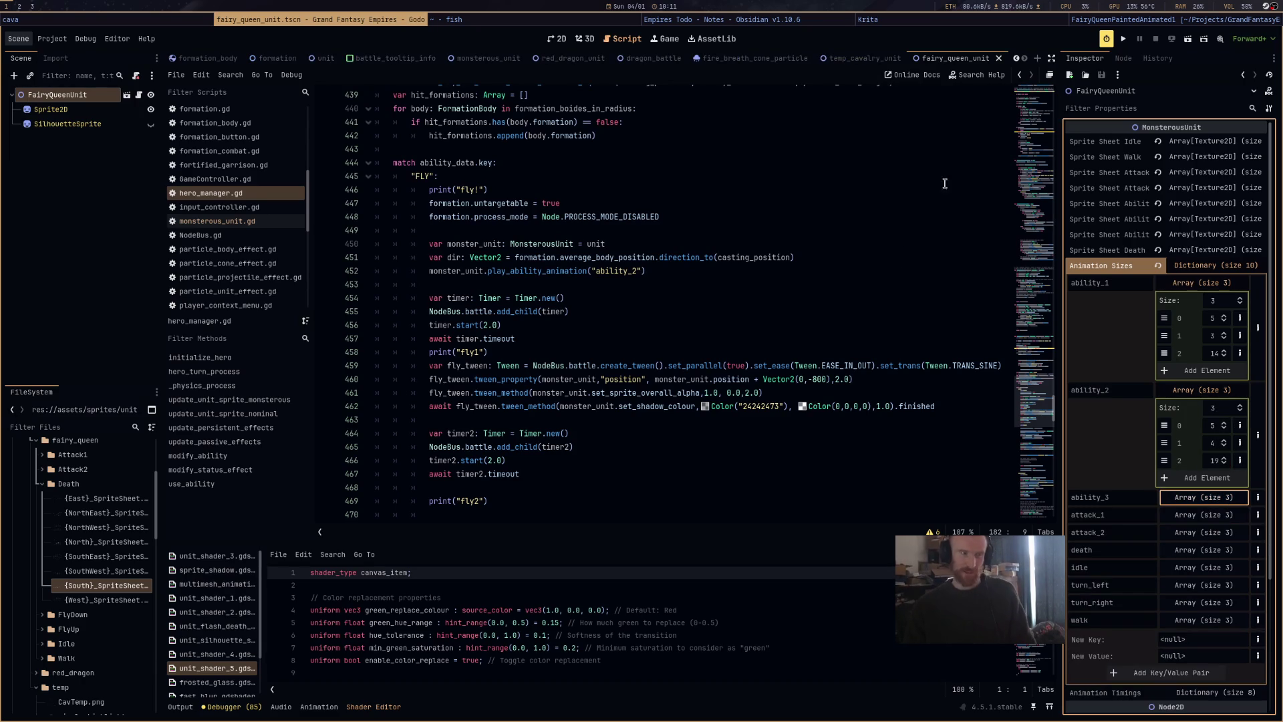
{"action": "left_click", "coordinate": [646, 59]}
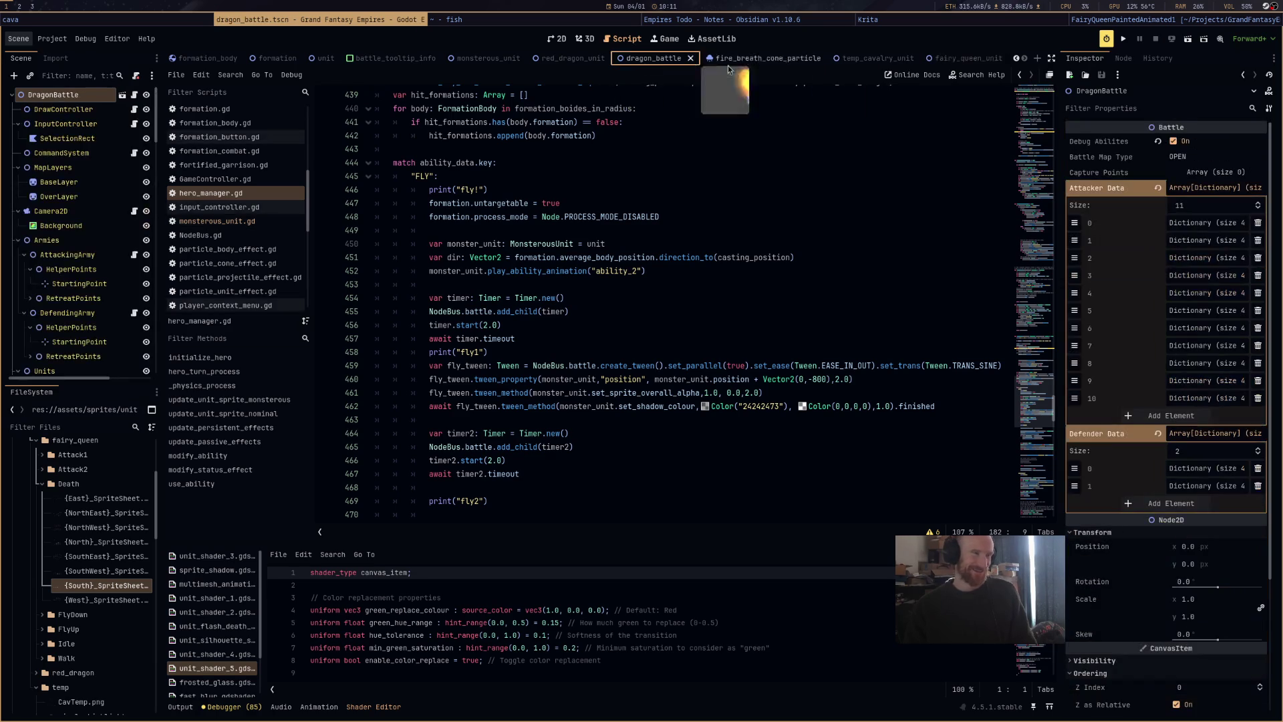
Run dragon_battle and order the fairy queen to fly to spots on the battlefield.
{"action": "left_click", "coordinate": [1188, 41]}
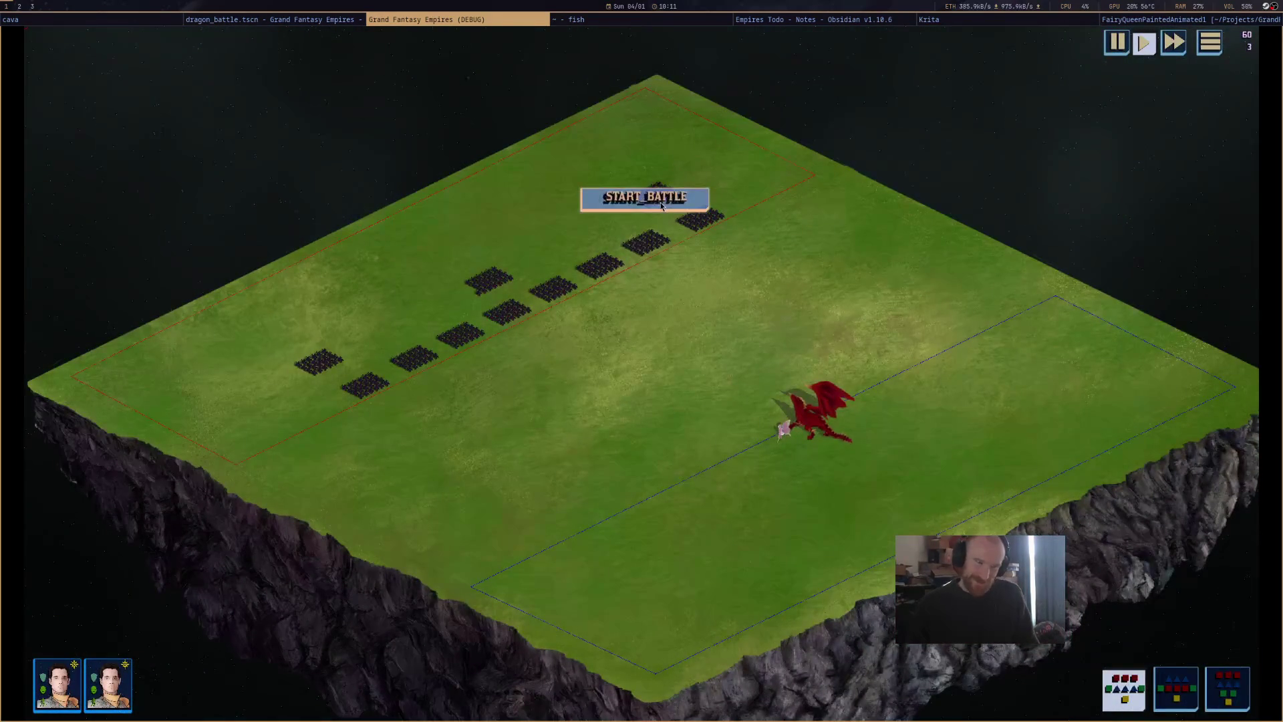
{"action": "mouse_move", "coordinate": [818, 431]}
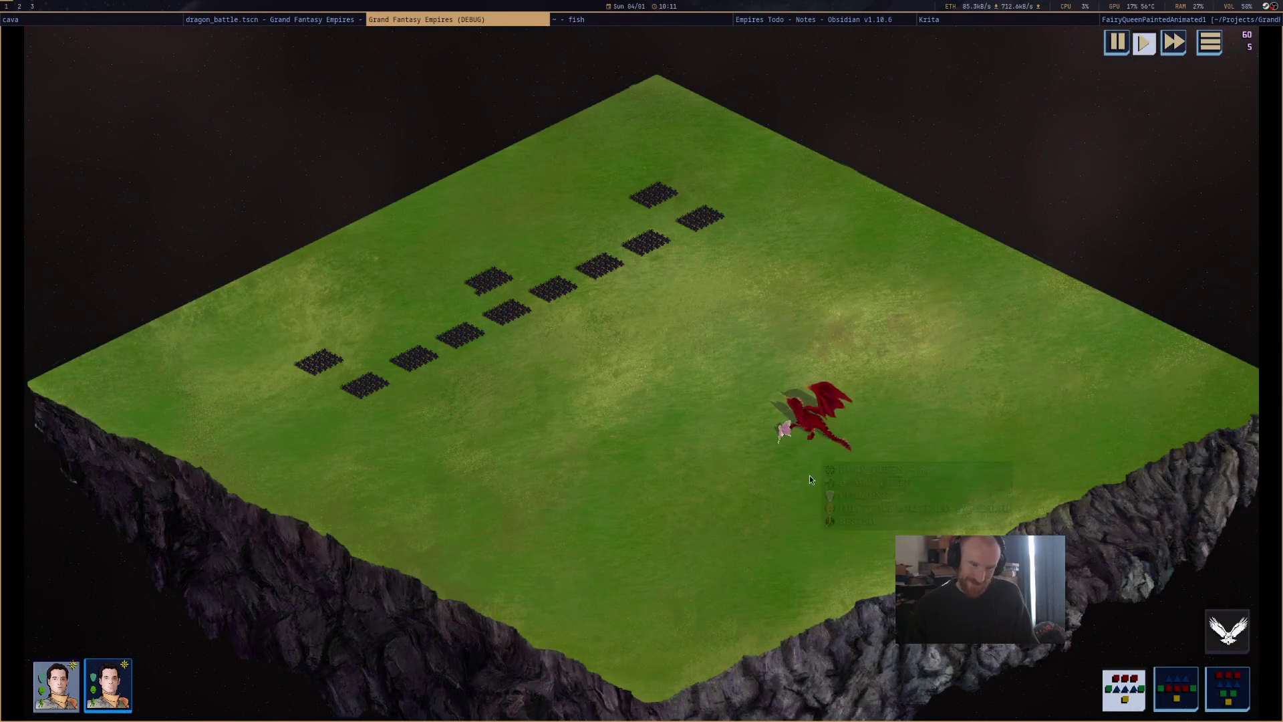
{"action": "scroll", "coordinate": [802, 461], "scroll_direction": "up", "scroll_amount": 2}
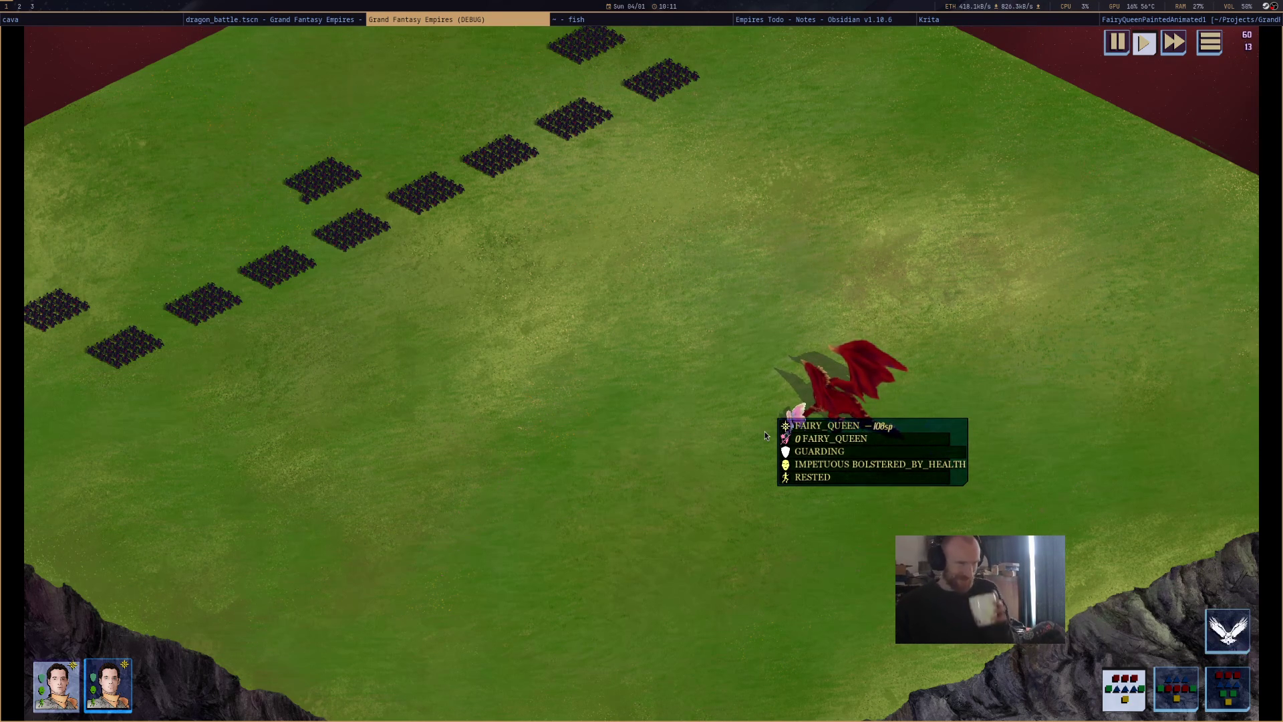
{"action": "right_click", "coordinate": [606, 467]}
{"action": "left_click", "coordinate": [645, 458]}
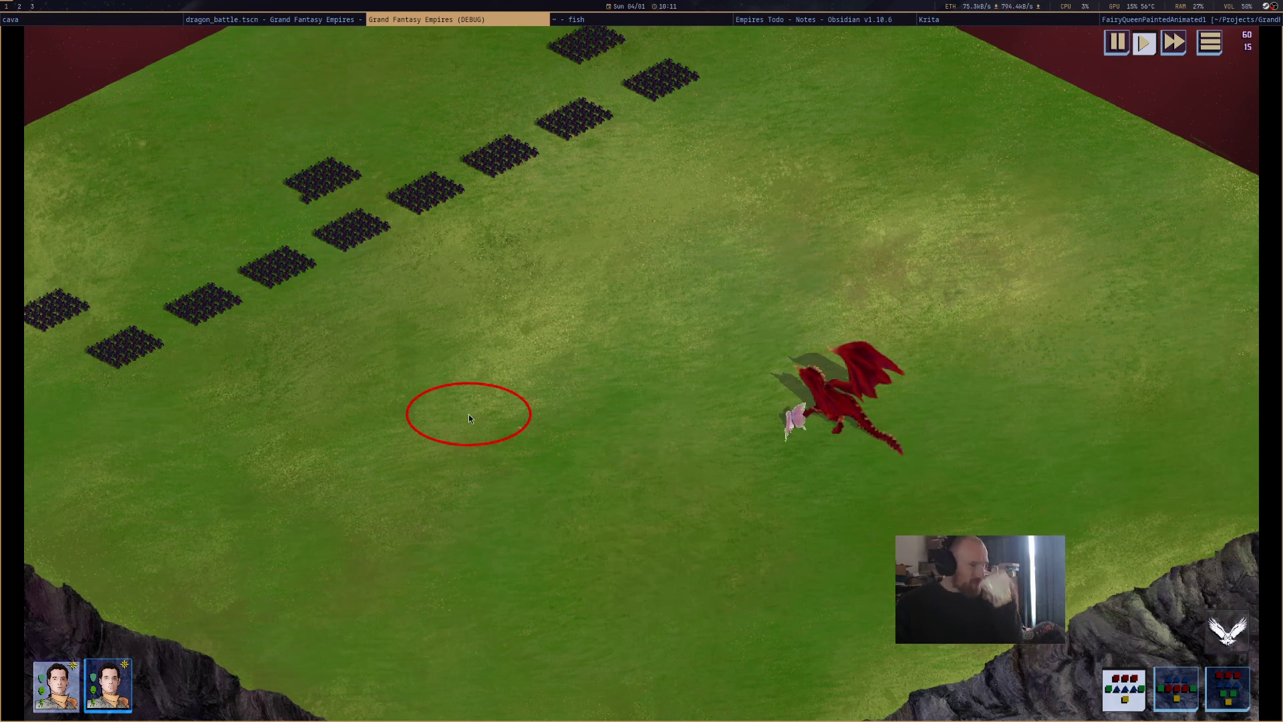
{"action": "left_click", "coordinate": [601, 455]}
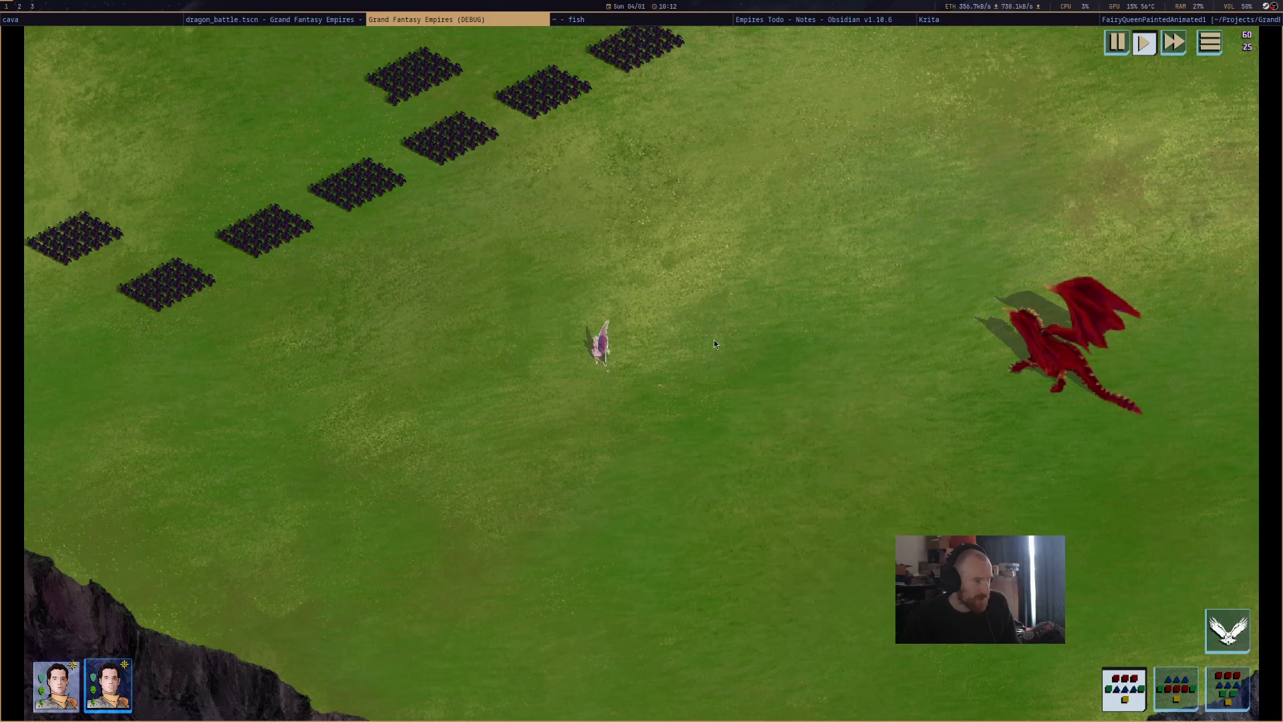
{"action": "right_click", "coordinate": [852, 268]}
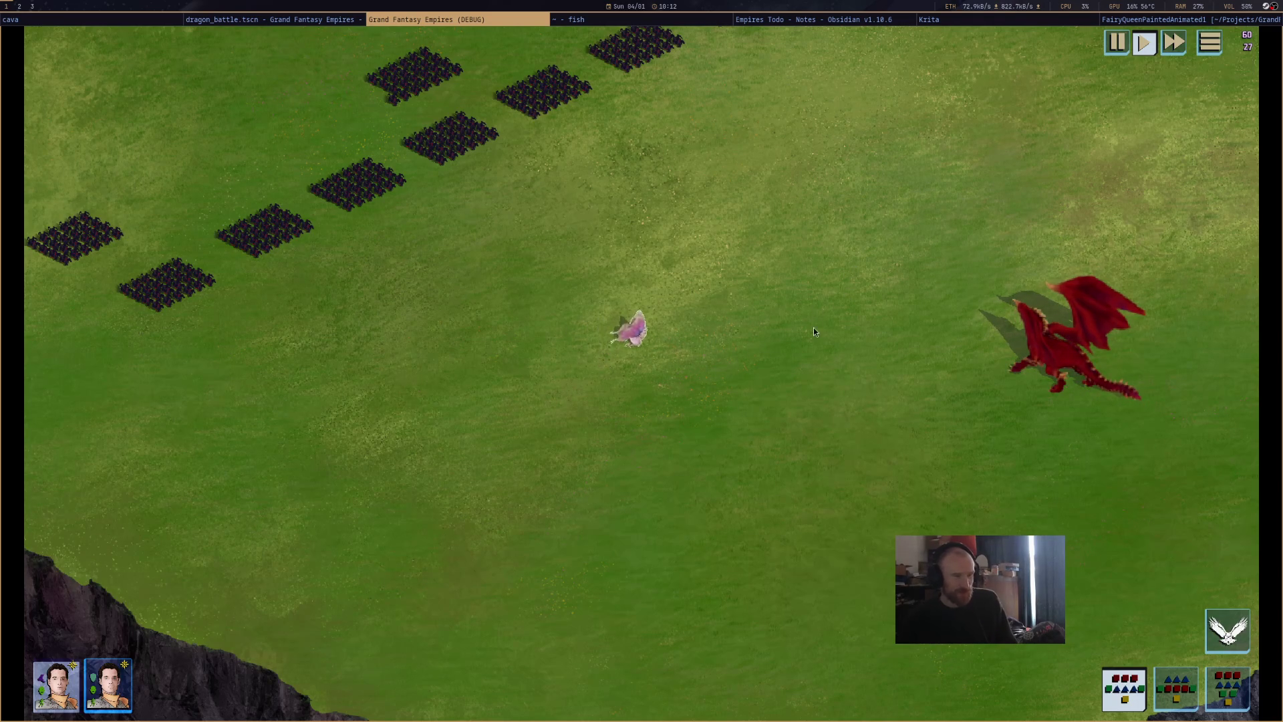
Box-select units, fly the fairy again while panning the view, then close the game.
{"action": "left_click_drag", "start_coordinate": [909, 338], "coordinate": [708, 279]}
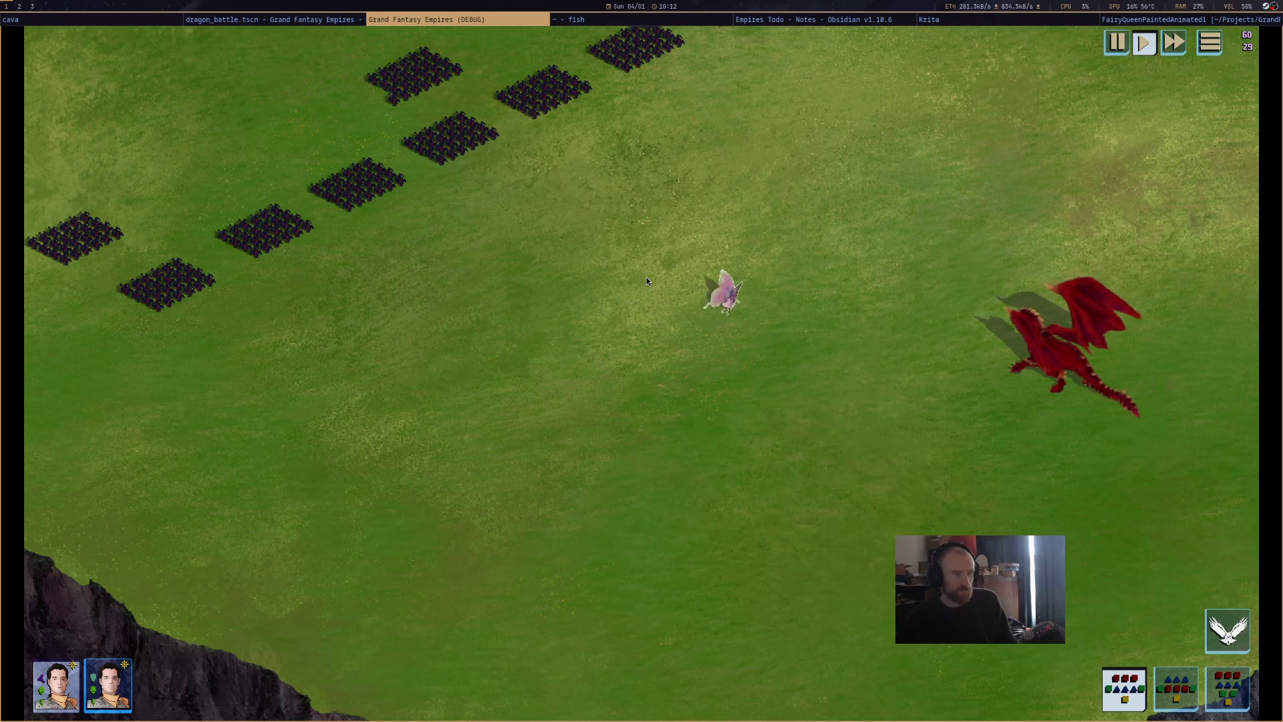
{"action": "key", "text": "Up"}
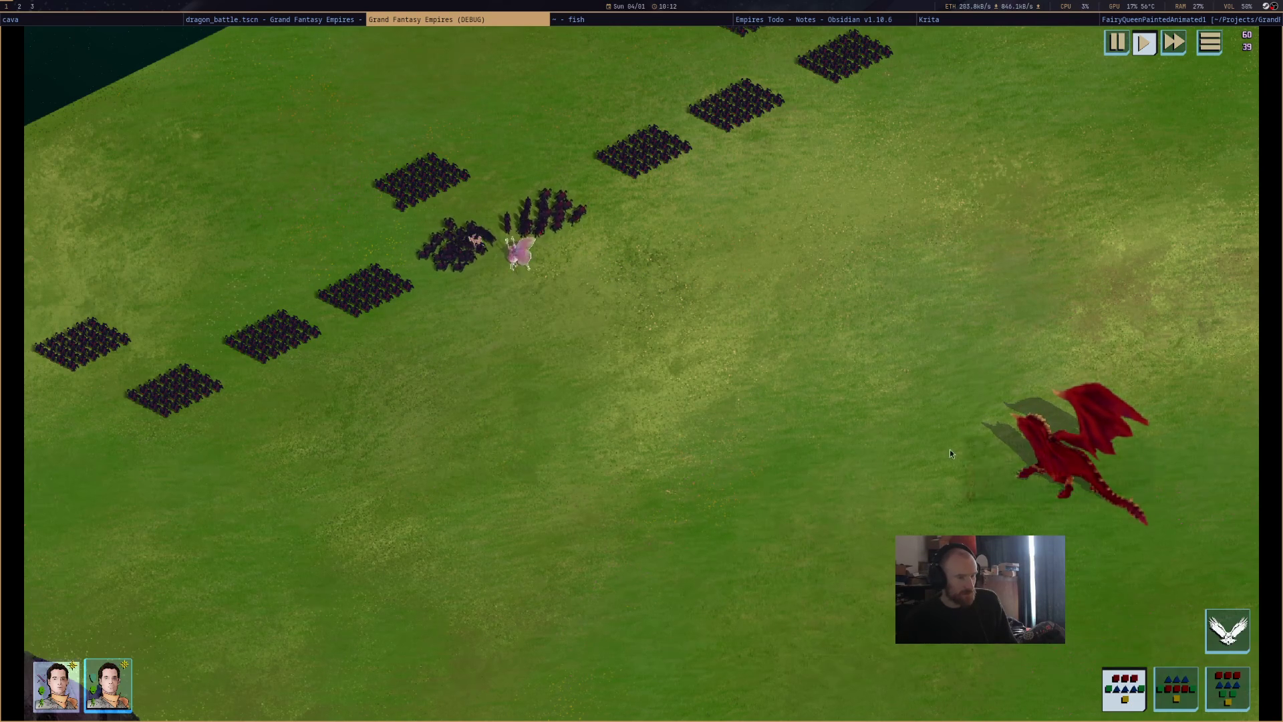
{"action": "right_click", "coordinate": [1076, 424]}
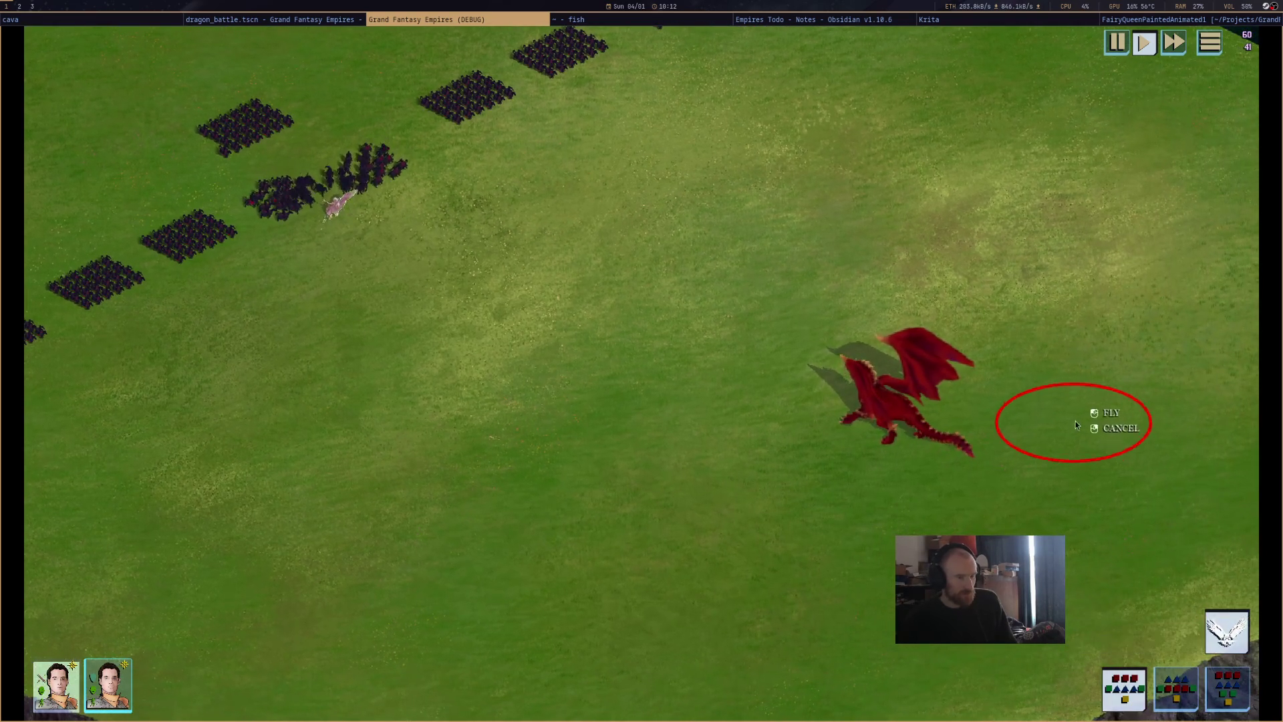
{"action": "left_click", "coordinate": [1094, 412]}
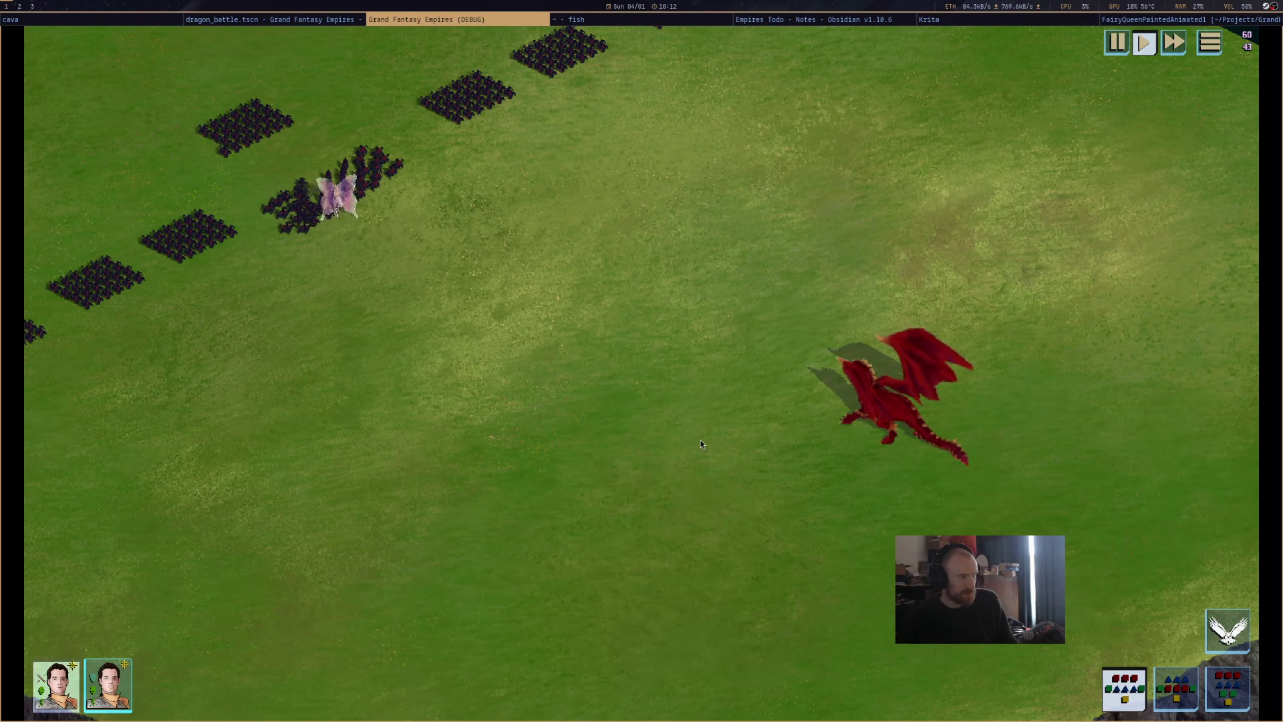
{"action": "key", "text": "Right"}
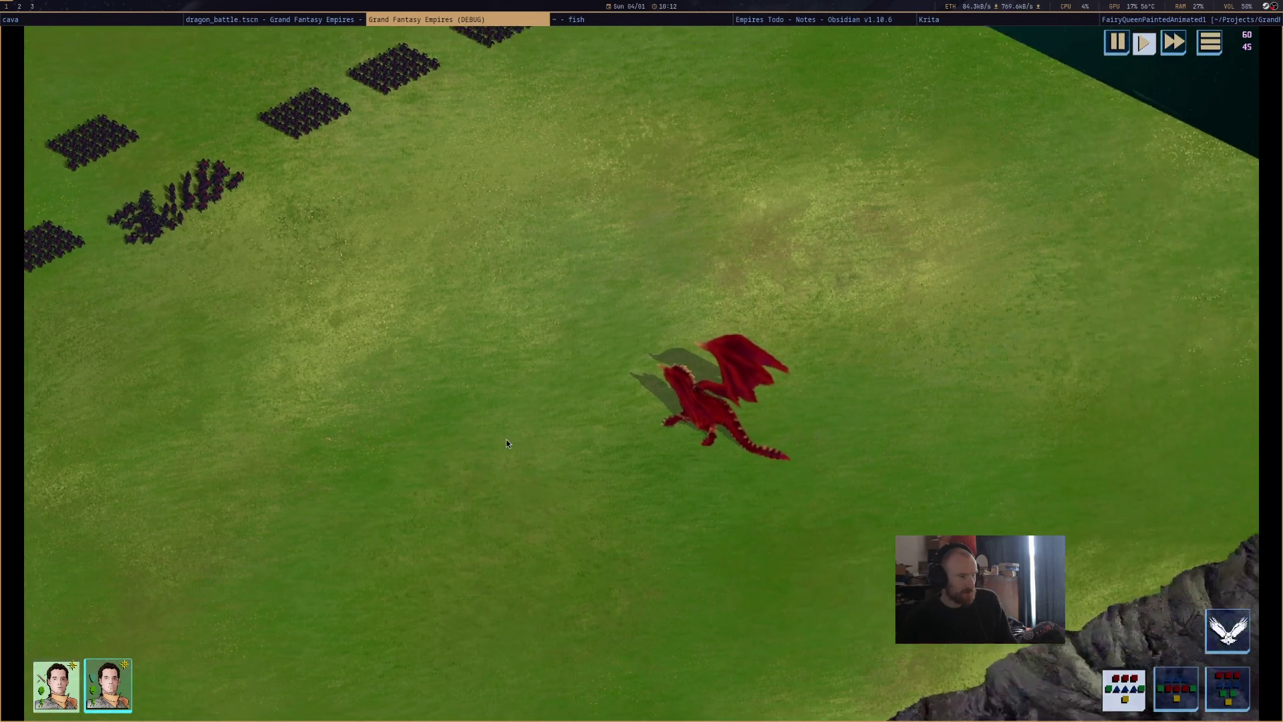
{"action": "mouse_move", "coordinate": [506, 439]}
{"action": "left_mouse_down"}
{"action": "mouse_move", "coordinate": [449, 419]}
{"action": "mouse_move", "coordinate": [679, 453]}
{"action": "left_mouse_up"}
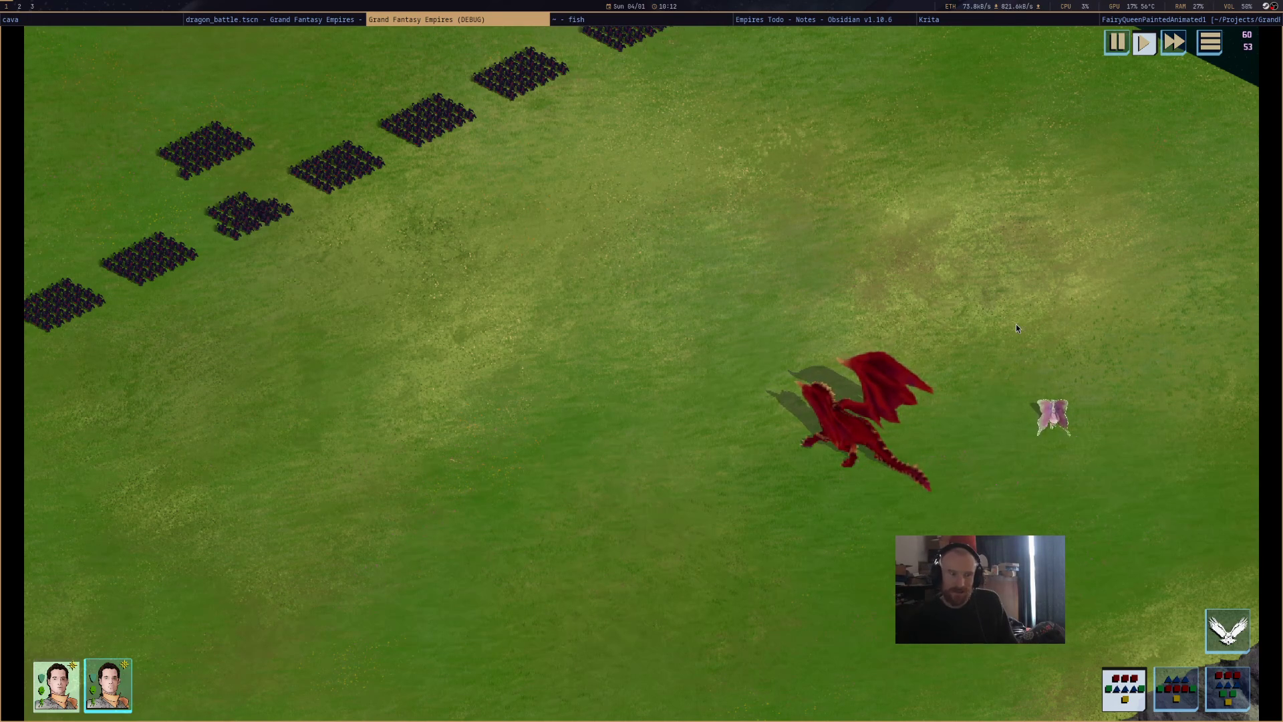
{"action": "middle_click", "coordinate": [417, 25]}
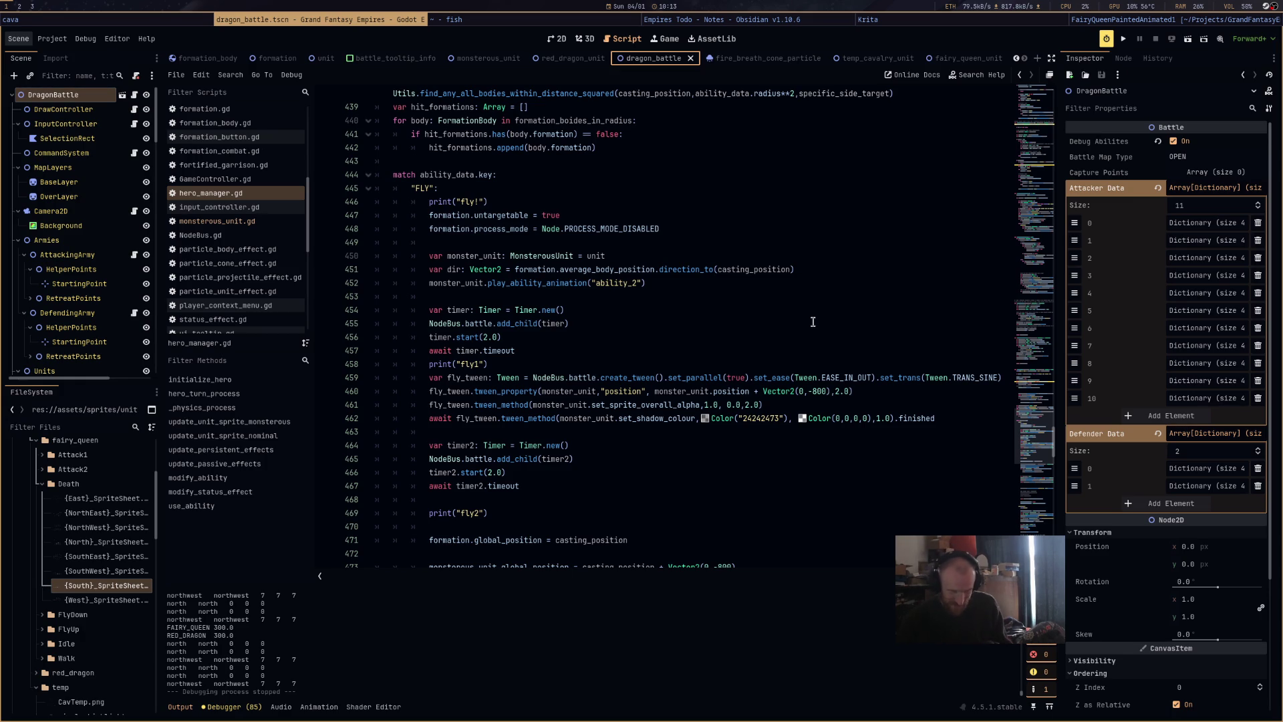
Import Projects/GrandFantasyHeroes/grand-fantasy-heroes/project.godot and accept the upgrade to Godot 4.5.
{"action": "left_click", "coordinate": [831, 24]}
{"action": "left_click", "coordinate": [874, 25]}
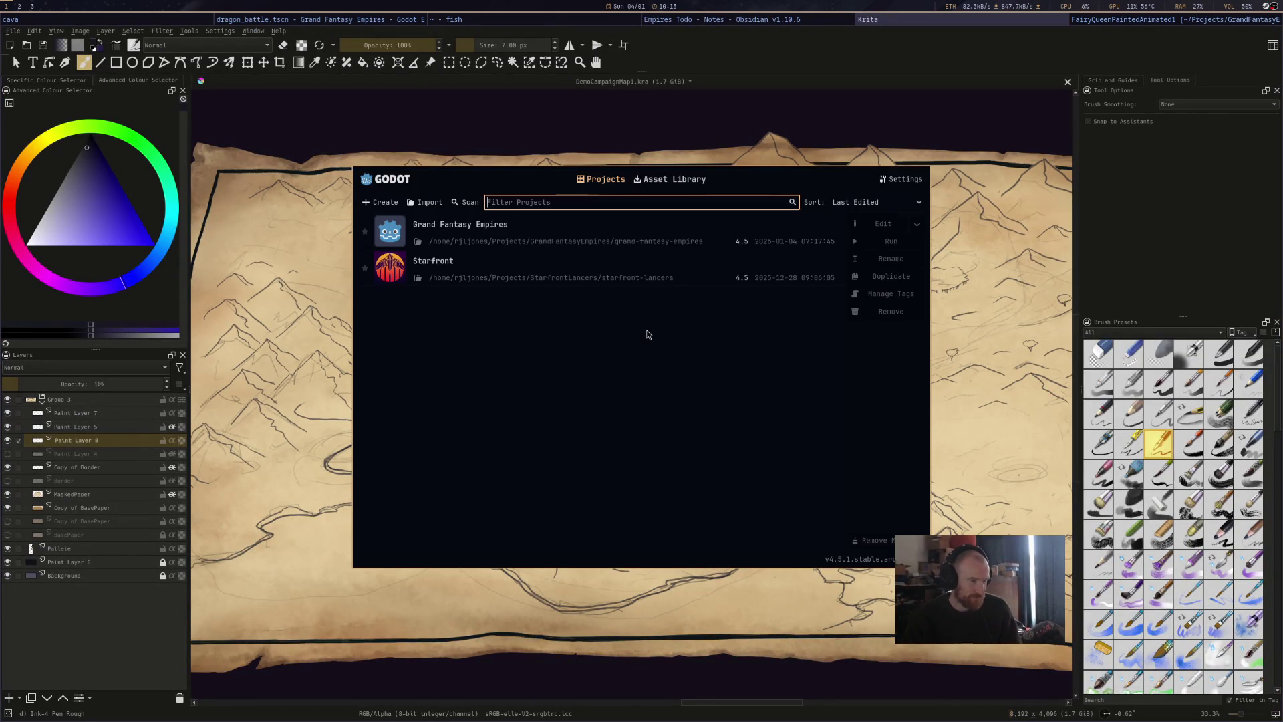
{"action": "left_click", "coordinate": [425, 202]}
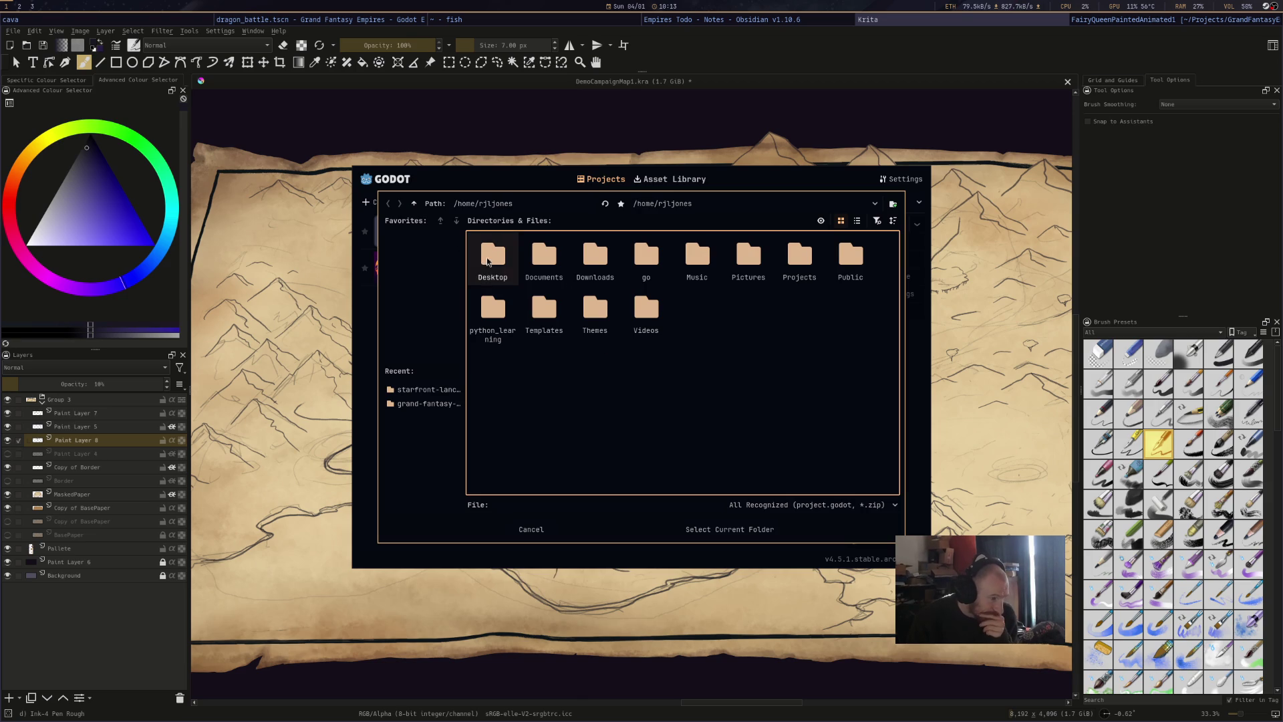
{"action": "double_click", "coordinate": [797, 264]}
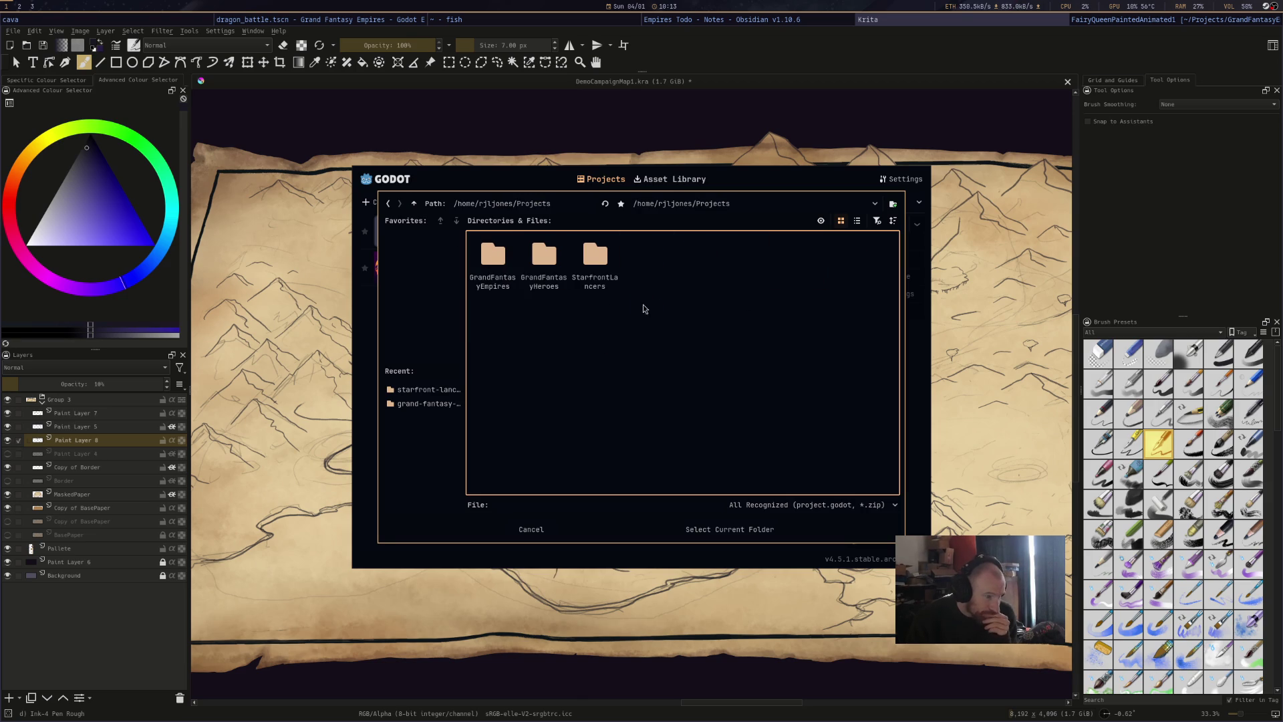
{"action": "double_click", "coordinate": [544, 264]}
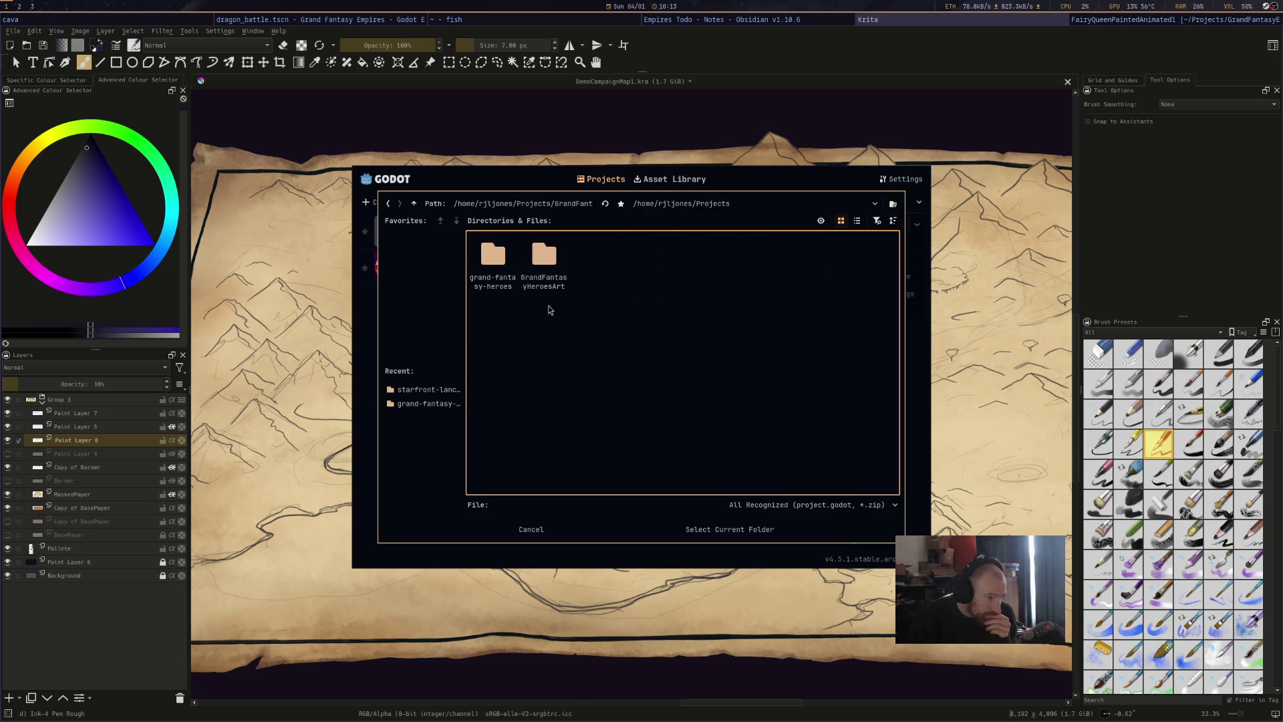
{"action": "double_click", "coordinate": [495, 286]}
{"action": "double_click", "coordinate": [796, 282]}
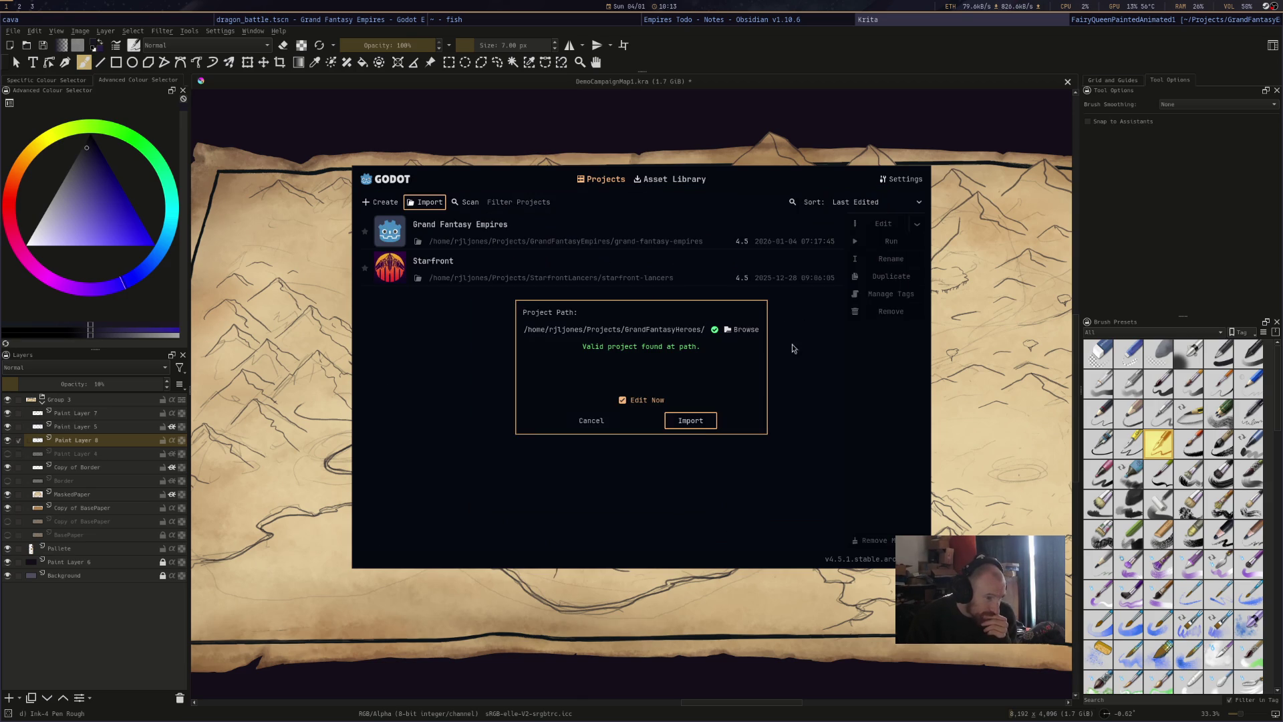
{"action": "left_click", "coordinate": [697, 425]}
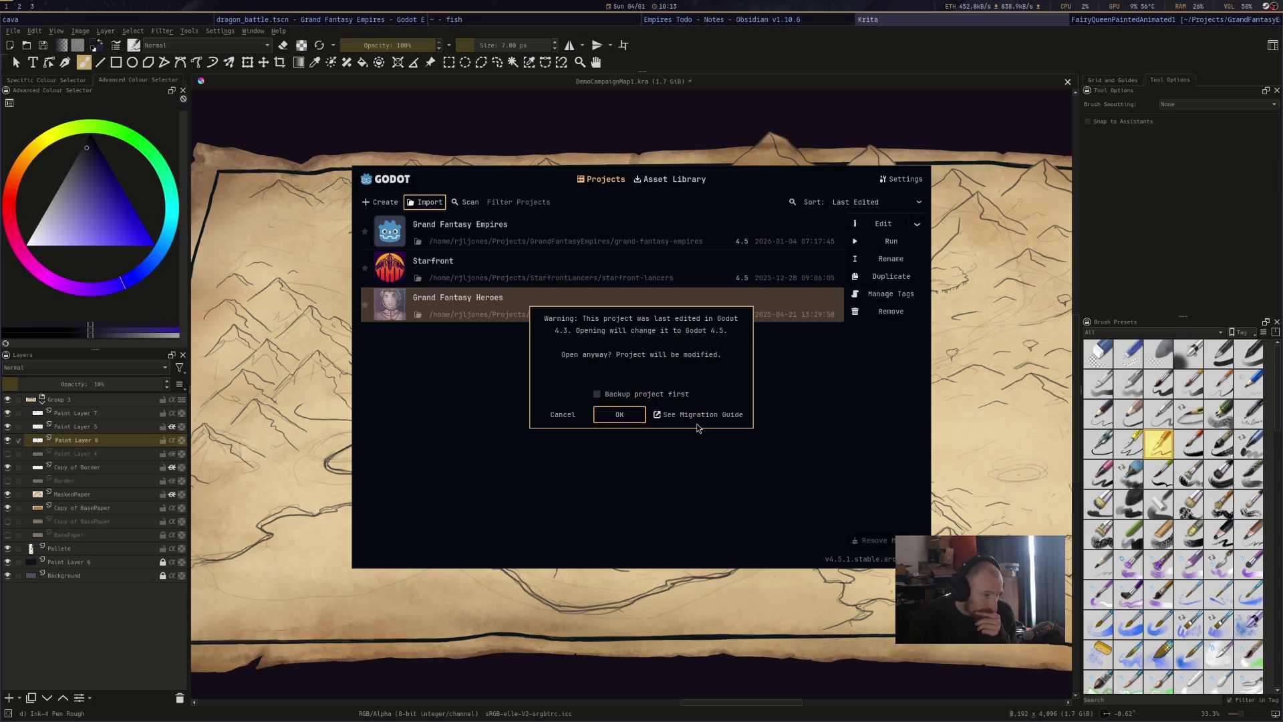
{"action": "left_click", "coordinate": [626, 416]}
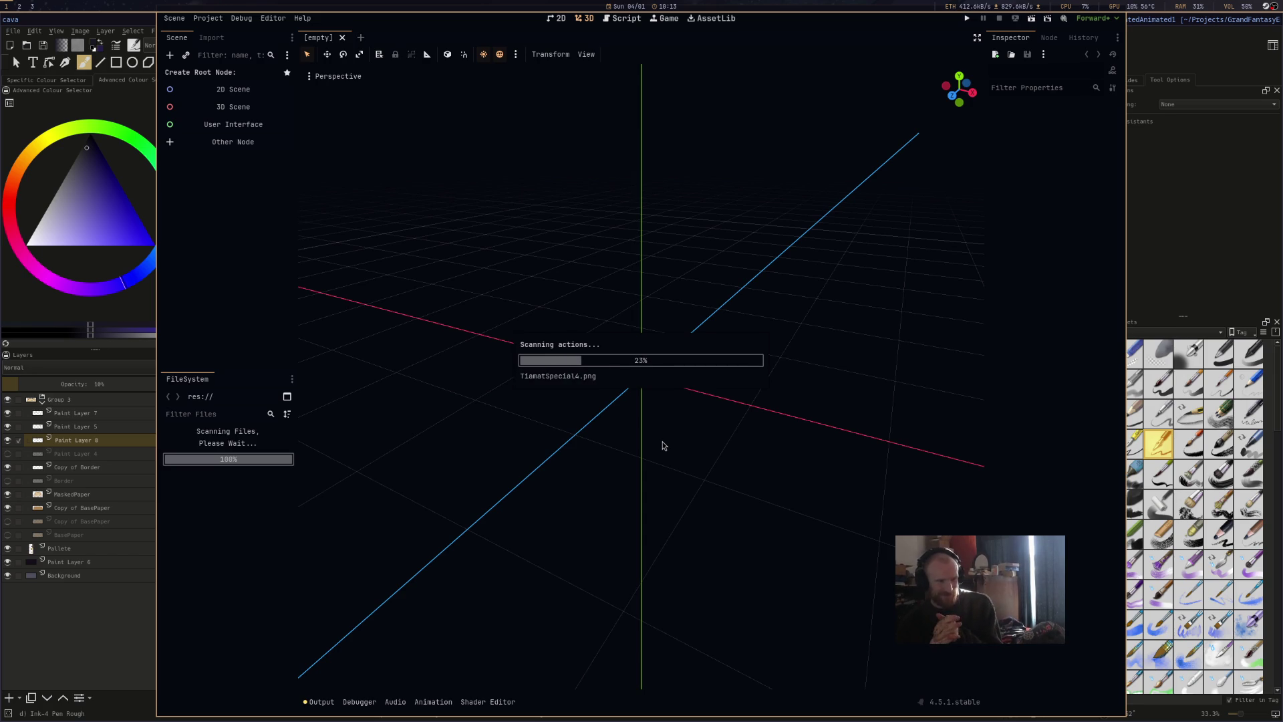
Maximize the editor, scroll endgame.gd to the top, and view the 2D starfield puzzle.
{"action": "key", "text": "super+shift+space"}
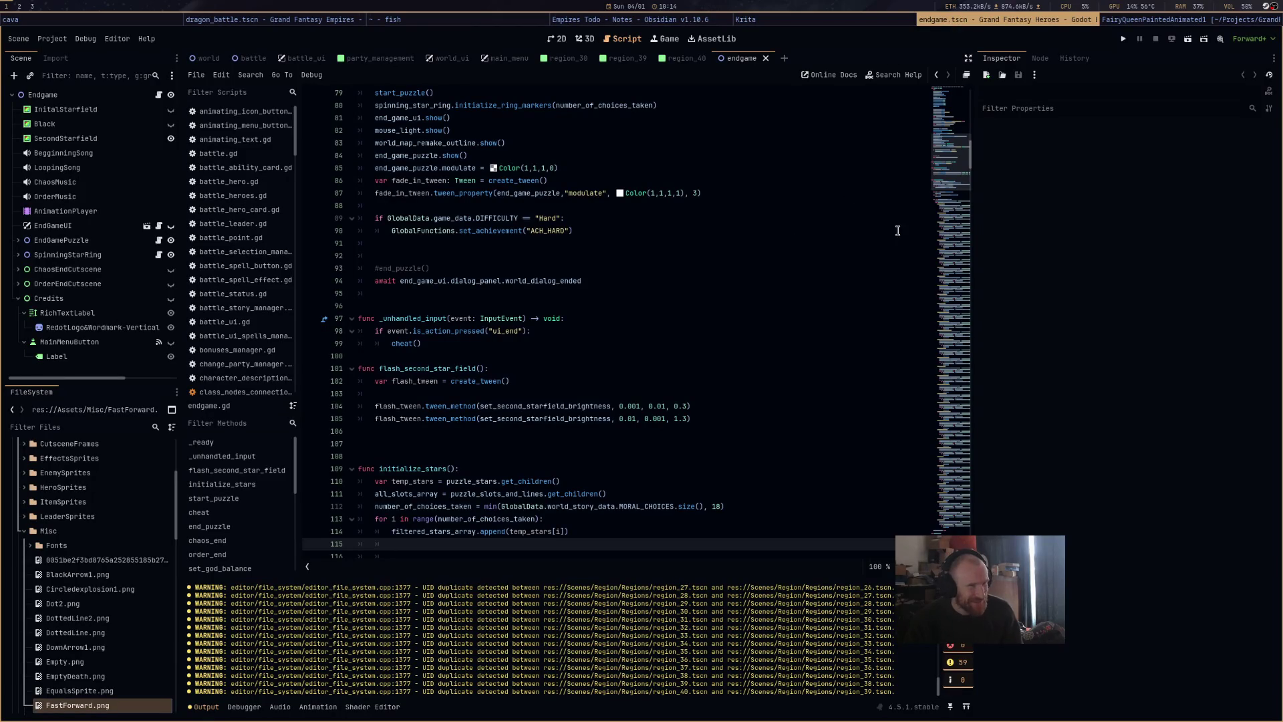
{"action": "left_click", "coordinate": [965, 119]}
{"action": "scroll", "coordinate": [965, 119], "scroll_direction": "up", "scroll_amount": 7}
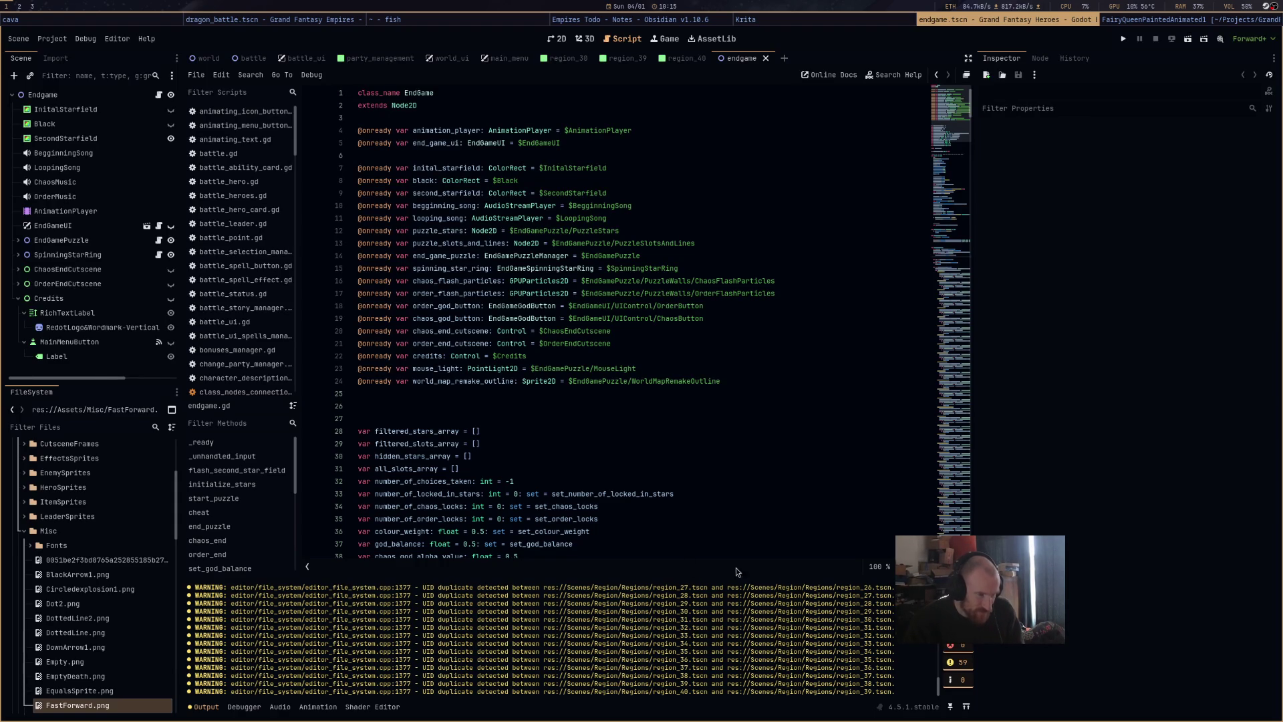
{"action": "left_click", "coordinate": [585, 38]}
{"action": "left_click", "coordinate": [557, 38]}
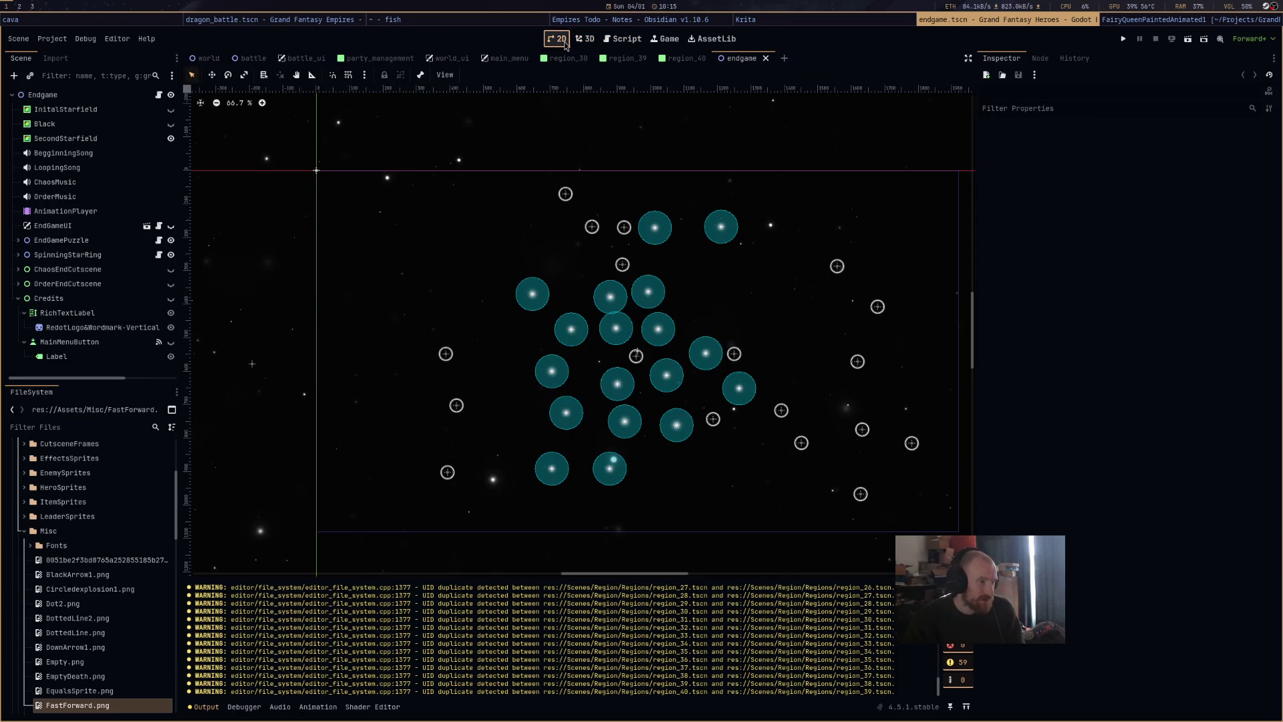
Widen the 2D view, browse region_40, region_39, region_30, battle, then run the world scene.
{"action": "scroll", "coordinate": [769, 334], "scroll_direction": "down", "scroll_amount": 2}
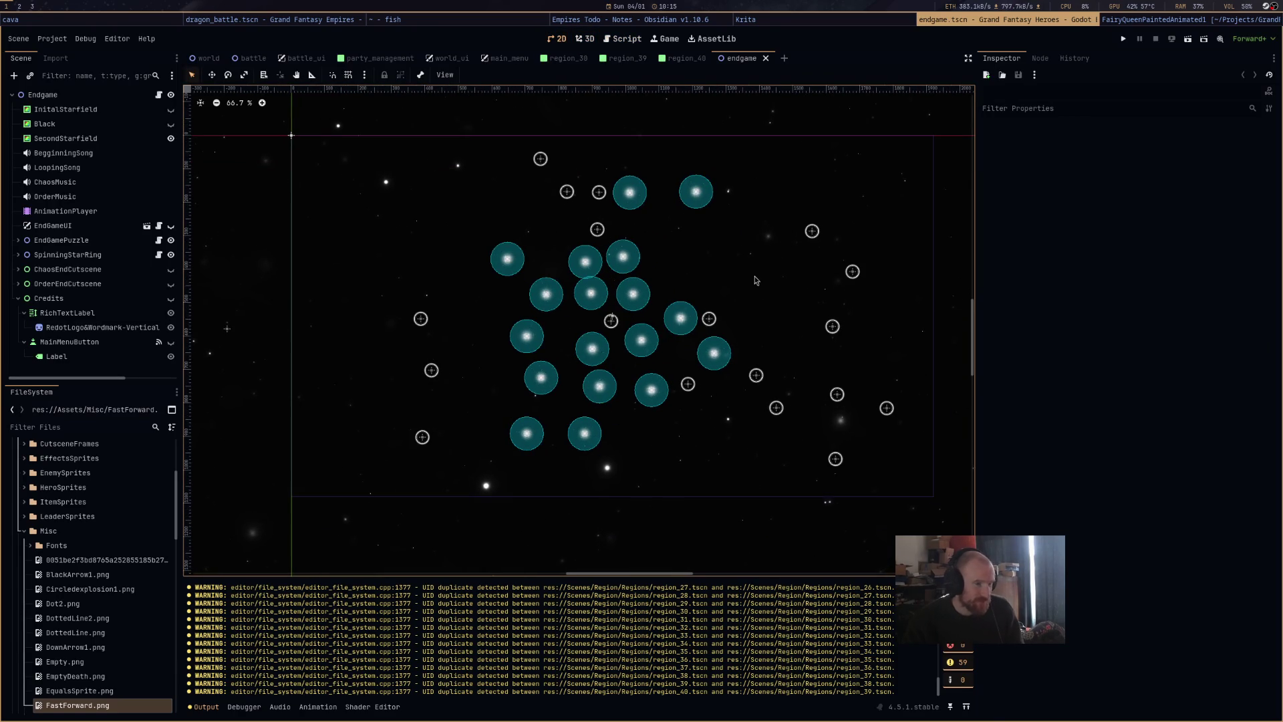
{"action": "mouse_move", "coordinate": [969, 301]}
{"action": "left_mouse_down"}
{"action": "mouse_move", "coordinate": [1071, 301]}
{"action": "mouse_move", "coordinate": [1054, 303]}
{"action": "left_mouse_up"}
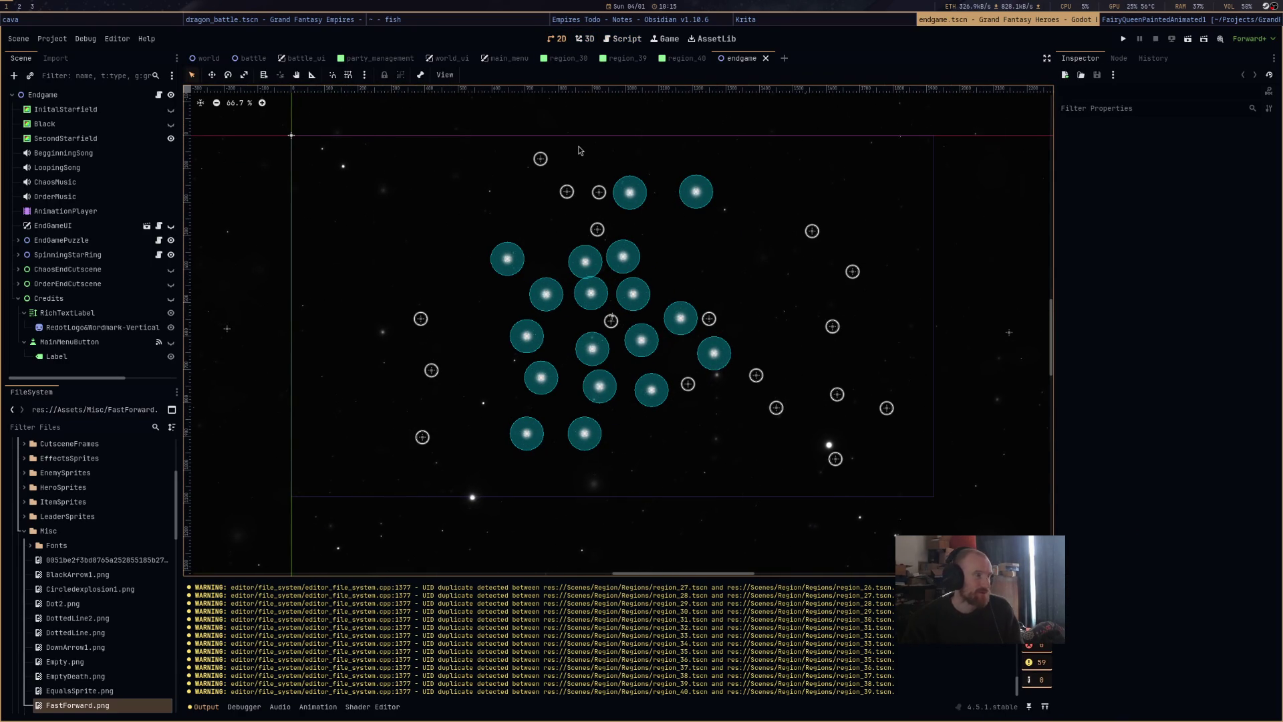
{"action": "left_click", "coordinate": [683, 58]}
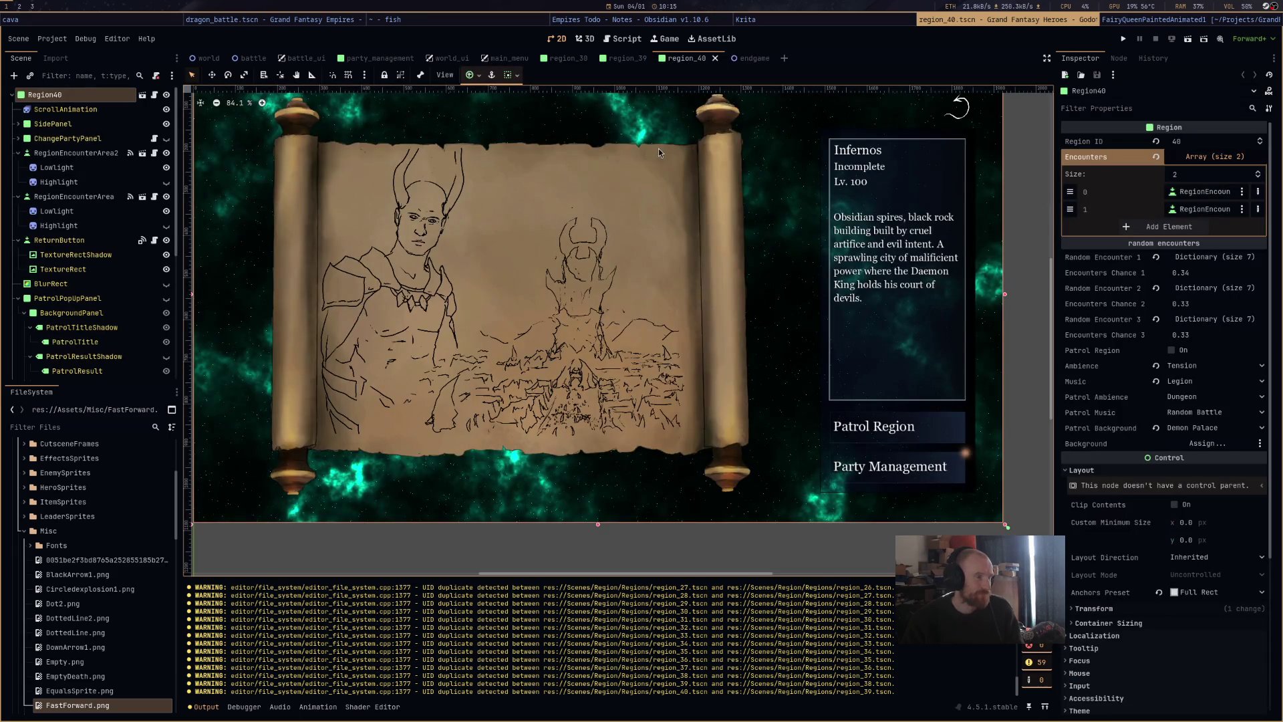
{"action": "left_click", "coordinate": [615, 59]}
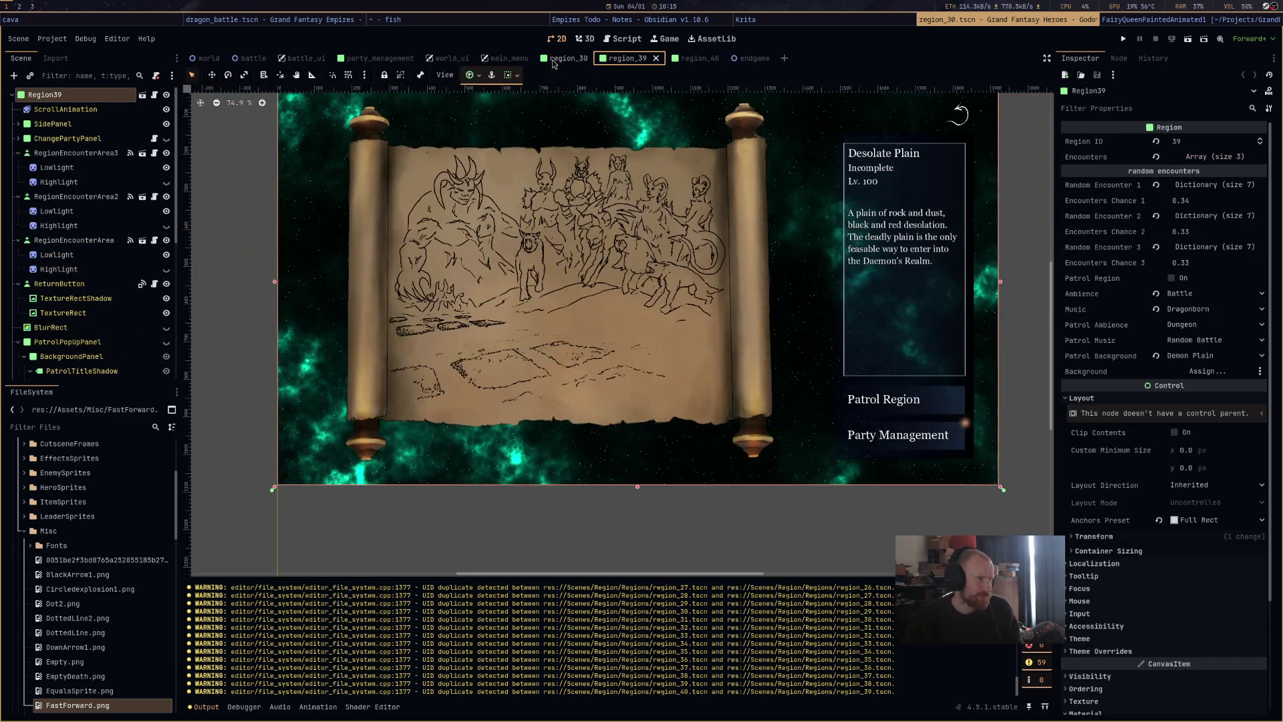
{"action": "left_click", "coordinate": [558, 63]}
{"action": "left_click", "coordinate": [242, 59]}
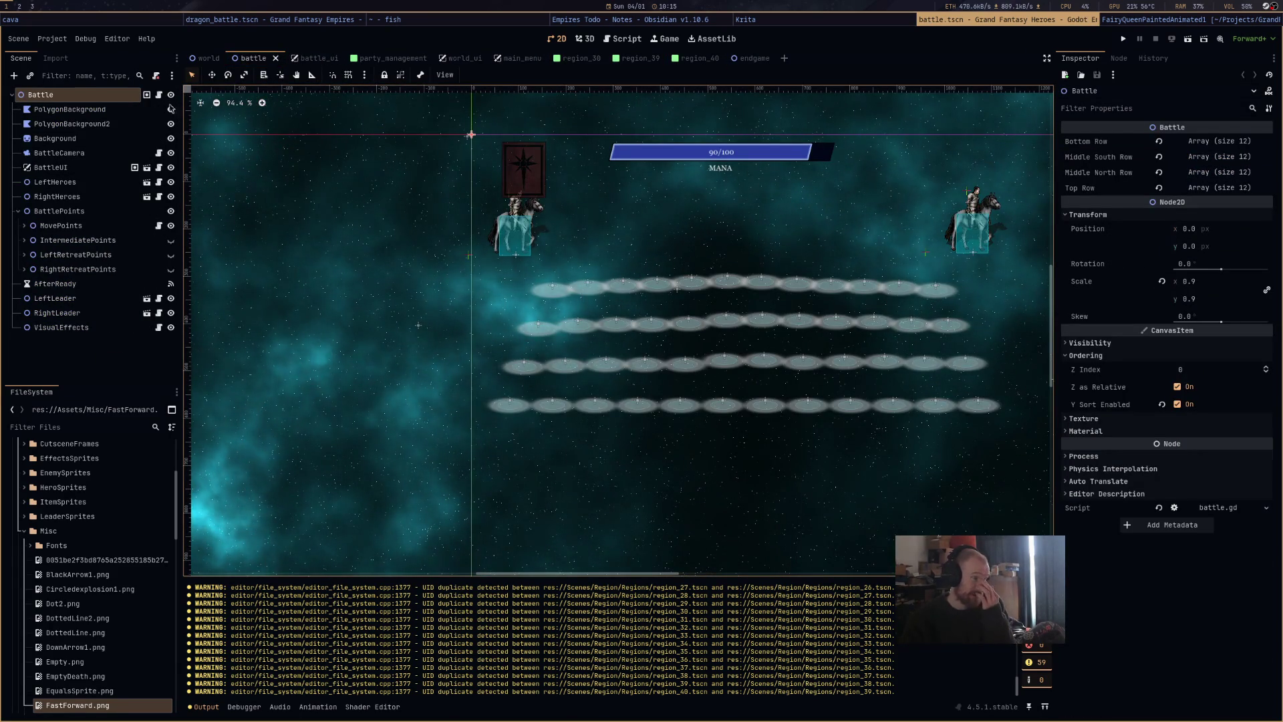
{"action": "left_click", "coordinate": [204, 58]}
{"action": "scroll", "coordinate": [600, 326], "scroll_direction": "down", "scroll_amount": 8}
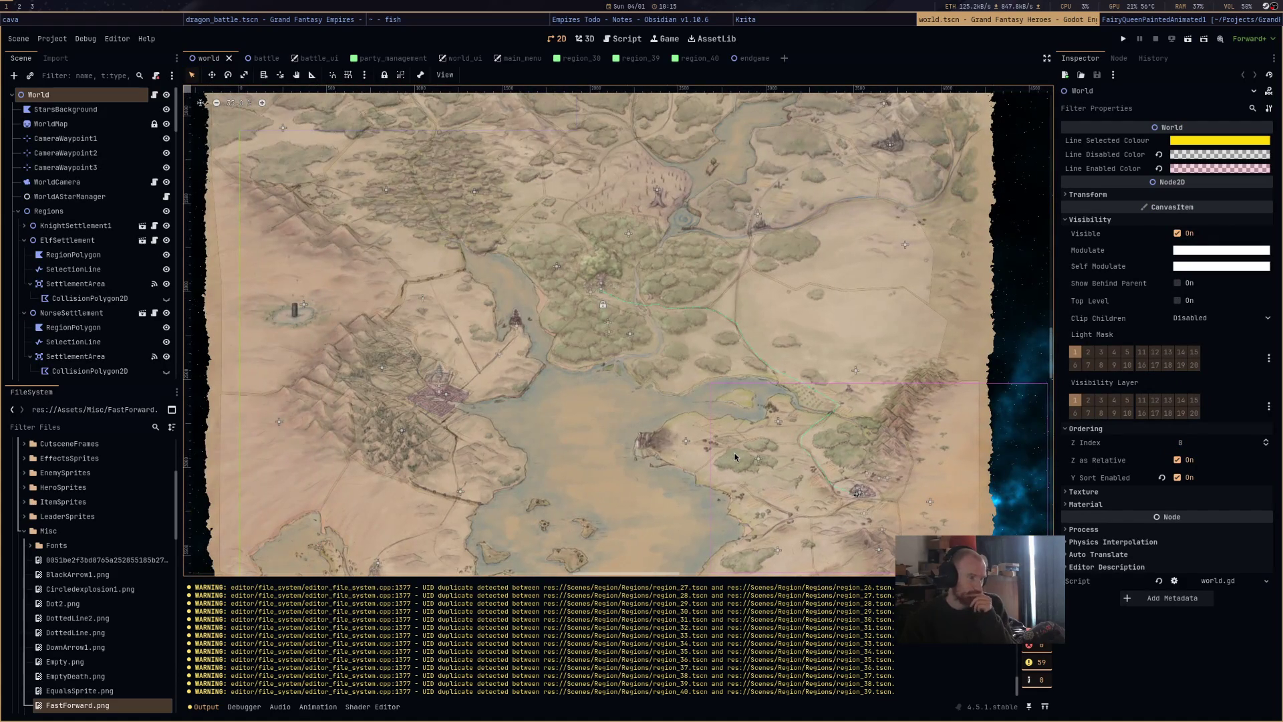
{"action": "left_click", "coordinate": [1188, 38]}
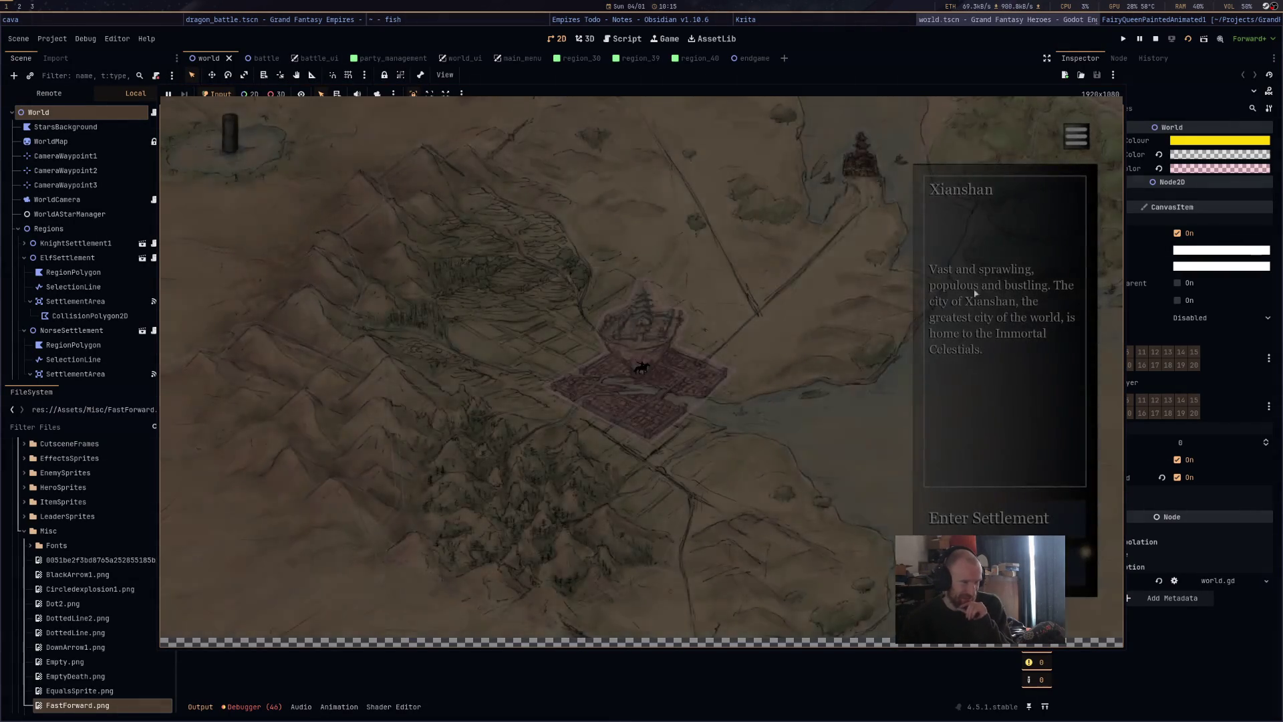
Open the Party screen and view Lamorac, Rhea, Oriana, Isolda and Jade Empress's stats.
{"action": "scroll", "coordinate": [589, 338], "scroll_direction": "down", "scroll_amount": 3}
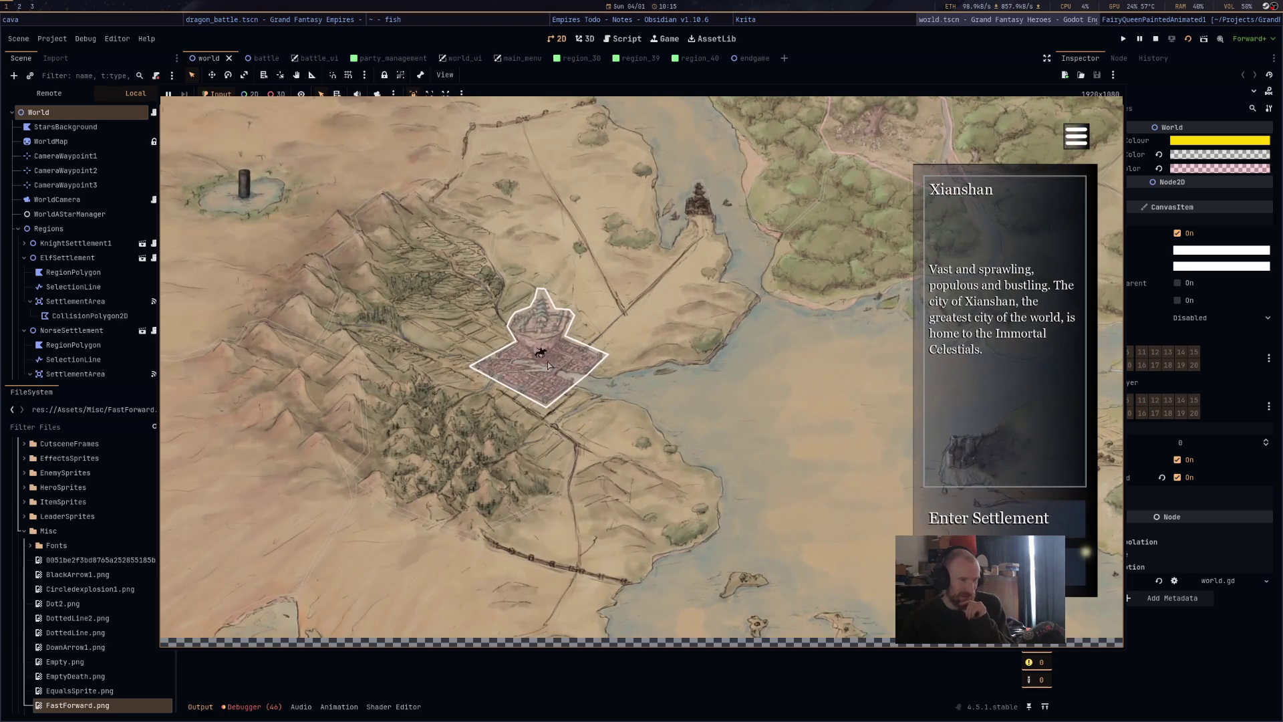
{"action": "left_click", "coordinate": [548, 366]}
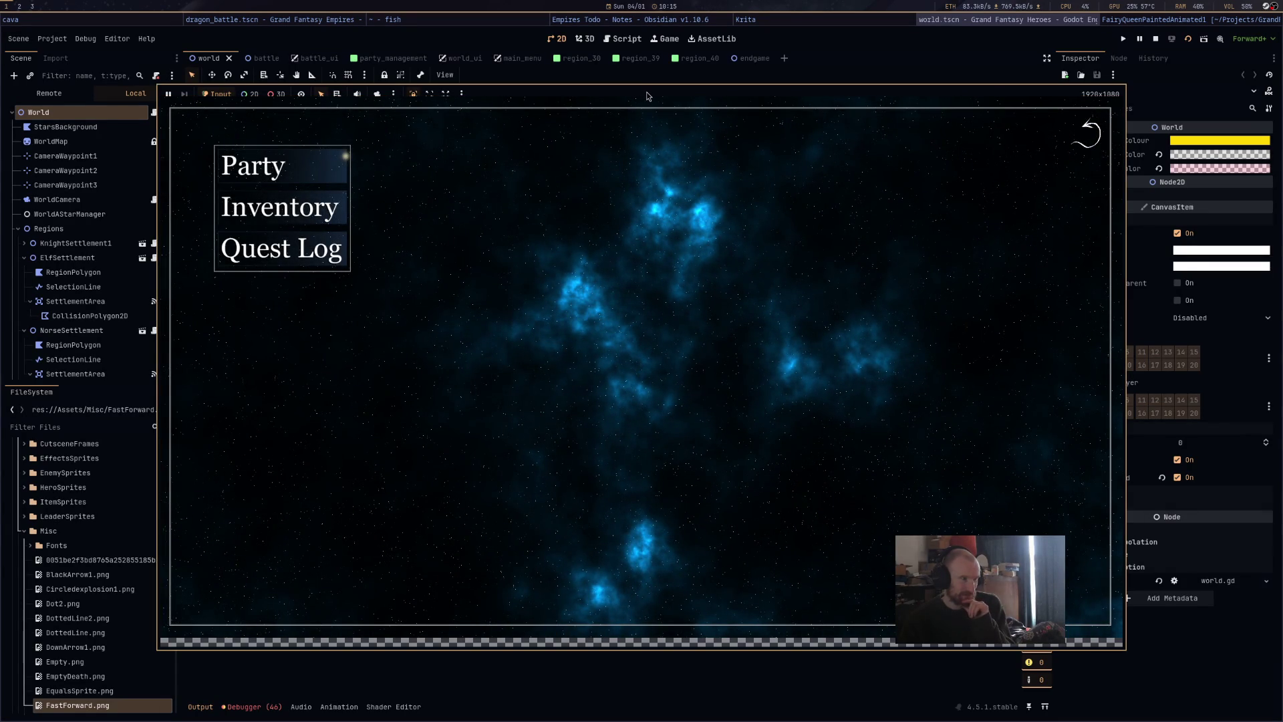
{"action": "left_click", "coordinate": [253, 166]}
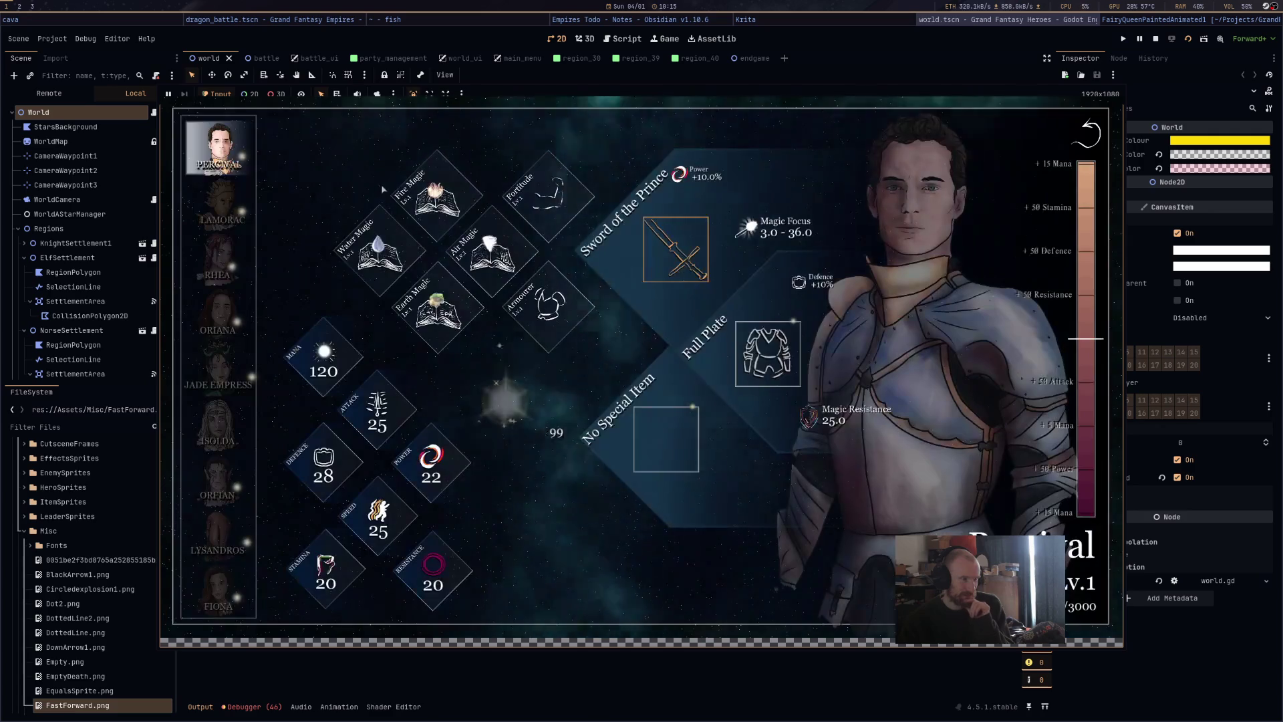
{"action": "left_click", "coordinate": [219, 200]}
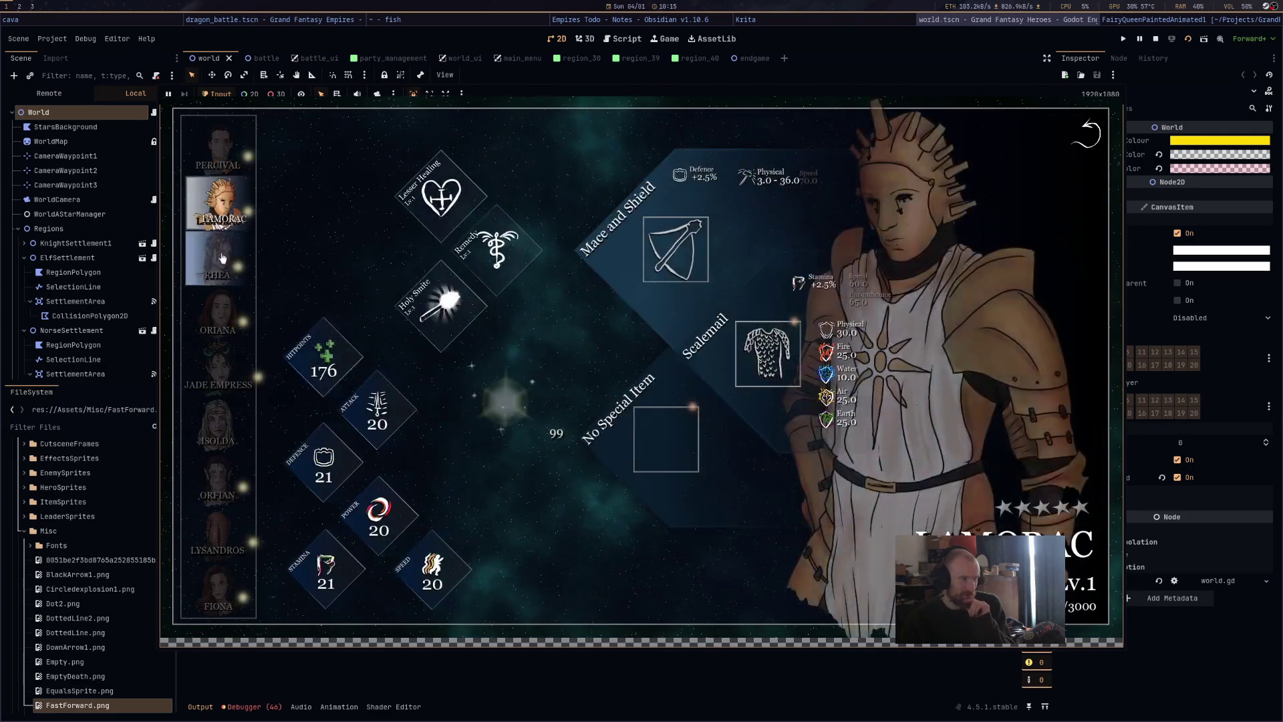
{"action": "left_click", "coordinate": [219, 260]}
{"action": "left_click", "coordinate": [225, 317]}
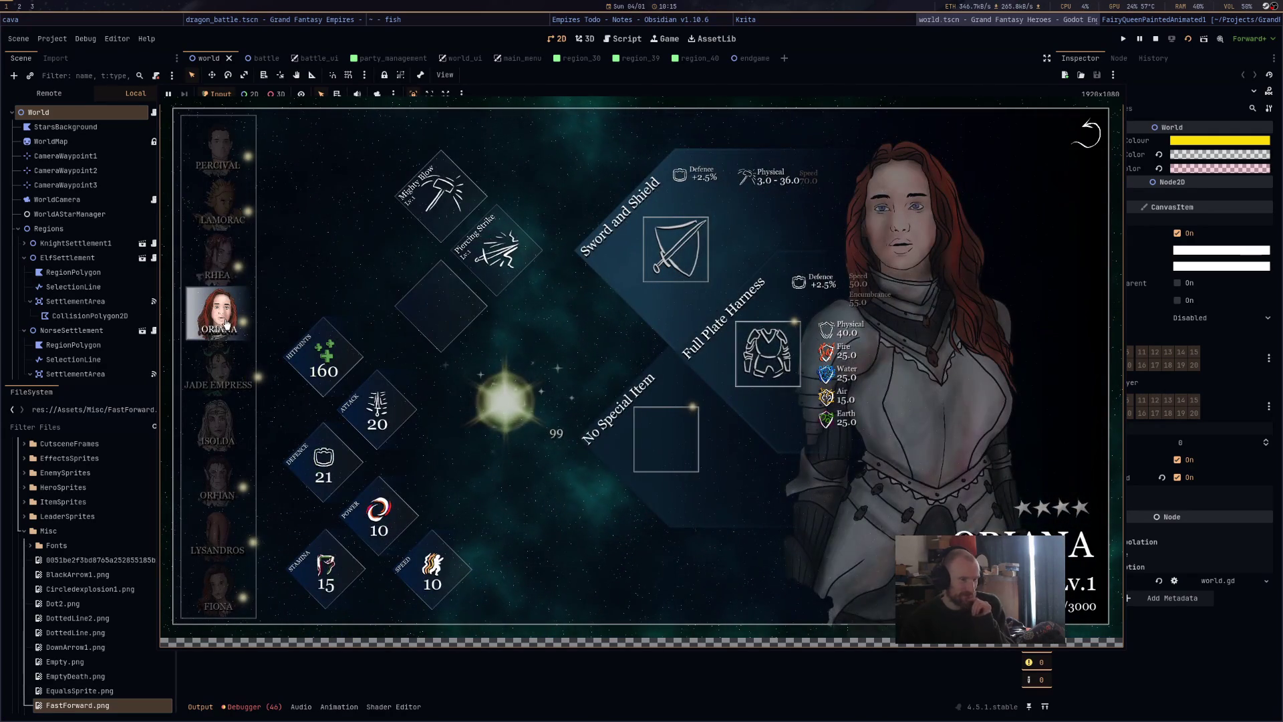
{"action": "left_click", "coordinate": [219, 425]}
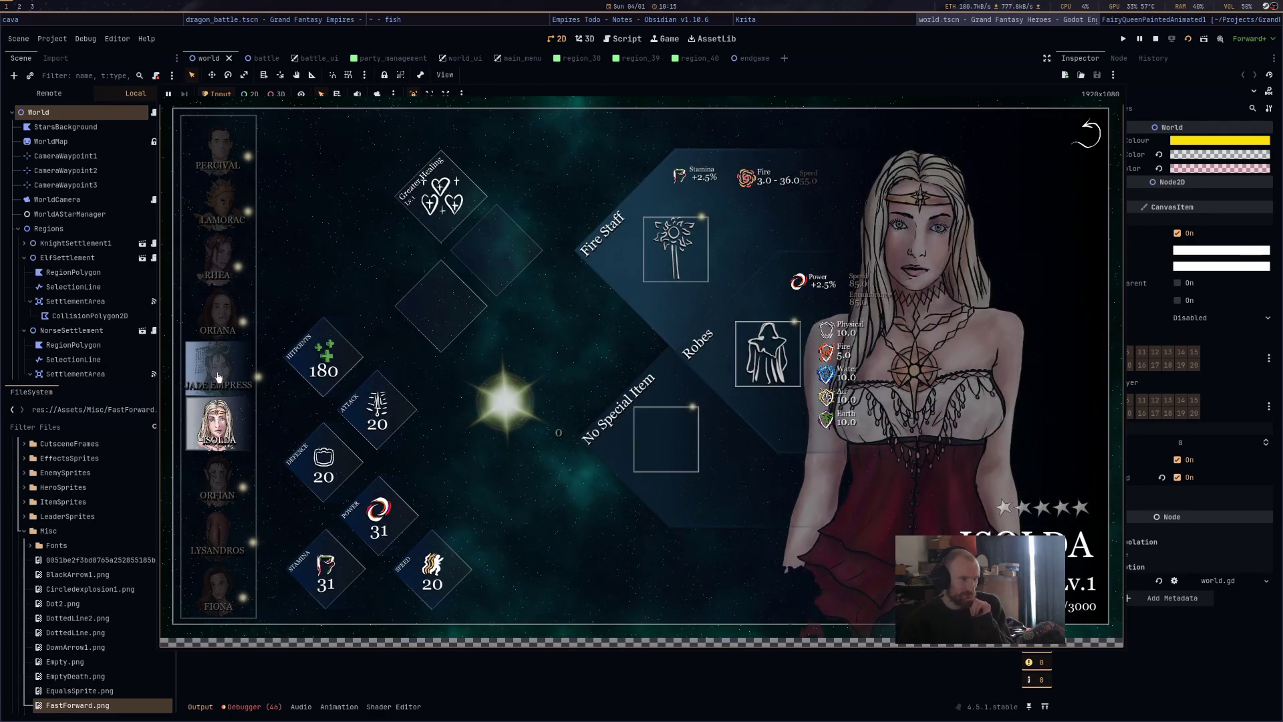
{"action": "left_click", "coordinate": [265, 368]}
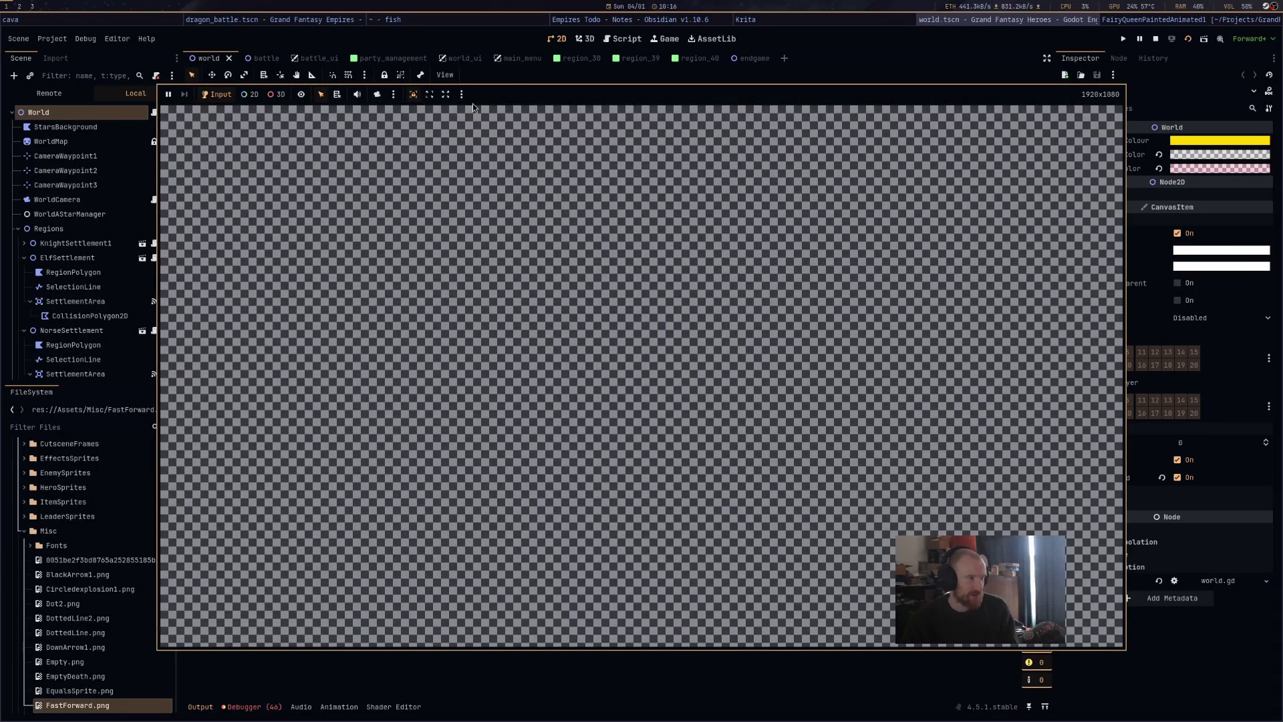
Change the game view's play options and stop the running game.
{"action": "left_click", "coordinate": [461, 95]}
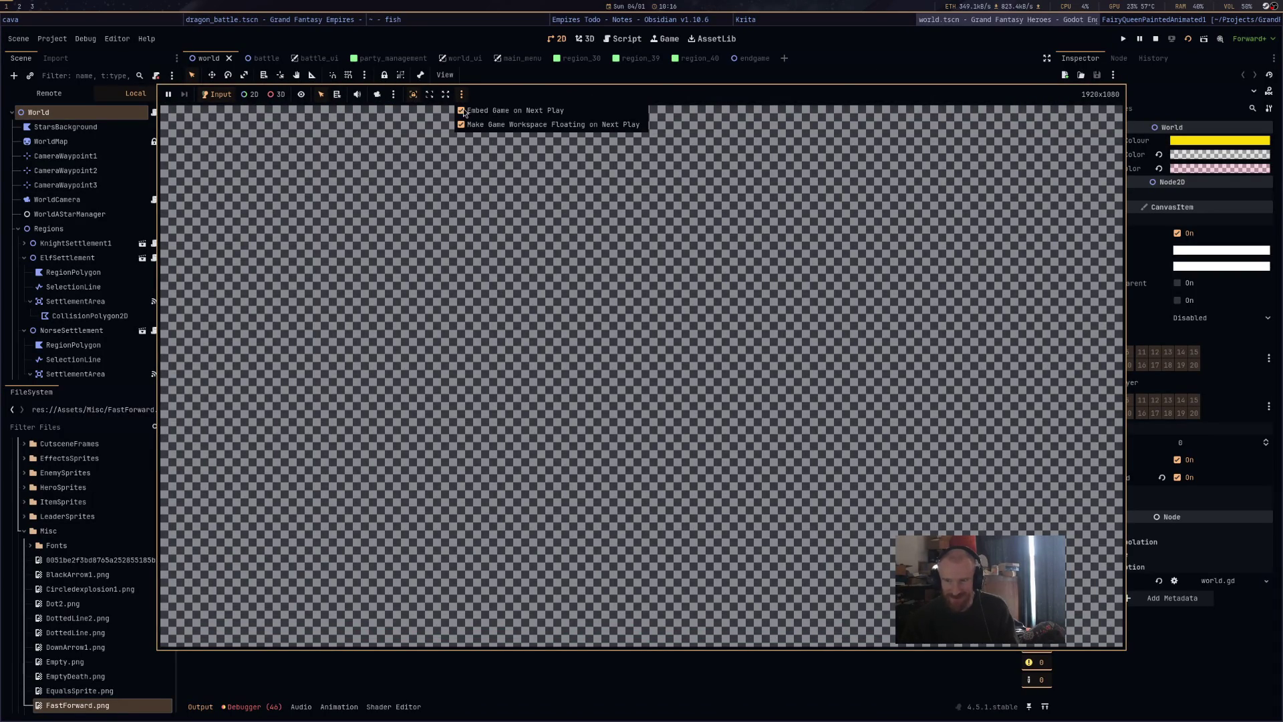
{"action": "left_click", "coordinate": [460, 121]}
{"action": "left_click", "coordinate": [461, 96]}
{"action": "left_click", "coordinate": [468, 120]}
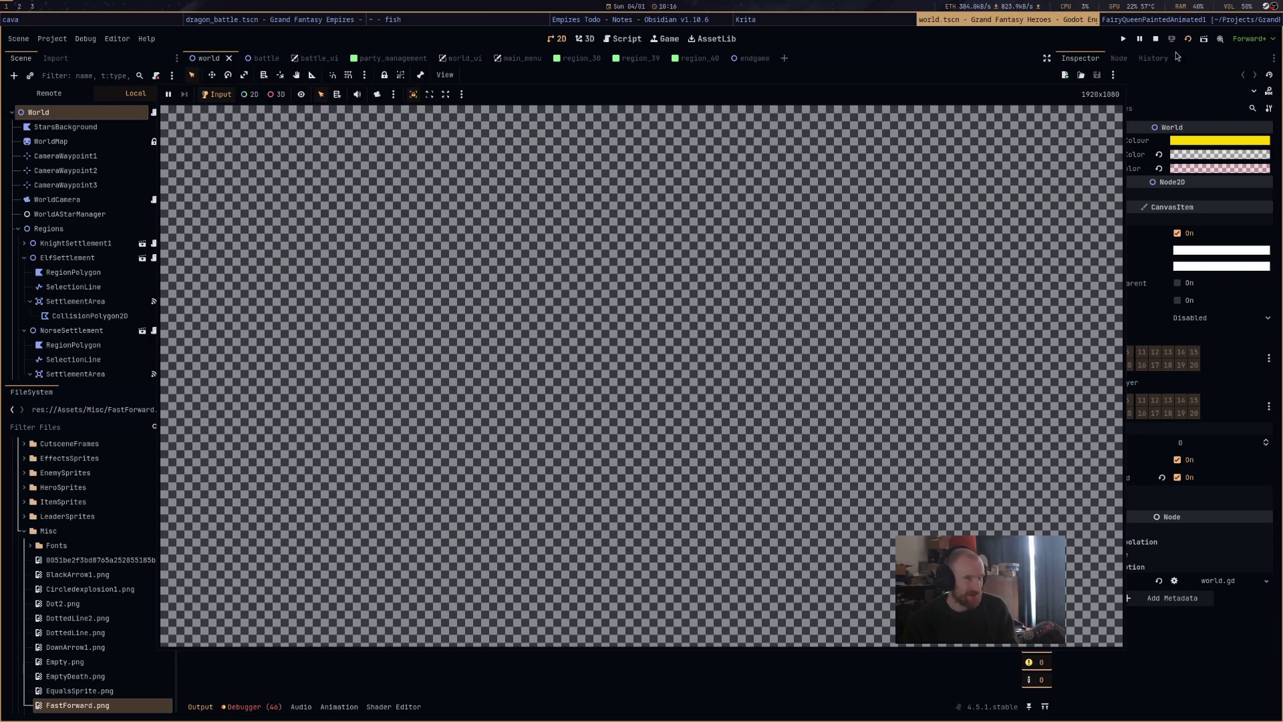
{"action": "left_click", "coordinate": [1155, 38]}
Save and run the world scene, set display mode to WINDOWED 1080p, and resume.
{"action": "key", "text": "ctrl+s"}
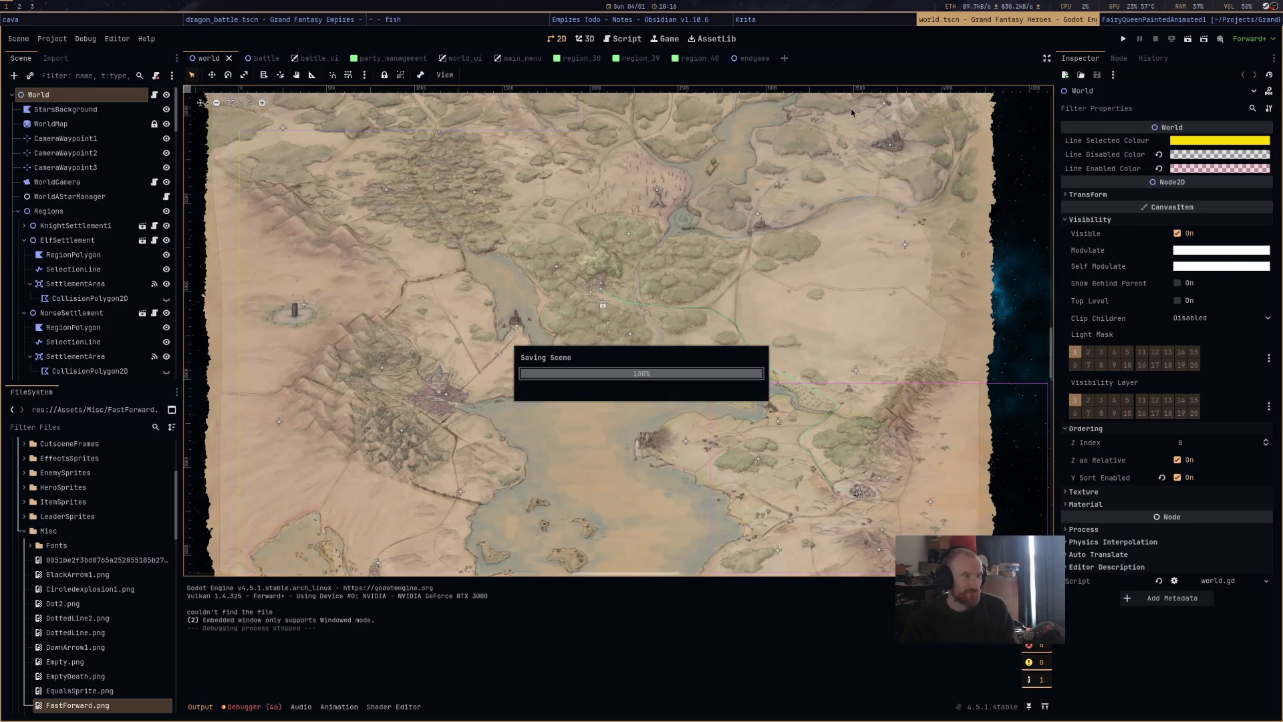
{"action": "key", "text": "F6"}
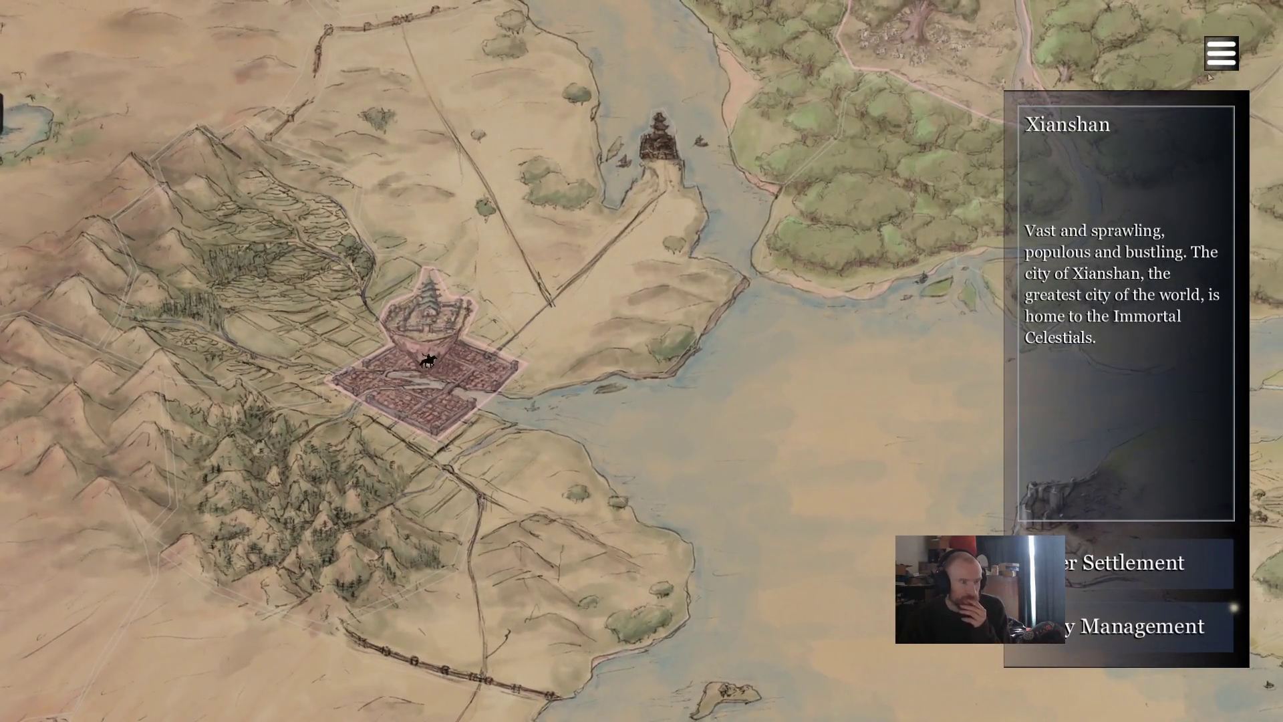
{"action": "key", "text": "F1"}
{"action": "left_click", "coordinate": [676, 176]}
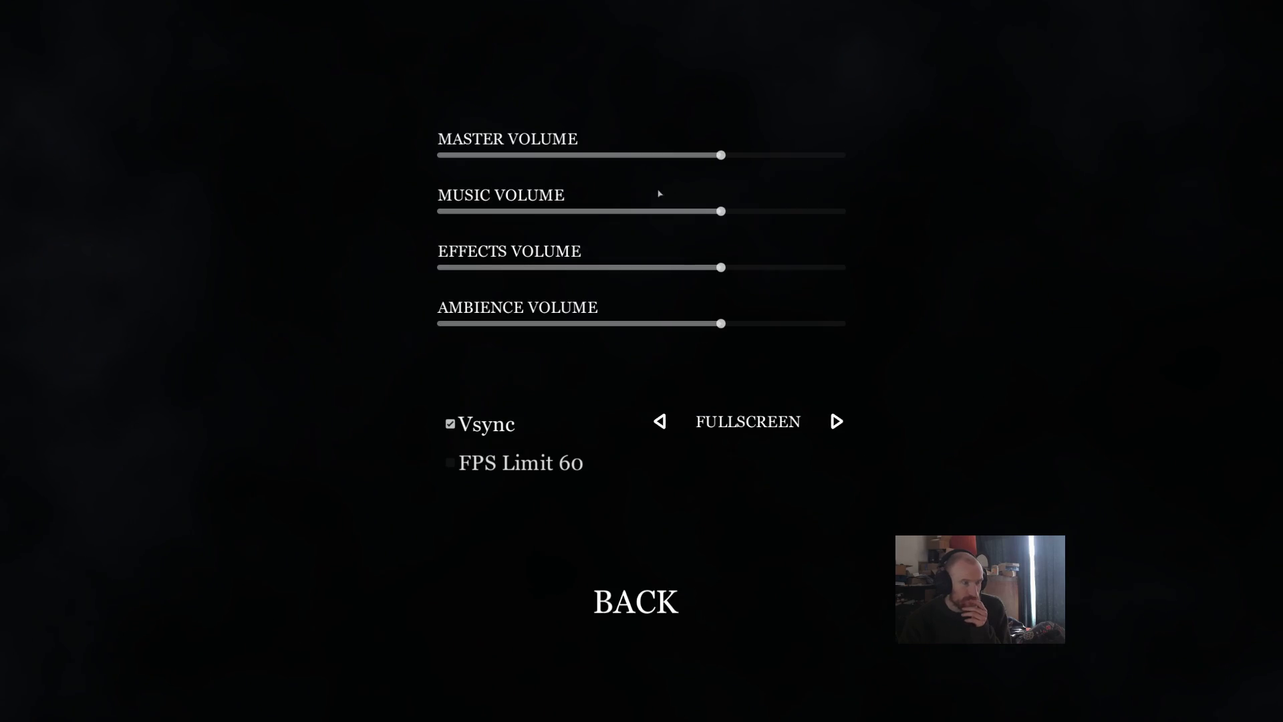
{"action": "left_click", "coordinate": [660, 428]}
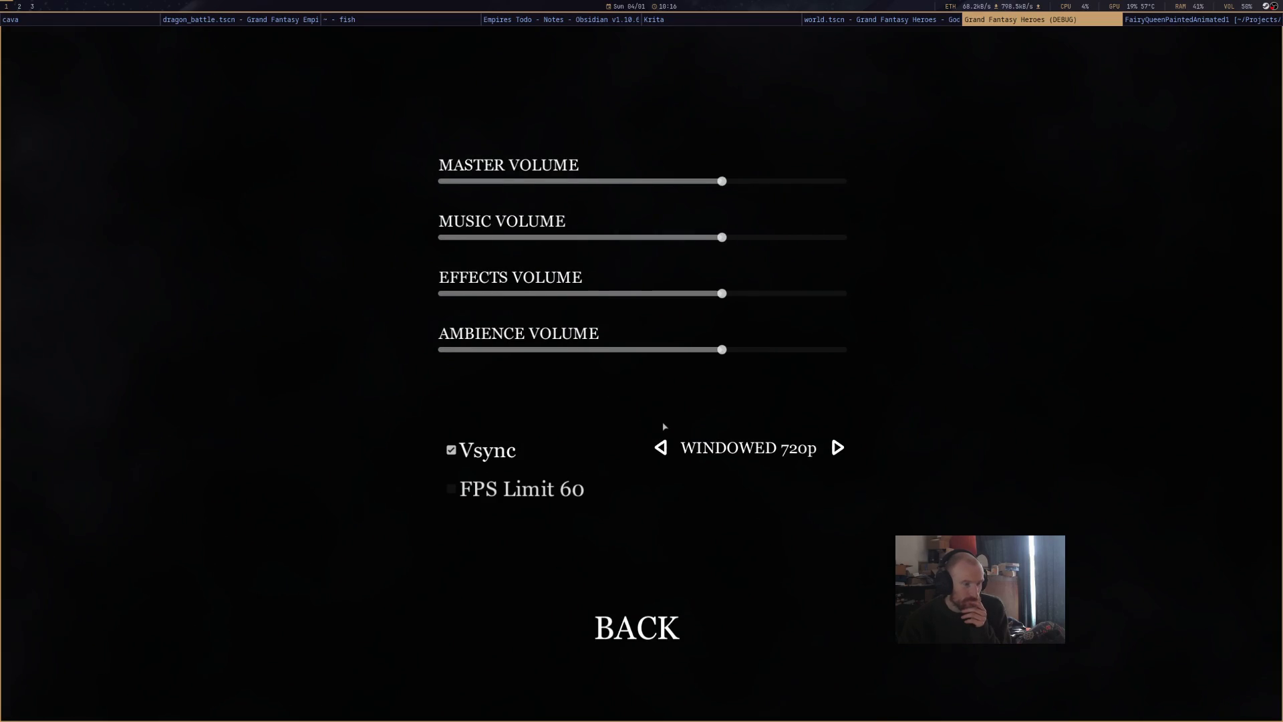
{"action": "left_click", "coordinate": [661, 449]}
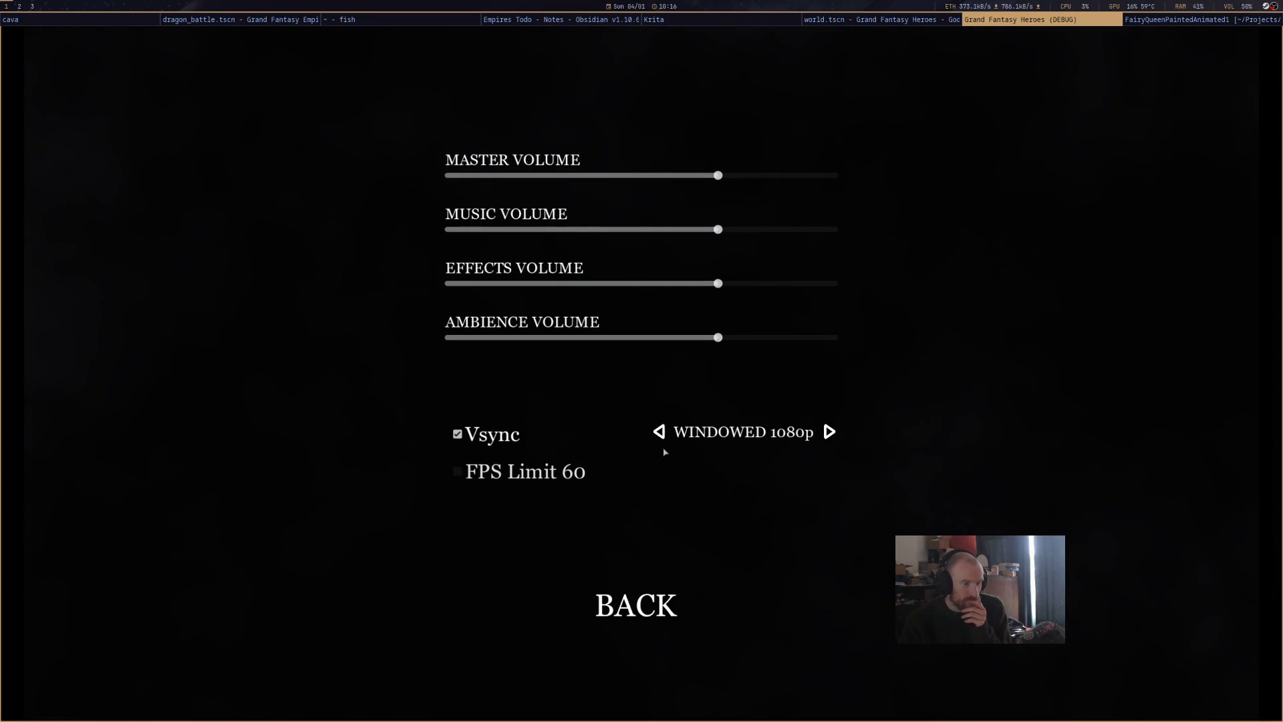
{"action": "left_click", "coordinate": [661, 605]}
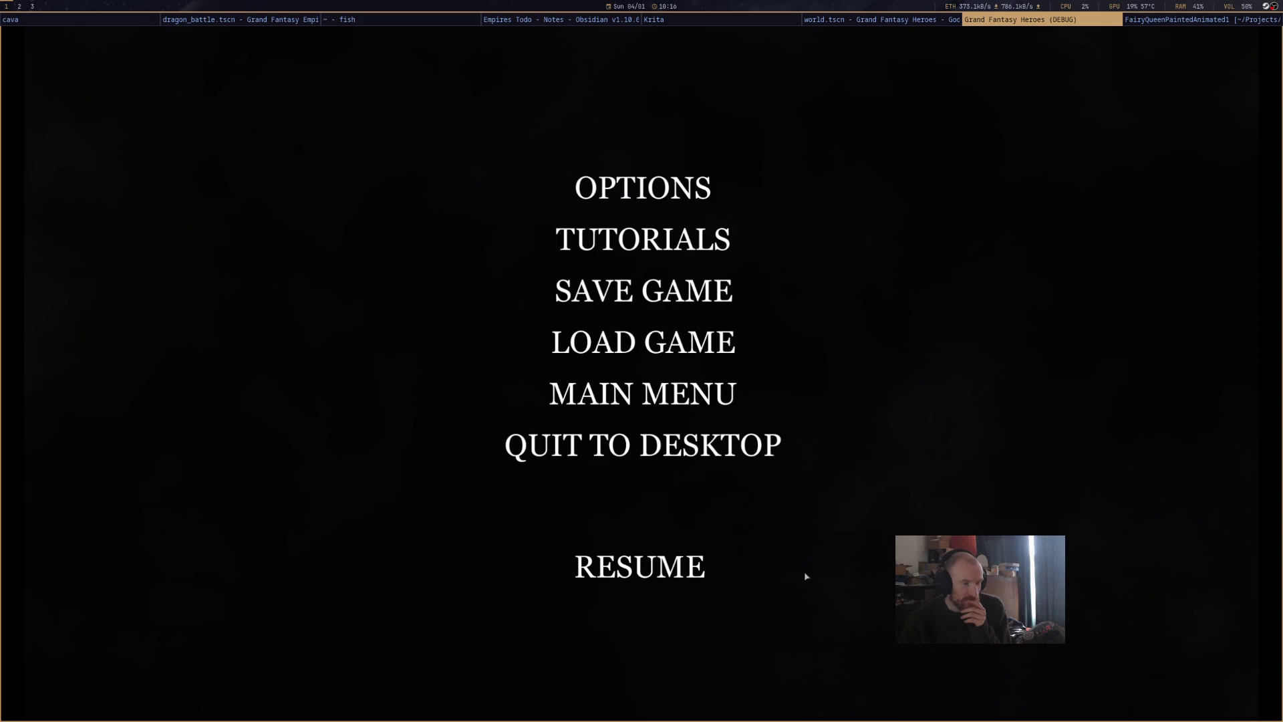
{"action": "left_click", "coordinate": [701, 575]}
Pan the world map, then stop the debug run.
{"action": "scroll", "coordinate": [654, 382], "scroll_direction": "down", "scroll_amount": 5}
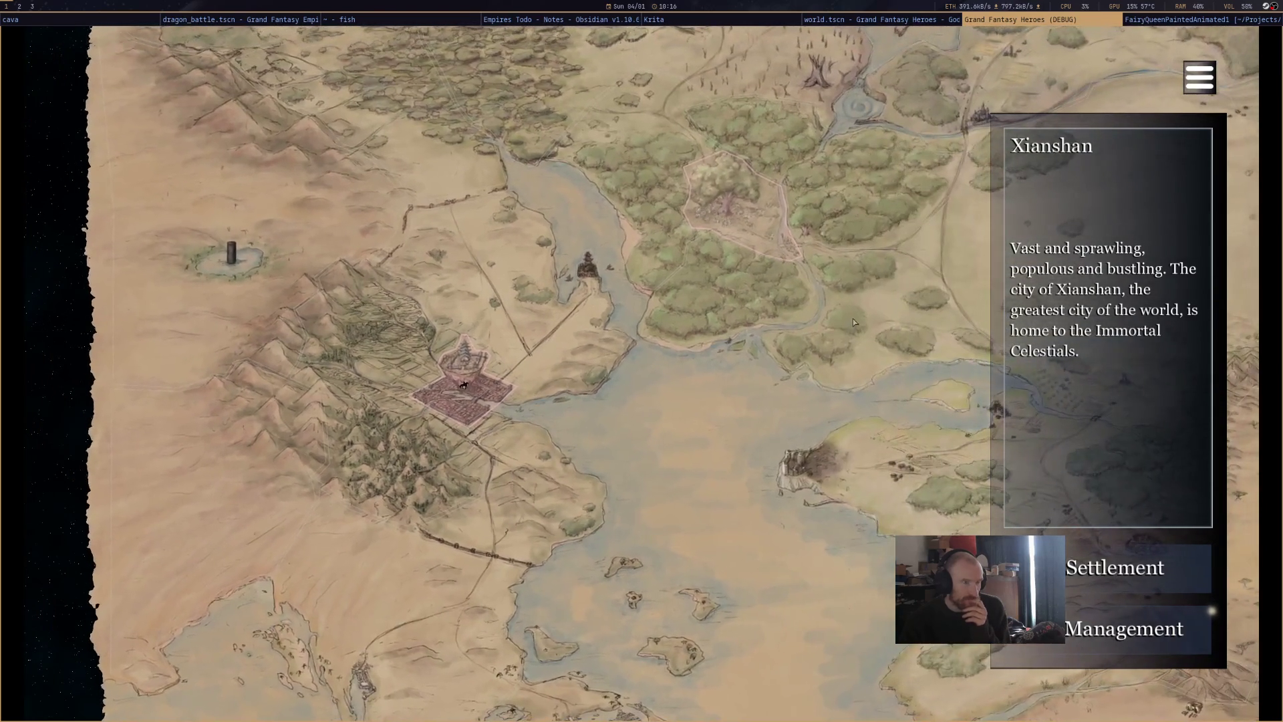
{"action": "scroll", "coordinate": [655, 378], "scroll_direction": "down", "scroll_amount": 5}
{"action": "scroll", "coordinate": [659, 363], "scroll_direction": "up", "scroll_amount": 5}
{"action": "key", "text": "d"}
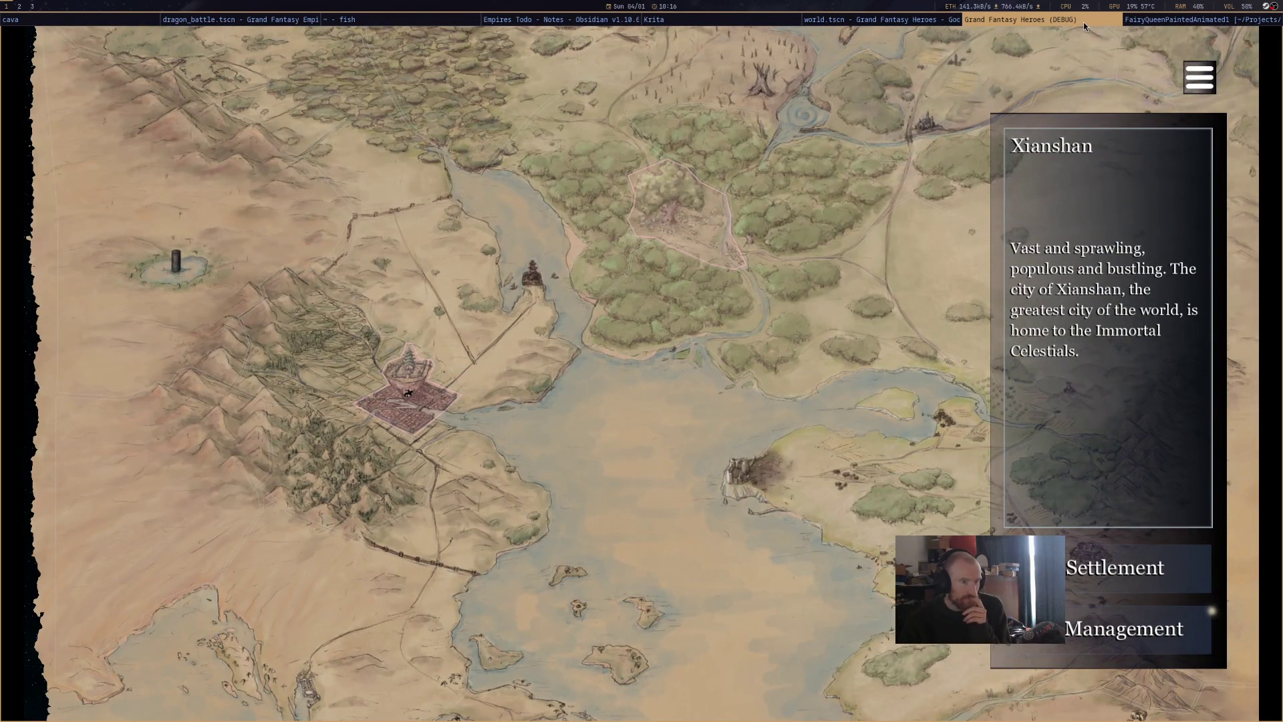
{"action": "key", "text": "super+shift+q"}
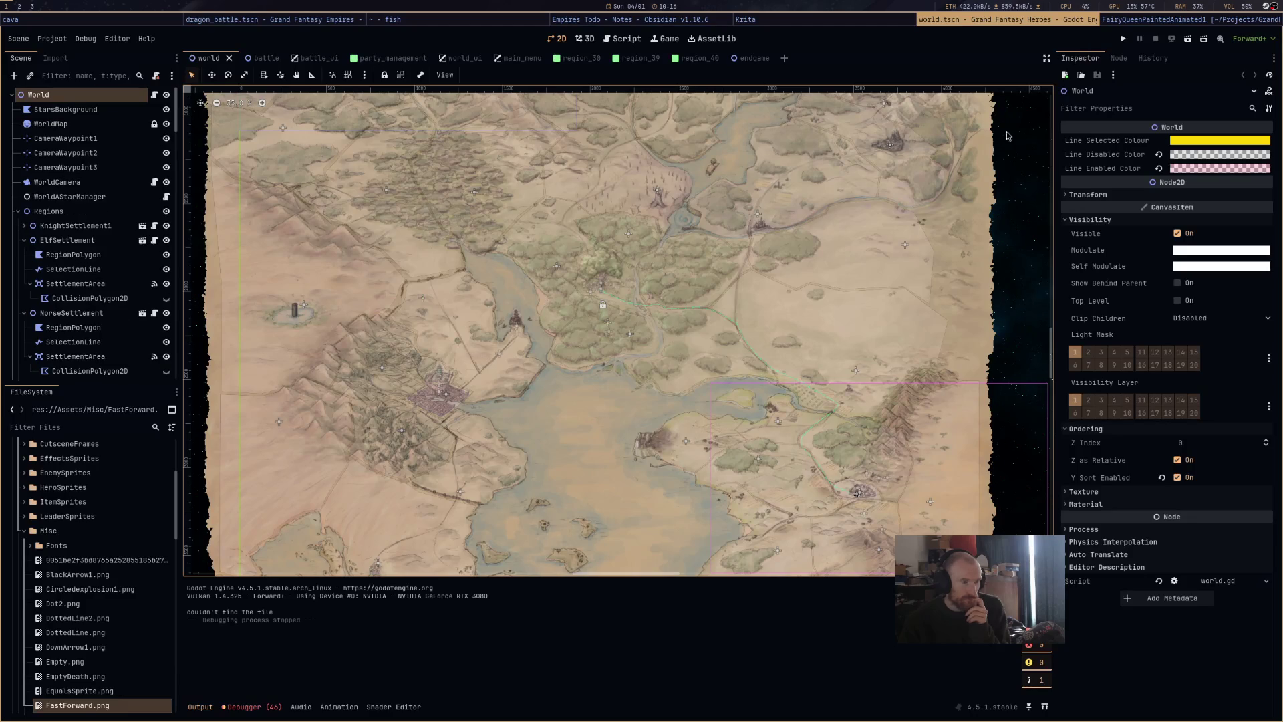
Find and select WorldRegion13, the Forest of Fae region, in the world scene.
{"action": "left_click", "coordinate": [652, 242]}
{"action": "scroll", "coordinate": [648, 256], "scroll_direction": "up", "scroll_amount": 4}
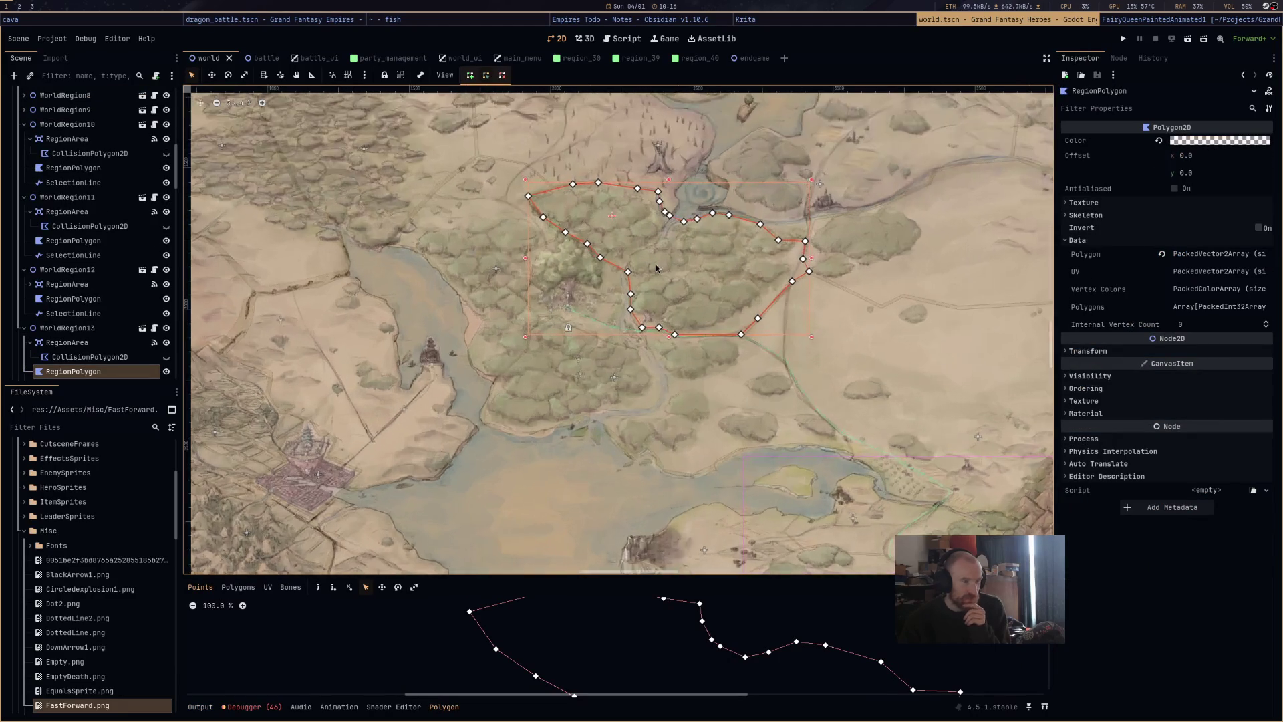
{"action": "left_click", "coordinate": [488, 268]}
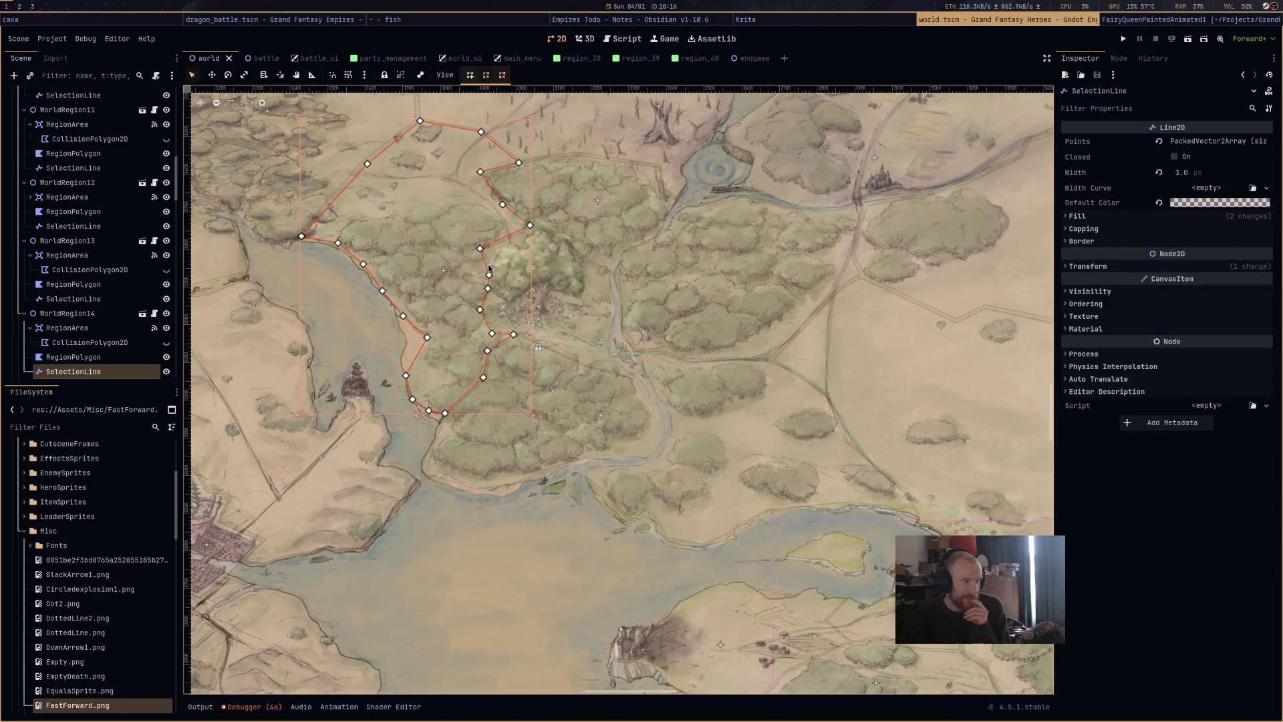
{"action": "left_click_drag", "start_coordinate": [524, 267], "coordinate": [729, 256]}
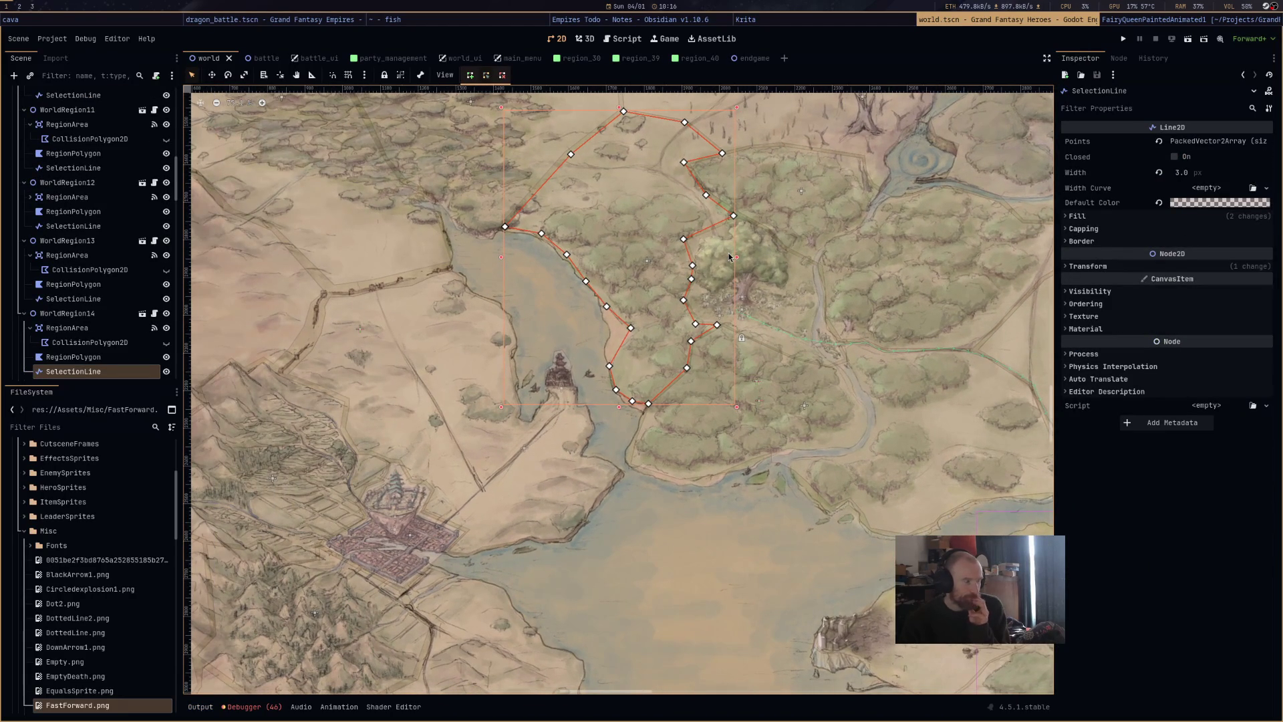
{"action": "left_click", "coordinate": [836, 229]}
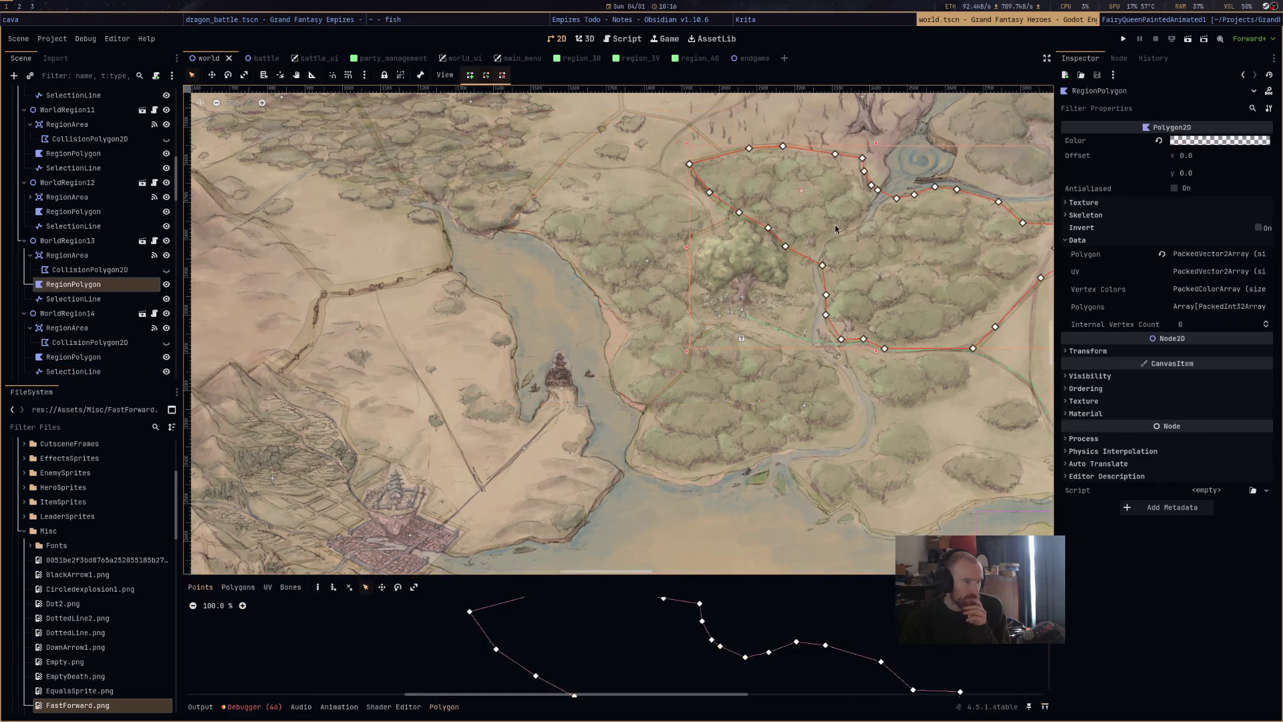
{"action": "left_click", "coordinate": [104, 241]}
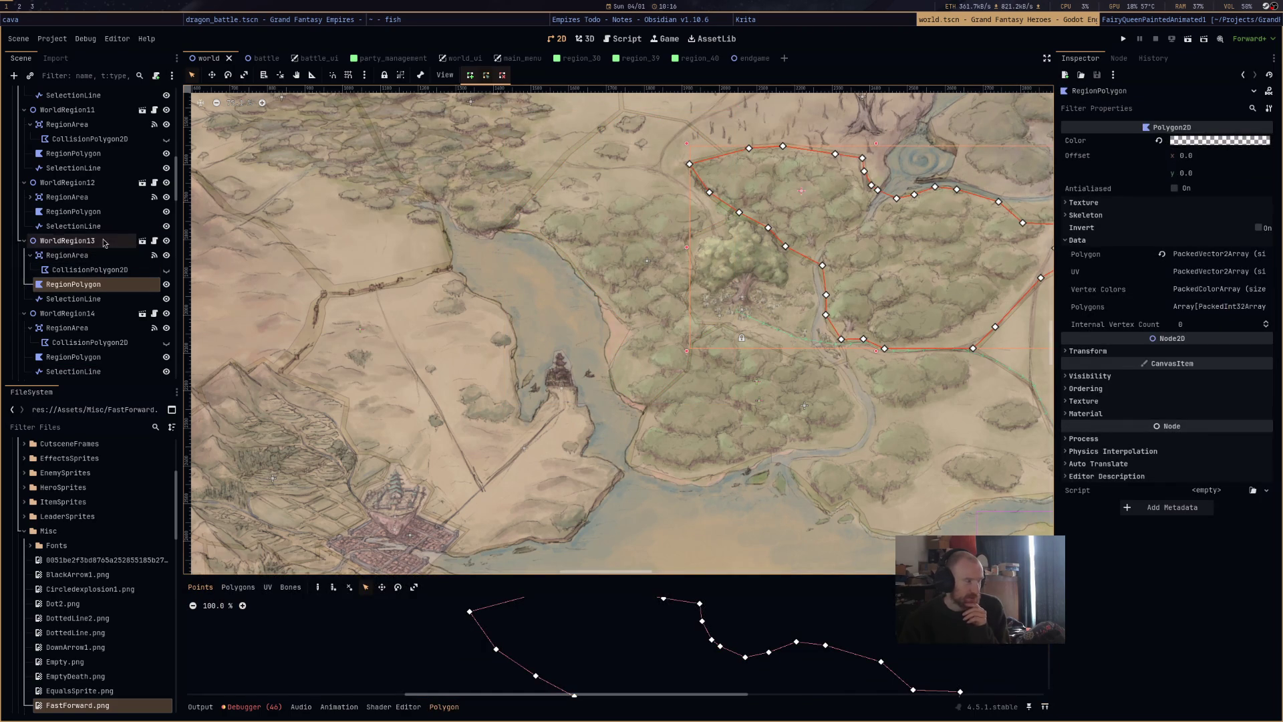
{"action": "left_click_drag", "start_coordinate": [912, 299], "coordinate": [682, 353]}
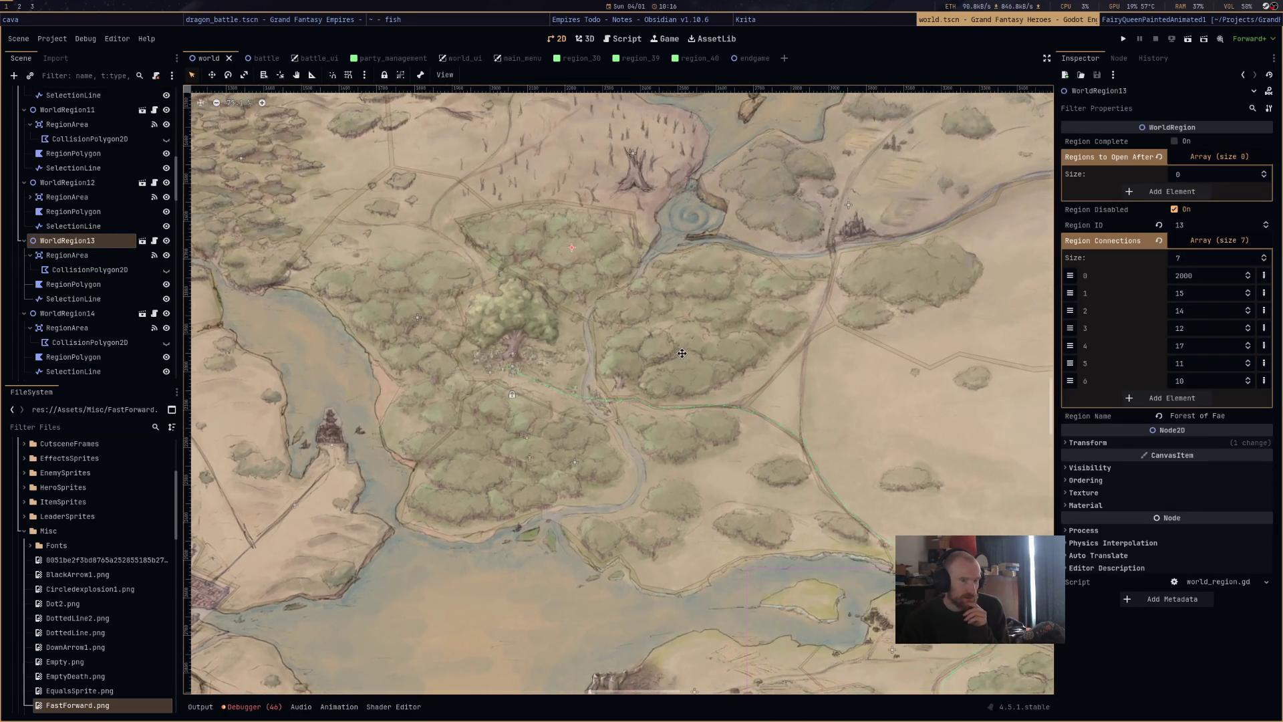
Untick Region Disabled on WorldRegion13, save the world scene, and run it.
{"action": "left_click", "coordinate": [1174, 210]}
{"action": "key", "text": "ctrl+s"}
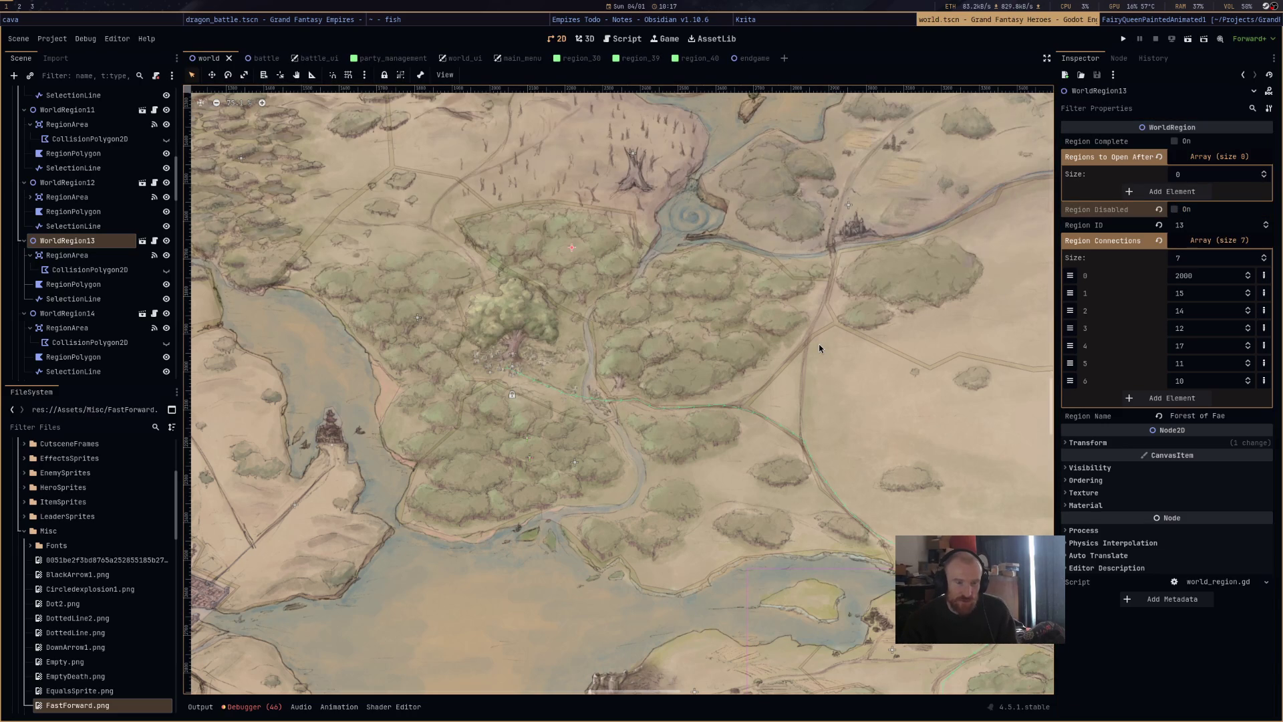
{"action": "left_click", "coordinate": [1188, 40]}
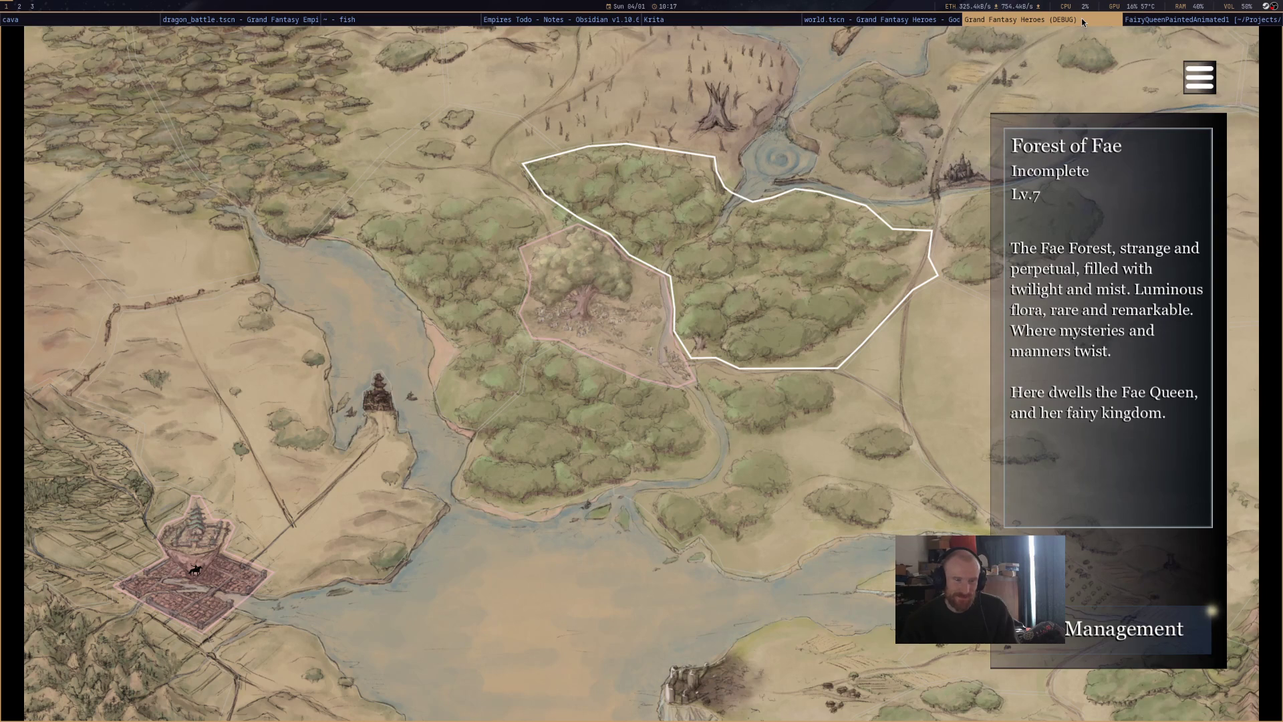
Zoom the running game's world map out and back in, then close the game window.
{"action": "scroll", "coordinate": [784, 465], "scroll_direction": "down", "scroll_amount": 3}
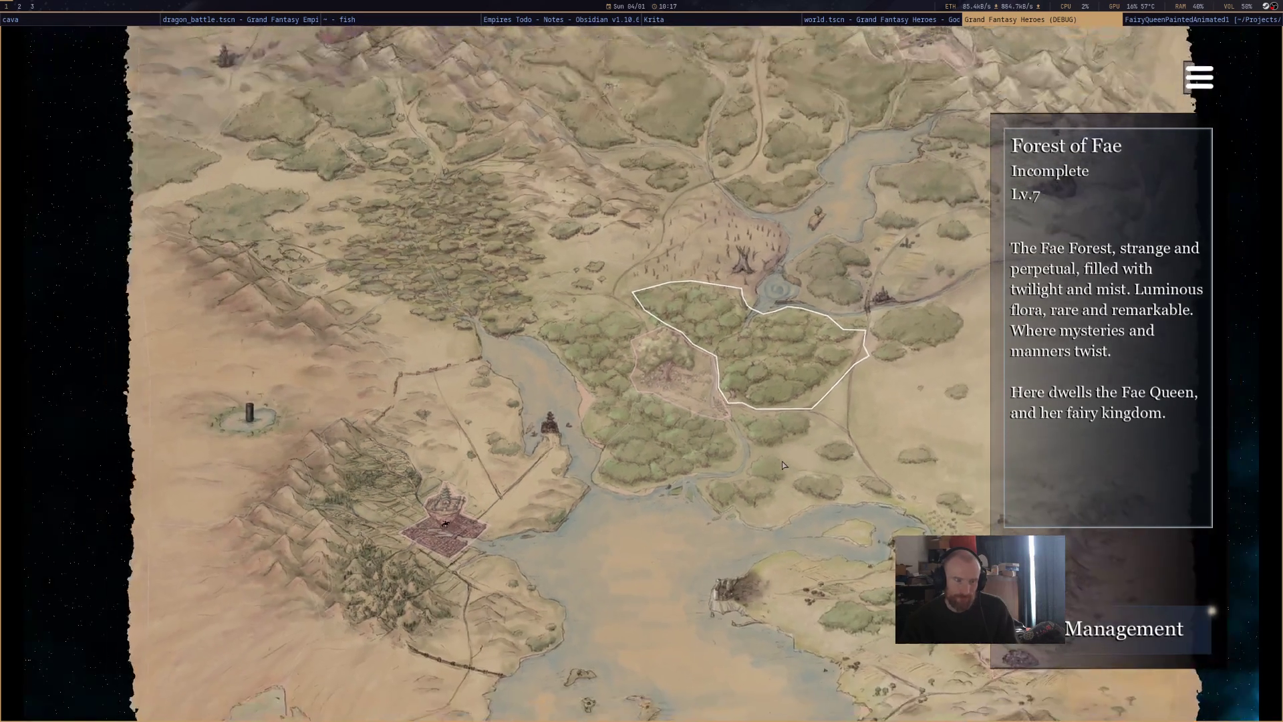
{"action": "scroll", "coordinate": [783, 464], "scroll_direction": "up", "scroll_amount": 3}
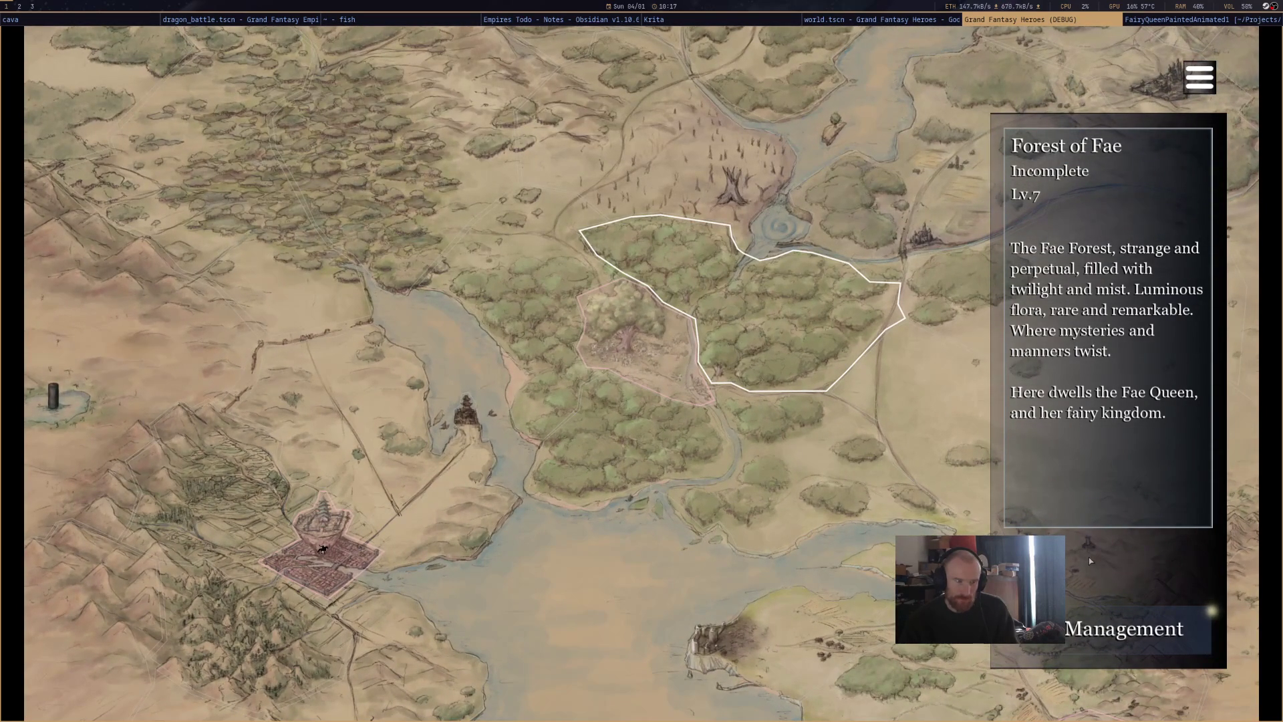
{"action": "middle_click", "coordinate": [1055, 21]}
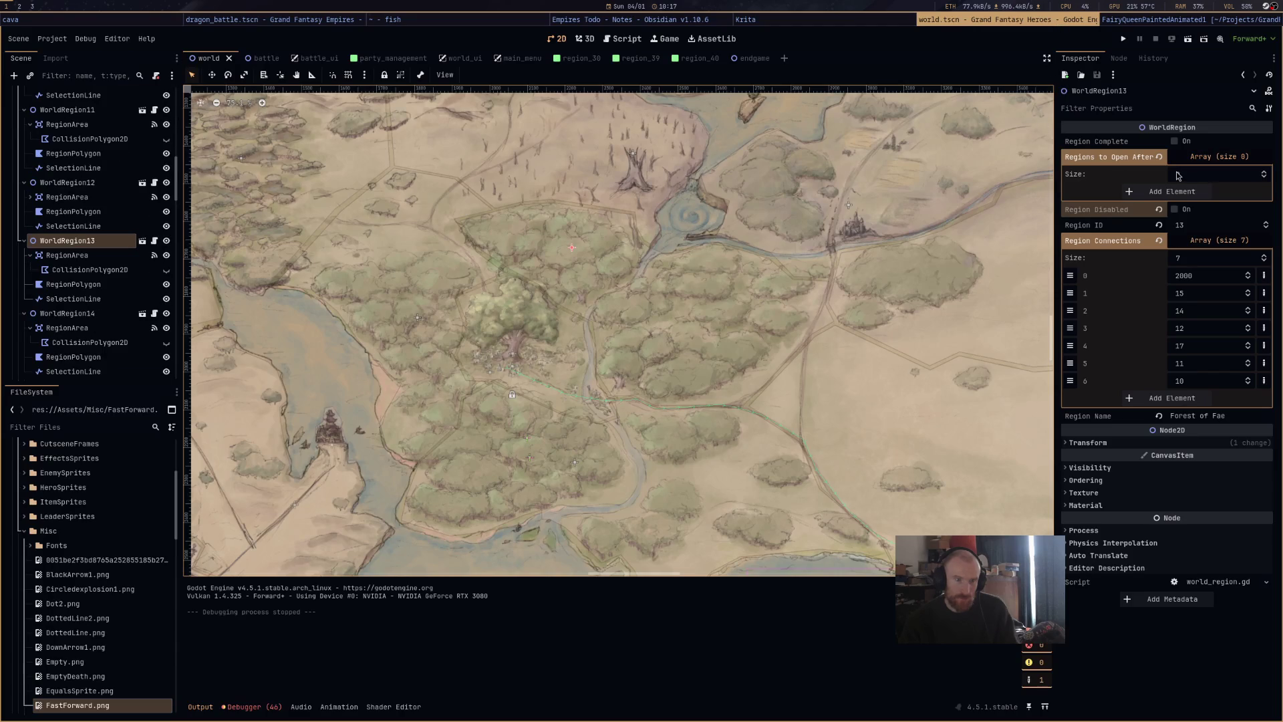
Switch to the Script workspace, scroll the script list, and navigate back toward GlobalData.gd.
{"action": "left_click", "coordinate": [622, 38]}
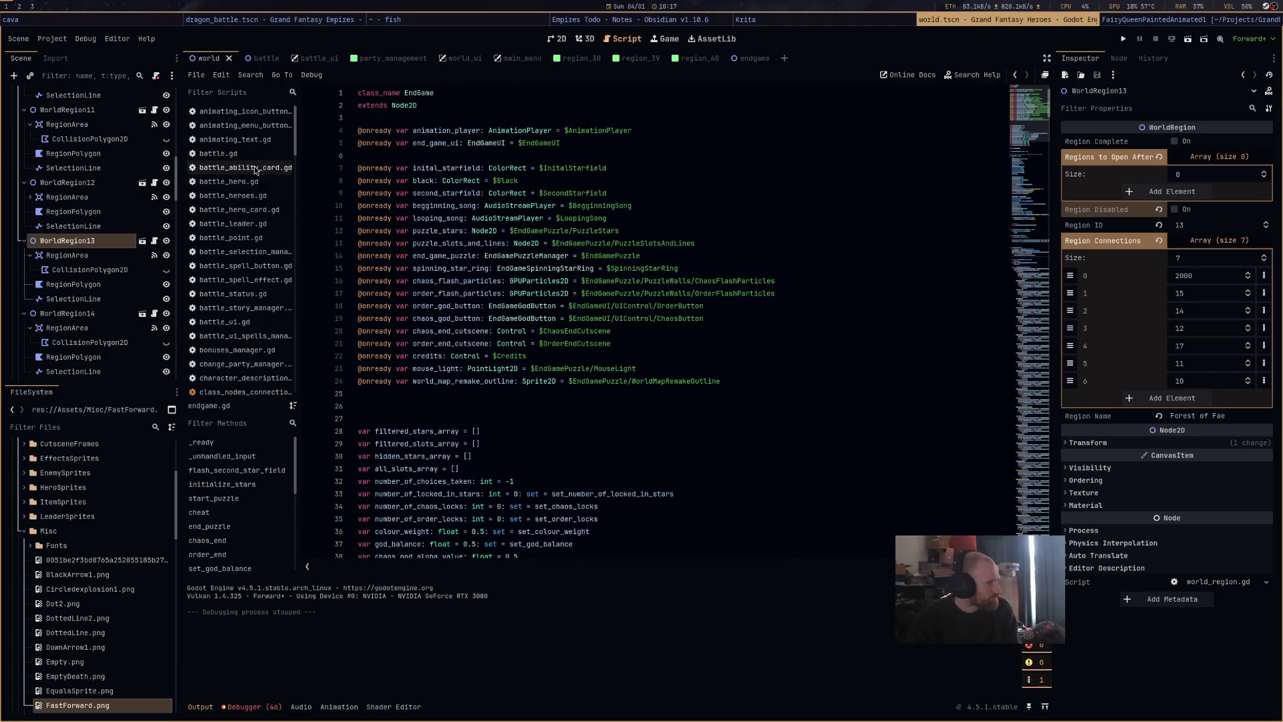
{"action": "scroll", "coordinate": [259, 281], "scroll_direction": "down", "scroll_amount": 5}
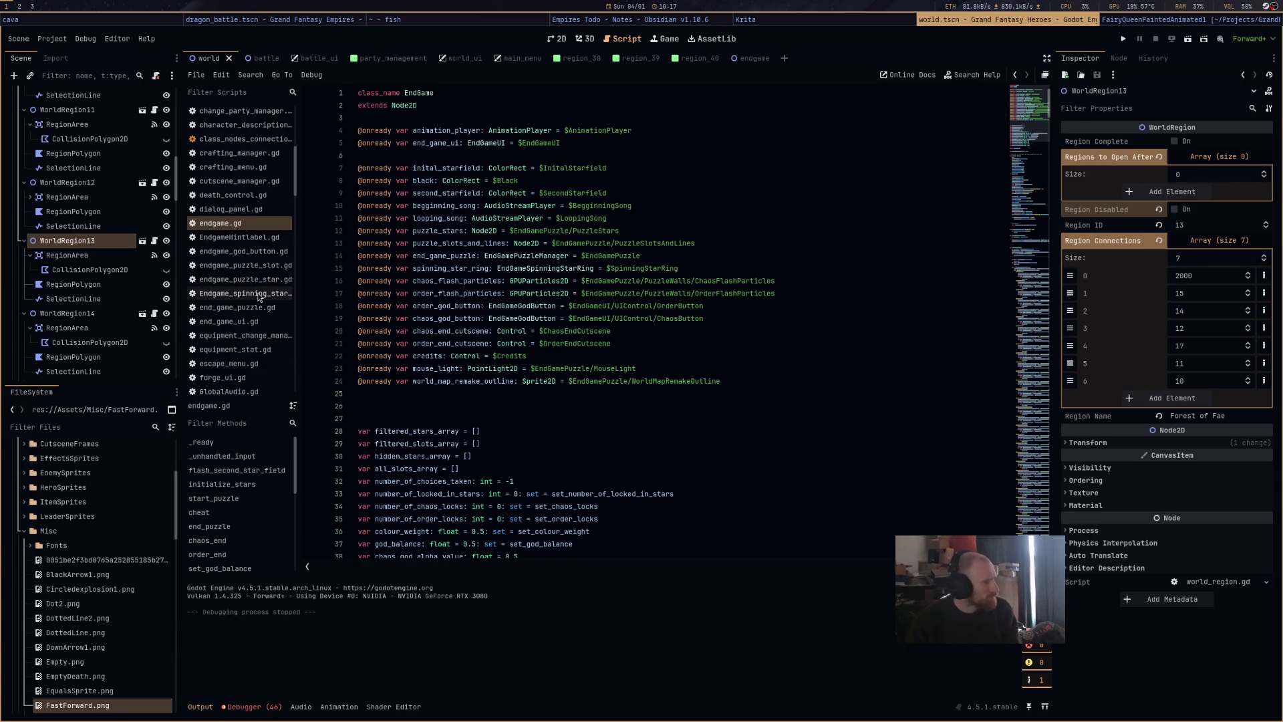
{"action": "scroll", "coordinate": [261, 287], "scroll_direction": "down", "scroll_amount": 4}
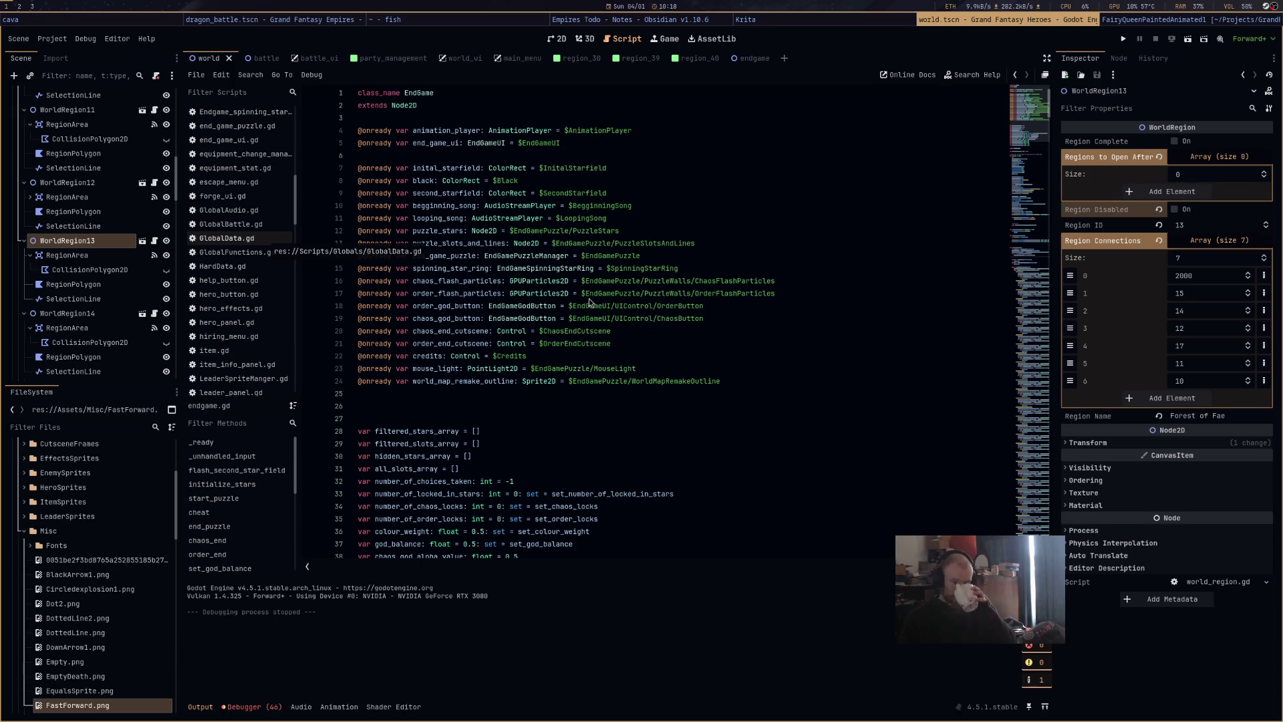
{"action": "key", "text": "alt+Left"}
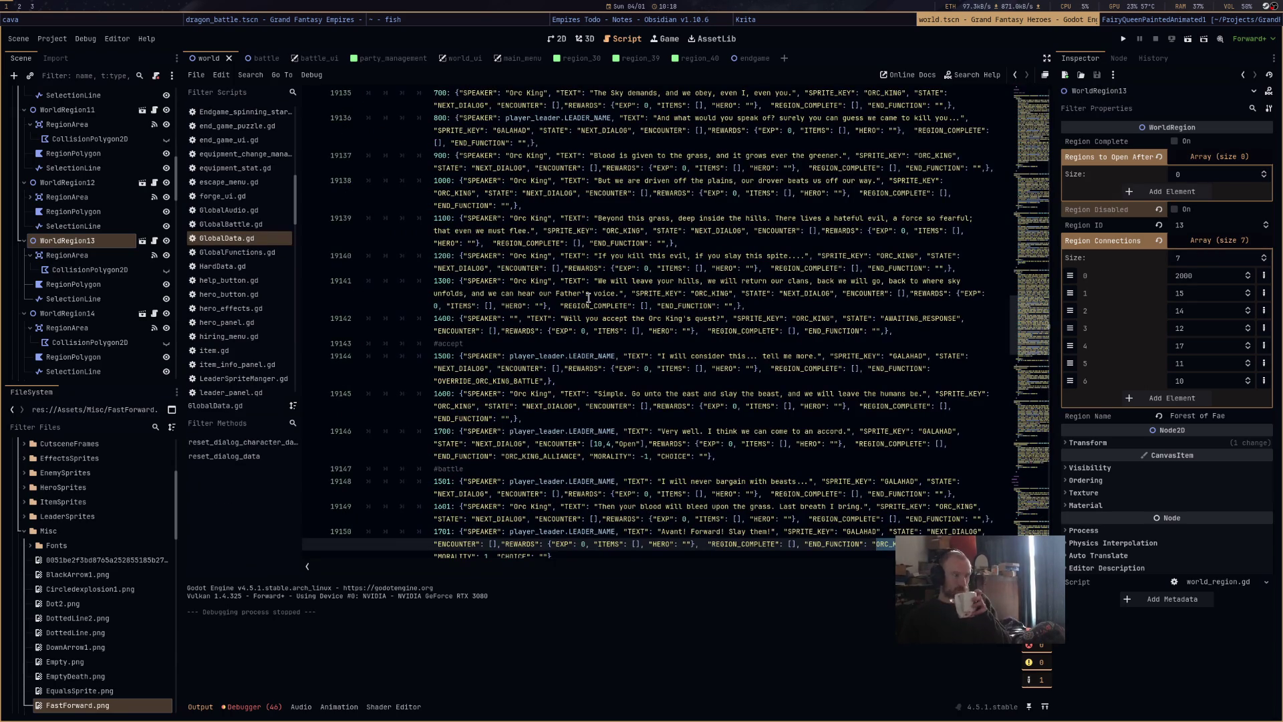
Jump through GlobalData.gd via the minimap and briefly unfold, then refold, the game_data block.
{"action": "left_click", "coordinate": [1039, 483]}
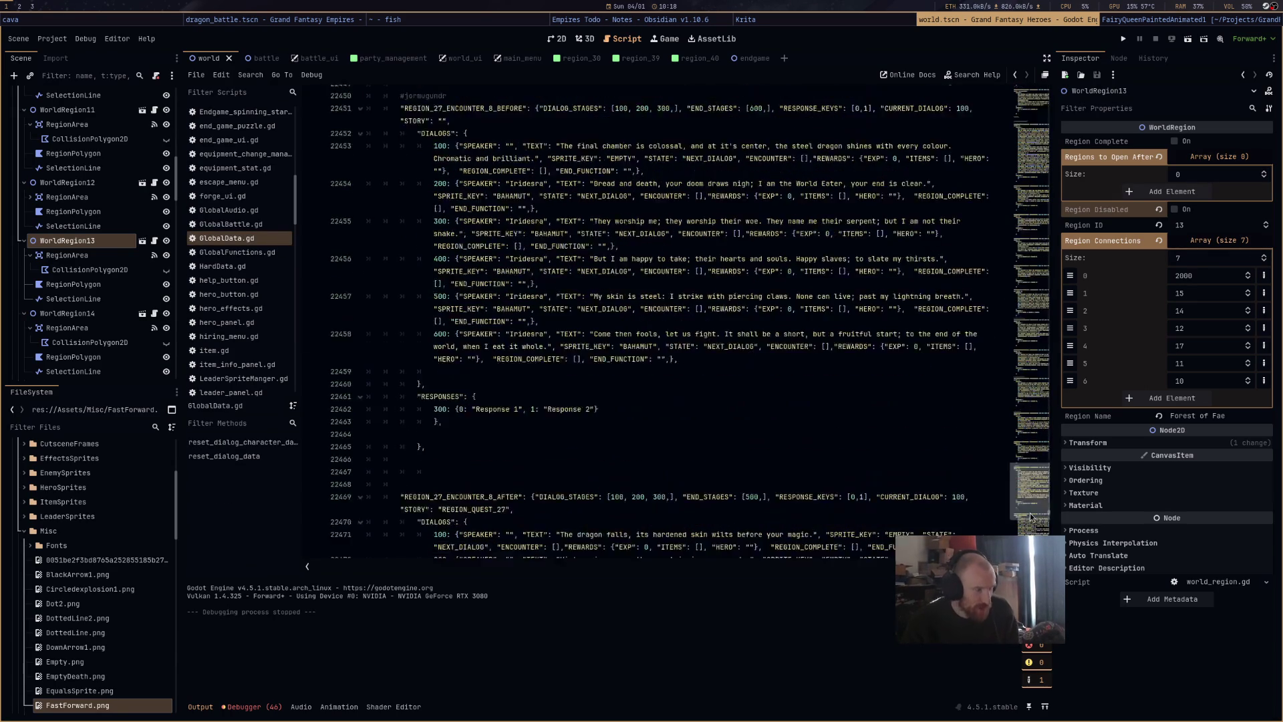
{"action": "left_click_drag", "start_coordinate": [1040, 482], "coordinate": [1040, 511]}
{"action": "left_click_drag", "start_coordinate": [1039, 299], "coordinate": [1039, 100]}
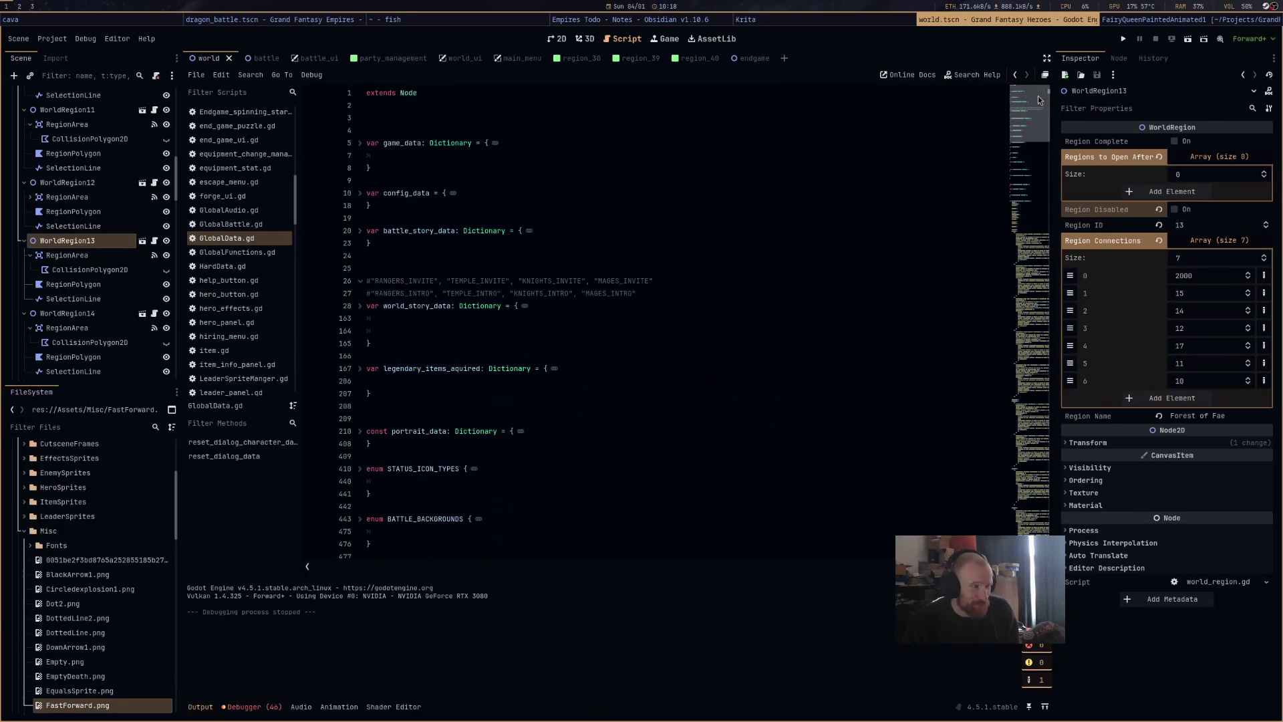
{"action": "left_click", "coordinate": [359, 143]}
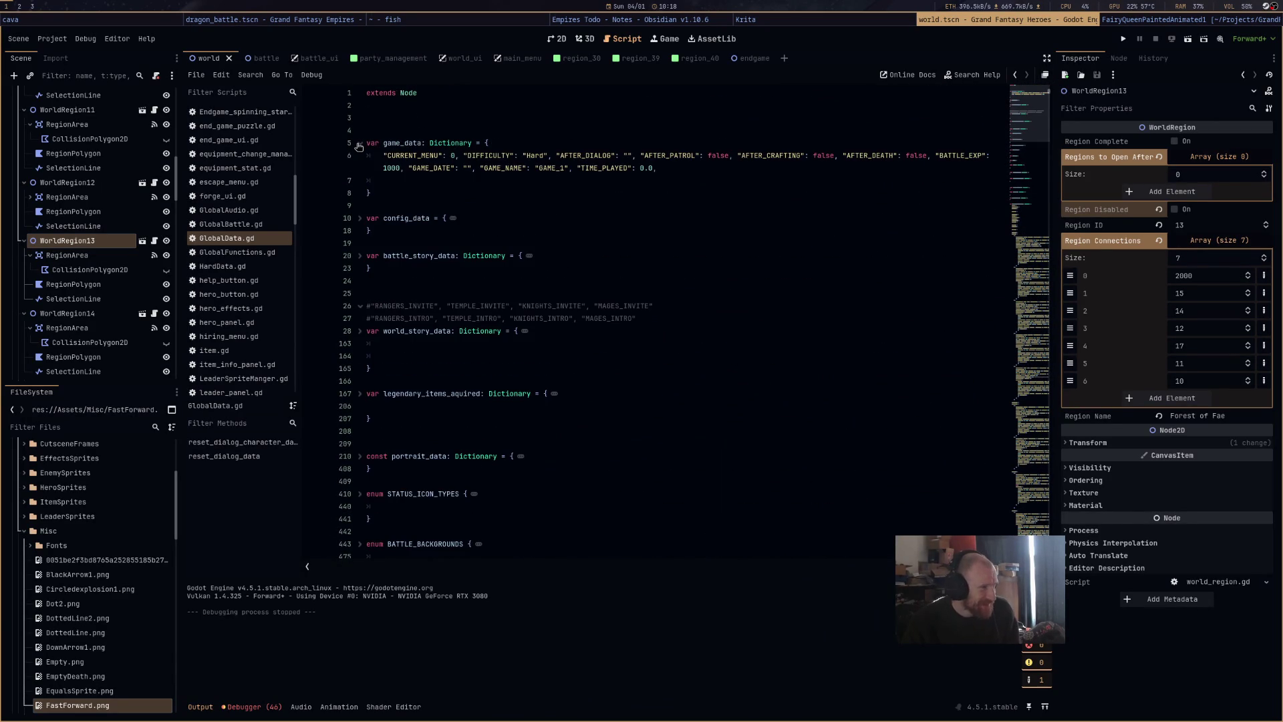
{"action": "left_click", "coordinate": [359, 144]}
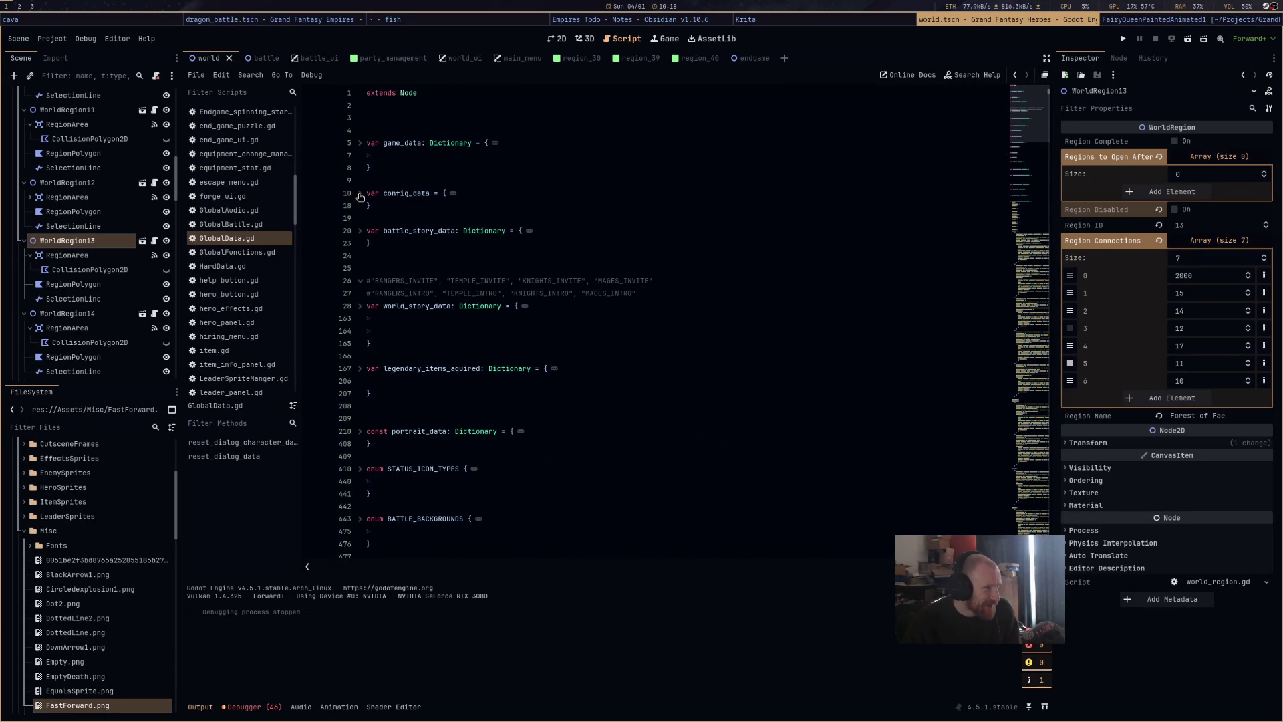
Collapse enemy_leader_repository, scroll down, and unfold world_data to show its REGIONS entries.
{"action": "scroll", "coordinate": [388, 368], "scroll_direction": "down", "scroll_amount": 5}
{"action": "scroll", "coordinate": [388, 368], "scroll_direction": "down", "scroll_amount": 8}
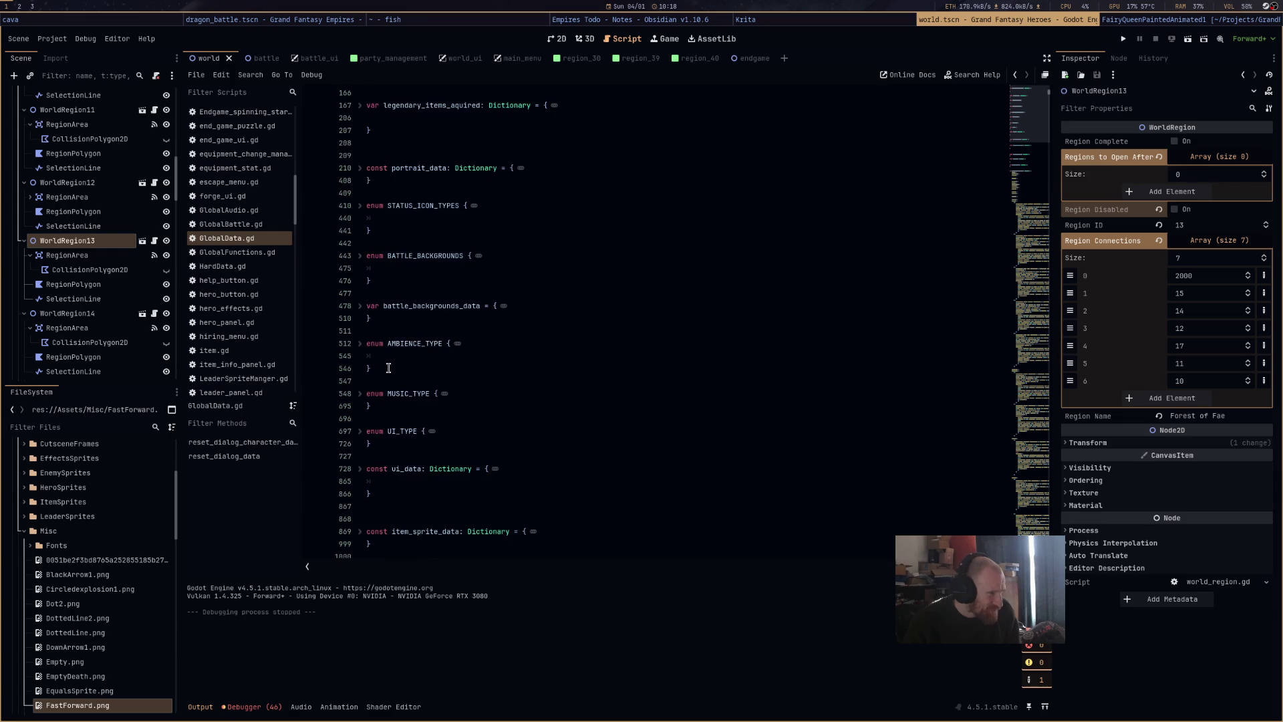
{"action": "scroll", "coordinate": [388, 368], "scroll_direction": "down", "scroll_amount": 3}
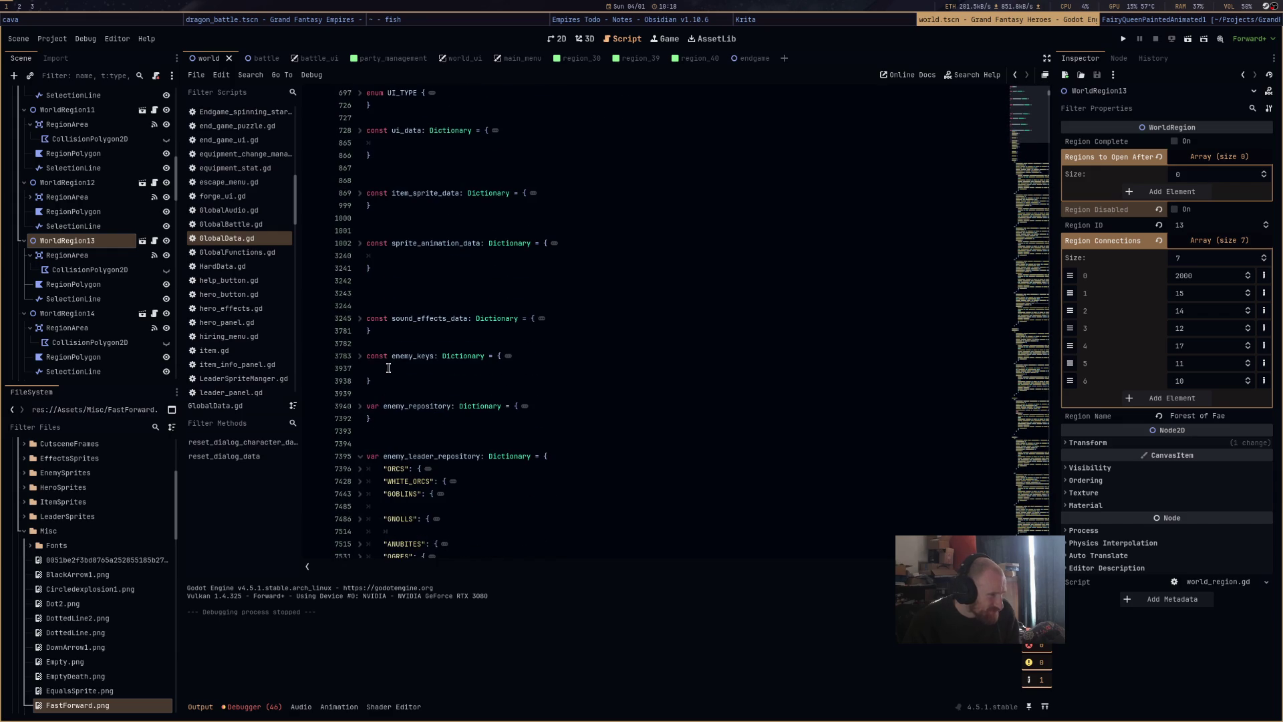
{"action": "left_click", "coordinate": [361, 456]}
{"action": "scroll", "coordinate": [360, 506], "scroll_direction": "down", "scroll_amount": 2}
{"action": "scroll", "coordinate": [359, 495], "scroll_direction": "down", "scroll_amount": 15}
{"action": "scroll", "coordinate": [360, 481], "scroll_direction": "down", "scroll_amount": 6}
{"action": "scroll", "coordinate": [361, 482], "scroll_direction": "down", "scroll_amount": 10}
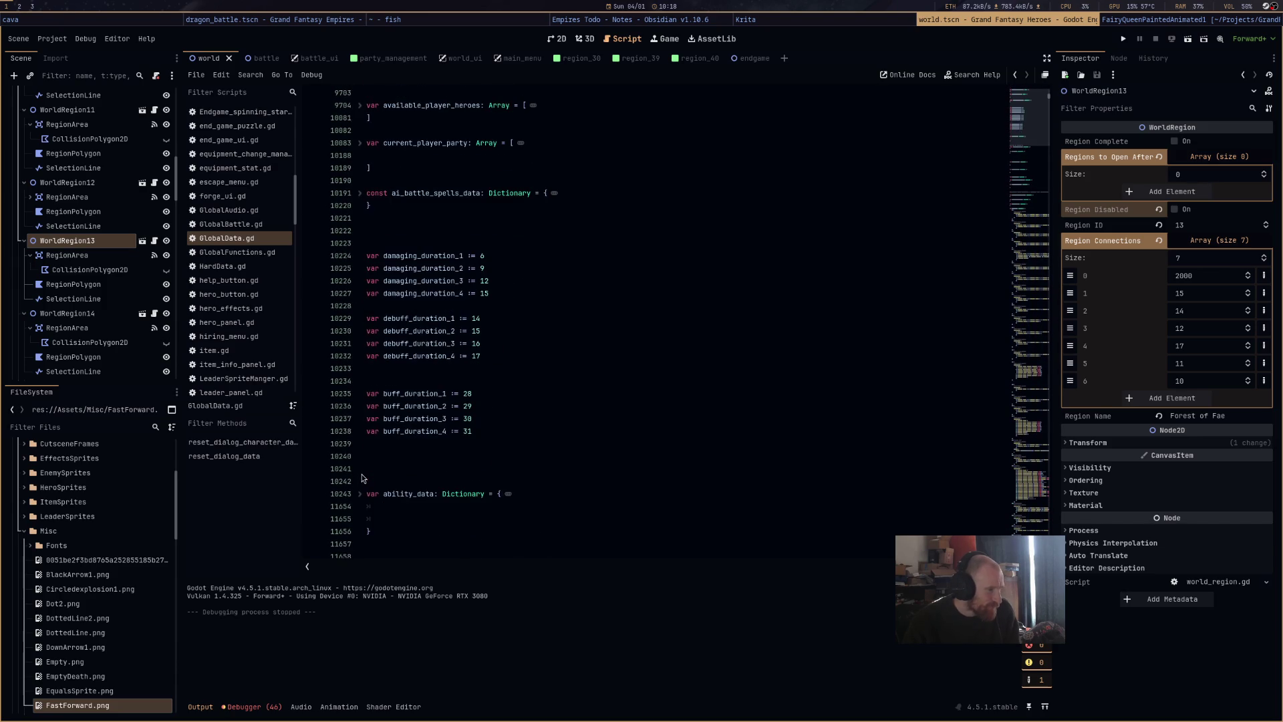
{"action": "scroll", "coordinate": [363, 478], "scroll_direction": "down", "scroll_amount": 5}
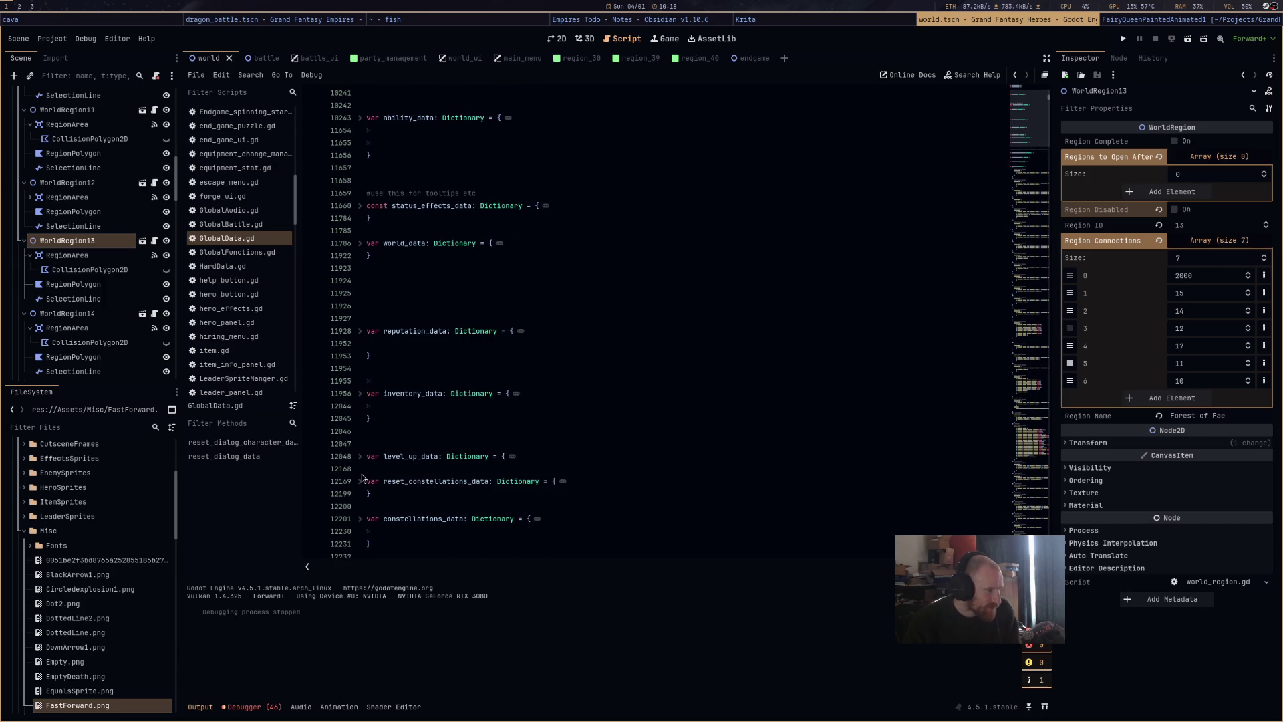
{"action": "left_click", "coordinate": [361, 243]}
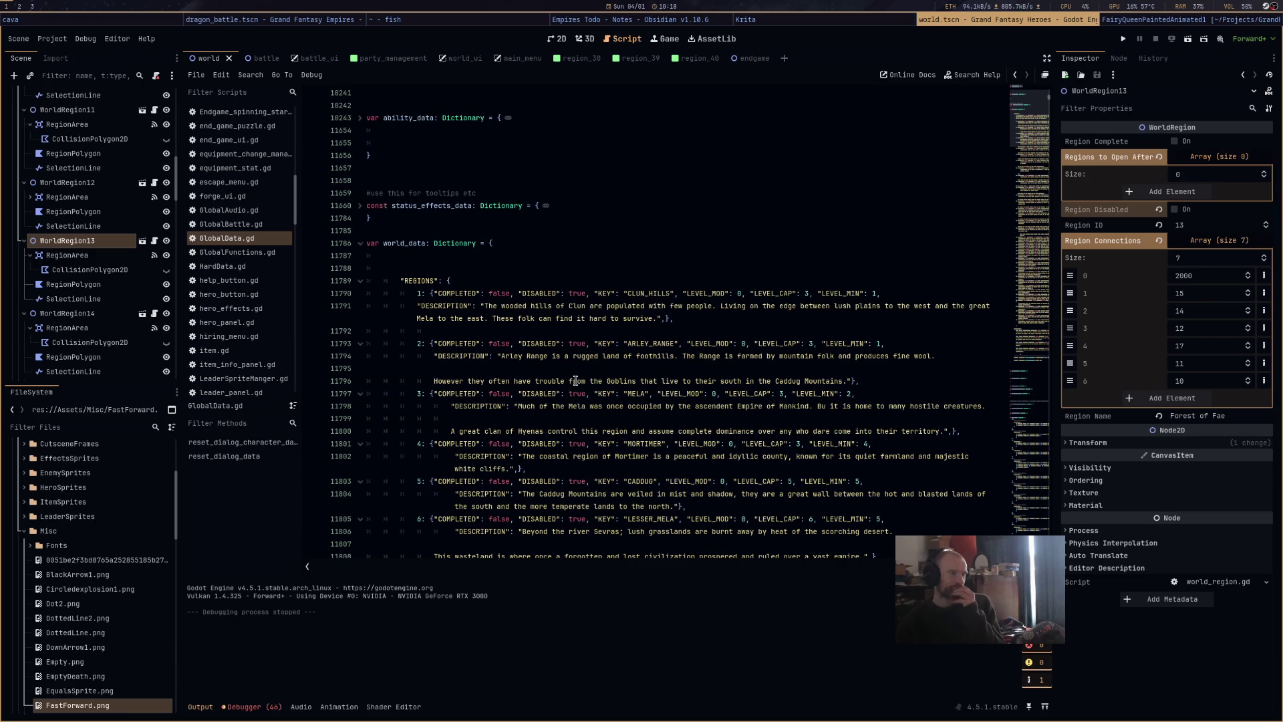
Change FAEWILD's DISABLED value to false in GlobalData.gd, save the script, and run the game.
{"action": "scroll", "coordinate": [576, 380], "scroll_direction": "down", "scroll_amount": 12}
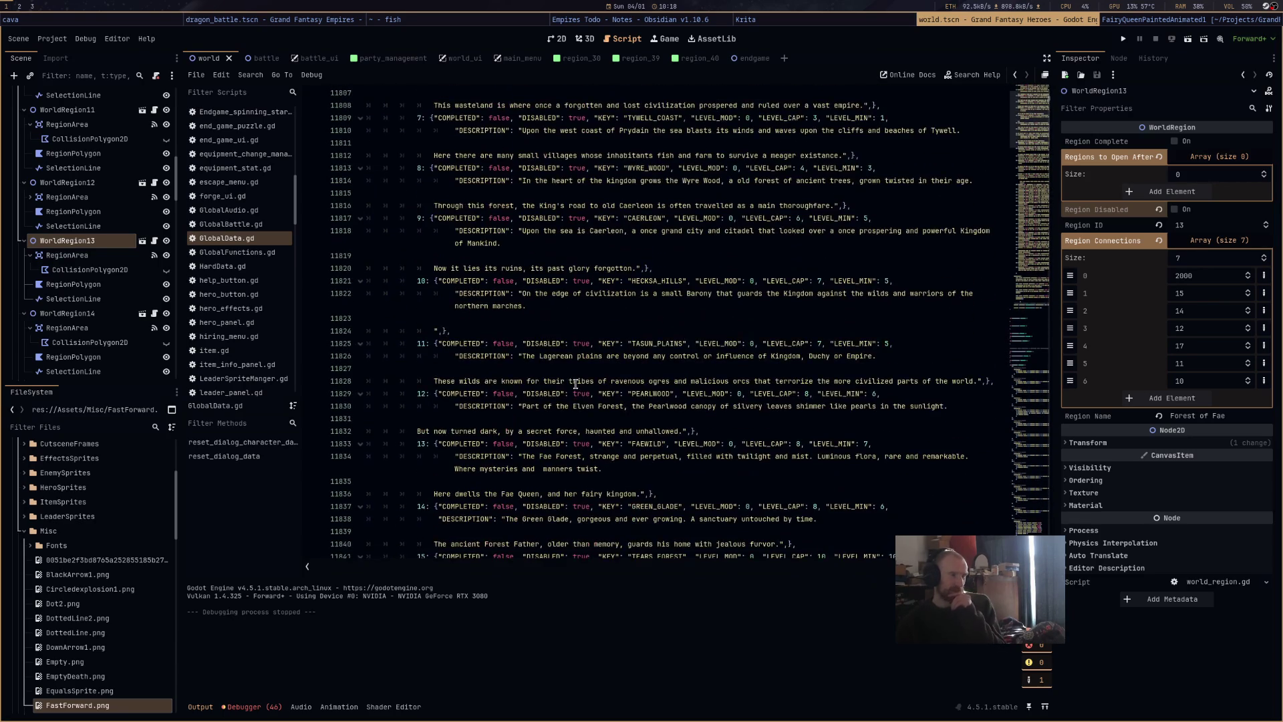
{"action": "scroll", "coordinate": [575, 384], "scroll_direction": "down", "scroll_amount": 2}
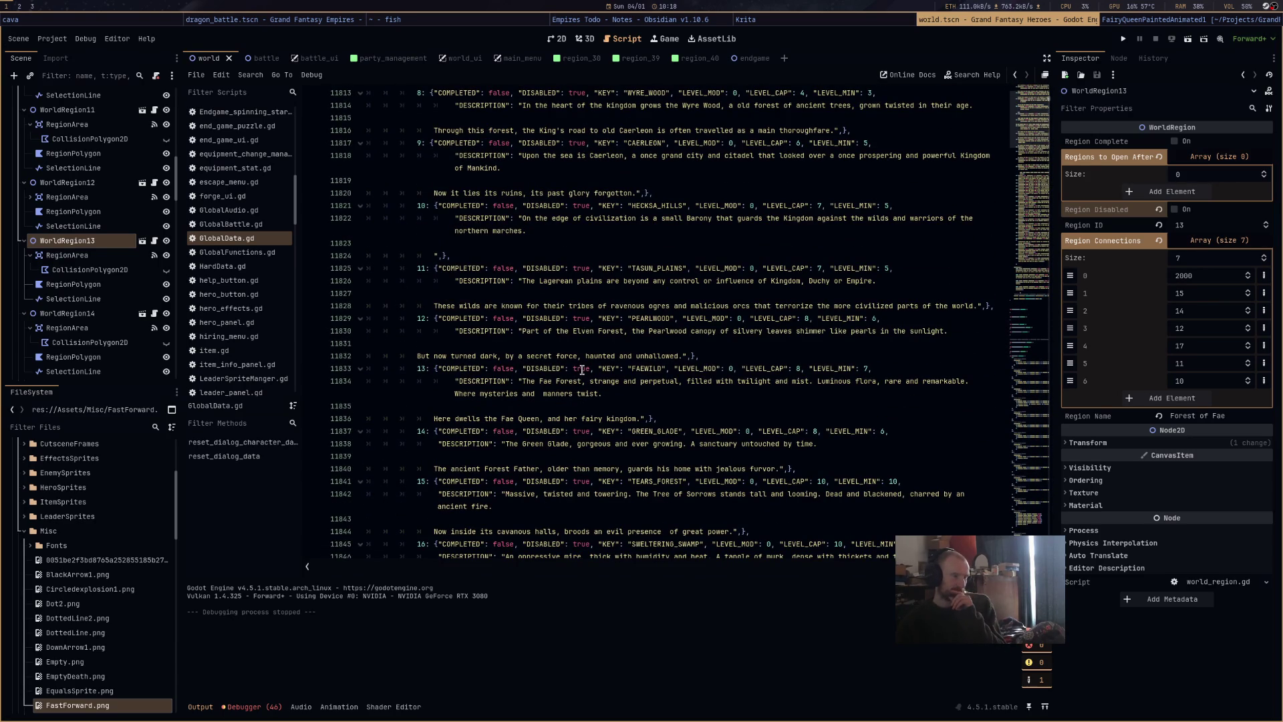
{"action": "double_click", "coordinate": [582, 370]}
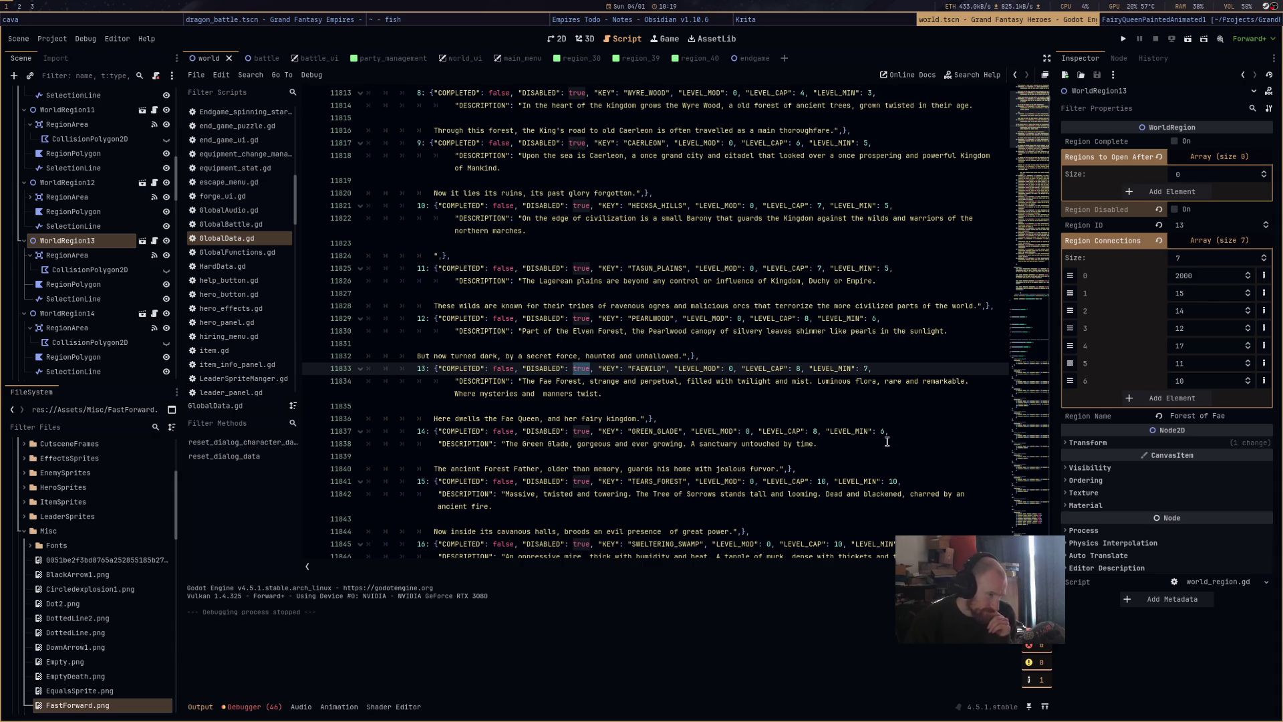
{"action": "type", "text": "false"}
{"action": "key", "text": "ctrl+s"}
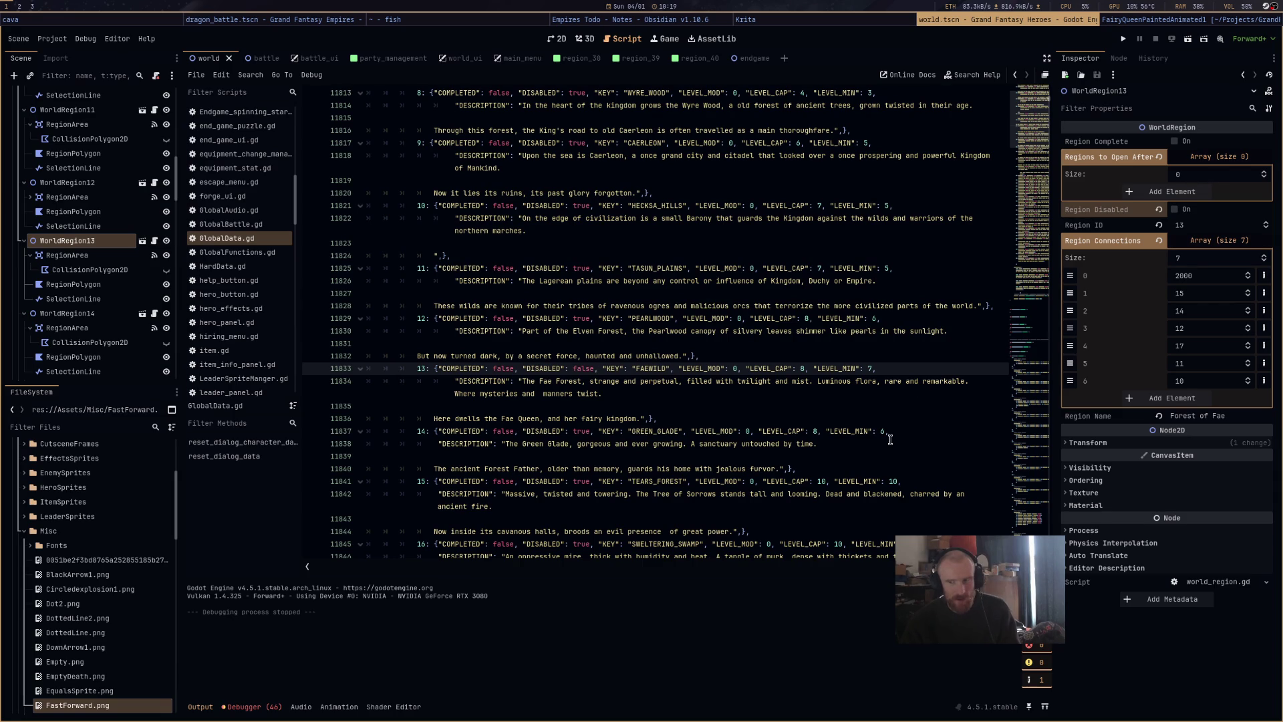
{"action": "left_click", "coordinate": [1188, 40]}
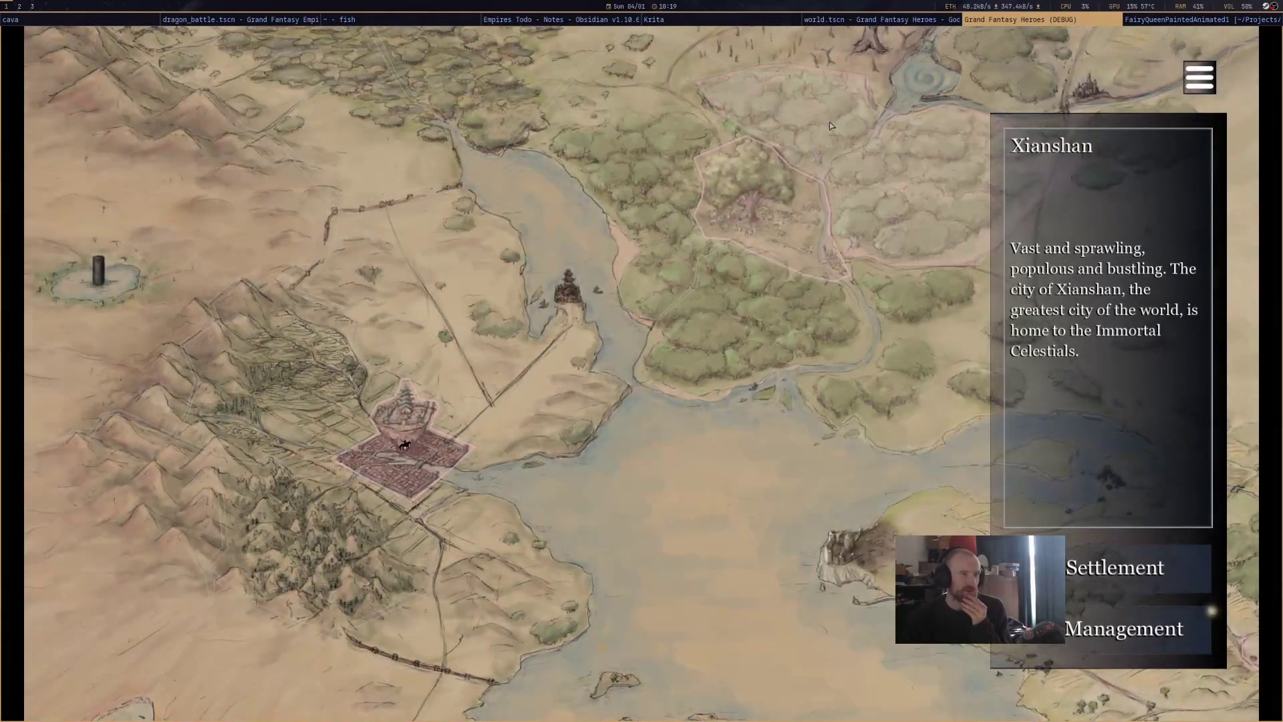
Check Forest of Fae in the game, quit, set FAEWILD's DISABLED back to true, and rerun.
{"action": "left_click", "coordinate": [830, 126]}
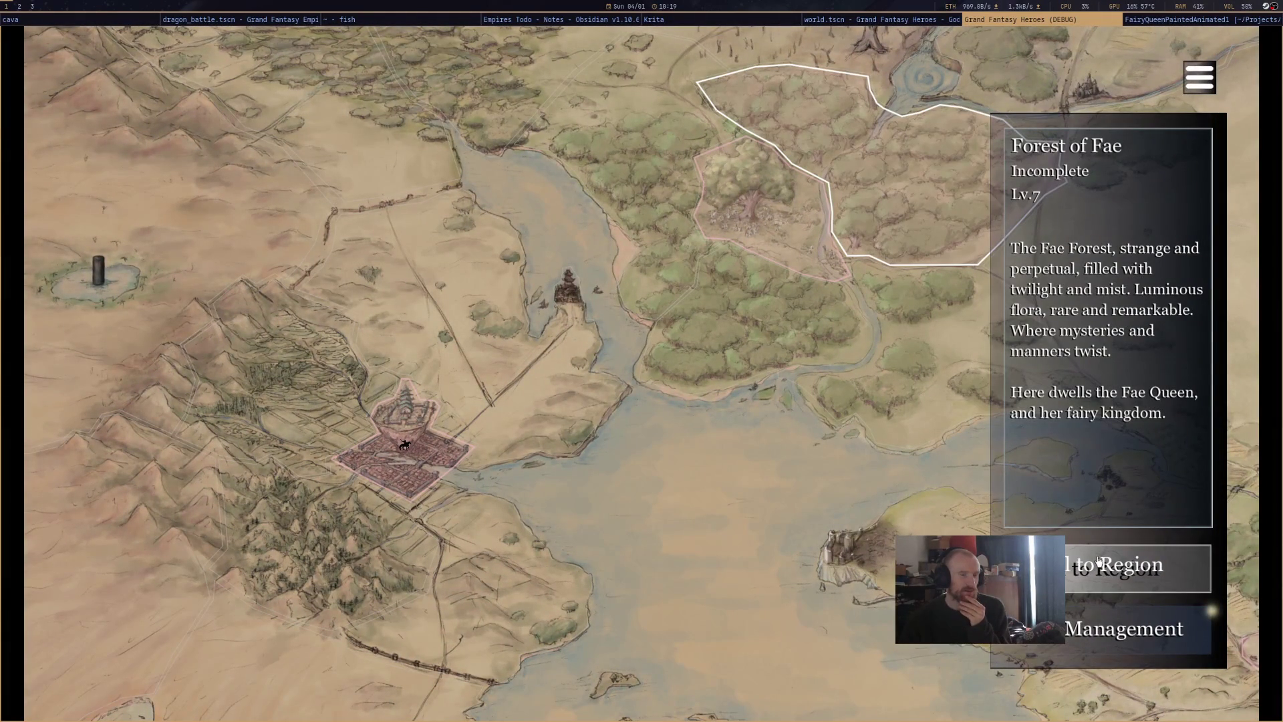
{"action": "key", "text": "super+shift+q"}
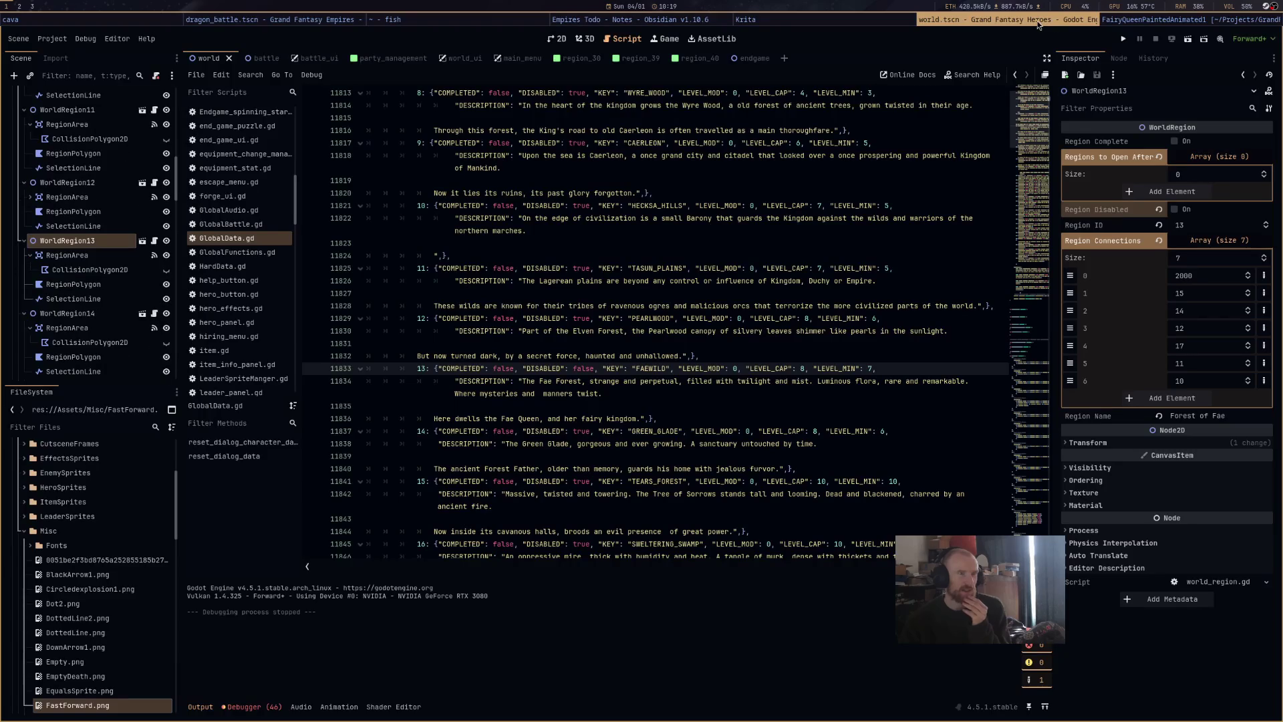
{"action": "double_click", "coordinate": [580, 370]}
{"action": "type", "text": "true"}
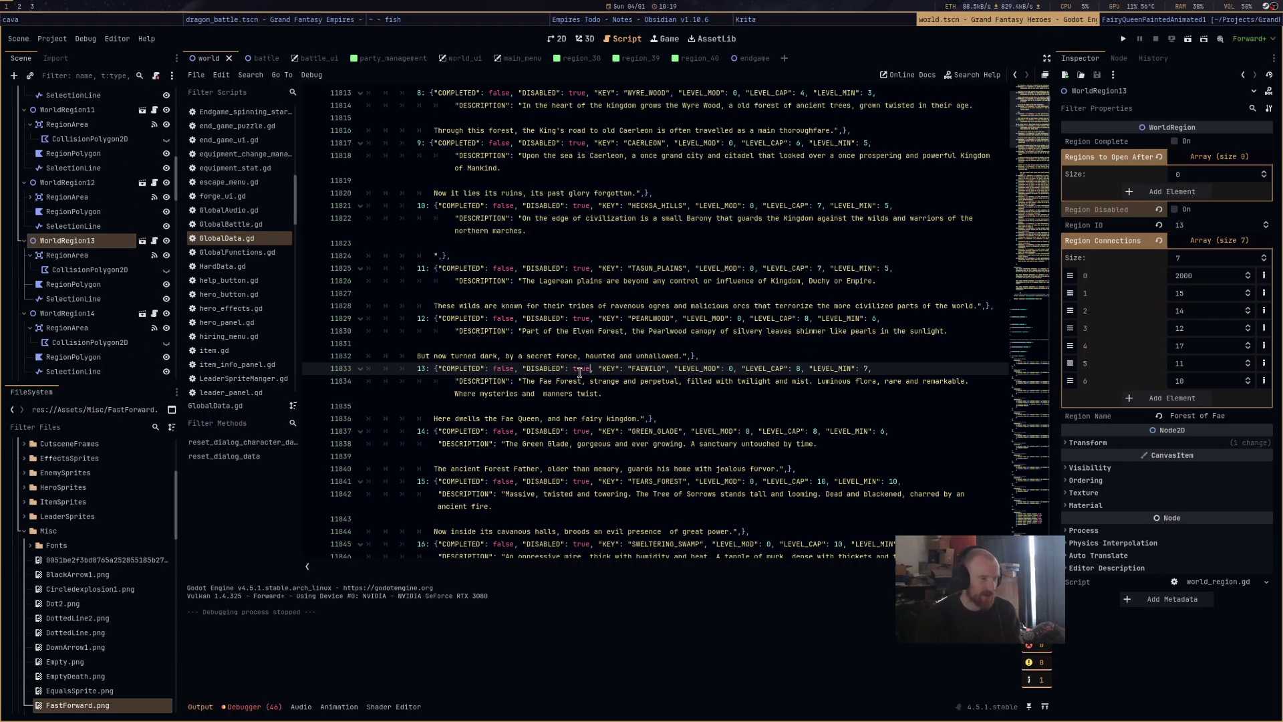
{"action": "left_click", "coordinate": [1188, 41]}
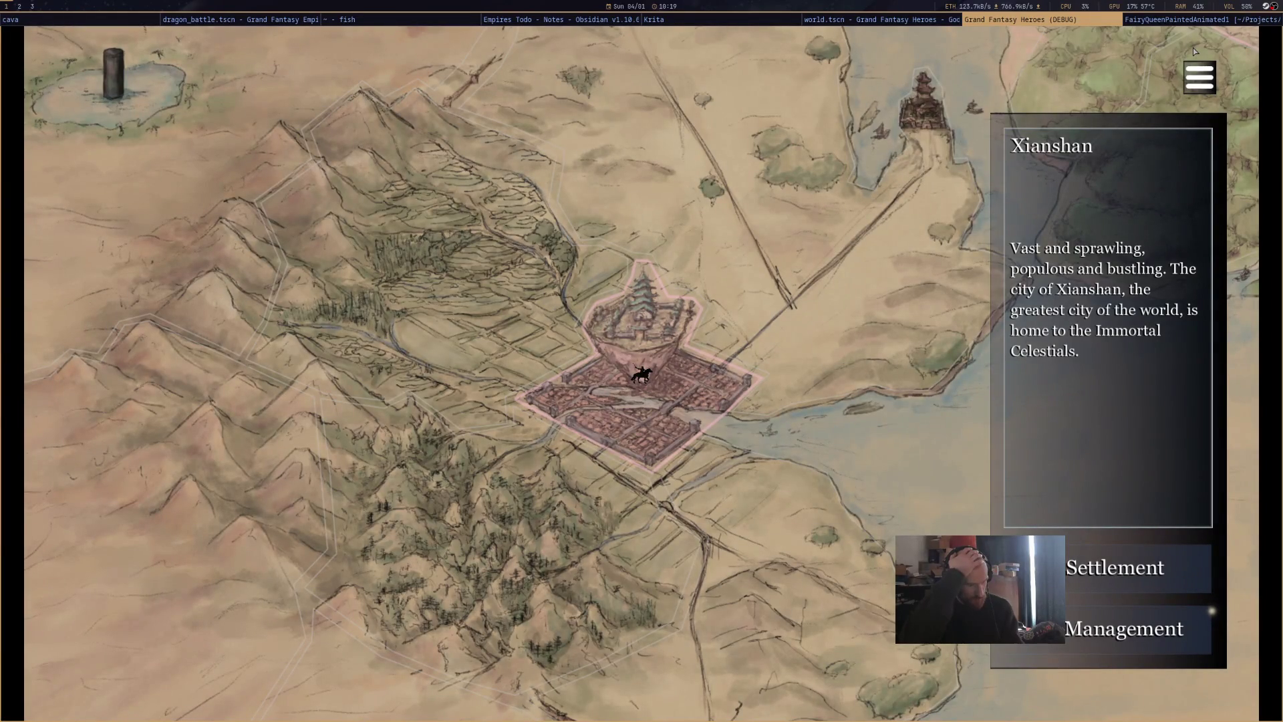
Enter OpenAll in the debug console, then check Forest of Fae and open the pause menu.
{"action": "key", "text": "grave"}
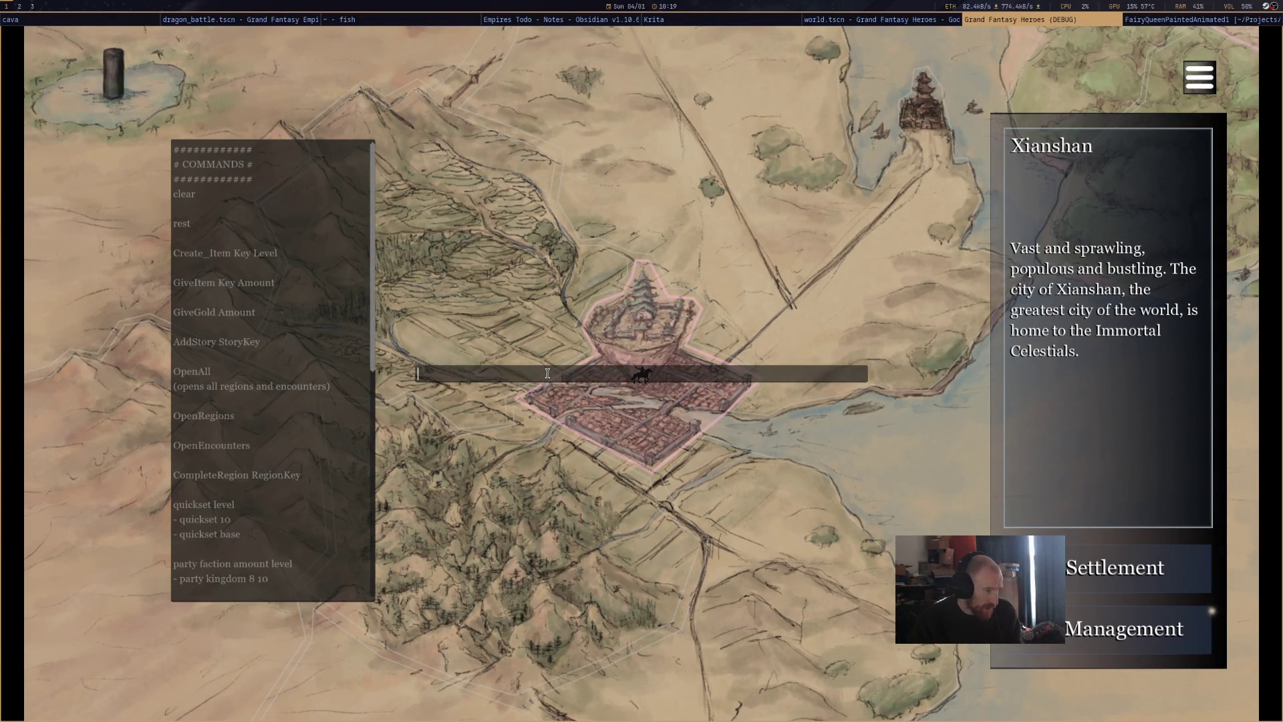
{"action": "scroll", "coordinate": [268, 427], "scroll_direction": "down", "scroll_amount": 3}
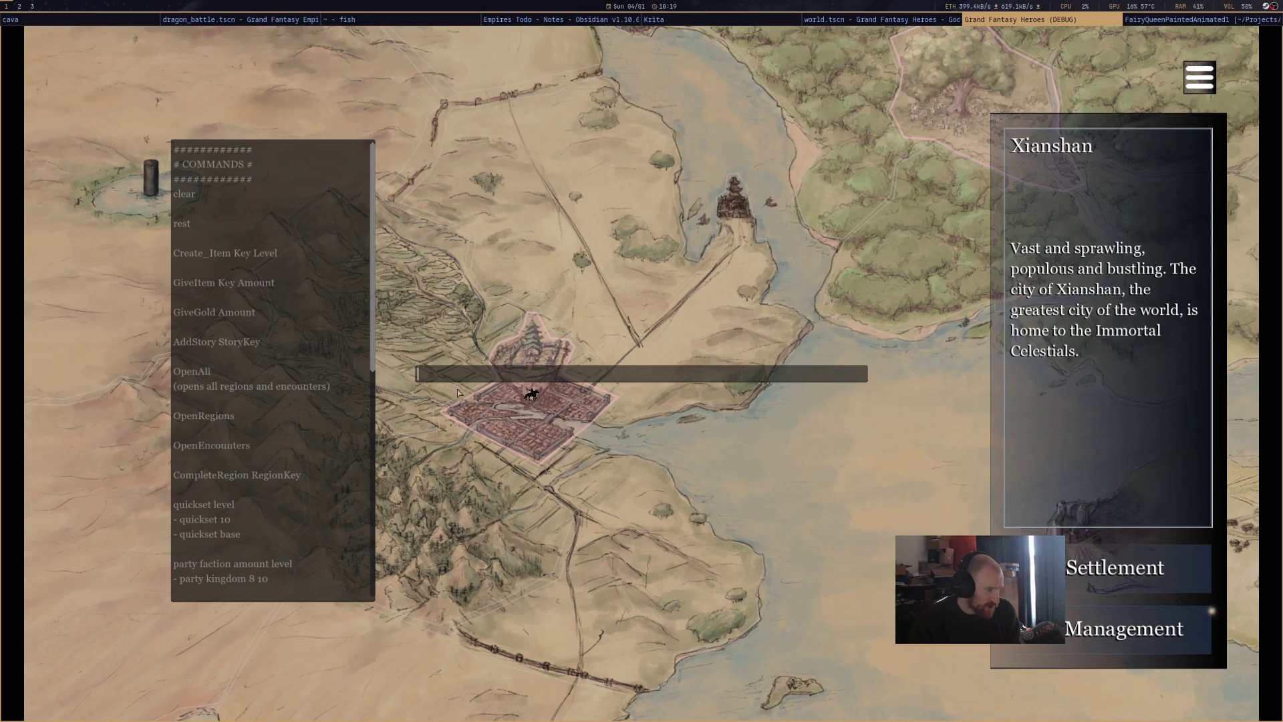
{"action": "type", "text": "Ope"}
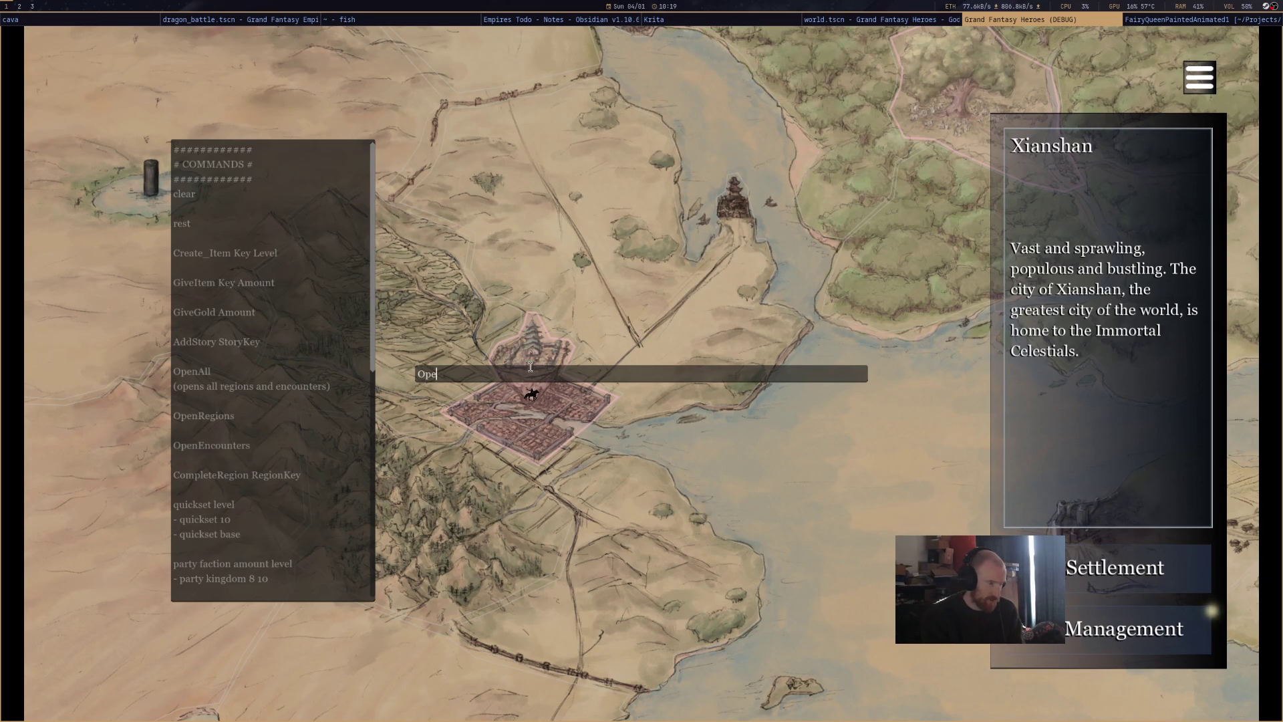
{"action": "type", "text": "nAll"}
{"action": "key", "text": "Return"}
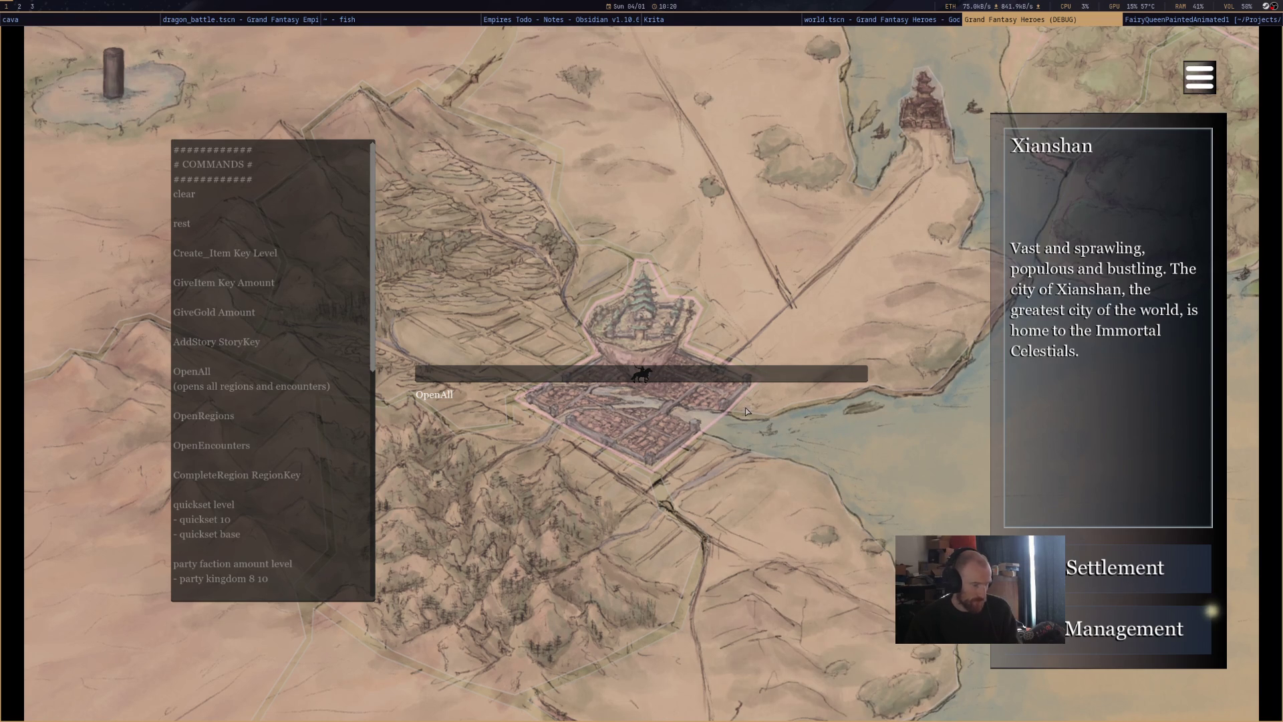
{"action": "key", "text": "quoteleft"}
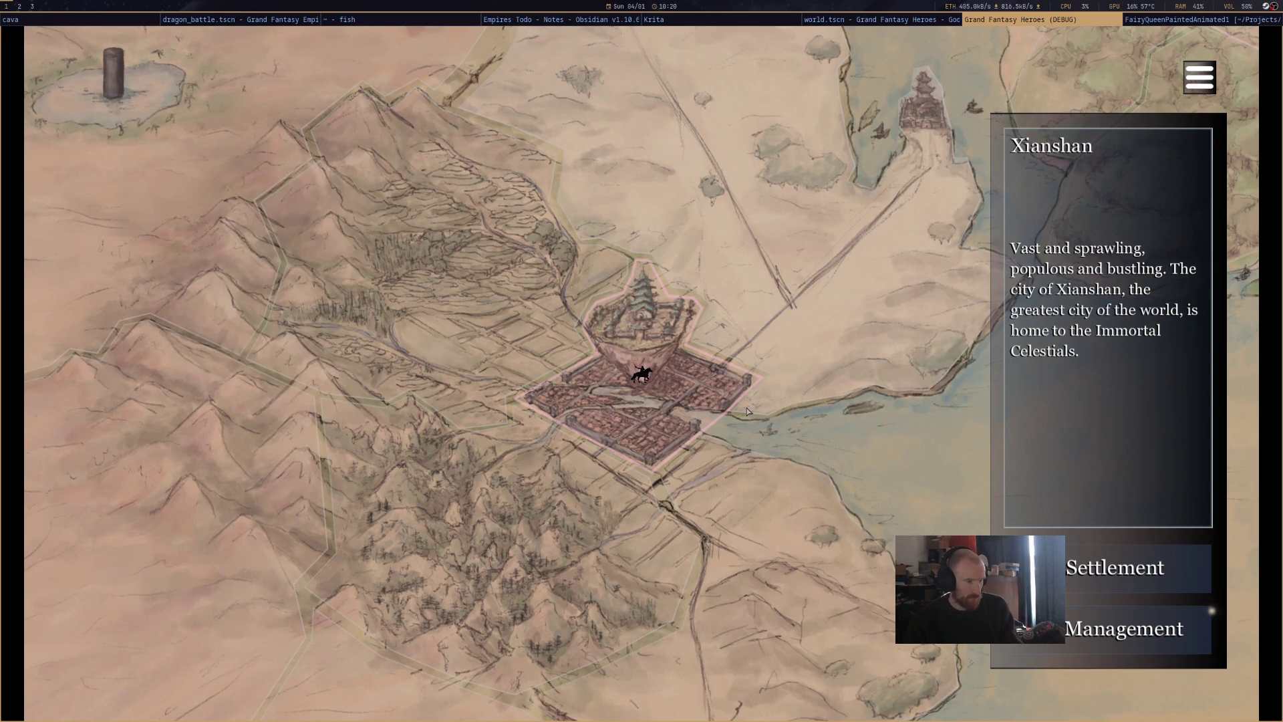
{"action": "scroll", "coordinate": [747, 408], "scroll_direction": "down", "scroll_amount": 3}
{"action": "left_click", "coordinate": [788, 236]}
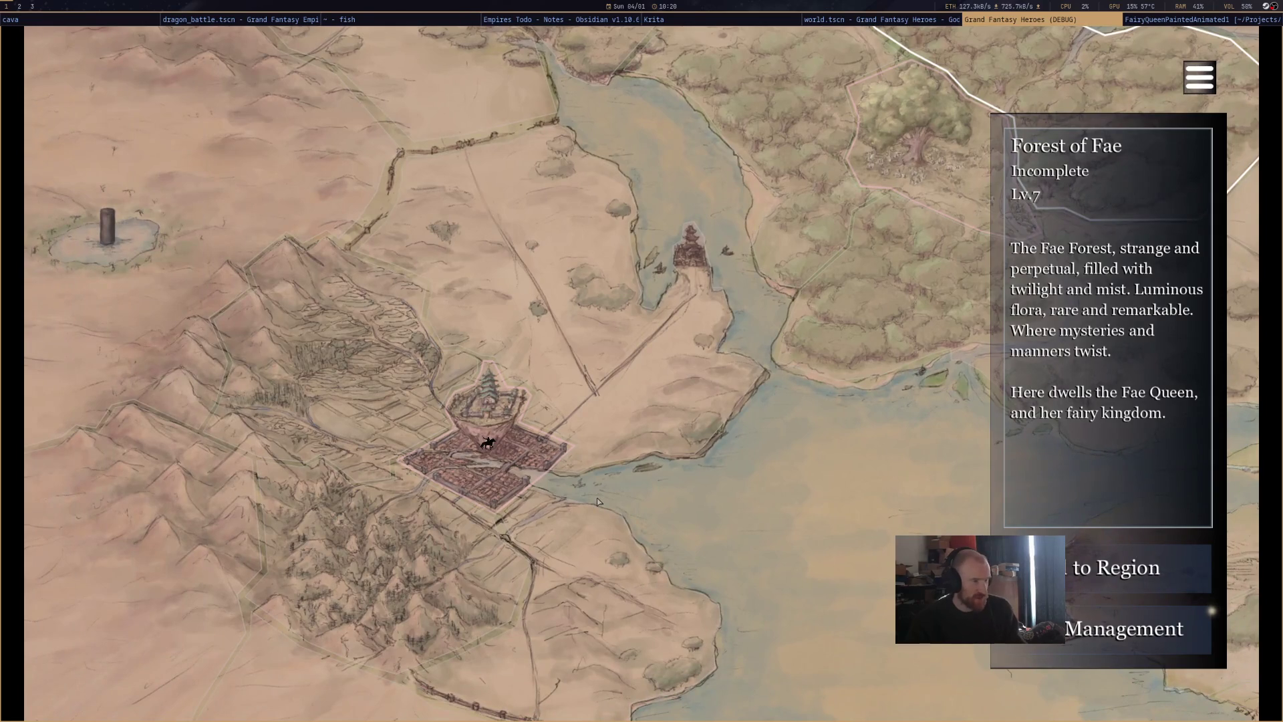
{"action": "left_click", "coordinate": [1196, 77]}
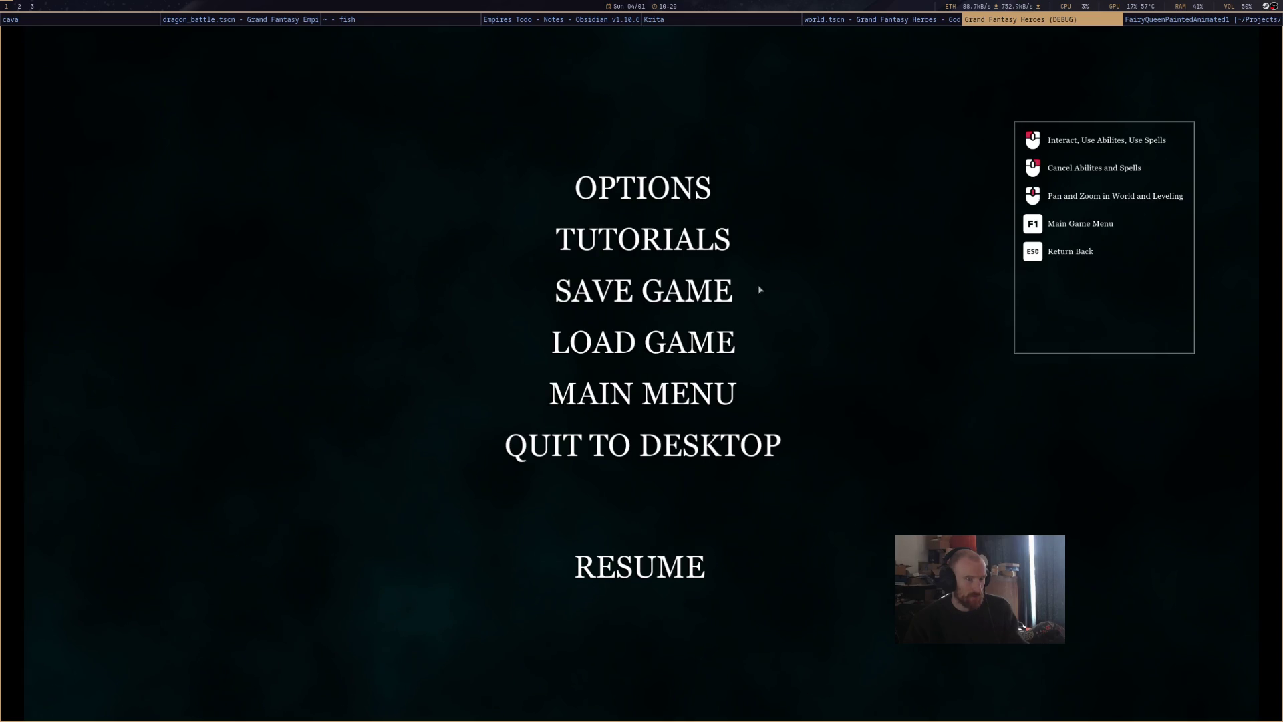
Open the Save Game screen, then scroll LoadMenu.gd up to initialize_loads after the crash.
{"action": "left_click", "coordinate": [673, 300]}
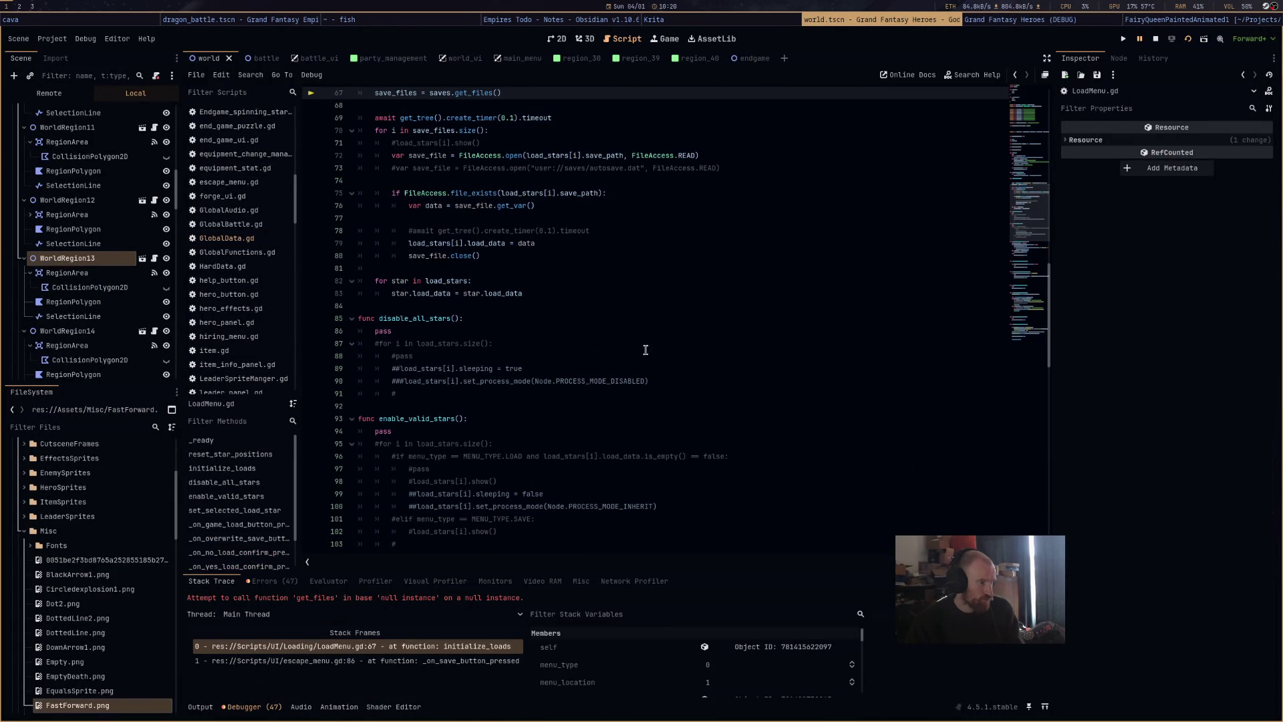
{"action": "scroll", "coordinate": [667, 312], "scroll_direction": "up", "scroll_amount": 3}
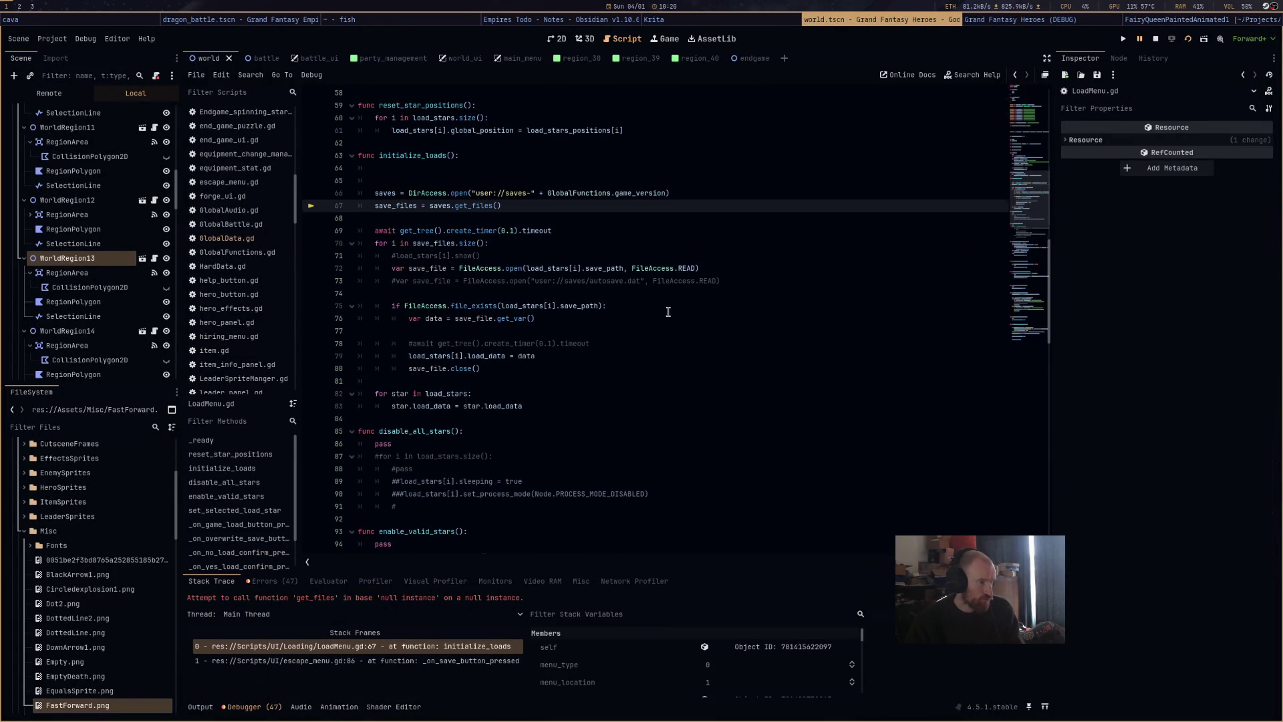
{"action": "scroll", "coordinate": [667, 311], "scroll_direction": "up", "scroll_amount": 2}
{"action": "scroll", "coordinate": [668, 312], "scroll_direction": "up", "scroll_amount": 3}
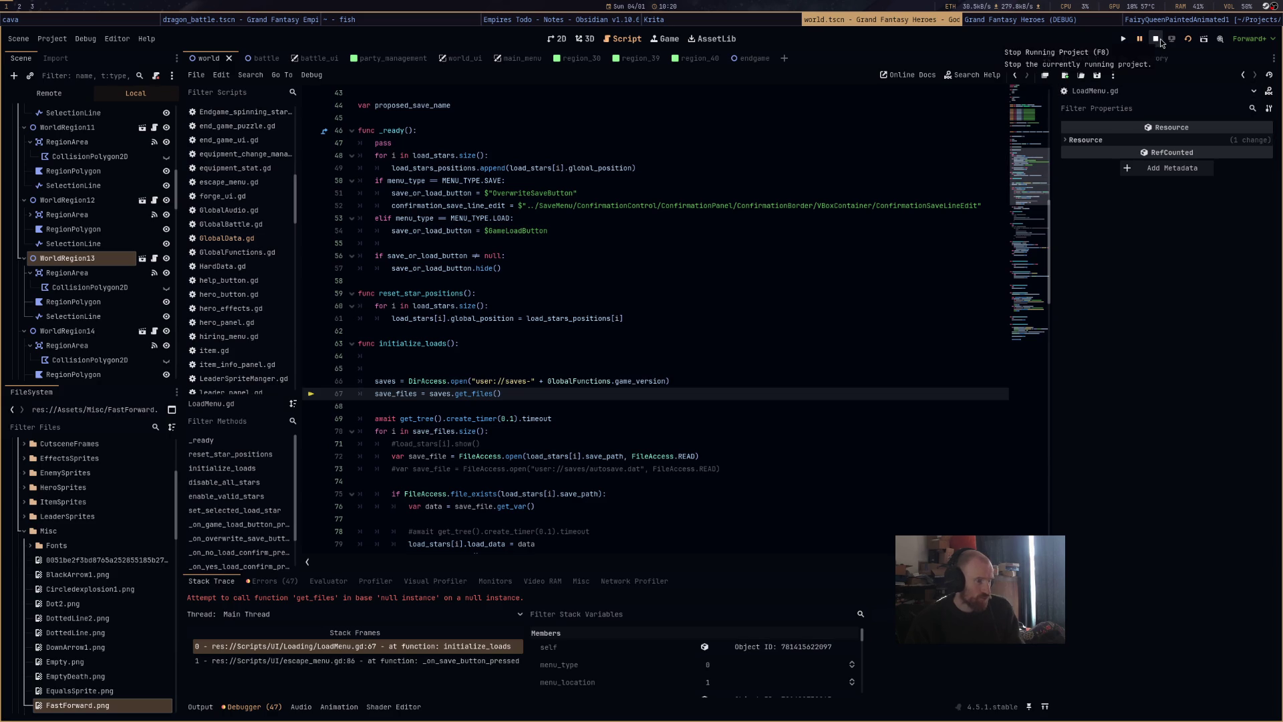
Try a DirAccess line above the saves assignment, erase it, and stop the debug session with F8.
{"action": "left_click", "coordinate": [721, 371]}
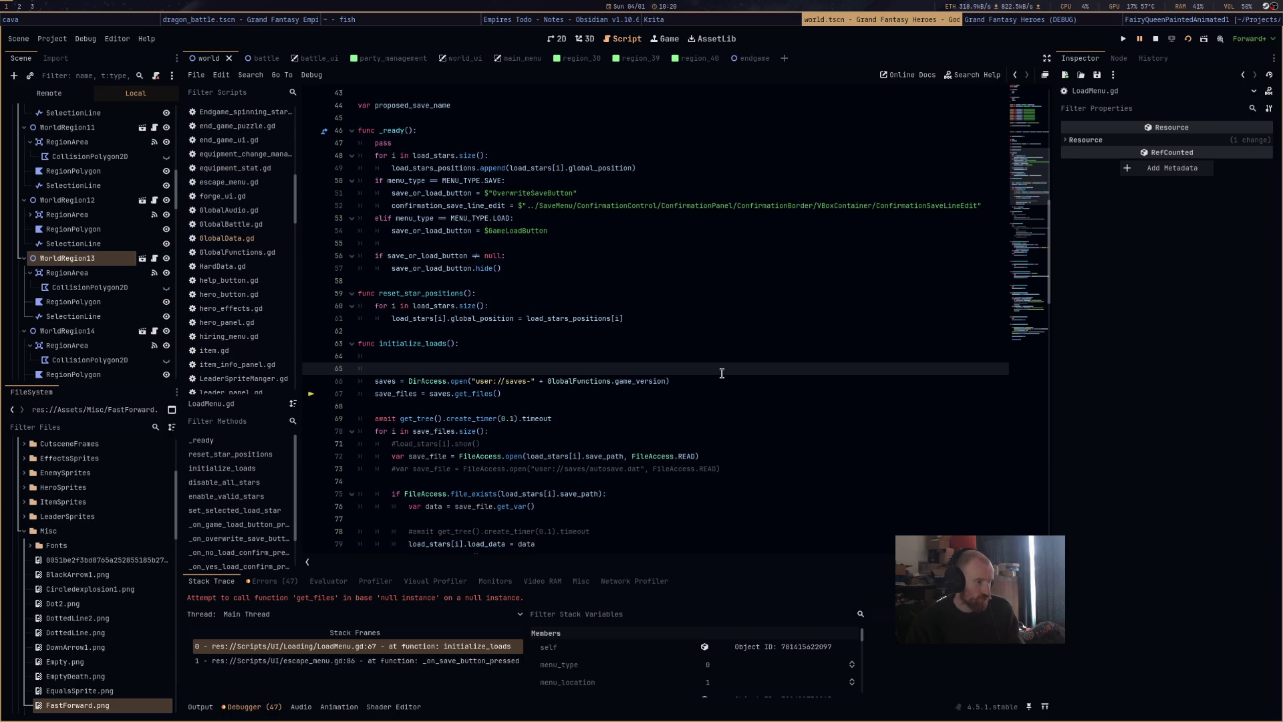
{"action": "type", "text": "Di"}
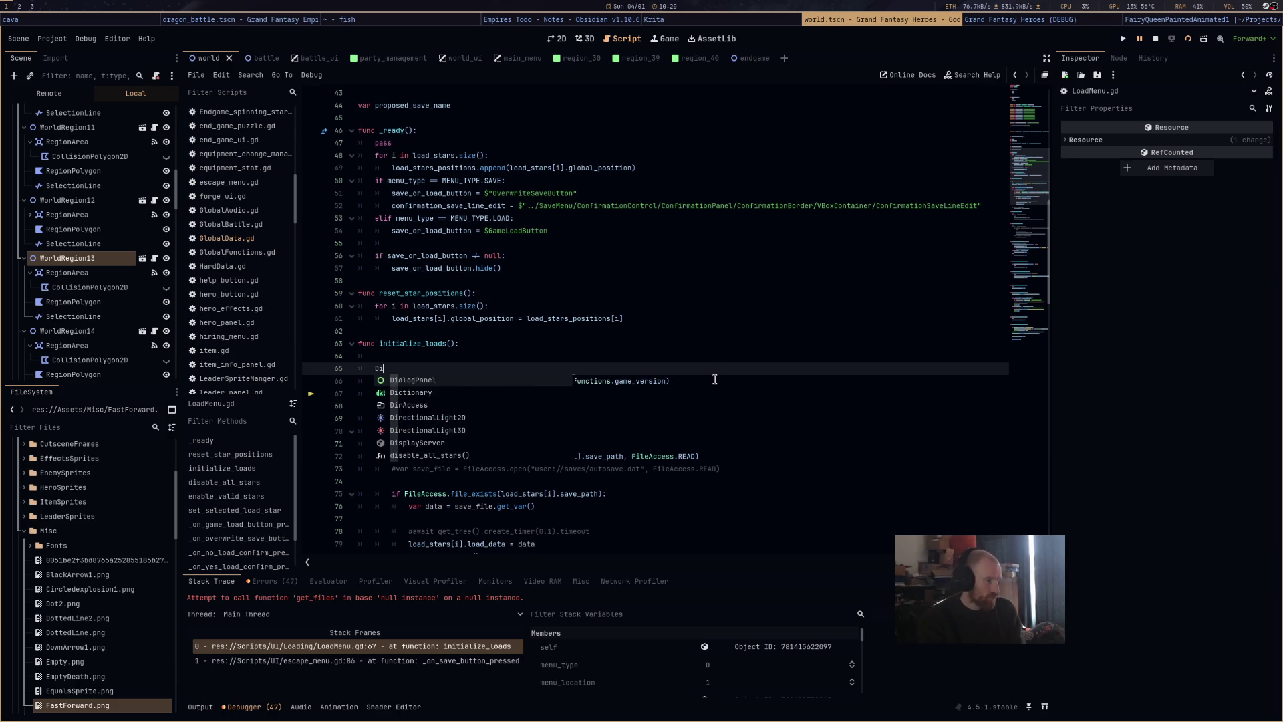
{"action": "type", "text": "rAcess"}
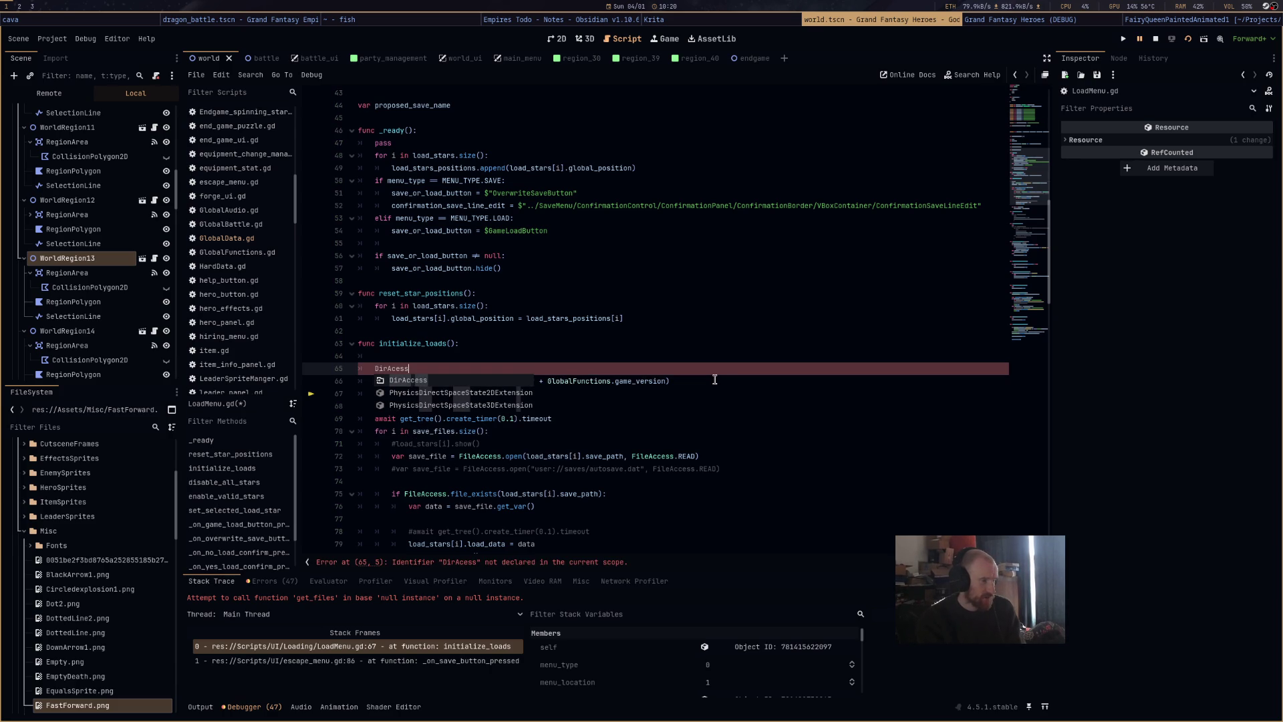
{"action": "type", "text": ".mk"}
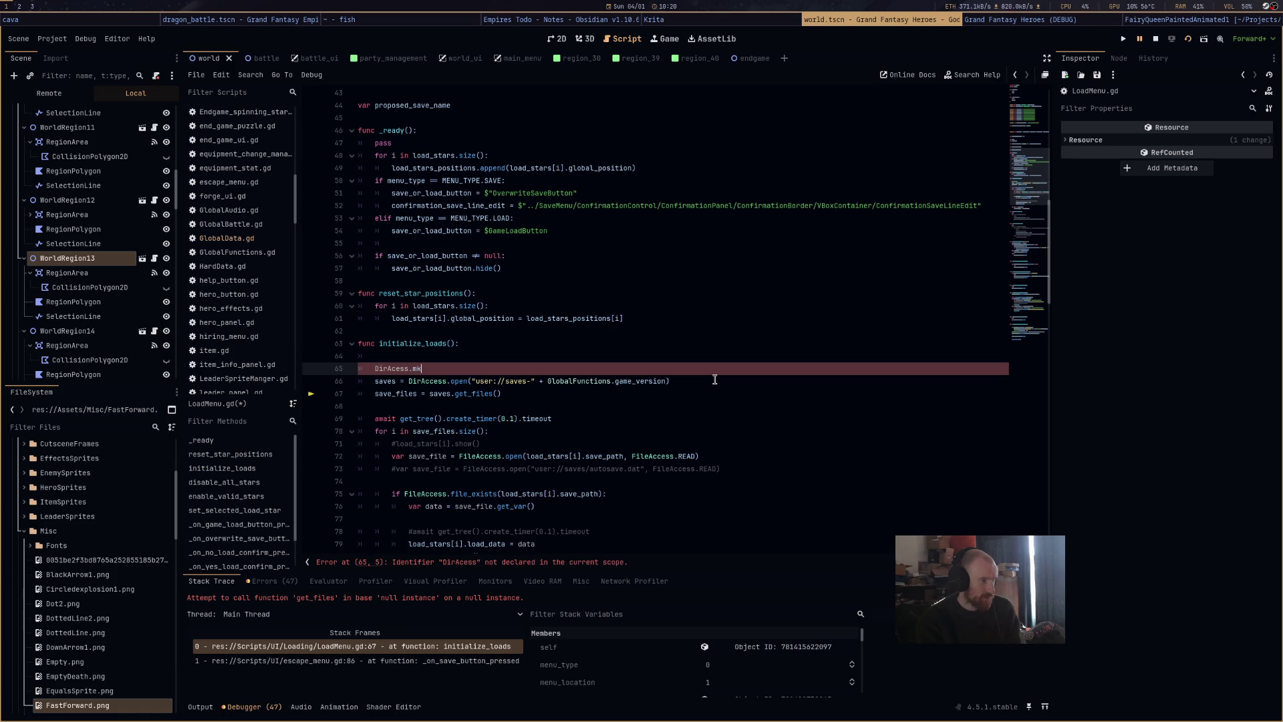
{"action": "type", "text": "b"}
{"action": "key", "text": "BackSpace"}
{"action": "key", "text": "BackSpace"}
{"action": "key", "text": "BackSpace"}
{"action": "key", "text": "BackSpace"}
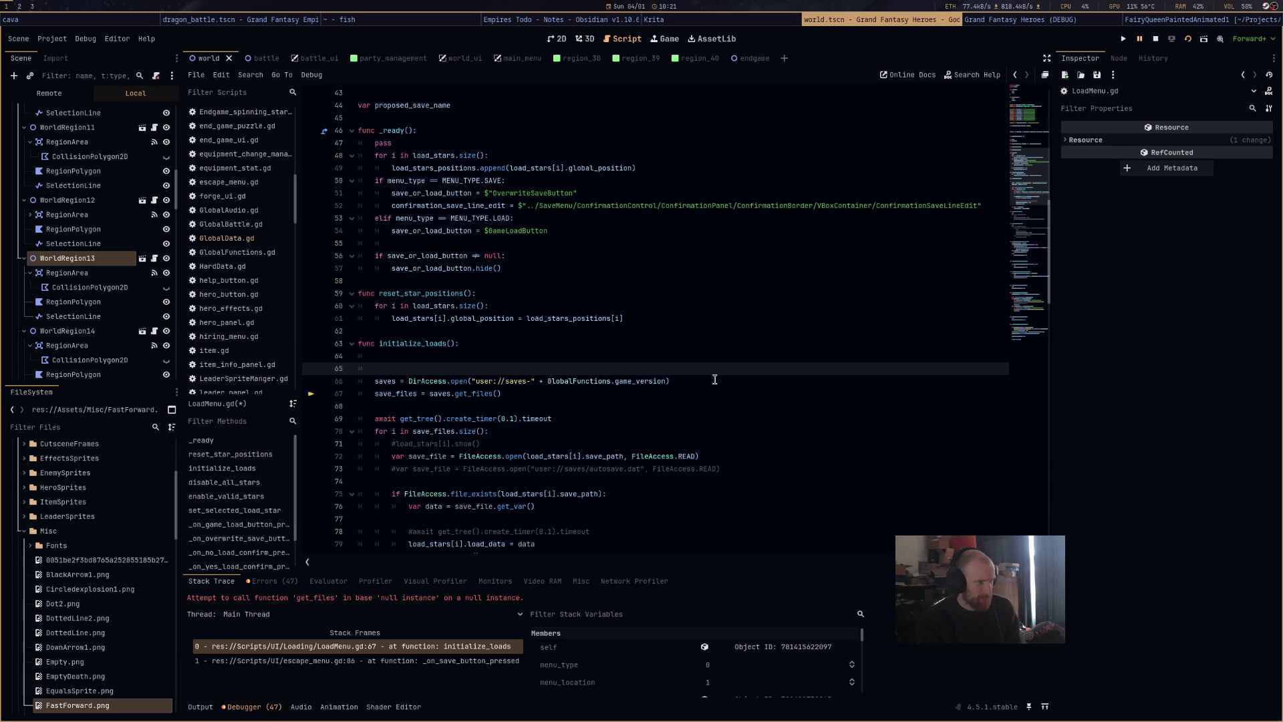
{"action": "key", "text": "F8"}
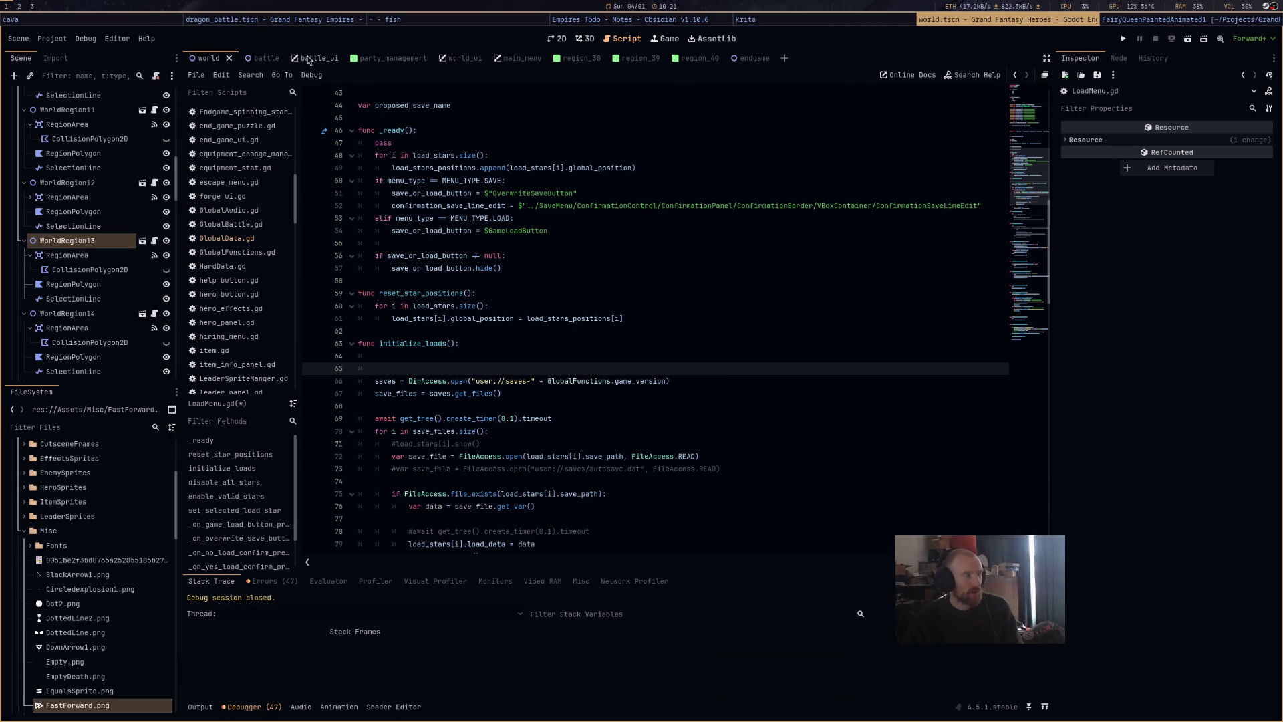
Launch the game, close its window, and relaunch it.
{"action": "left_click", "coordinate": [1124, 41]}
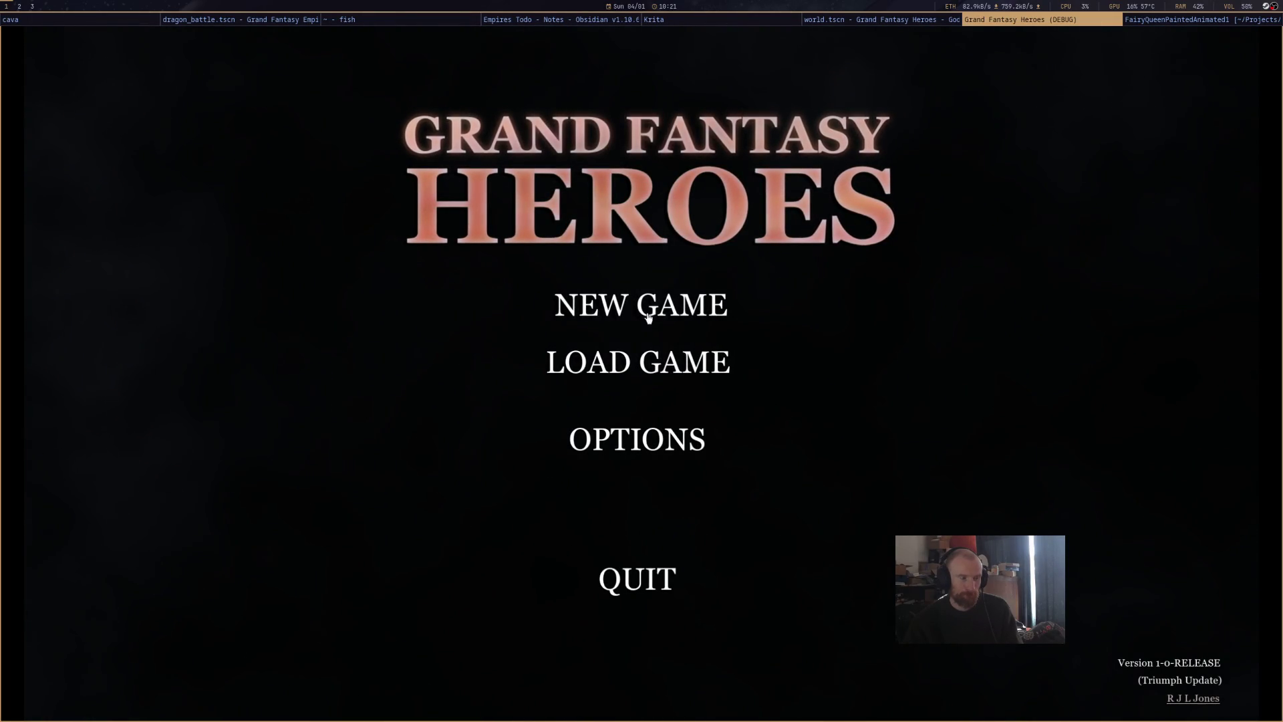
{"action": "middle_click", "coordinate": [1080, 23]}
{"action": "left_click", "coordinate": [1188, 39]}
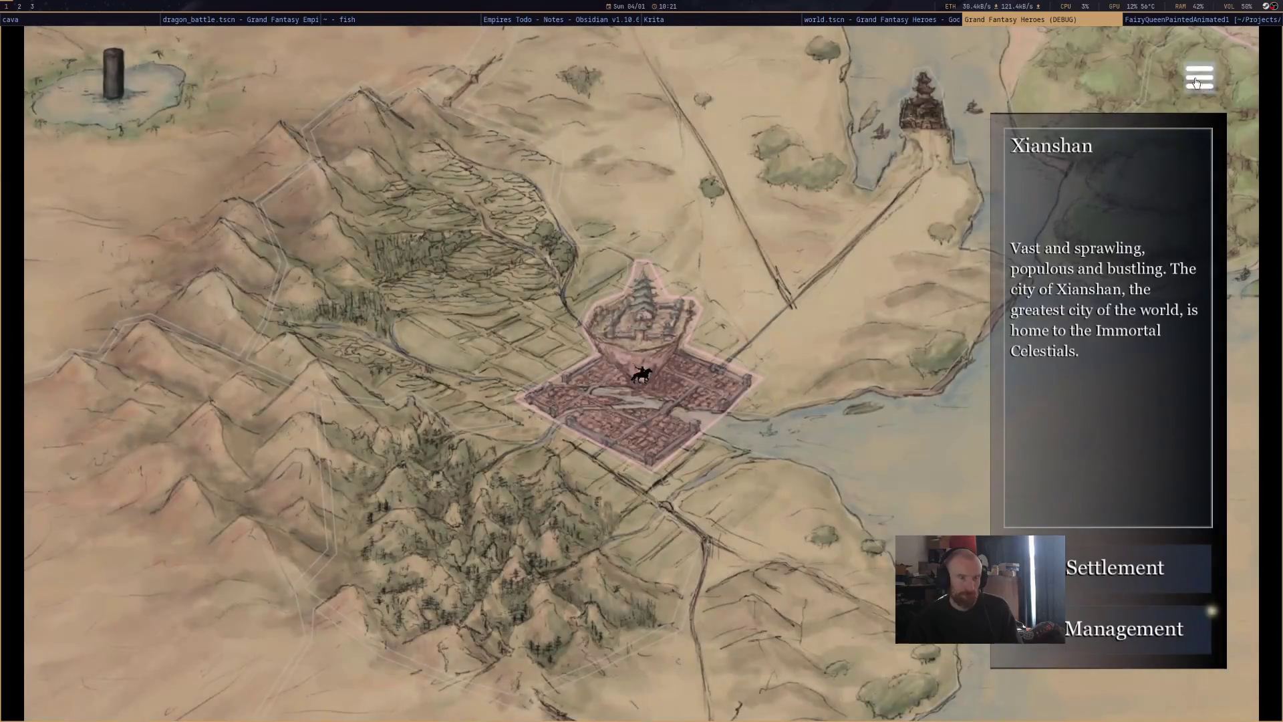
From the pause menu, view Load Game, then Save Game's eight open slots, and resume play.
{"action": "left_click", "coordinate": [1193, 83]}
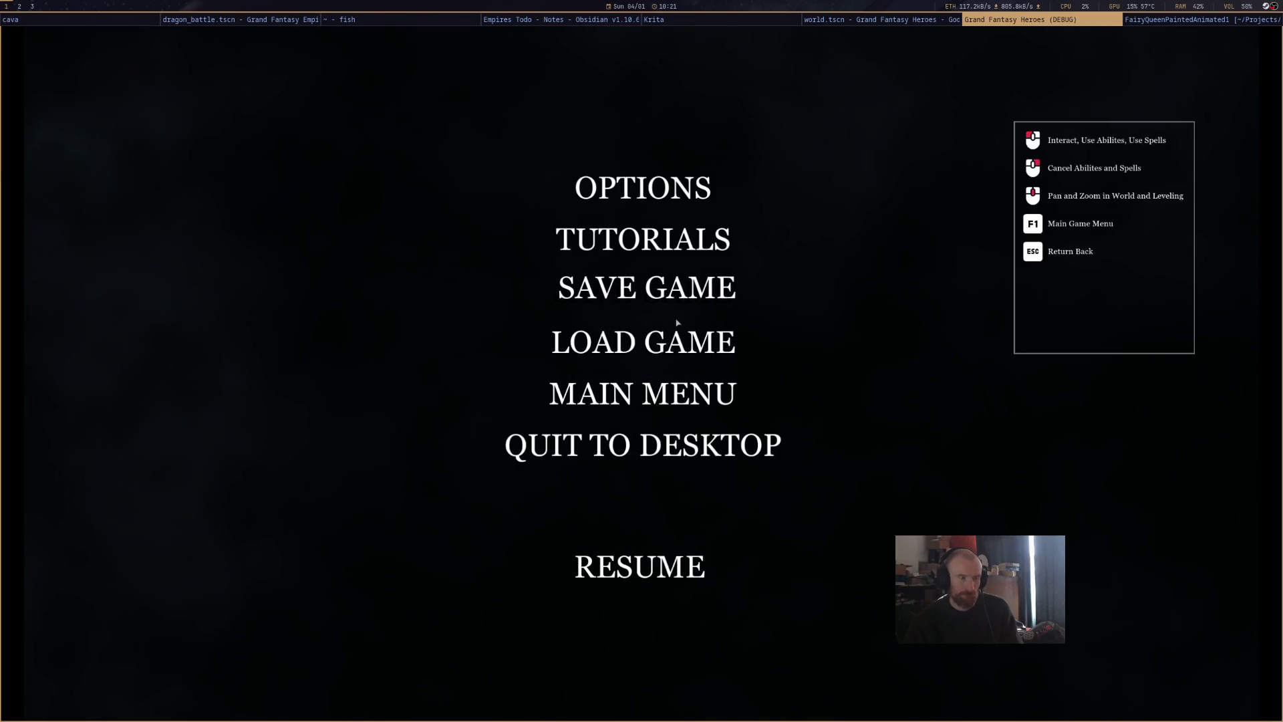
{"action": "left_click", "coordinate": [674, 345]}
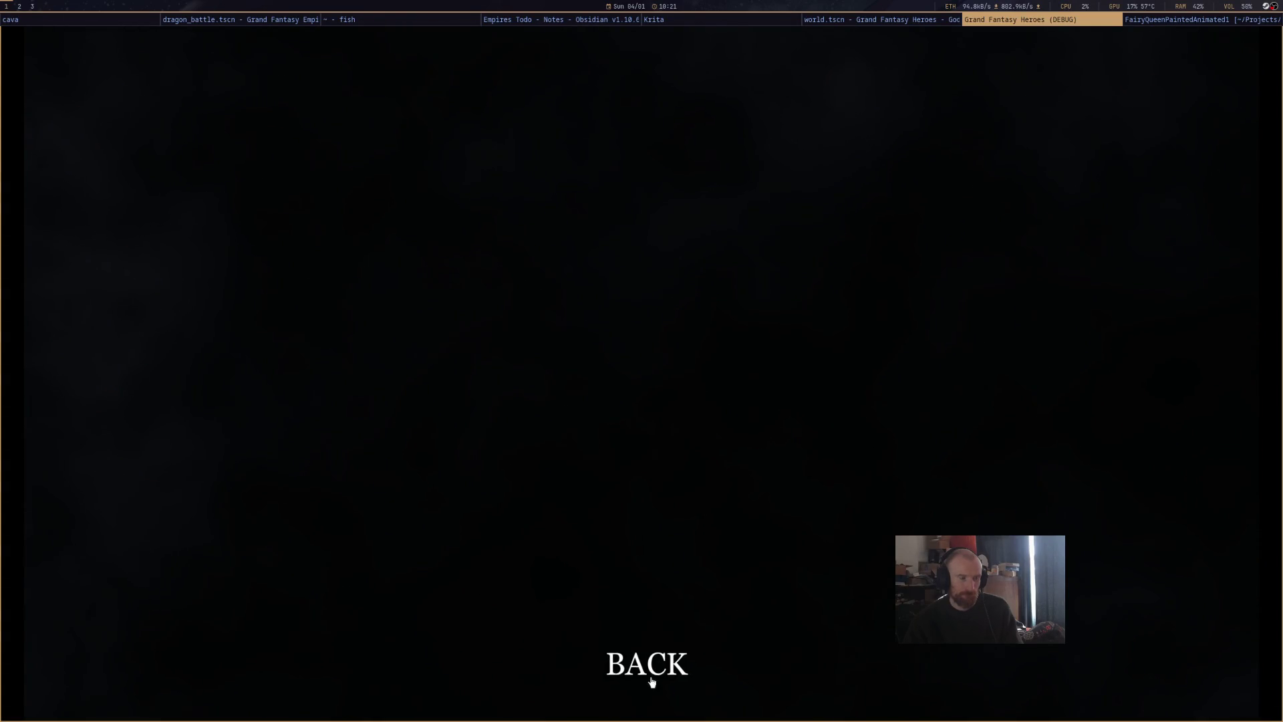
{"action": "left_click", "coordinate": [653, 675]}
{"action": "left_click", "coordinate": [673, 294]}
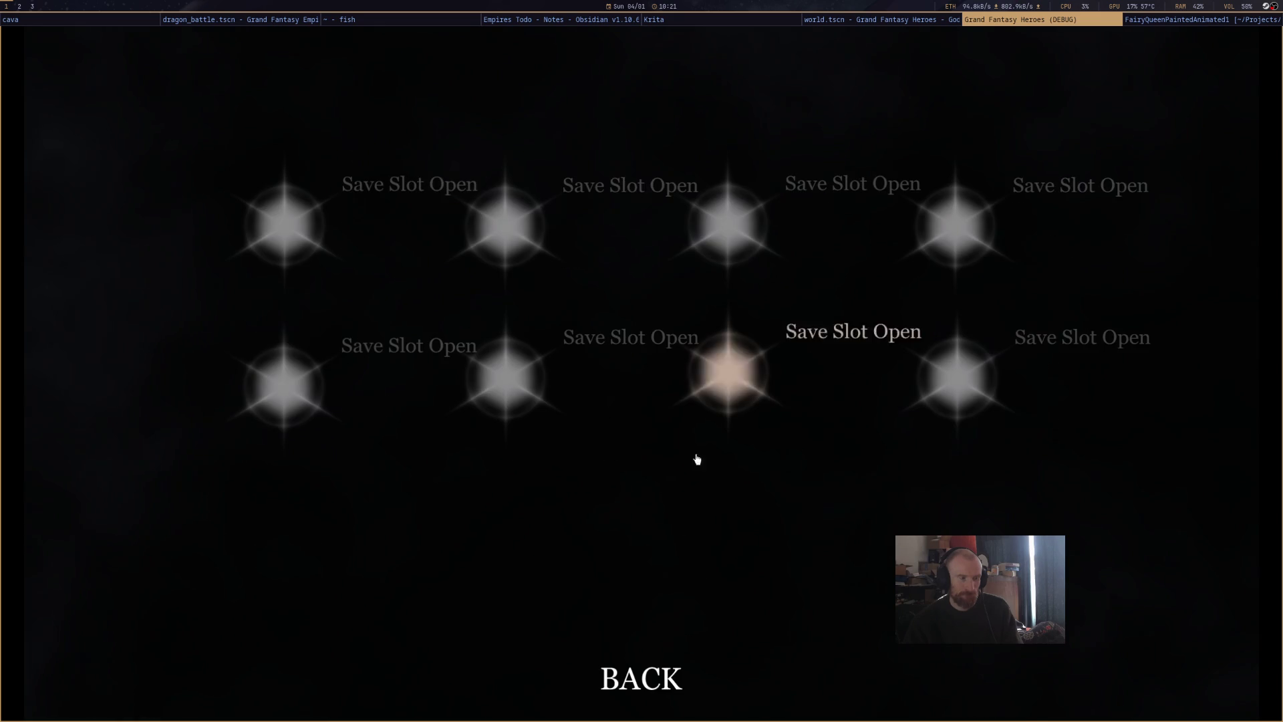
{"action": "left_click", "coordinate": [648, 681]}
{"action": "left_click", "coordinate": [658, 567]}
Run the OpenAll debug console command to unlock all regions and encounters.
{"action": "mouse_move", "coordinate": [862, 364]}
{"action": "left_mouse_down"}
{"action": "mouse_move", "coordinate": [581, 505]}
{"action": "mouse_move", "coordinate": [640, 489]}
{"action": "left_mouse_up"}
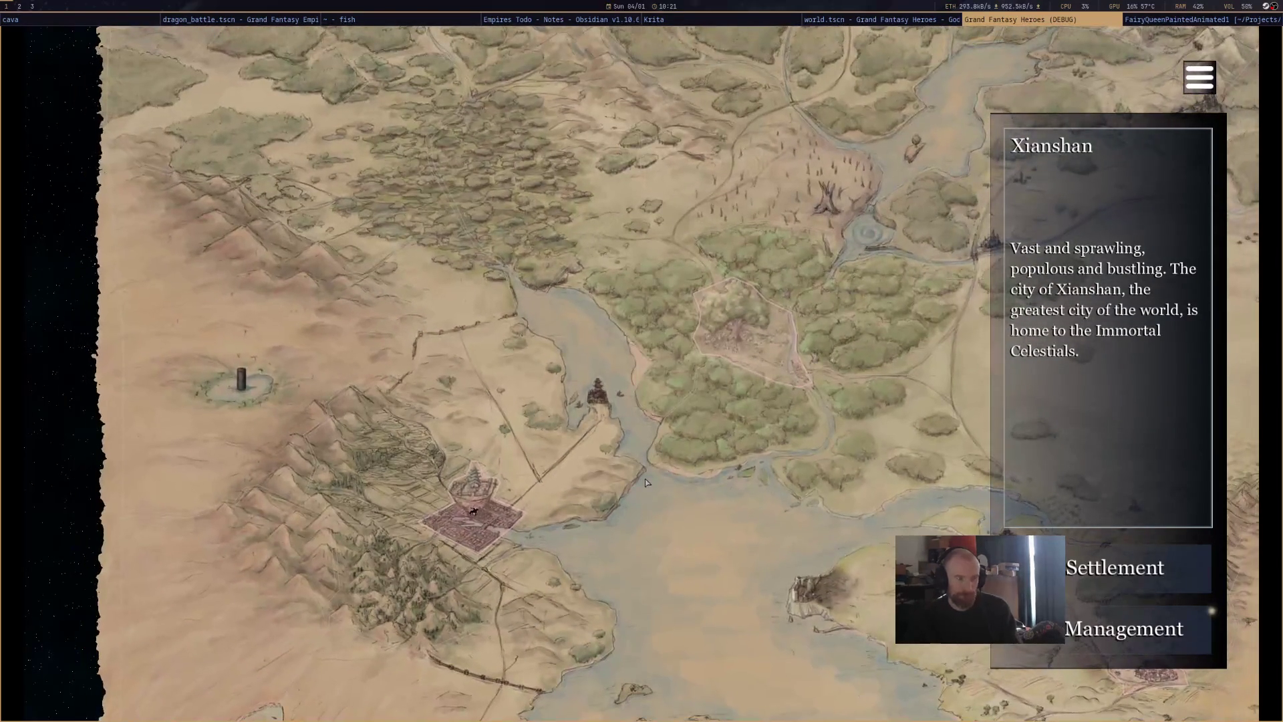
{"action": "key", "text": "grave"}
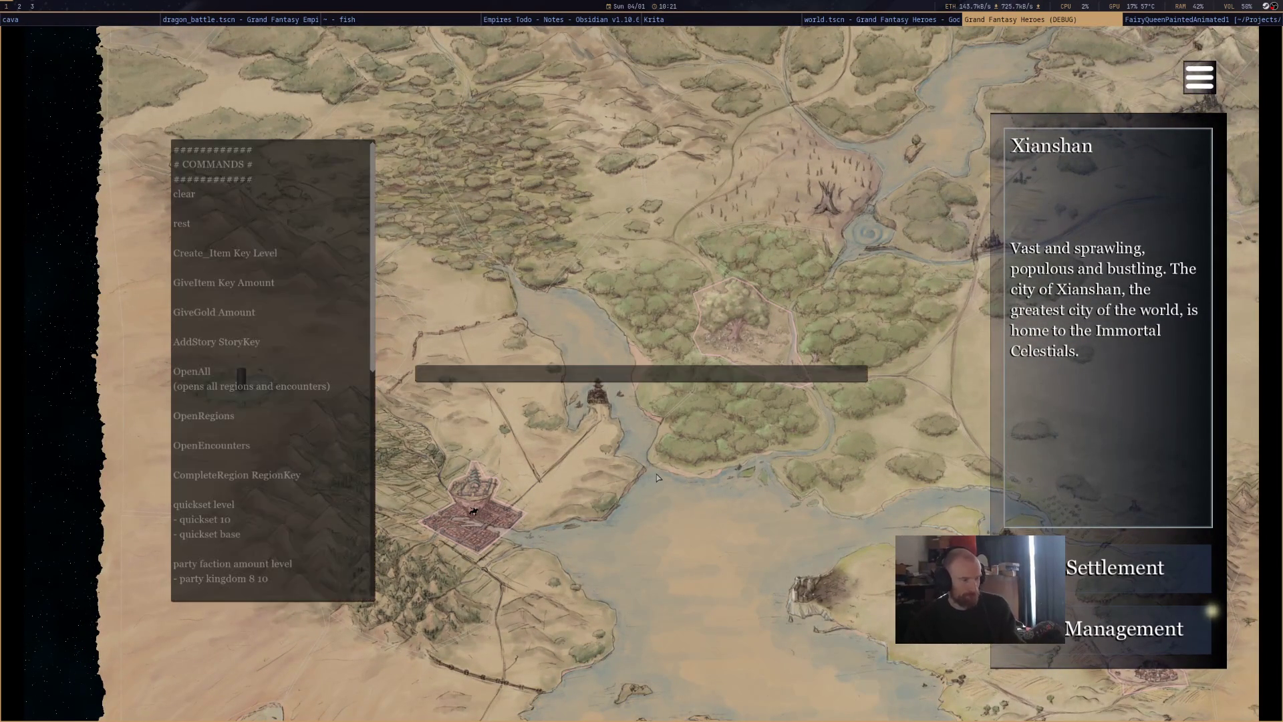
{"action": "type", "text": "OpenAll"}
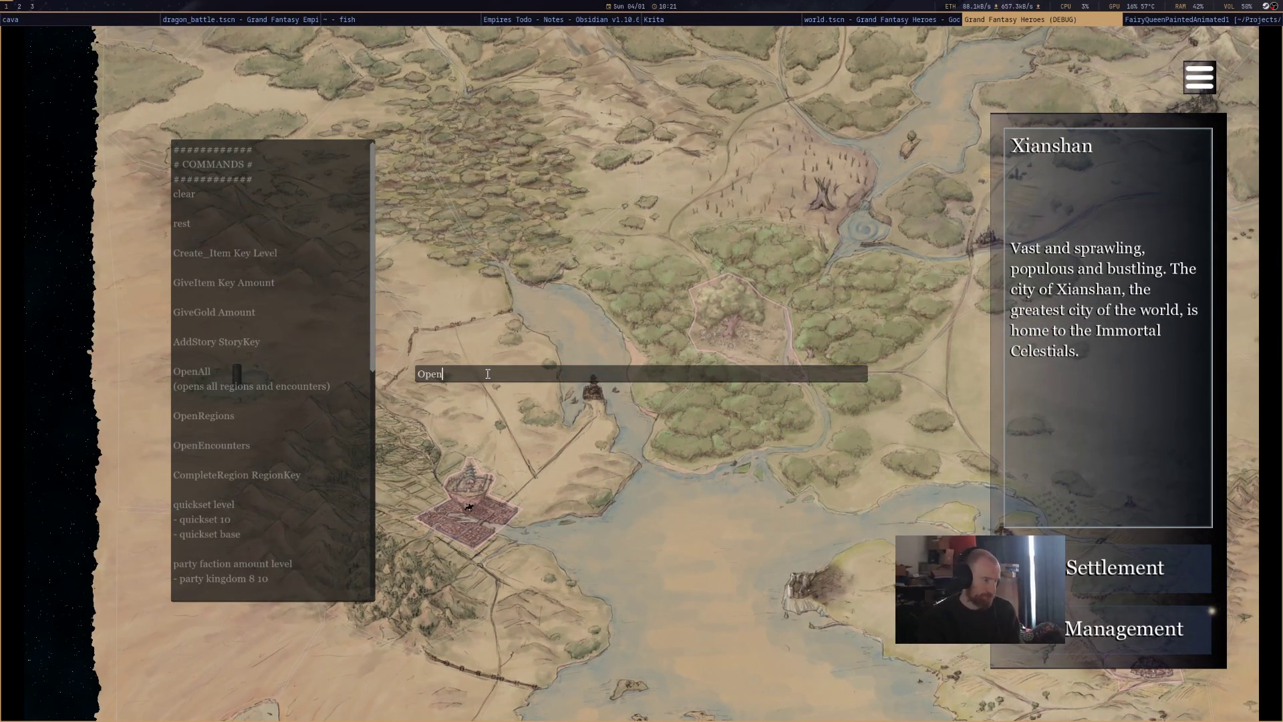
{"action": "key", "text": "Return"}
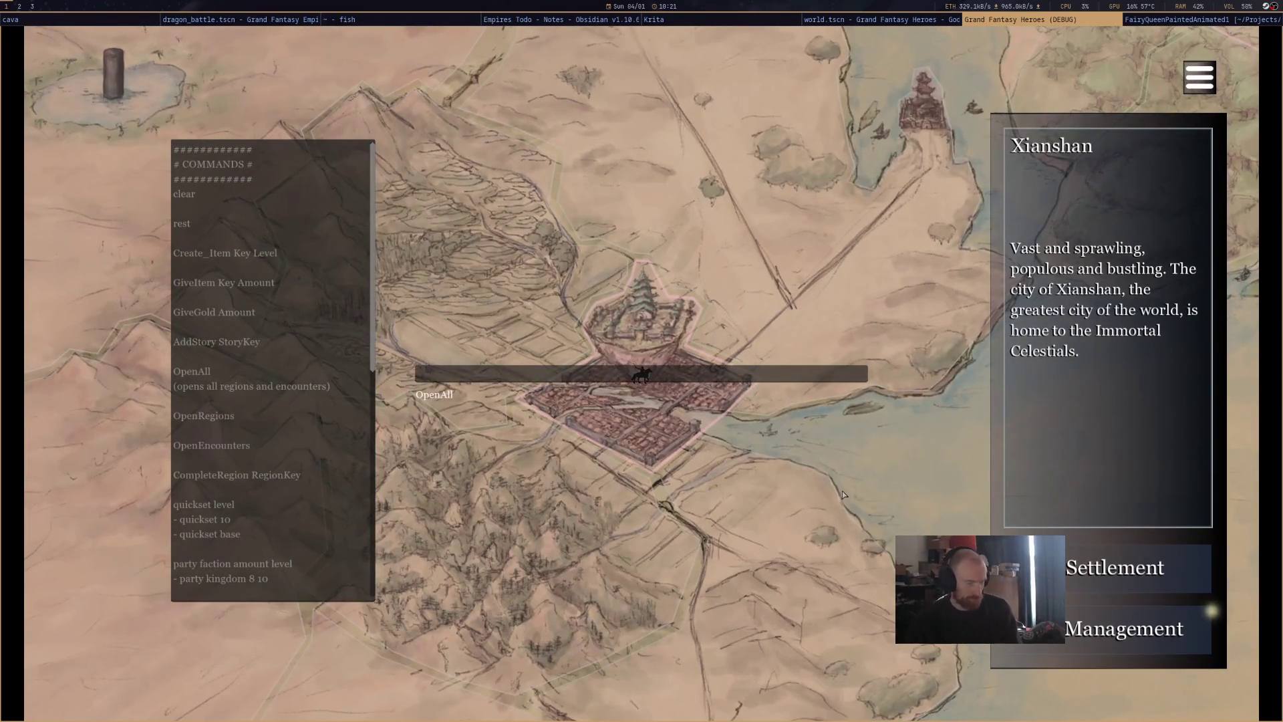
{"action": "key", "text": "grave"}
{"action": "scroll", "coordinate": [427, 500], "scroll_direction": "down", "scroll_amount": 5}
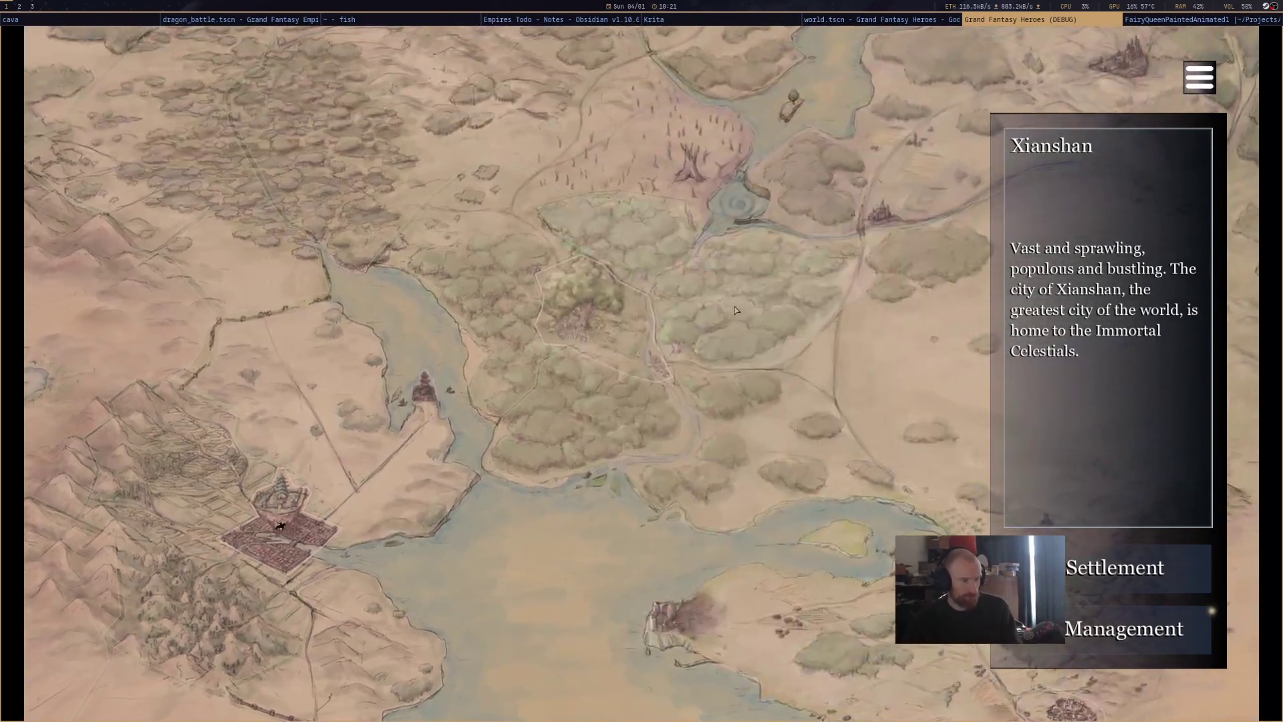
Save the game into the first slot, resume play, and select Forest of Fae.
{"action": "key", "text": "Escape"}
{"action": "left_click", "coordinate": [631, 346]}
{"action": "left_click", "coordinate": [341, 252]}
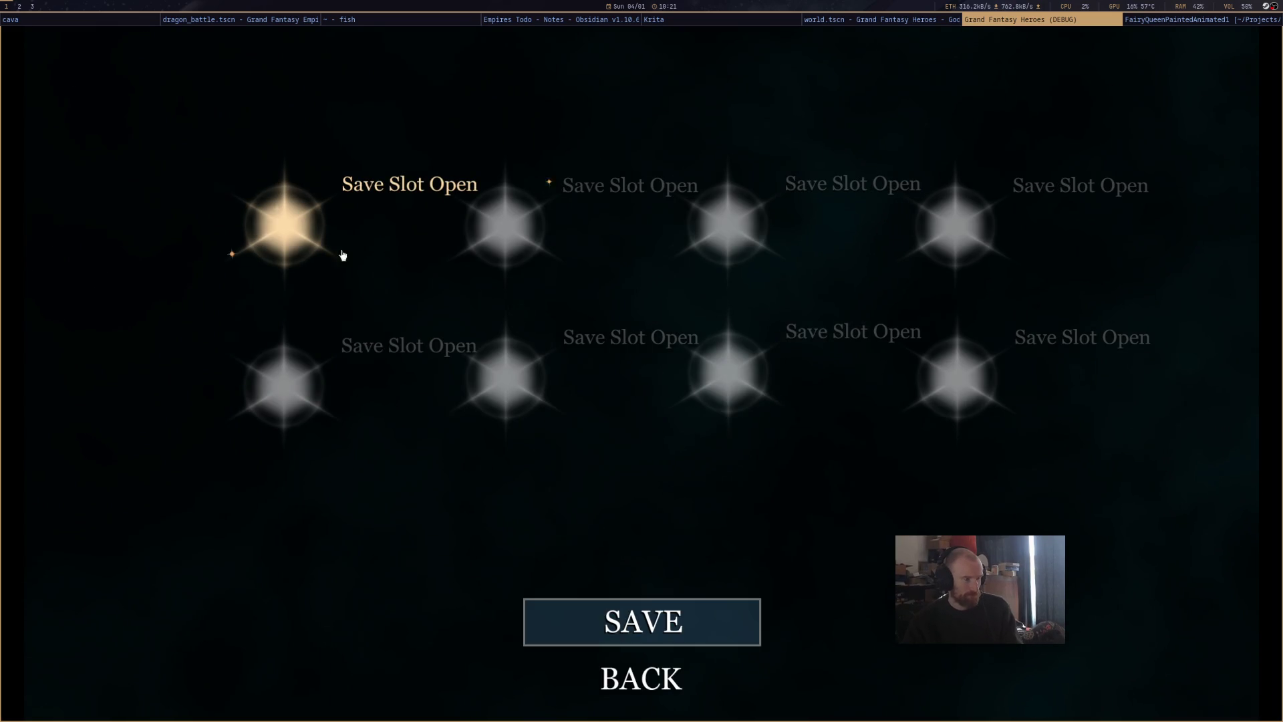
{"action": "left_click", "coordinate": [653, 613]}
{"action": "left_click", "coordinate": [724, 393]}
{"action": "left_click", "coordinate": [630, 703]}
{"action": "left_click", "coordinate": [664, 569]}
{"action": "left_click", "coordinate": [802, 407]}
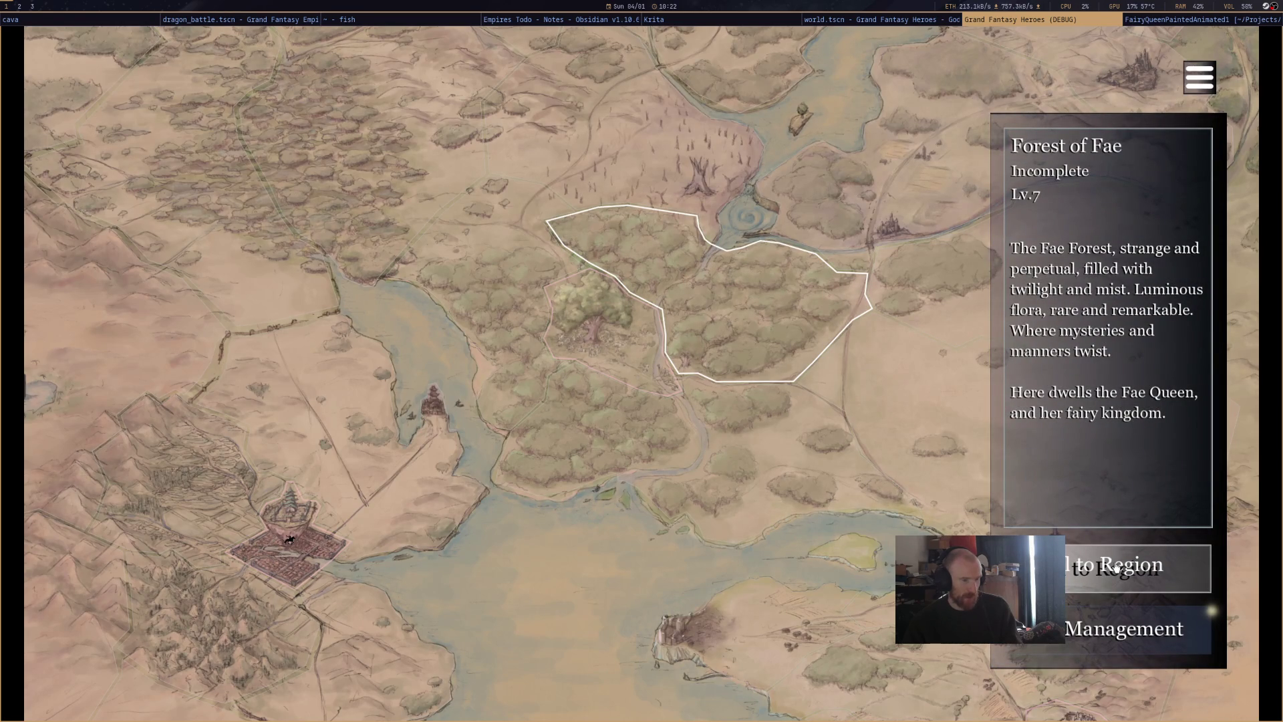
Review Percival, Lamorac and Rhea in the Management > Party screen, then return to the world map.
{"action": "left_click", "coordinate": [1120, 641]}
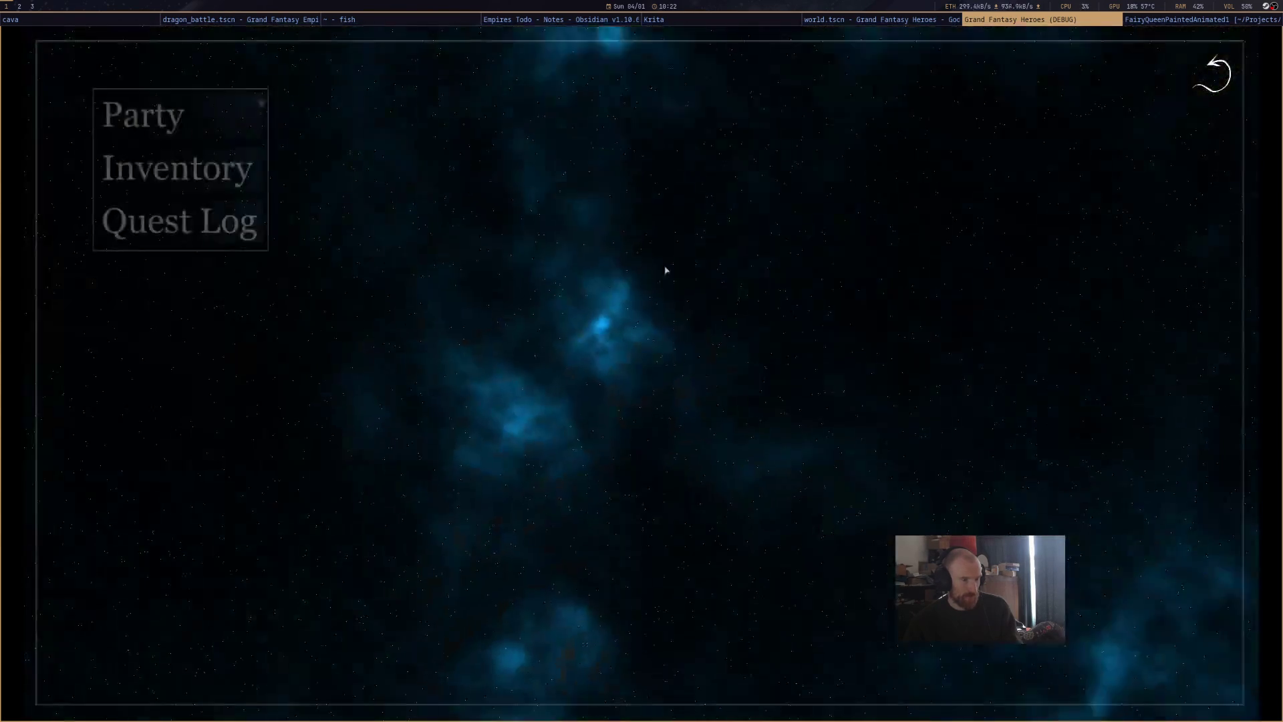
{"action": "left_click", "coordinate": [240, 126]}
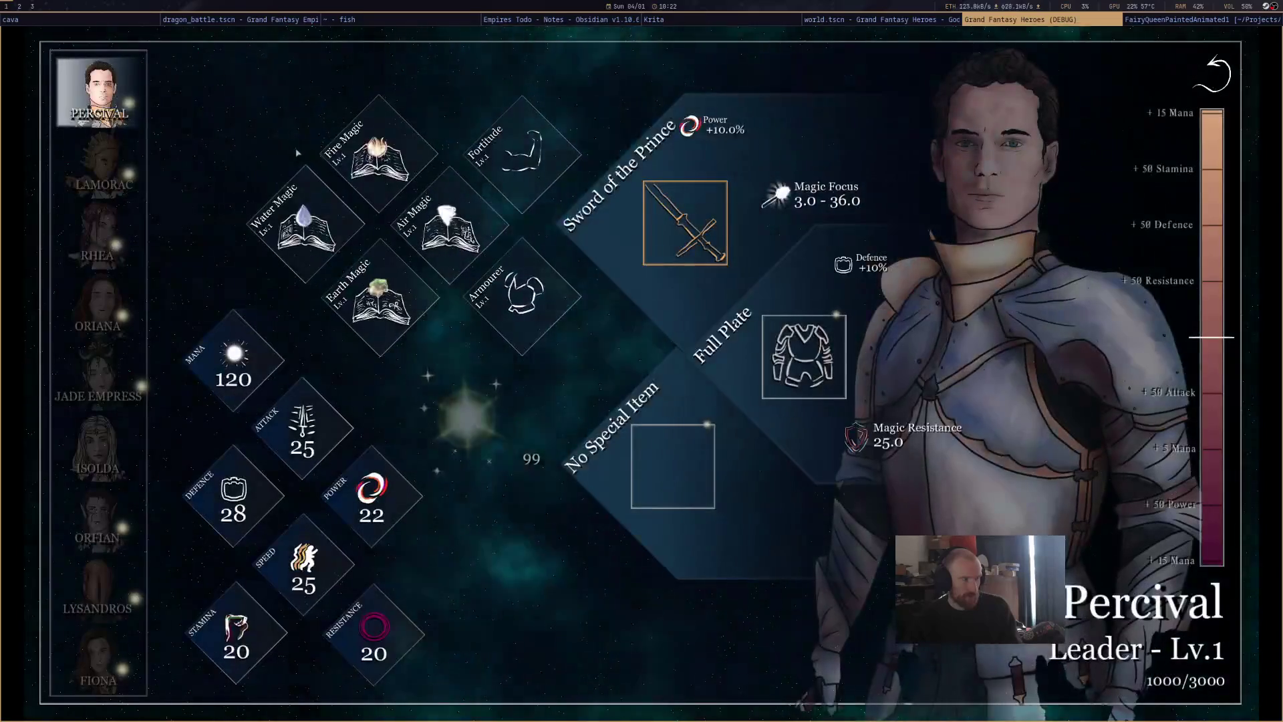
{"action": "left_click", "coordinate": [100, 164]}
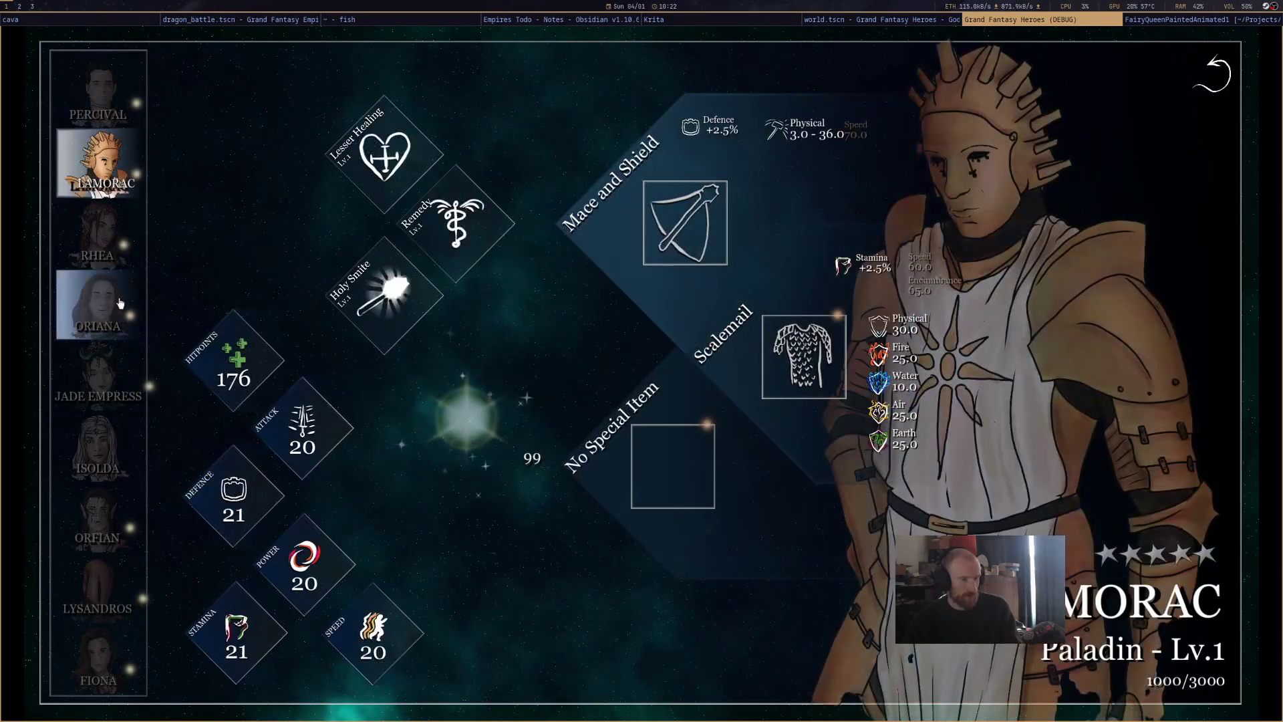
{"action": "left_click", "coordinate": [99, 234]}
{"action": "key", "text": "Escape"}
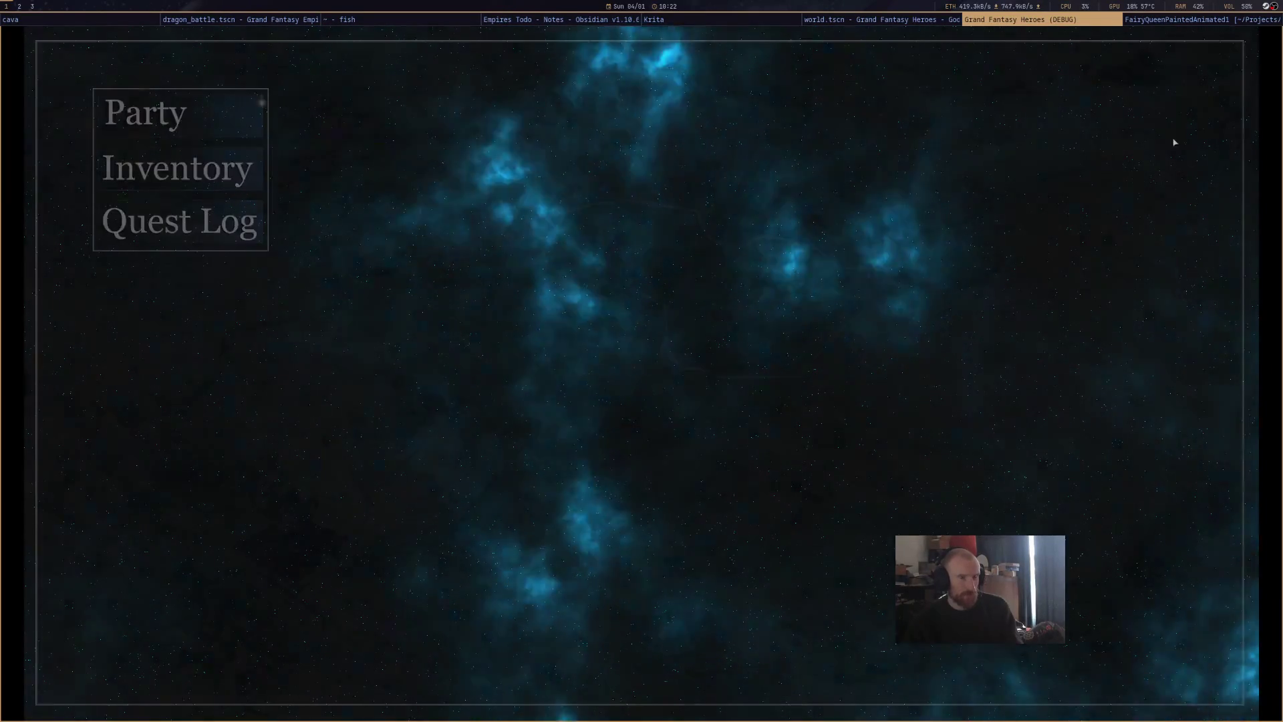
{"action": "key", "text": "Escape"}
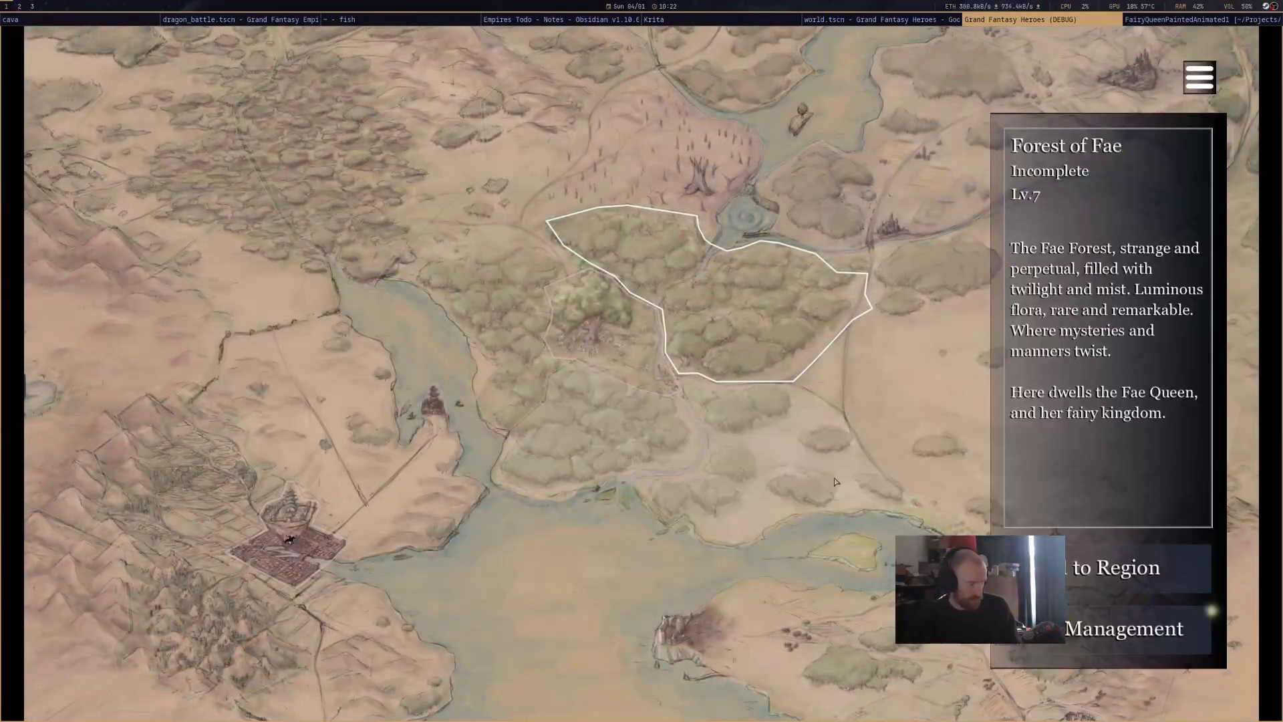
Scroll through the debug console's command list, then close the playtest and return to the Godot editor.
{"action": "key", "text": "grave"}
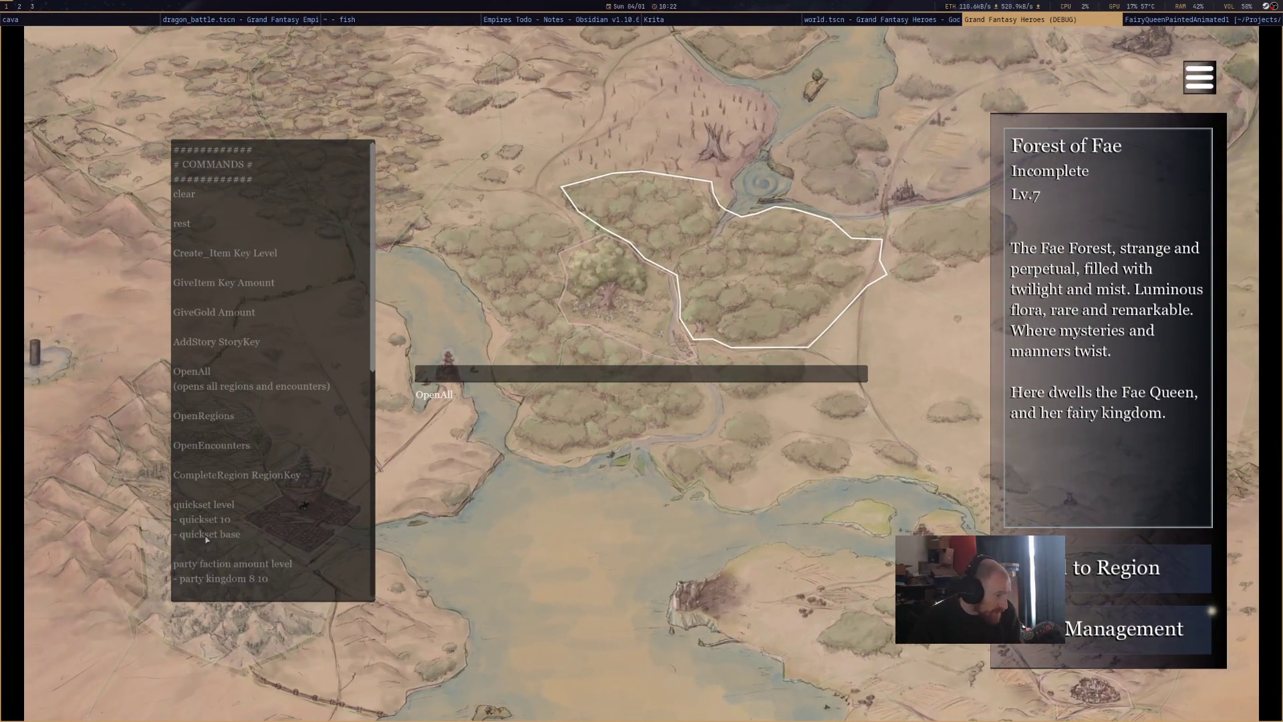
{"action": "mouse_move", "coordinate": [376, 361]}
{"action": "left_mouse_down"}
{"action": "mouse_move", "coordinate": [366, 592]}
{"action": "mouse_move", "coordinate": [359, 334]}
{"action": "mouse_move", "coordinate": [367, 575]}
{"action": "mouse_move", "coordinate": [371, 459]}
{"action": "left_mouse_up"}
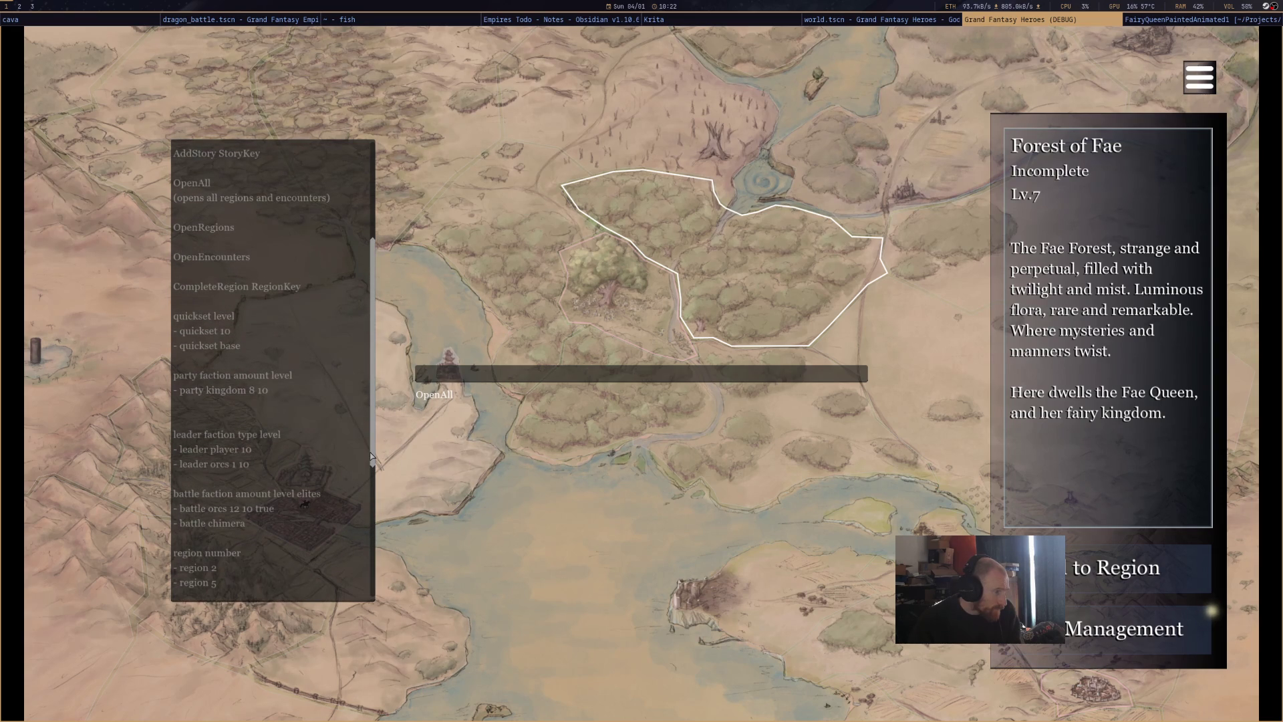
{"action": "left_click", "coordinate": [937, 23]}
{"action": "left_click", "coordinate": [864, 21]}
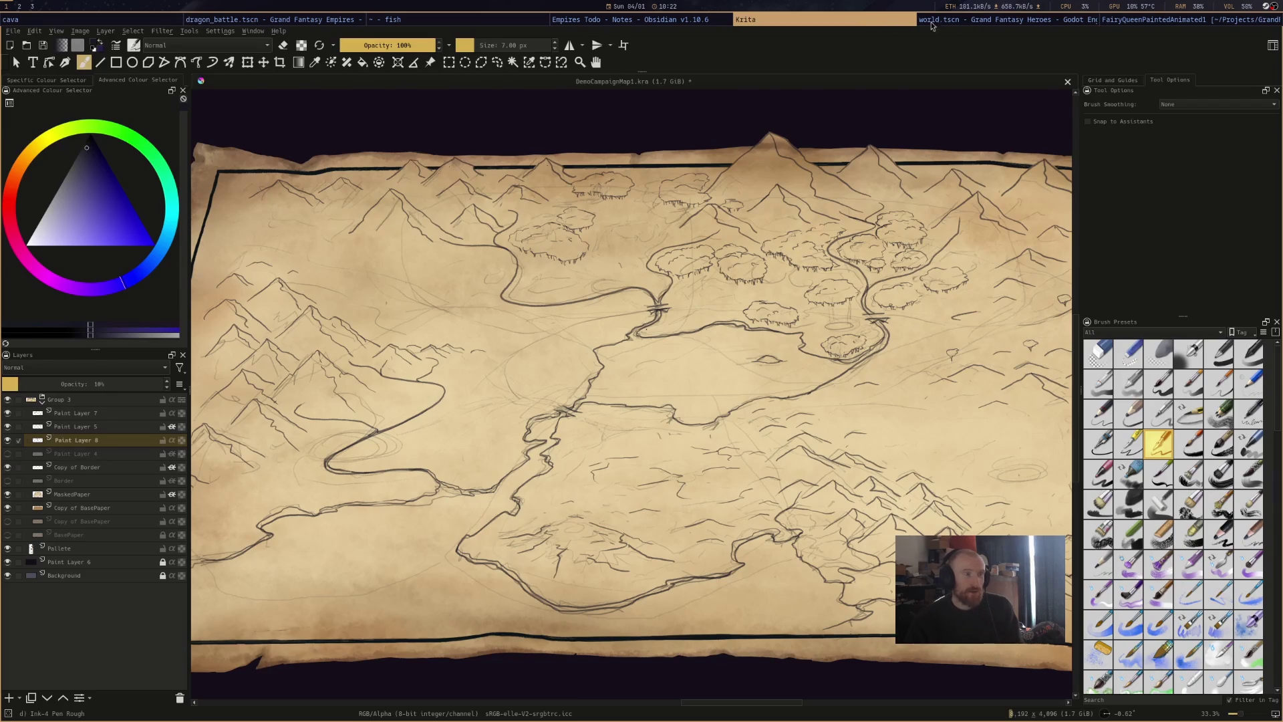
{"action": "left_click", "coordinate": [933, 24]}
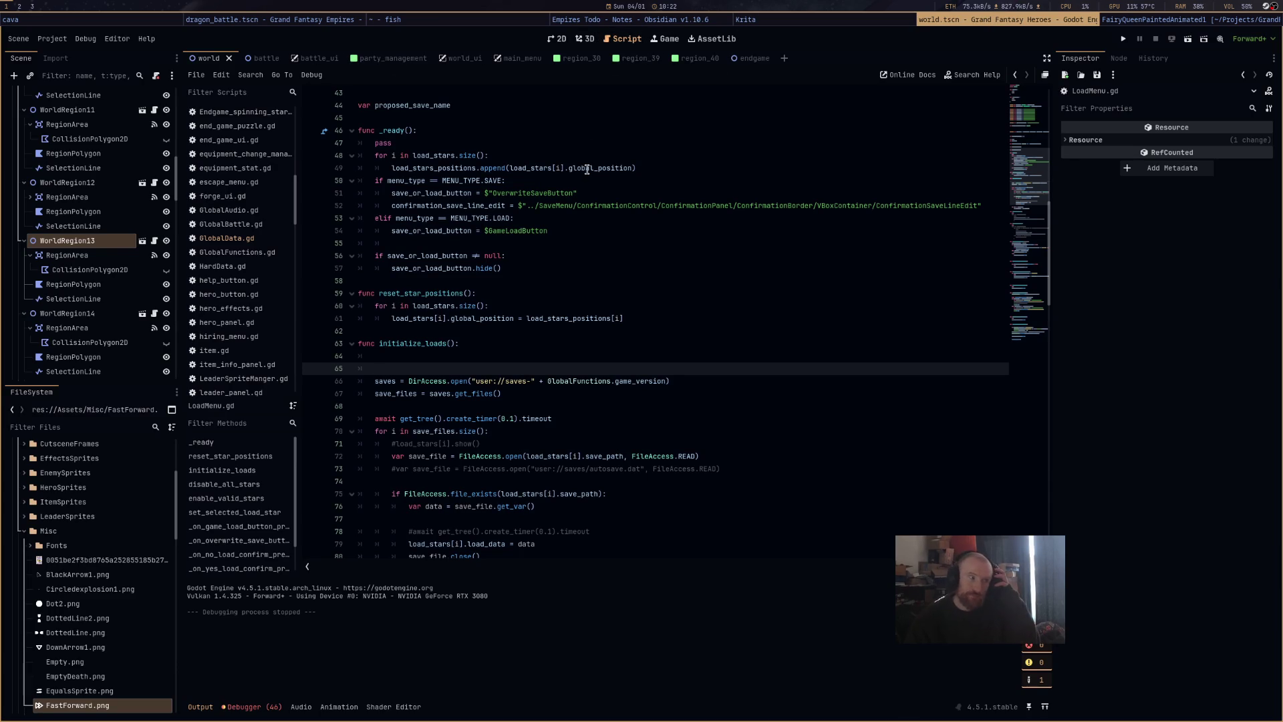
Switch to the world_ui scene and open debug_line_edit.gd from the DebugLineEdit node.
{"action": "left_click_drag", "start_coordinate": [294, 199], "coordinate": [300, 114]}
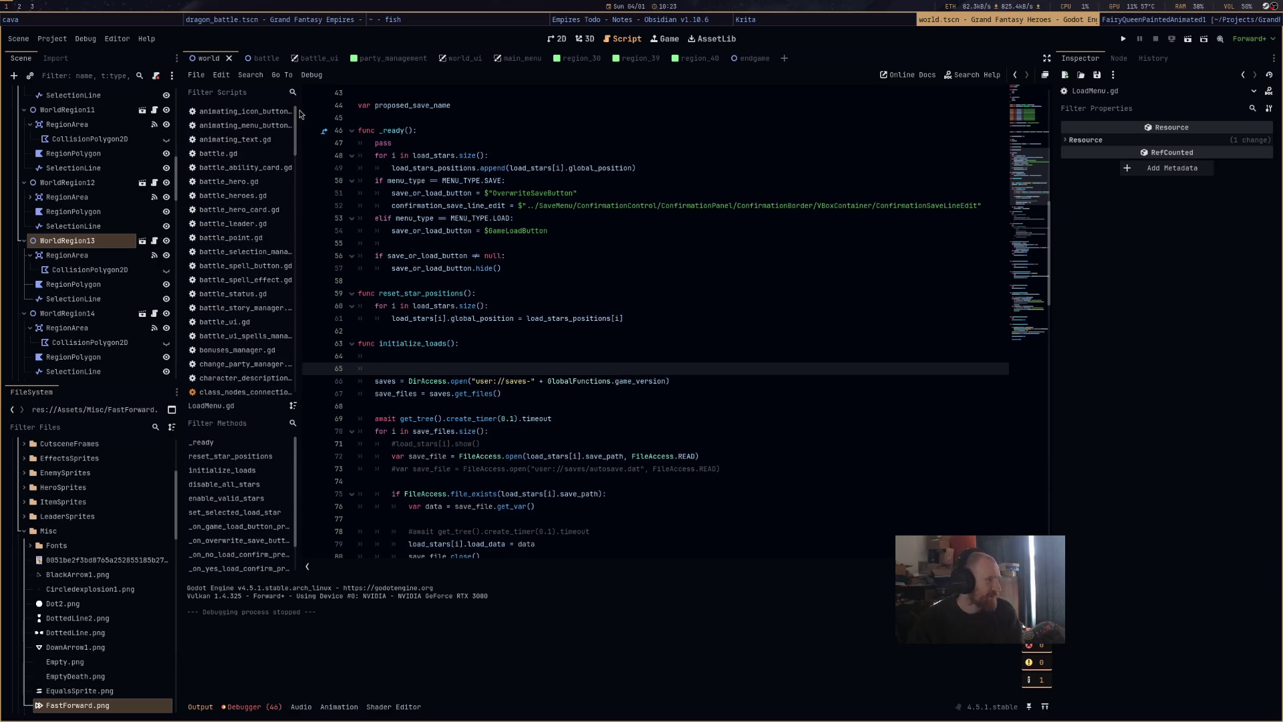
{"action": "scroll", "coordinate": [167, 286], "scroll_direction": "down", "scroll_amount": 20}
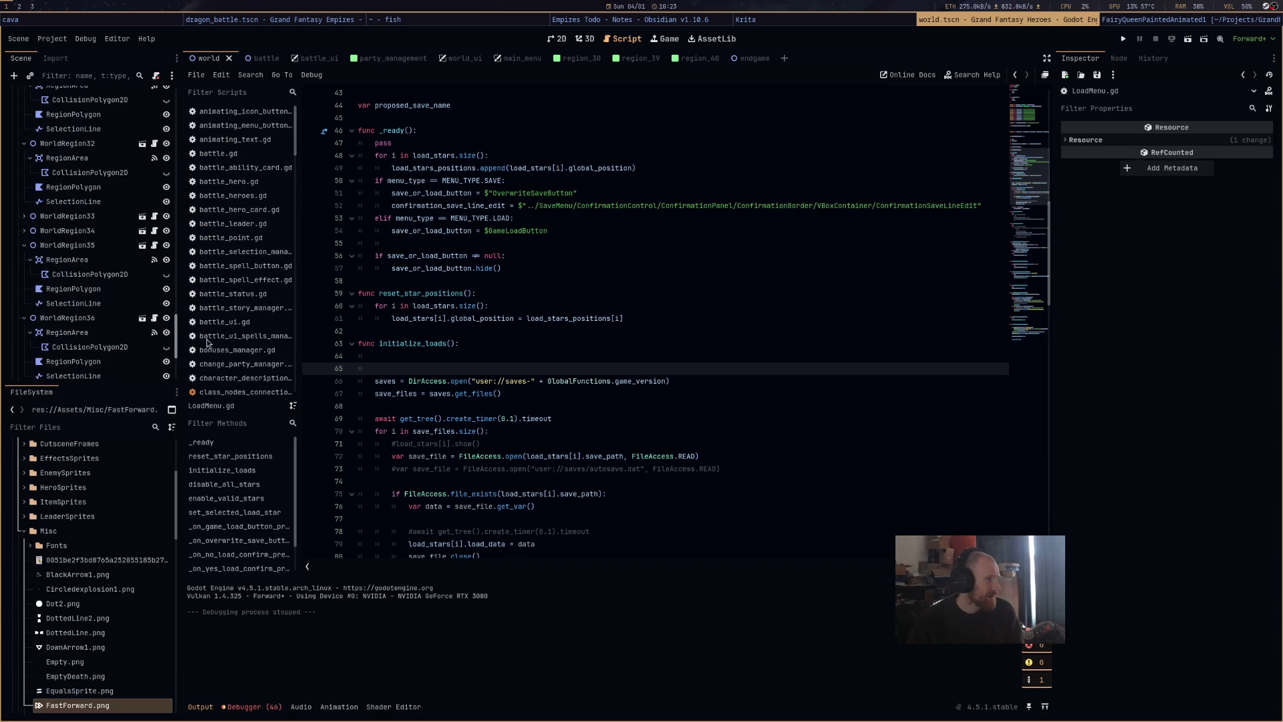
{"action": "left_click", "coordinate": [453, 58]}
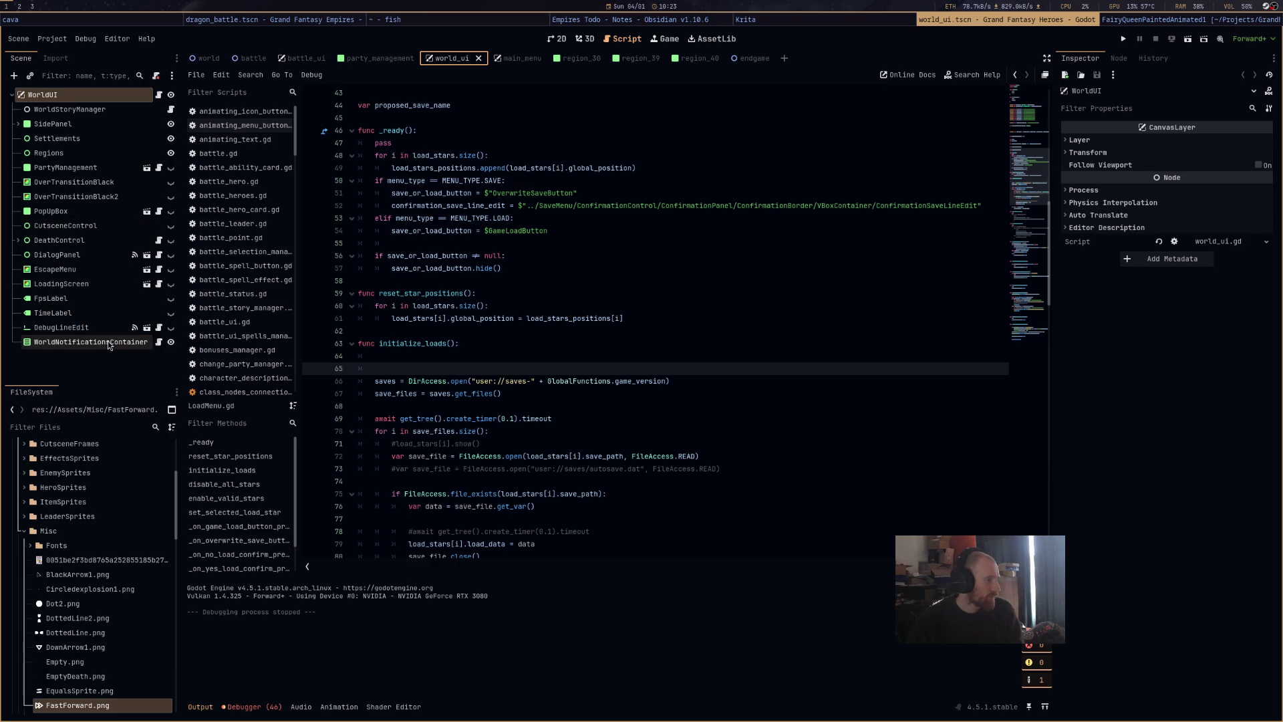
{"action": "left_click", "coordinate": [159, 328]}
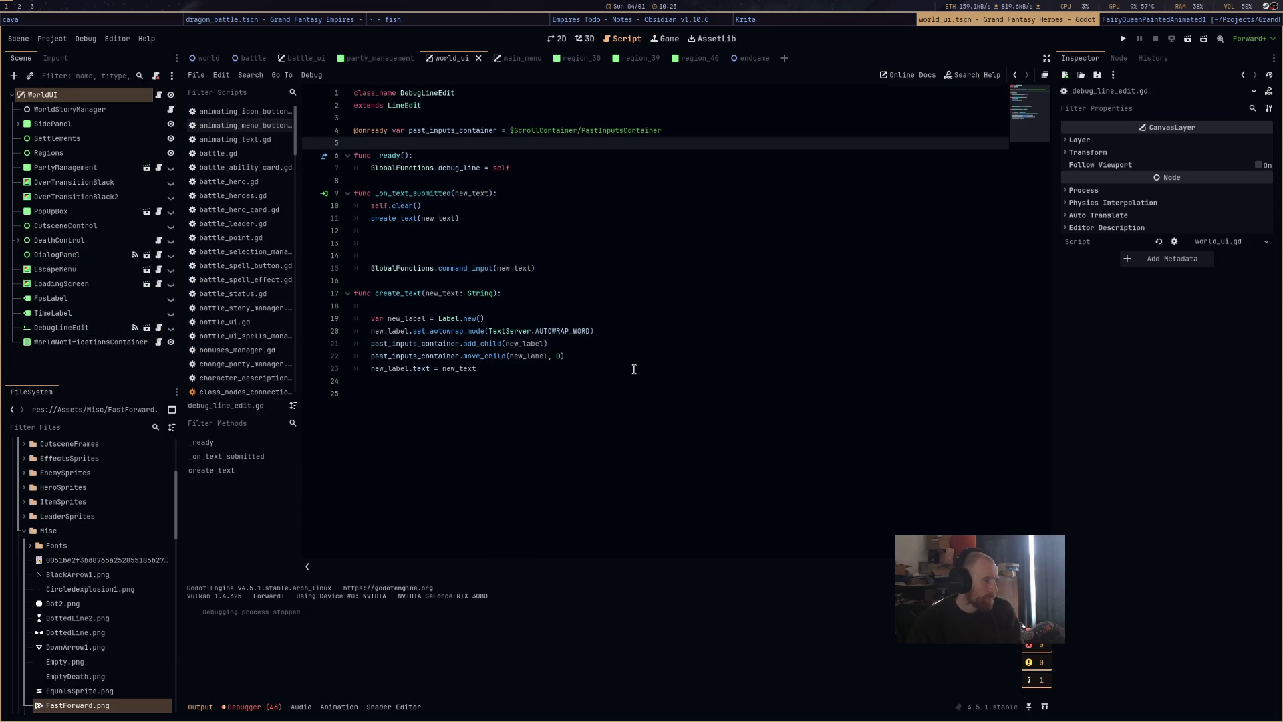
Ctrl-click command_input on line 15 to open its definition in GlobalFunctions.gd.
{"action": "left_click", "coordinate": [407, 268]}
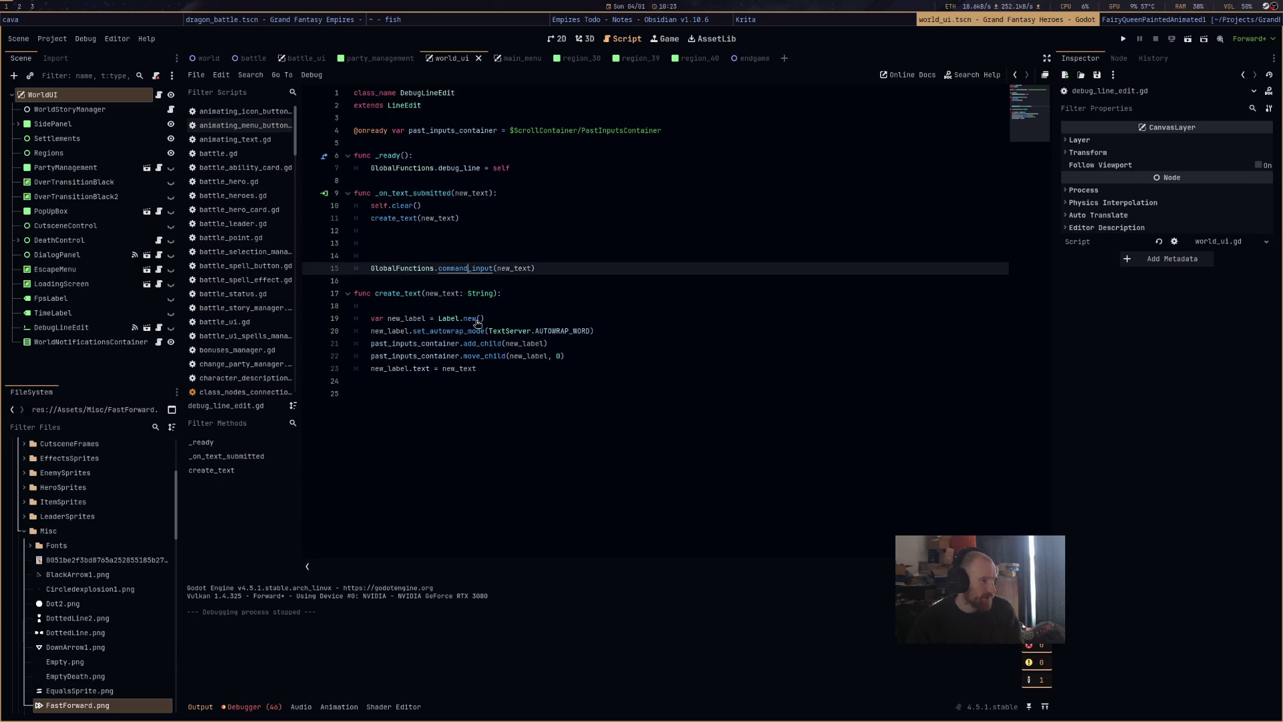
{"action": "left_click", "coordinate": [462, 270], "text": "ctrl"}
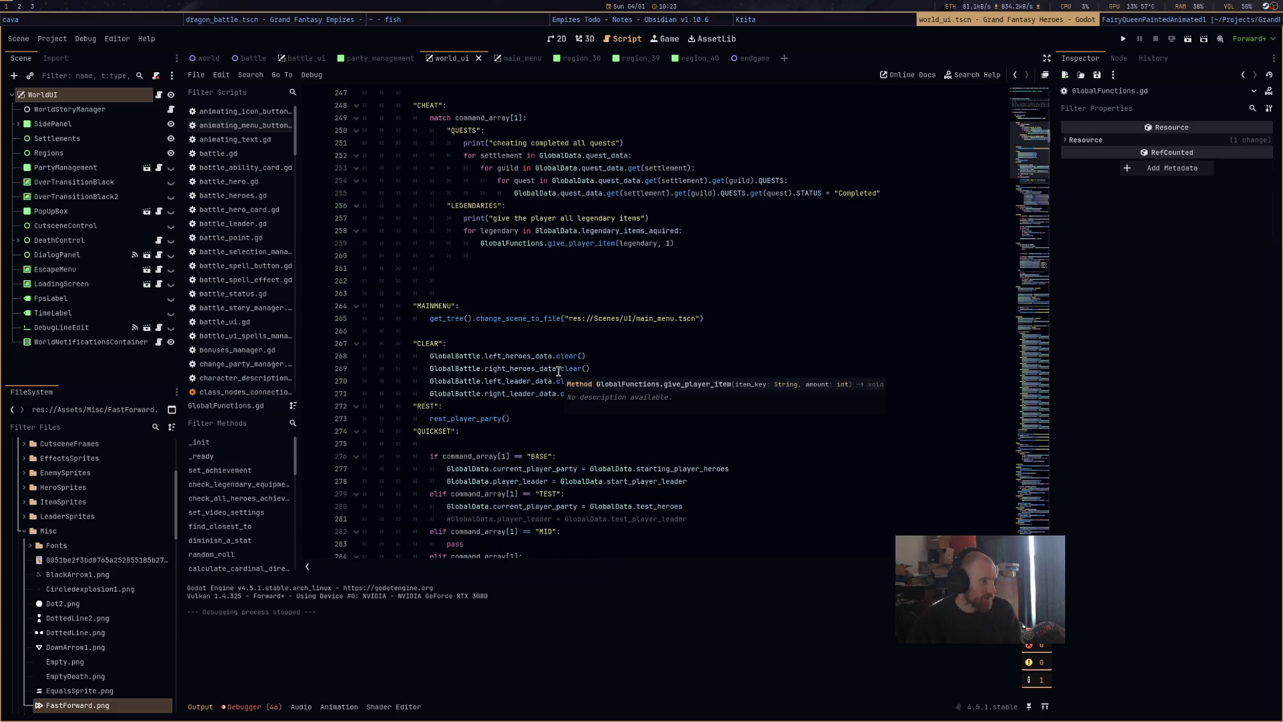
{"action": "scroll", "coordinate": [559, 372], "scroll_direction": "up", "scroll_amount": 3}
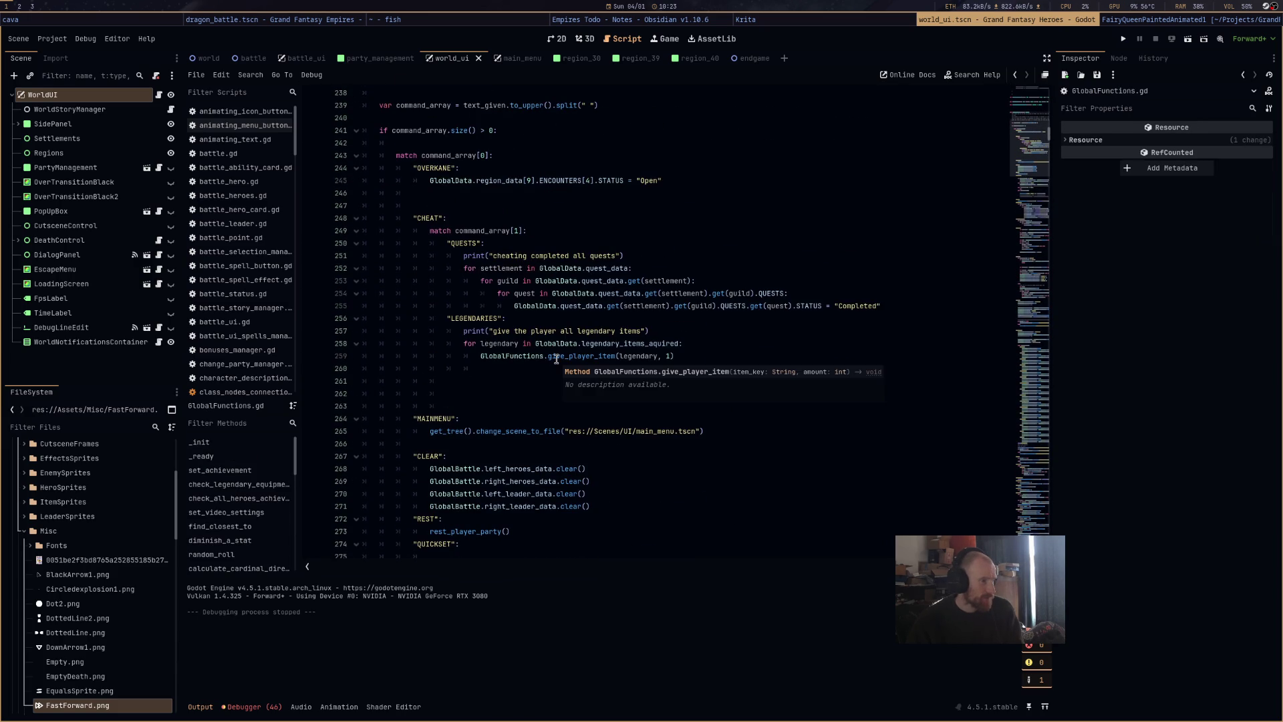
{"action": "left_click_drag", "start_coordinate": [379, 155], "coordinate": [722, 189]}
{"action": "left_click", "coordinate": [729, 188]}
Scroll past the OVERKANE, CHEAT and QUICKSET cases and select the LEVELUP block.
{"action": "scroll", "coordinate": [654, 306], "scroll_direction": "down", "scroll_amount": 4}
{"action": "scroll", "coordinate": [654, 306], "scroll_direction": "down", "scroll_amount": 3}
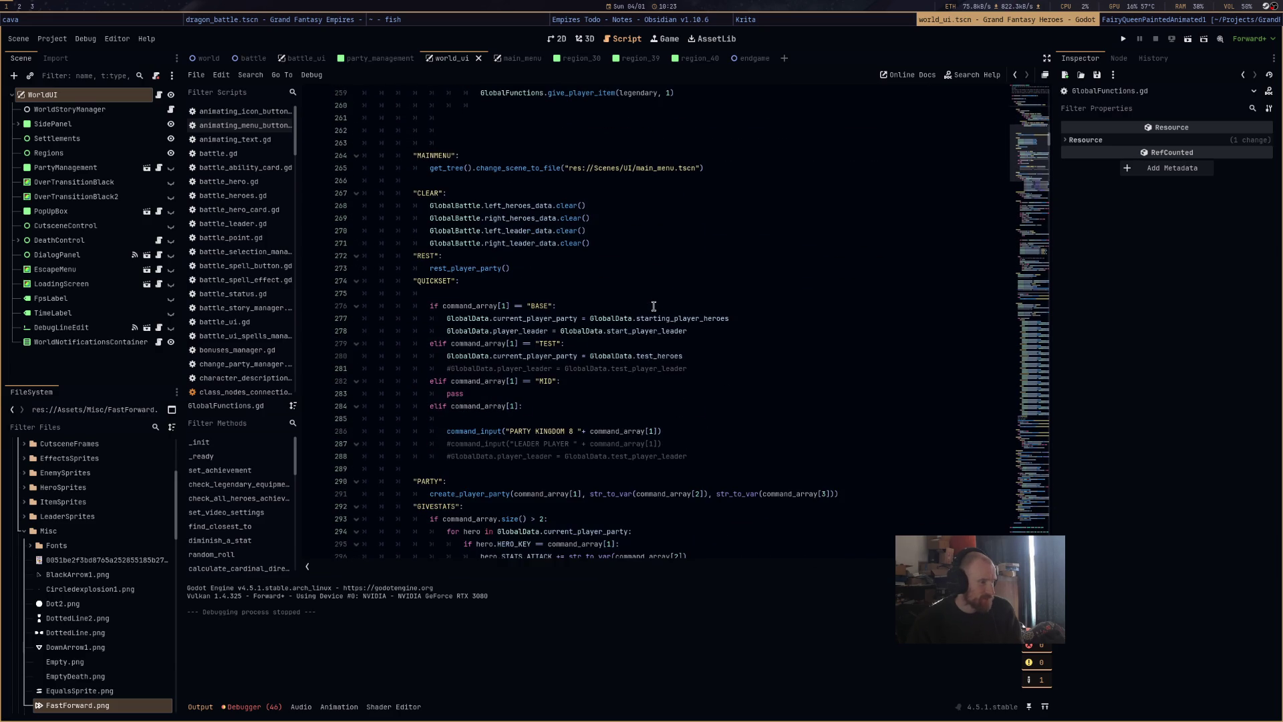
{"action": "scroll", "coordinate": [655, 306], "scroll_direction": "down", "scroll_amount": 3}
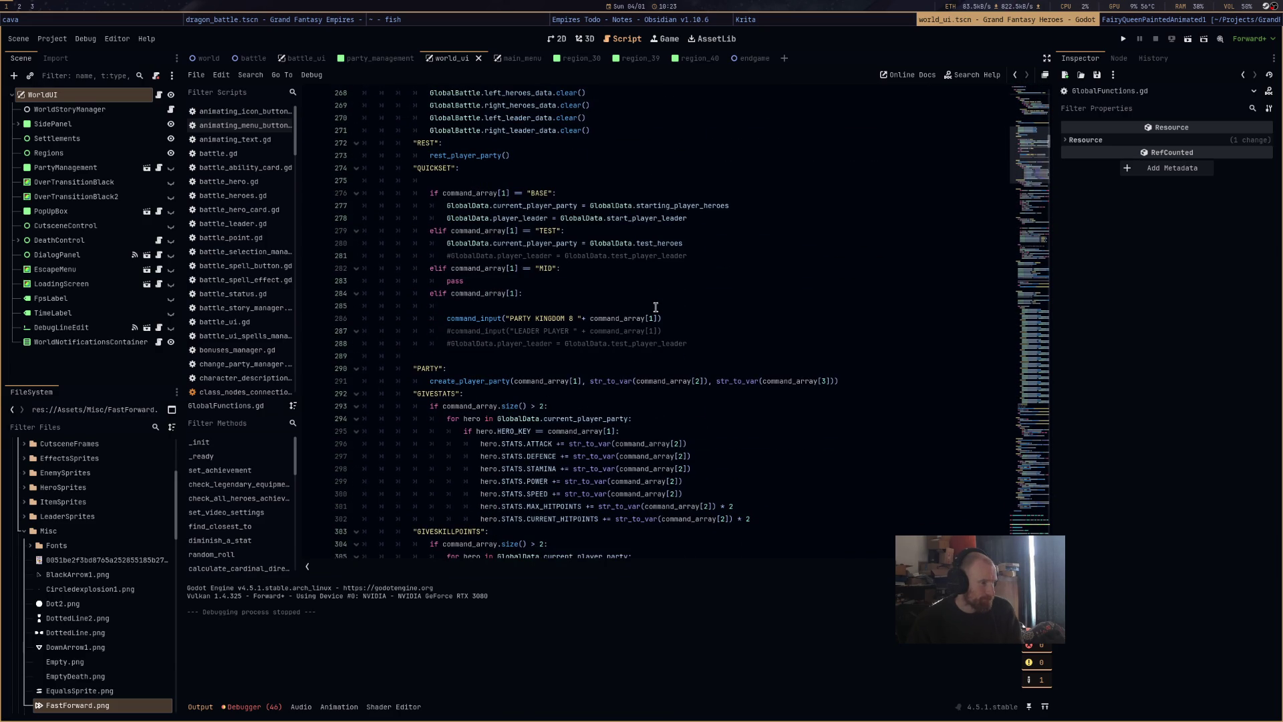
{"action": "scroll", "coordinate": [656, 306], "scroll_direction": "down", "scroll_amount": 7}
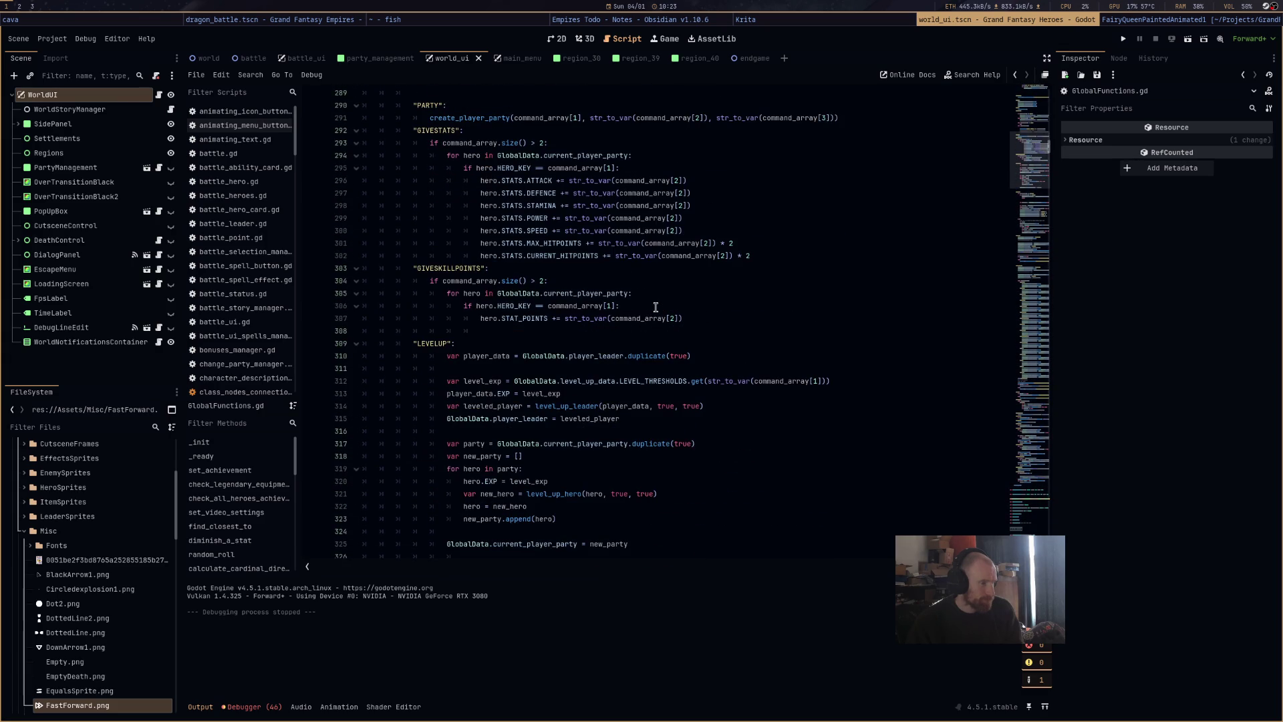
{"action": "scroll", "coordinate": [655, 307], "scroll_direction": "down", "scroll_amount": 3}
{"action": "mouse_move", "coordinate": [413, 231]}
{"action": "left_mouse_down"}
{"action": "mouse_move", "coordinate": [688, 418]}
{"action": "mouse_move", "coordinate": [699, 441]}
{"action": "left_mouse_up"}
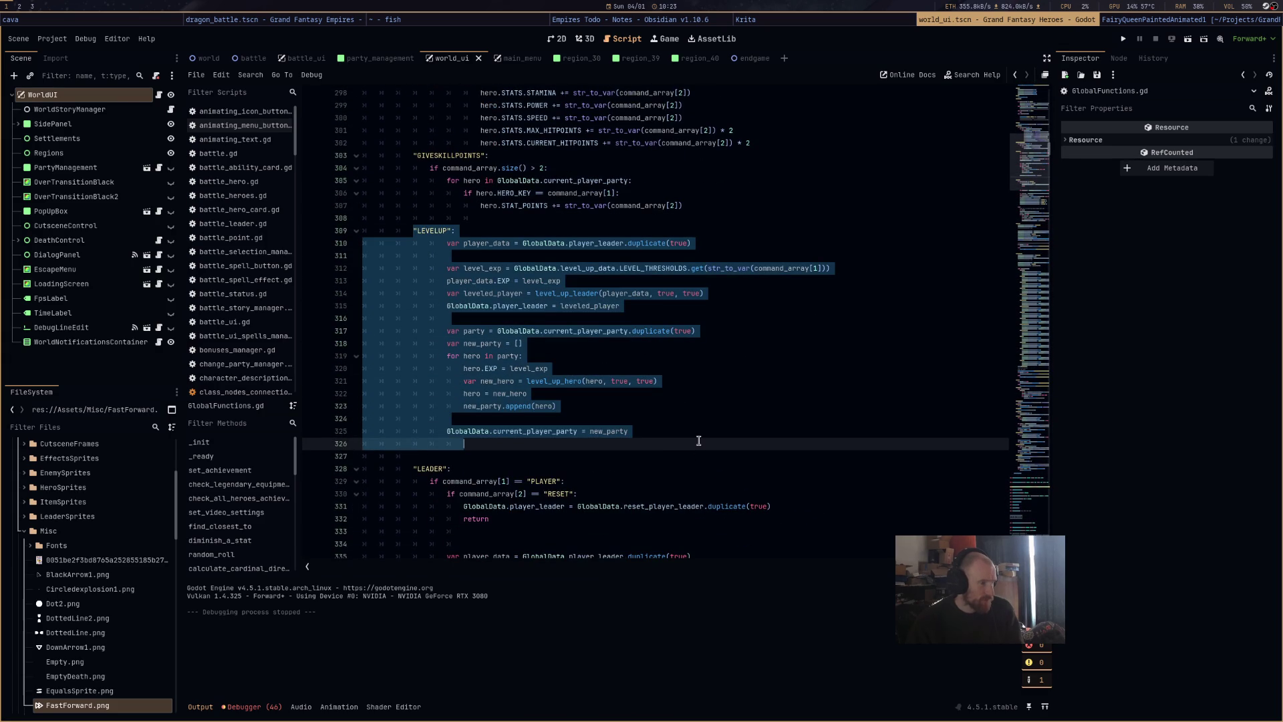